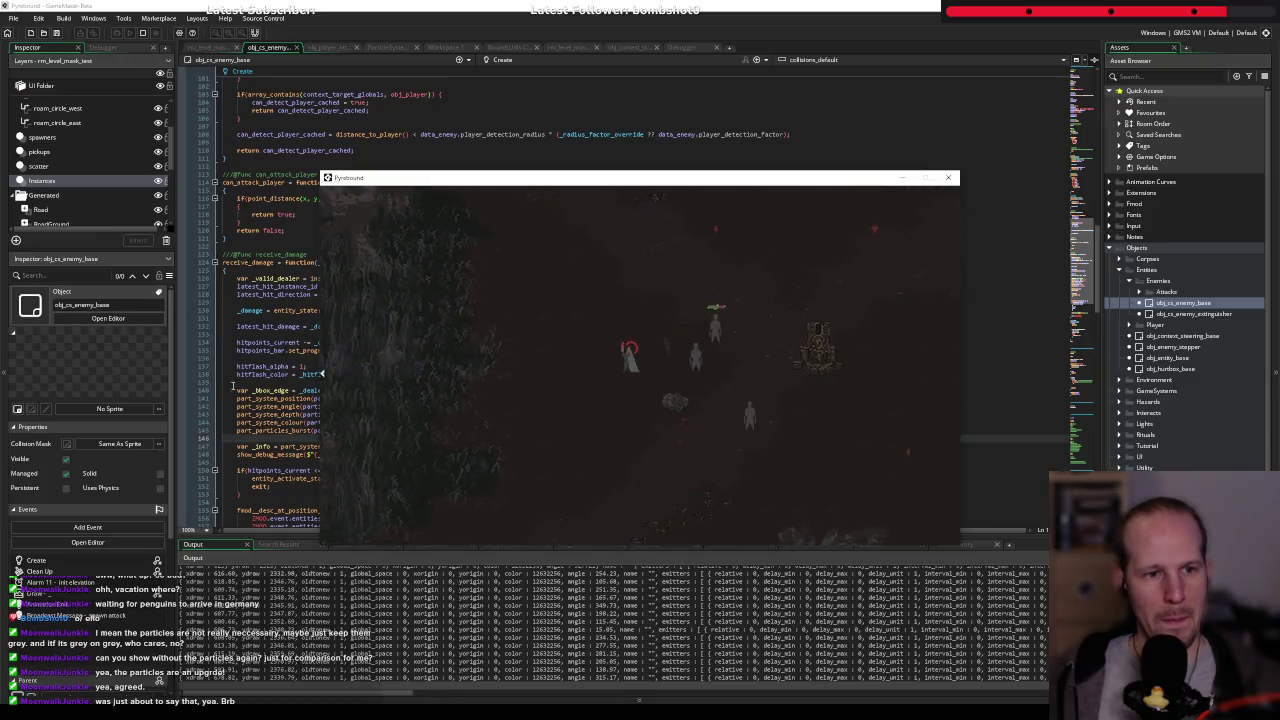
- Break on line 146 of receive_damage, step over it, and enlarge the debugger Variables panel
{"action": "left_click", "coordinate": [181, 446]}
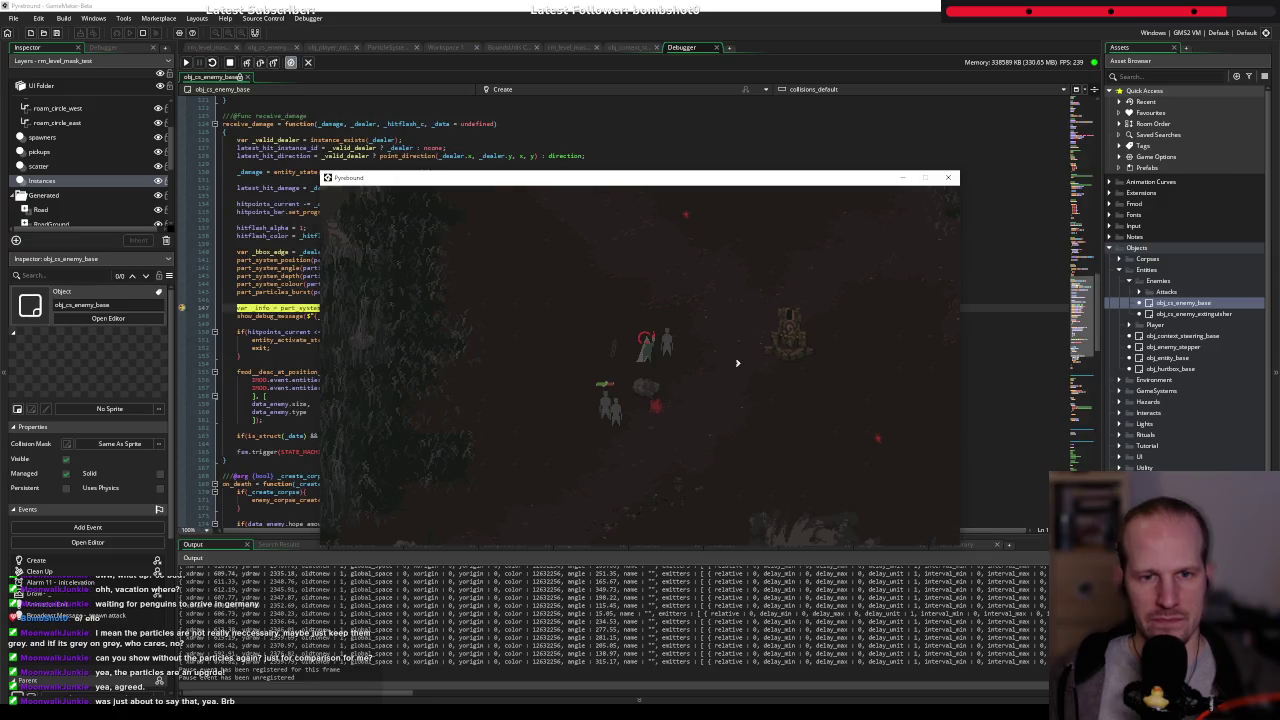
{"action": "left_click", "coordinate": [509, 15]}
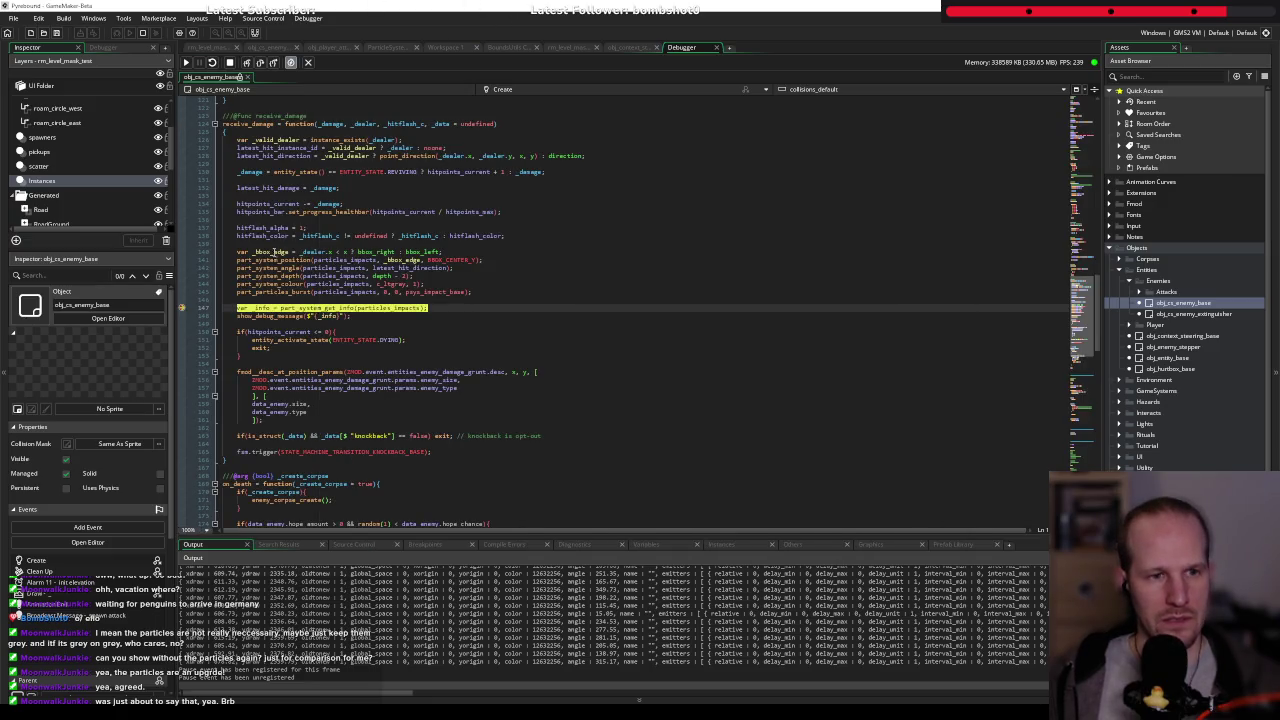
{"action": "left_click", "coordinate": [260, 62]}
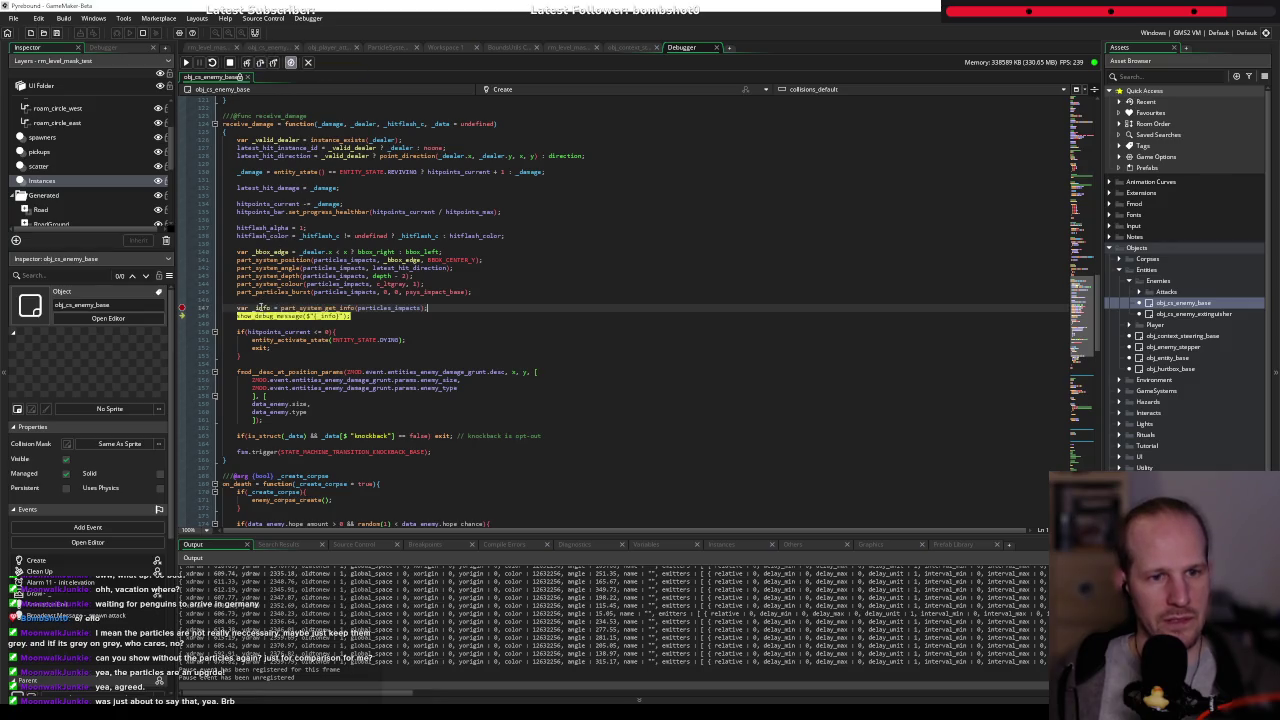
{"action": "left_click", "coordinate": [671, 545]}
{"action": "left_click_drag", "start_coordinate": [673, 537], "coordinate": [692, 160]}
- Expand _info, its emitters and emitter [0] in Locals, then collapse them again
{"action": "left_click", "coordinate": [181, 264]}
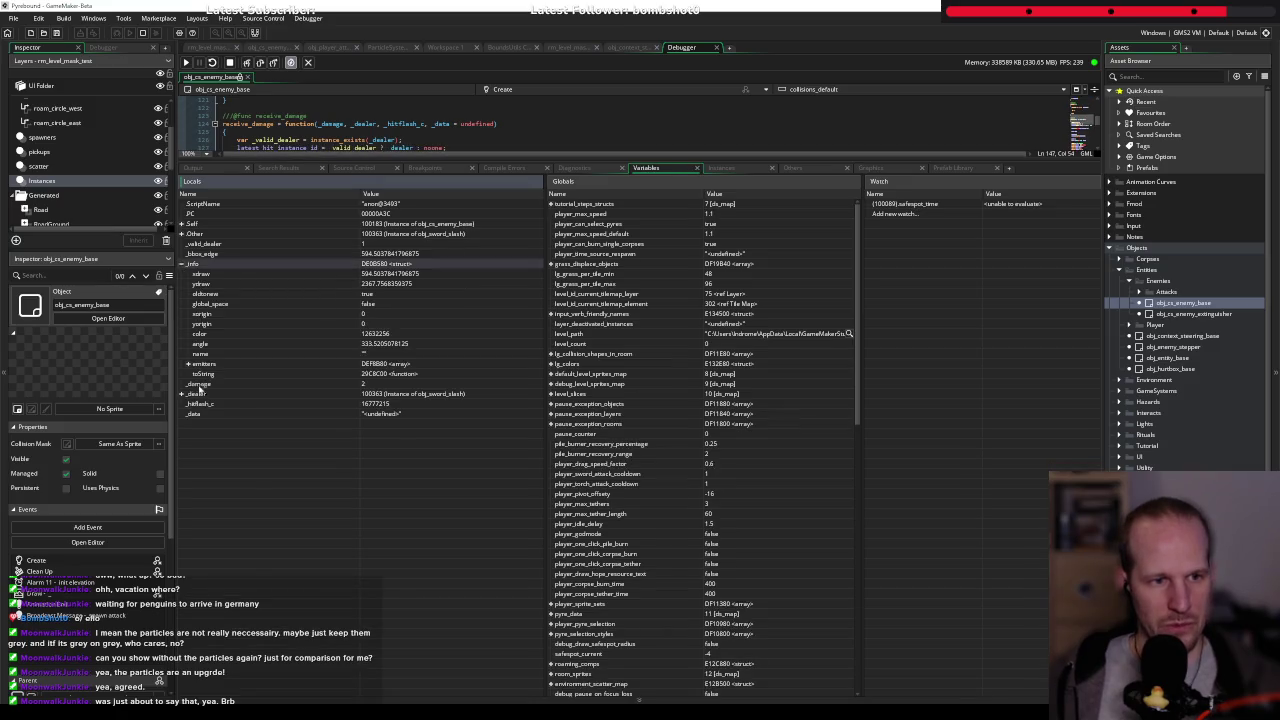
{"action": "left_click", "coordinate": [188, 364]}
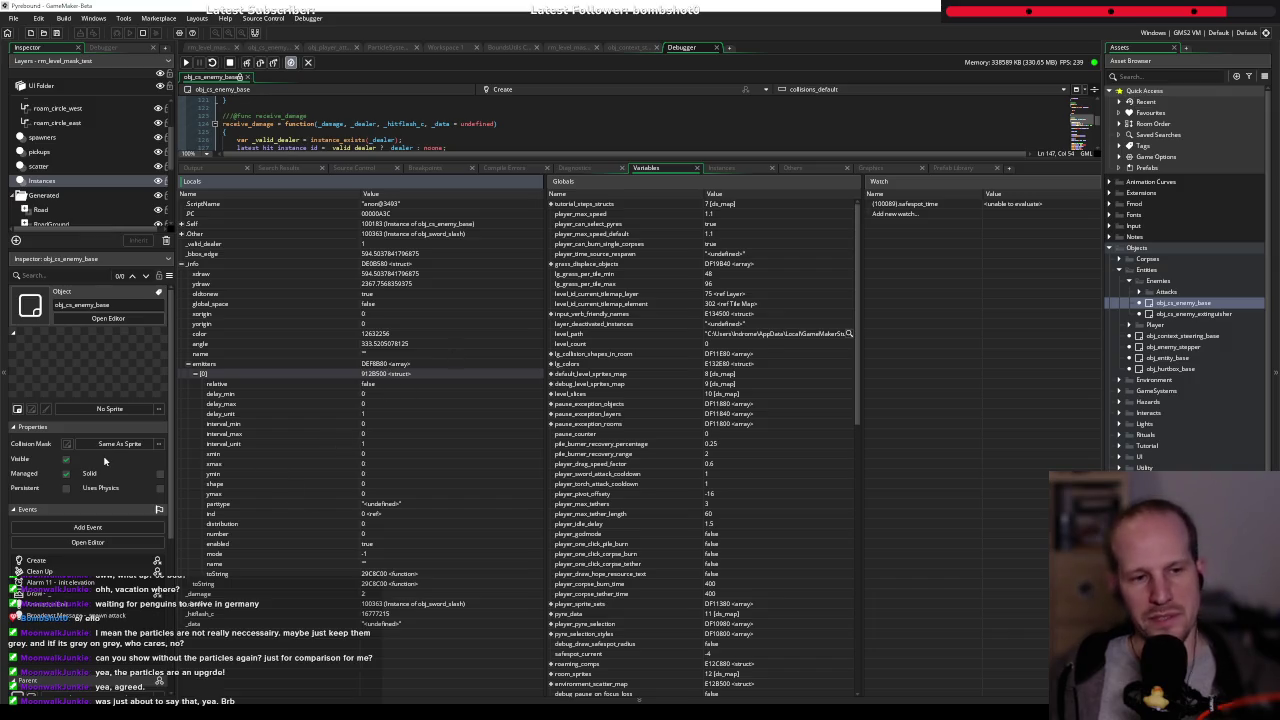
{"action": "left_click", "coordinate": [207, 274]}
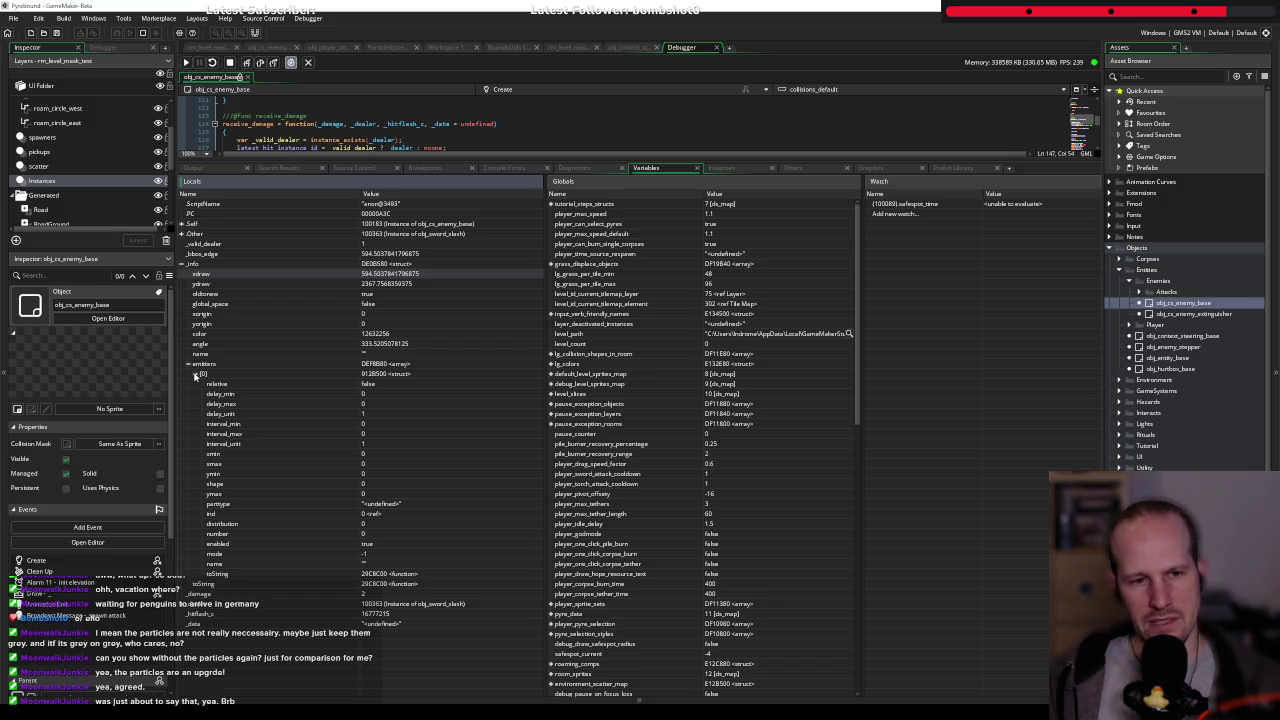
{"action": "left_click", "coordinate": [195, 374]}
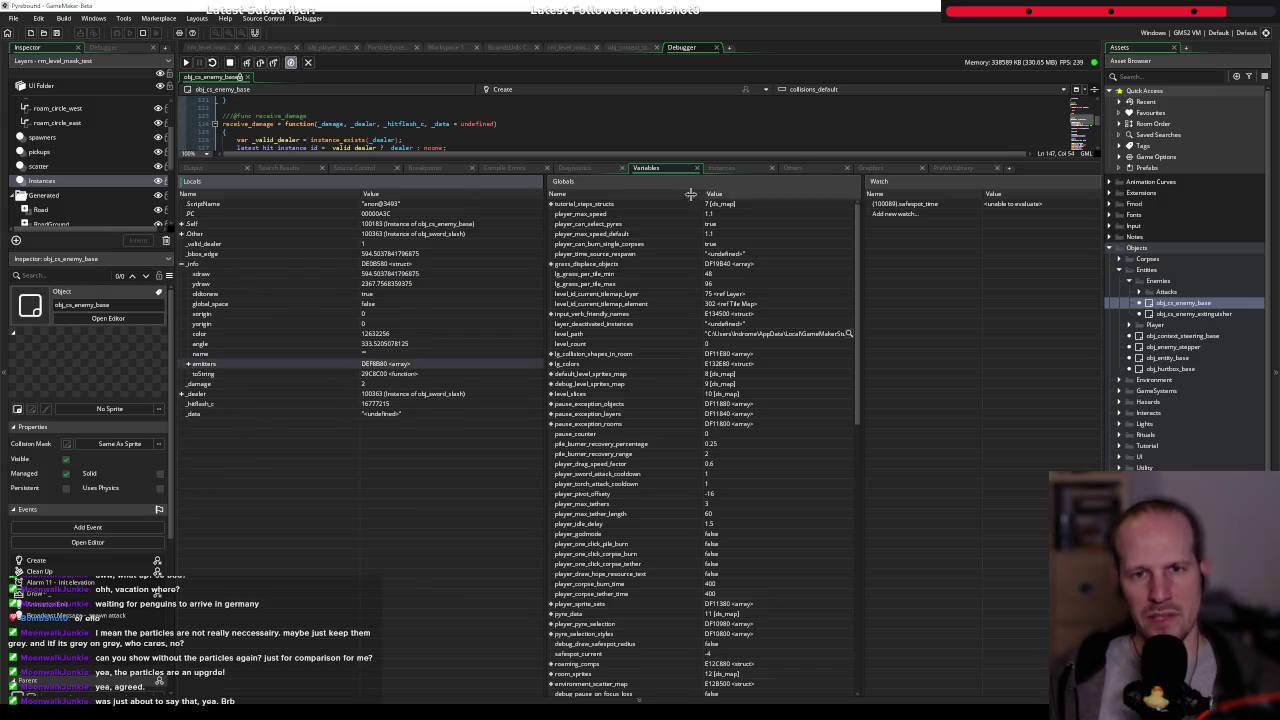
{"action": "left_click_drag", "start_coordinate": [693, 160], "coordinate": [705, 466]}
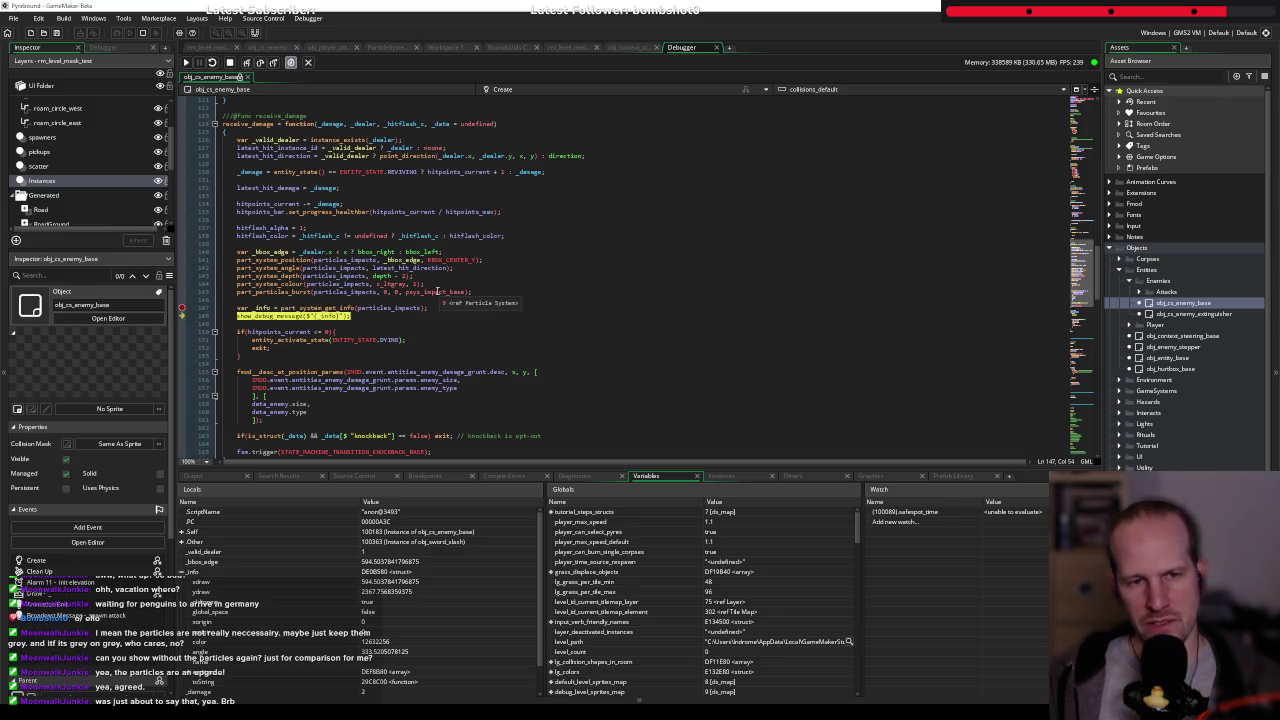
- Remove the line 146 breakpoint and continue the game
{"action": "left_click", "coordinate": [182, 308]}
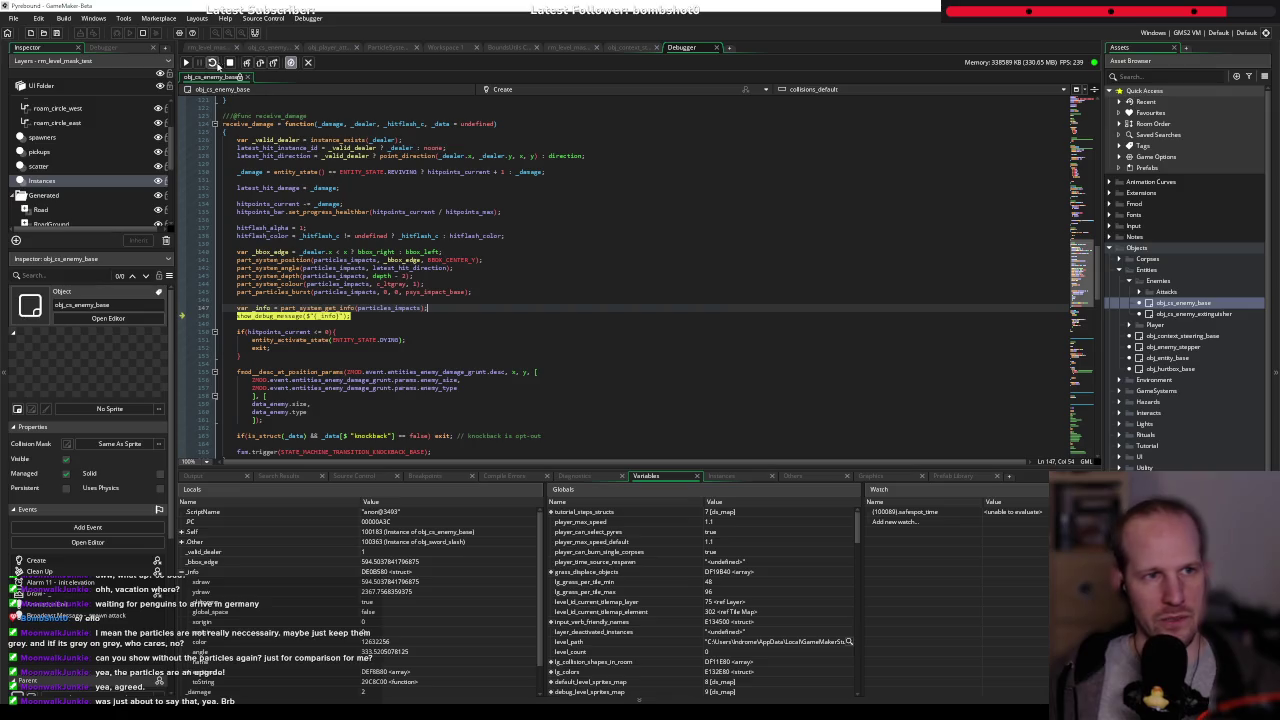
{"action": "left_click", "coordinate": [185, 62]}
{"action": "left_click", "coordinate": [504, 266]}
- Duplicate the impact emitter in psys_impact_base as impact1 with a wider Shape X
{"action": "middle_click", "coordinate": [429, 292]}
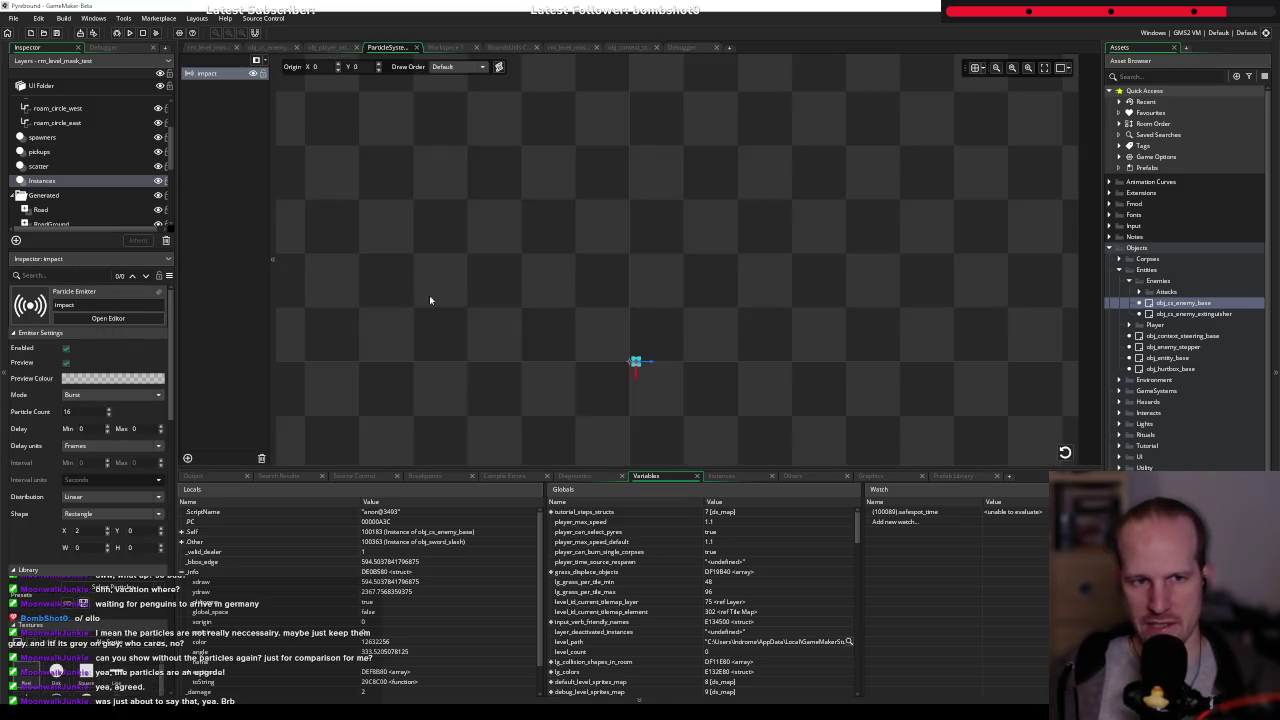
{"action": "key", "text": "ctrl+d"}
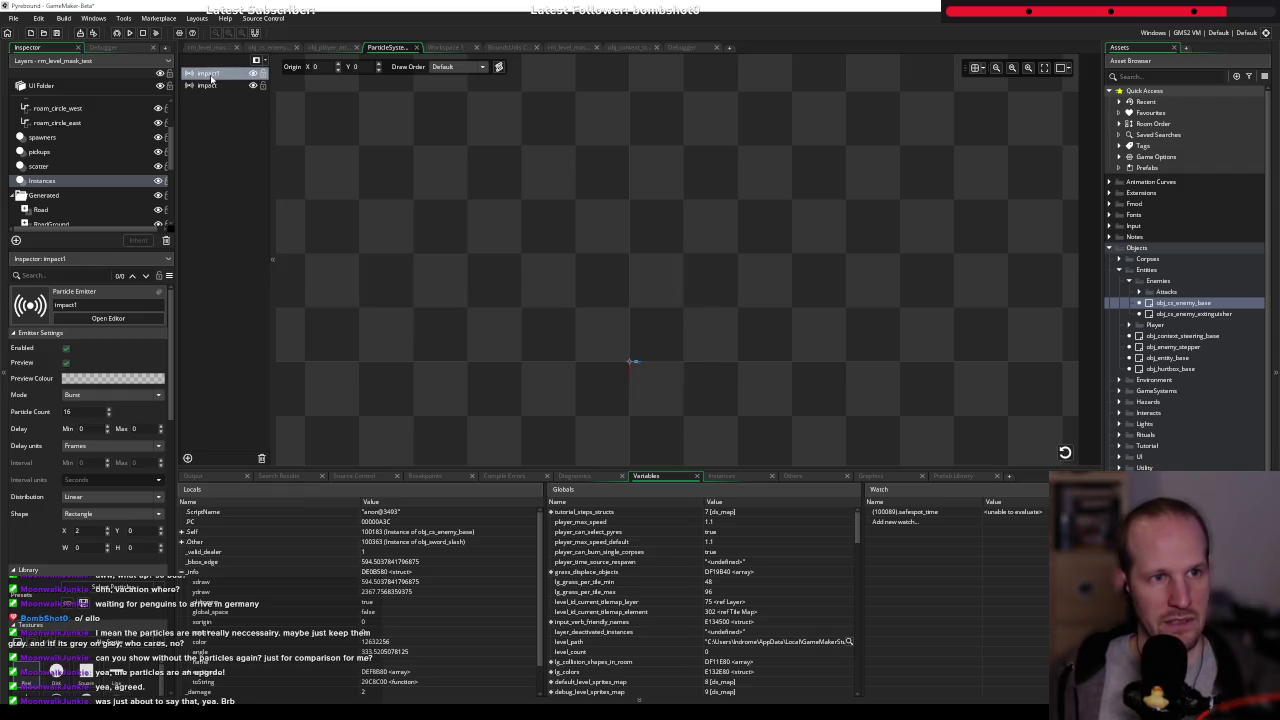
{"action": "left_click_drag", "start_coordinate": [106, 534], "coordinate": [108, 531]}
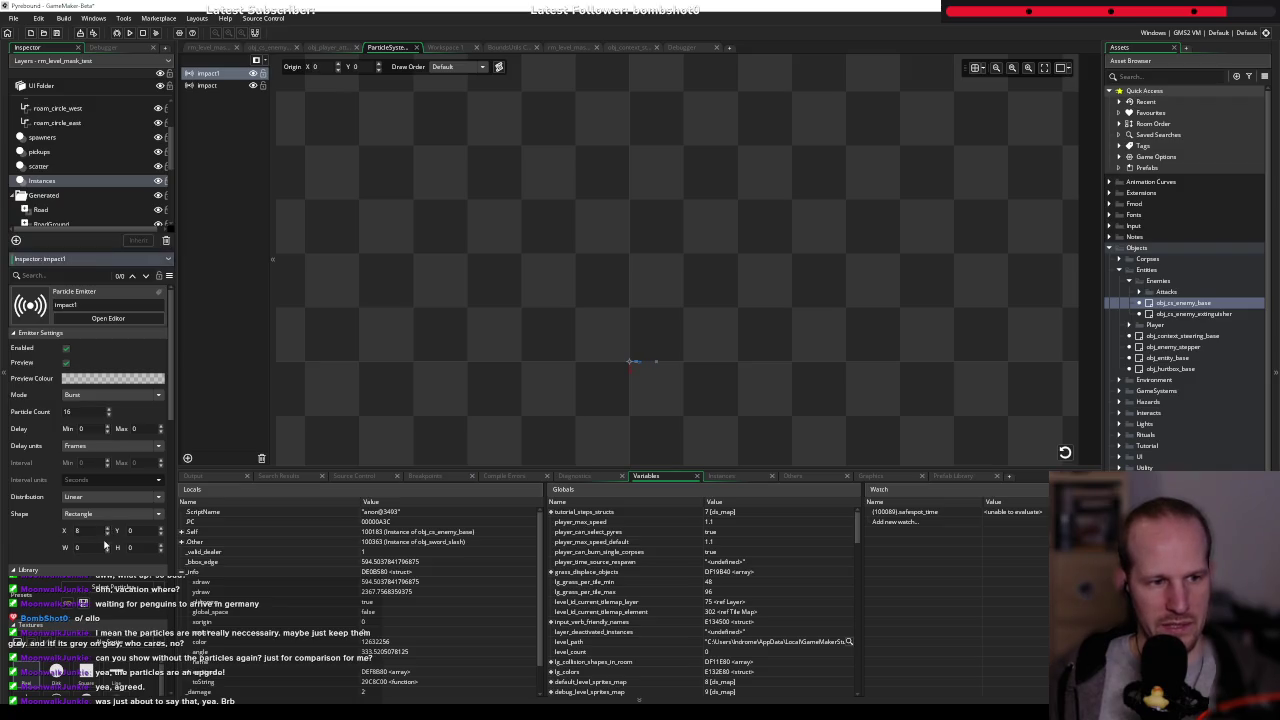
{"action": "left_click", "coordinate": [1065, 452]}
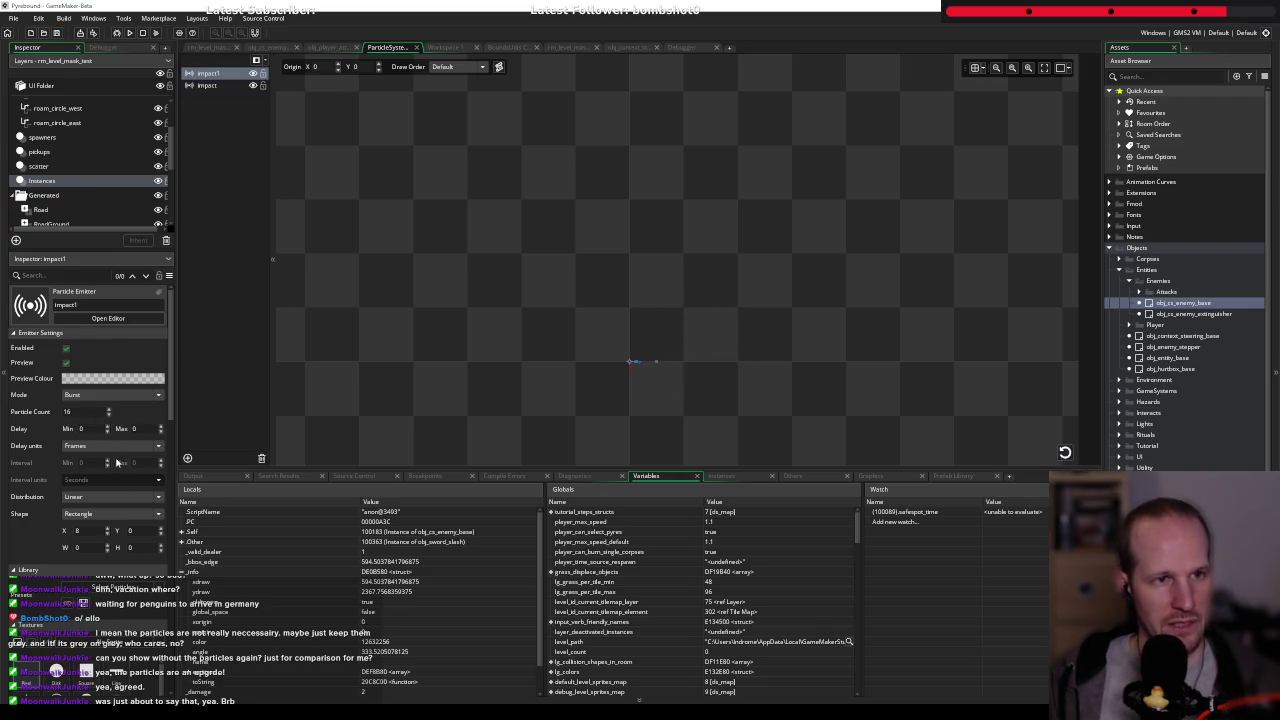
- Set both of impact1's particle colours to magenta and replay the burst preview
{"action": "left_click", "coordinate": [89, 333]}
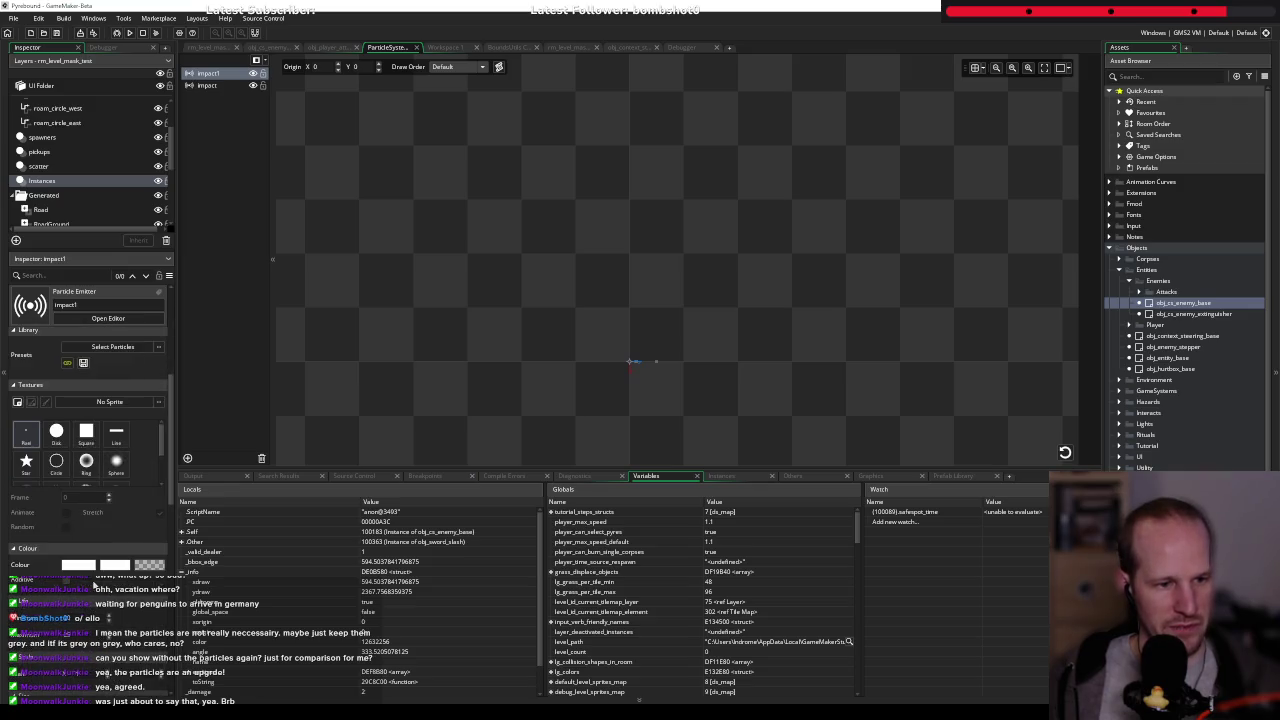
{"action": "left_click", "coordinate": [87, 566]}
{"action": "left_click_drag", "start_coordinate": [120, 95], "coordinate": [114, 63]}
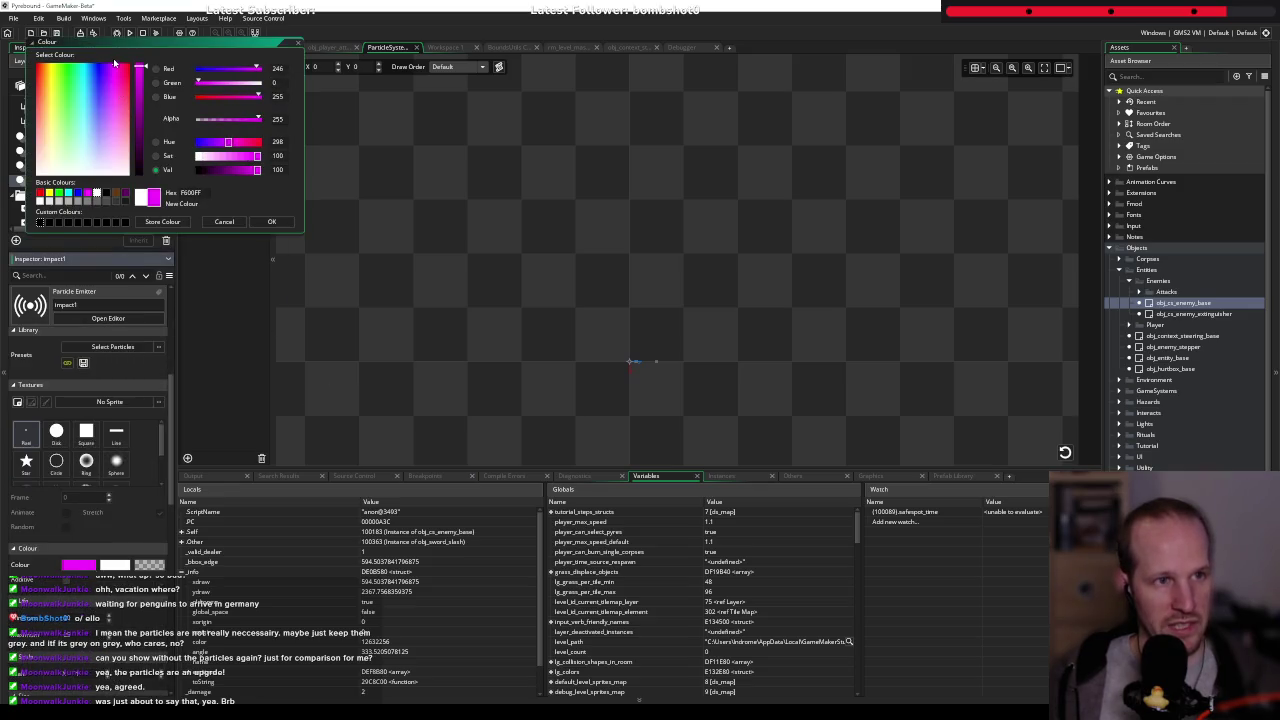
{"action": "left_click", "coordinate": [271, 222]}
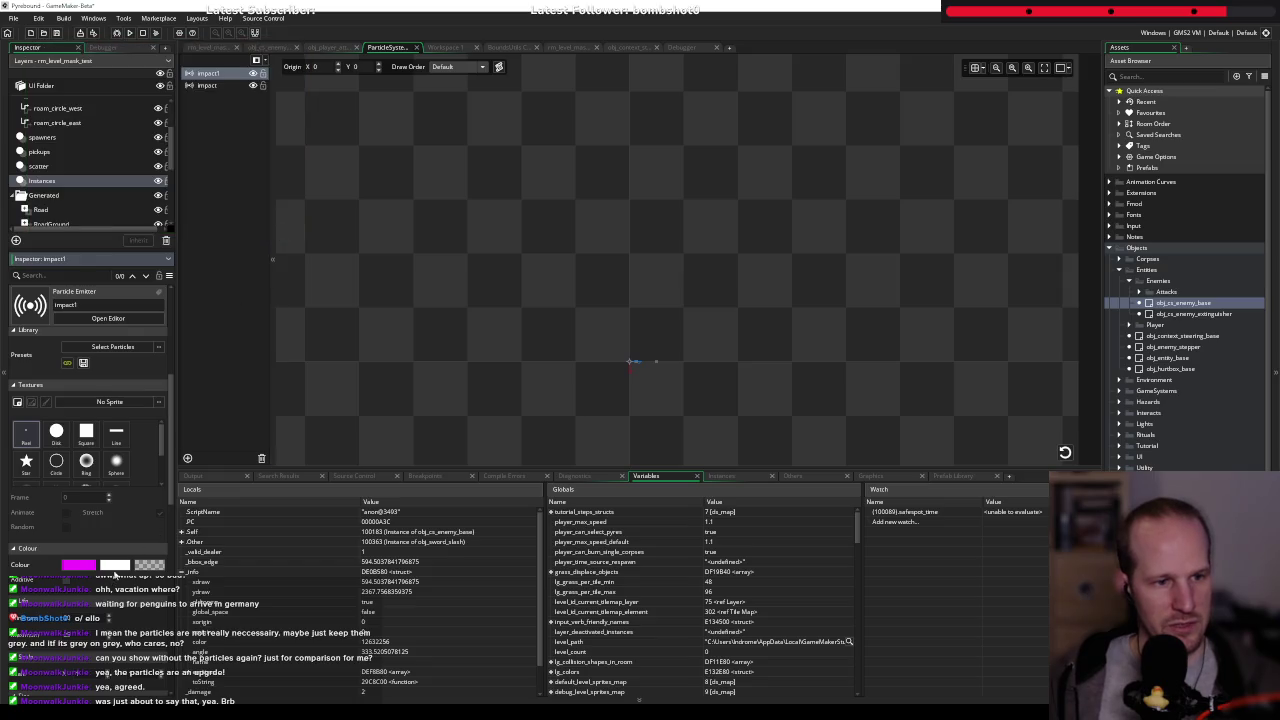
{"action": "left_click", "coordinate": [116, 565]}
{"action": "left_click_drag", "start_coordinate": [114, 90], "coordinate": [114, 50]}
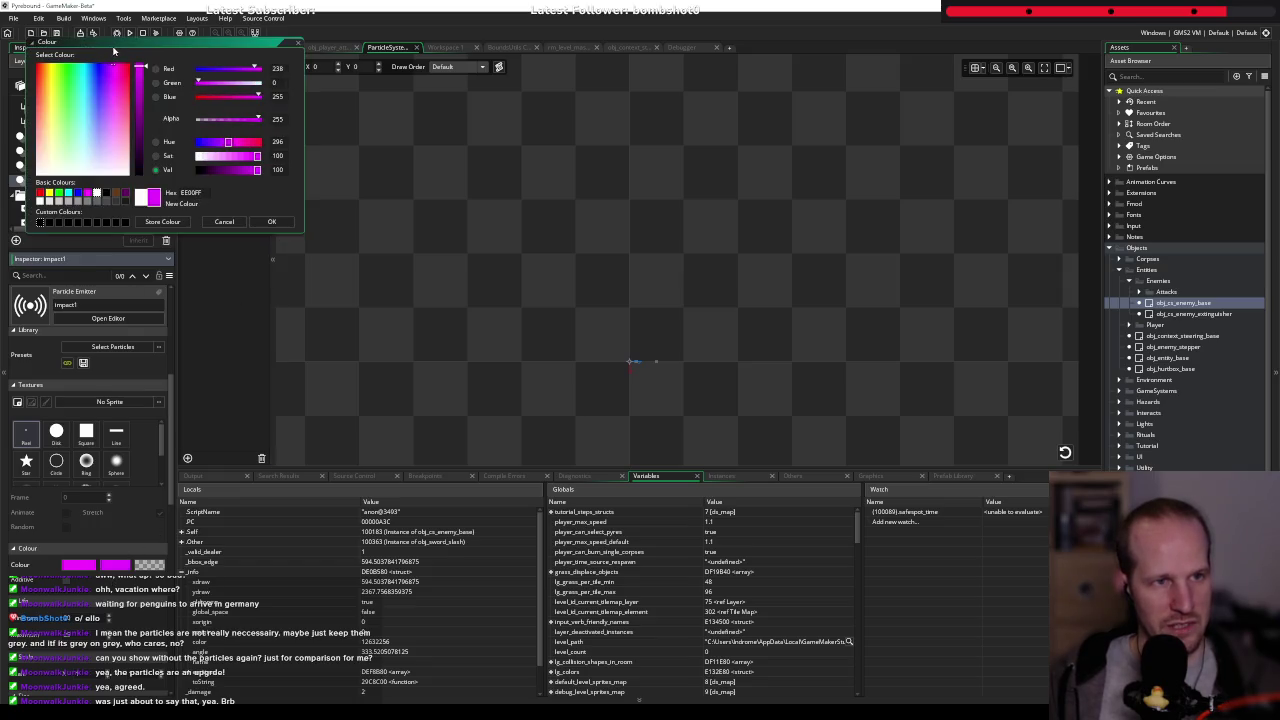
{"action": "left_click", "coordinate": [280, 224]}
{"action": "left_click", "coordinate": [1065, 452]}
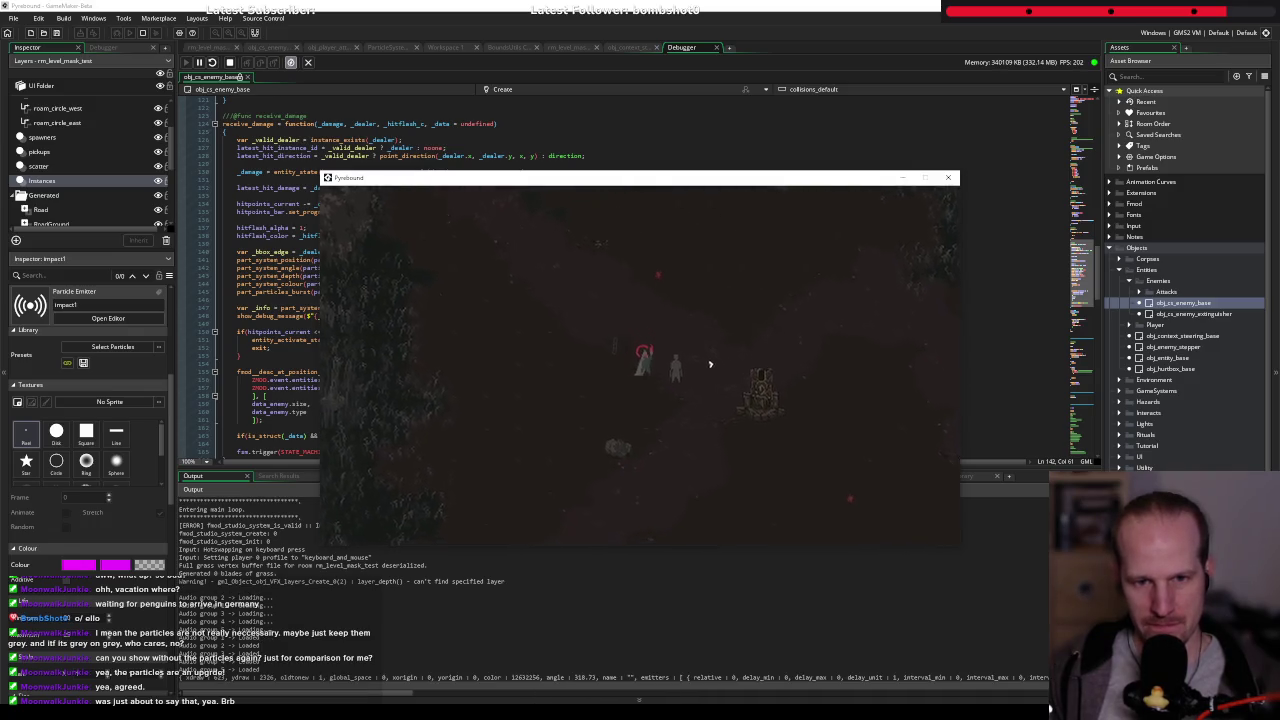
- Re-set the particle-info breakpoint, attack an enemy to hit it, and step over
{"action": "key", "text": "d"}
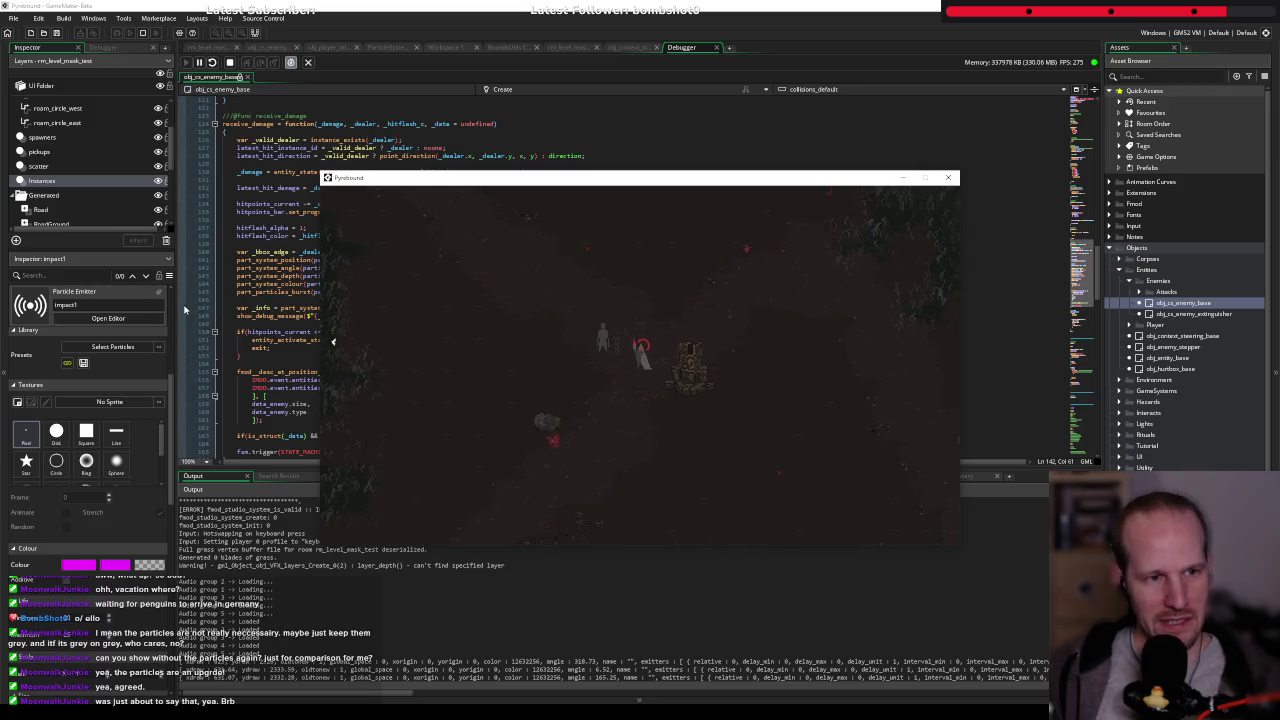
{"action": "left_click", "coordinate": [182, 307]}
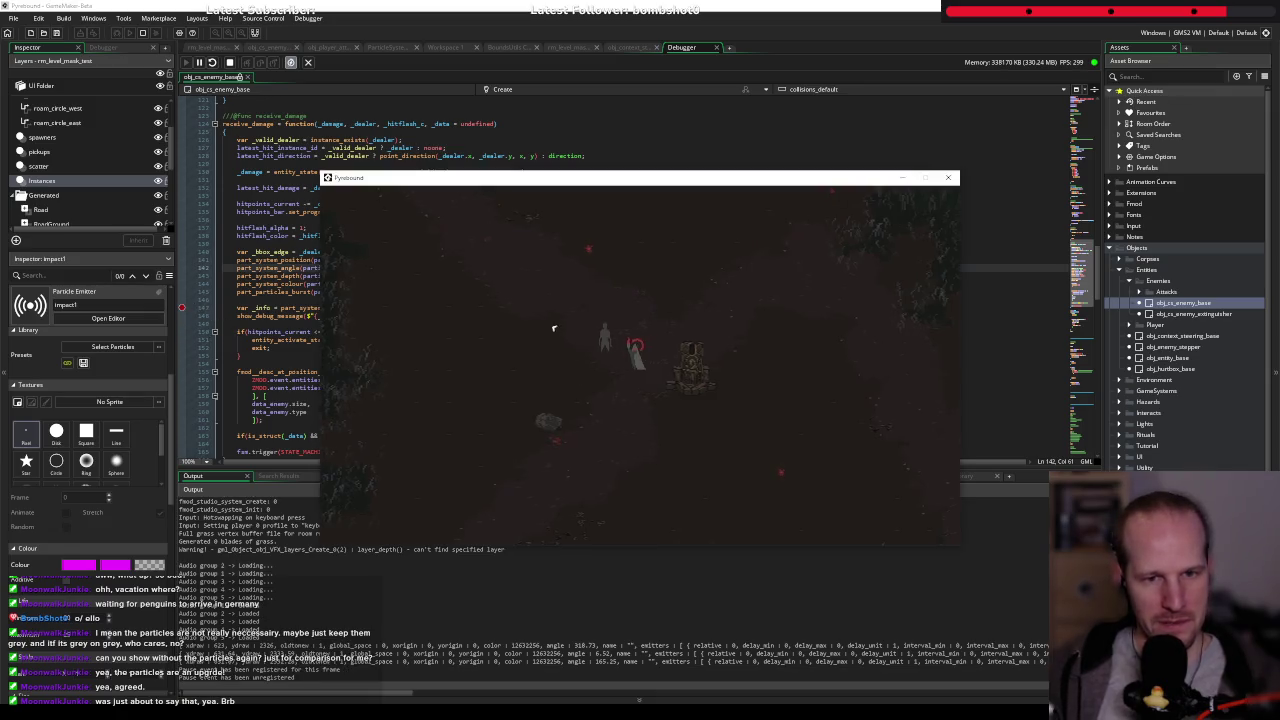
{"action": "left_click", "coordinate": [545, 321]}
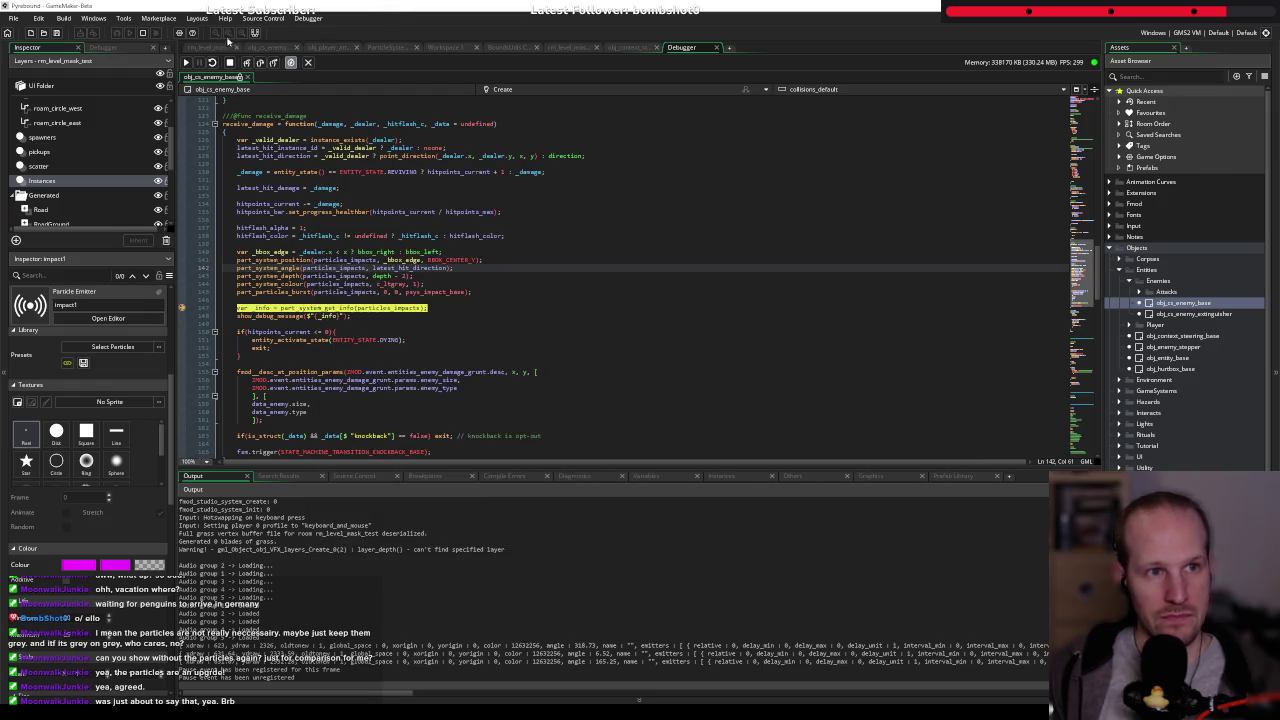
{"action": "left_click", "coordinate": [263, 63]}
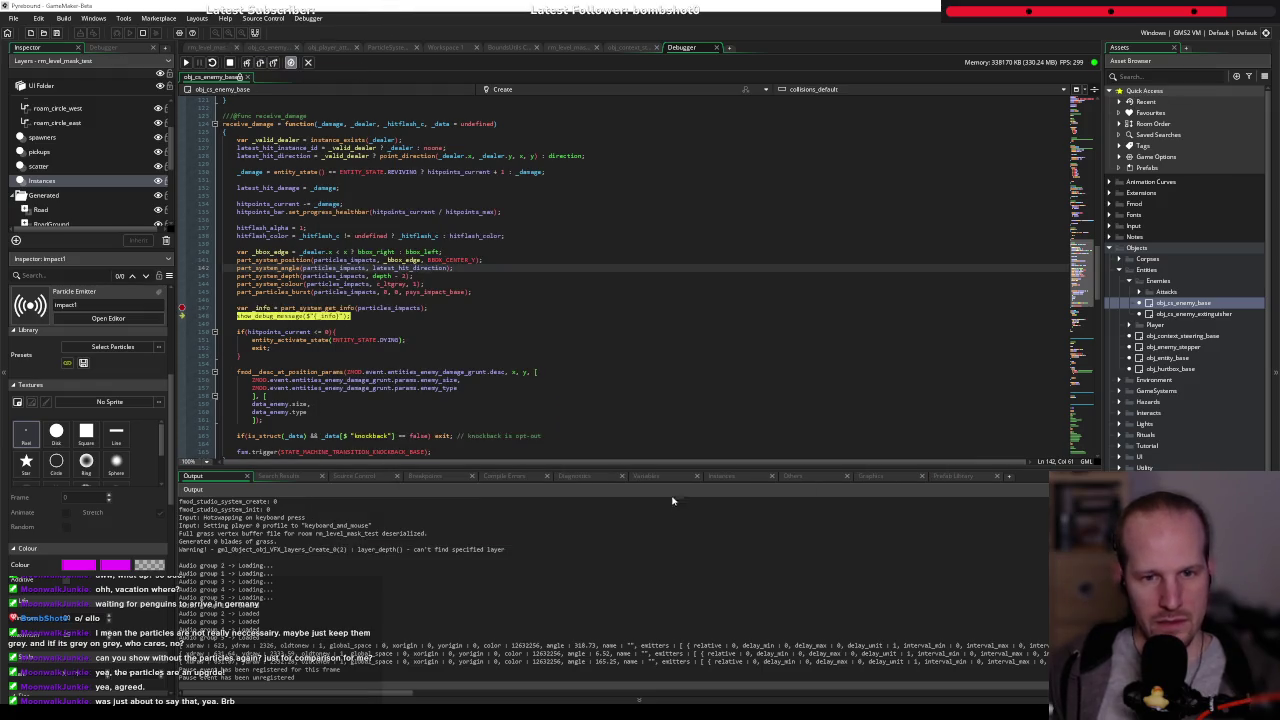
{"action": "left_click", "coordinate": [646, 476]}
{"action": "left_click_drag", "start_coordinate": [662, 466], "coordinate": [600, 254]}
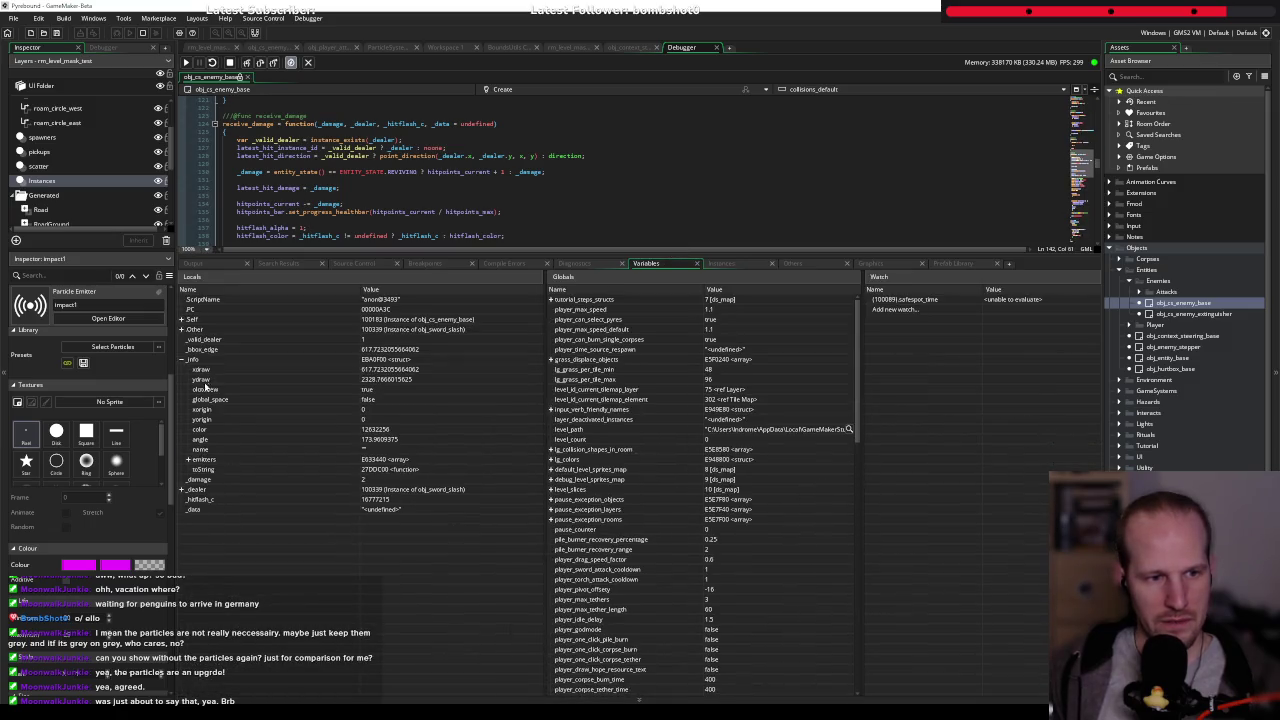
- Expand emitters [0] and [1] to confirm two emitters, then stop debugging
{"action": "left_click", "coordinate": [188, 460]}
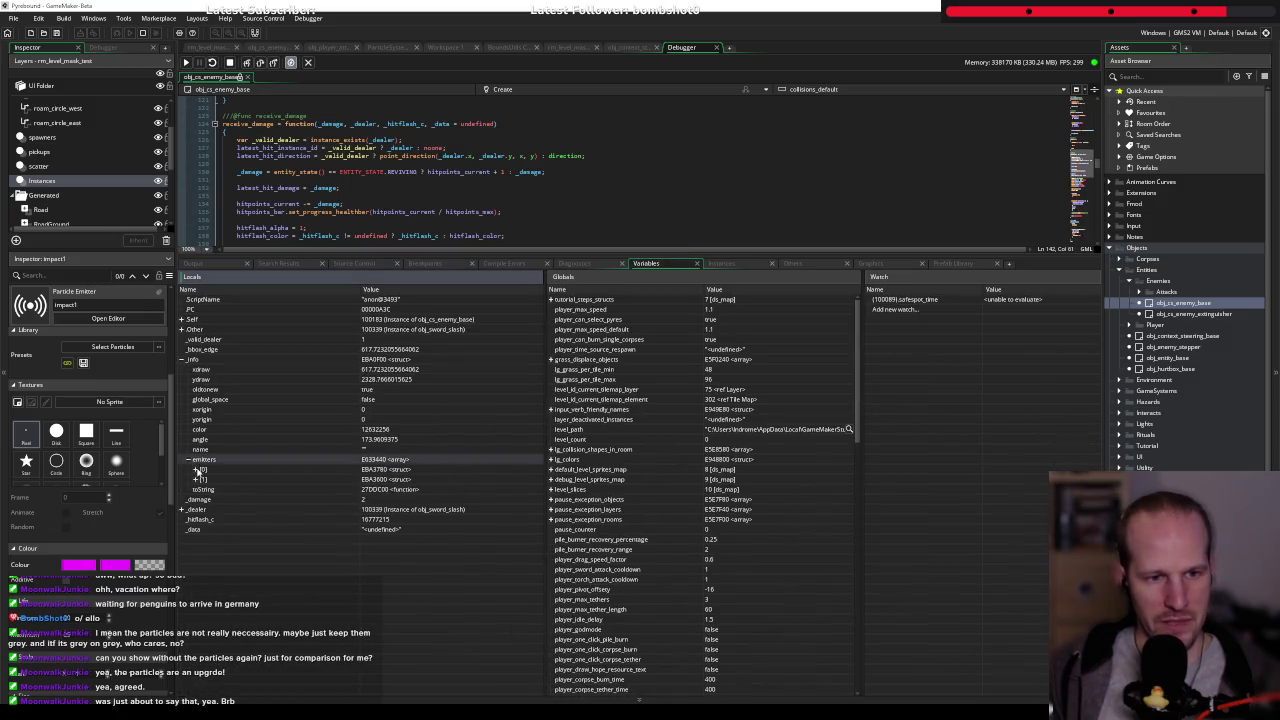
{"action": "left_click", "coordinate": [197, 469]}
{"action": "left_click", "coordinate": [197, 469]}
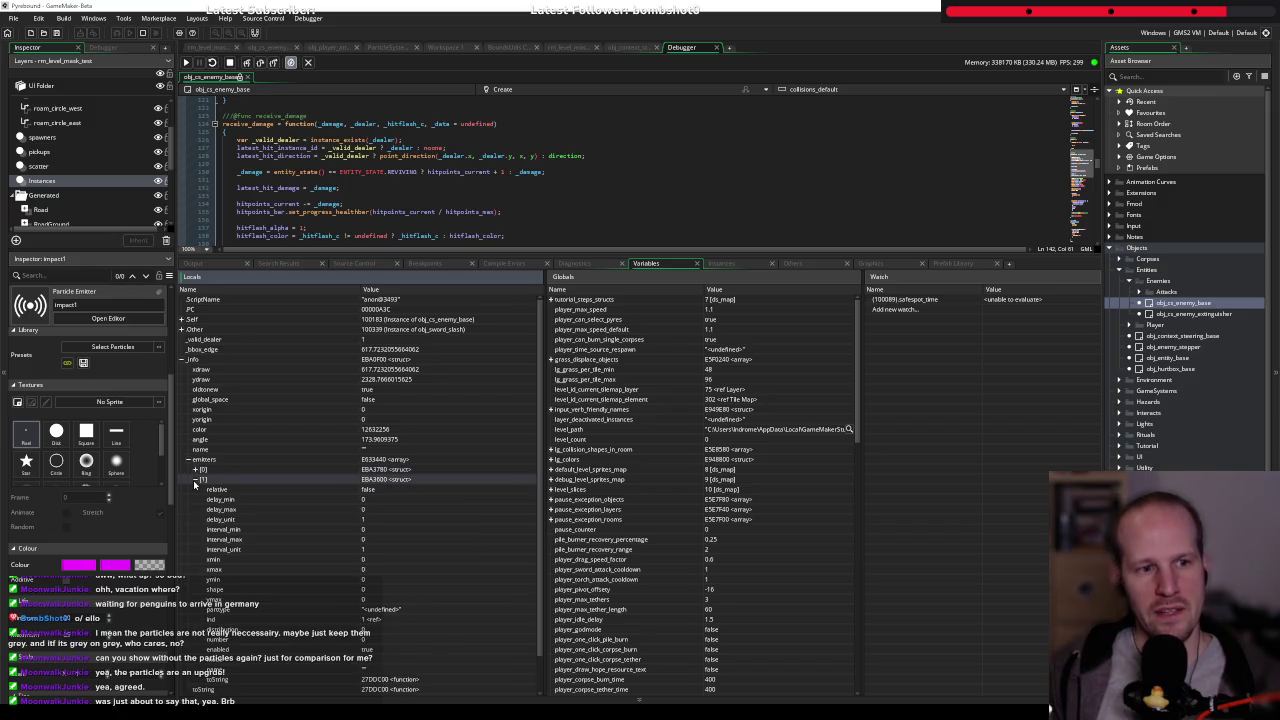
{"action": "left_click", "coordinate": [197, 479]}
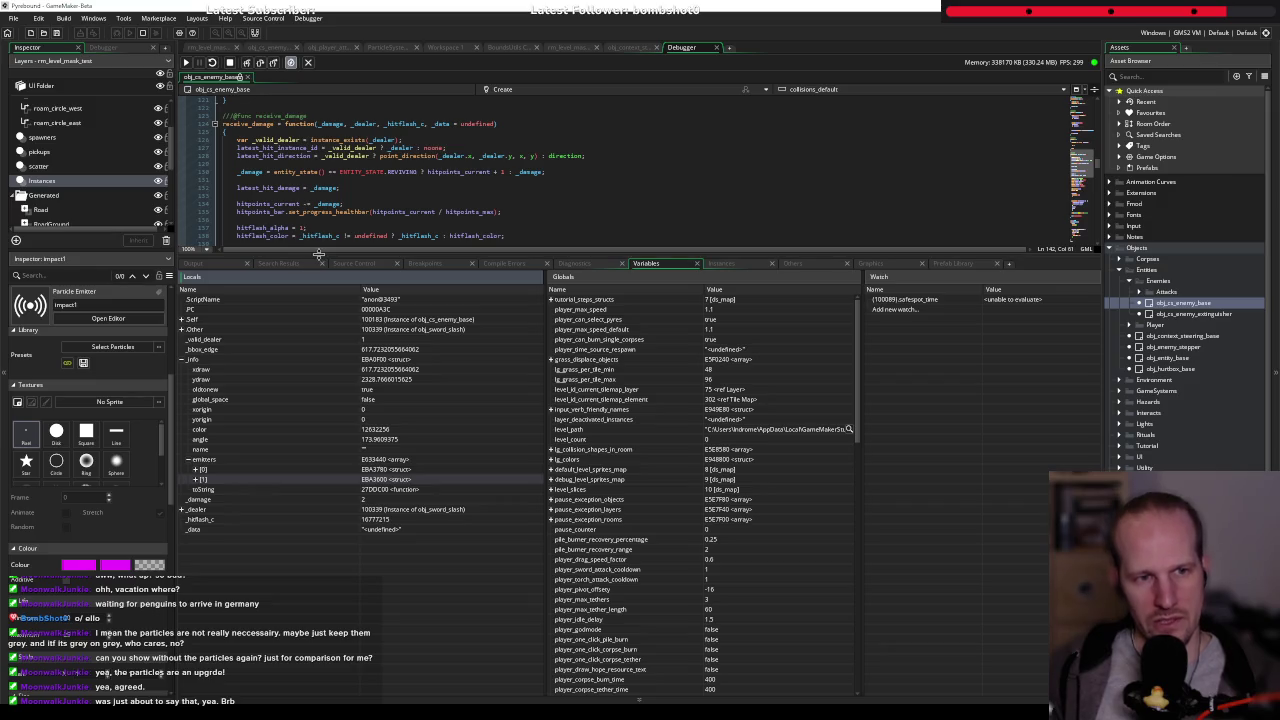
{"action": "left_click_drag", "start_coordinate": [318, 253], "coordinate": [320, 316]}
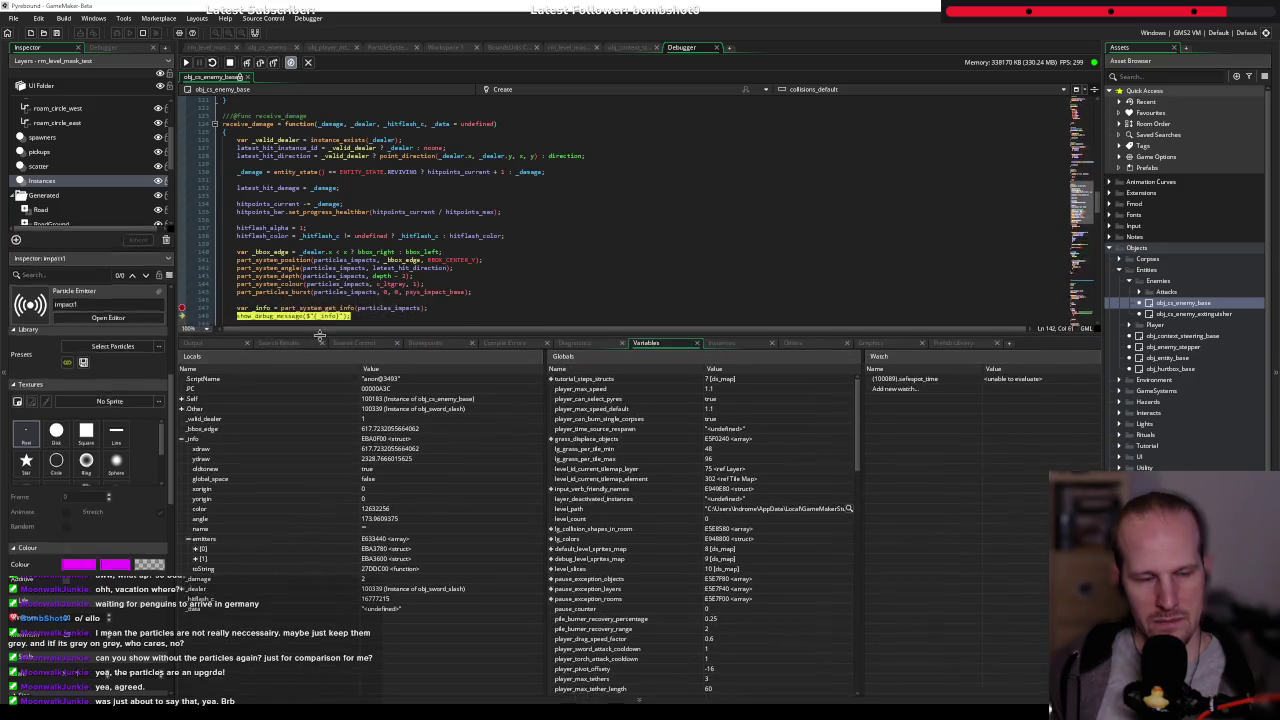
{"action": "left_click_drag", "start_coordinate": [320, 316], "coordinate": [320, 359]}
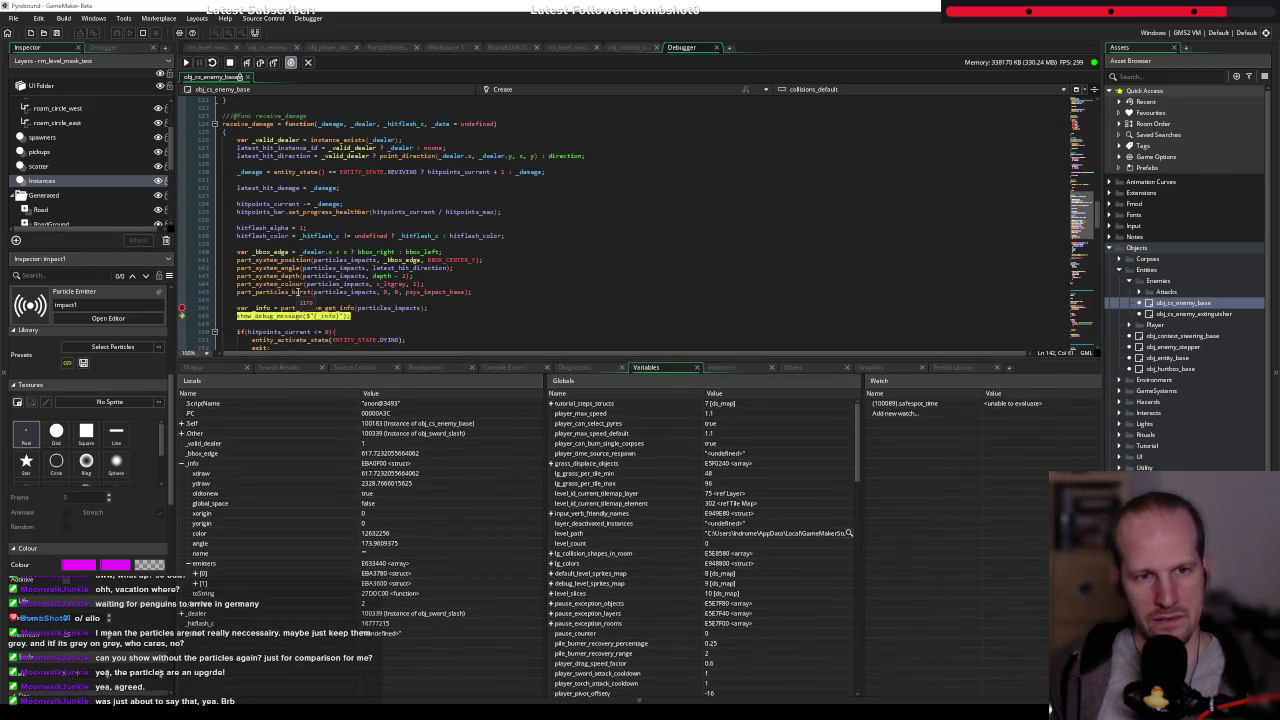
{"action": "left_click", "coordinate": [230, 63]}
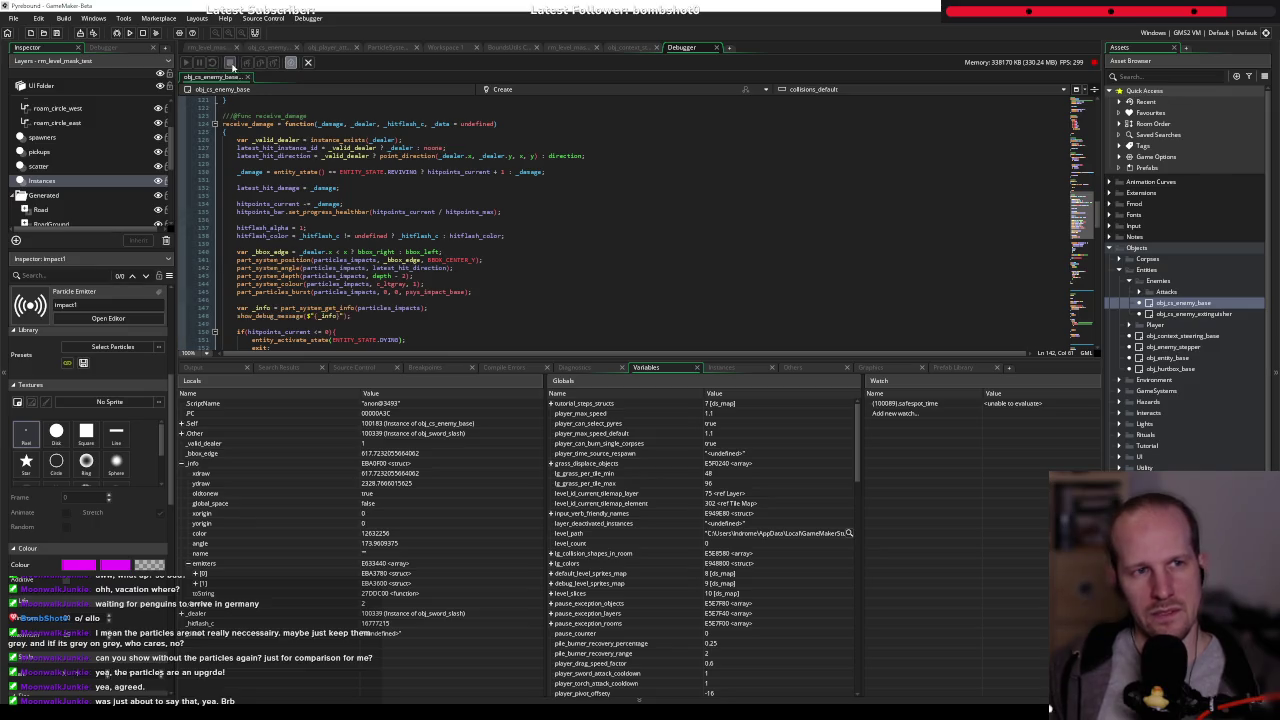
- Duplicate the part_particles_burst line and check the psys_crone_blade_impact particle system
{"action": "left_click", "coordinate": [498, 291]}
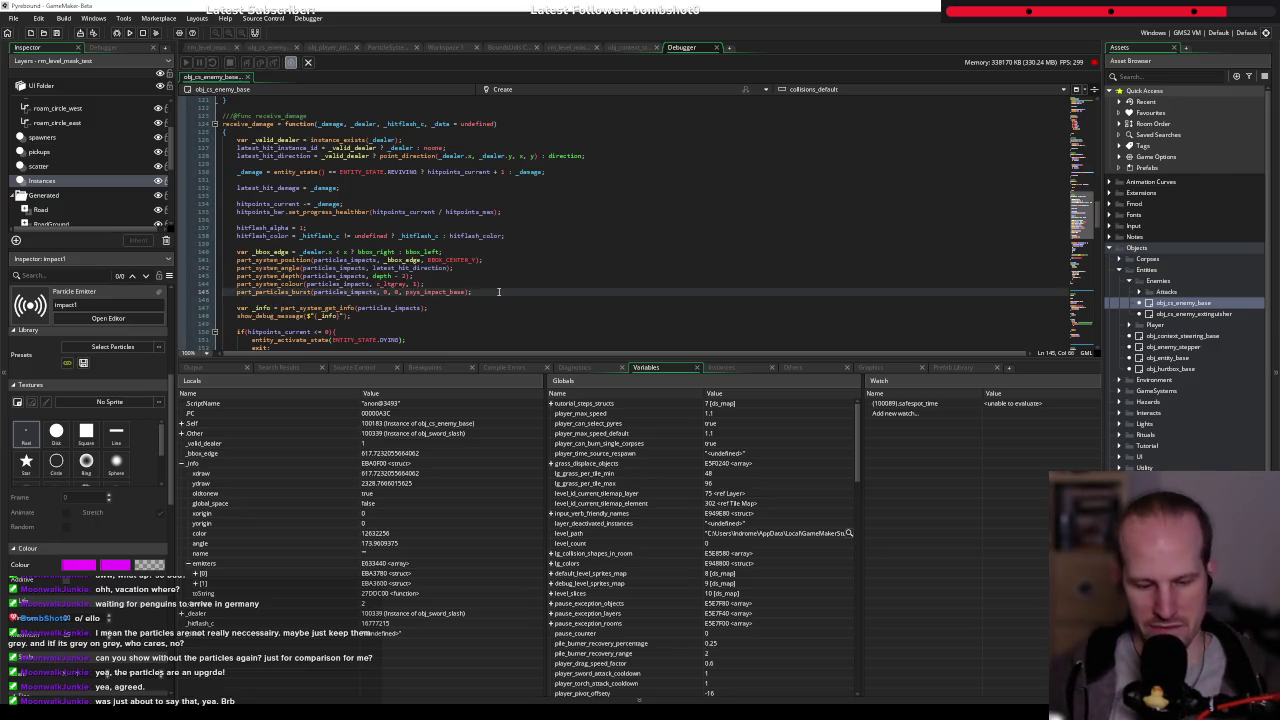
{"action": "key", "text": "ctrl+d"}
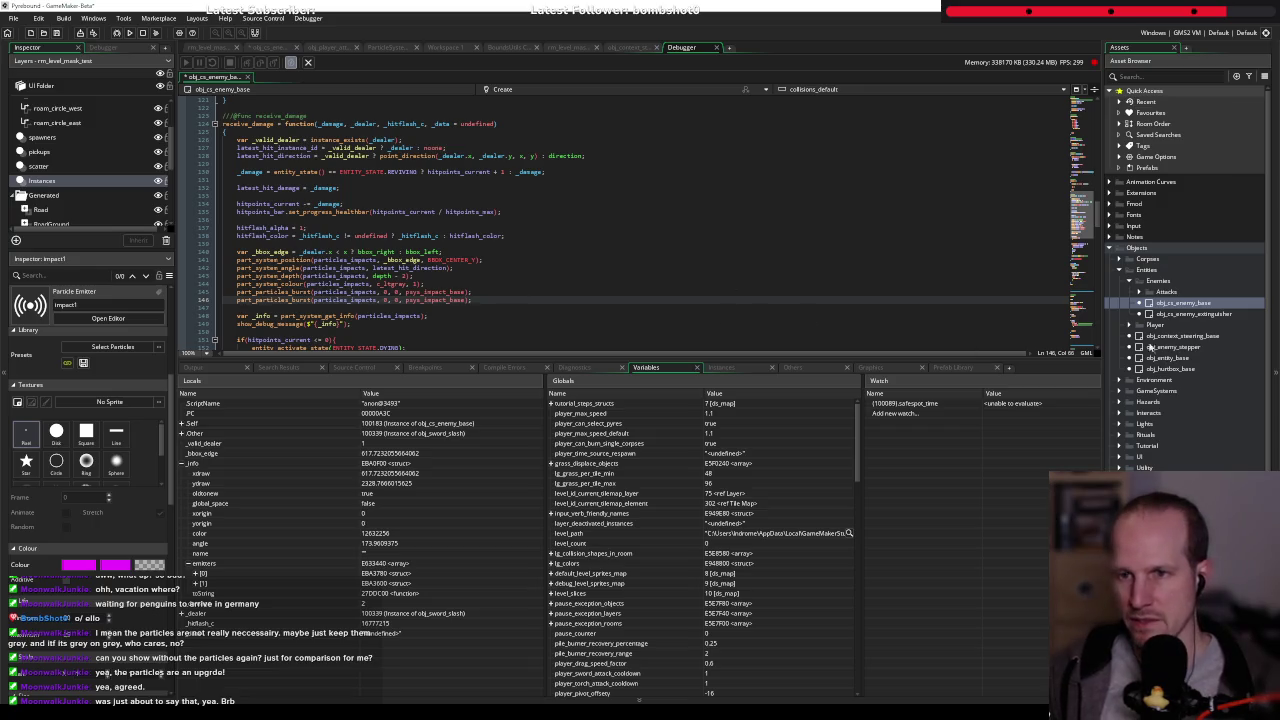
{"action": "scroll", "coordinate": [1211, 360], "scroll_direction": "down", "scroll_amount": 5}
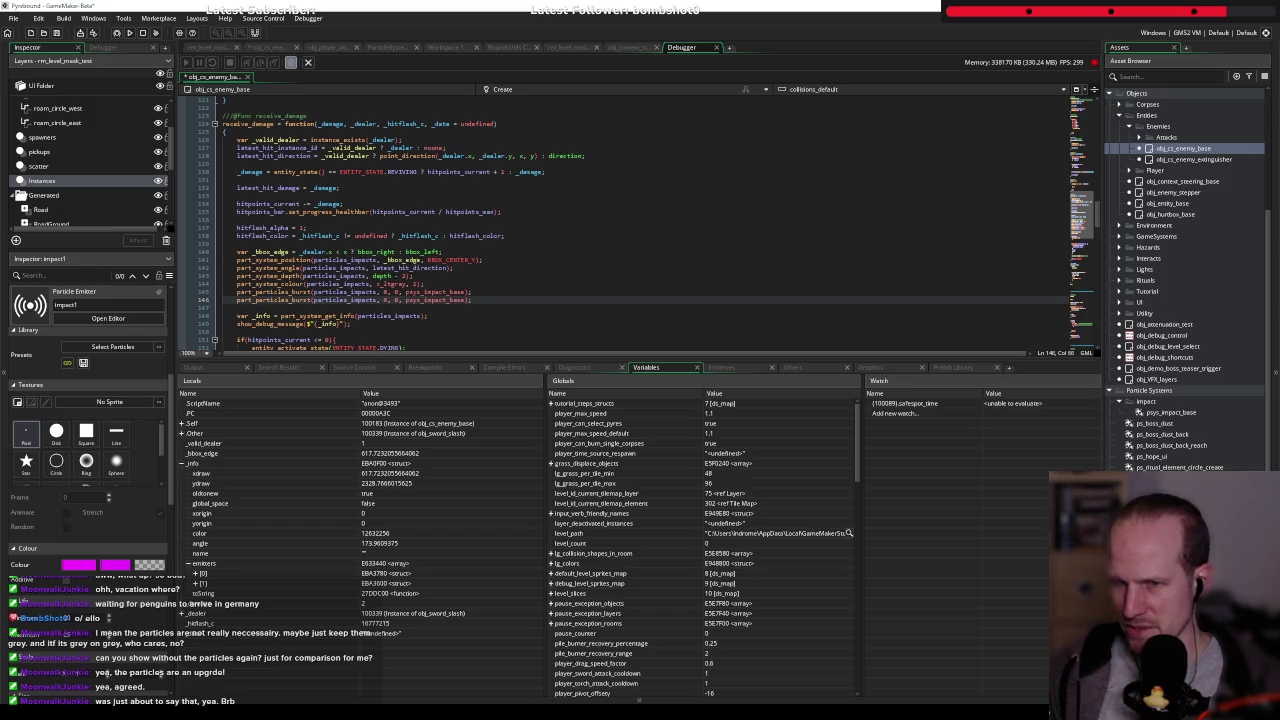
{"action": "double_click", "coordinate": [1153, 434]}
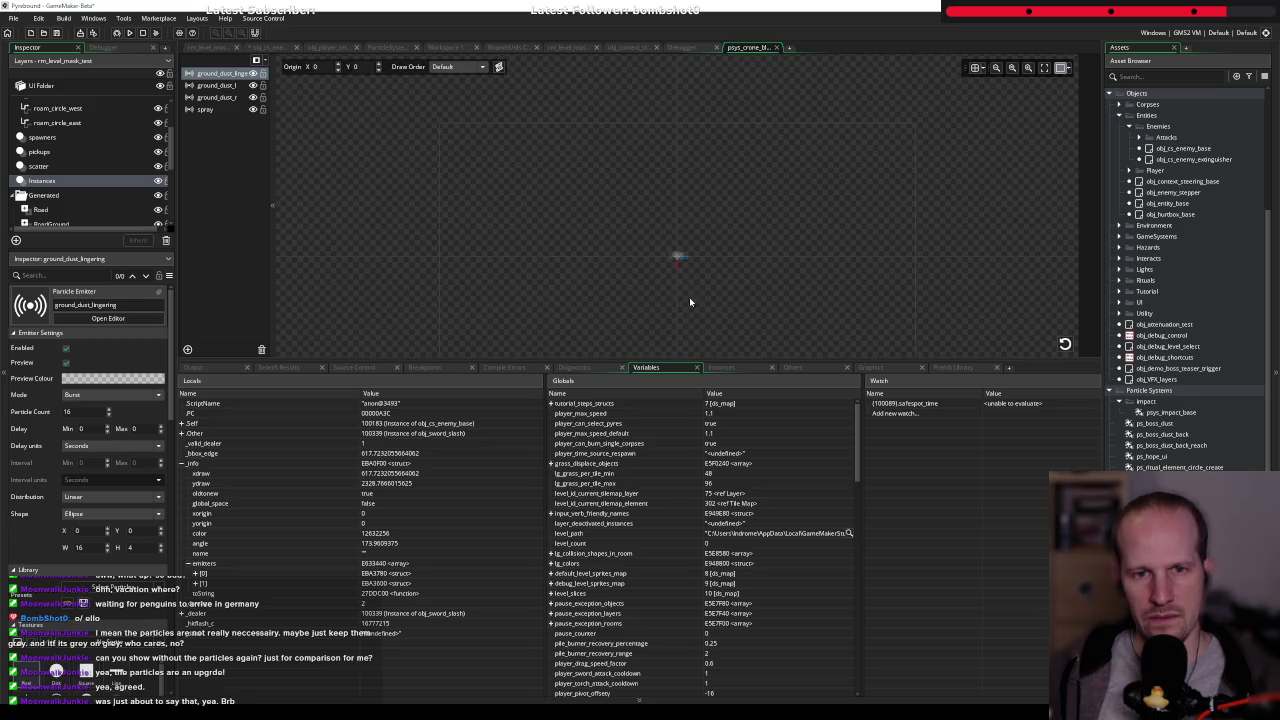
{"action": "middle_click", "coordinate": [750, 48]}
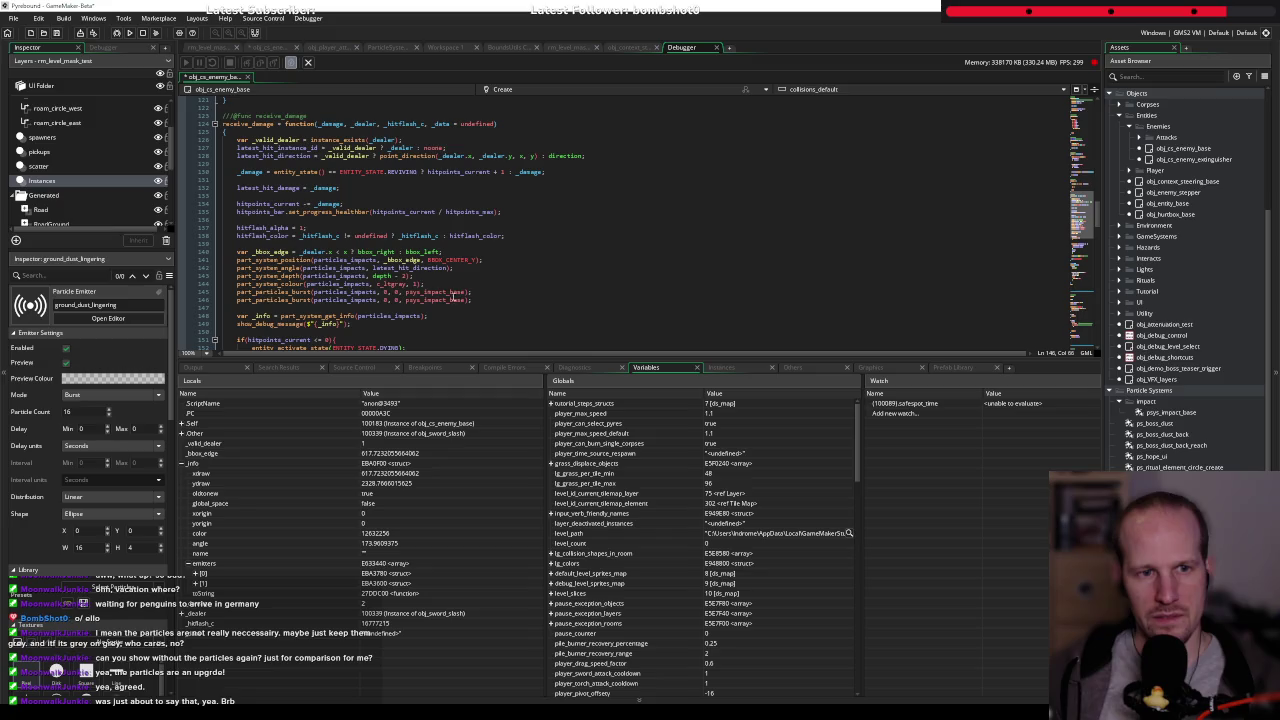
- Change the new burst line to psys_crone_blade_impact and run the game
{"action": "double_click", "coordinate": [434, 300]}
{"action": "type", "text": "psys"}
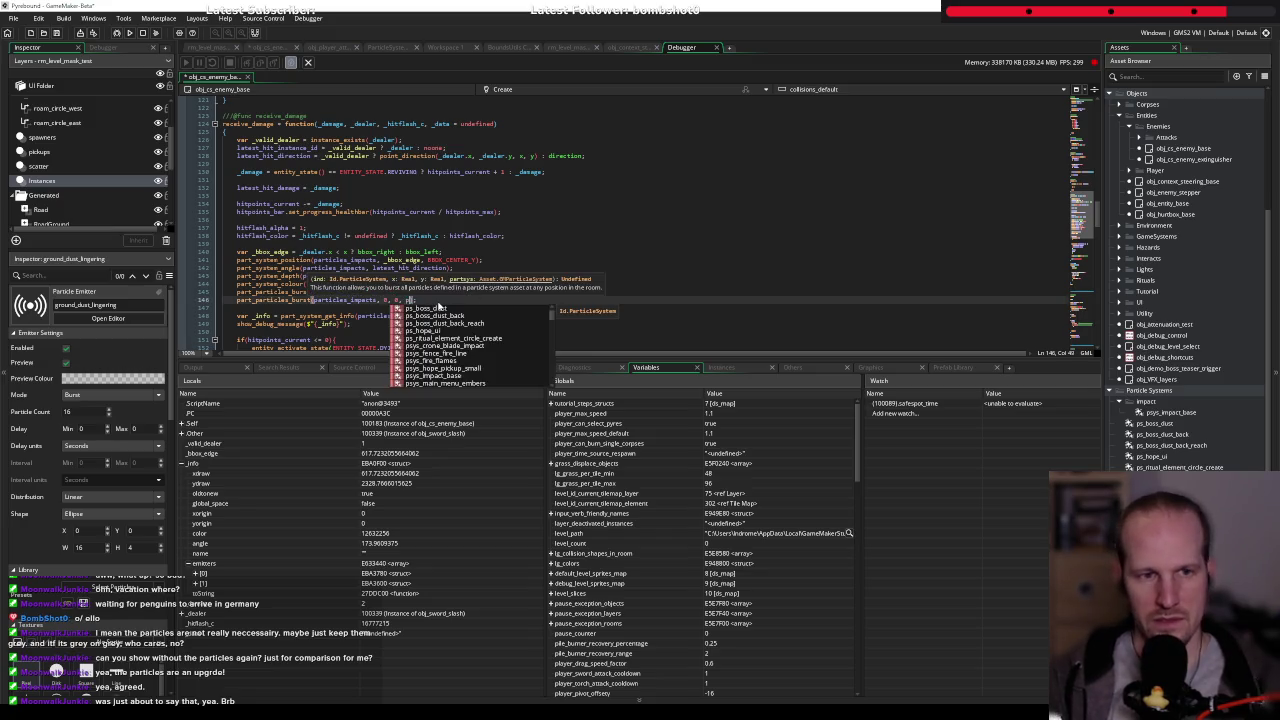
{"action": "left_click", "coordinate": [438, 307]}
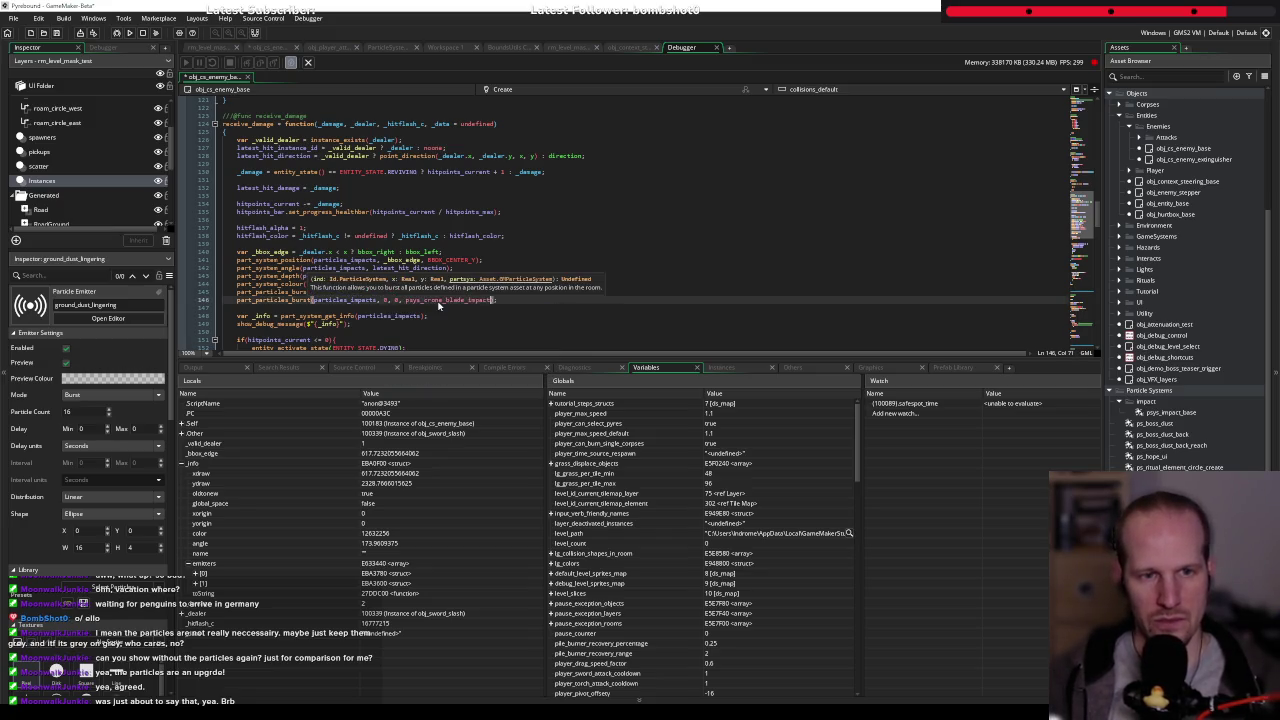
{"action": "left_click", "coordinate": [143, 33]}
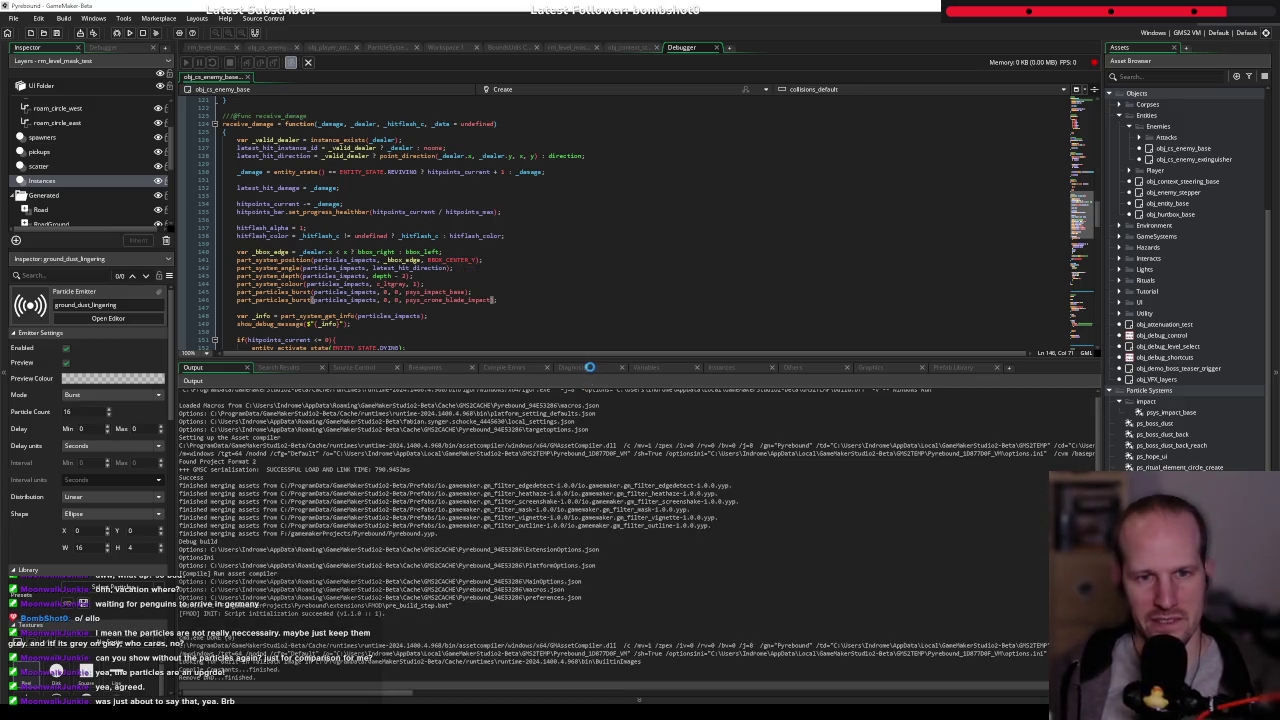
- Return from the game to the IDE and show the enemy base code
{"action": "scroll", "coordinate": [656, 300], "scroll_direction": "down", "scroll_amount": 2}
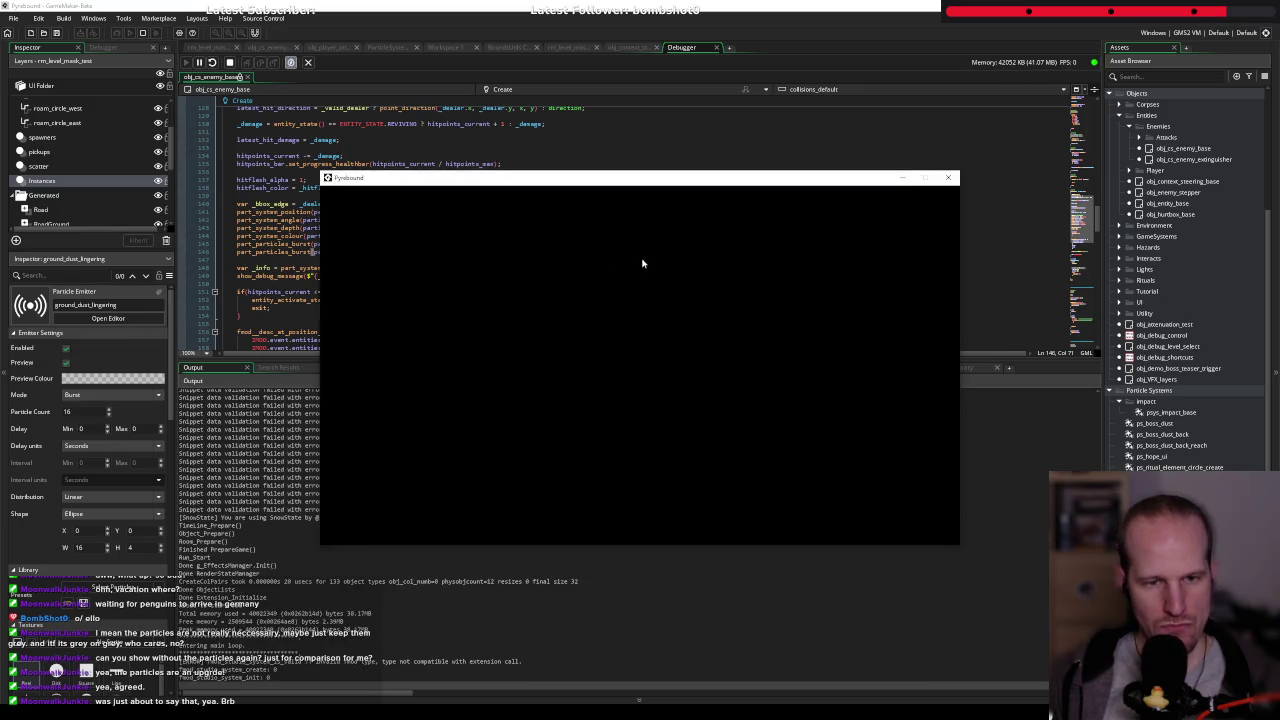
{"action": "key", "text": "Escape"}
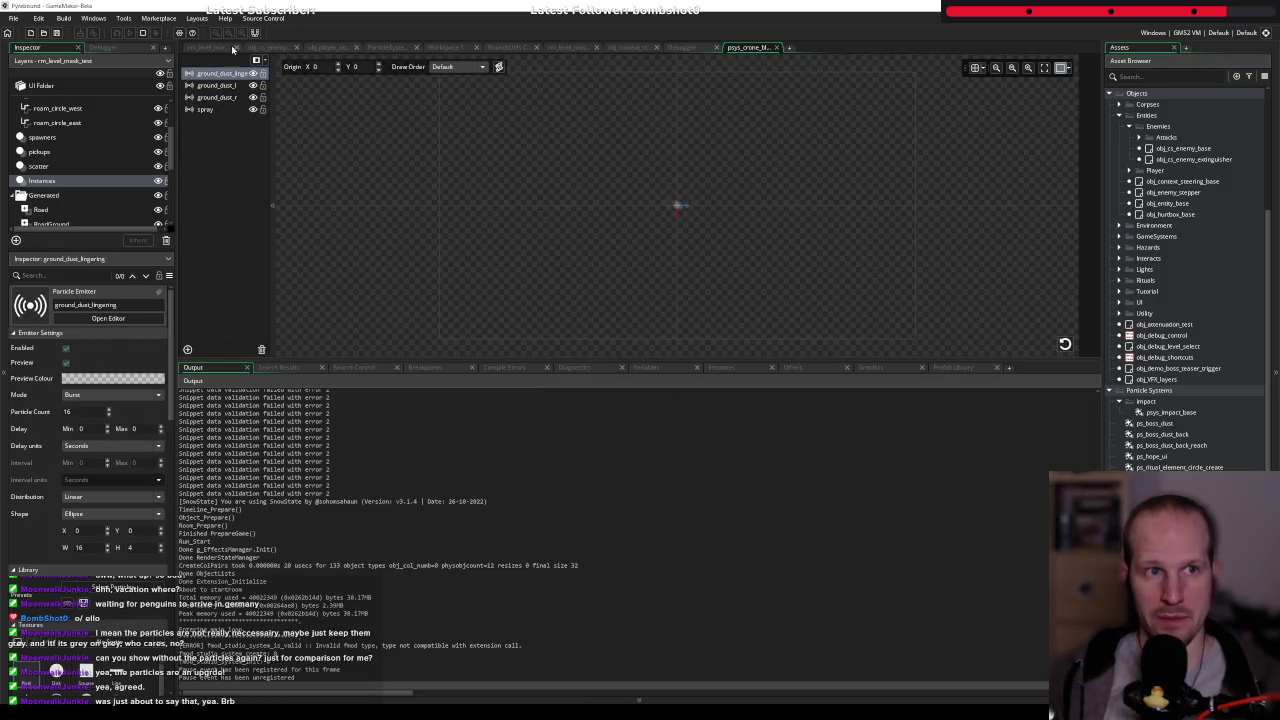
{"action": "left_click", "coordinate": [281, 48]}
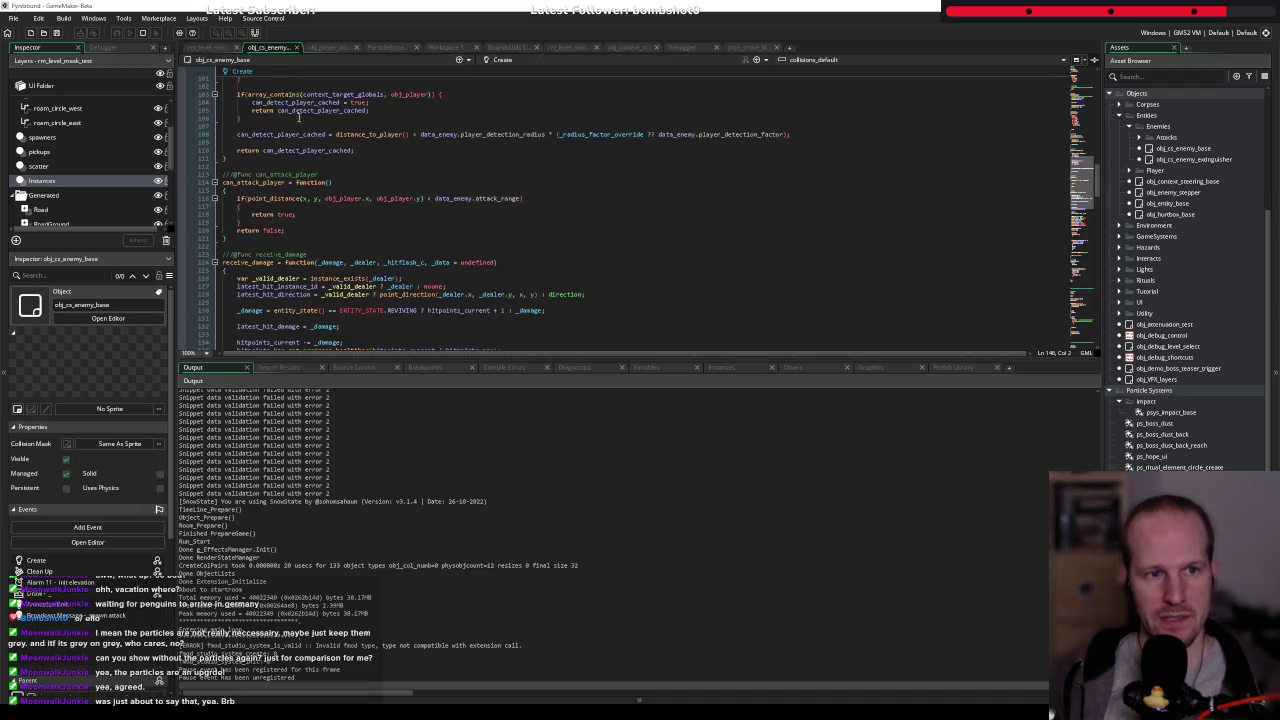
- Start the game, strike the enemy four times to see the bursts, and pause
{"action": "left_click", "coordinate": [639, 445]}
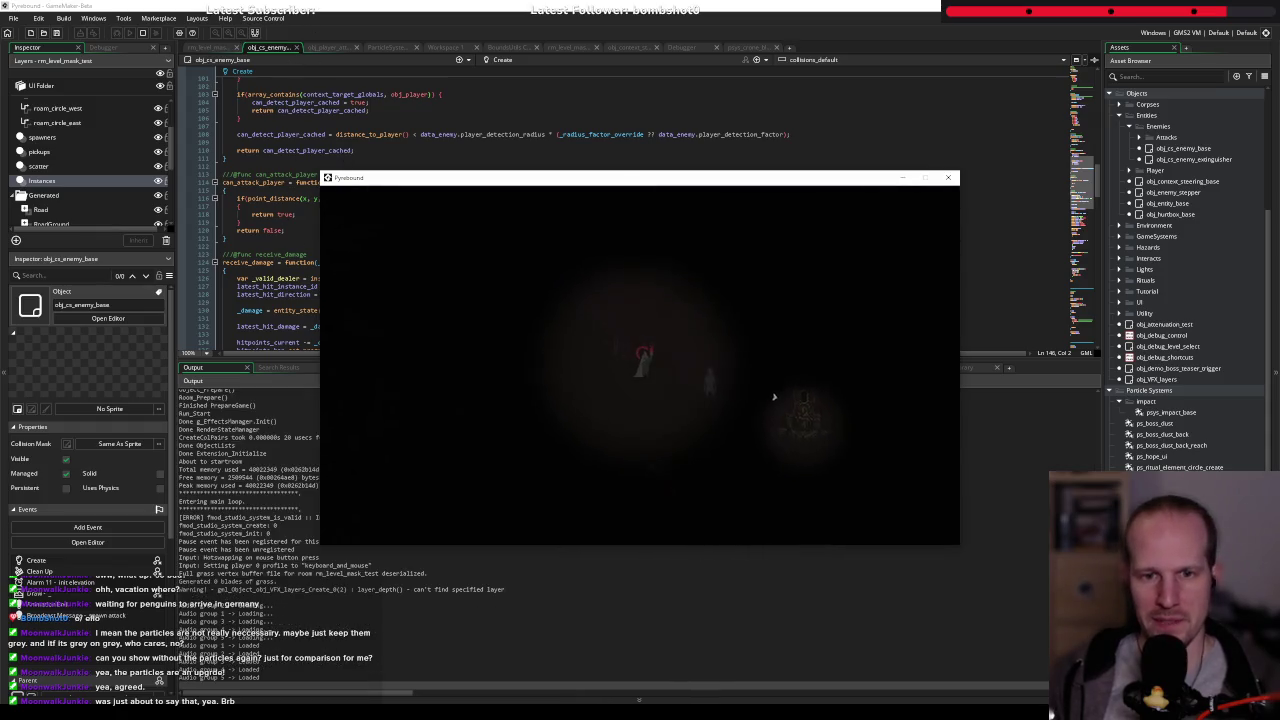
{"action": "left_click", "coordinate": [759, 365]}
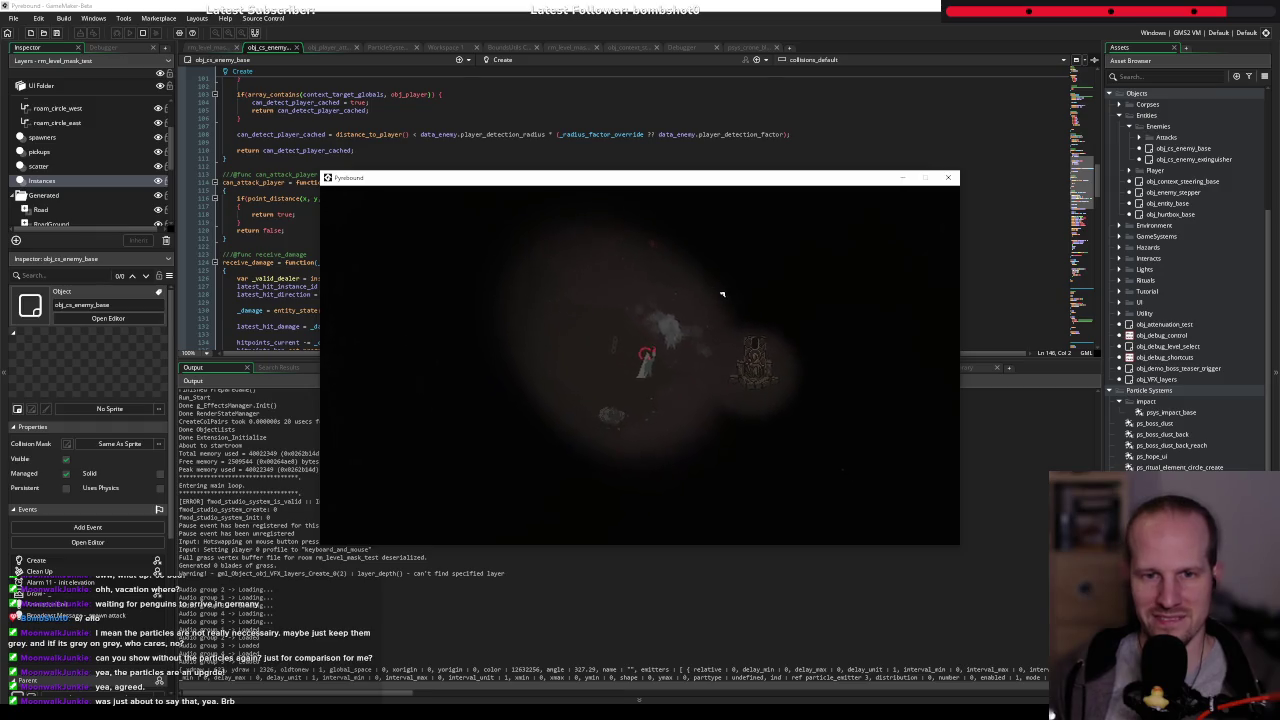
{"action": "left_click", "coordinate": [523, 296]}
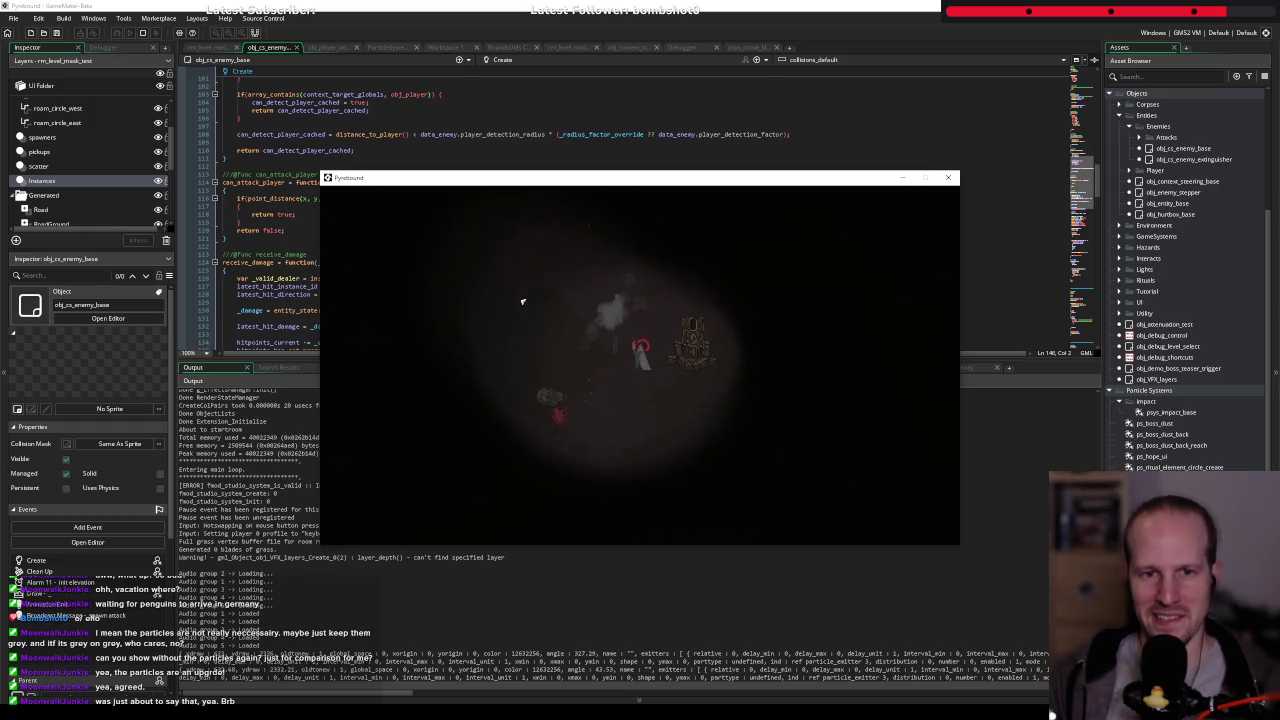
{"action": "left_click", "coordinate": [509, 324]}
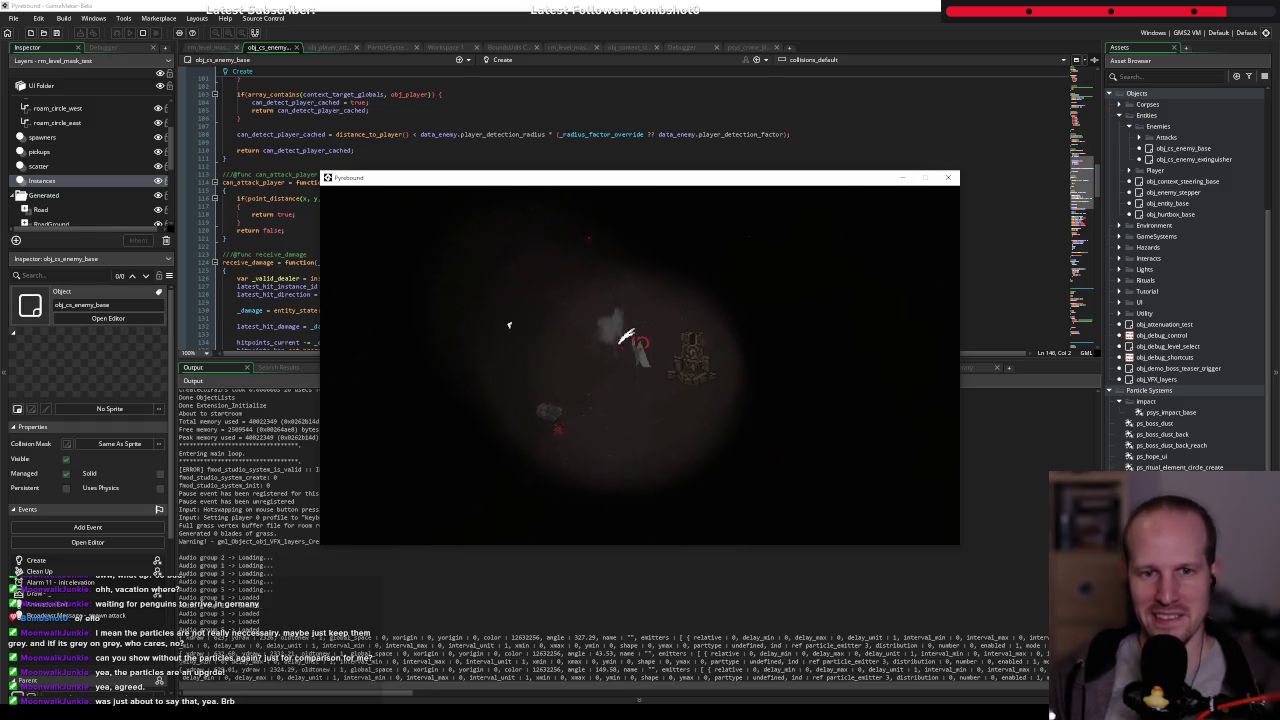
{"action": "left_click", "coordinate": [699, 287]}
{"action": "key", "text": "Escape"}
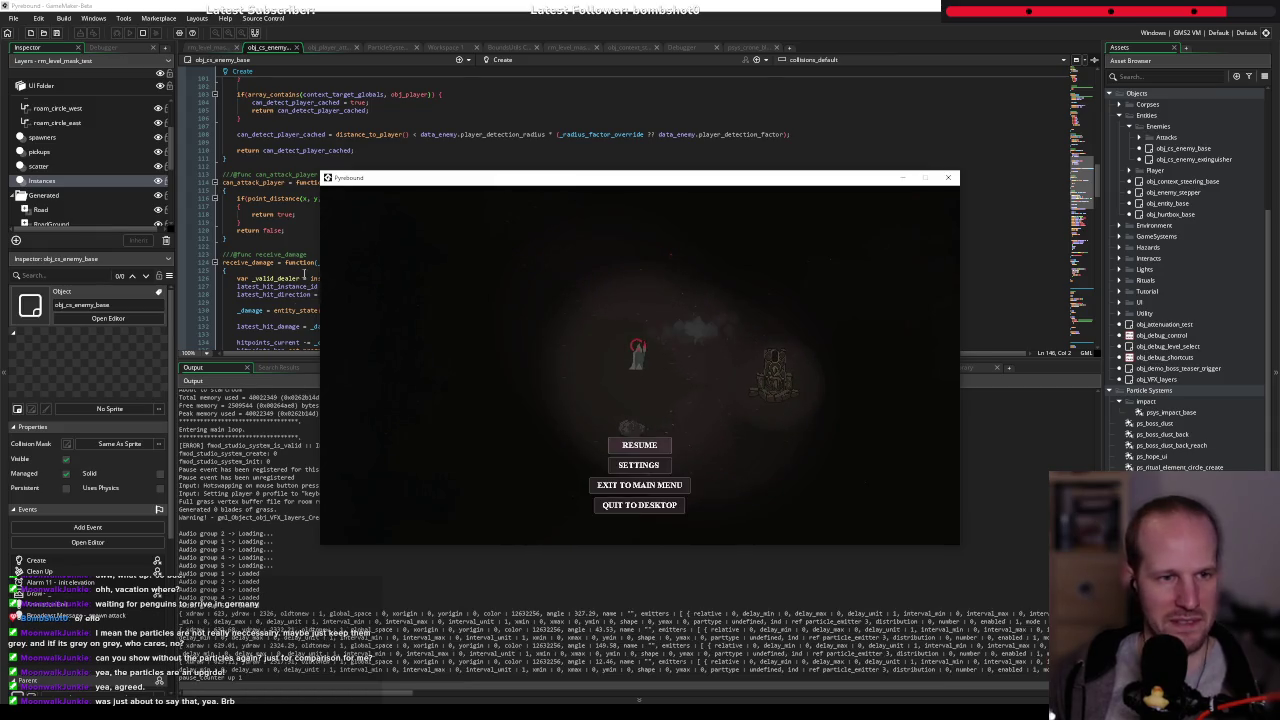
- Review the damage code in the editor, then go back to the paused game
{"action": "key", "text": "alt+F4"}
{"action": "scroll", "coordinate": [412, 195], "scroll_direction": "down", "scroll_amount": 5}
{"action": "scroll", "coordinate": [400, 200], "scroll_direction": "down", "scroll_amount": 5}
{"action": "scroll", "coordinate": [360, 220], "scroll_direction": "down", "scroll_amount": 5}
{"action": "scroll", "coordinate": [328, 240], "scroll_direction": "down", "scroll_amount": 5}
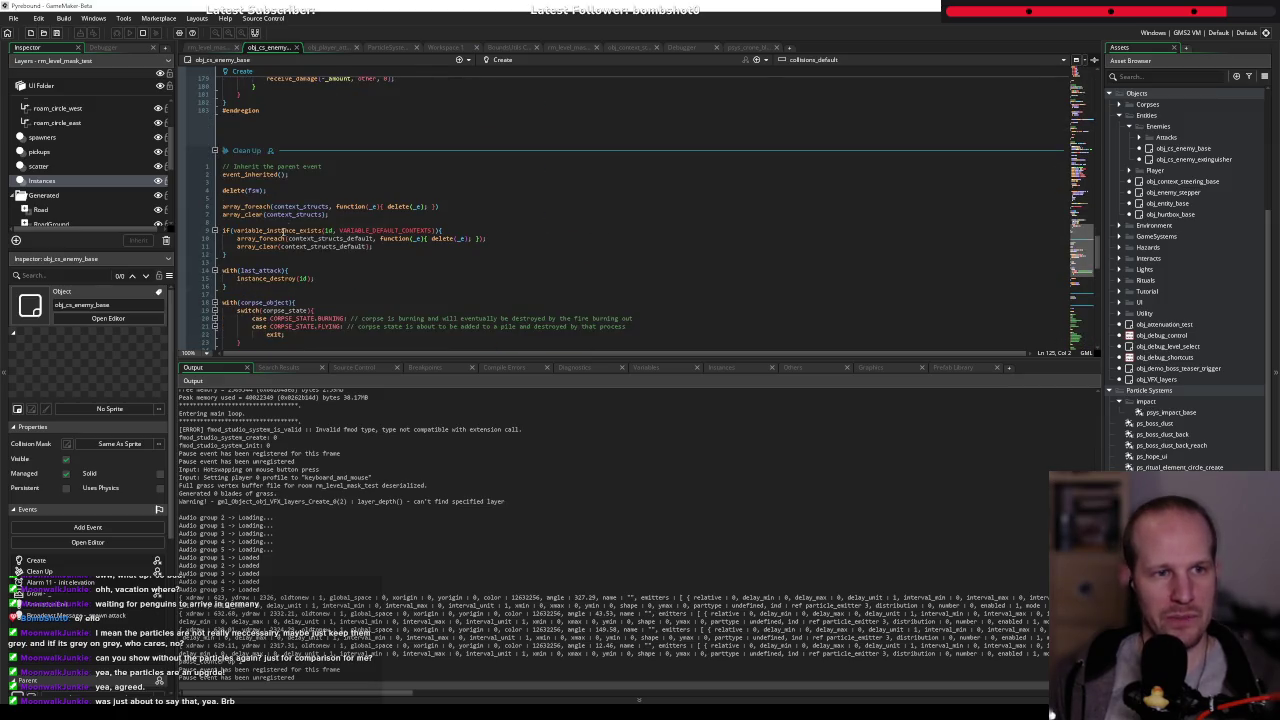
{"action": "scroll", "coordinate": [257, 206], "scroll_direction": "up", "scroll_amount": 8}
{"action": "scroll", "coordinate": [251, 188], "scroll_direction": "up", "scroll_amount": 4}
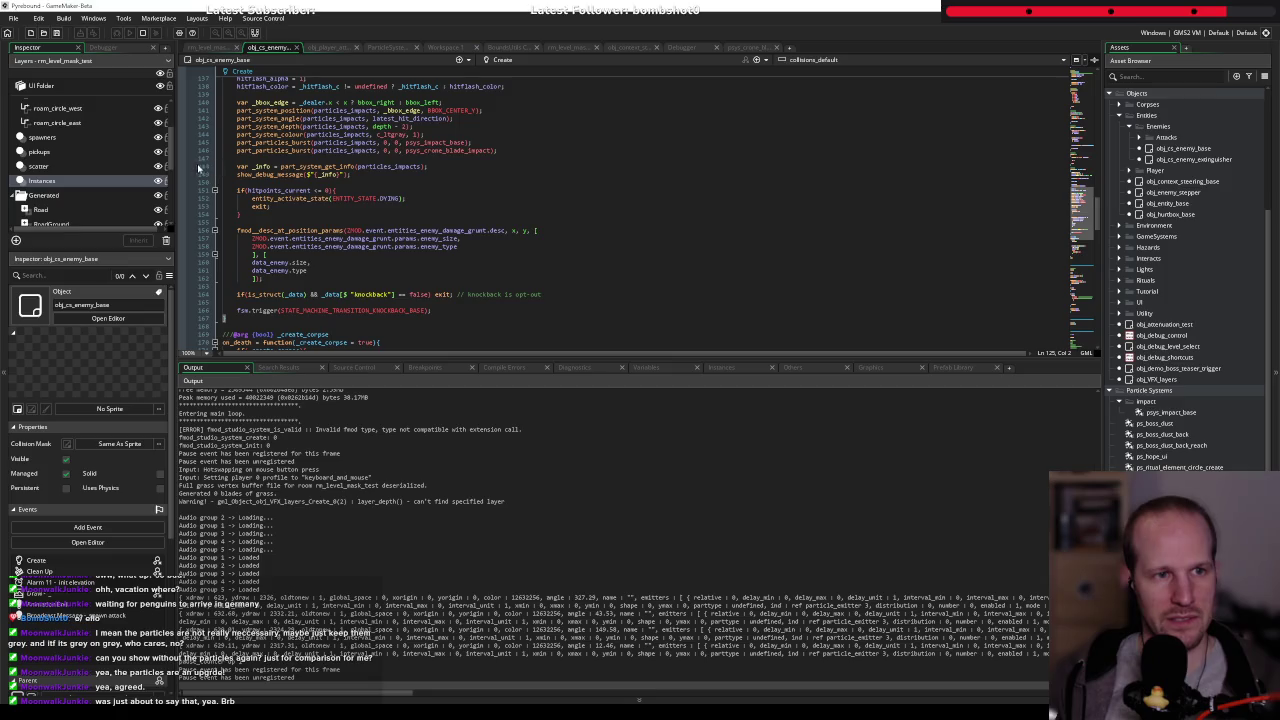
{"action": "key", "text": "alt+Tab"}
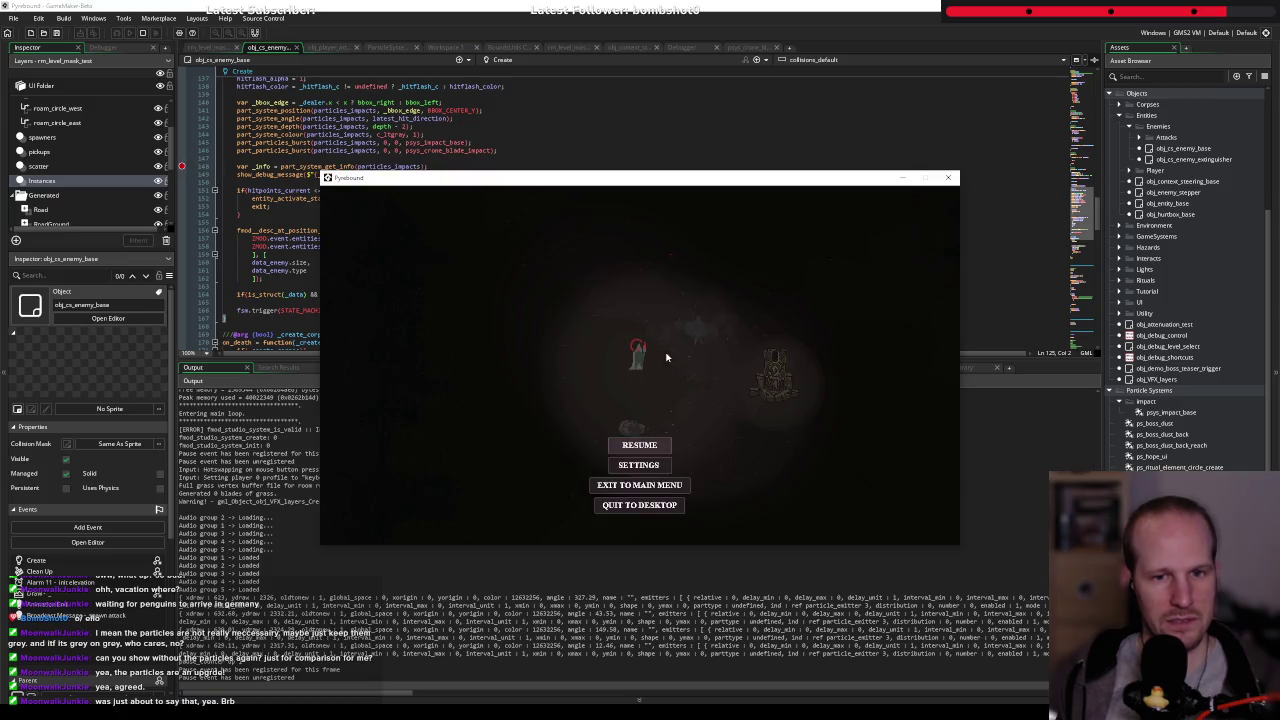
- Resume to hit the breakpoint, step over, and inspect then collapse emitter [3]
{"action": "key", "text": "Escape"}
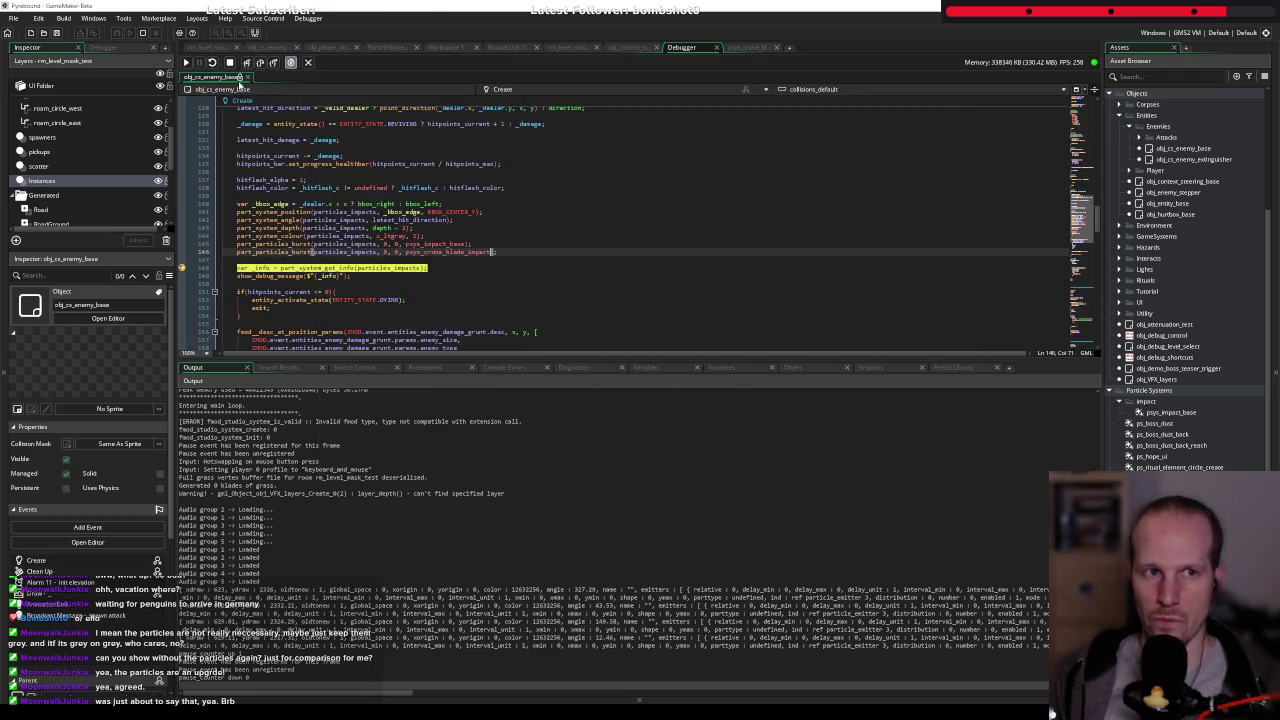
{"action": "left_click", "coordinate": [260, 62]}
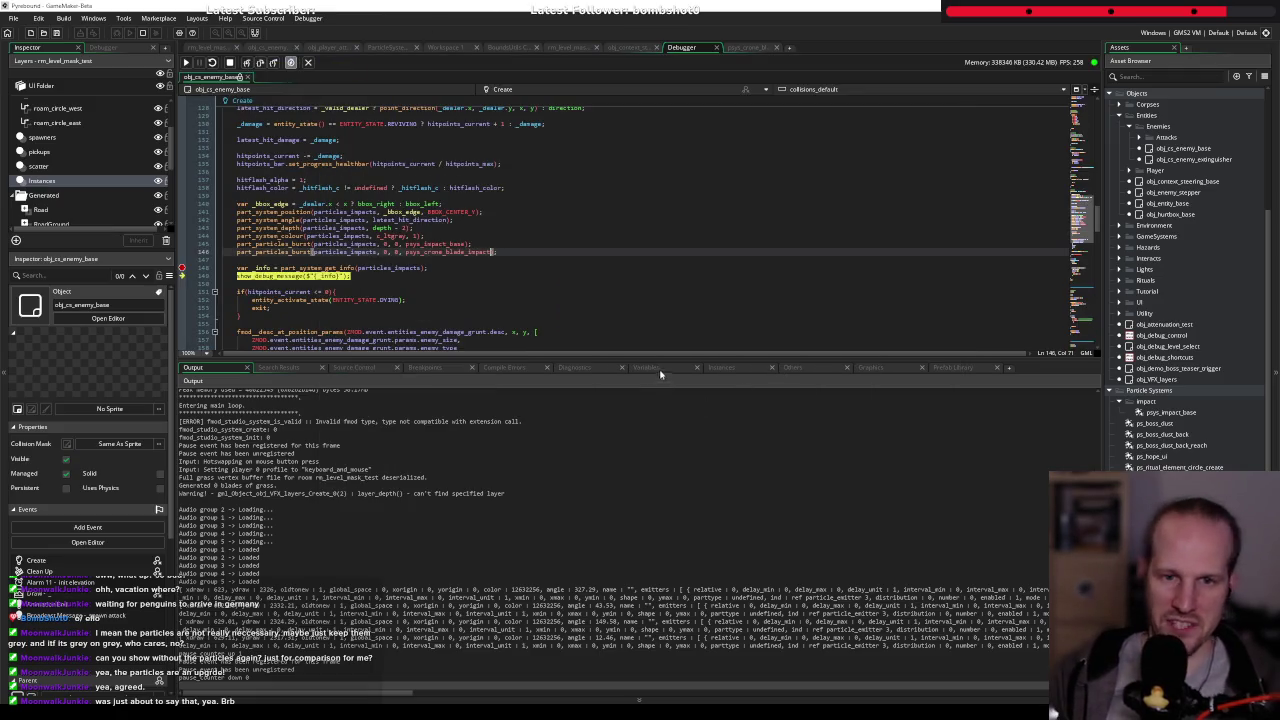
{"action": "left_click", "coordinate": [650, 367]}
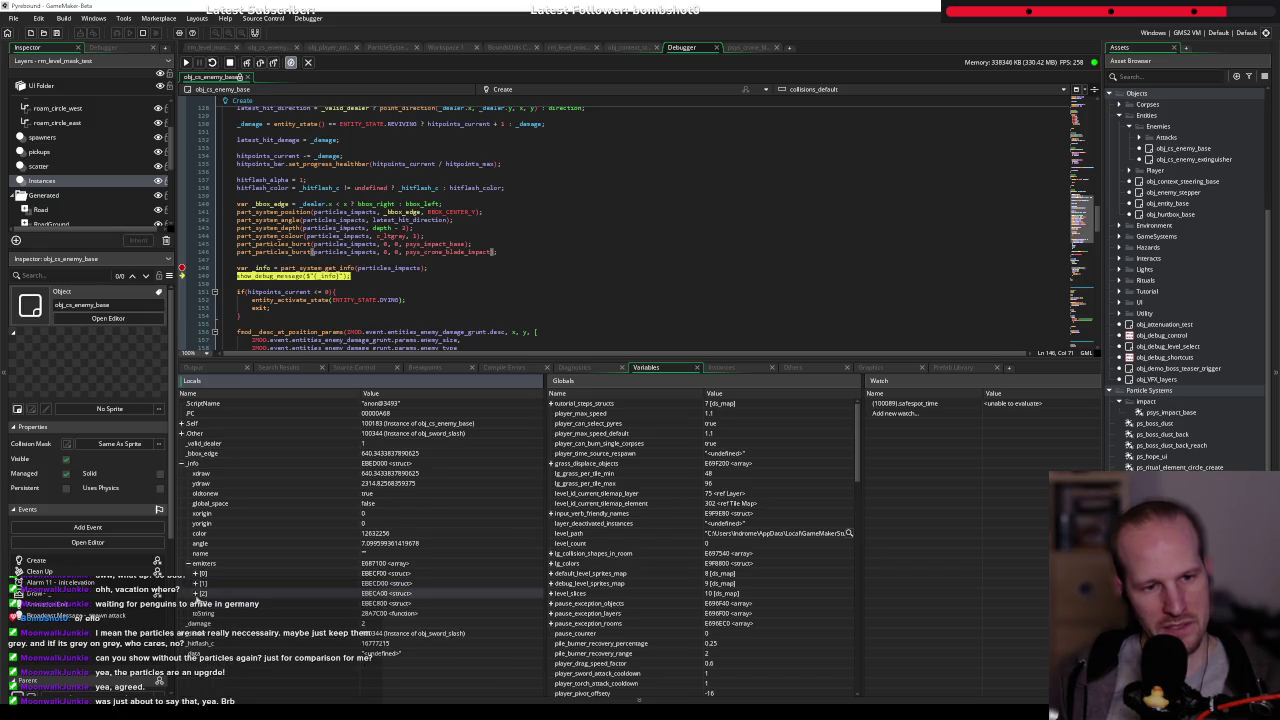
{"action": "left_click", "coordinate": [195, 603]}
{"action": "scroll", "coordinate": [230, 585], "scroll_direction": "down", "scroll_amount": 2}
{"action": "scroll", "coordinate": [241, 575], "scroll_direction": "down", "scroll_amount": 3}
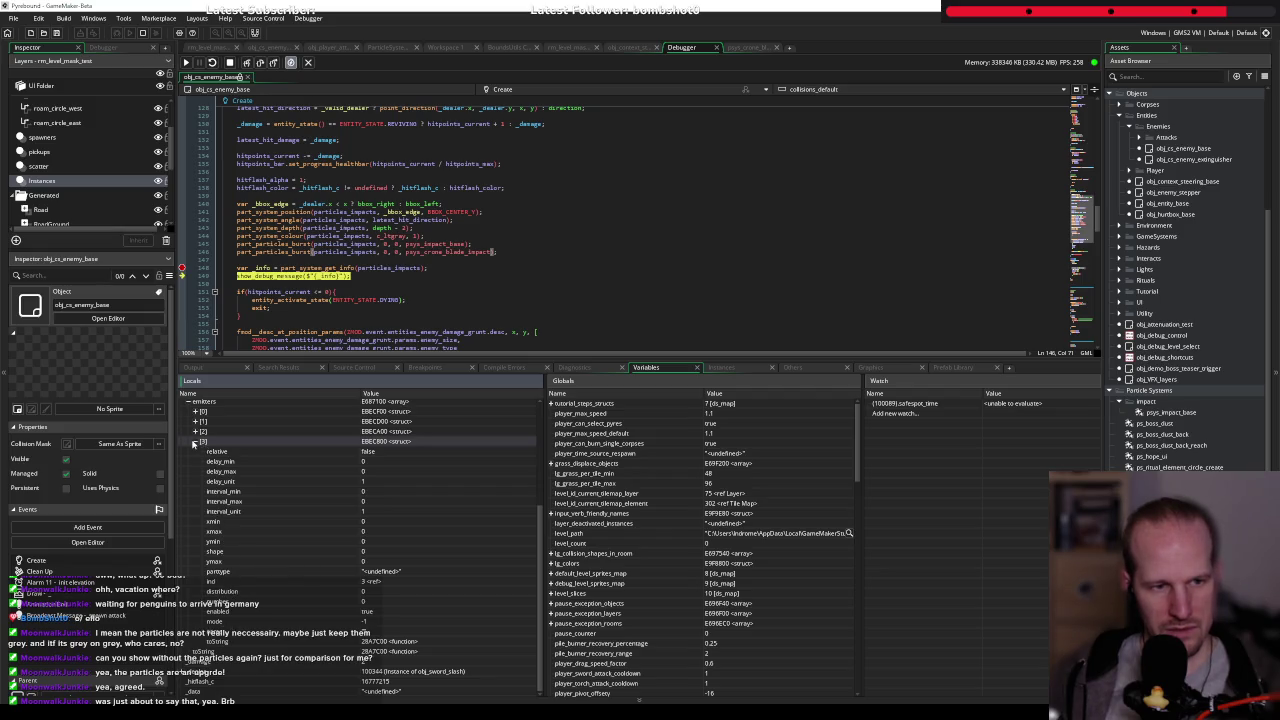
{"action": "left_click", "coordinate": [194, 442]}
- Inspect emitter [0]'s delay_unit and interval_unit values, then continue the game
{"action": "left_click", "coordinate": [196, 574]}
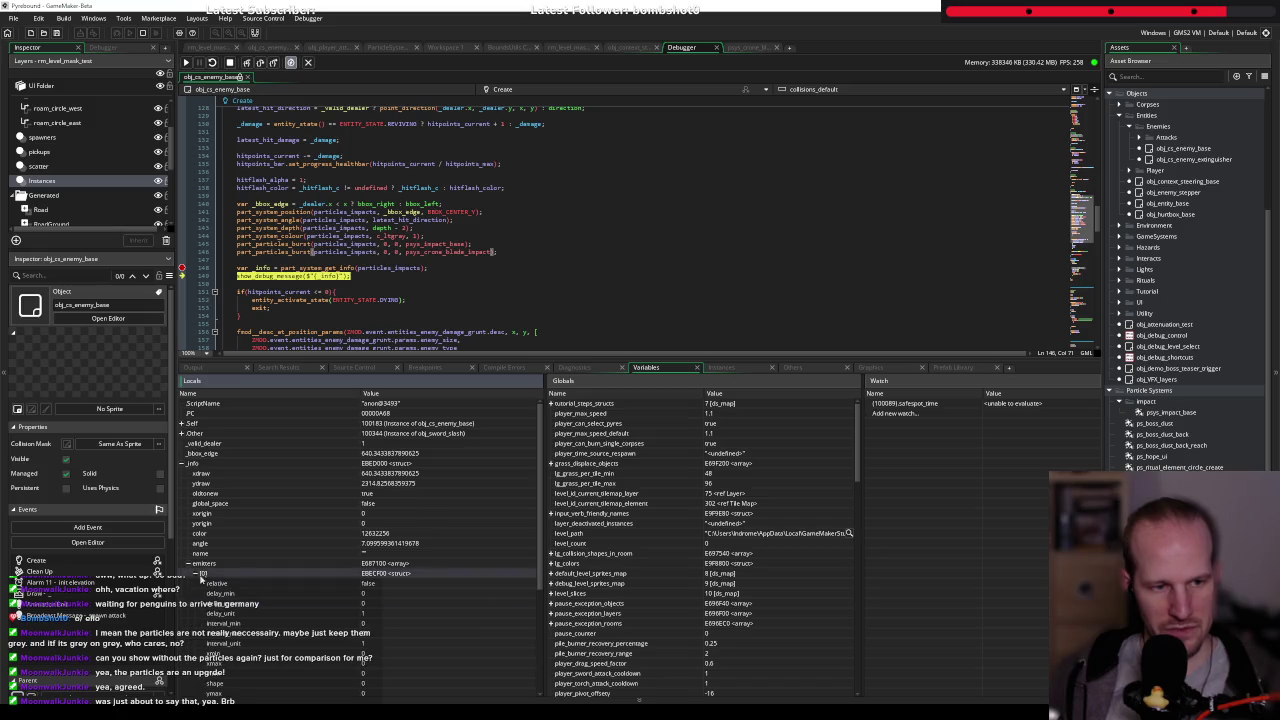
{"action": "scroll", "coordinate": [246, 587], "scroll_direction": "down", "scroll_amount": 3}
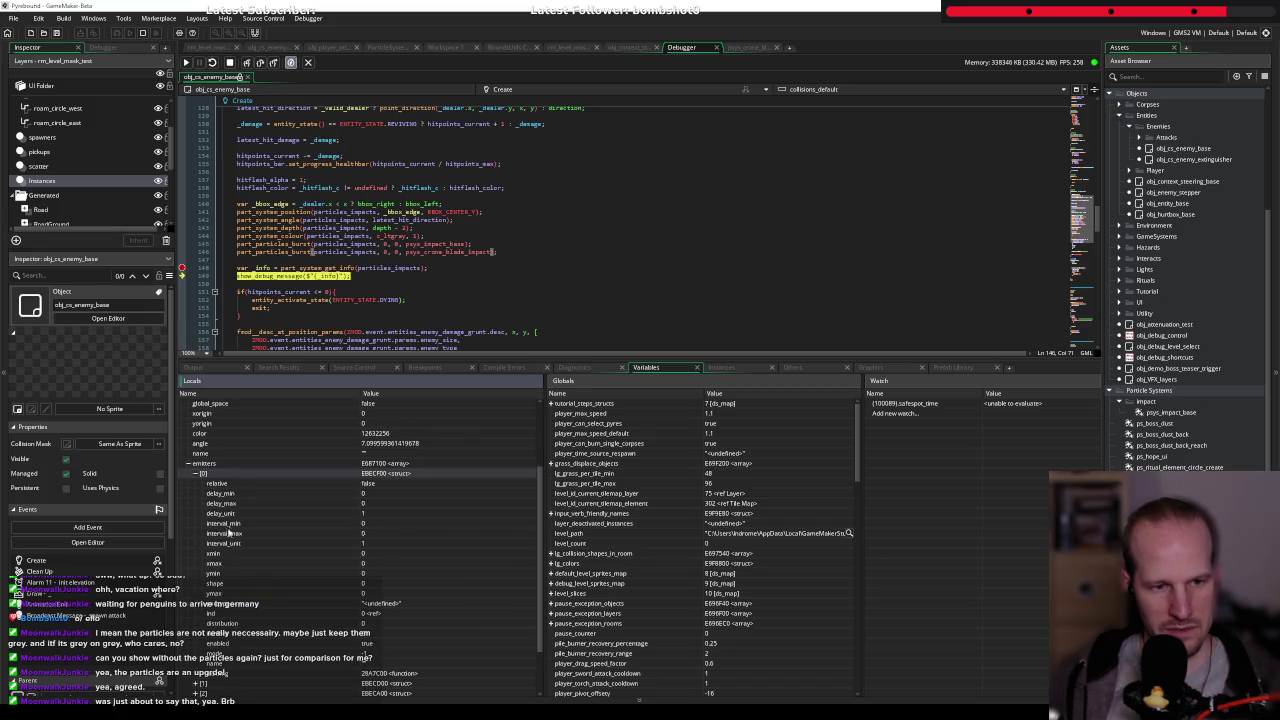
{"action": "left_click", "coordinate": [227, 515]}
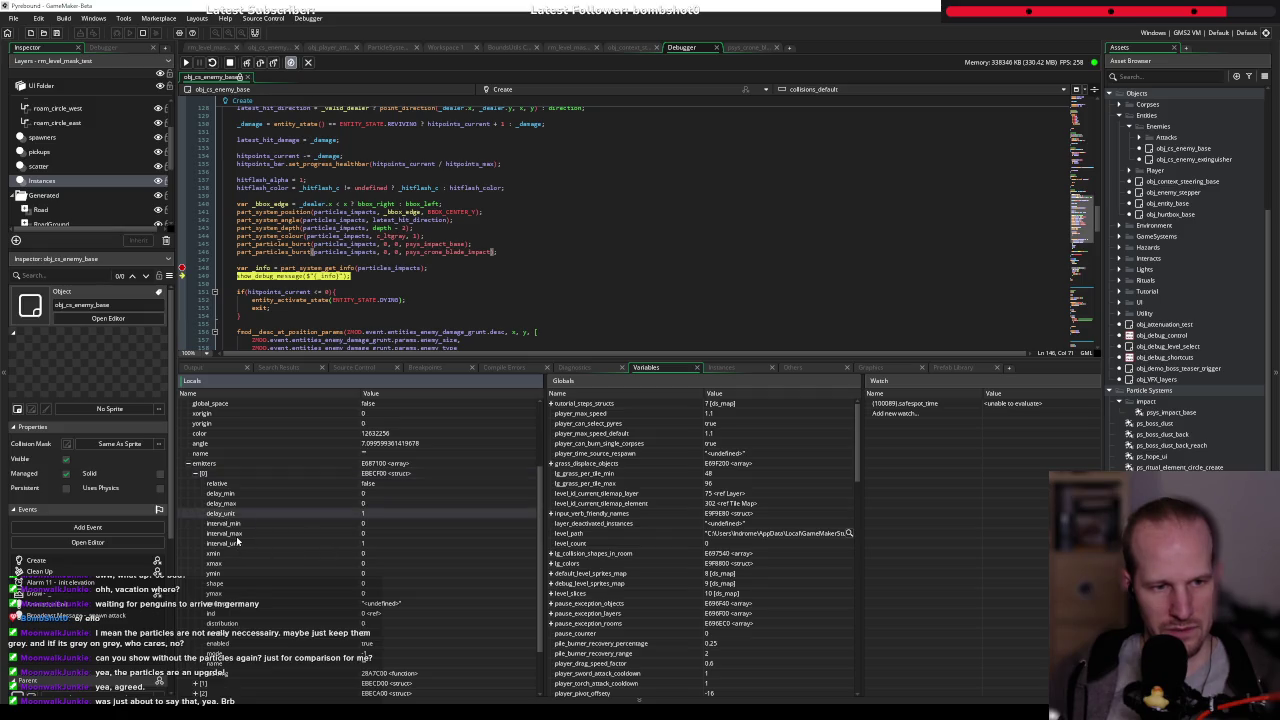
{"action": "left_click", "coordinate": [237, 542]}
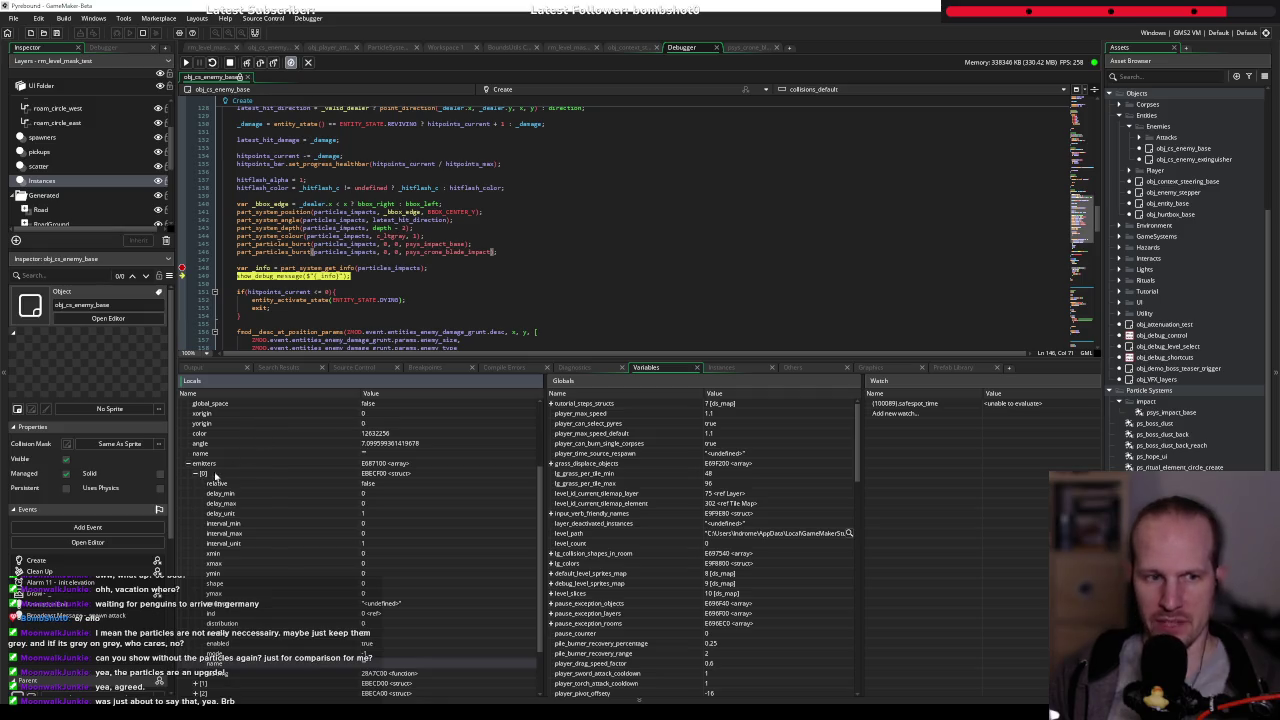
{"action": "left_click", "coordinate": [199, 474]}
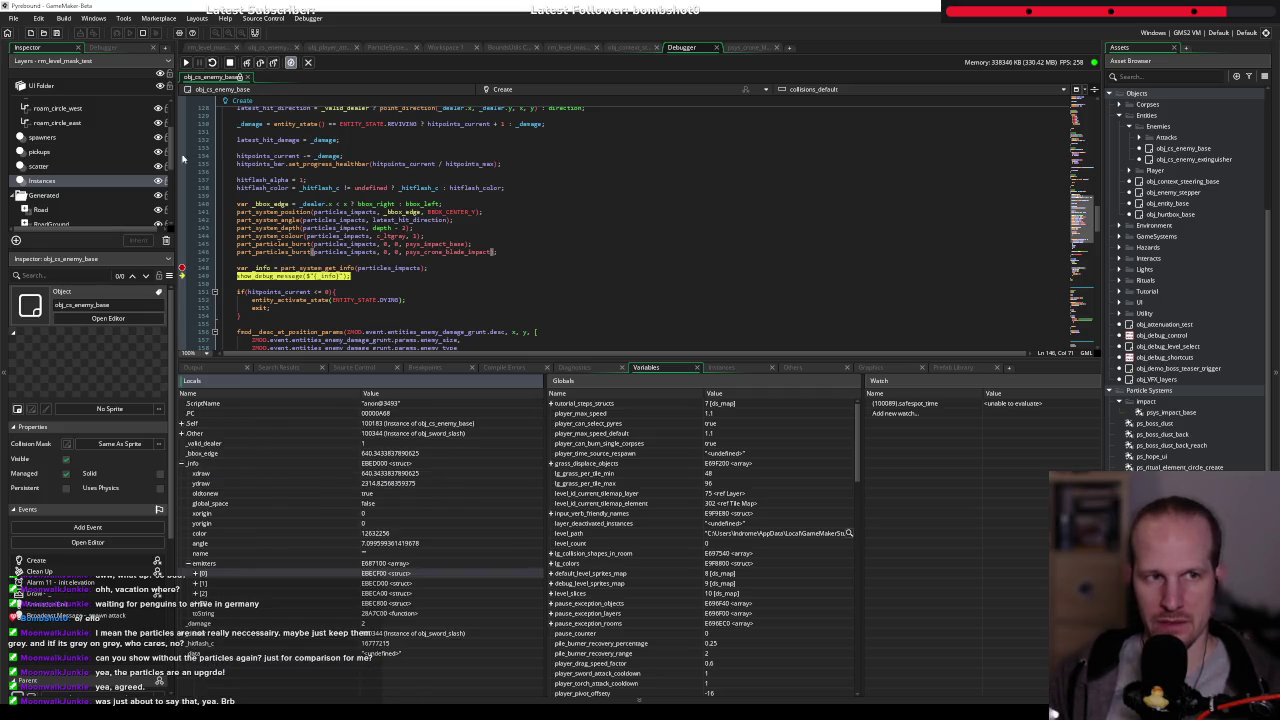
{"action": "left_click", "coordinate": [181, 242]}
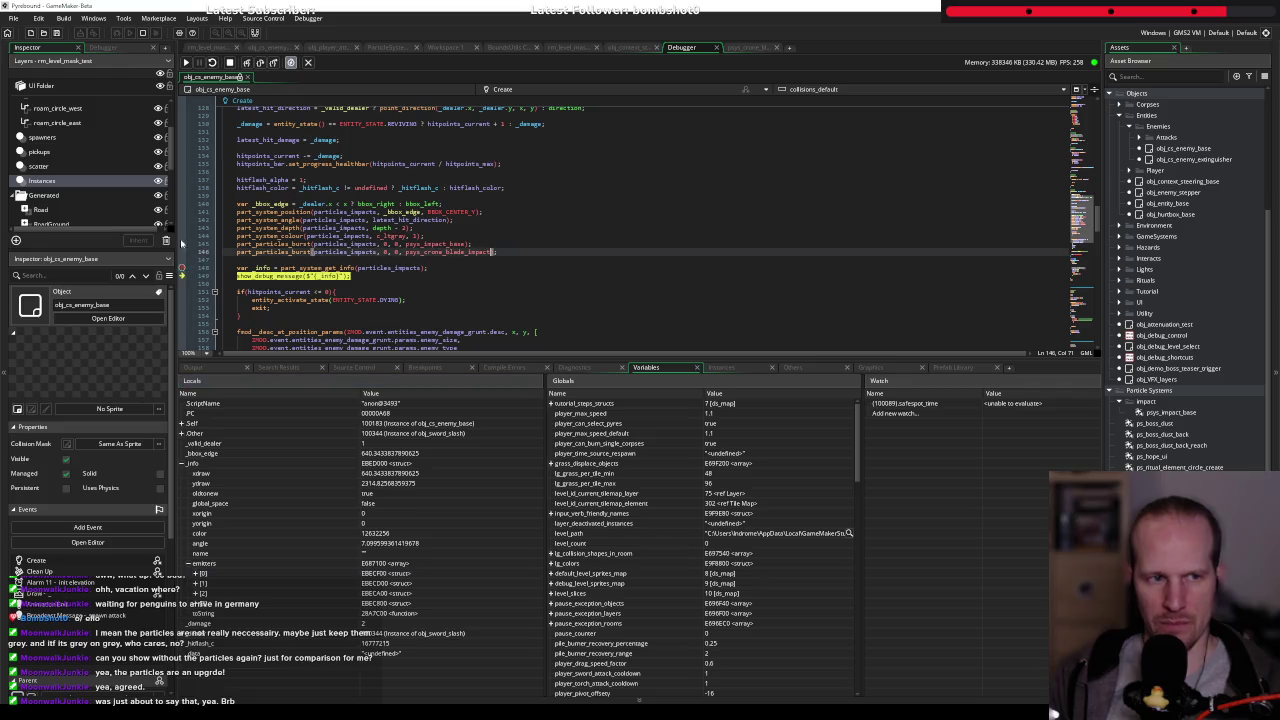
{"action": "left_click", "coordinate": [184, 62]}
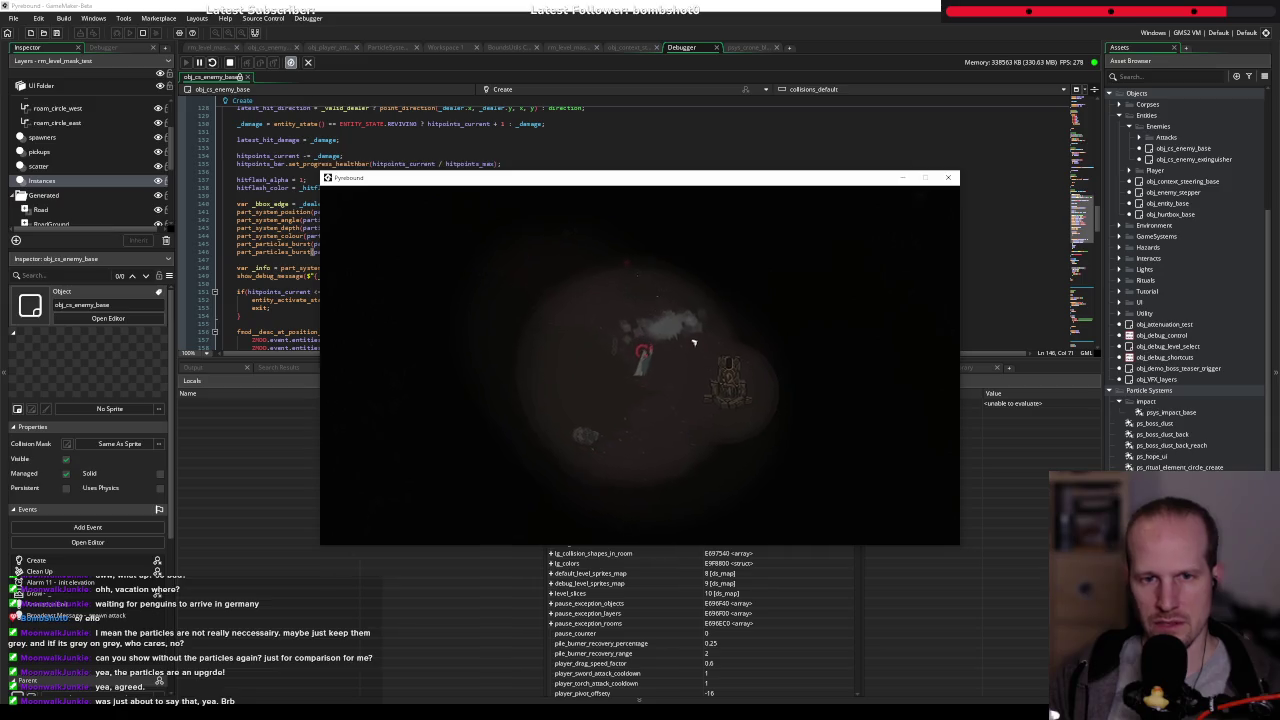
- Light up the map, walk through the level, then select the psys_impact_base asset
{"action": "key", "text": "l"}
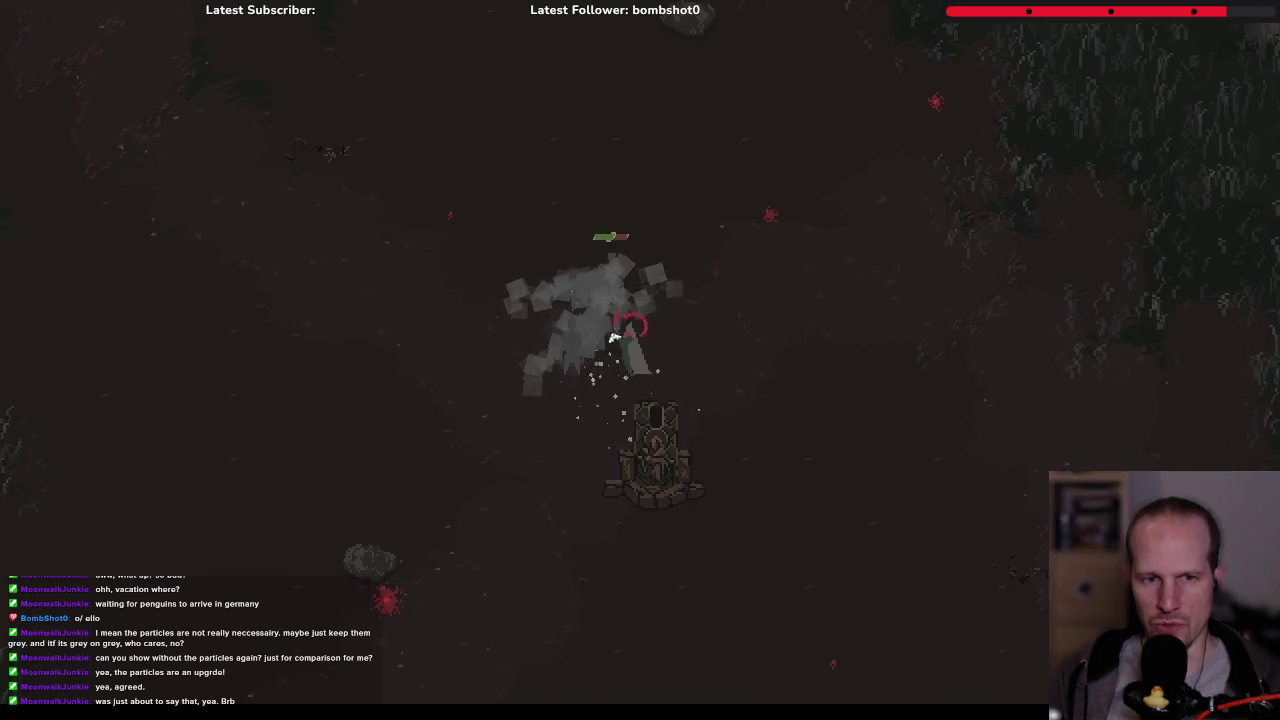
{"action": "key", "text": "w"}
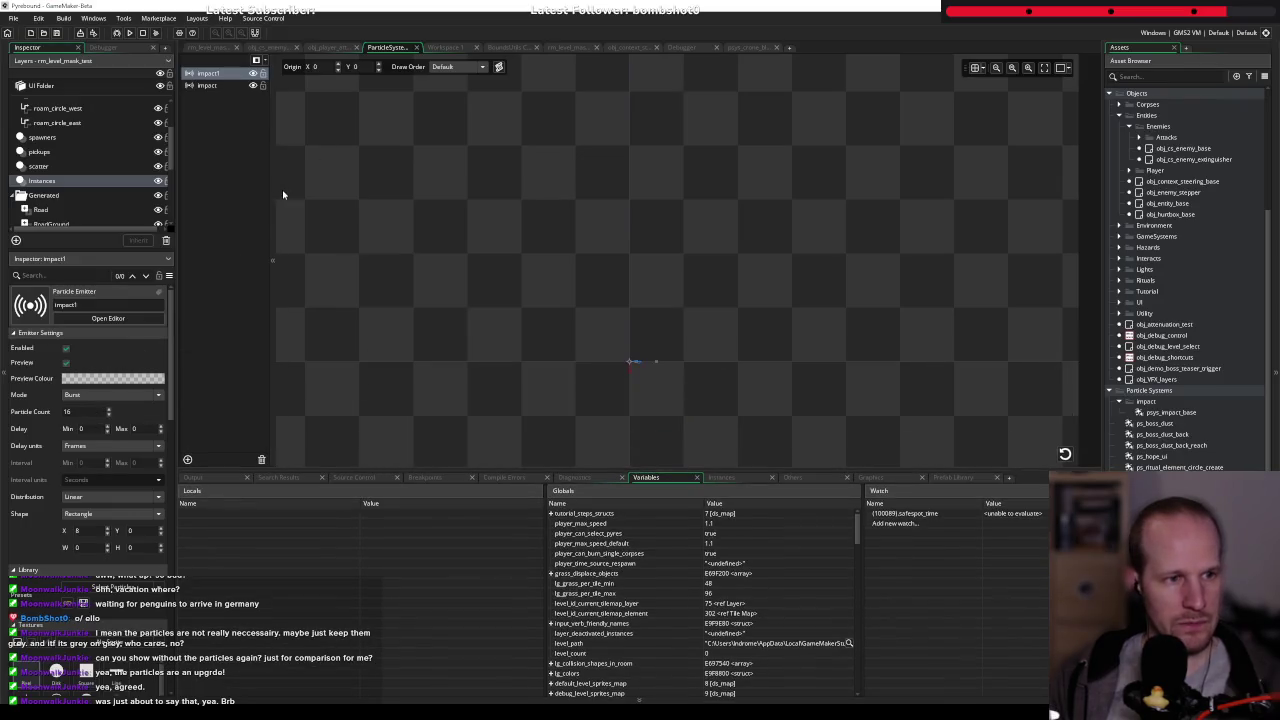
{"action": "left_click", "coordinate": [1174, 411]}
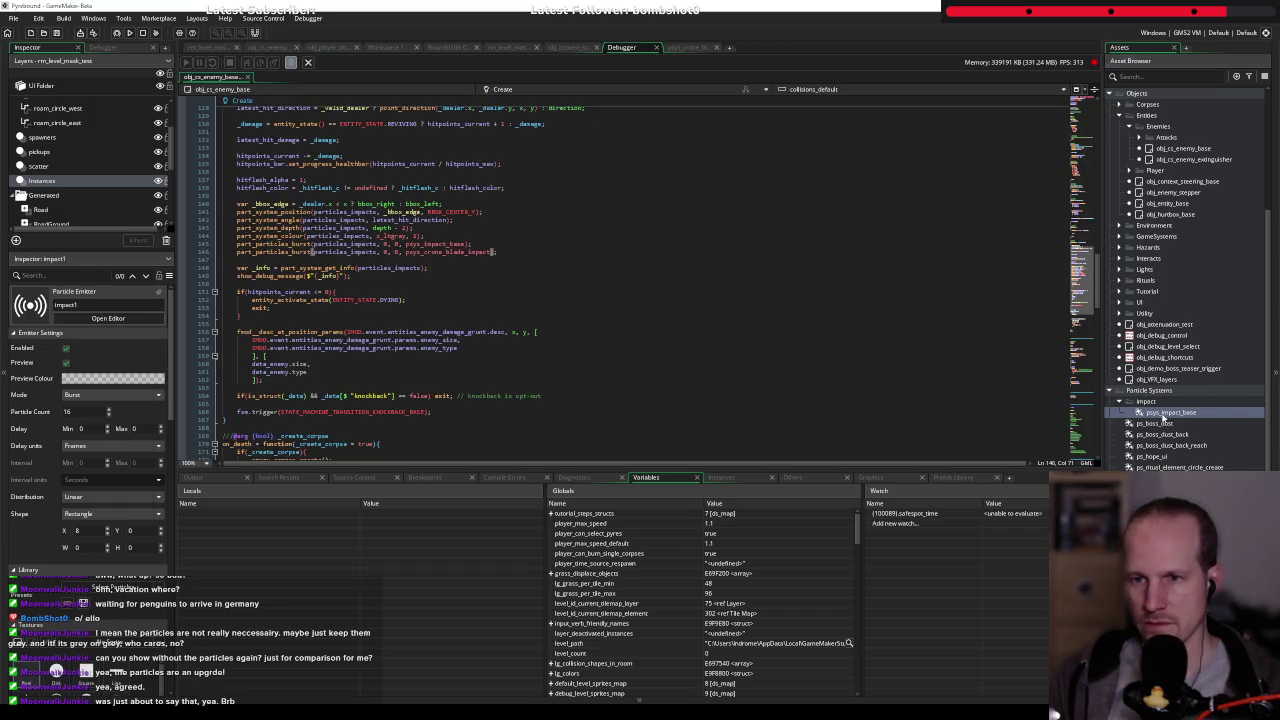
- Set impact1's particle Life to minimum 200, maximum 2500, and launch with Debug
{"action": "double_click", "coordinate": [1150, 413]}
{"action": "left_click_drag", "start_coordinate": [614, 40], "coordinate": [338, 47]}
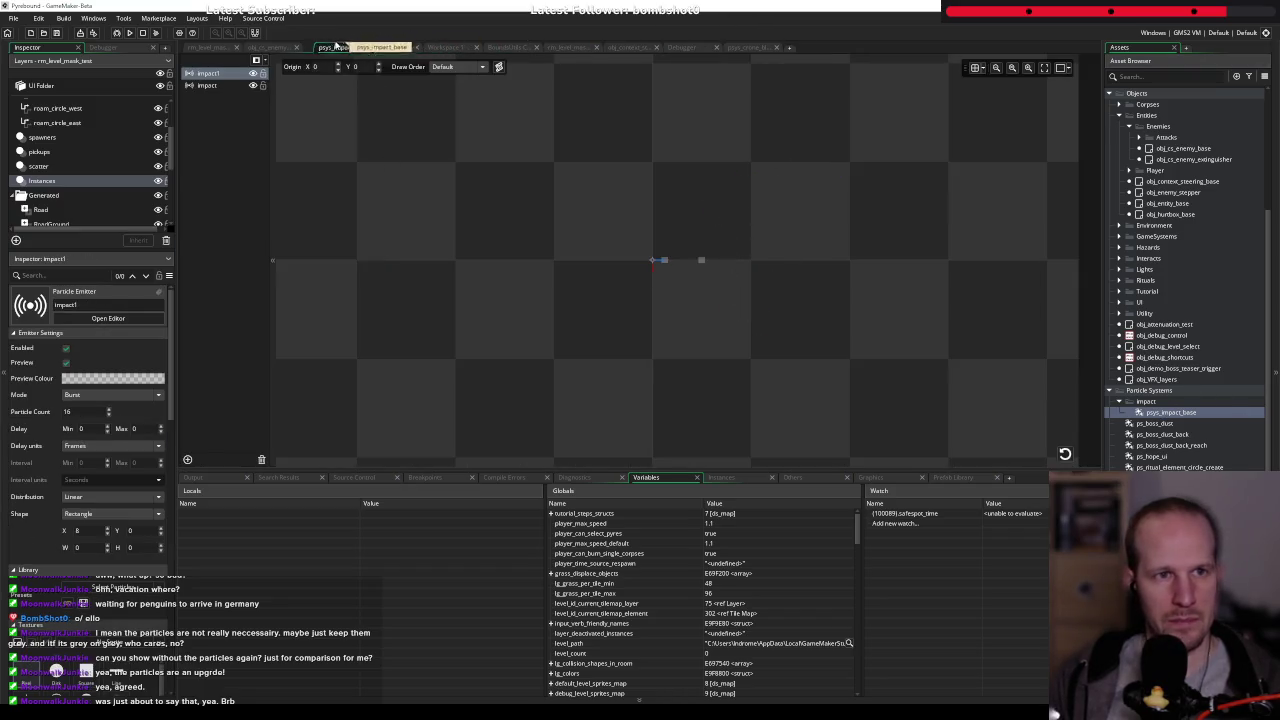
{"action": "scroll", "coordinate": [137, 530], "scroll_direction": "down", "scroll_amount": 5}
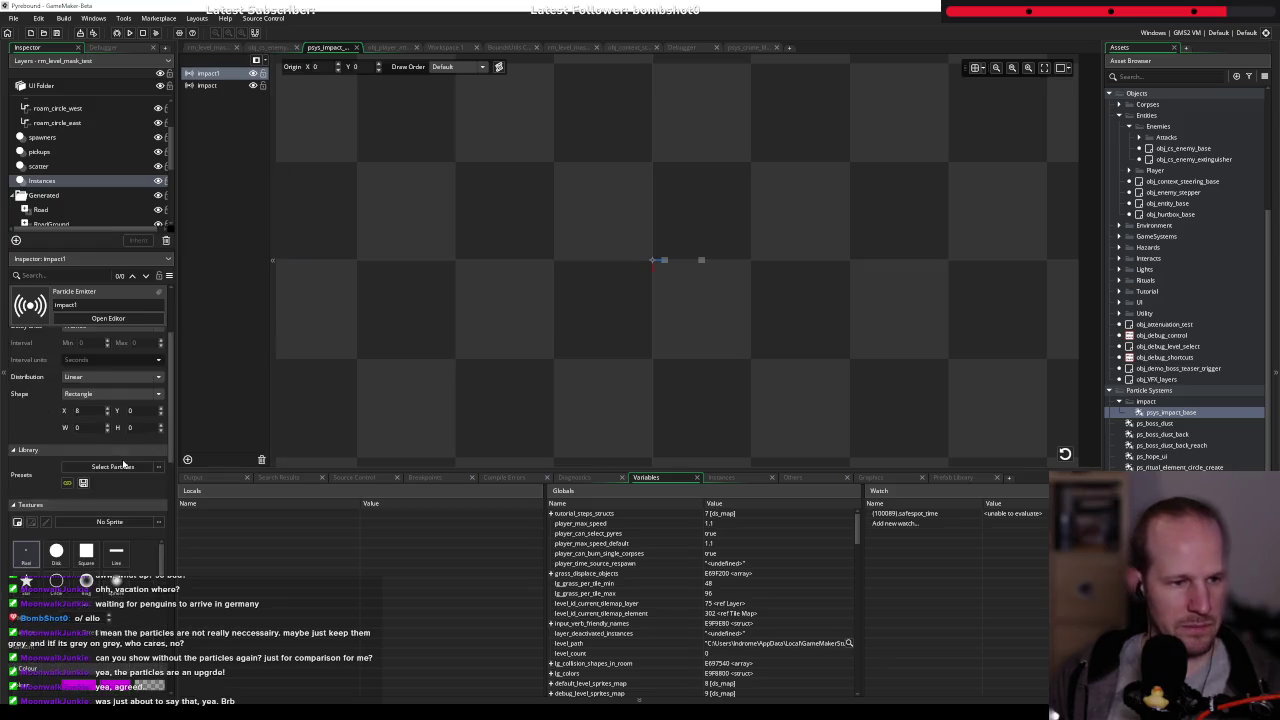
{"action": "left_click", "coordinate": [207, 86]}
{"action": "left_click", "coordinate": [207, 73]}
{"action": "scroll", "coordinate": [60, 490], "scroll_direction": "down", "scroll_amount": 3}
{"action": "scroll", "coordinate": [60, 496], "scroll_direction": "down", "scroll_amount": 2}
{"action": "double_click", "coordinate": [71, 398]}
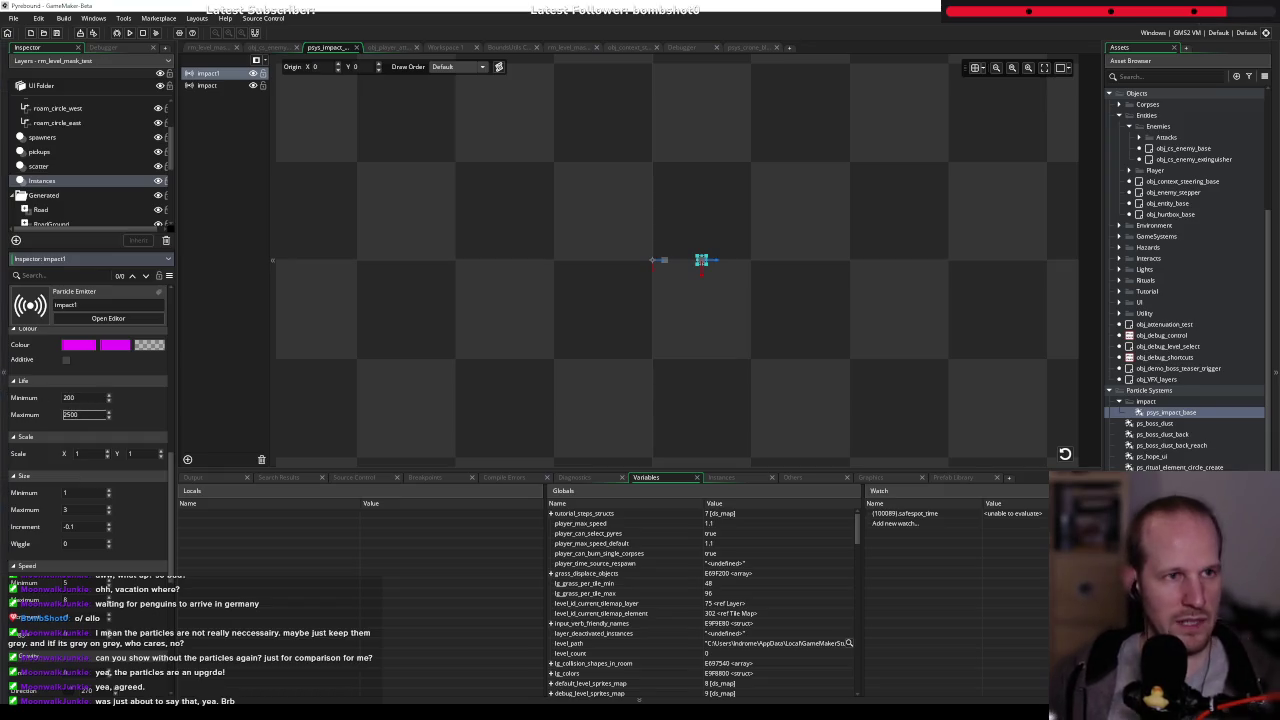
{"action": "left_click", "coordinate": [117, 33]}
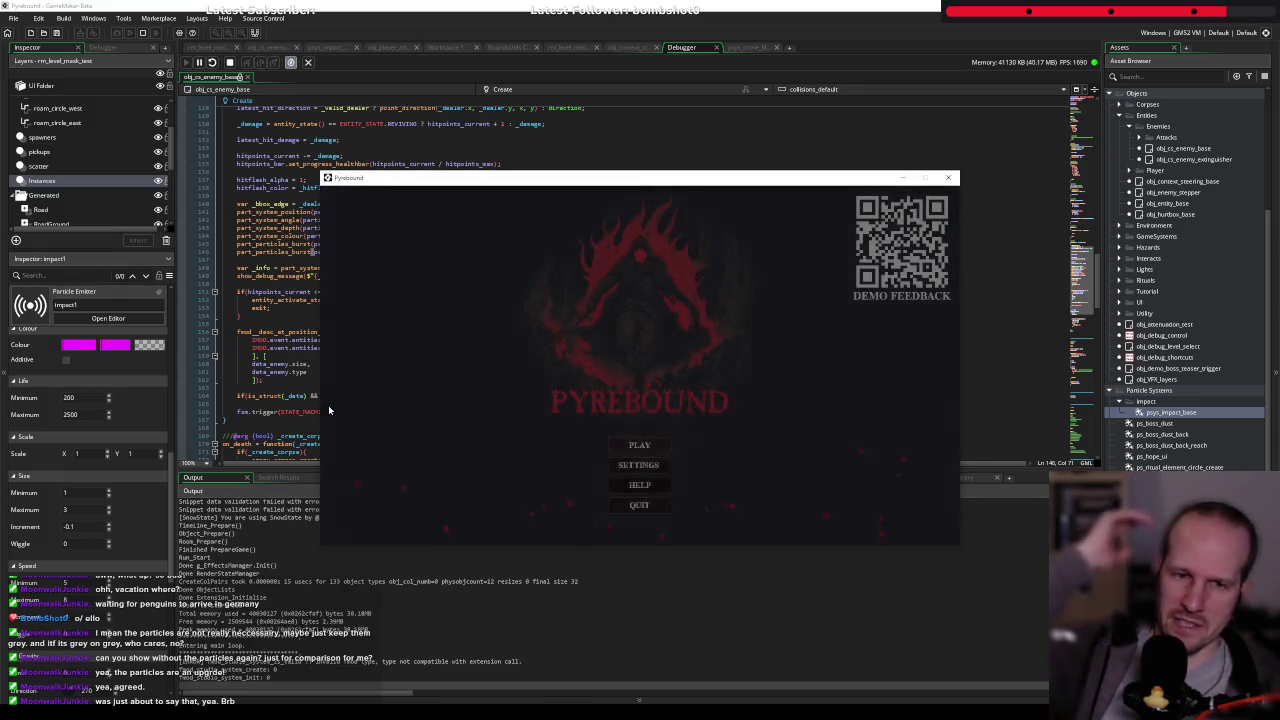
- Start the game, attack four times to watch bursts, stop, and reopen psys_impact_base
{"action": "key", "text": "Return"}
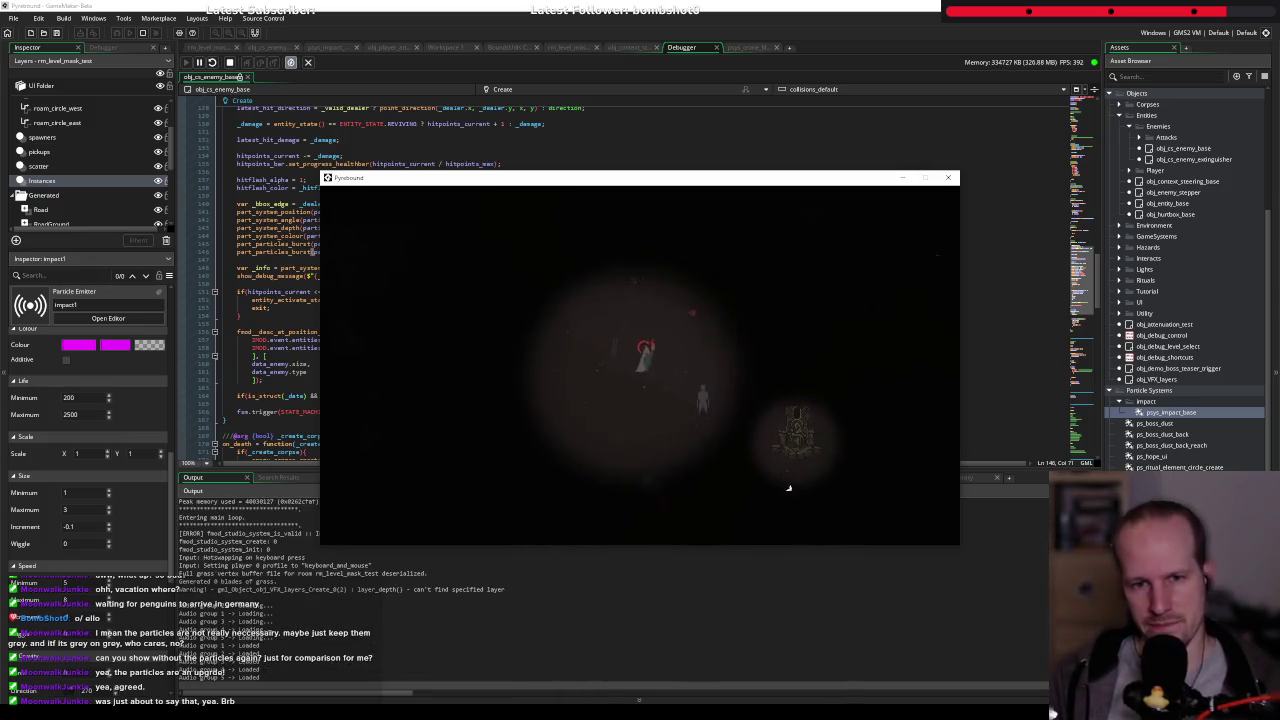
{"action": "left_click", "coordinate": [772, 296]}
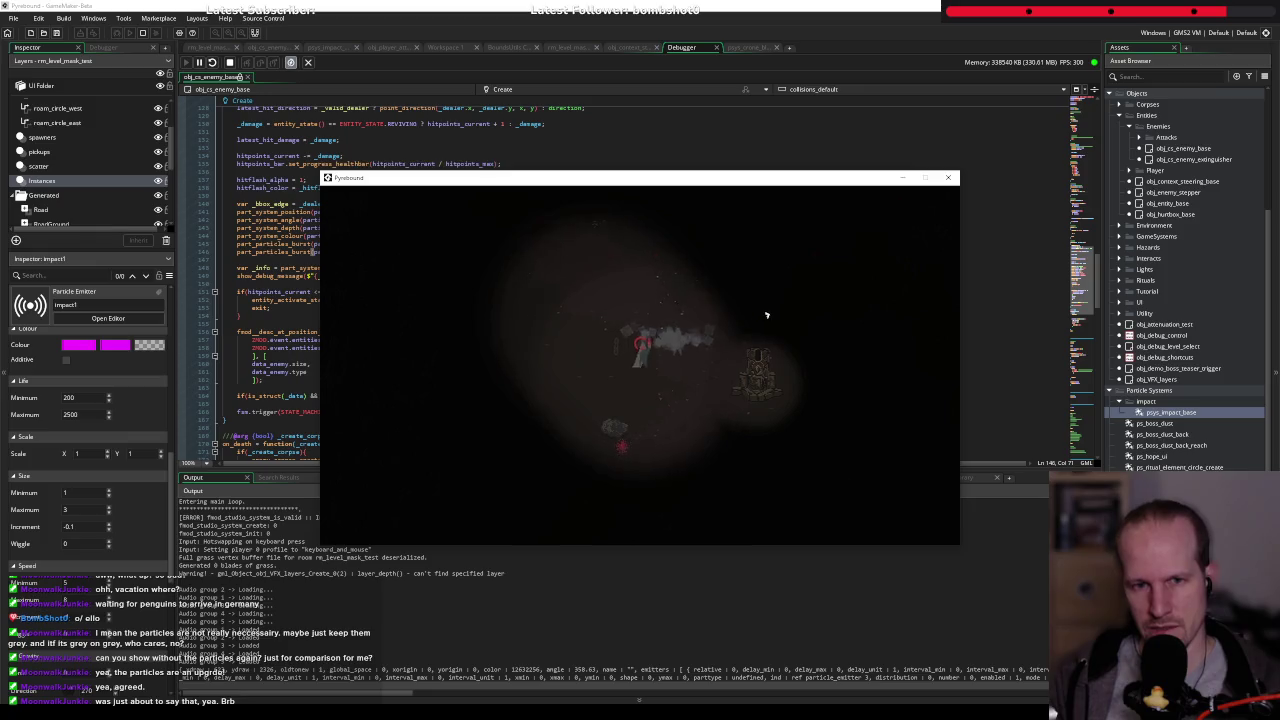
{"action": "left_click", "coordinate": [669, 264]}
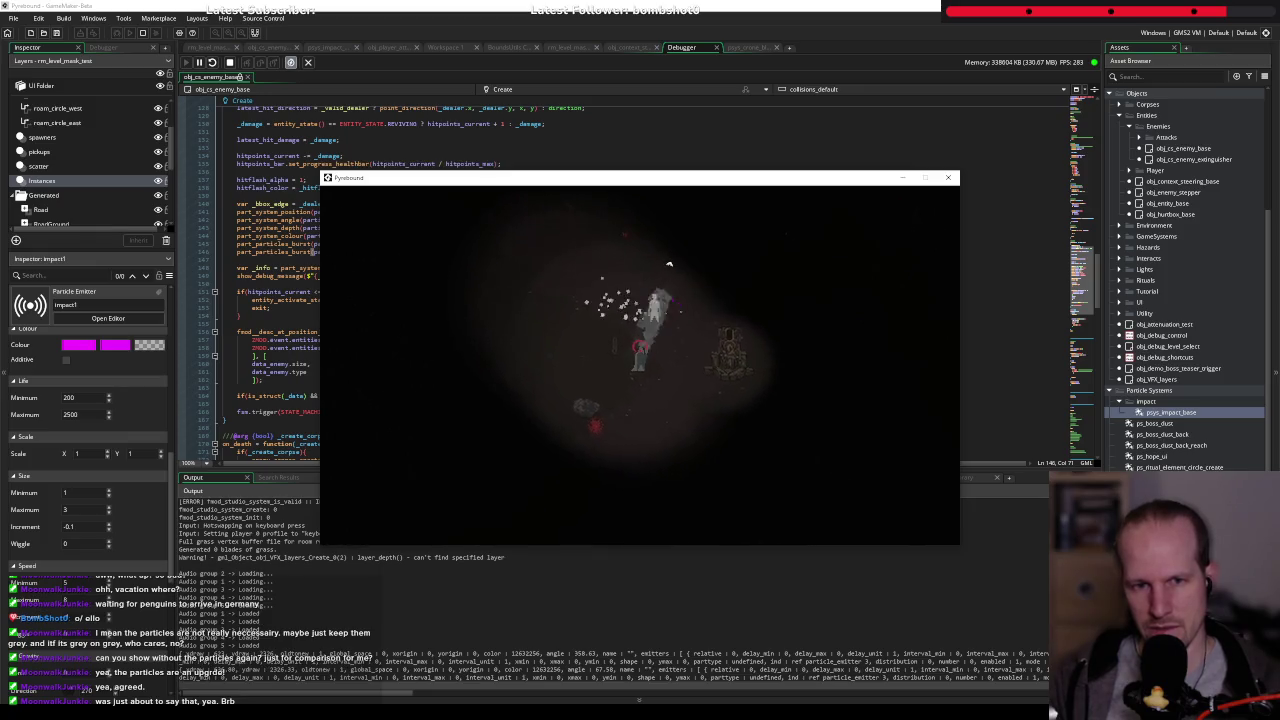
{"action": "left_click", "coordinate": [727, 307]}
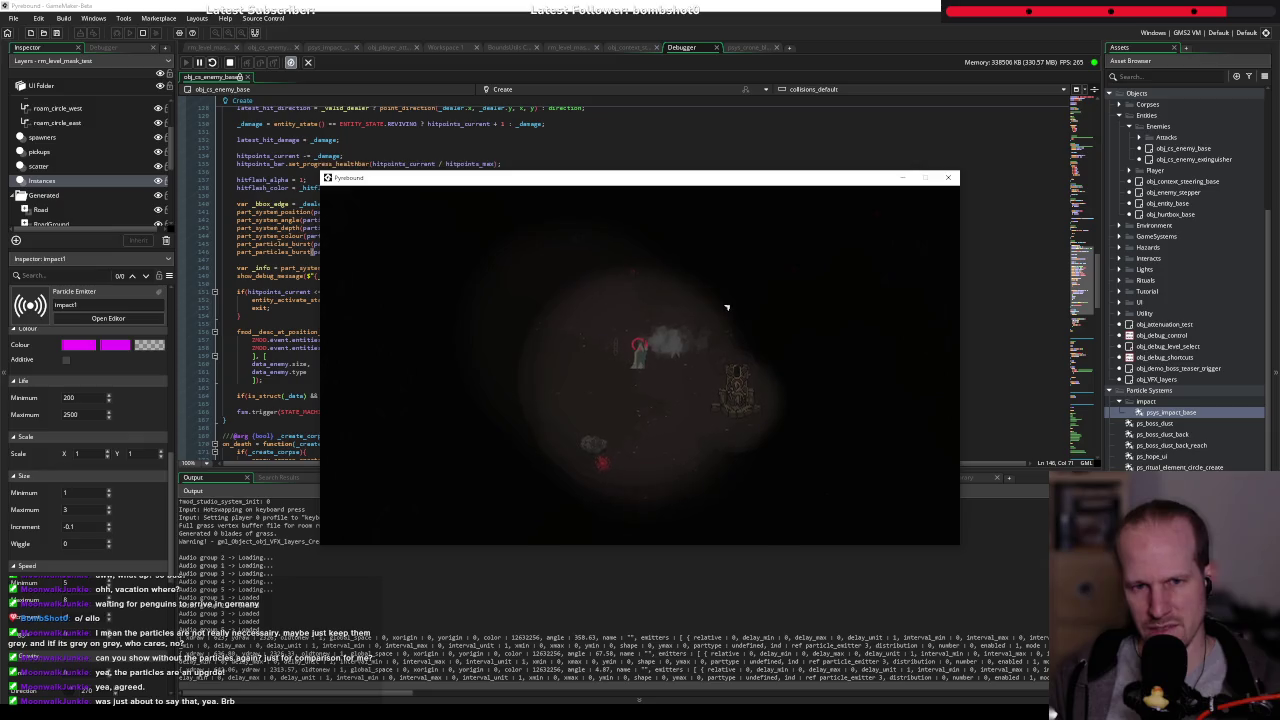
{"action": "left_click", "coordinate": [727, 307]}
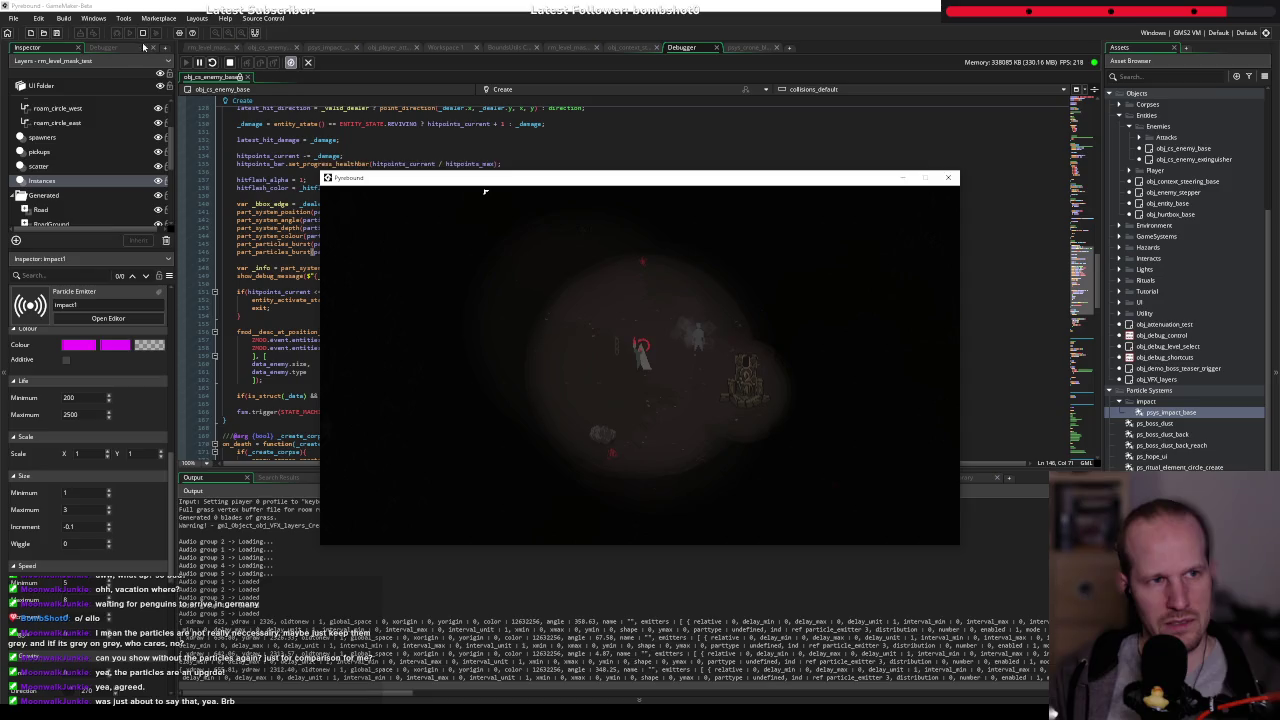
{"action": "left_click", "coordinate": [143, 33]}
{"action": "left_click", "coordinate": [325, 47]}
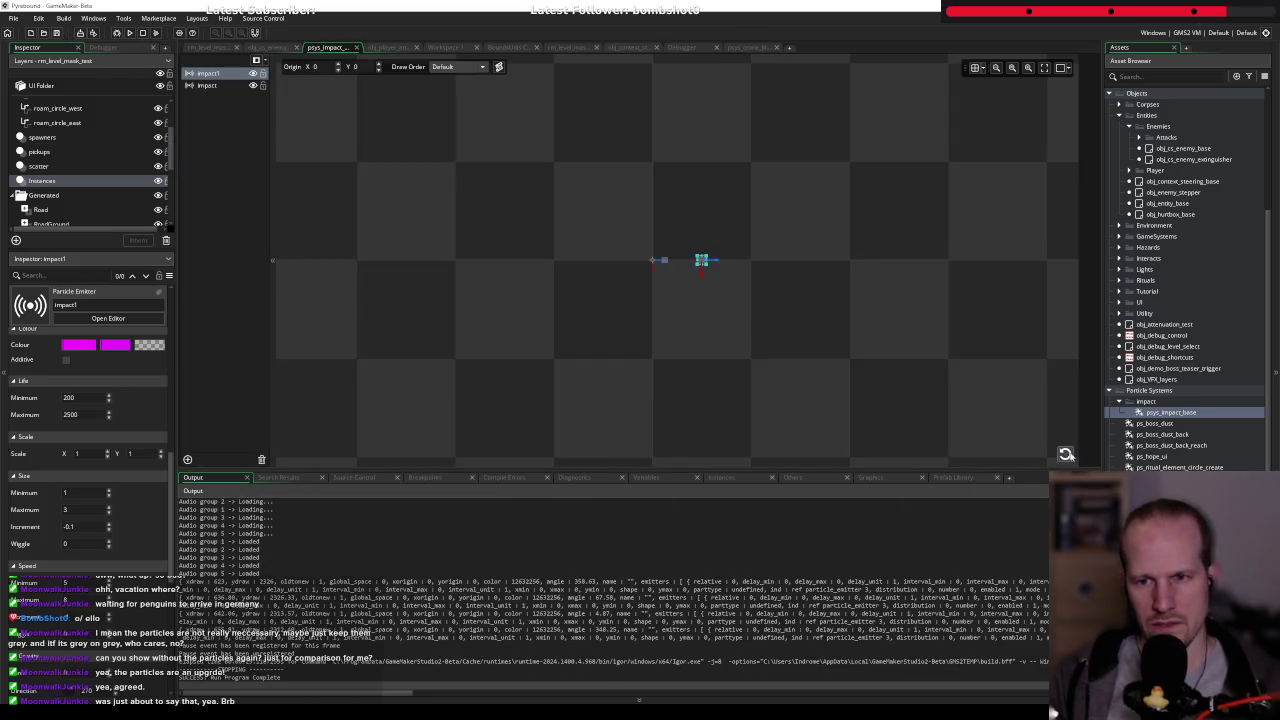
- Replay the impact1 particle burst preview several times
{"action": "left_click", "coordinate": [1065, 453]}
{"action": "left_click", "coordinate": [1065, 453]}
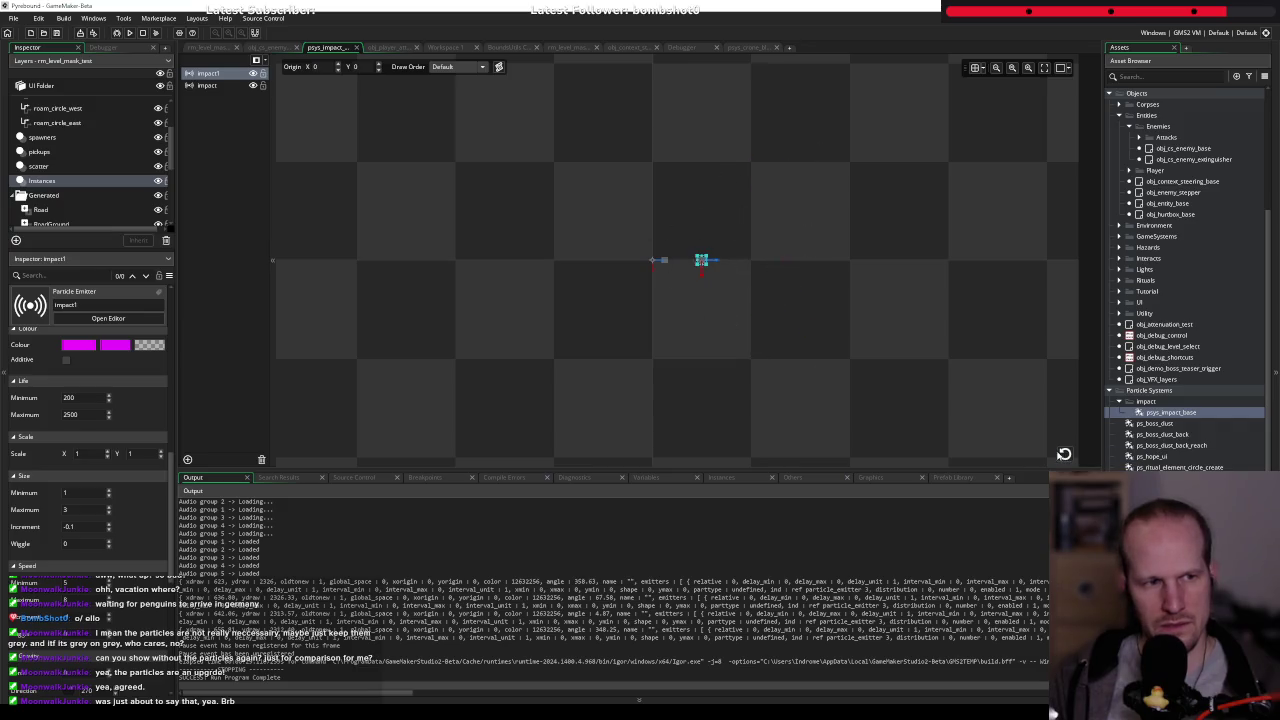
{"action": "left_click", "coordinate": [1065, 453]}
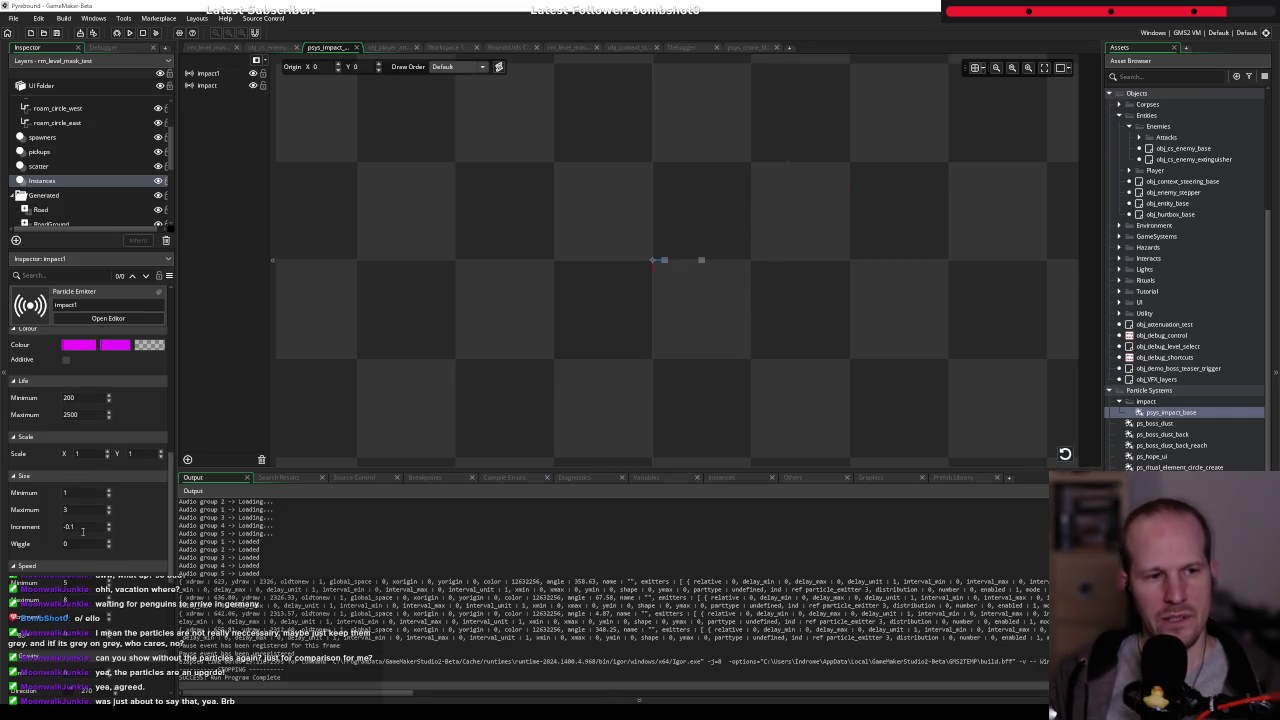
- Change impact1's size increment from -0.1 to 0, preview it, and relaunch the game in debug
{"action": "left_click", "coordinate": [86, 526]}
{"action": "key", "text": "BackSpace"}
{"action": "key", "text": "BackSpace"}
{"action": "key", "text": "BackSpace"}
{"action": "type", "text": "0"}
{"action": "key", "text": "Return"}
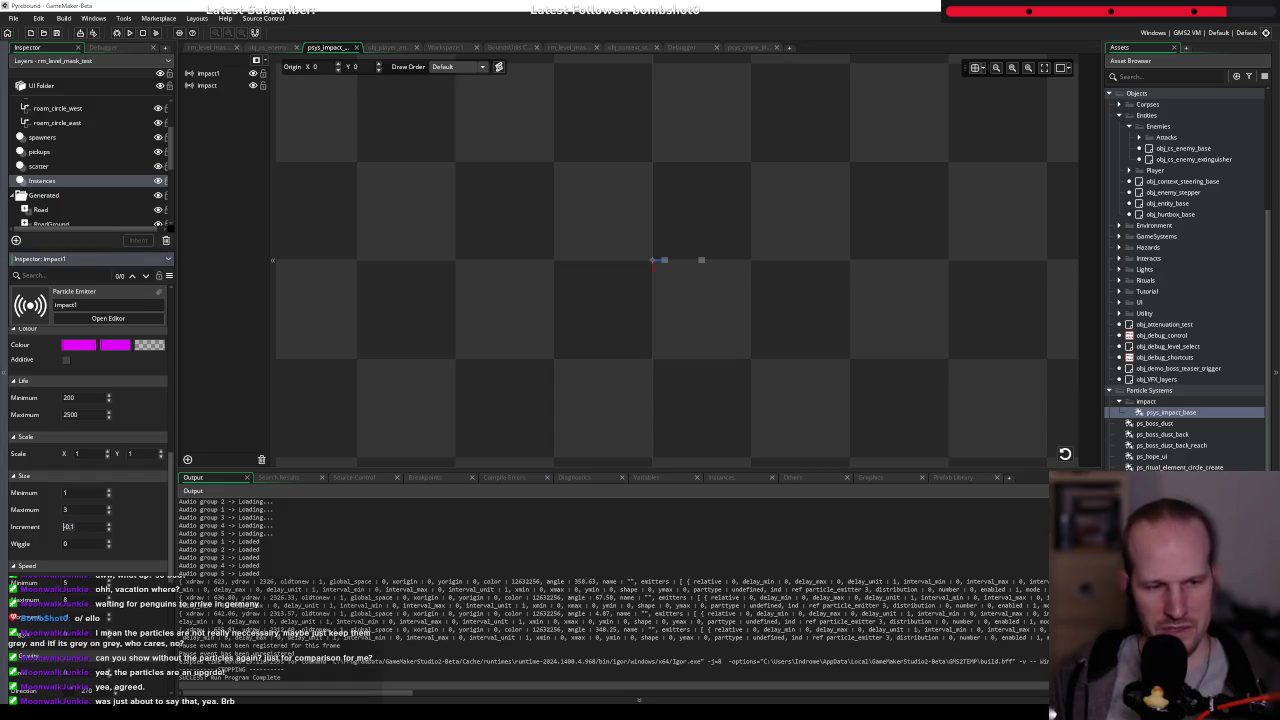
{"action": "left_click", "coordinate": [1065, 454]}
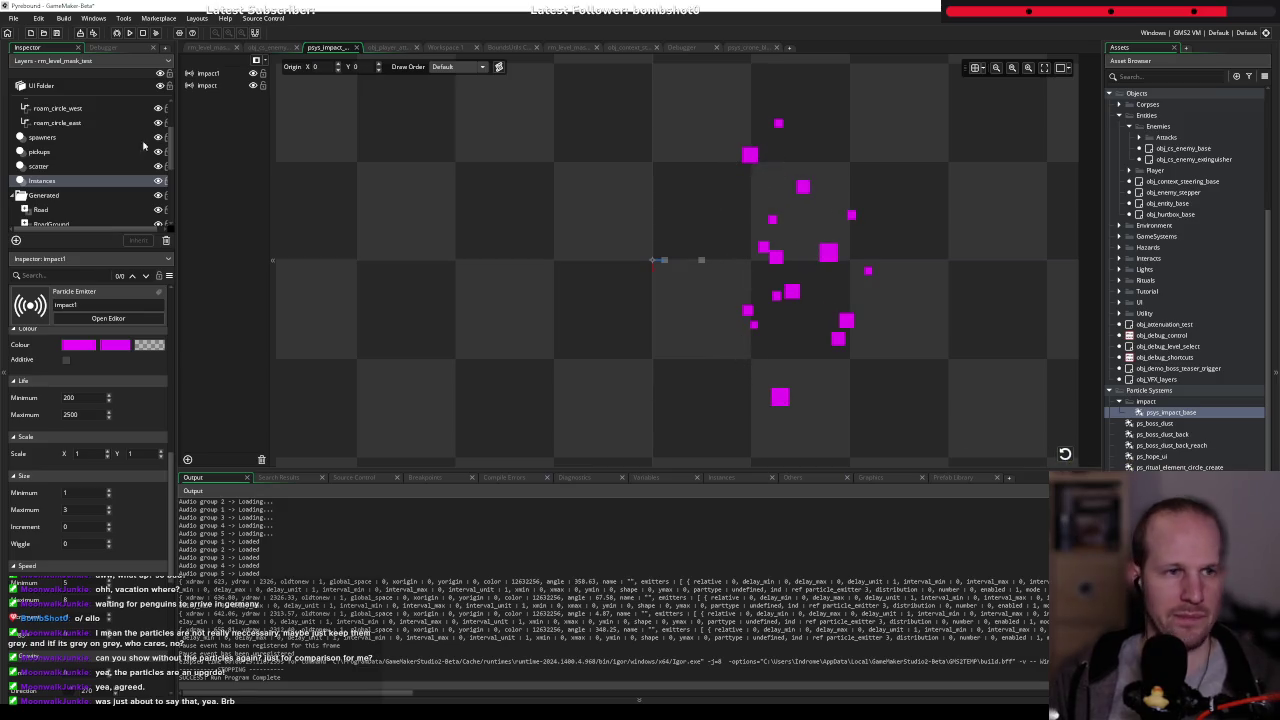
{"action": "left_click", "coordinate": [116, 33]}
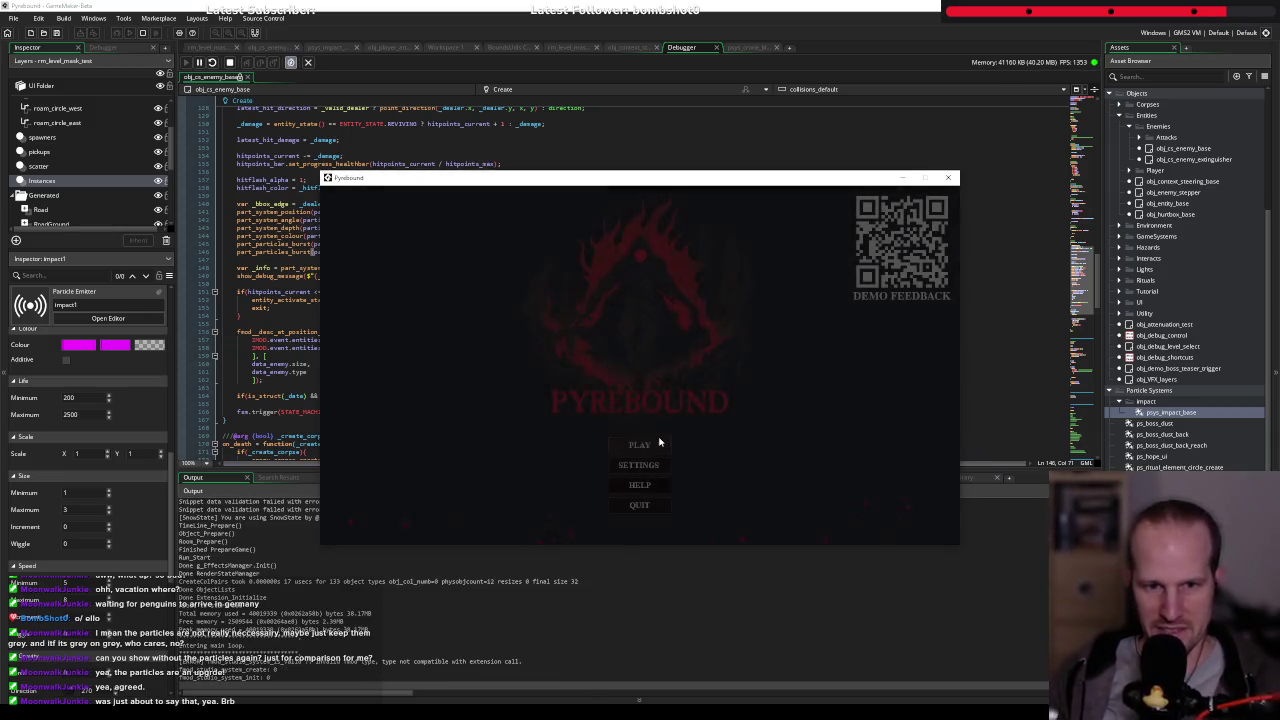
- Start Pyrebound and attack the enemy to see the magenta impact1 bursts
{"action": "left_click", "coordinate": [658, 444]}
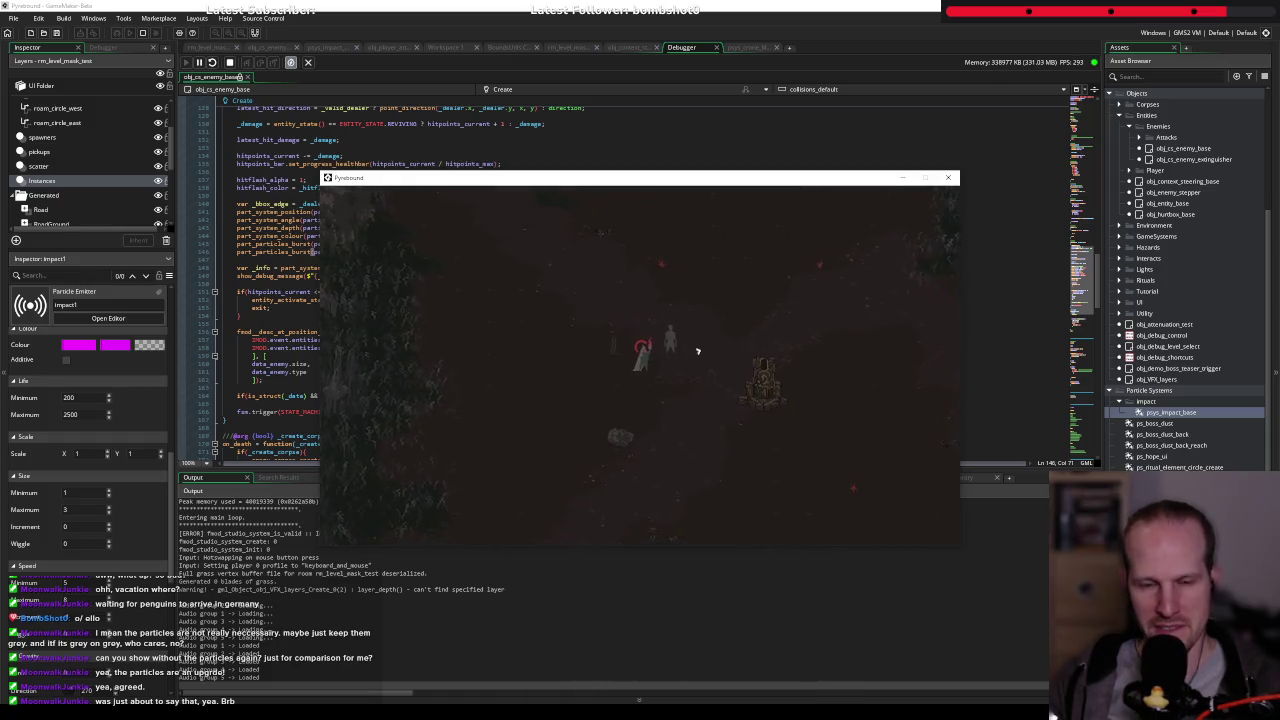
{"action": "left_click", "coordinate": [697, 350]}
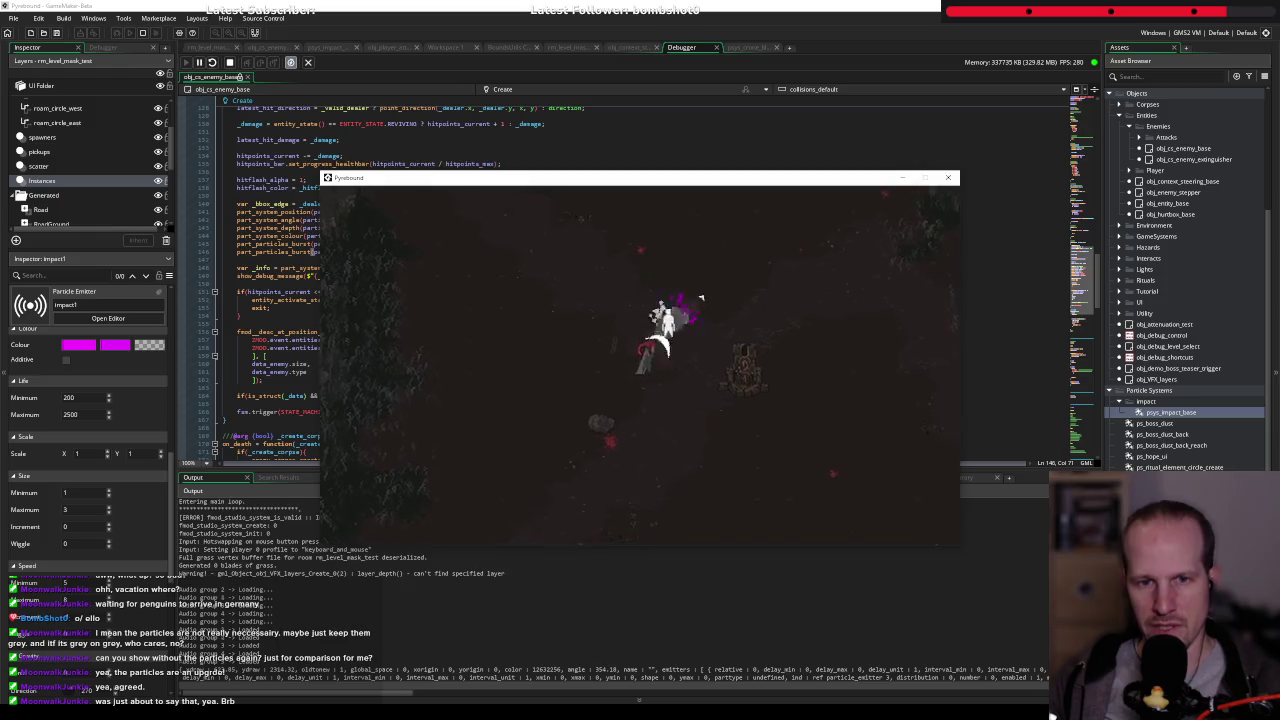
{"action": "left_click", "coordinate": [650, 340]}
{"action": "left_click", "coordinate": [573, 355]}
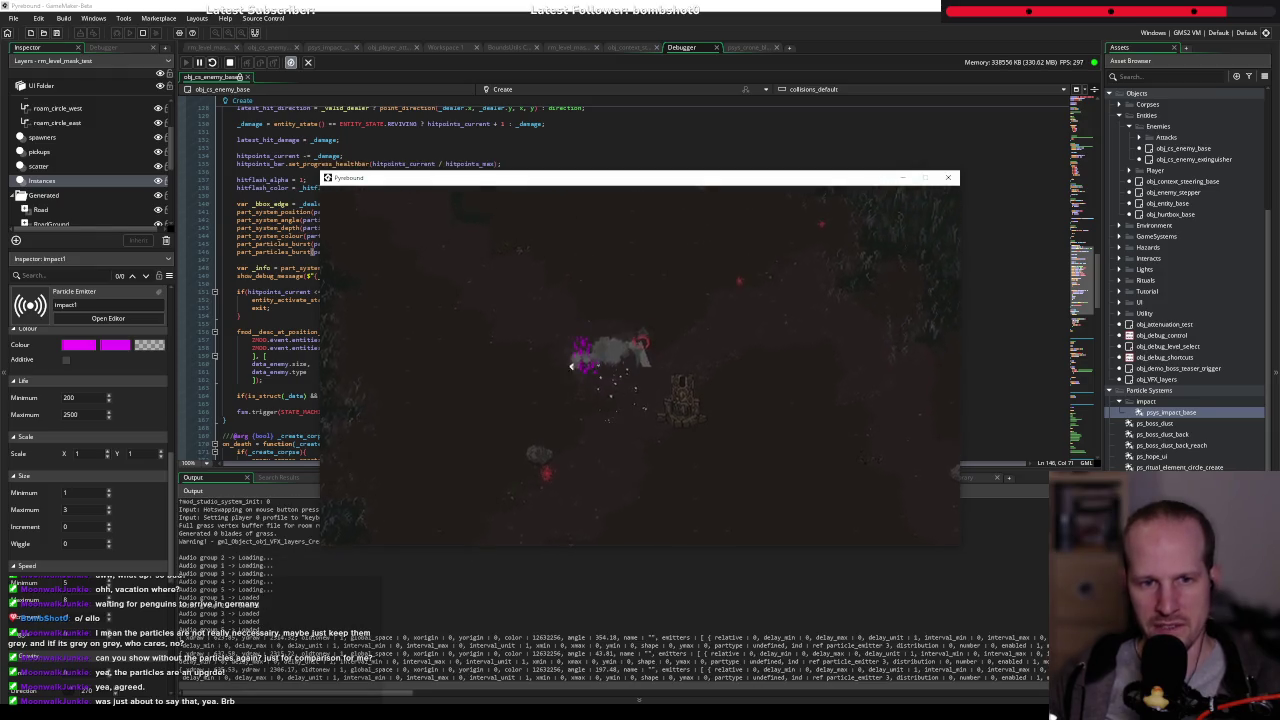
{"action": "left_click", "coordinate": [608, 423]}
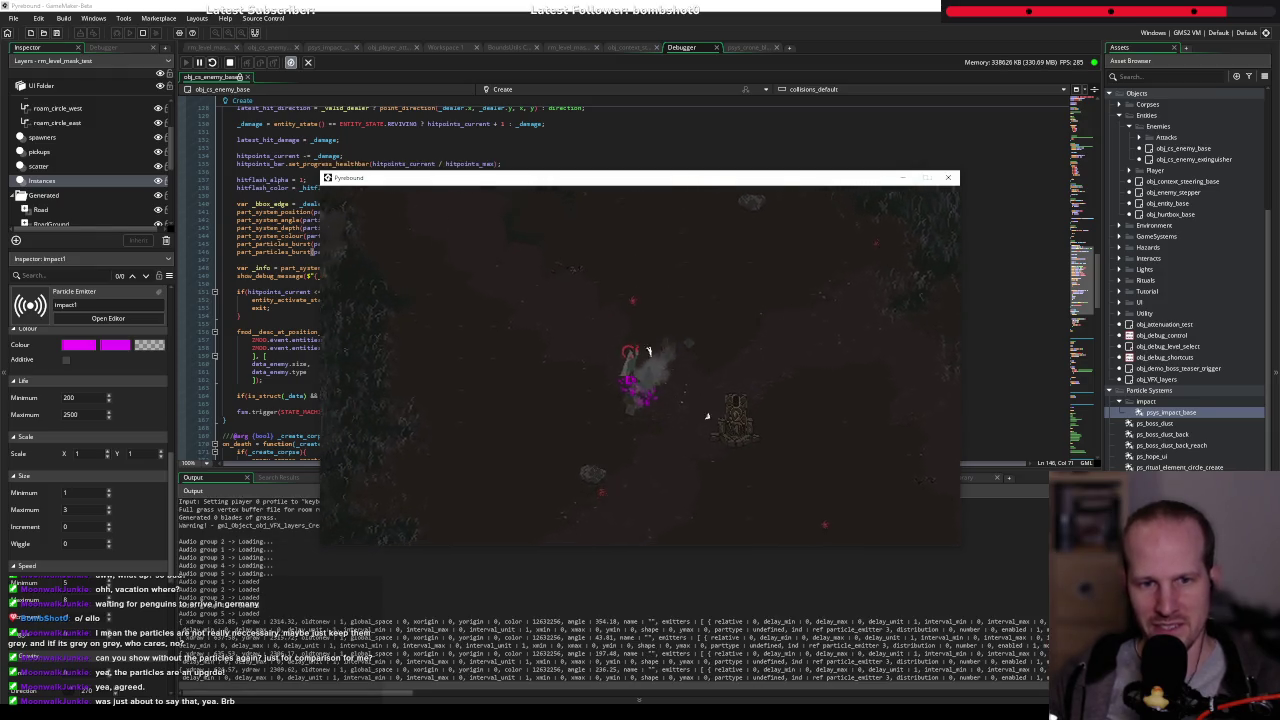
{"action": "left_click", "coordinate": [700, 418]}
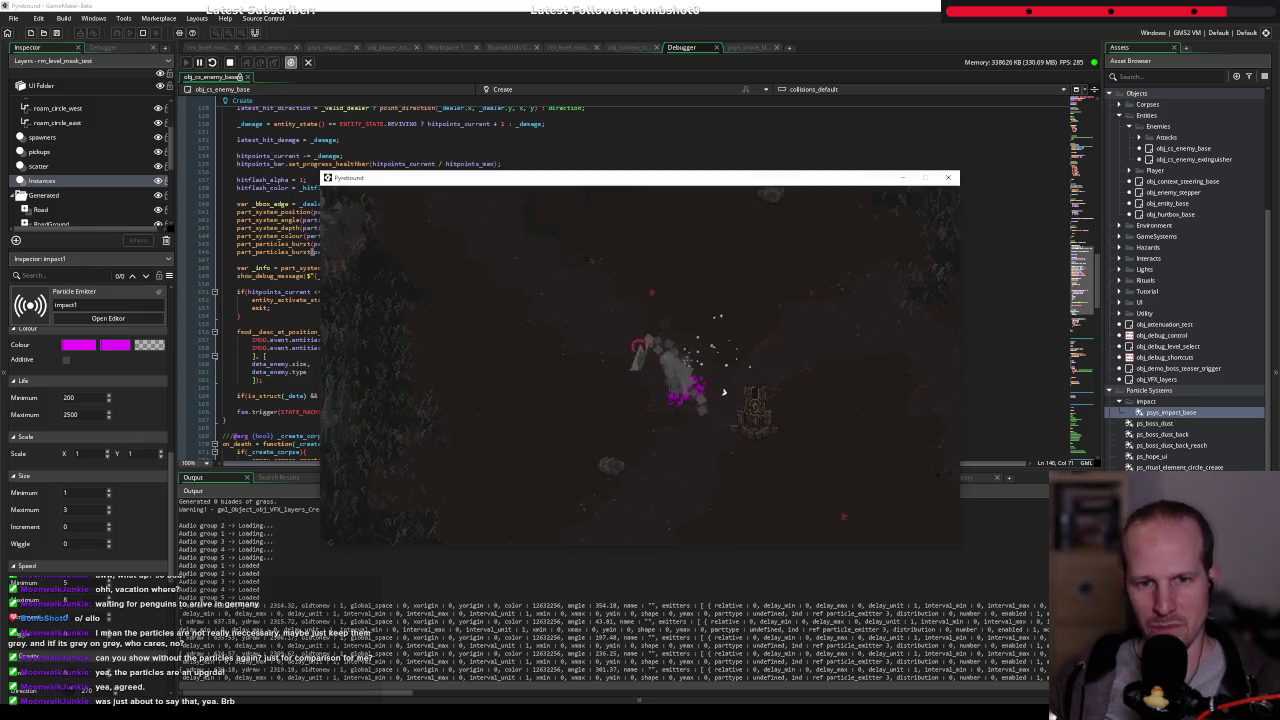
{"action": "left_click", "coordinate": [630, 425]}
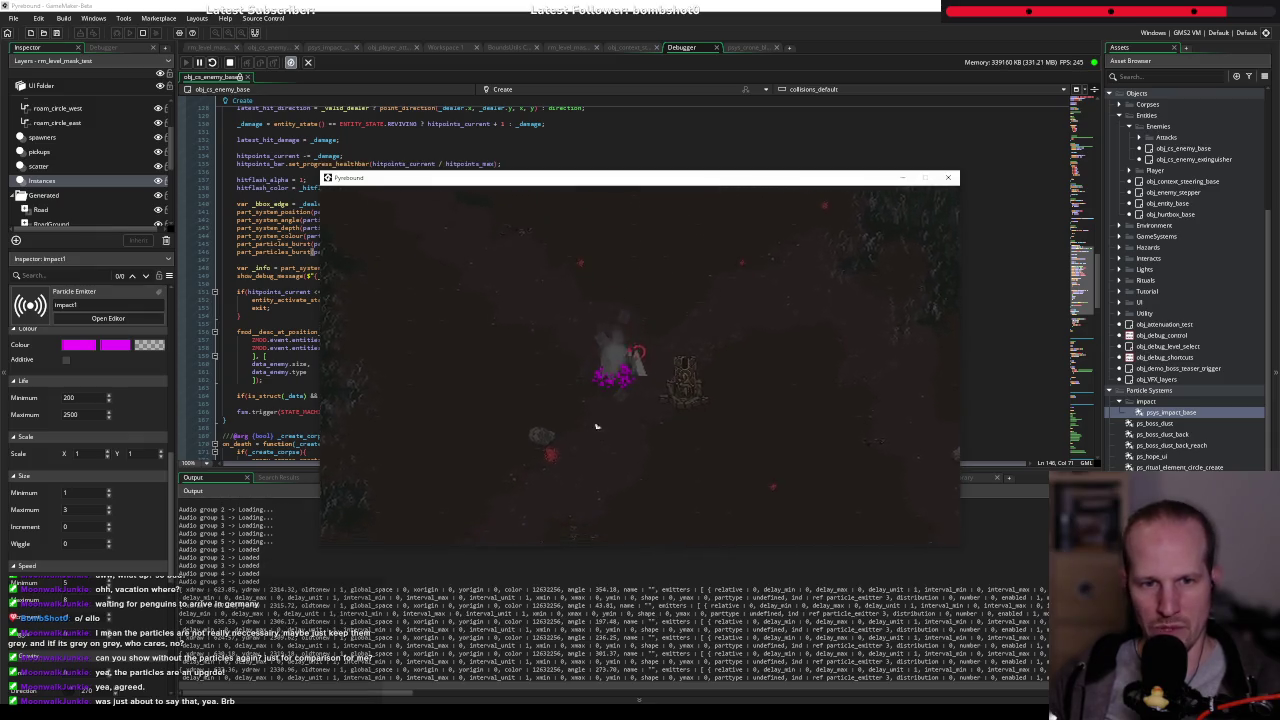
{"action": "left_click", "coordinate": [580, 343]}
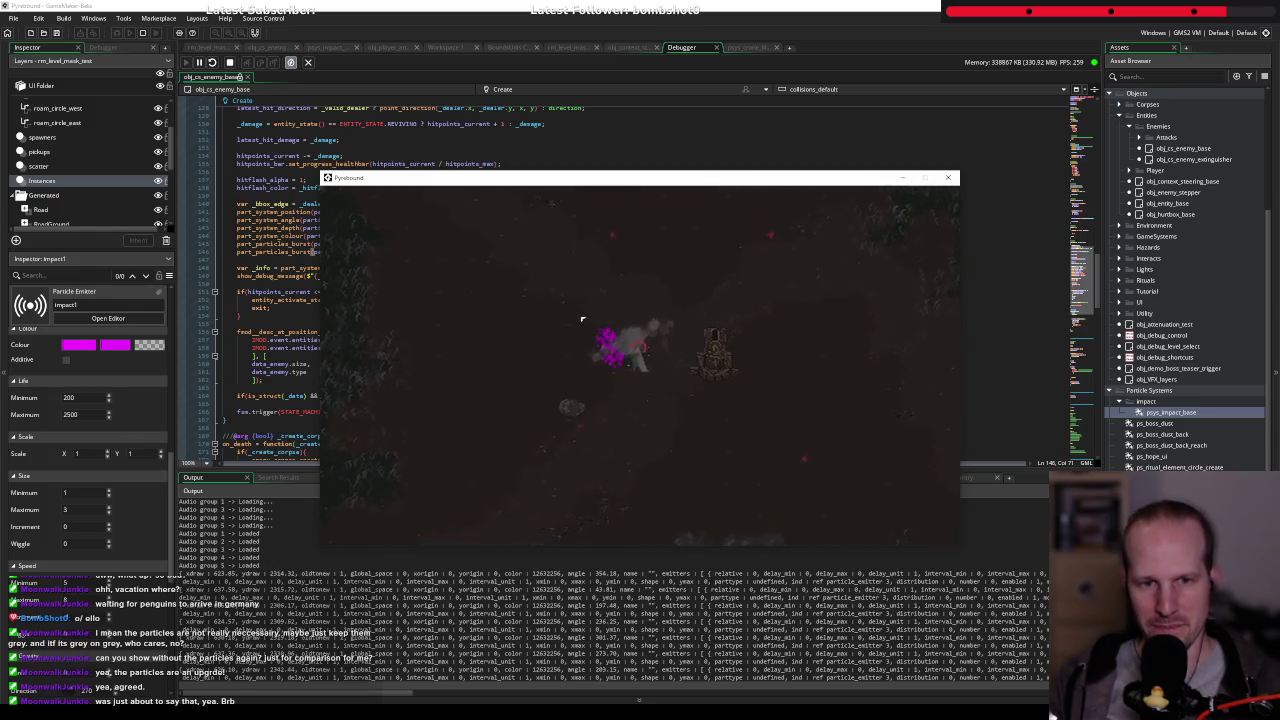
- Keep attacking to compare the bursts, then delete the magenta impact1 emitter
{"action": "left_click", "coordinate": [583, 320]}
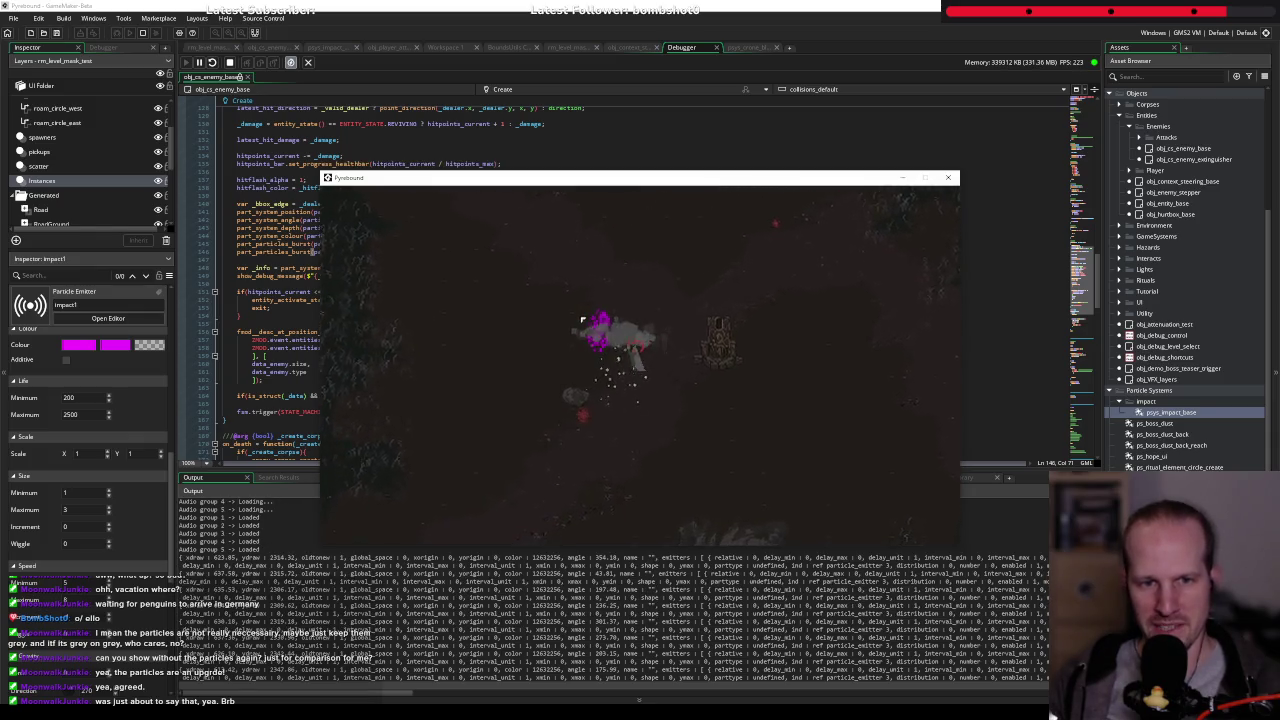
{"action": "left_click", "coordinate": [596, 318]}
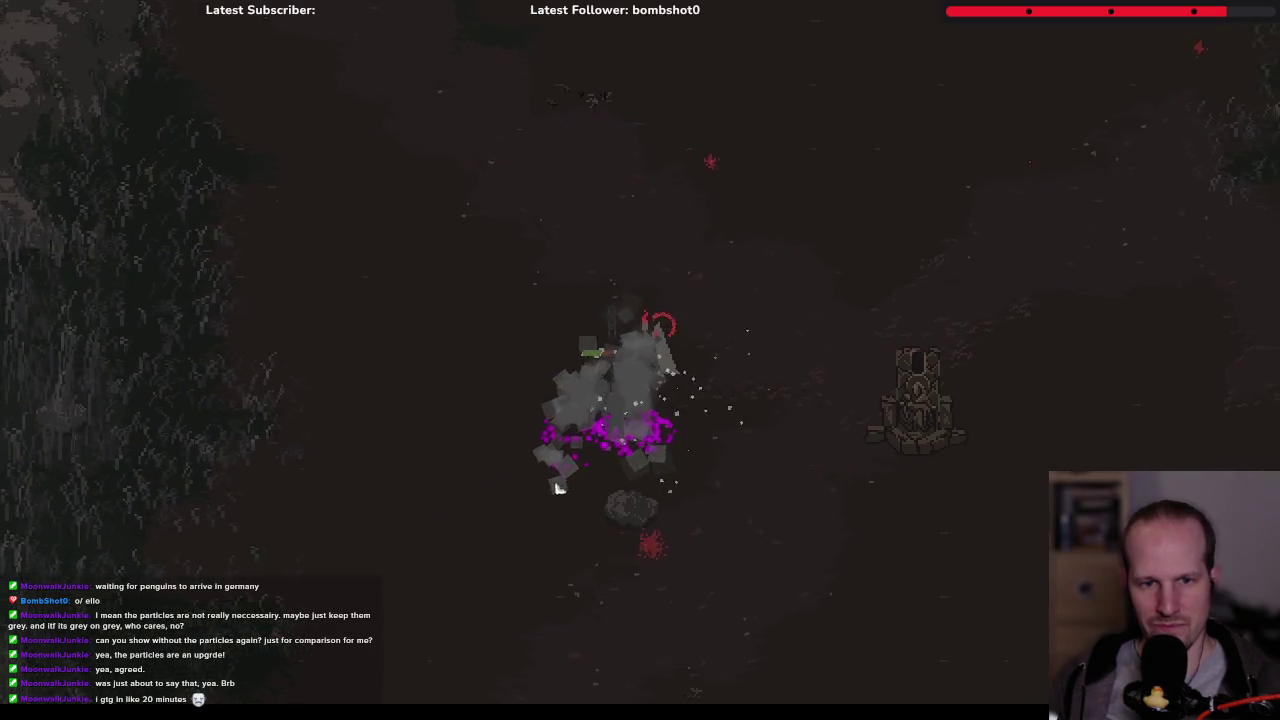
{"action": "left_click", "coordinate": [651, 301]}
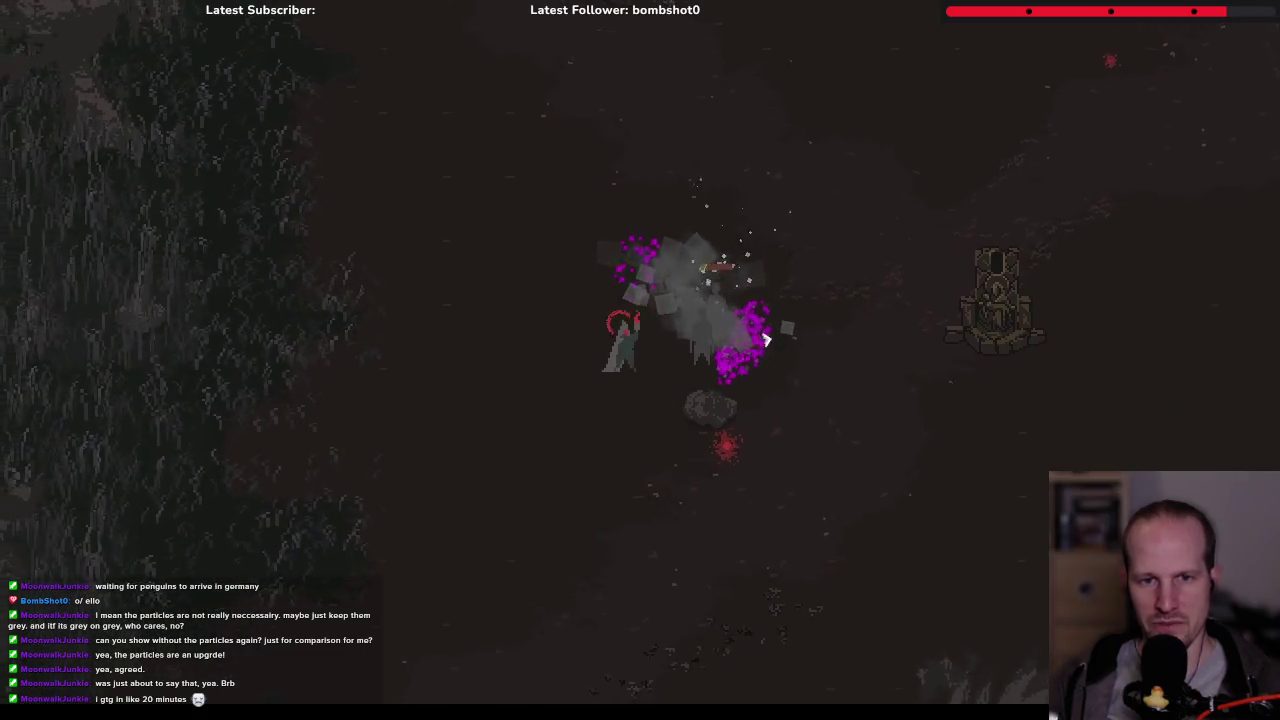
{"action": "left_click", "coordinate": [709, 317]}
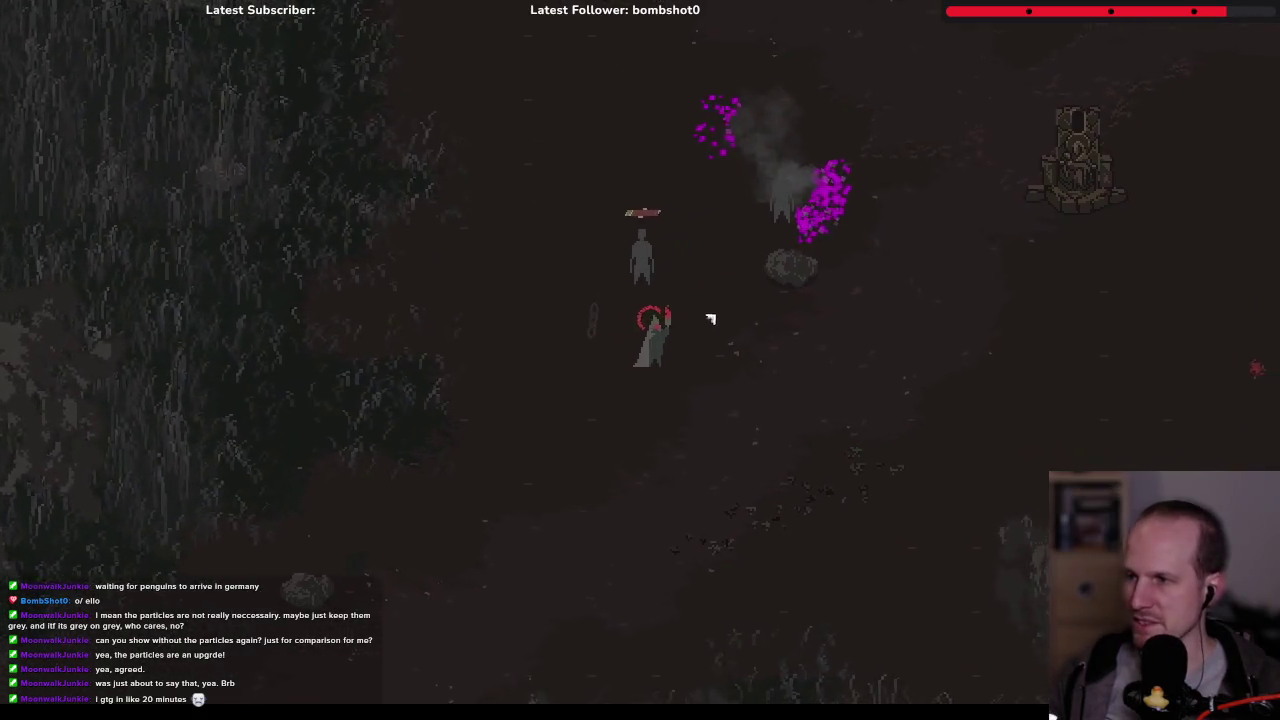
{"action": "left_click", "coordinate": [565, 413]}
{"action": "key", "text": "d"}
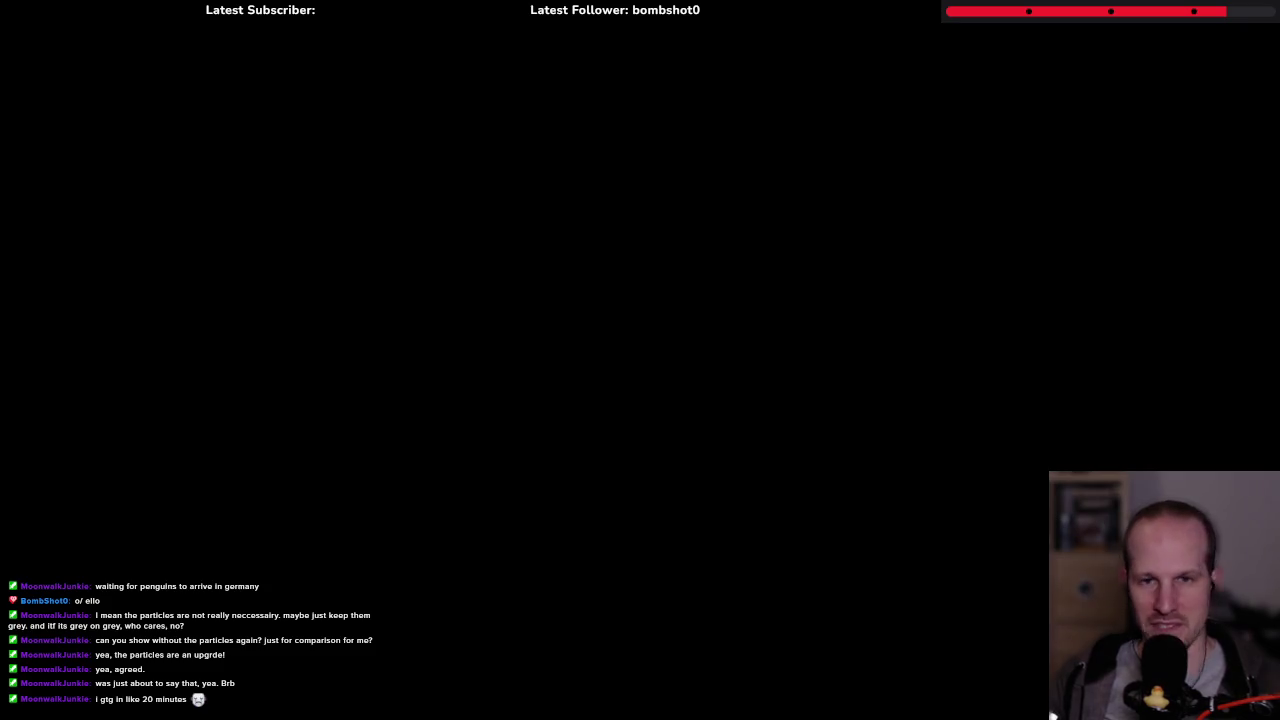
{"action": "key", "text": "Delete"}
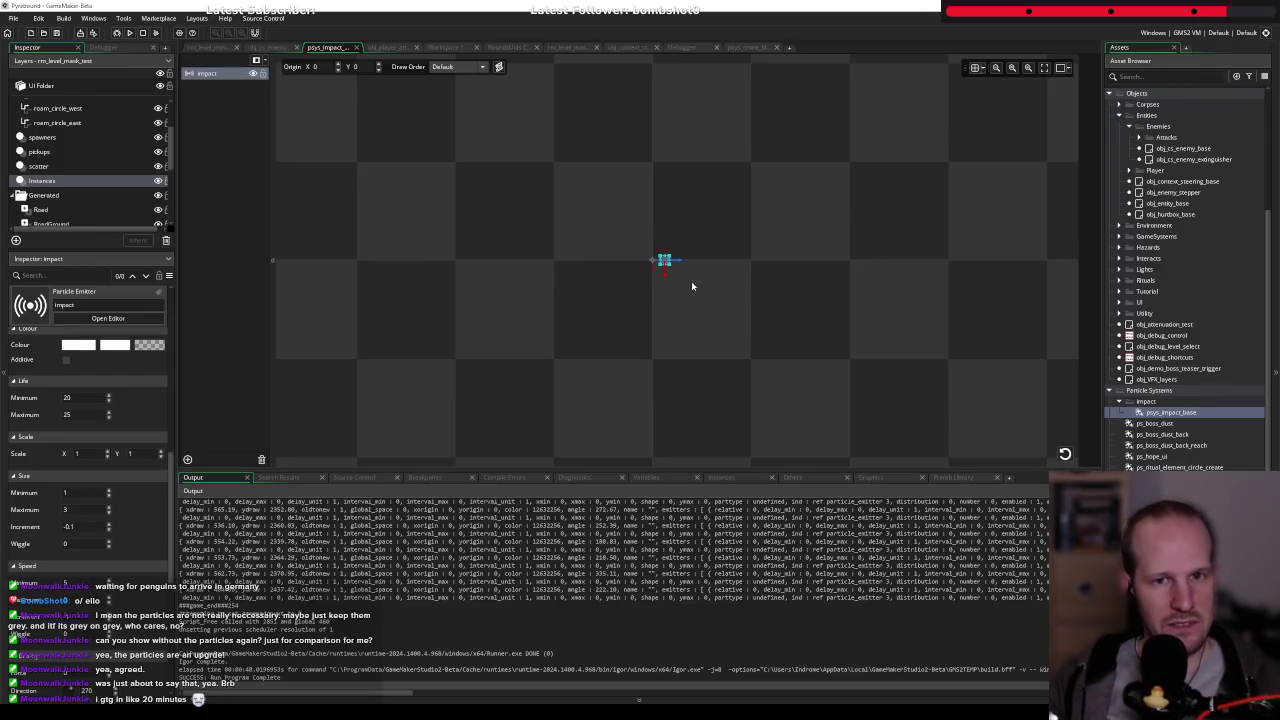
{"action": "key", "text": "alt+Tab"}
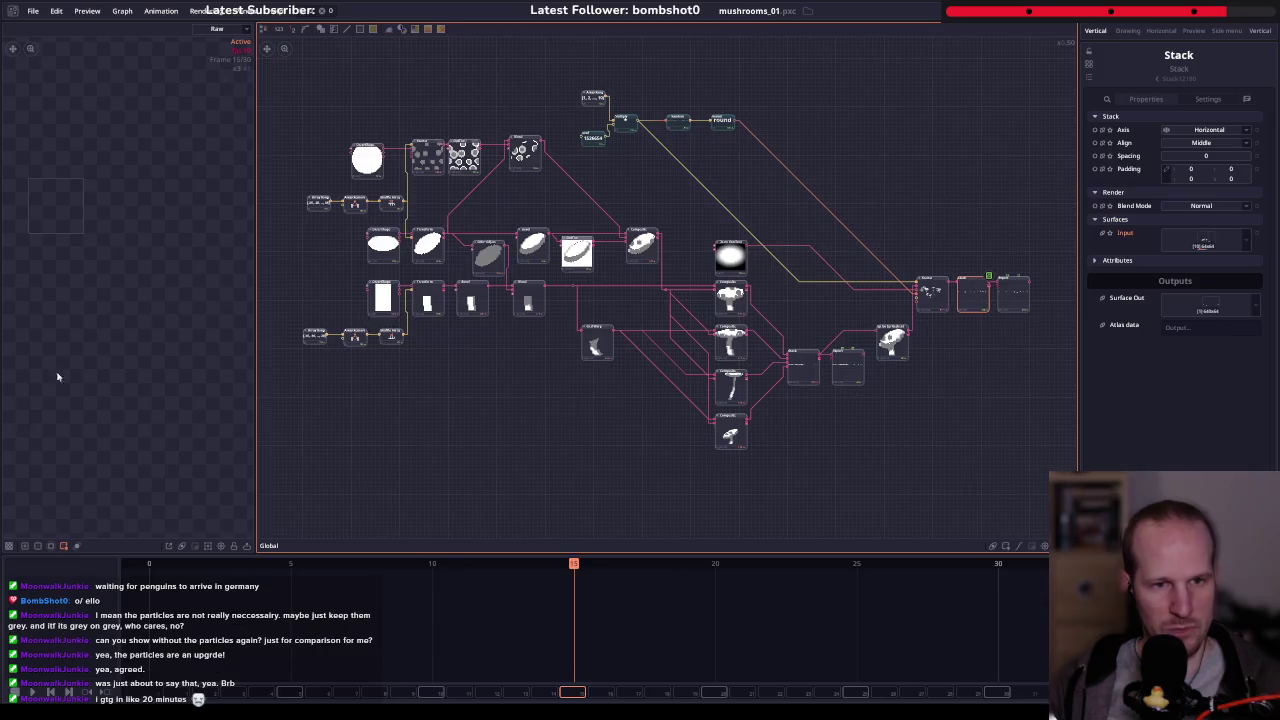
- Browse from Pyrebound_SKY_assets through pixel_composer into pyre_flames and open 3d_flames_01
{"action": "scroll", "coordinate": [698, 347], "scroll_direction": "up", "scroll_amount": 2}
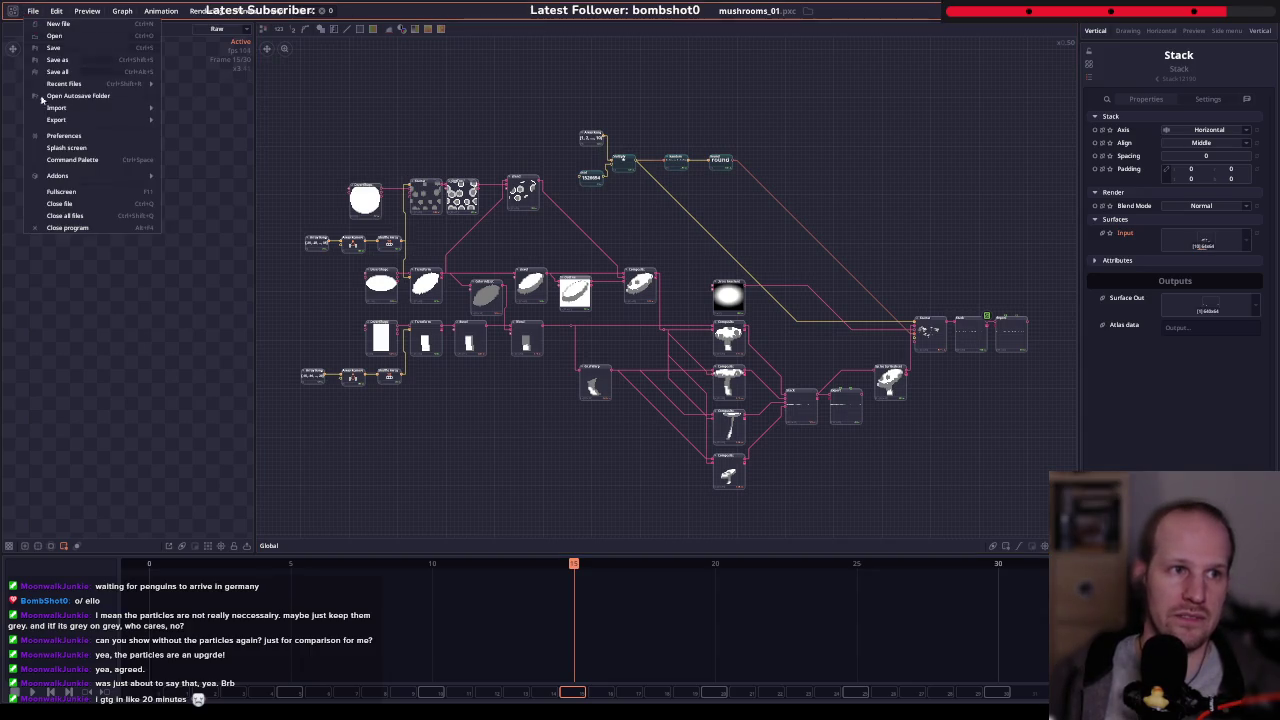
{"action": "left_click", "coordinate": [69, 37]}
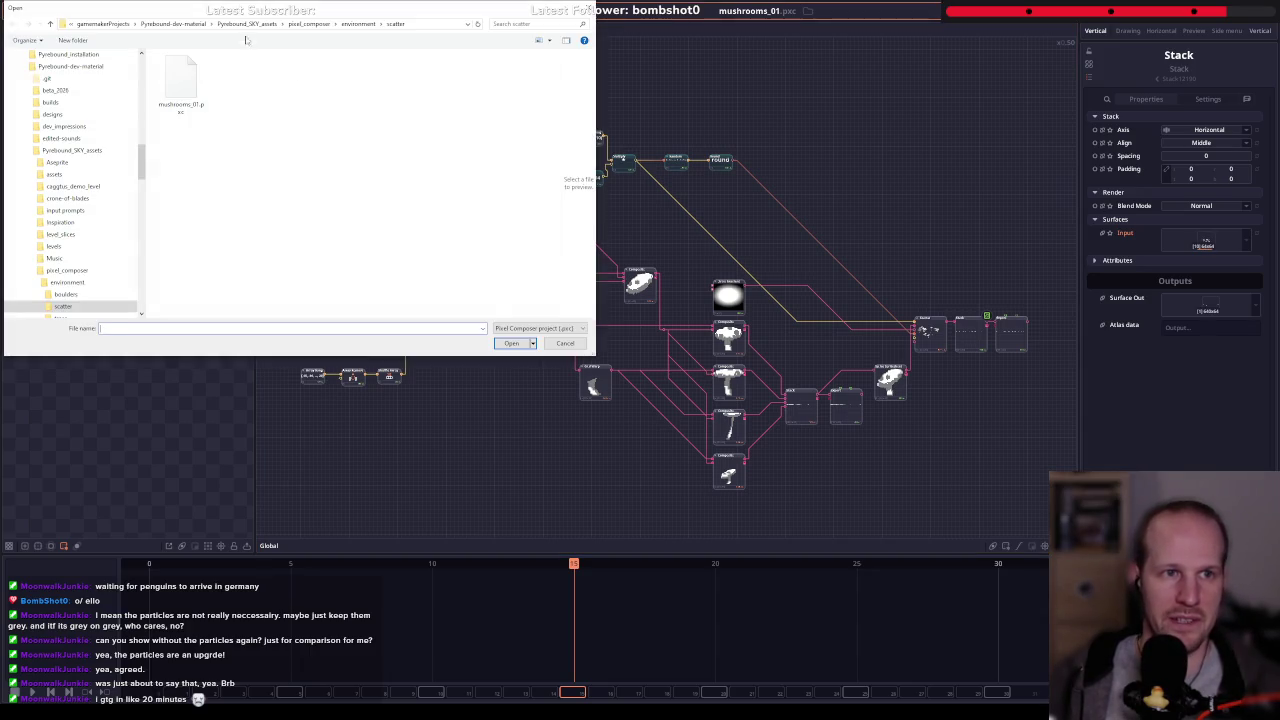
{"action": "left_click", "coordinate": [270, 25]}
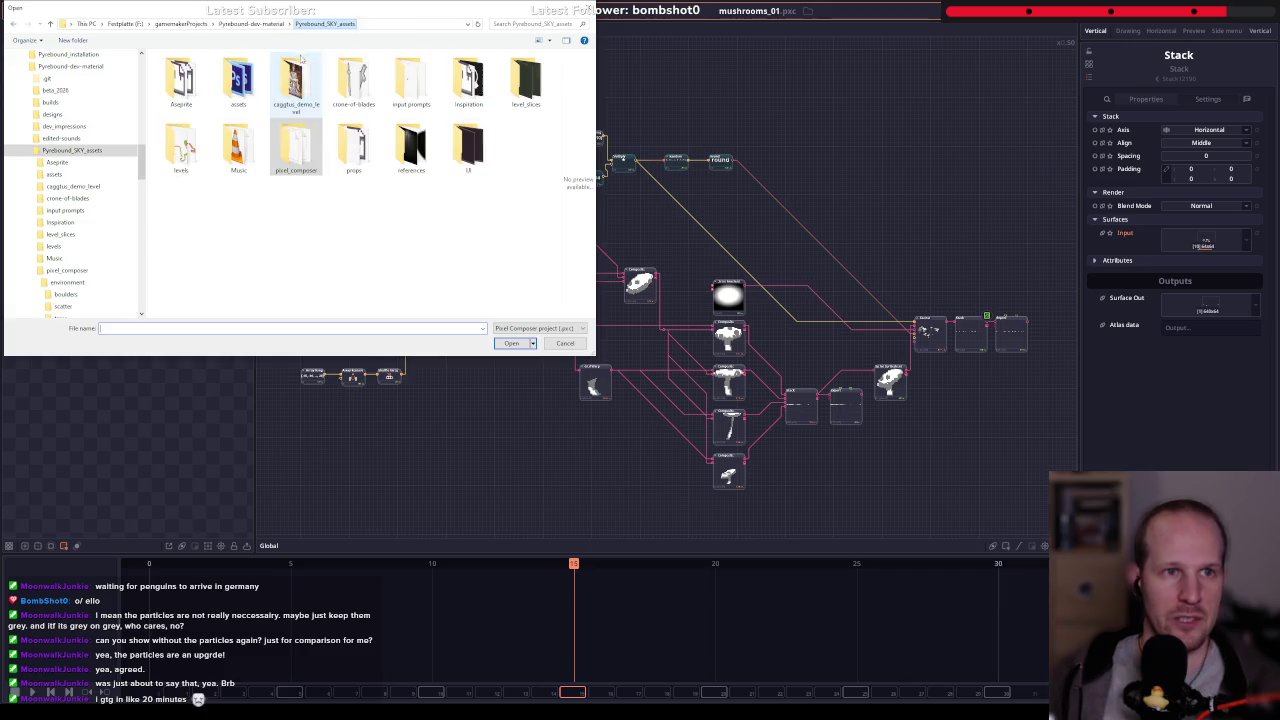
{"action": "double_click", "coordinate": [296, 145]}
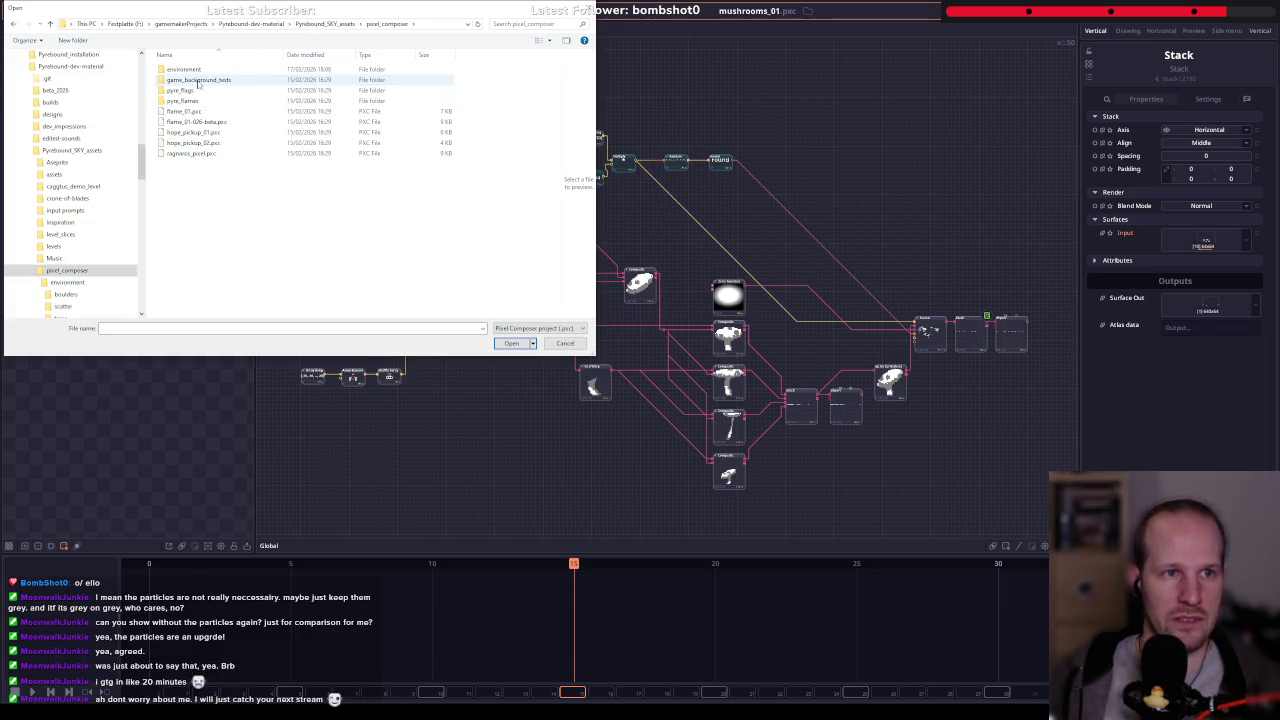
{"action": "double_click", "coordinate": [195, 80]}
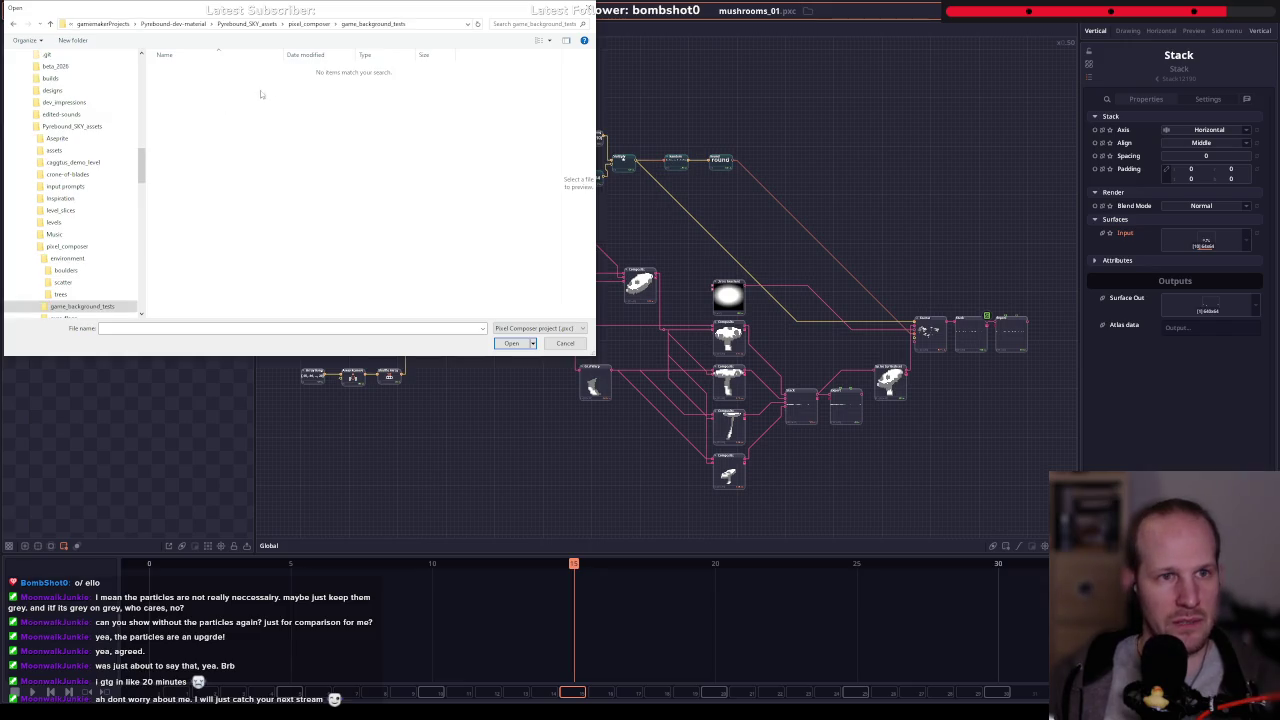
{"action": "left_click", "coordinate": [322, 27]}
{"action": "double_click", "coordinate": [200, 69]}
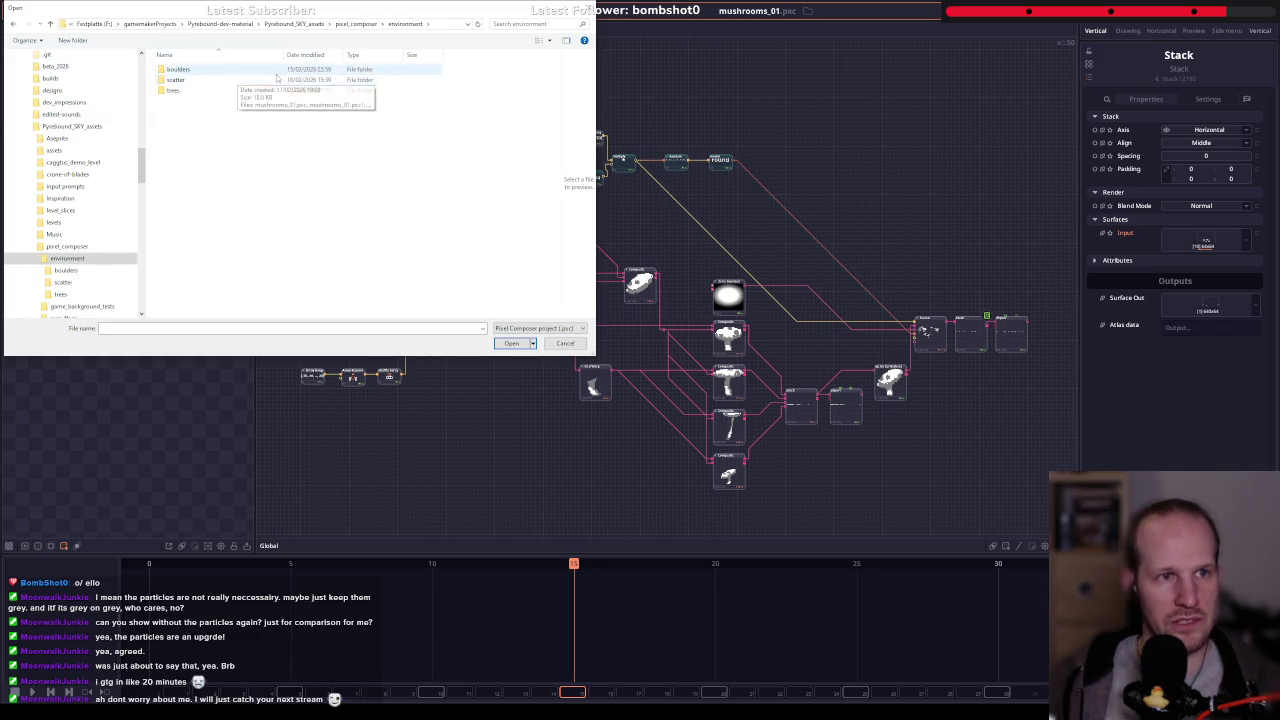
{"action": "left_click", "coordinate": [355, 23]}
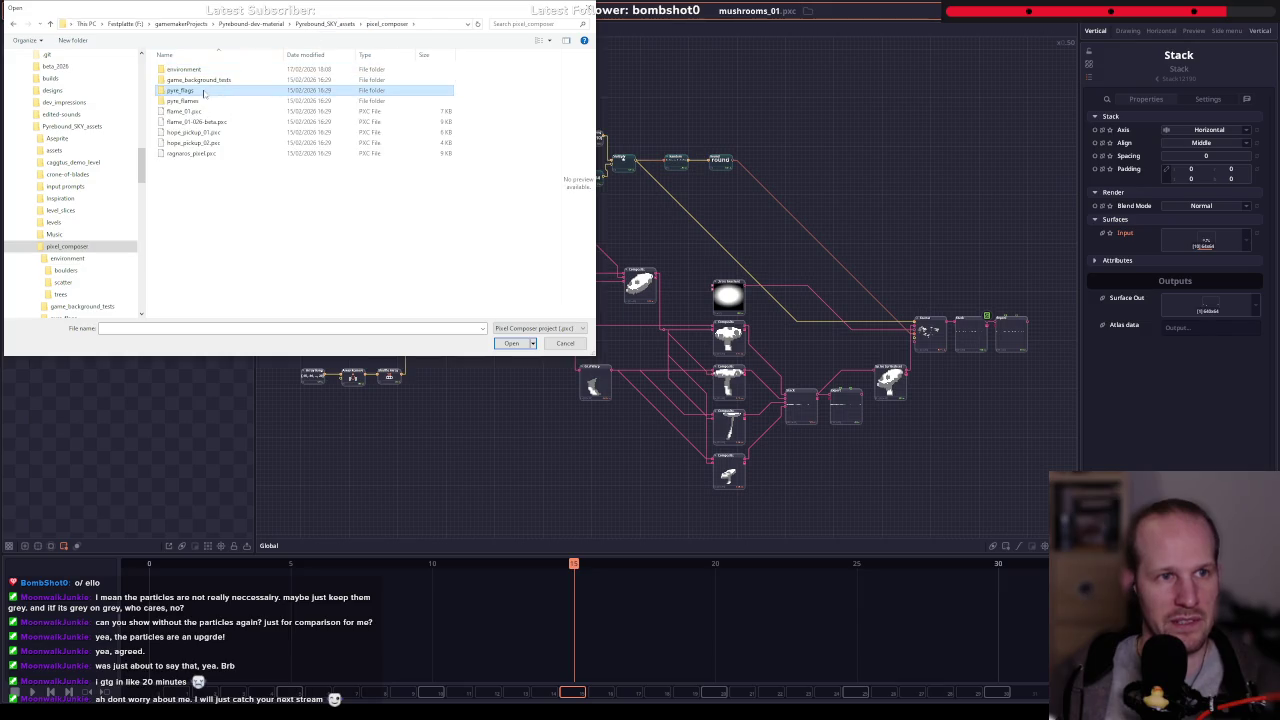
{"action": "double_click", "coordinate": [194, 101]}
{"action": "double_click", "coordinate": [190, 90]}
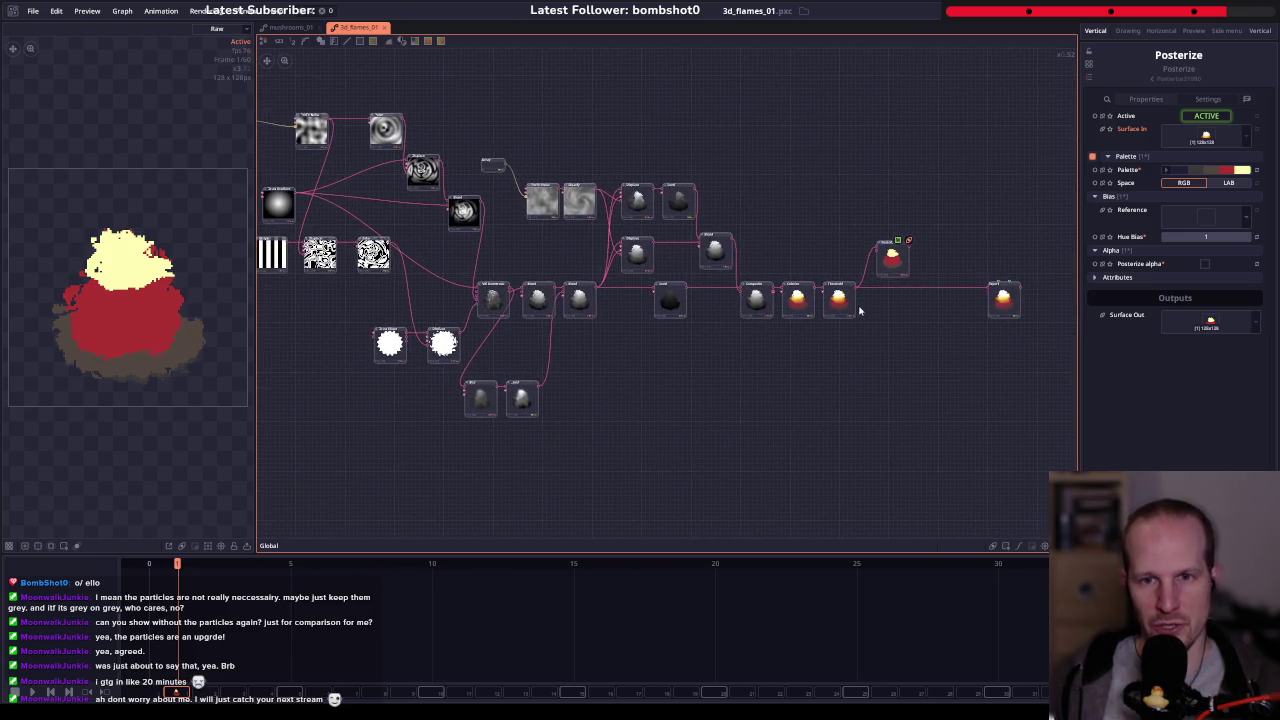
- Play the flame animation and widen the preview beside the node graph
{"action": "left_click", "coordinate": [834, 301]}
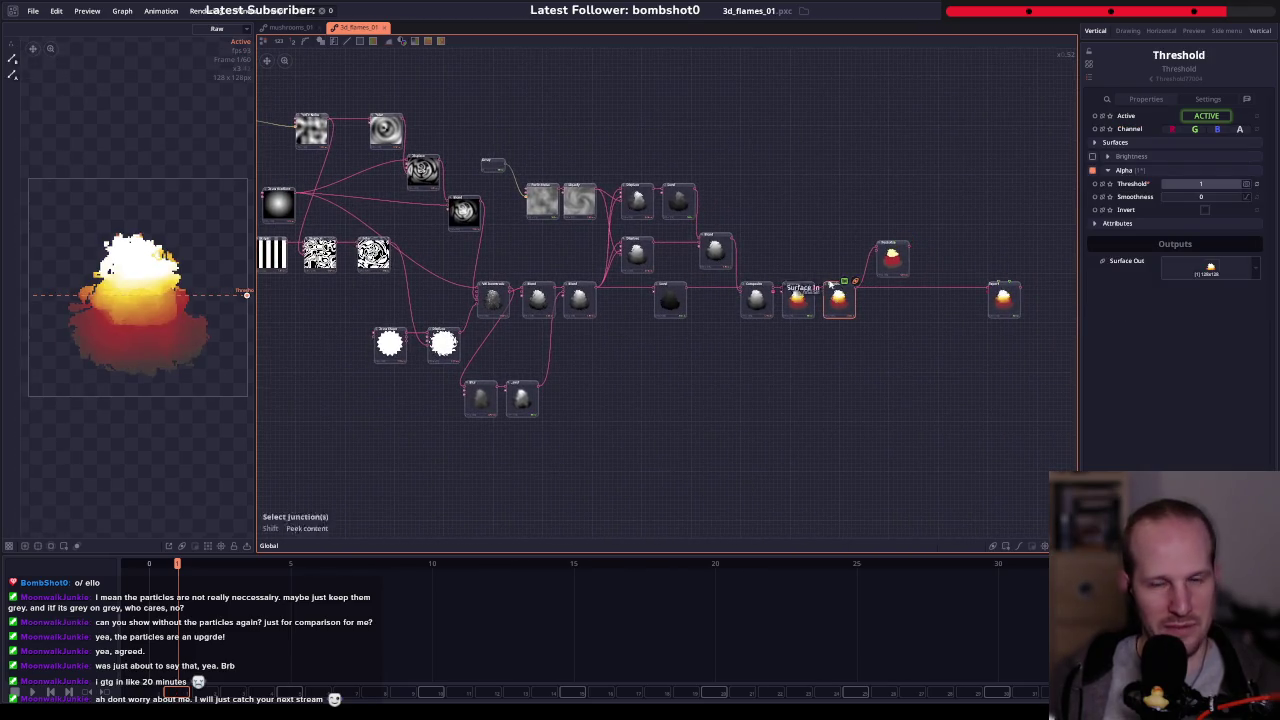
{"action": "left_click_drag", "start_coordinate": [716, 334], "coordinate": [796, 351]}
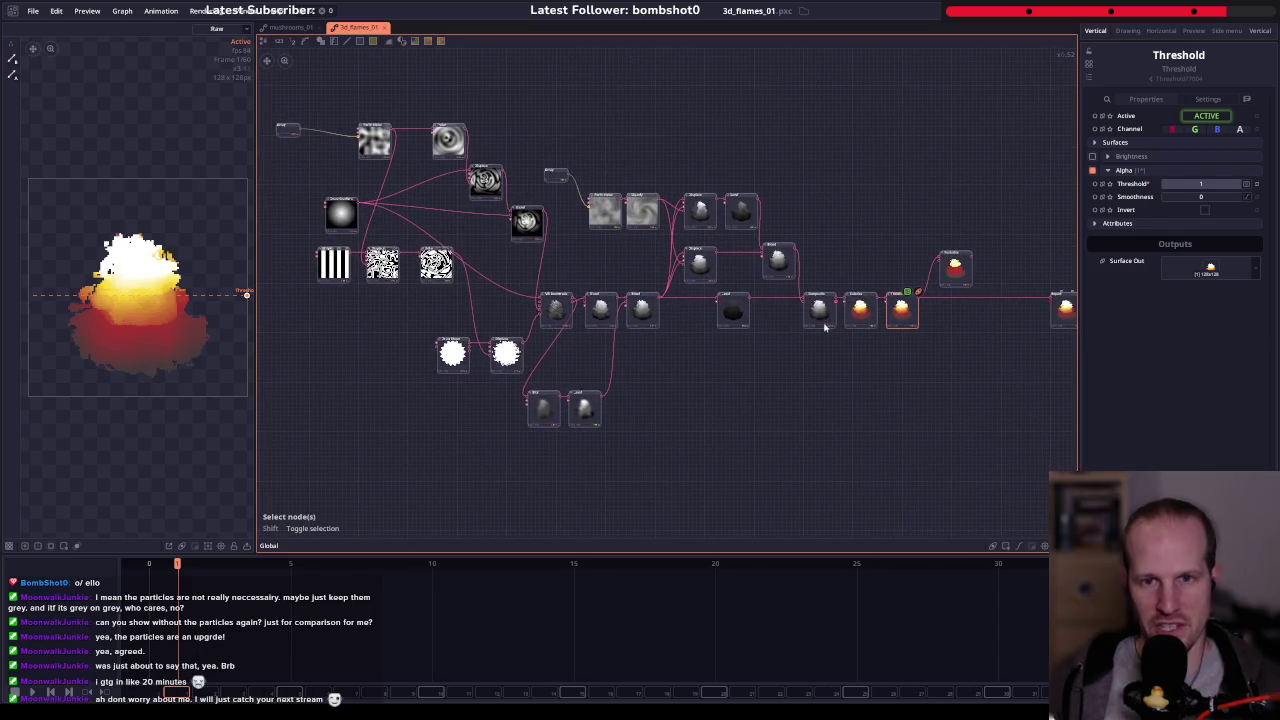
{"action": "key", "text": "space"}
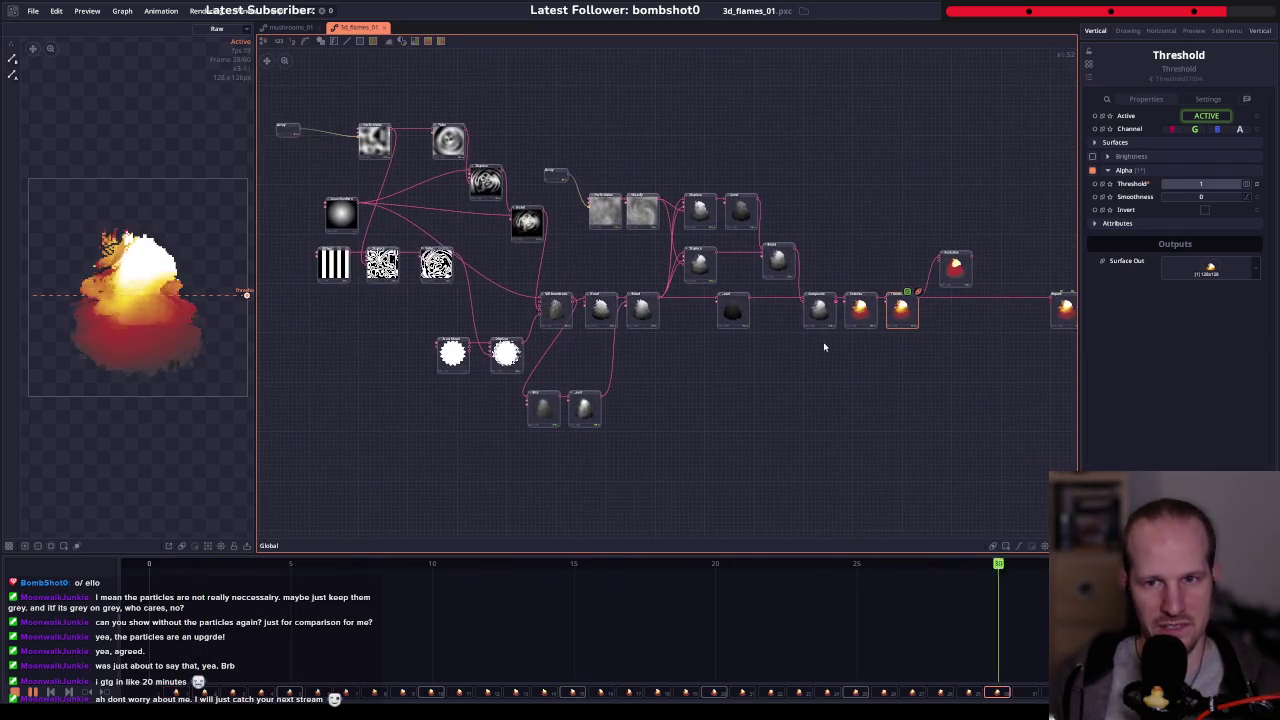
{"action": "left_click", "coordinate": [1066, 311]}
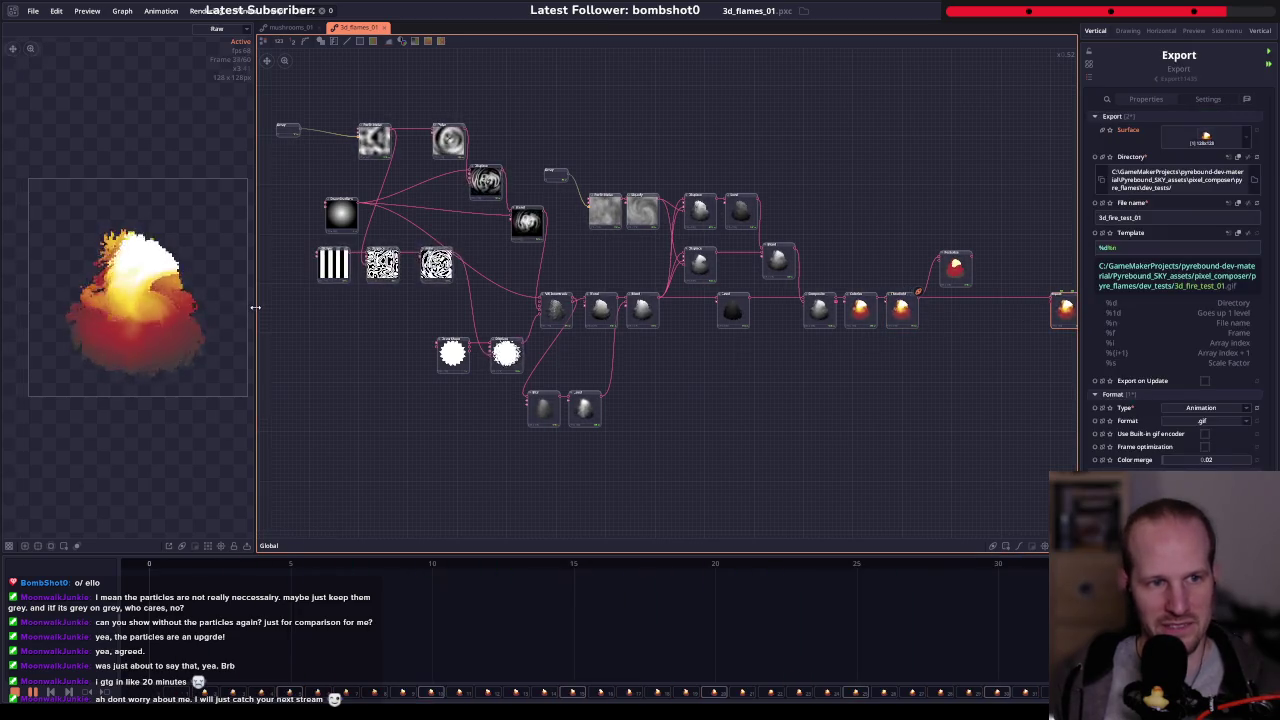
{"action": "left_click_drag", "start_coordinate": [256, 307], "coordinate": [366, 307]}
{"action": "scroll", "coordinate": [213, 289], "scroll_direction": "up", "scroll_amount": 2}
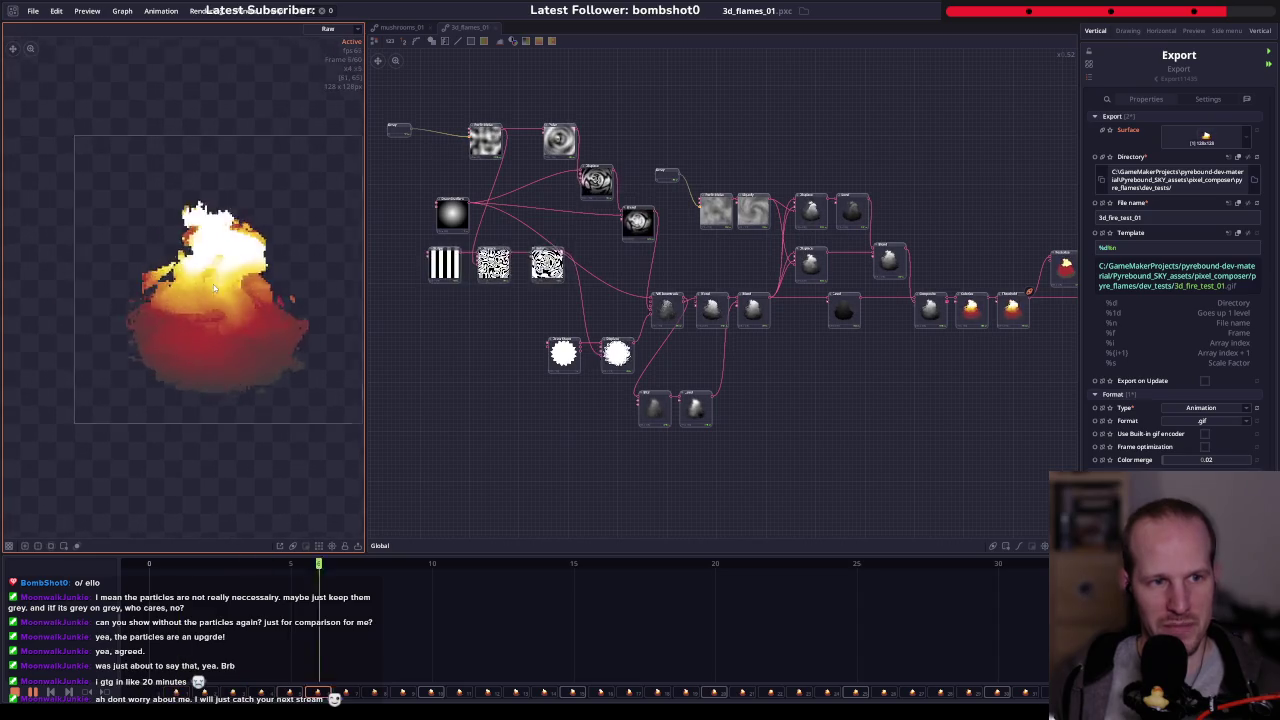
{"action": "scroll", "coordinate": [240, 288], "scroll_direction": "up", "scroll_amount": 1}
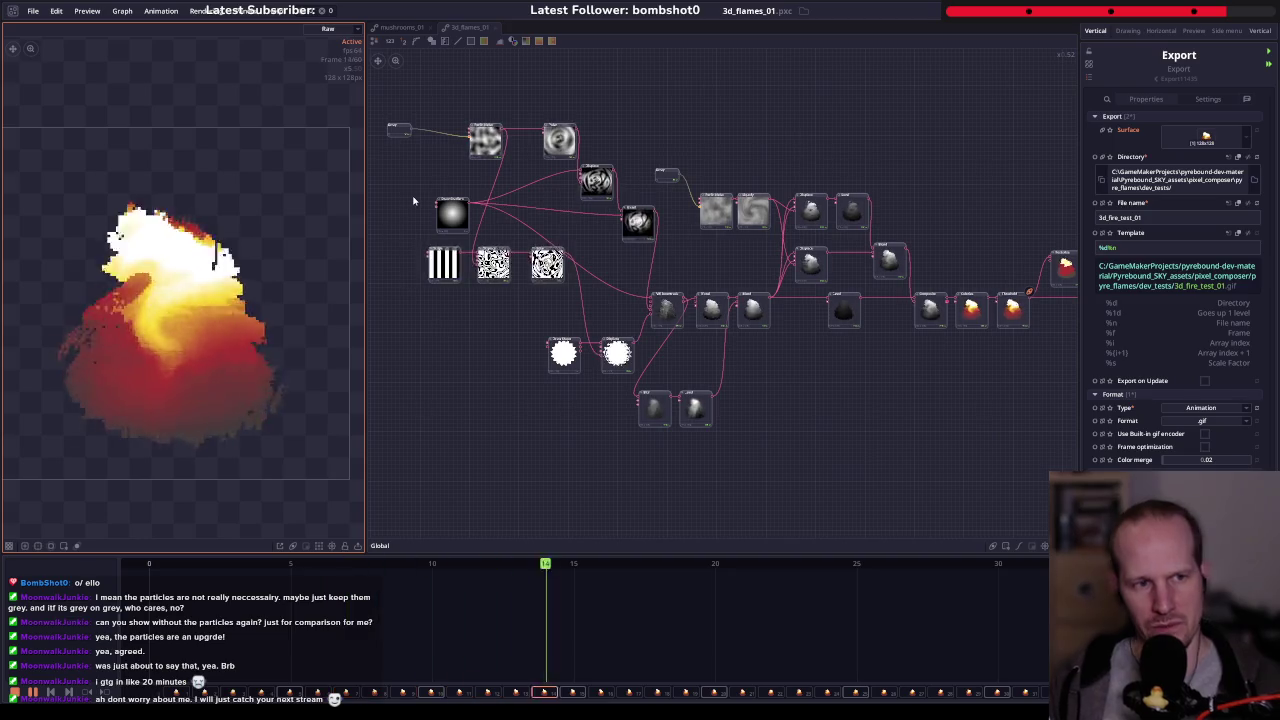
- Select the Draw Gradient node and nudge it up slightly
{"action": "left_click_drag", "start_coordinate": [506, 210], "coordinate": [527, 232]}
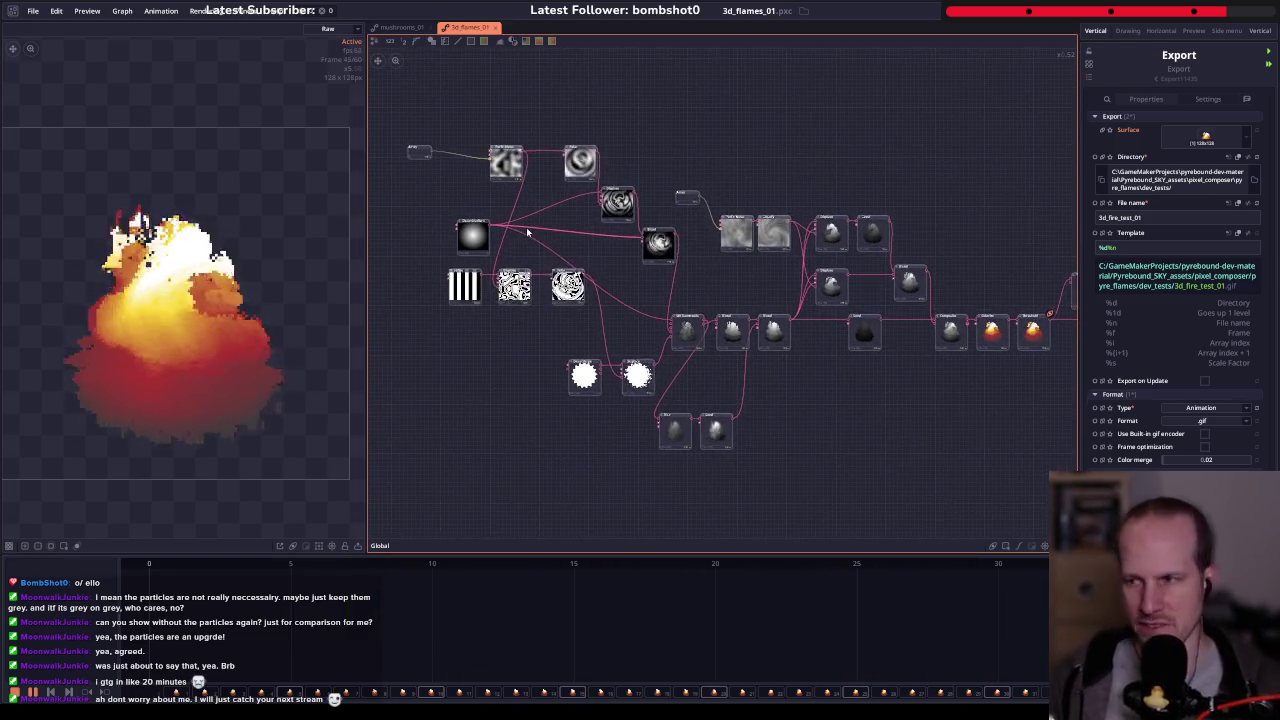
{"action": "scroll", "coordinate": [589, 250], "scroll_direction": "up", "scroll_amount": 3}
{"action": "scroll", "coordinate": [589, 250], "scroll_direction": "up", "scroll_amount": 2}
{"action": "left_click_drag", "start_coordinate": [523, 249], "coordinate": [649, 264]}
{"action": "left_click_drag", "start_coordinate": [602, 320], "coordinate": [602, 292]}
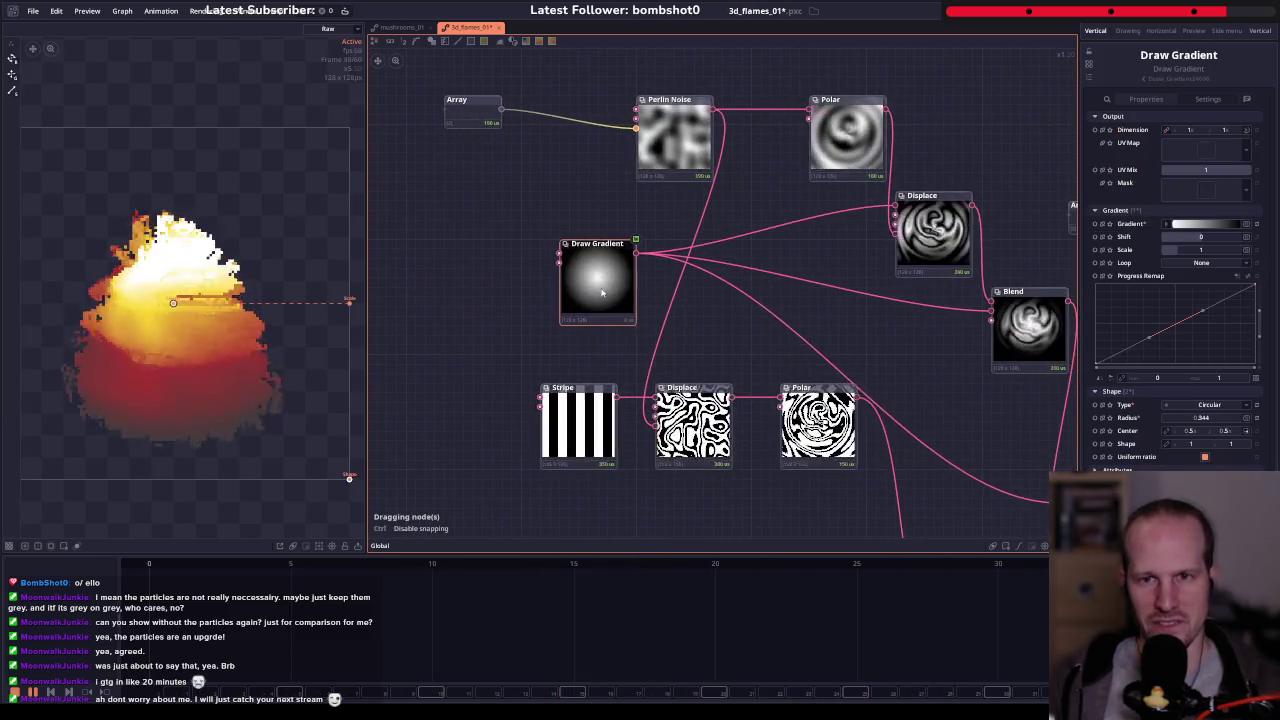
- Inspect the Stripe, middle Displace and Polar nodes' settings
{"action": "scroll", "coordinate": [772, 347], "scroll_direction": "down", "scroll_amount": 3}
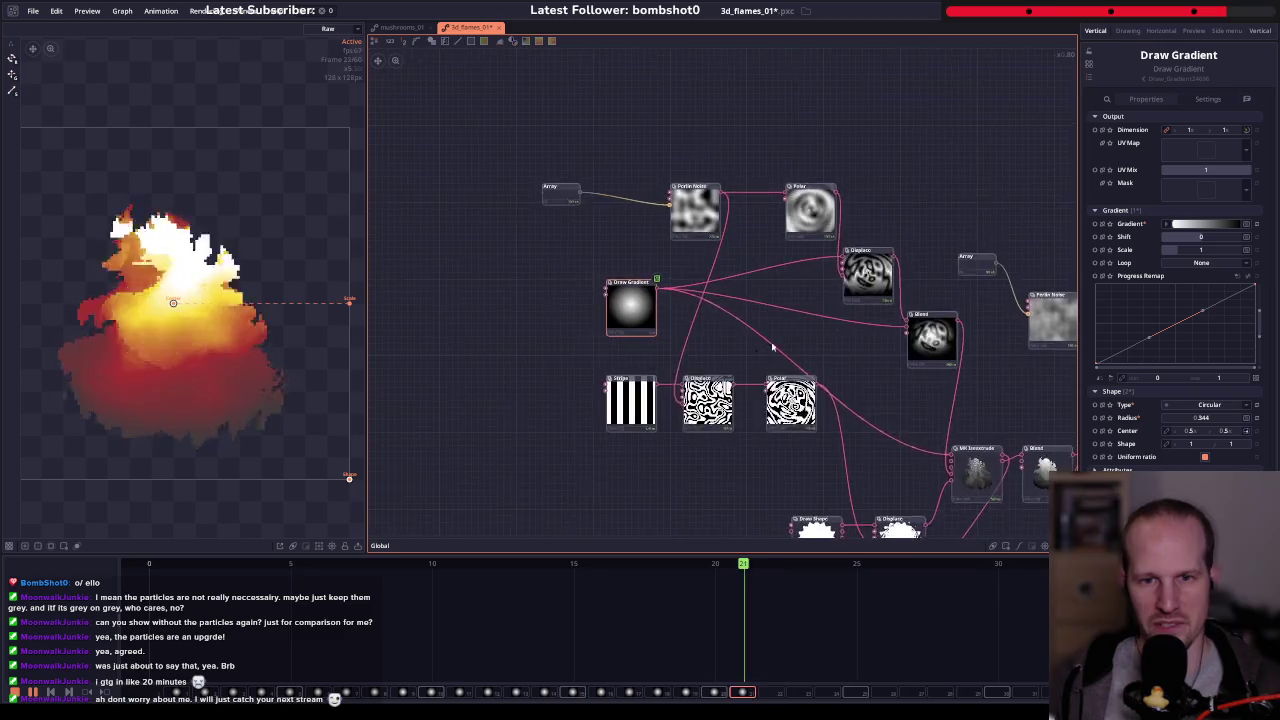
{"action": "left_click_drag", "start_coordinate": [772, 347], "coordinate": [590, 246]}
{"action": "scroll", "coordinate": [510, 300], "scroll_direction": "up", "scroll_amount": 3}
{"action": "left_click_drag", "start_coordinate": [435, 331], "coordinate": [563, 337]}
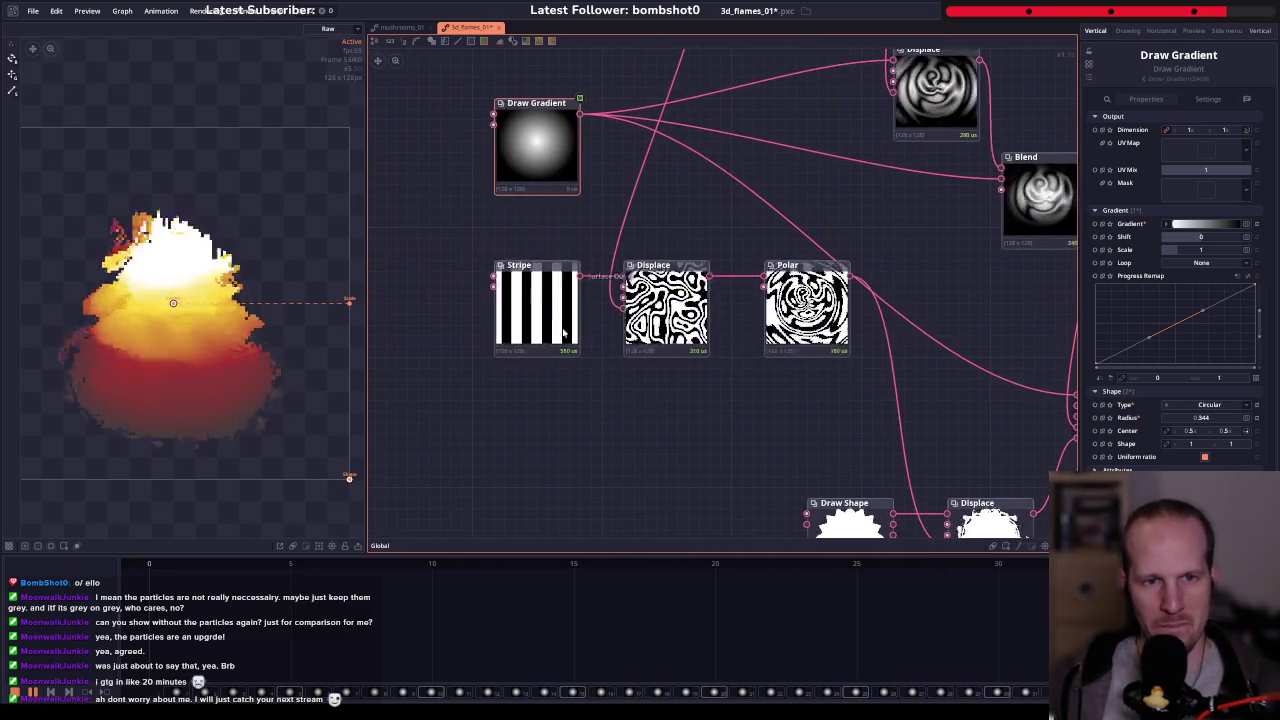
{"action": "left_click", "coordinate": [563, 336]}
{"action": "left_click", "coordinate": [695, 335]}
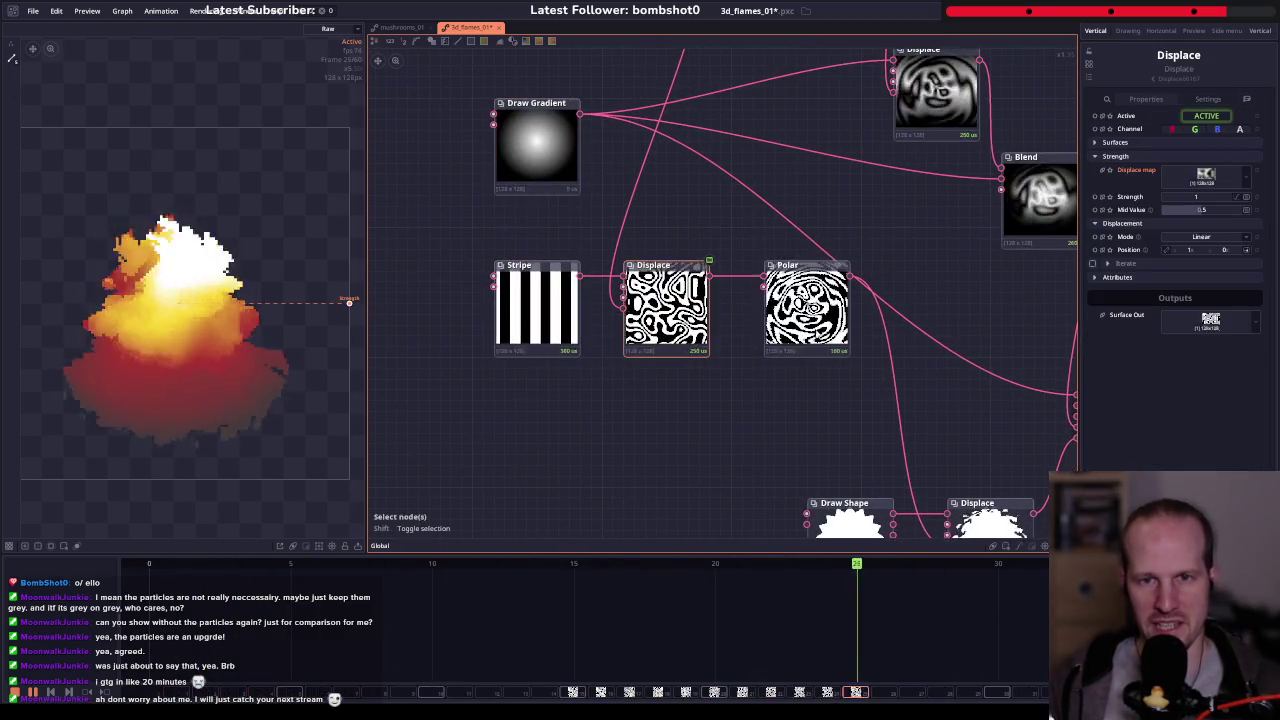
{"action": "left_click", "coordinate": [807, 305]}
- Bring the Perlin Noise, Liquefy and Draw Shape nodes into view; inspect Draw Gradient and MK Isoextrude
{"action": "left_click_drag", "start_coordinate": [807, 305], "coordinate": [721, 322]}
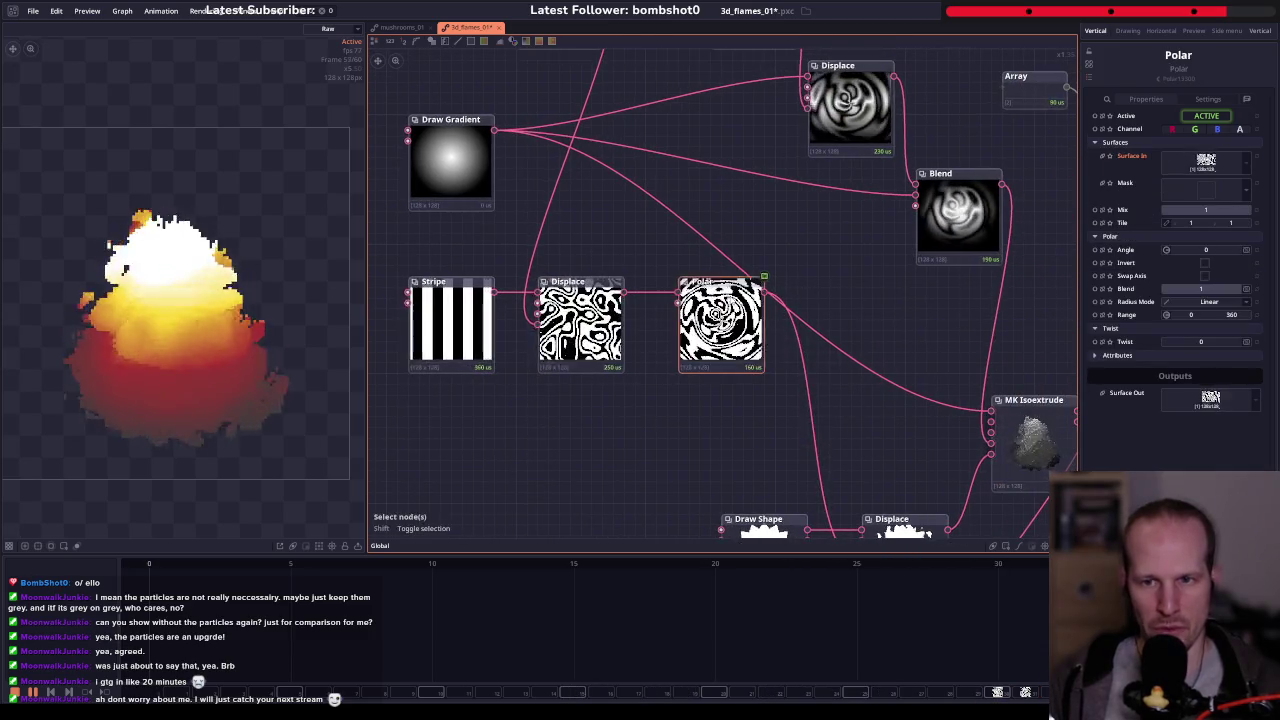
{"action": "left_click_drag", "start_coordinate": [853, 100], "coordinate": [570, 160]}
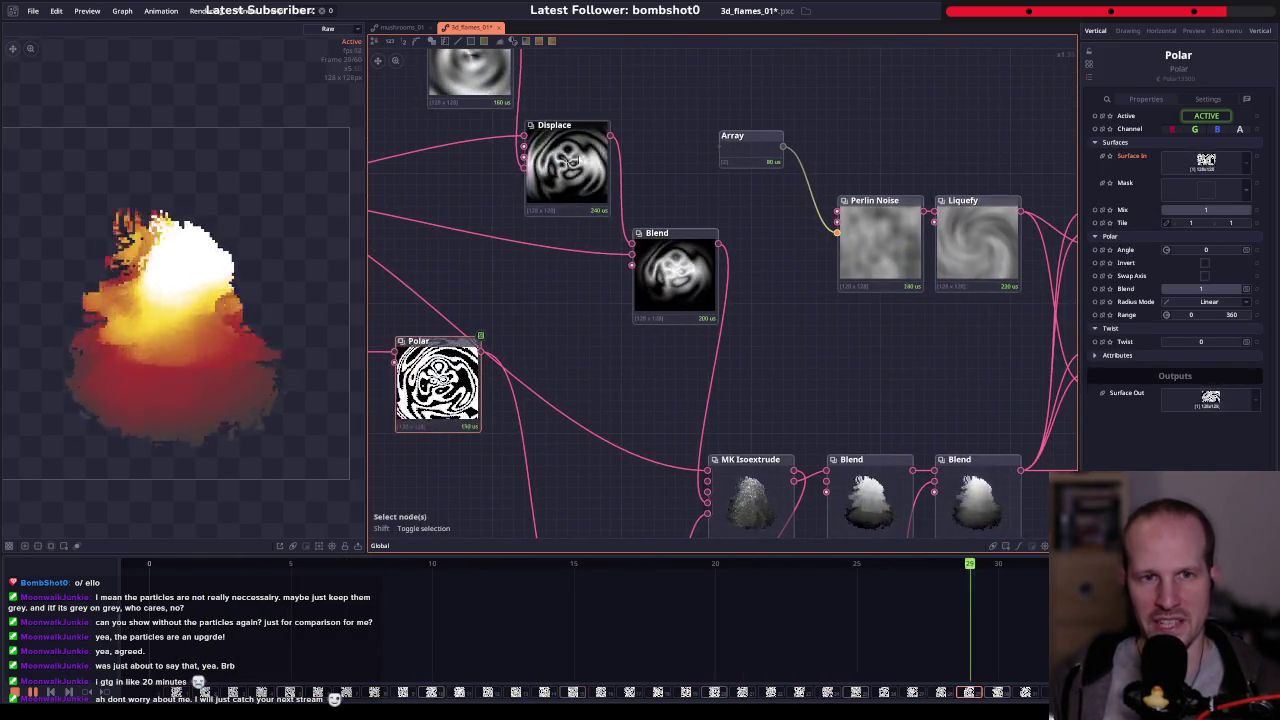
{"action": "left_click_drag", "start_coordinate": [795, 408], "coordinate": [890, 225]}
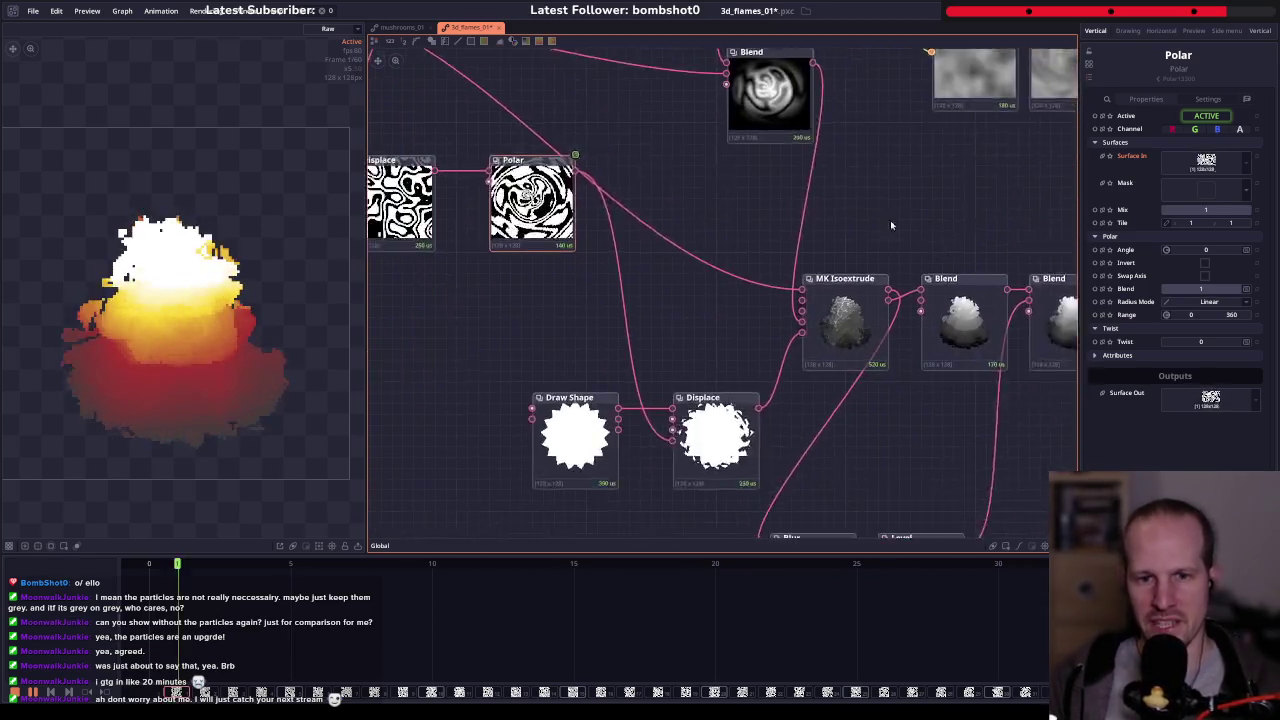
{"action": "scroll", "coordinate": [800, 200], "scroll_direction": "down", "scroll_amount": 3}
{"action": "left_click", "coordinate": [492, 200]}
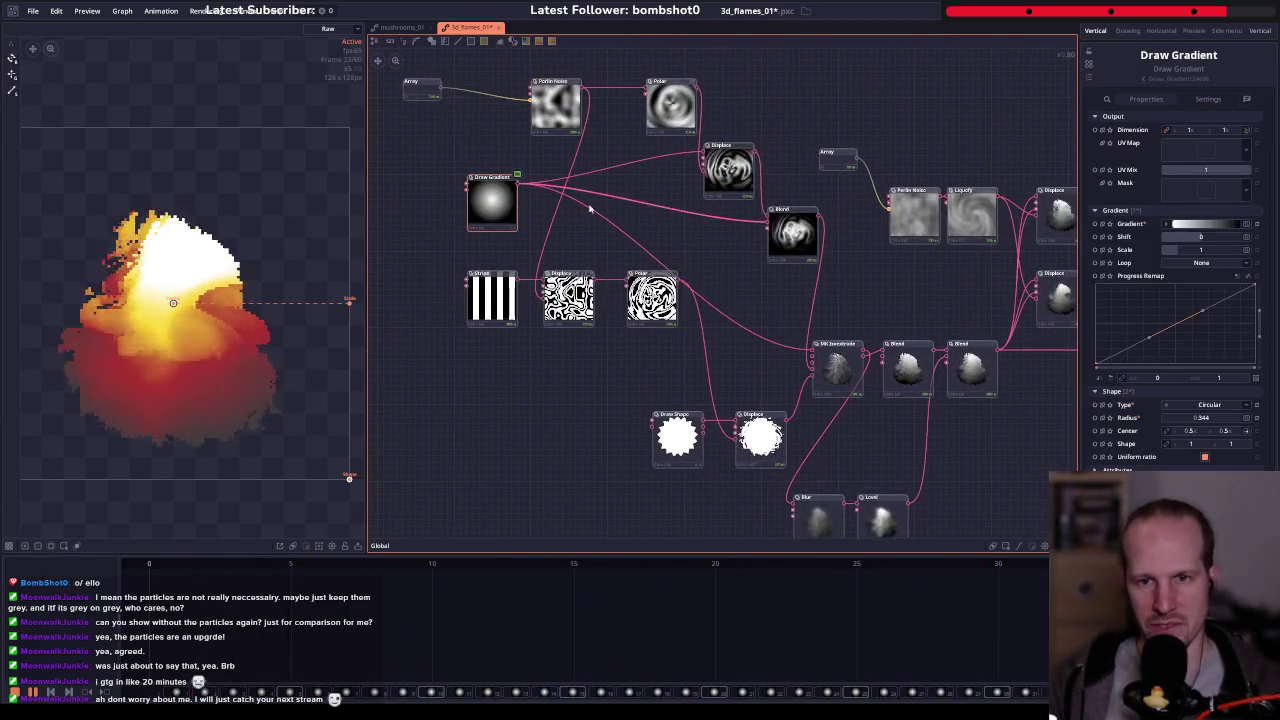
{"action": "scroll", "coordinate": [780, 350], "scroll_direction": "up", "scroll_amount": 3}
{"action": "left_click", "coordinate": [760, 375]}
- Preview MK Isoextrude's output as the greyscale depth map
{"action": "scroll", "coordinate": [763, 390], "scroll_direction": "up", "scroll_amount": 2}
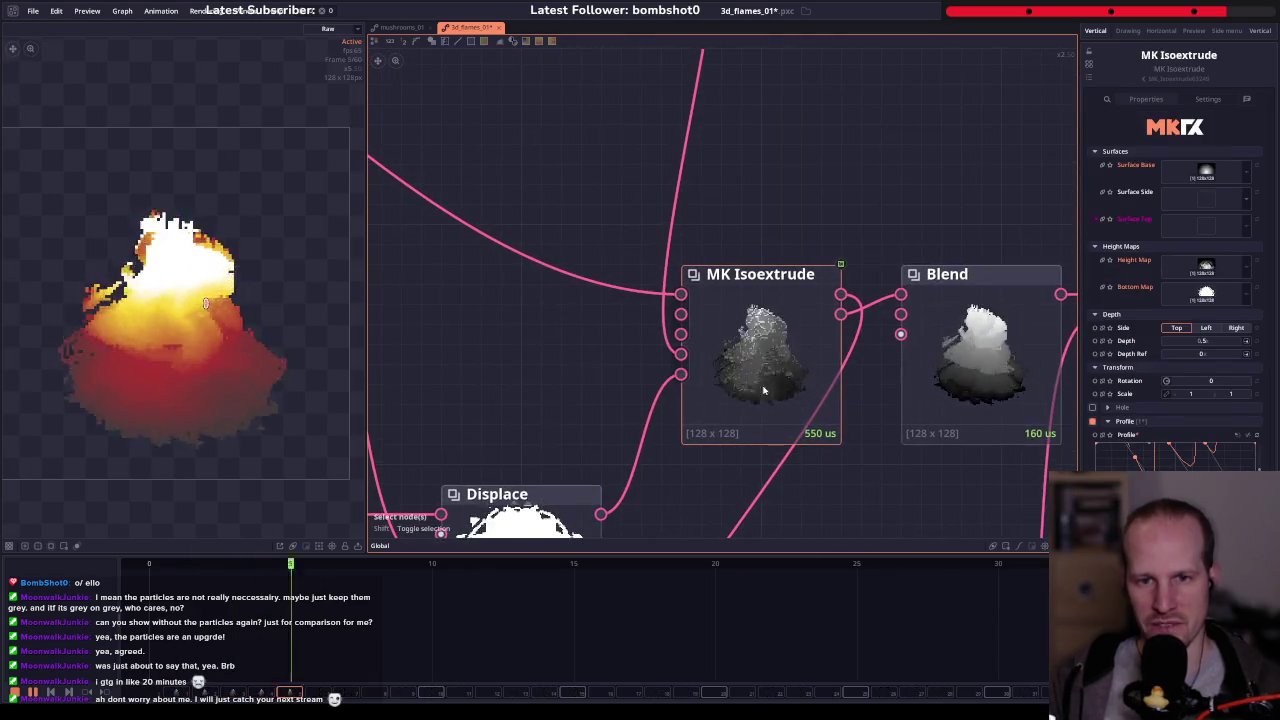
{"action": "scroll", "coordinate": [763, 390], "scroll_direction": "down", "scroll_amount": 2}
{"action": "scroll", "coordinate": [700, 360], "scroll_direction": "down", "scroll_amount": 2}
{"action": "scroll", "coordinate": [616, 314], "scroll_direction": "up", "scroll_amount": 2}
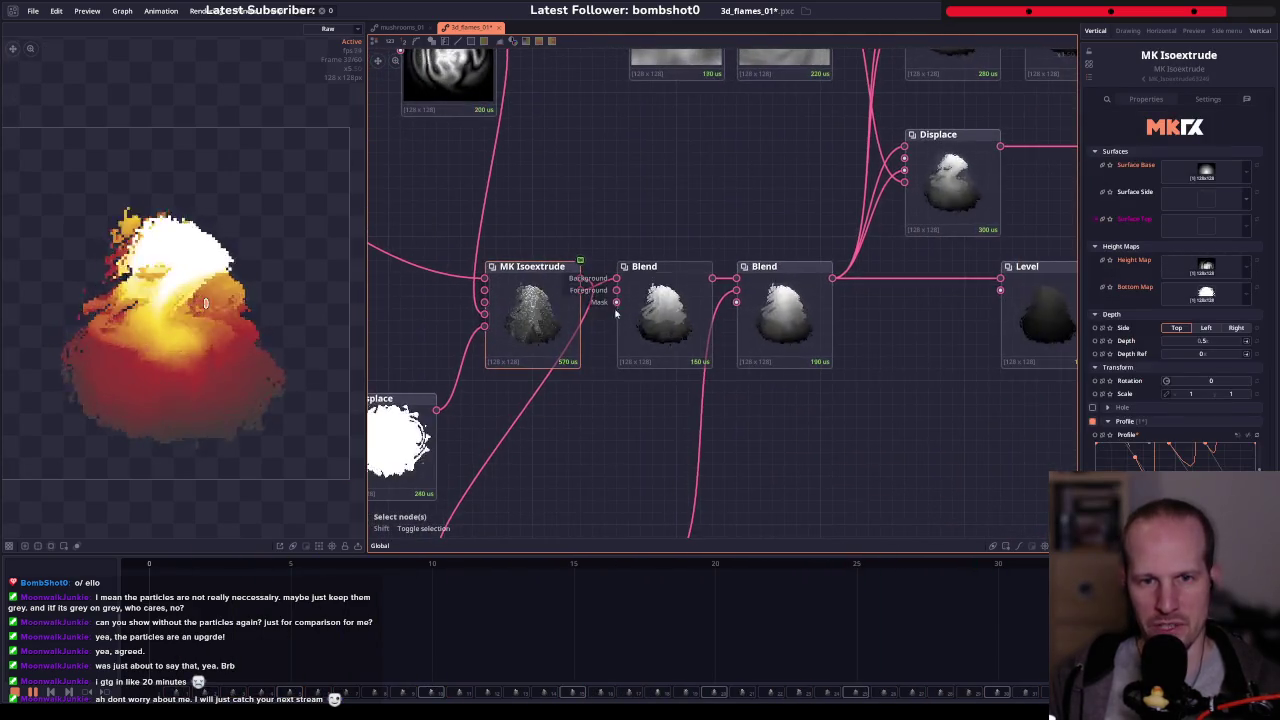
{"action": "left_click", "coordinate": [581, 292]}
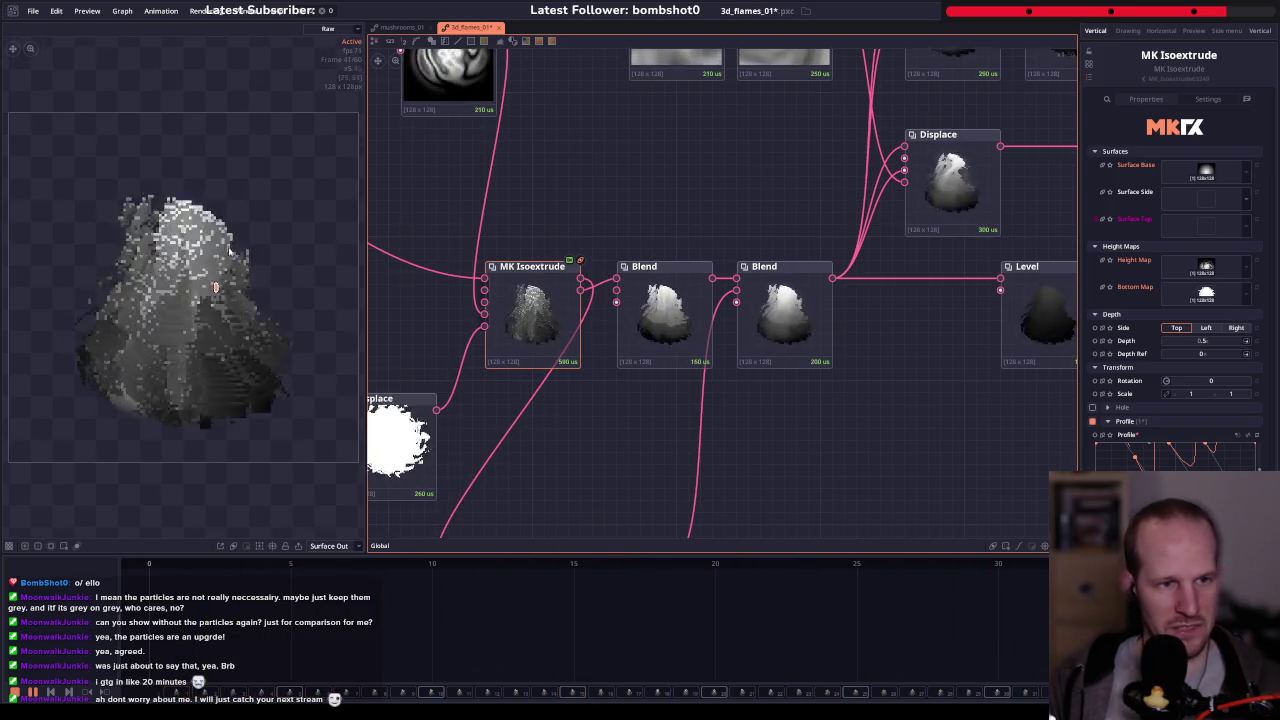
{"action": "left_click", "coordinate": [335, 550]}
{"action": "left_click", "coordinate": [339, 582]}
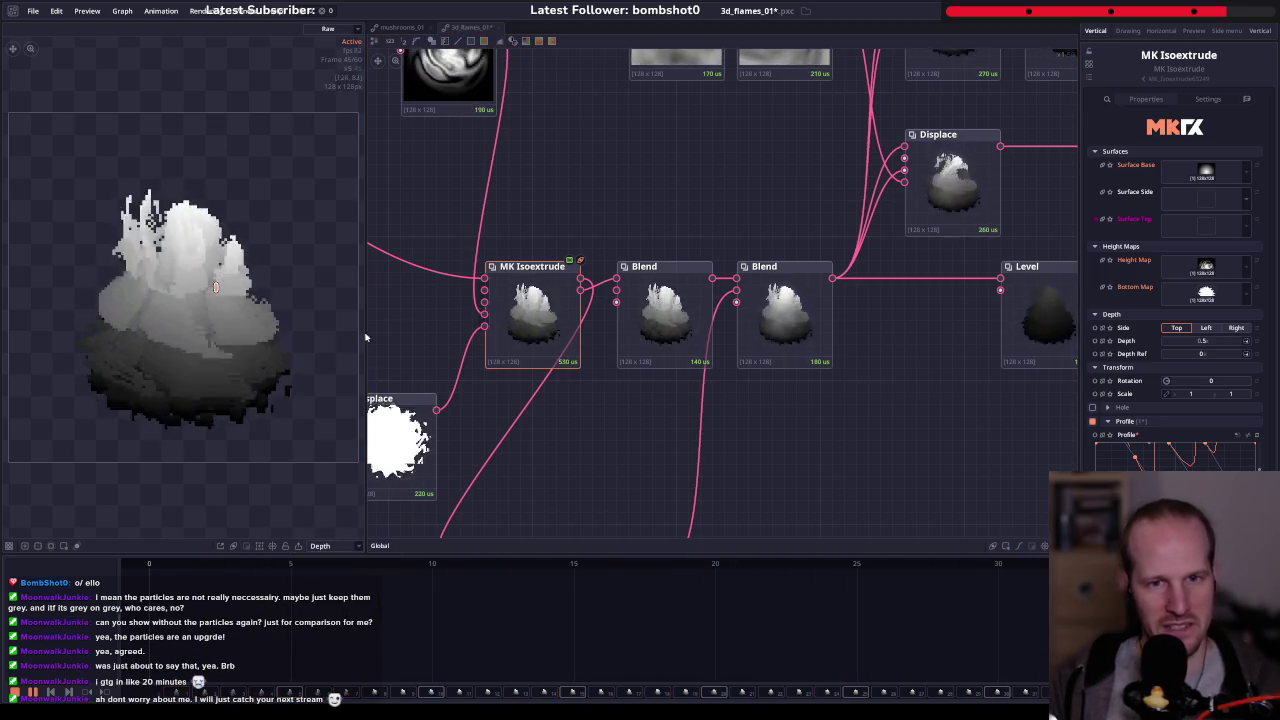
- Inspect the first and second Blend nodes' settings
{"action": "left_click_drag", "start_coordinate": [620, 272], "coordinate": [585, 293]}
{"action": "left_click", "coordinate": [585, 293]}
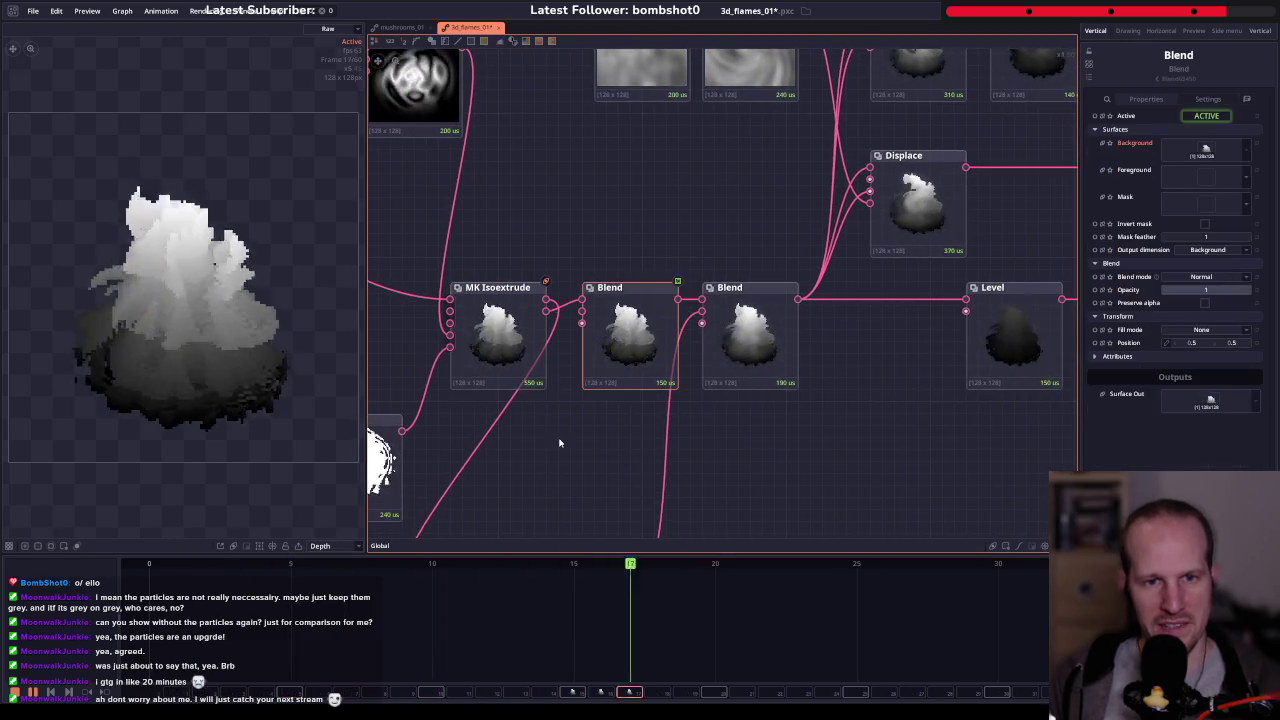
{"action": "left_click_drag", "start_coordinate": [555, 336], "coordinate": [672, 285]}
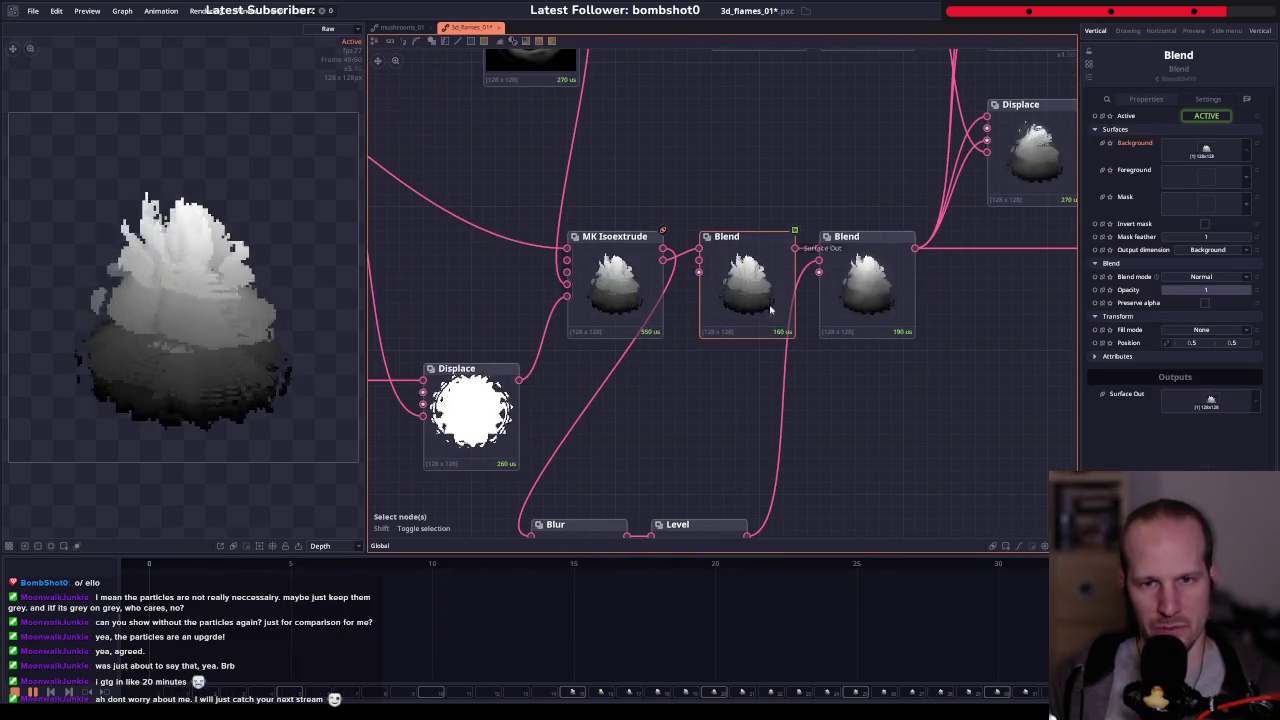
{"action": "left_click_drag", "start_coordinate": [859, 252], "coordinate": [640, 316]}
{"action": "left_click", "coordinate": [640, 316]}
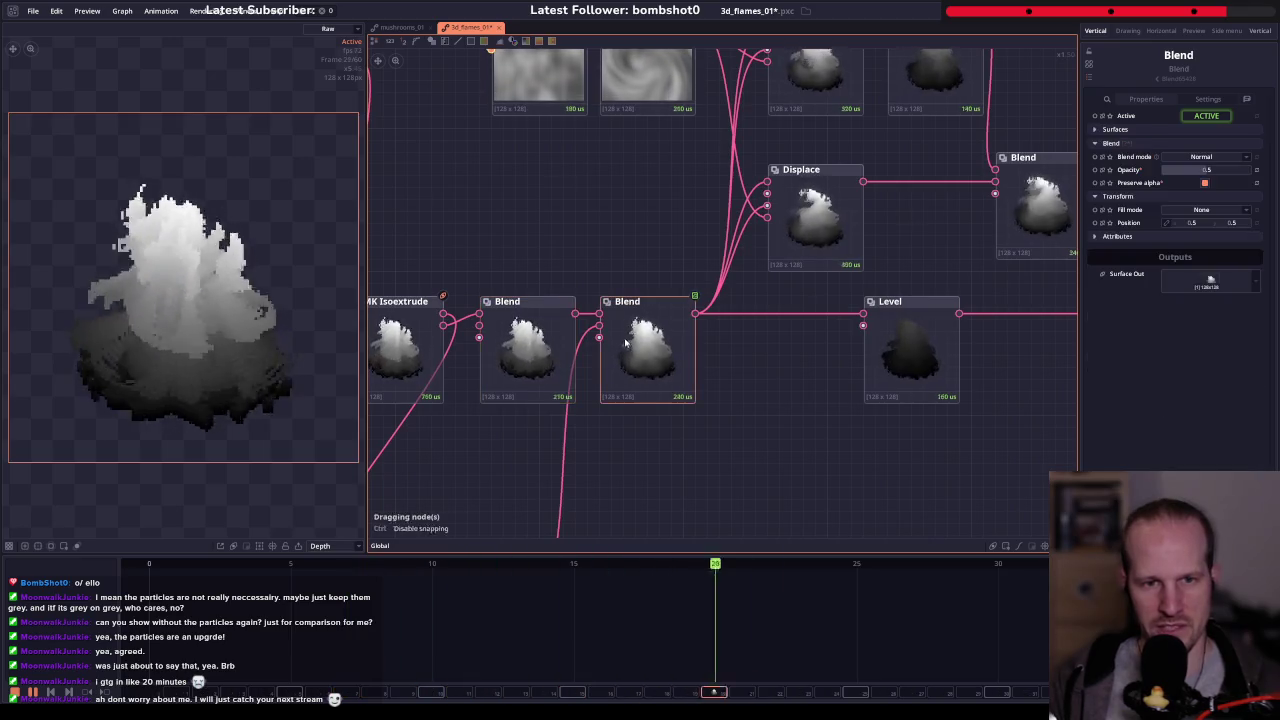
- Pan past the Blur and Level nodes to the upper noise chain and select its Displace node
{"action": "left_click_drag", "start_coordinate": [397, 497], "coordinate": [596, 273]}
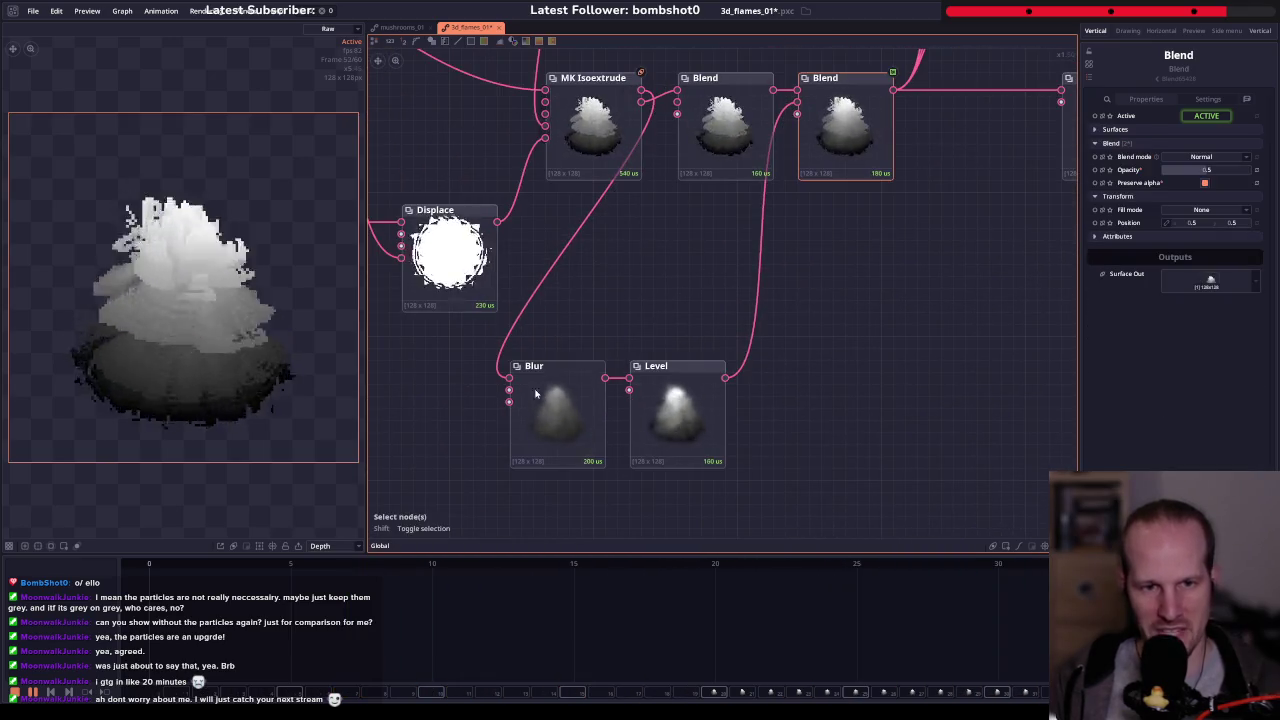
{"action": "left_click_drag", "start_coordinate": [837, 230], "coordinate": [684, 416]}
{"action": "left_click_drag", "start_coordinate": [690, 321], "coordinate": [690, 321]}
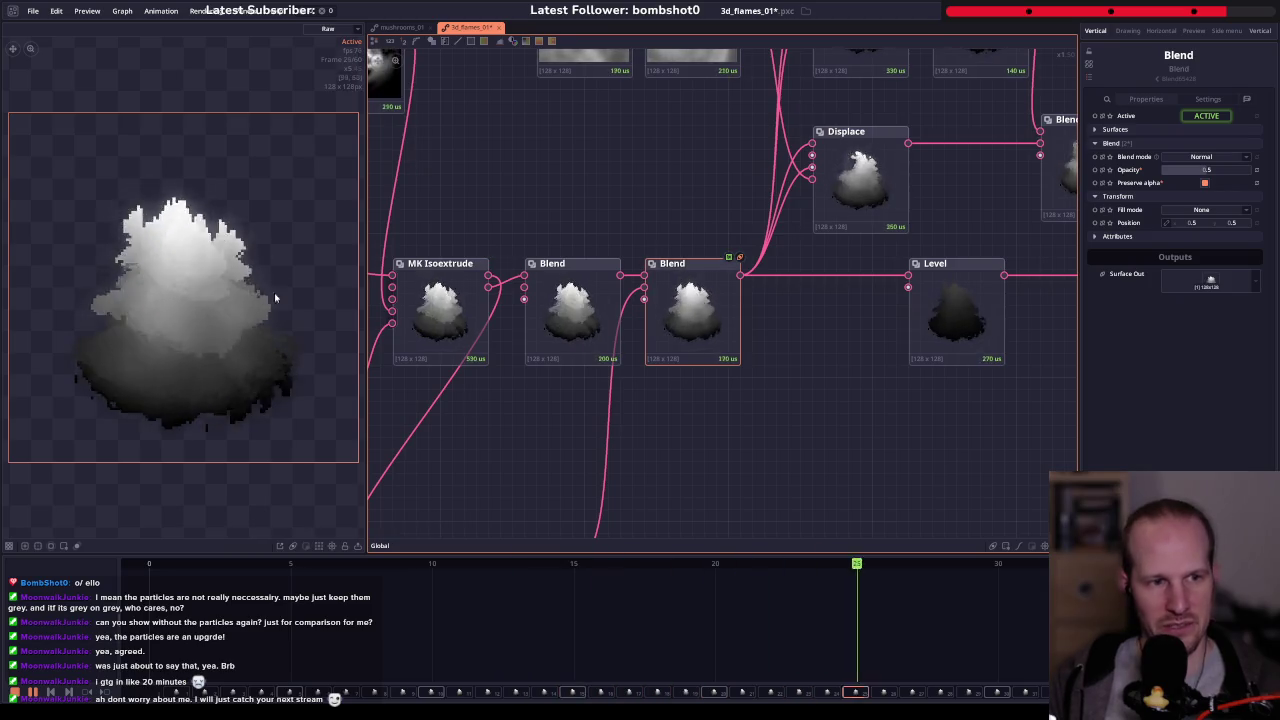
{"action": "left_click_drag", "start_coordinate": [676, 220], "coordinate": [536, 334]}
{"action": "left_click", "coordinate": [729, 289]}
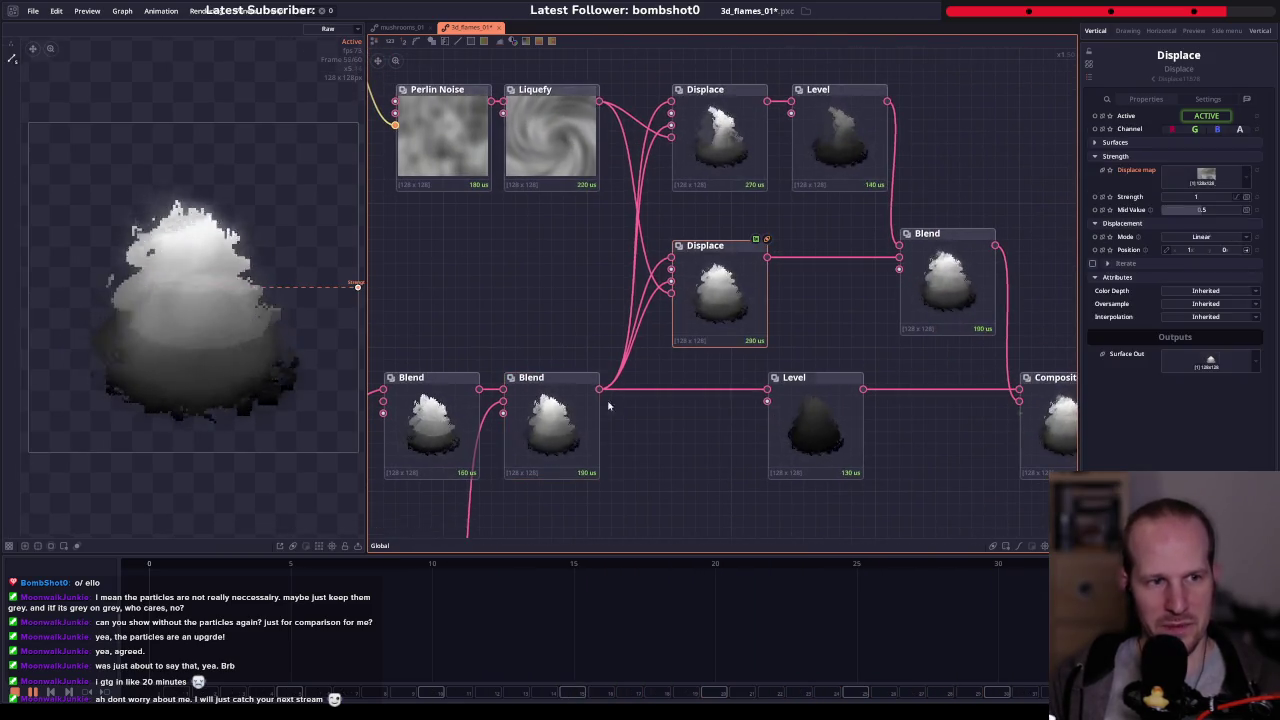
- Inspect the upper Level, Blend and Colorize nodes along the flame graph
{"action": "left_click_drag", "start_coordinate": [693, 166], "coordinate": [633, 217]}
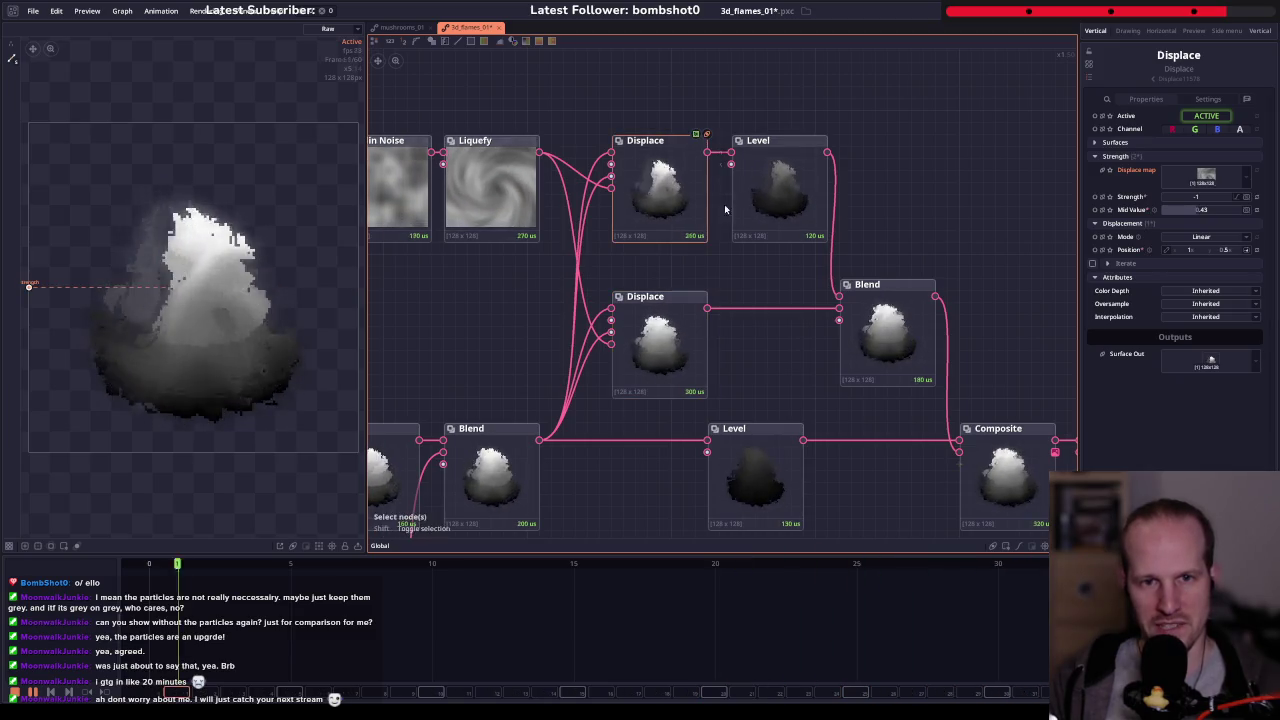
{"action": "left_click", "coordinate": [777, 198]}
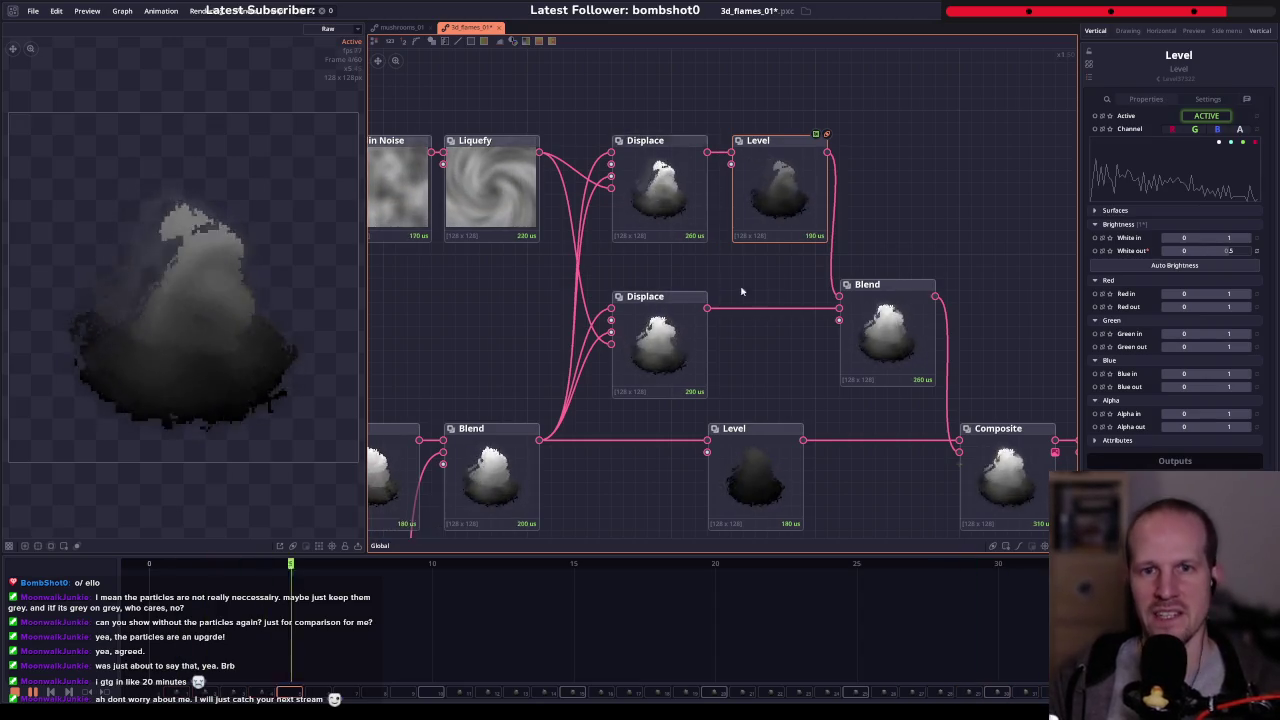
{"action": "left_click", "coordinate": [888, 335]}
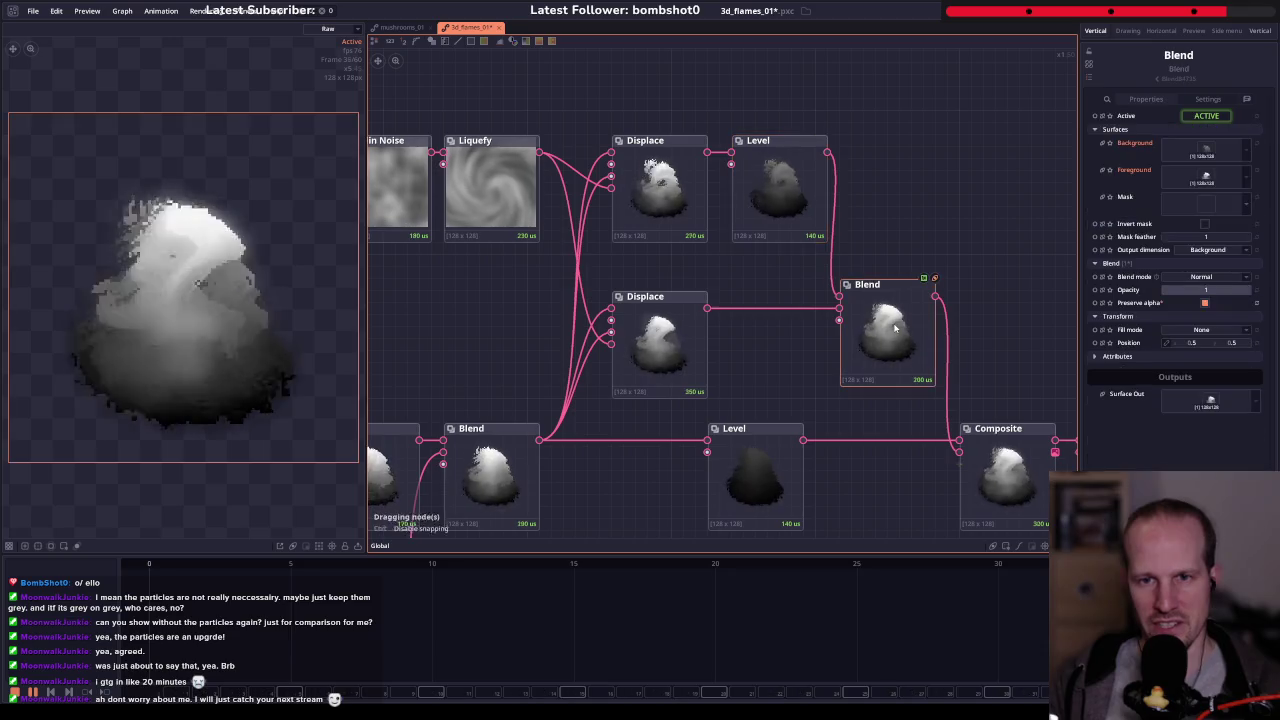
{"action": "left_click_drag", "start_coordinate": [888, 335], "coordinate": [714, 303]}
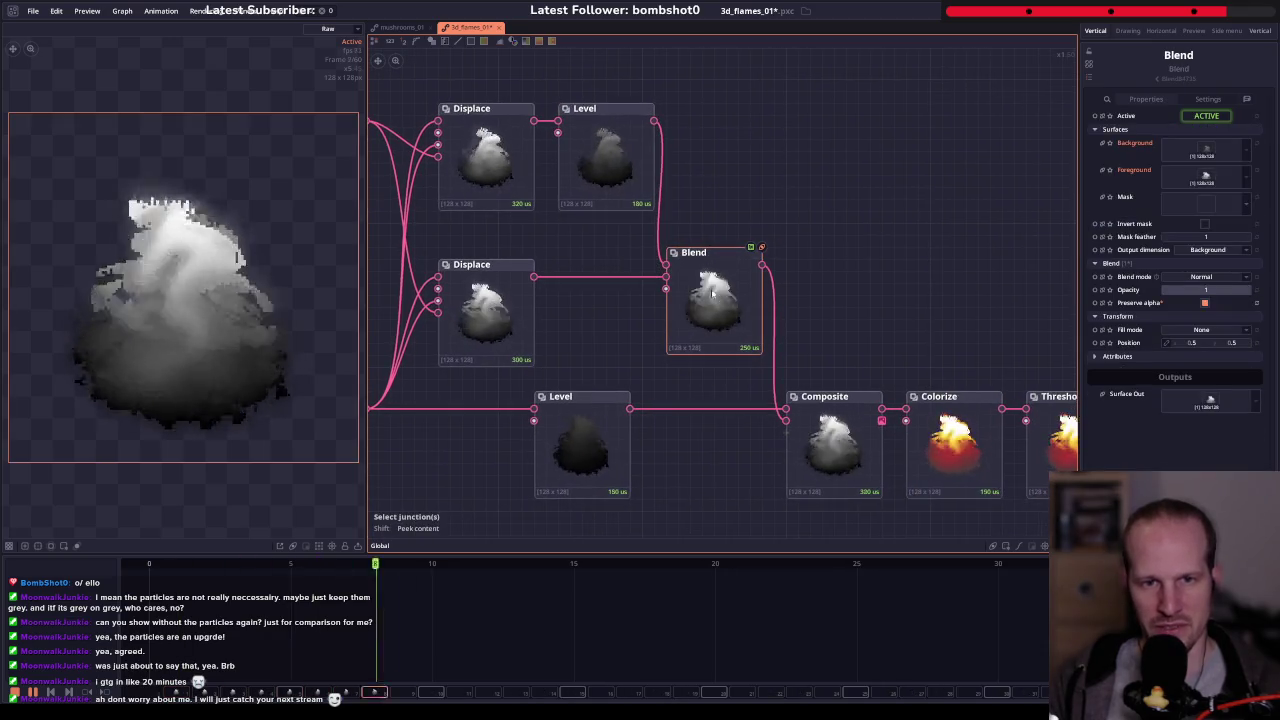
{"action": "left_click_drag", "start_coordinate": [837, 352], "coordinate": [572, 337]}
{"action": "left_click", "coordinate": [700, 310]}
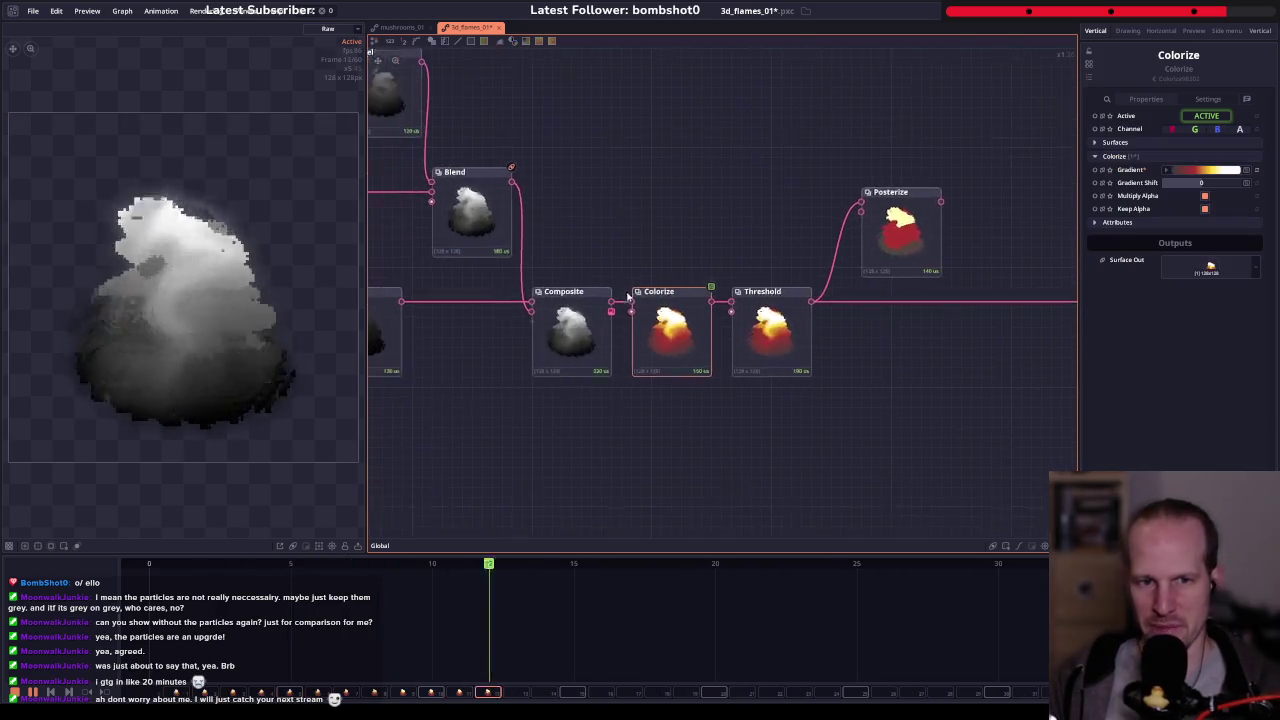
- Zoom out and pan to overview the whole flame graph from noise to outputs
{"action": "left_click_drag", "start_coordinate": [418, 273], "coordinate": [708, 287]}
{"action": "scroll", "coordinate": [708, 291], "scroll_direction": "down", "scroll_amount": 3}
{"action": "left_click_drag", "start_coordinate": [700, 360], "coordinate": [1000, 390]}
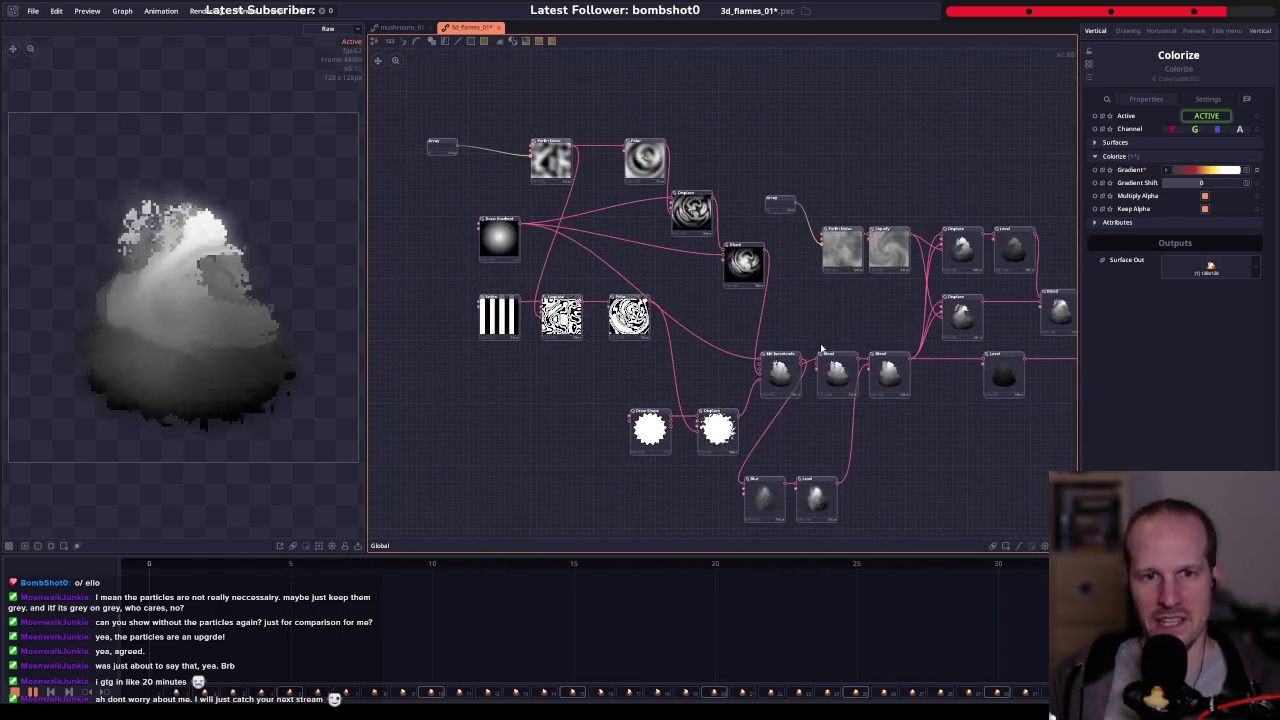
{"action": "left_click_drag", "start_coordinate": [560, 83], "coordinate": [562, 124]}
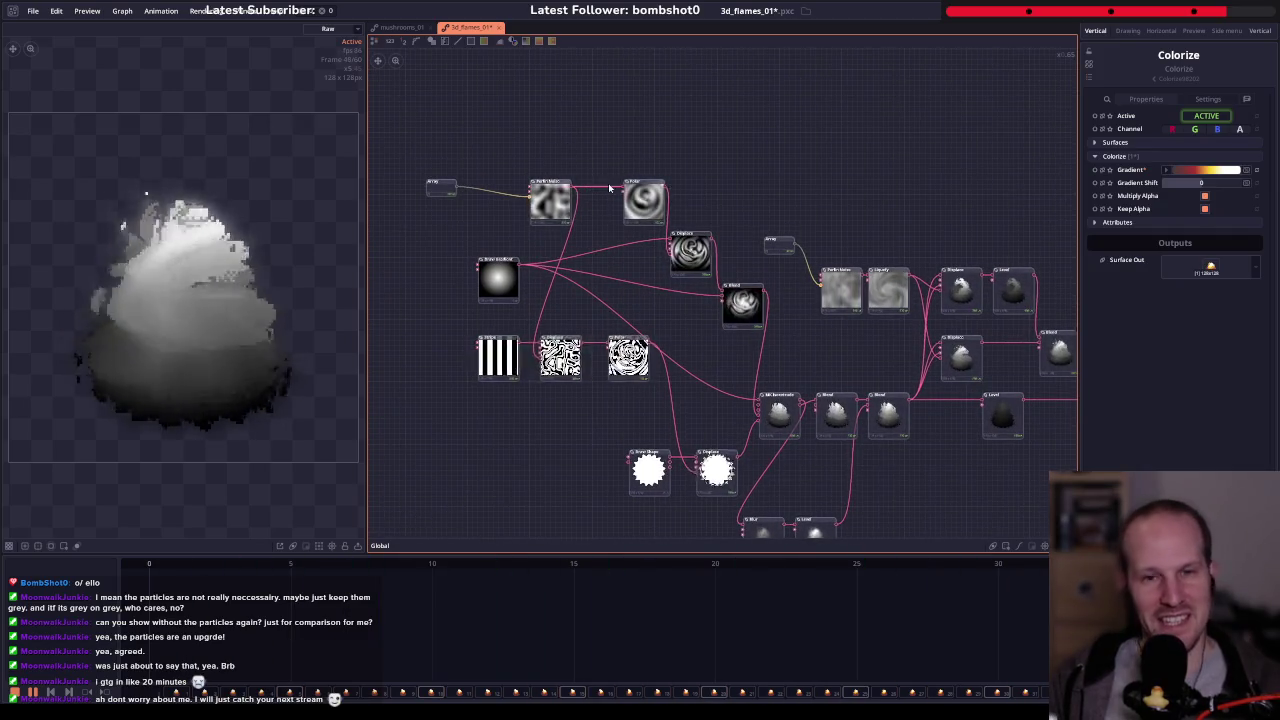
{"action": "left_click_drag", "start_coordinate": [830, 306], "coordinate": [674, 224]}
{"action": "scroll", "coordinate": [675, 222], "scroll_direction": "down", "scroll_amount": 3}
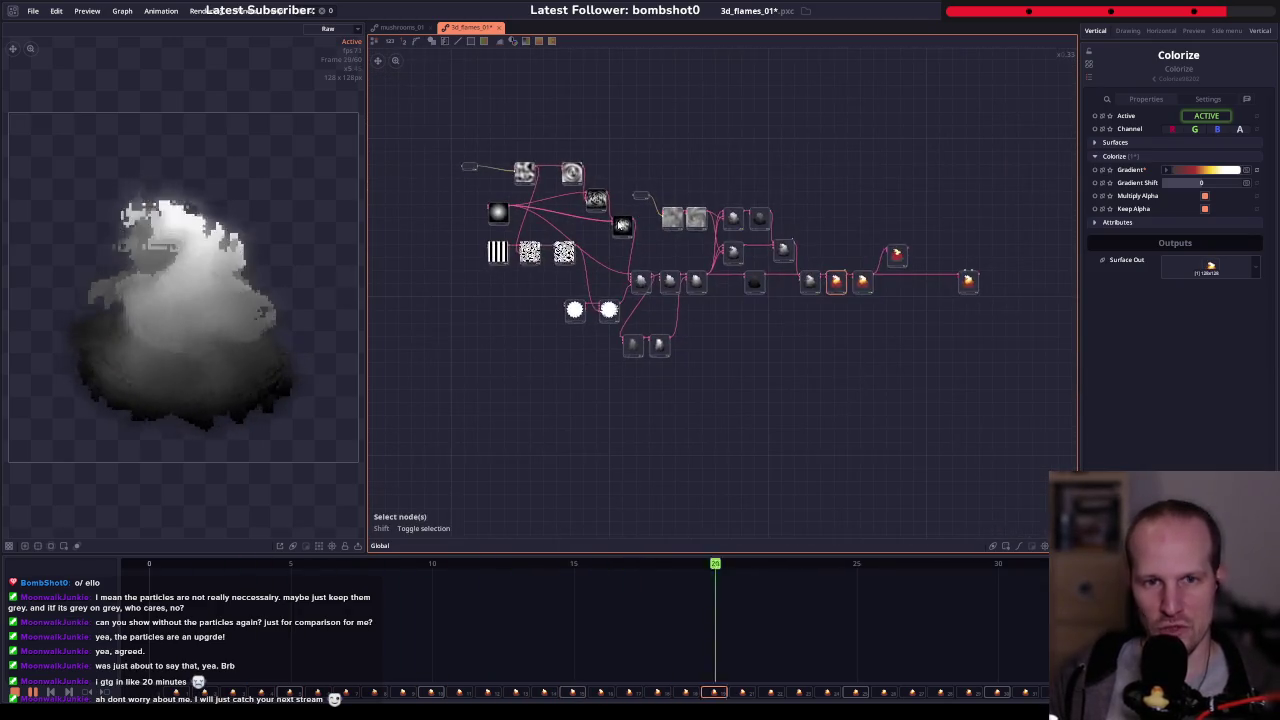
{"action": "scroll", "coordinate": [640, 222], "scroll_direction": "up", "scroll_amount": 2}
{"action": "left_click_drag", "start_coordinate": [565, 245], "coordinate": [608, 280]}
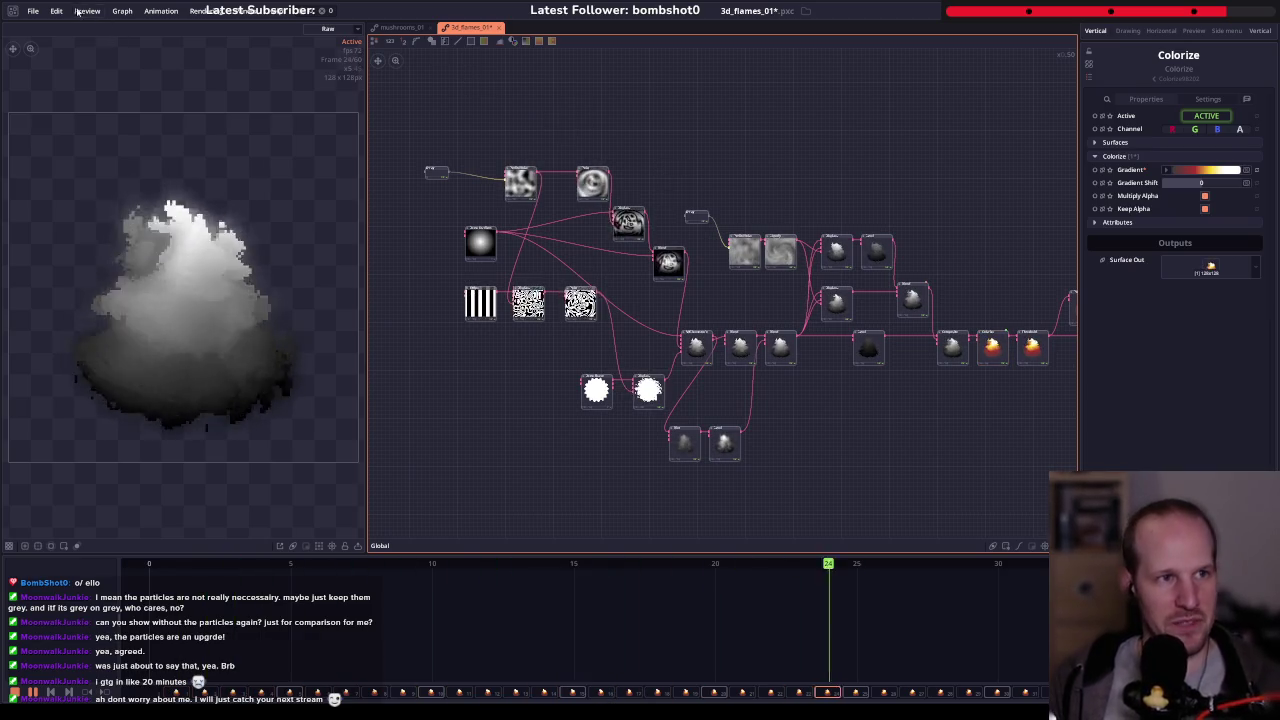
- Create a new project, closing the extra untitled one without saving
{"action": "left_click", "coordinate": [33, 10]}
{"action": "left_click", "coordinate": [63, 23]}
{"action": "left_click", "coordinate": [538, 40]}
{"action": "left_click", "coordinate": [640, 368]}
- Set the new project's canvas dimension to 128 × 128
{"action": "left_click", "coordinate": [462, 28]}
{"action": "right_click", "coordinate": [626, 261]}
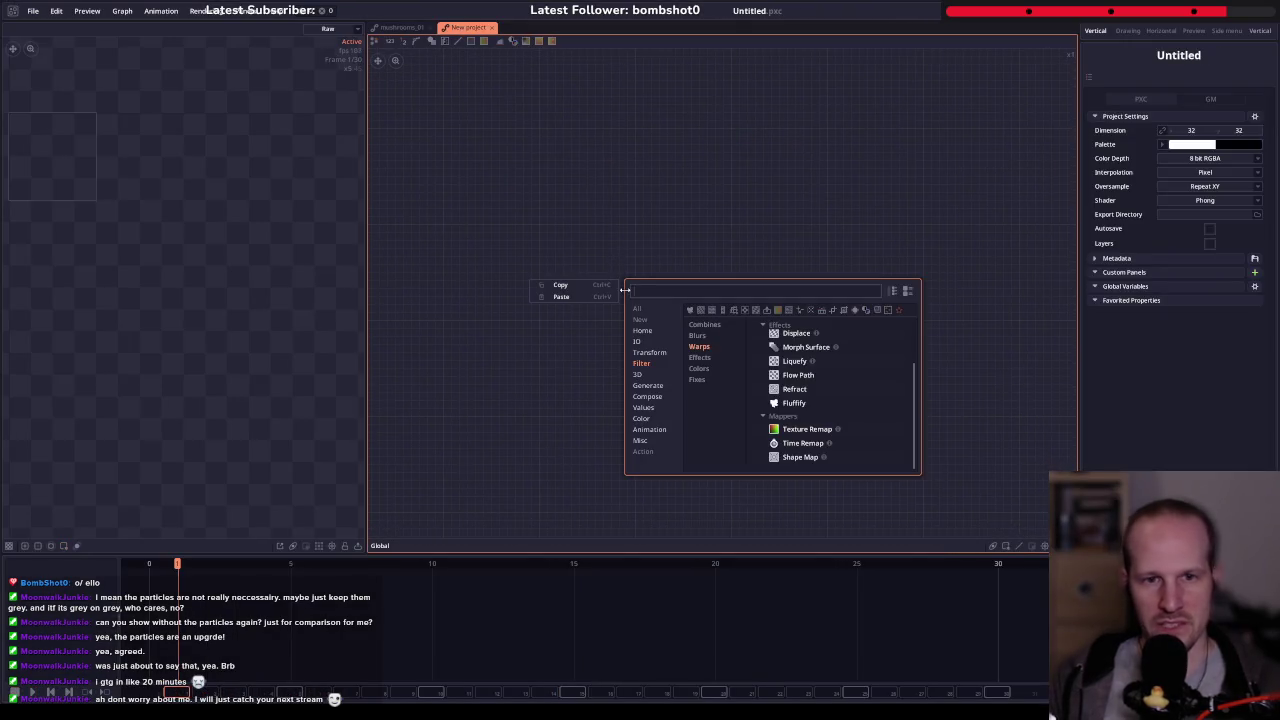
{"action": "key", "text": "Escape"}
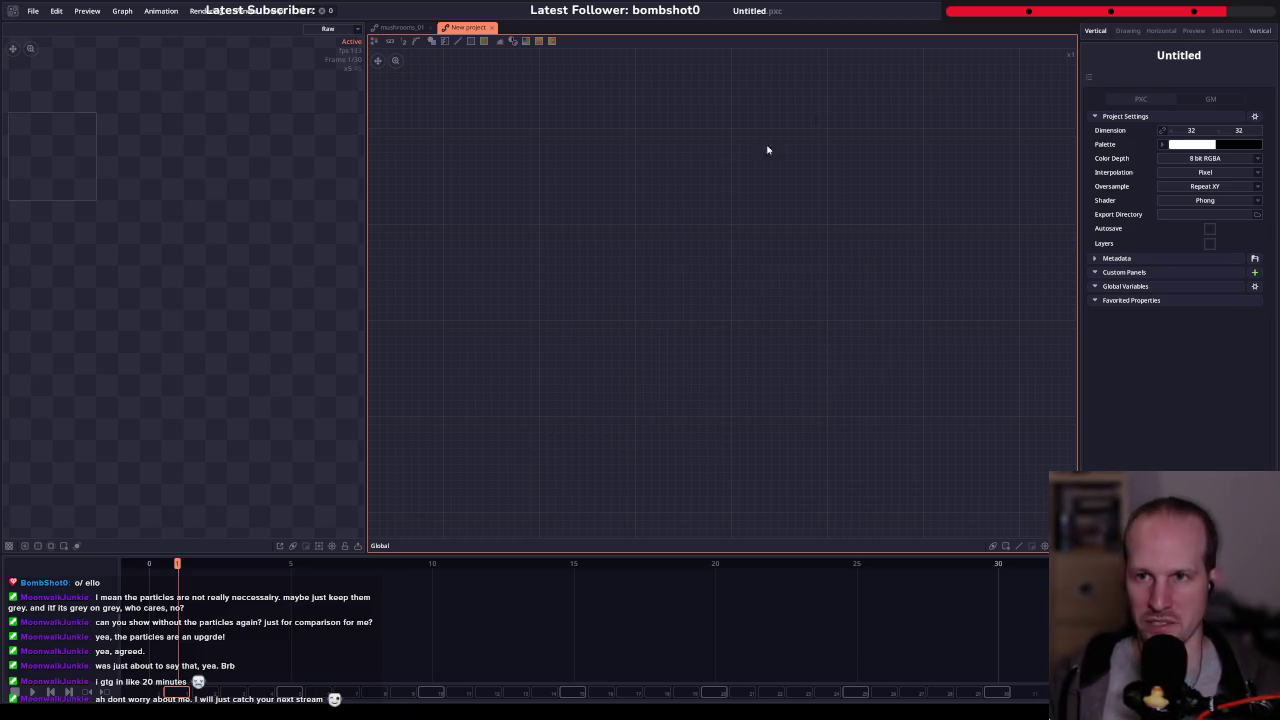
{"action": "left_click", "coordinate": [1190, 131]}
{"action": "left_click", "coordinate": [1222, 129]}
{"action": "type", "text": "128"}
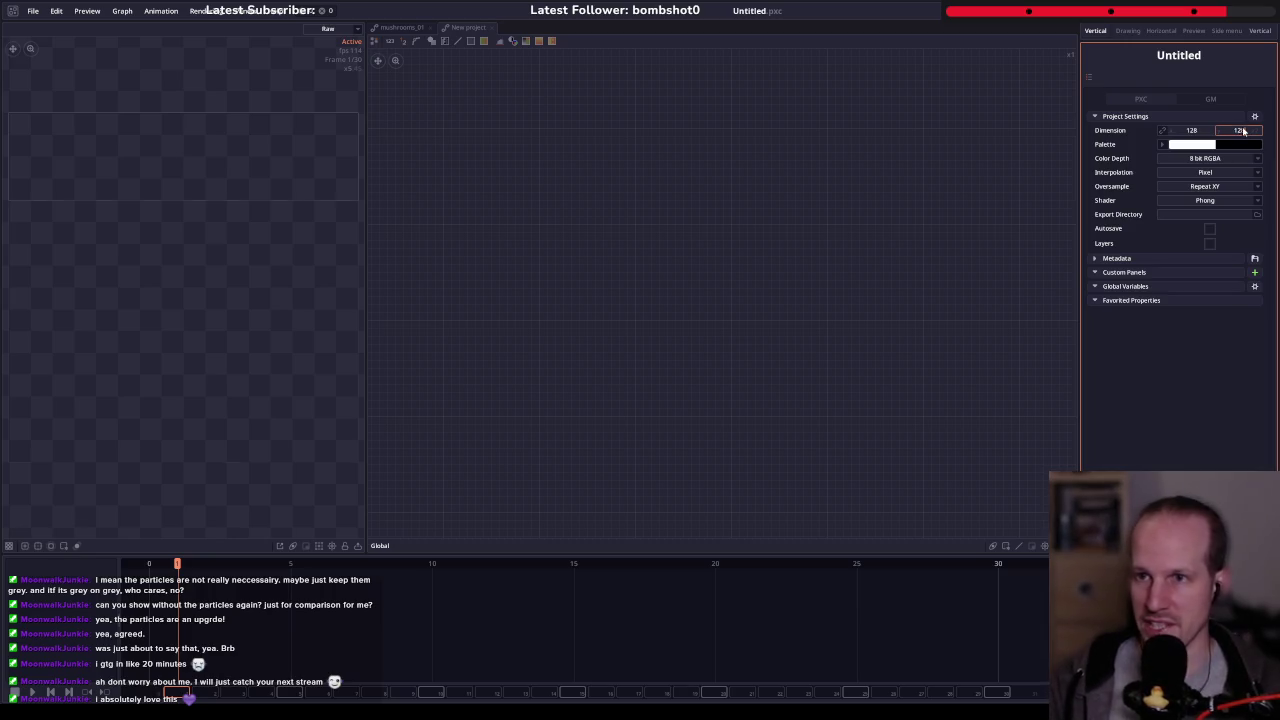
- Search the node list for 'shape' and add a Draw Shape node
{"action": "right_click", "coordinate": [697, 257]}
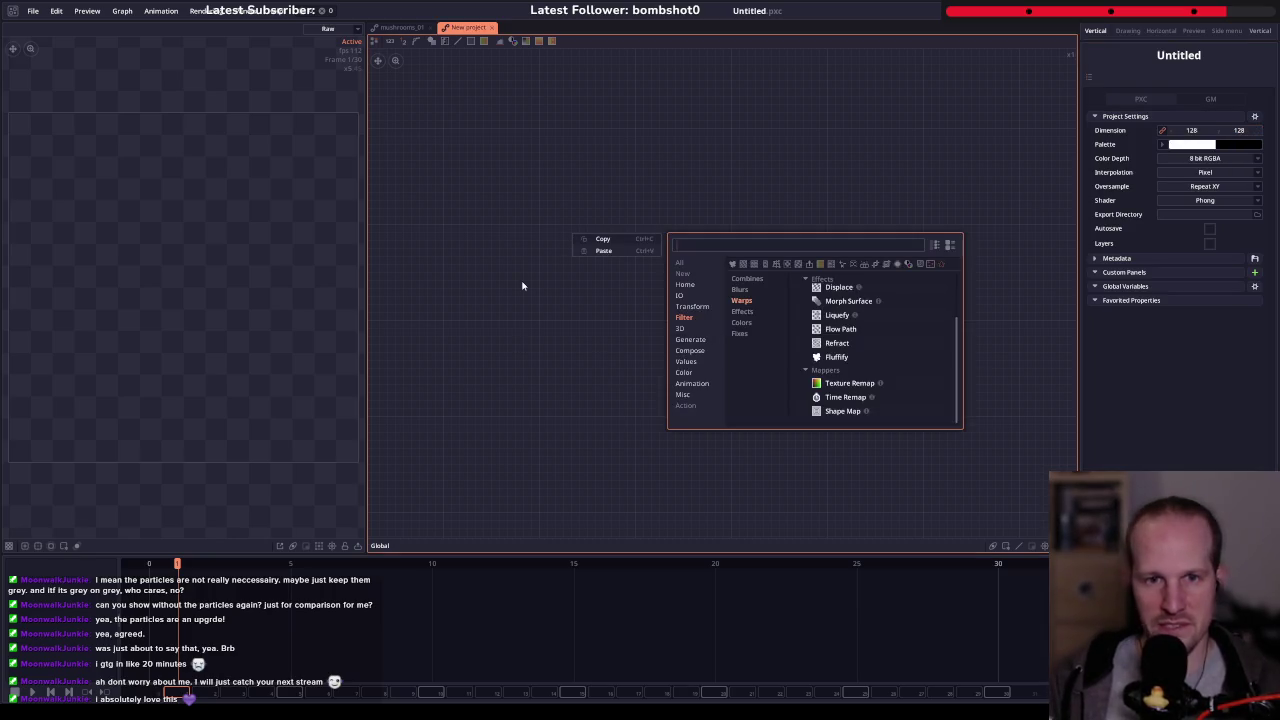
{"action": "type", "text": "d"}
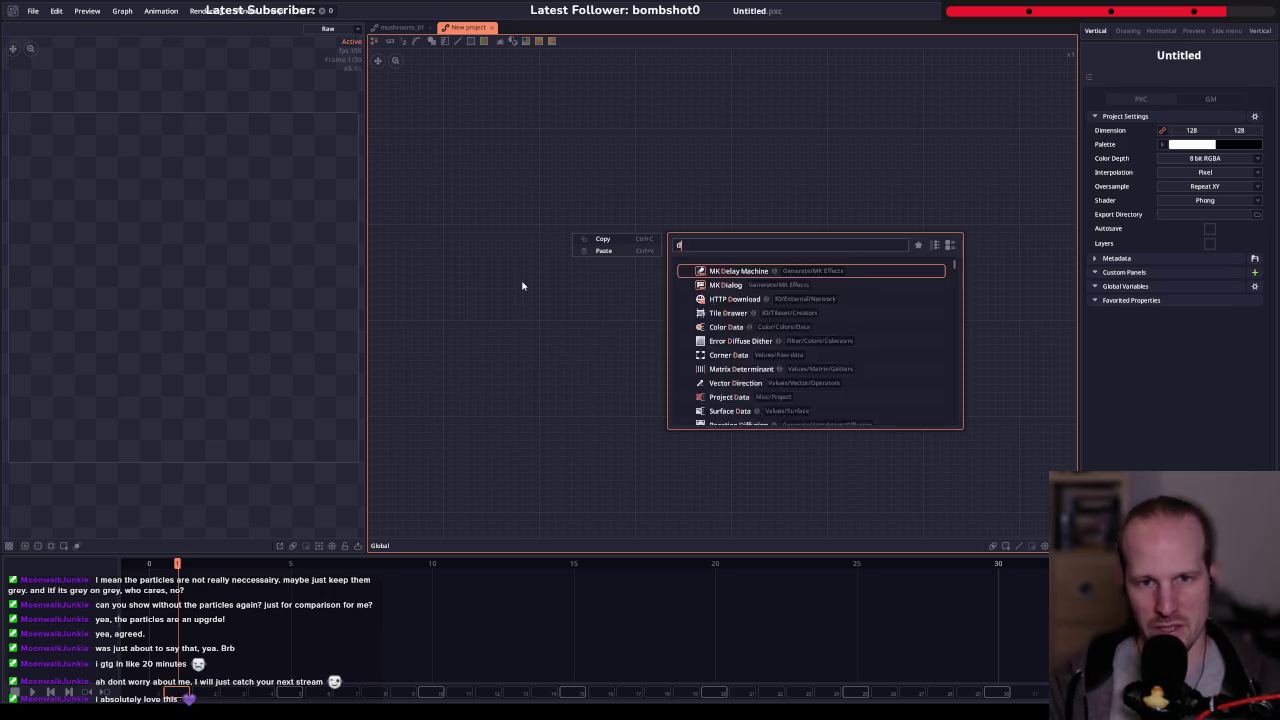
{"action": "type", "text": "raw shap"}
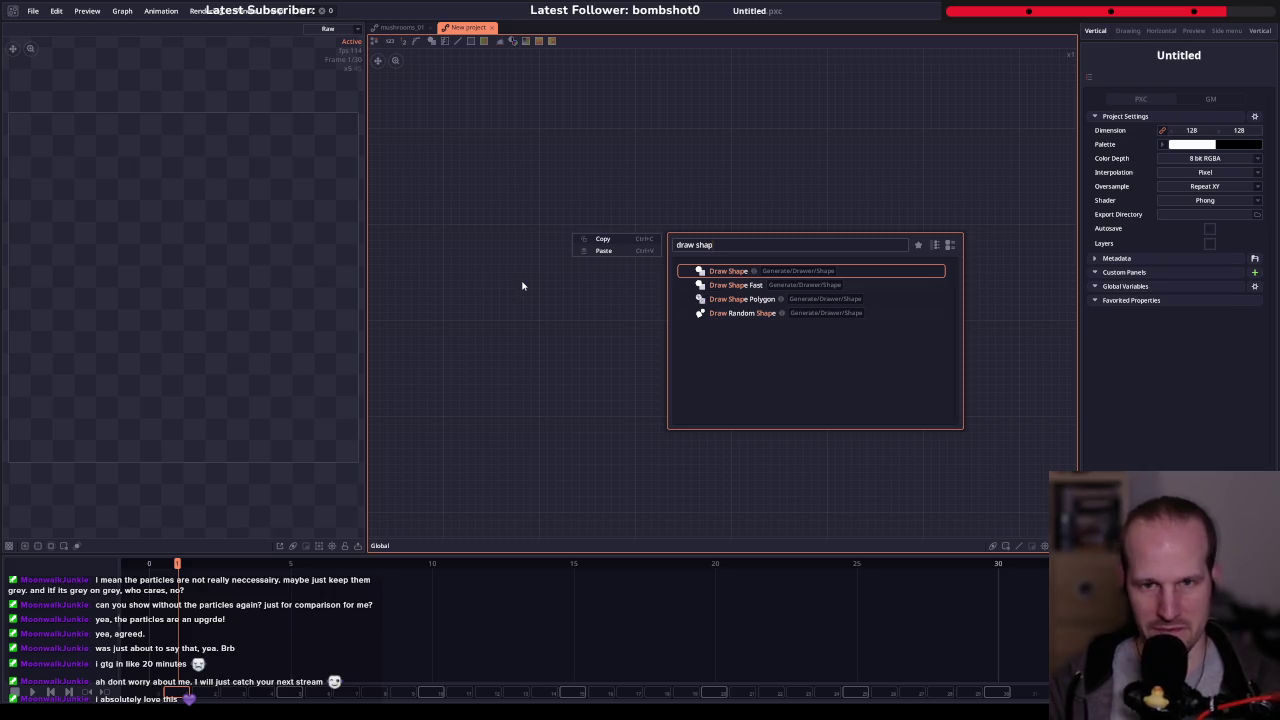
{"action": "key", "text": "ctrl+a"}
{"action": "type", "text": "shape"}
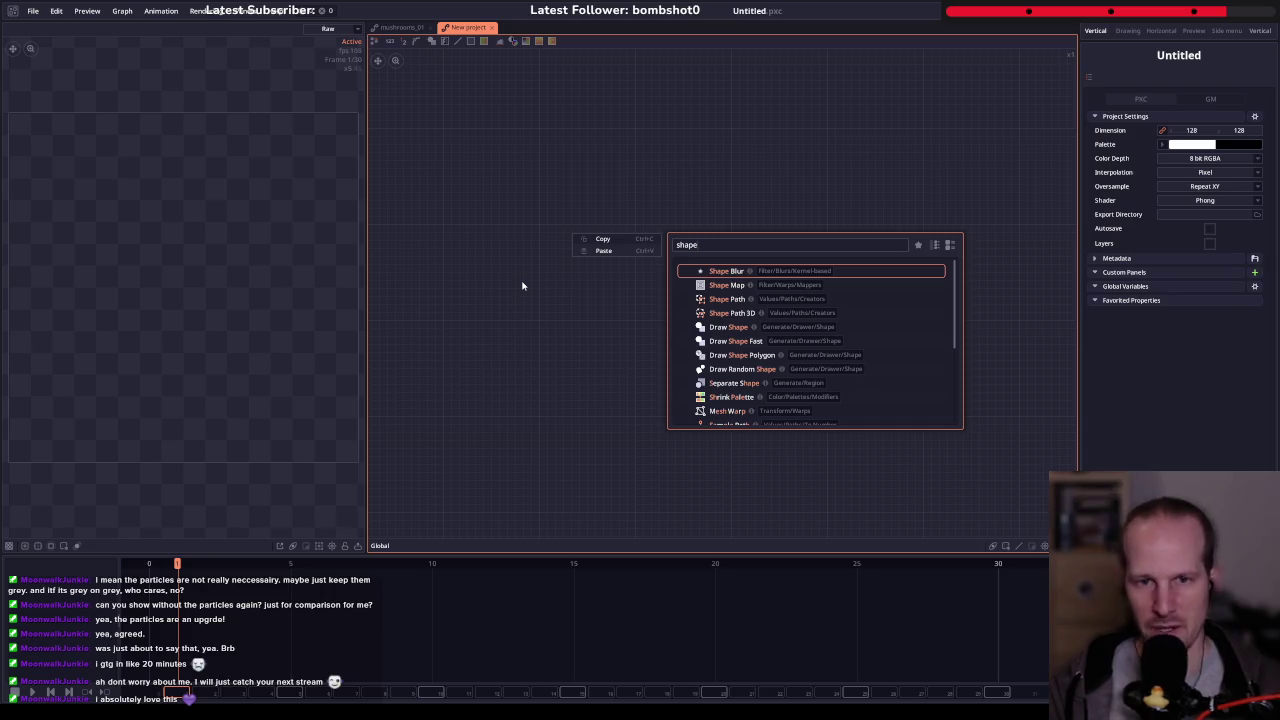
{"action": "key", "text": "Escape"}
{"action": "right_click", "coordinate": [589, 231]}
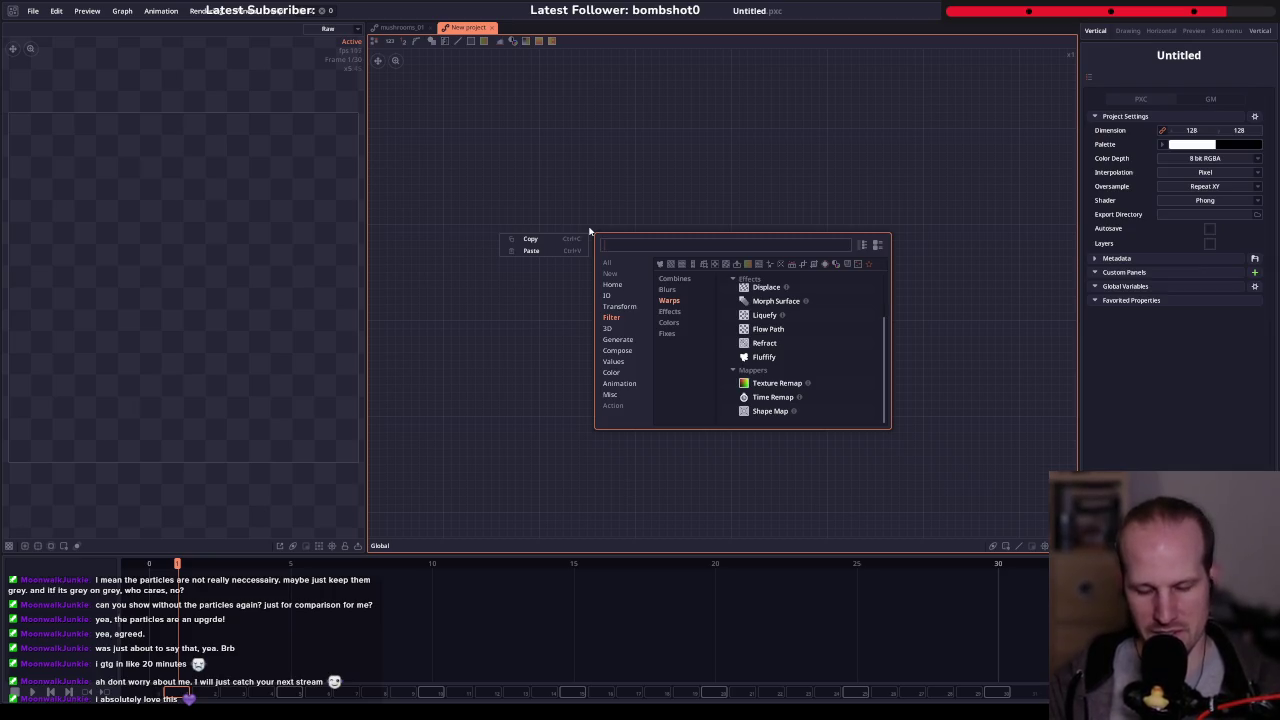
{"action": "type", "text": "shape"}
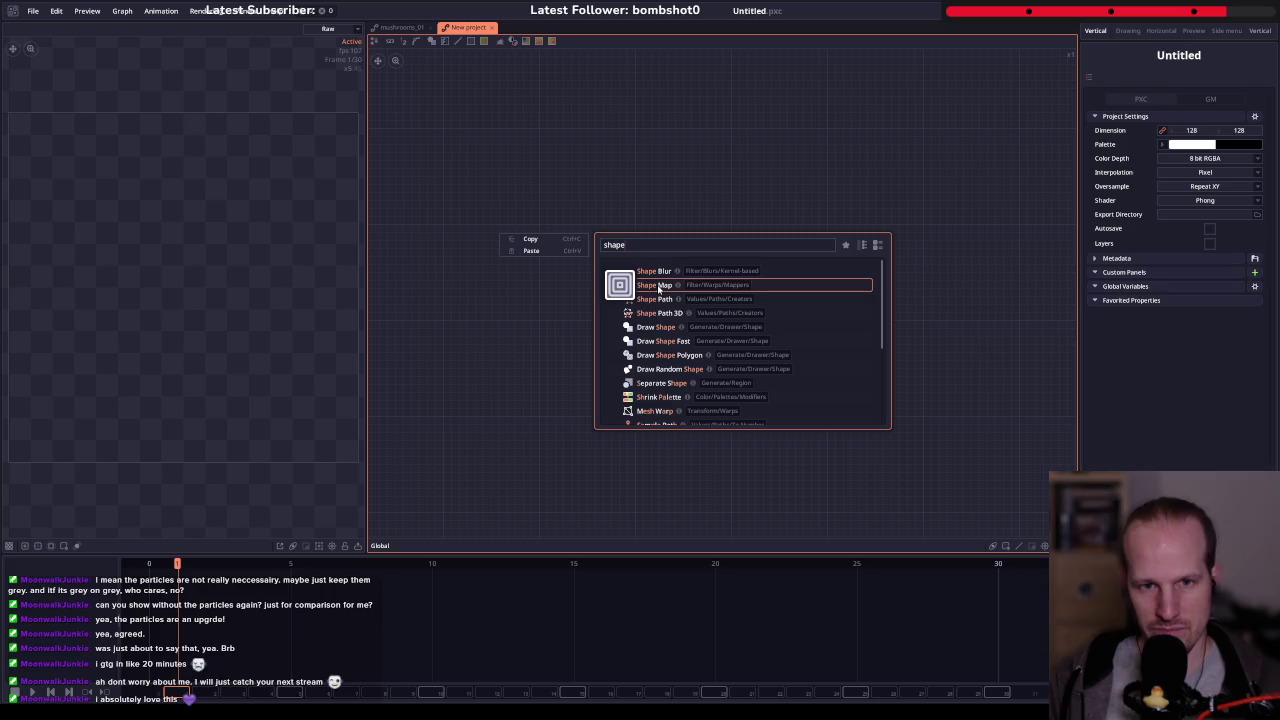
{"action": "left_click", "coordinate": [658, 327]}
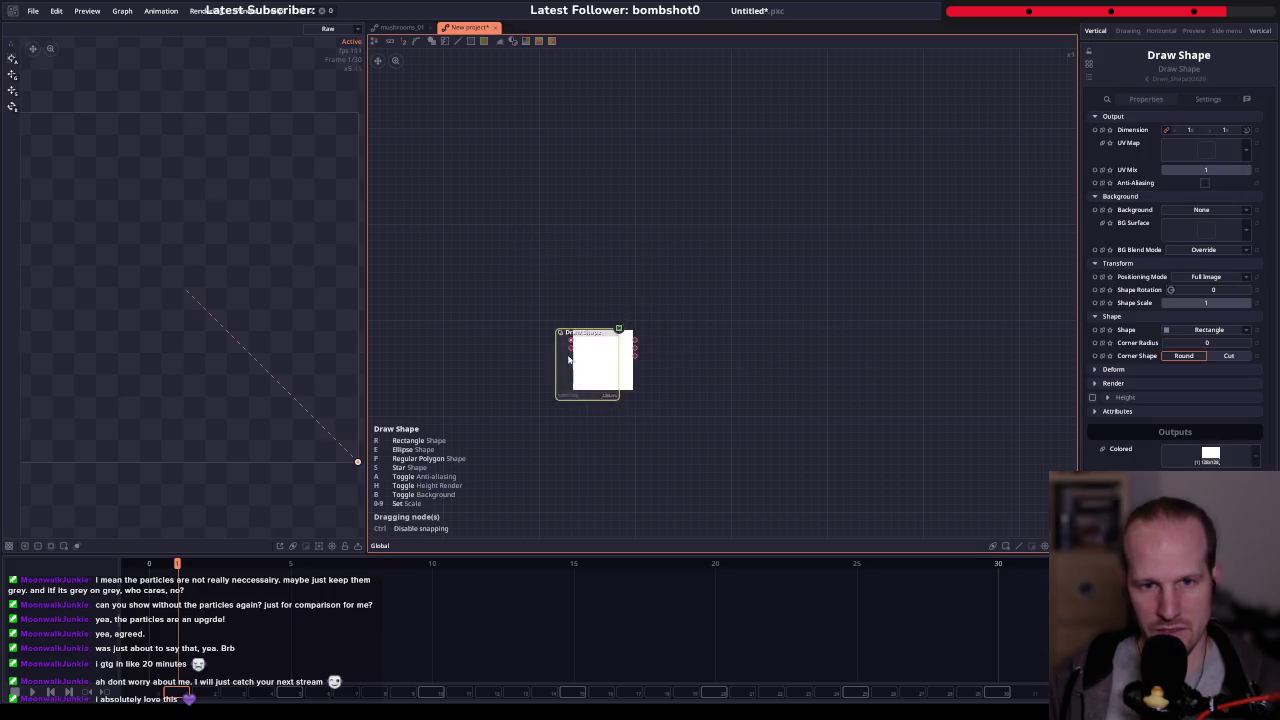
- Make the Draw Shape a gear and set its inner radius
{"action": "left_click", "coordinate": [1195, 331]}
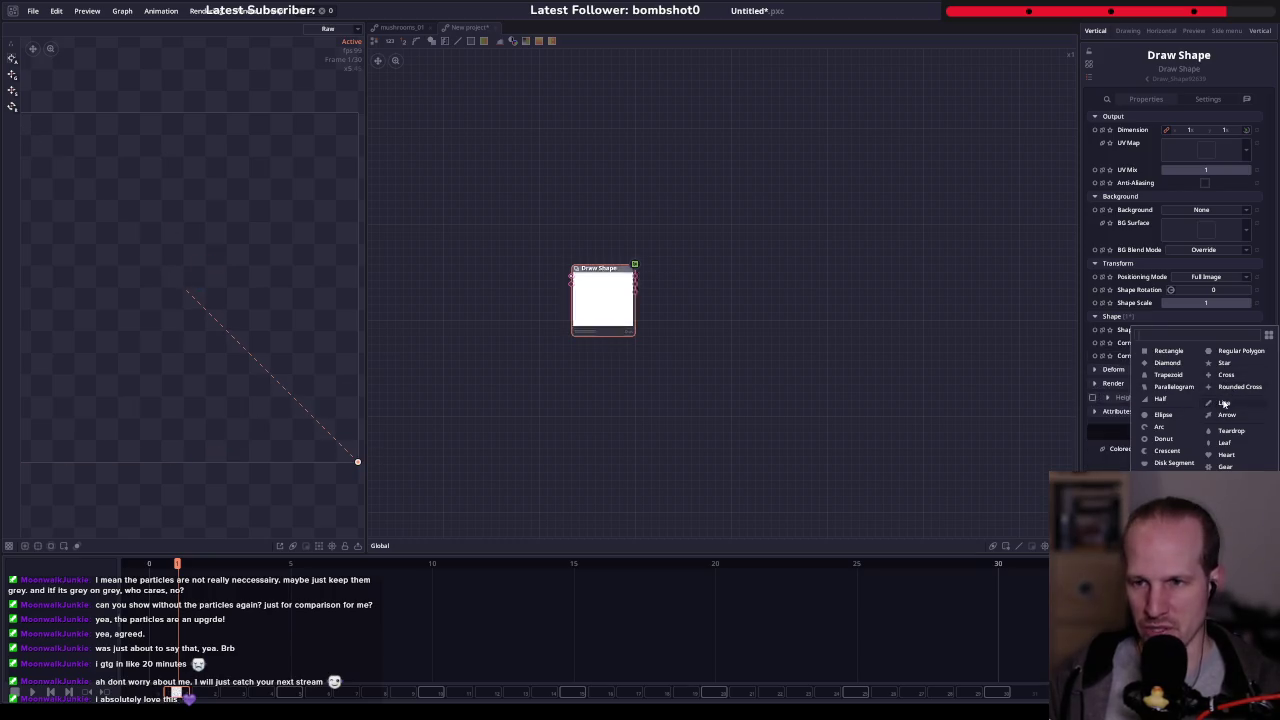
{"action": "left_click", "coordinate": [1224, 467]}
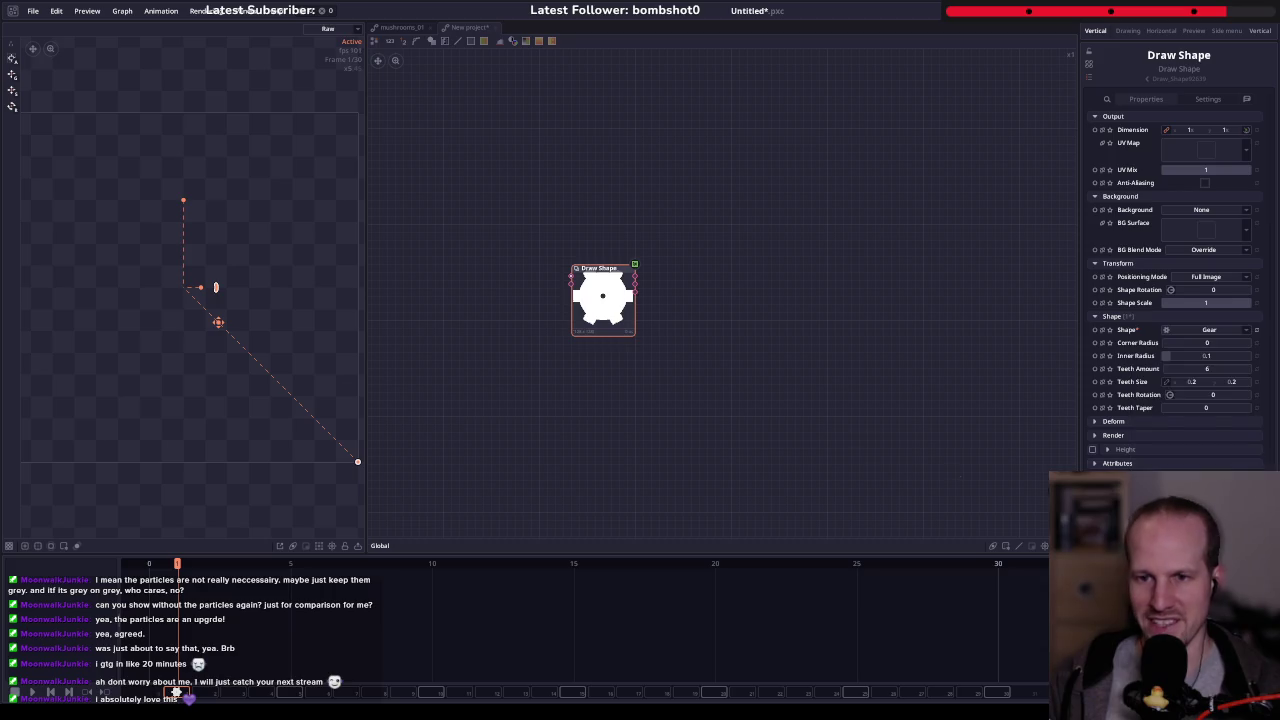
{"action": "left_click", "coordinate": [628, 305]}
{"action": "left_click", "coordinate": [1216, 356]}
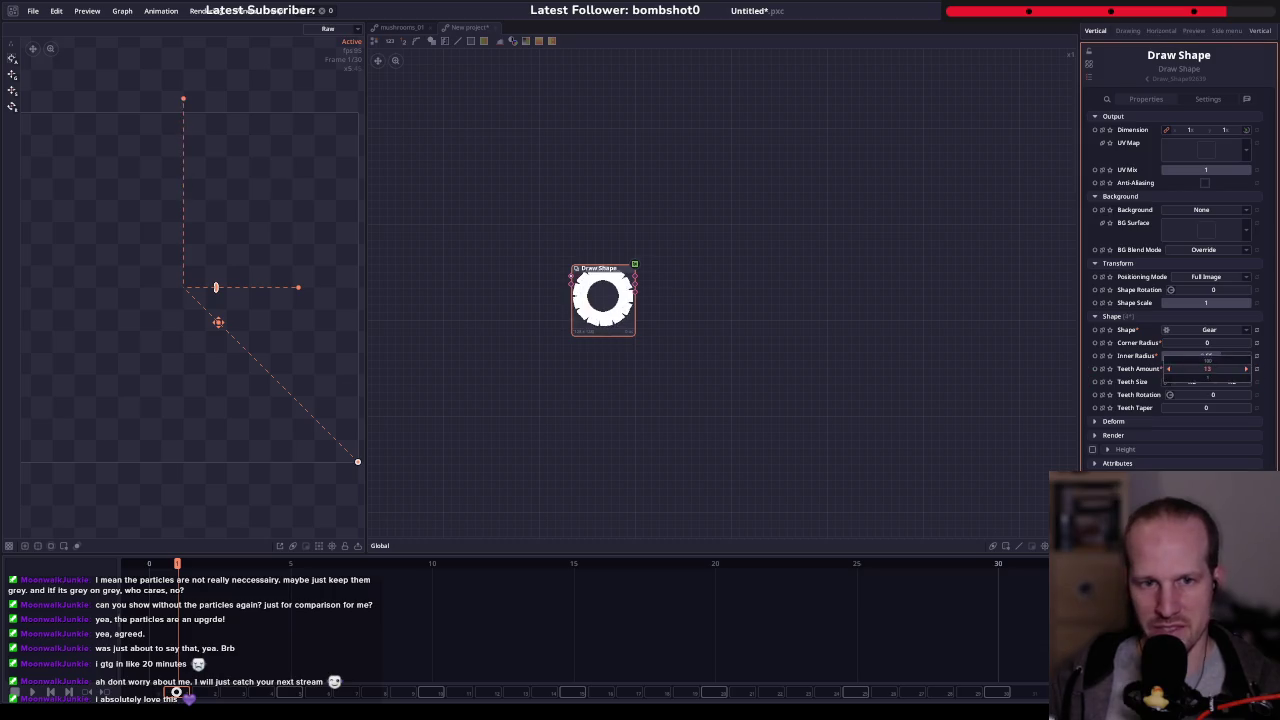
{"action": "left_click", "coordinate": [617, 313]}
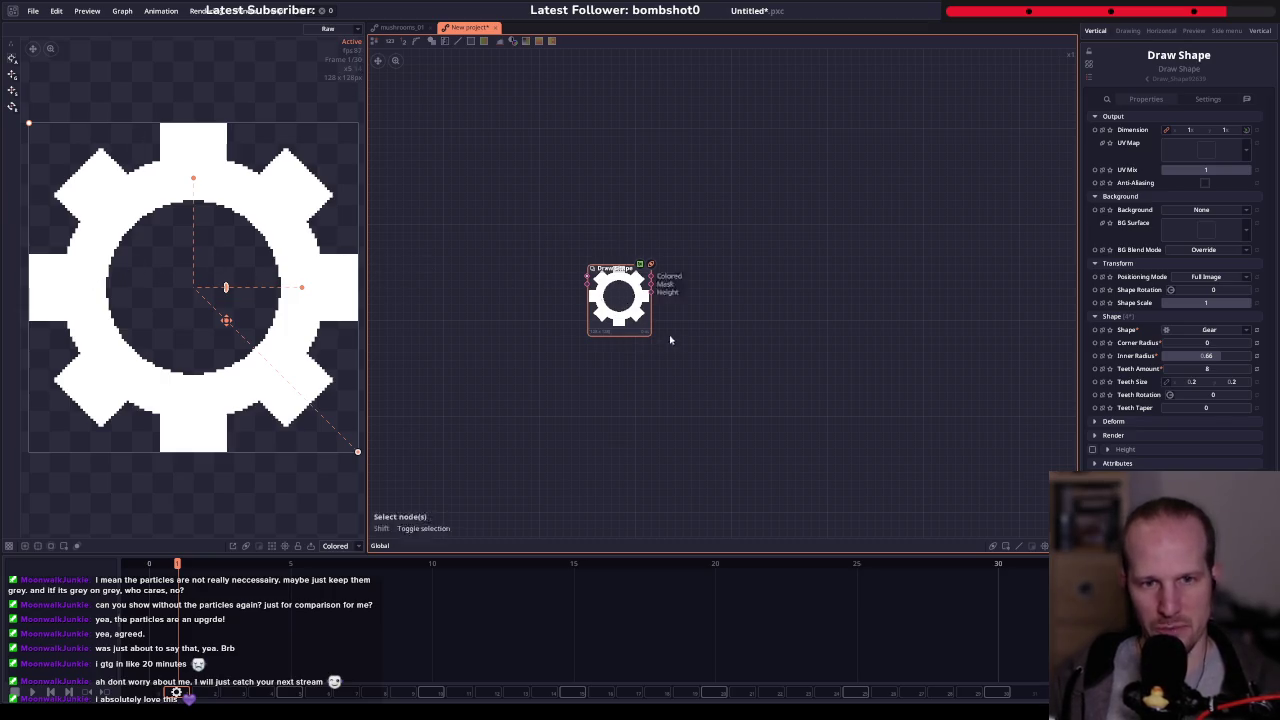
- Send the gear to the preview and to a floating preview window moved aside
{"action": "right_click", "coordinate": [633, 316]}
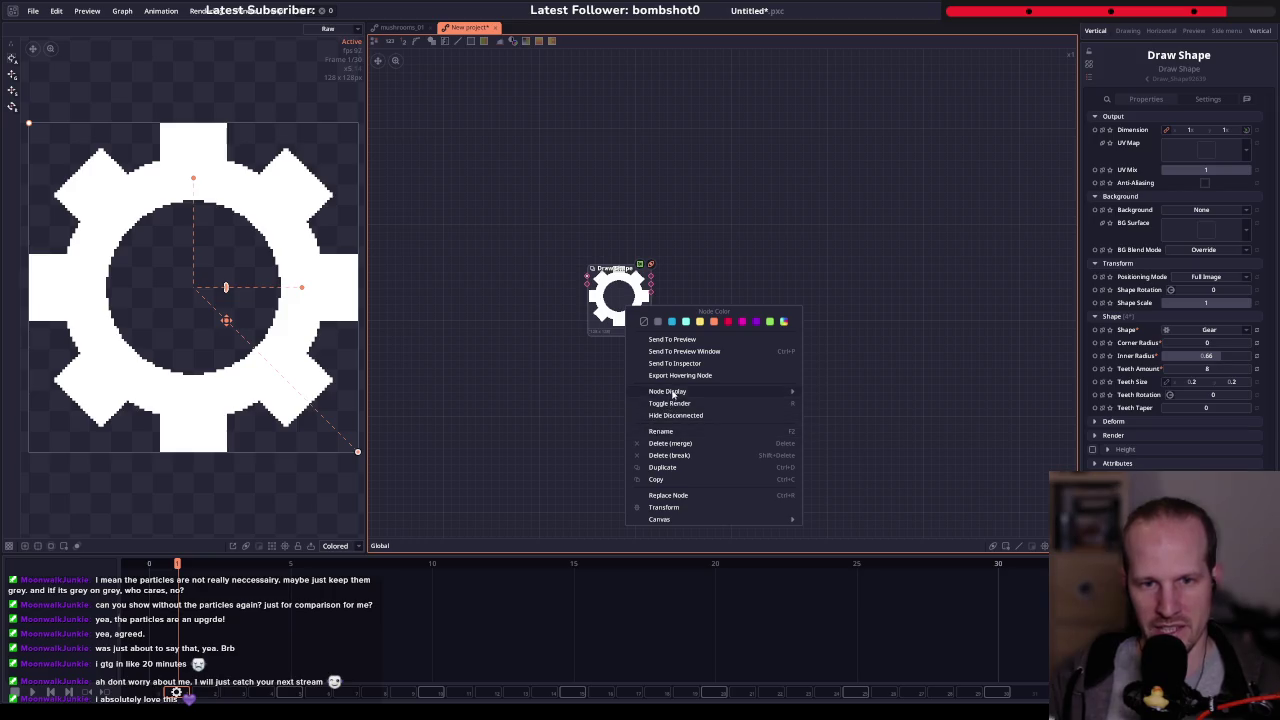
{"action": "left_click", "coordinate": [692, 358]}
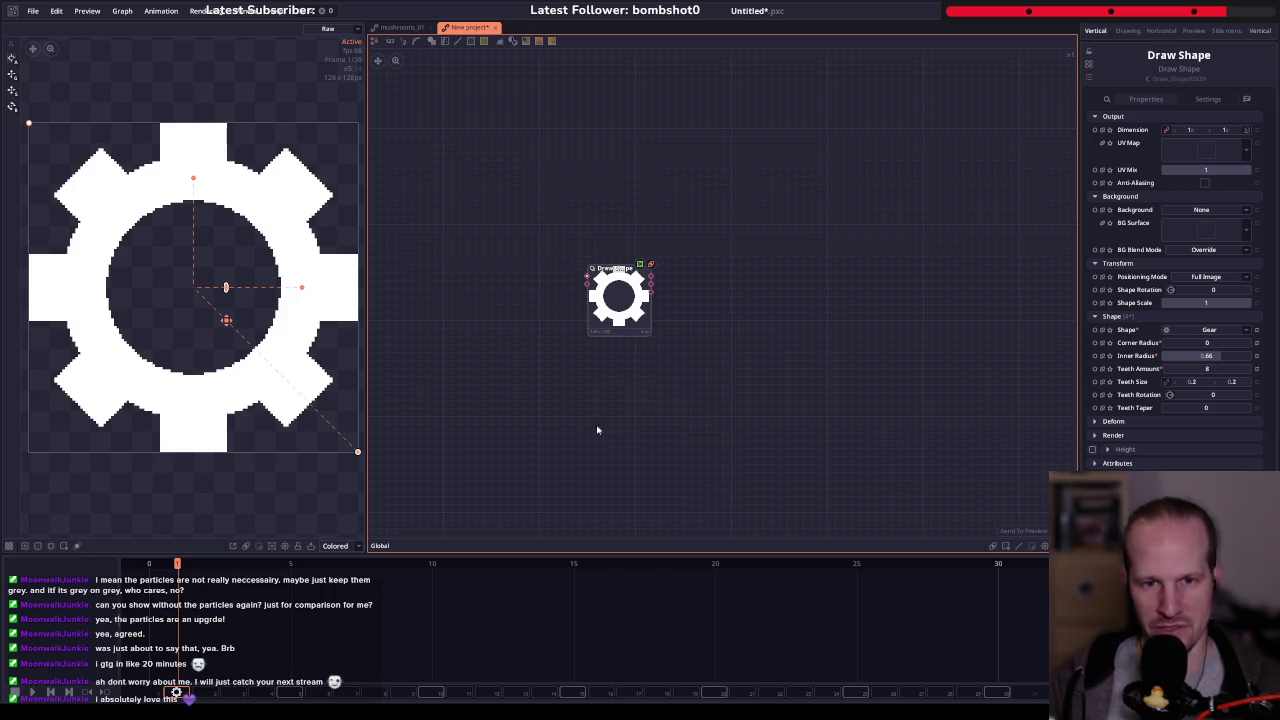
{"action": "right_click", "coordinate": [634, 296]}
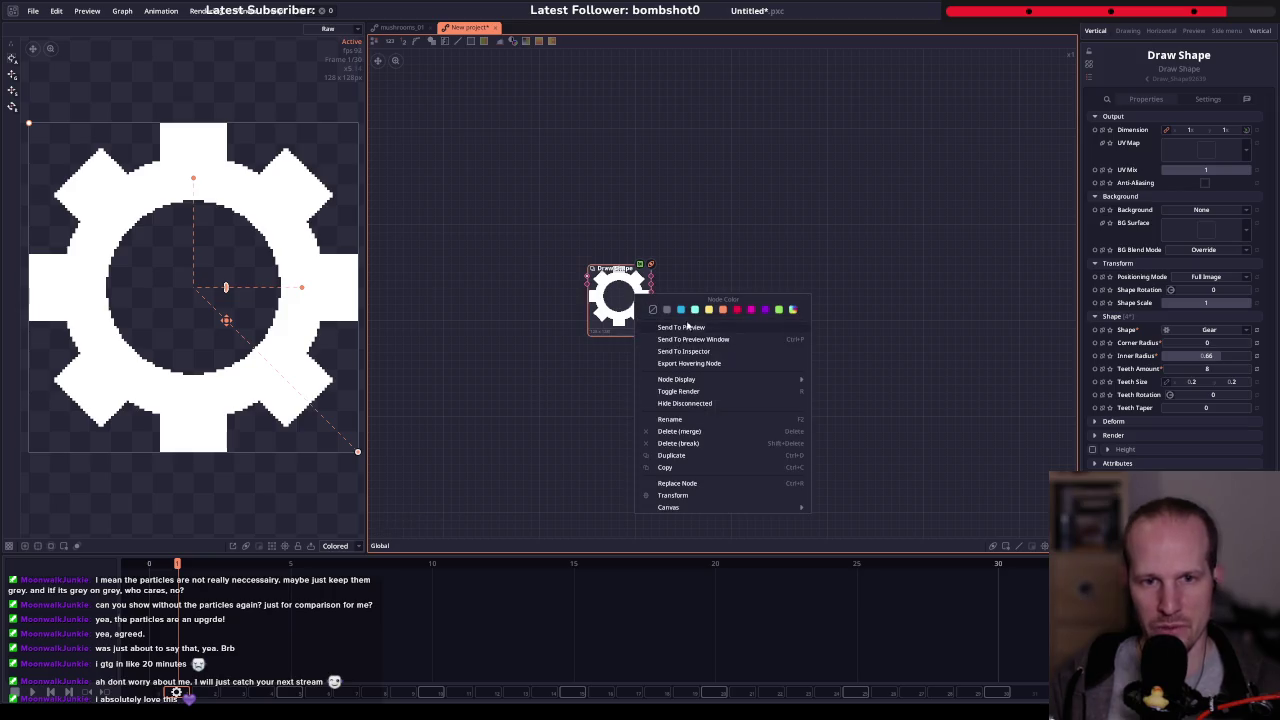
{"action": "left_click", "coordinate": [689, 340]}
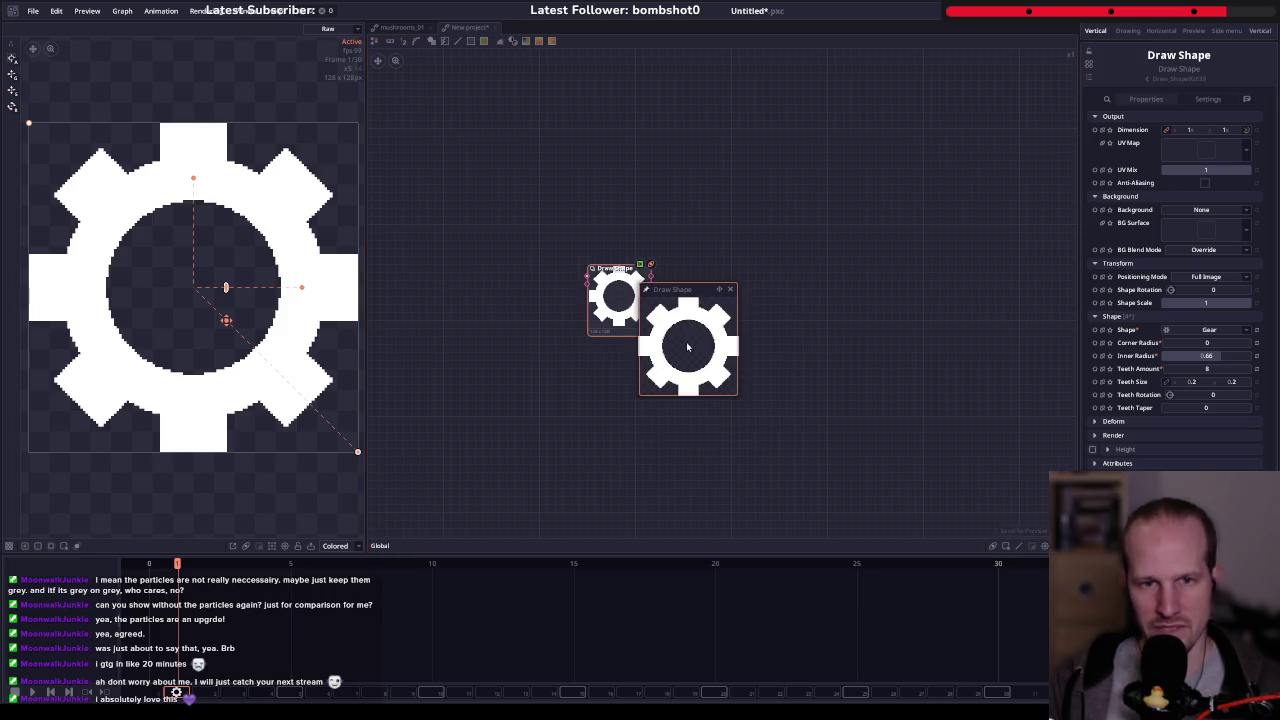
{"action": "left_click_drag", "start_coordinate": [688, 290], "coordinate": [423, 422]}
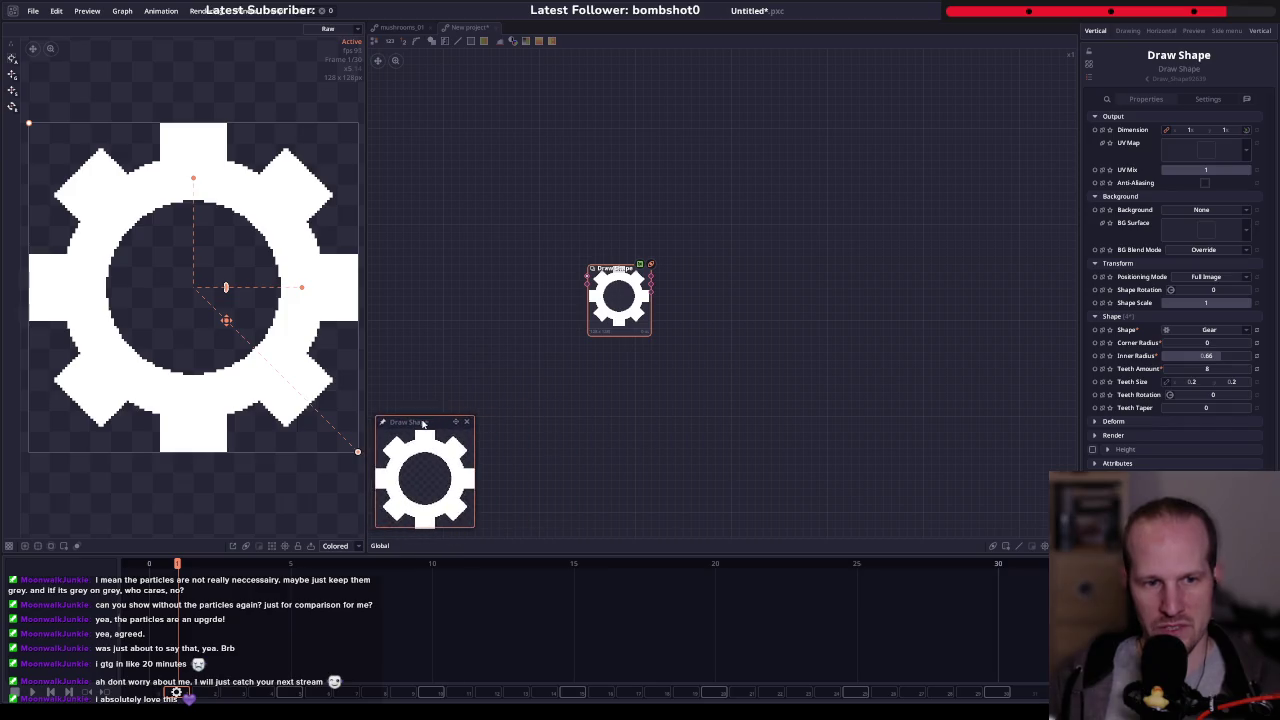
{"action": "left_click_drag", "start_coordinate": [652, 277], "coordinate": [758, 284]}
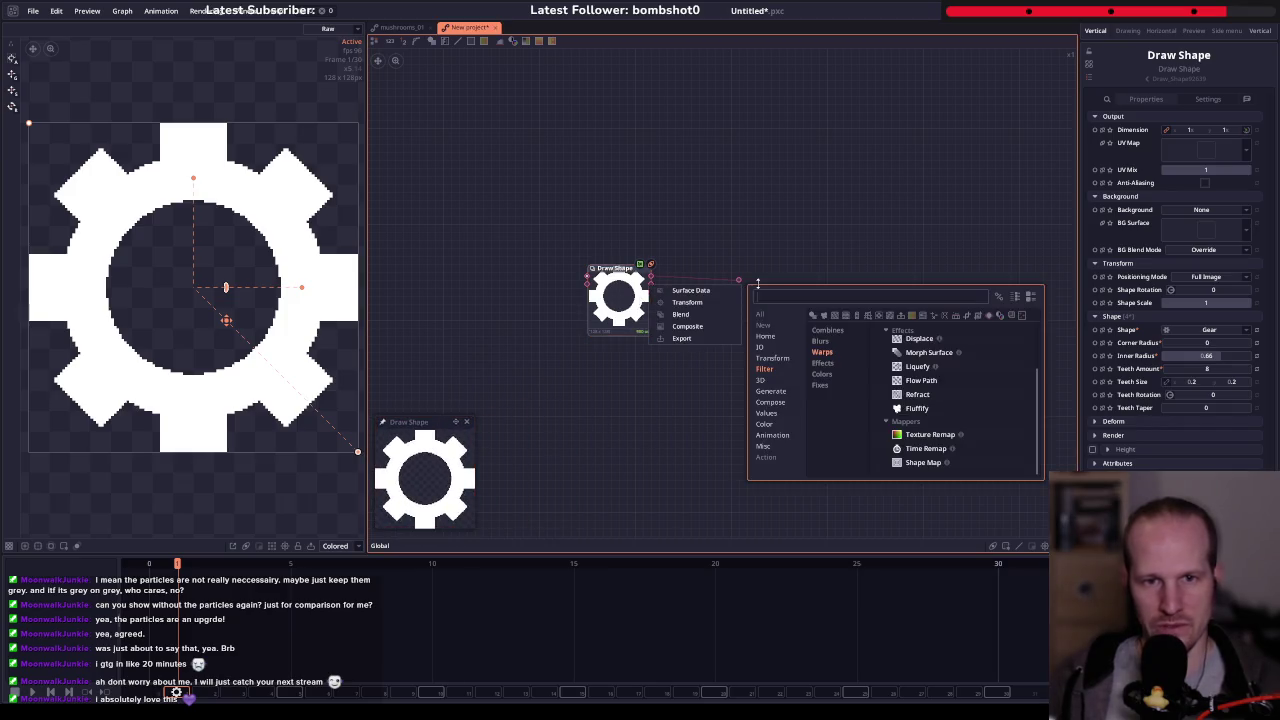
- Add an MK Isoextrude node after the gear via 'isoex' and preview it
{"action": "type", "text": "iso"}
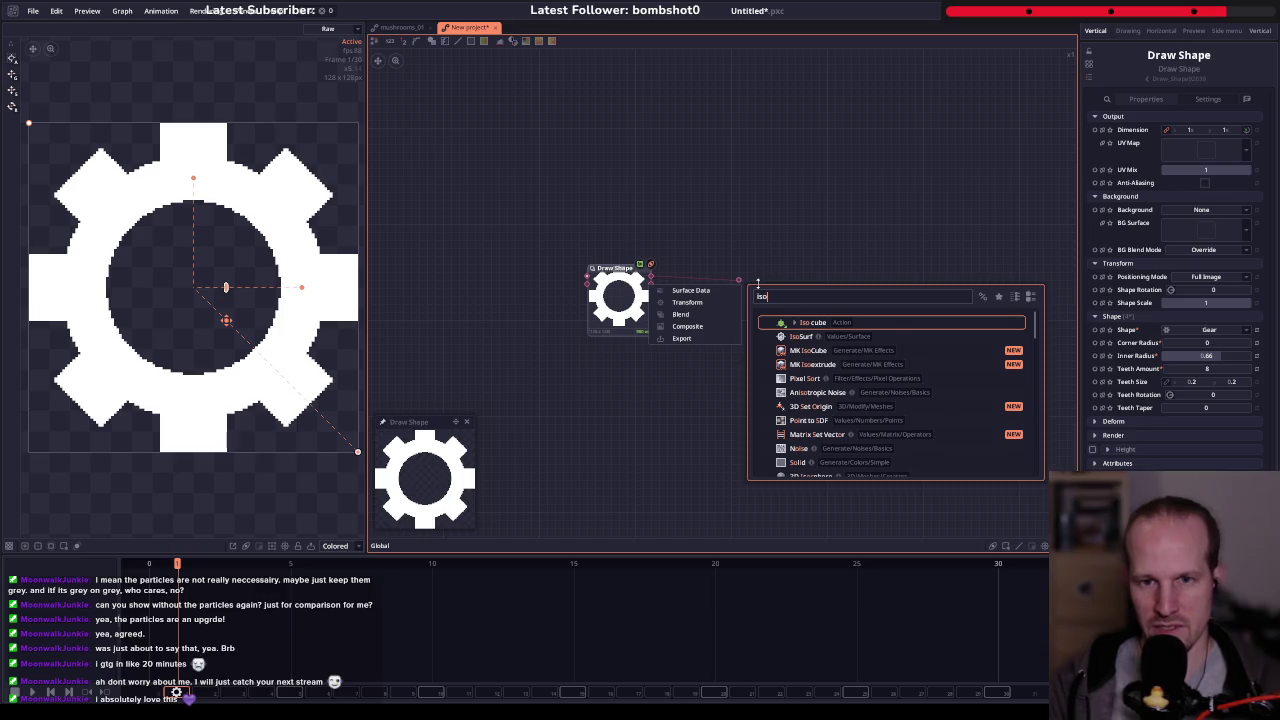
{"action": "type", "text": "ex"}
{"action": "key", "text": "Return"}
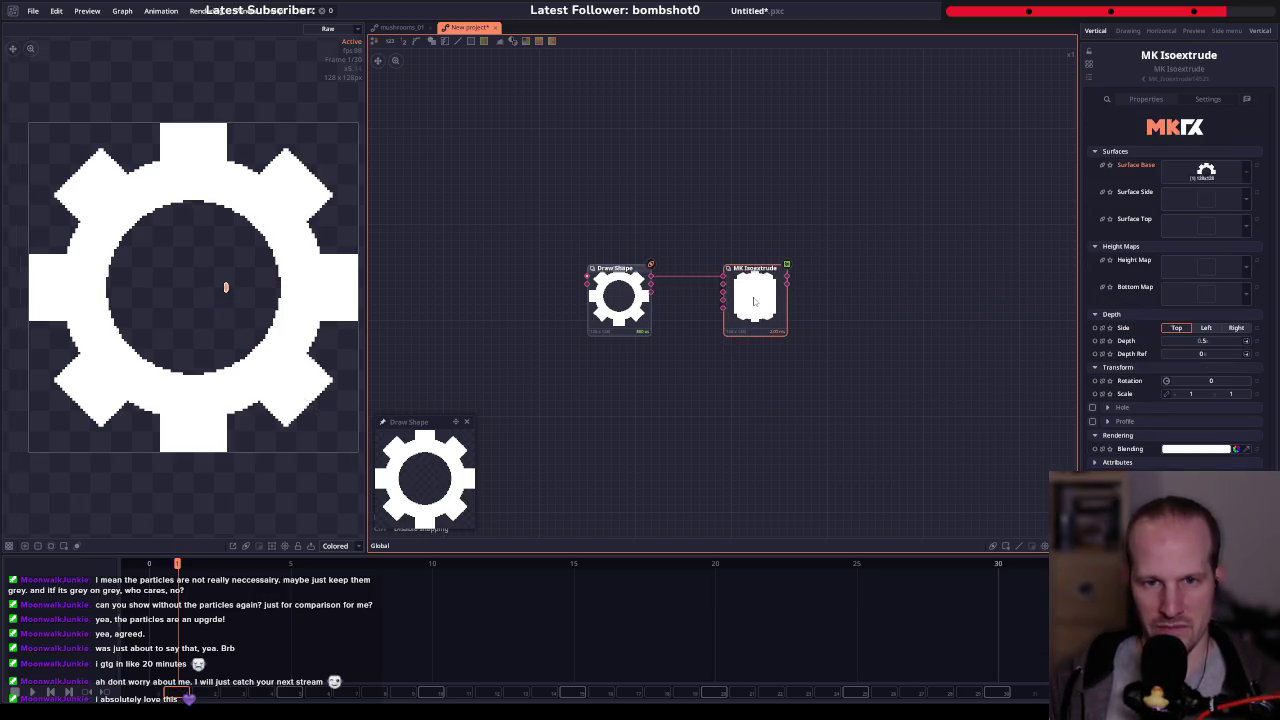
{"action": "left_click", "coordinate": [745, 302]}
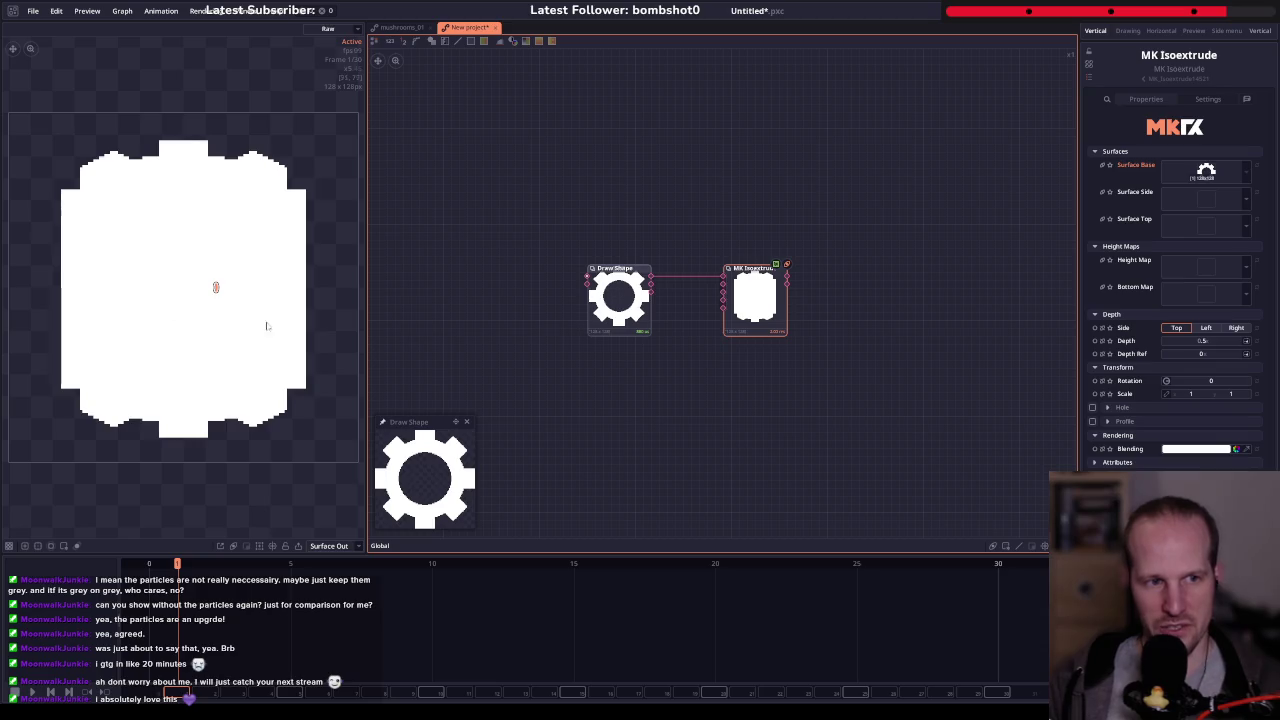
{"action": "left_click_drag", "start_coordinate": [245, 297], "coordinate": [248, 304]}
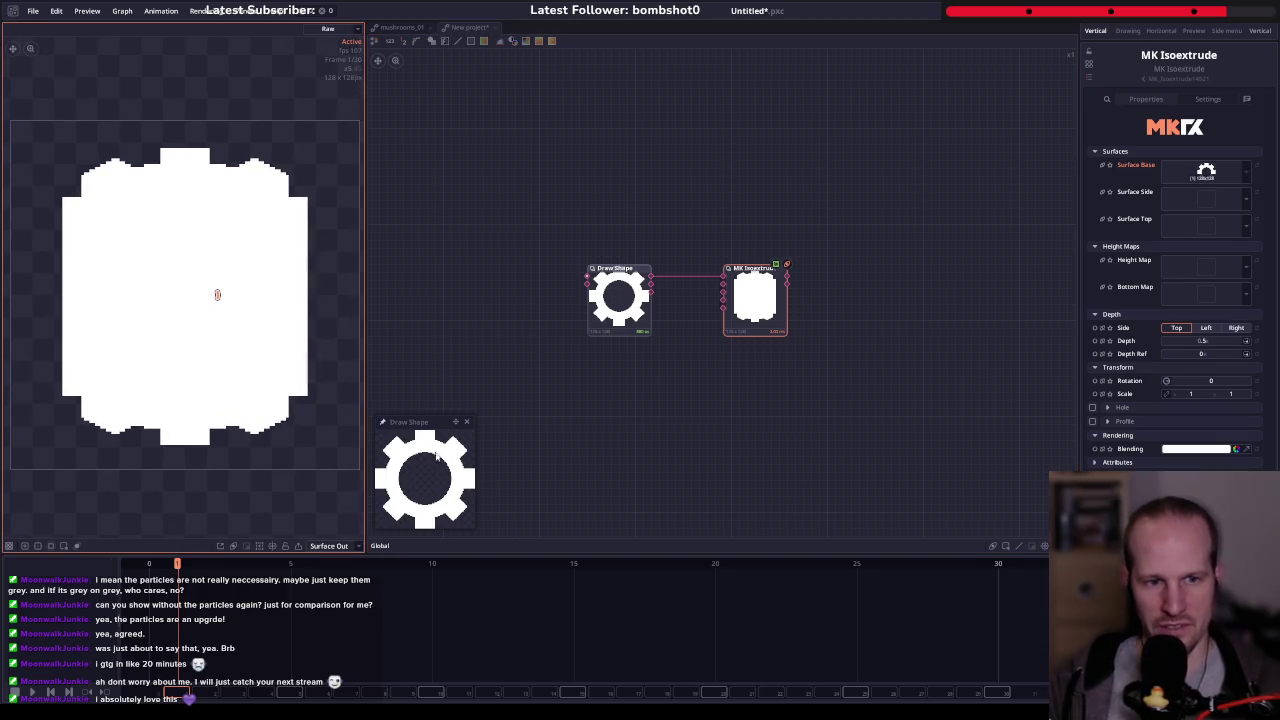
{"action": "left_click_drag", "start_coordinate": [441, 423], "coordinate": [437, 426]}
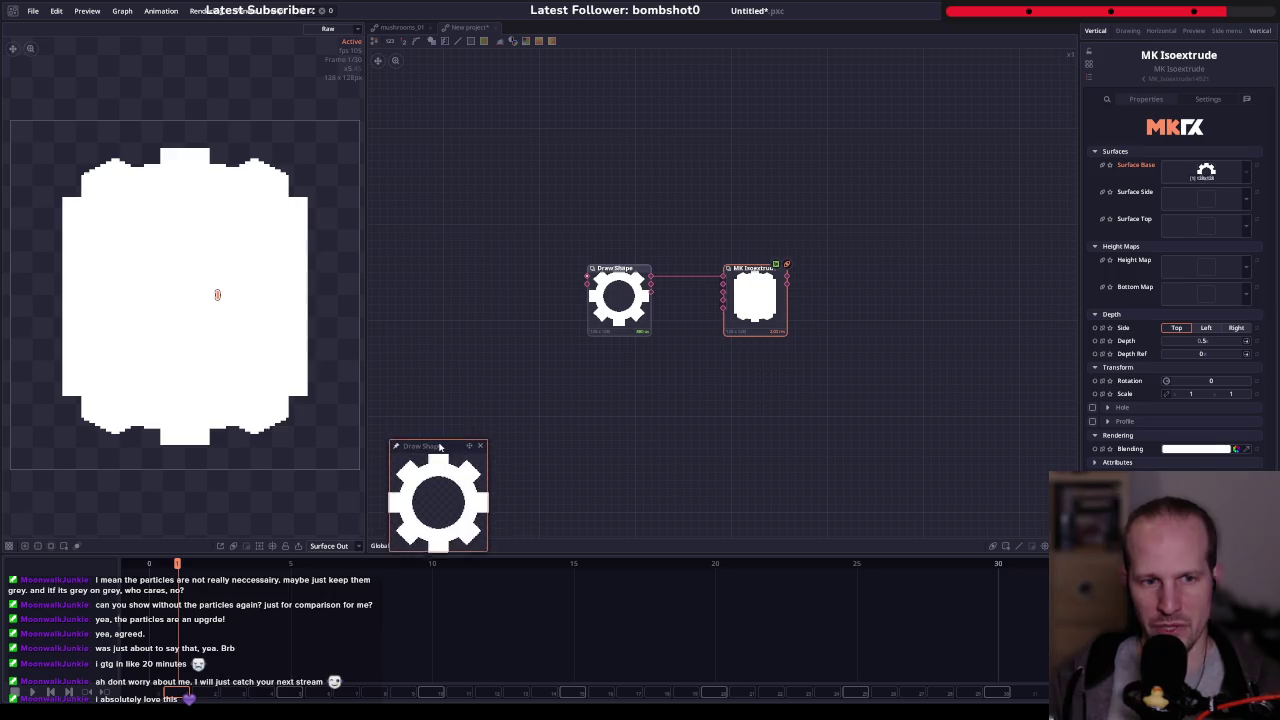
{"action": "left_click", "coordinate": [592, 311]}
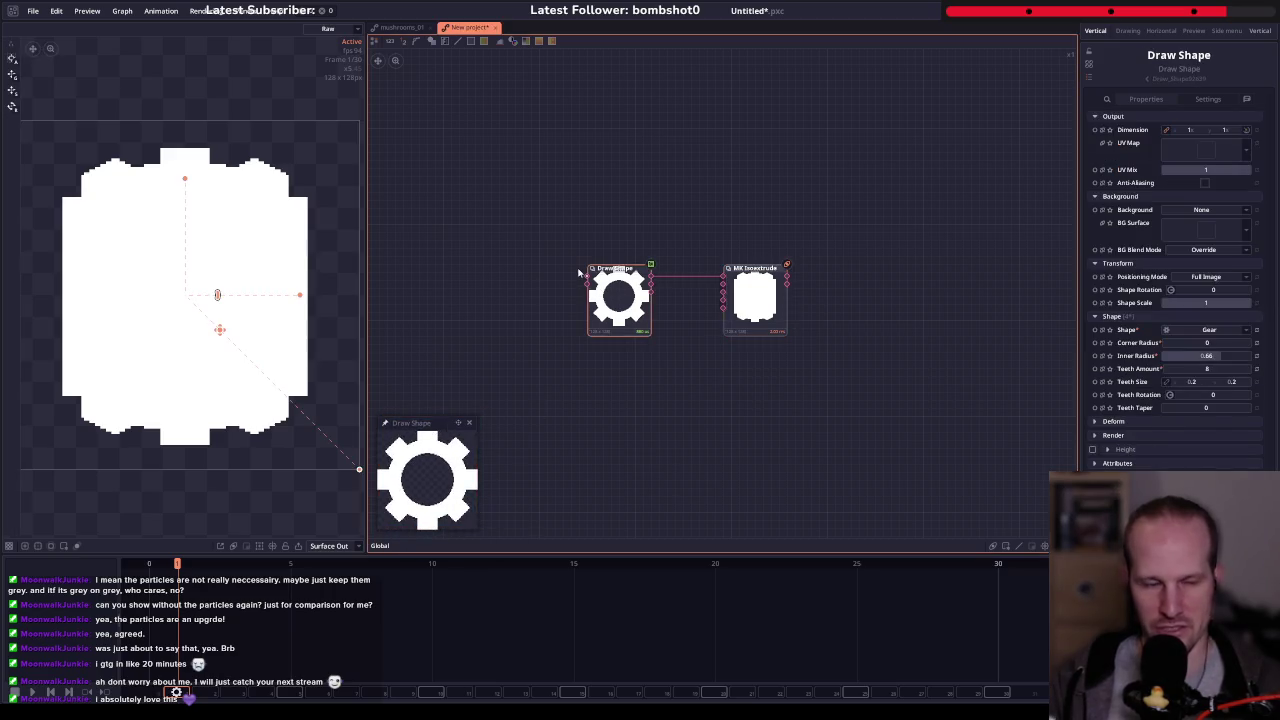
{"action": "left_click", "coordinate": [725, 315]}
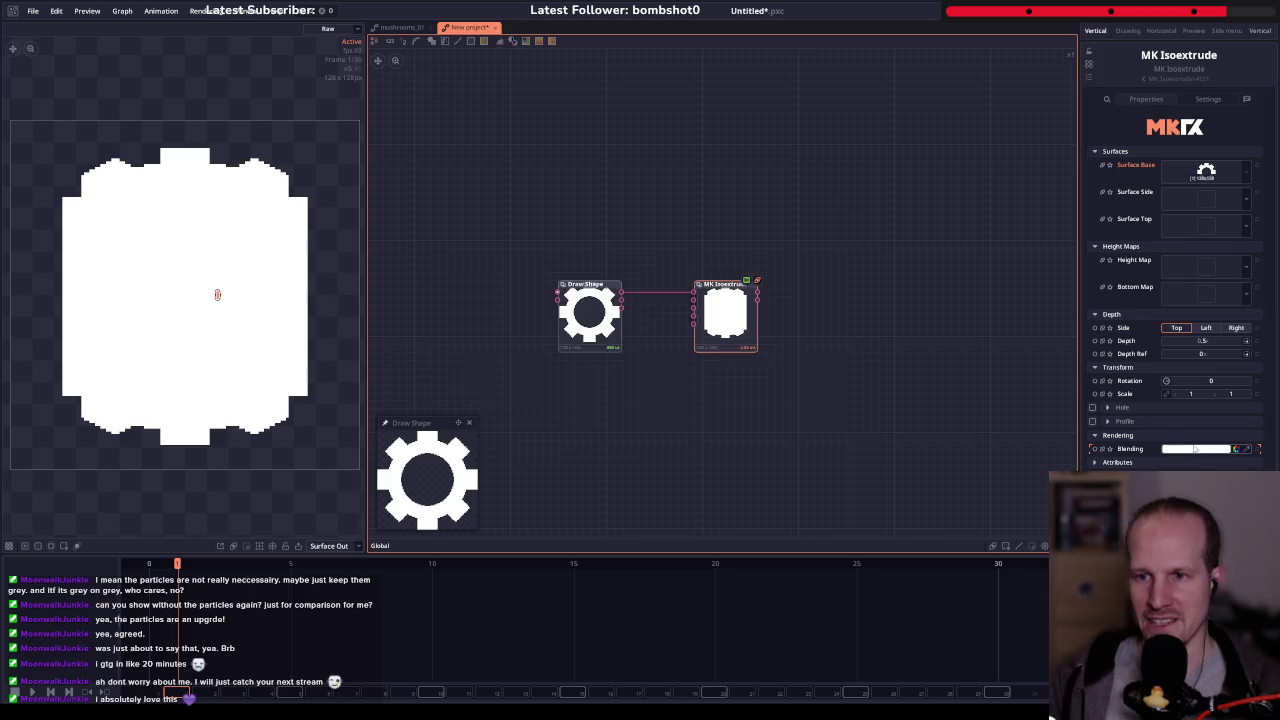
- Set the extrusion's blending colour to grey
{"action": "left_click", "coordinate": [1195, 449]}
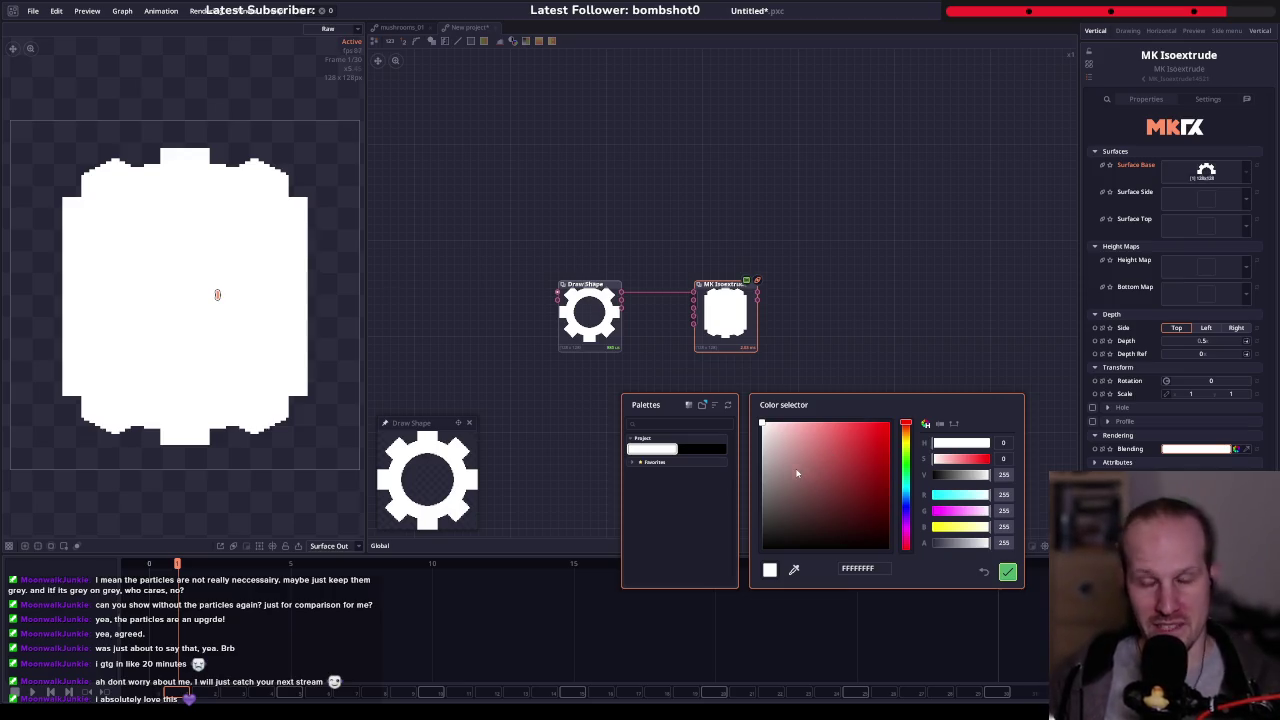
{"action": "left_click_drag", "start_coordinate": [824, 504], "coordinate": [726, 491]}
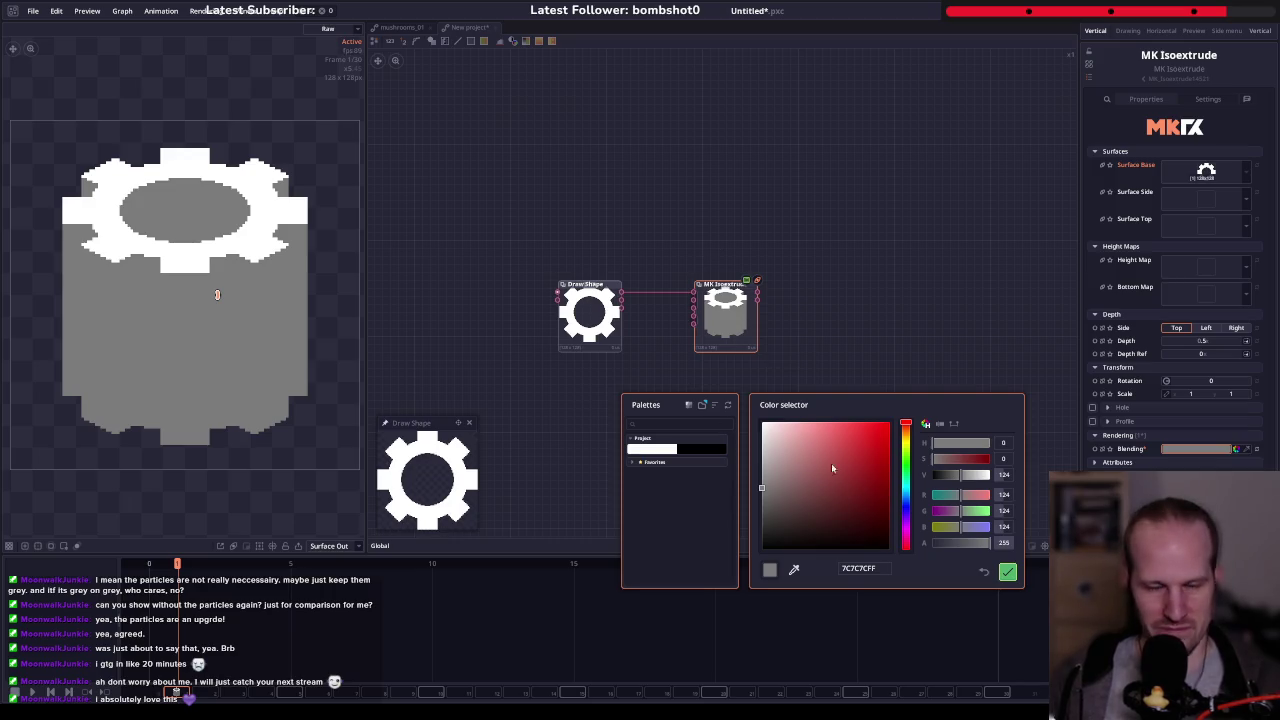
{"action": "left_click", "coordinate": [1007, 572]}
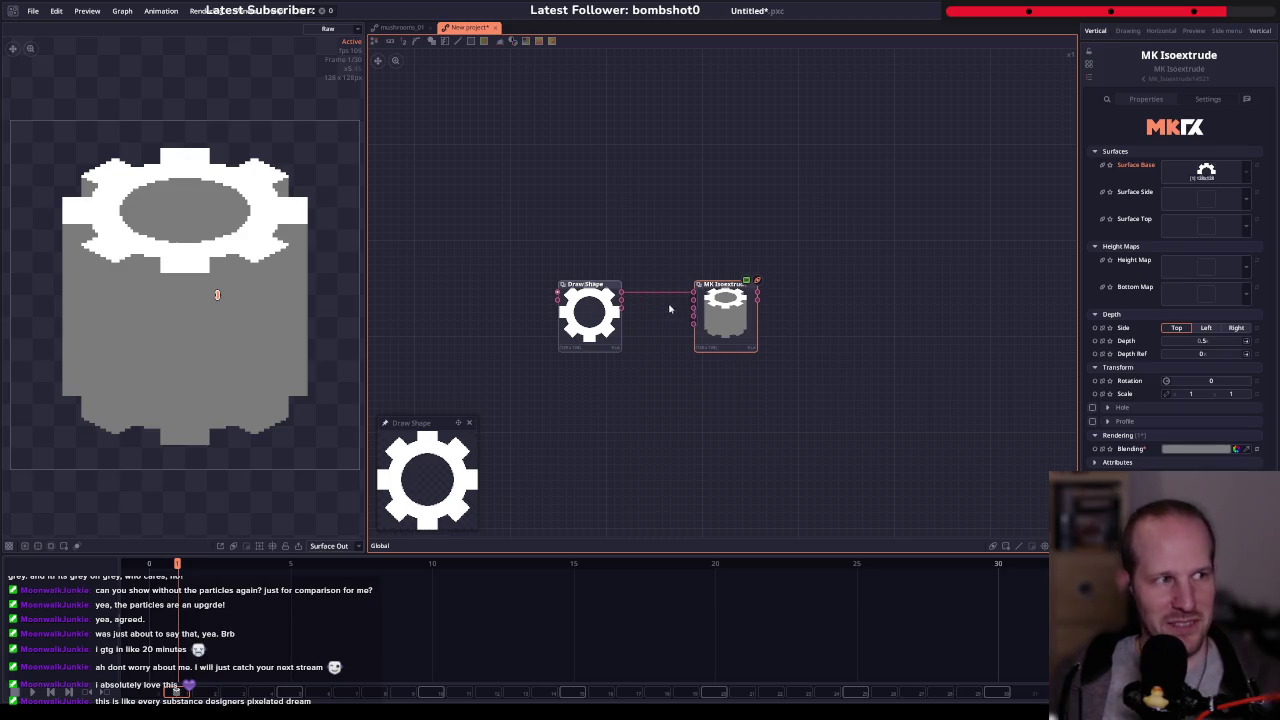
- Reduce the extrusion depth and set Depth Ref to 0
{"action": "scroll", "coordinate": [838, 346], "scroll_direction": "up", "scroll_amount": 2}
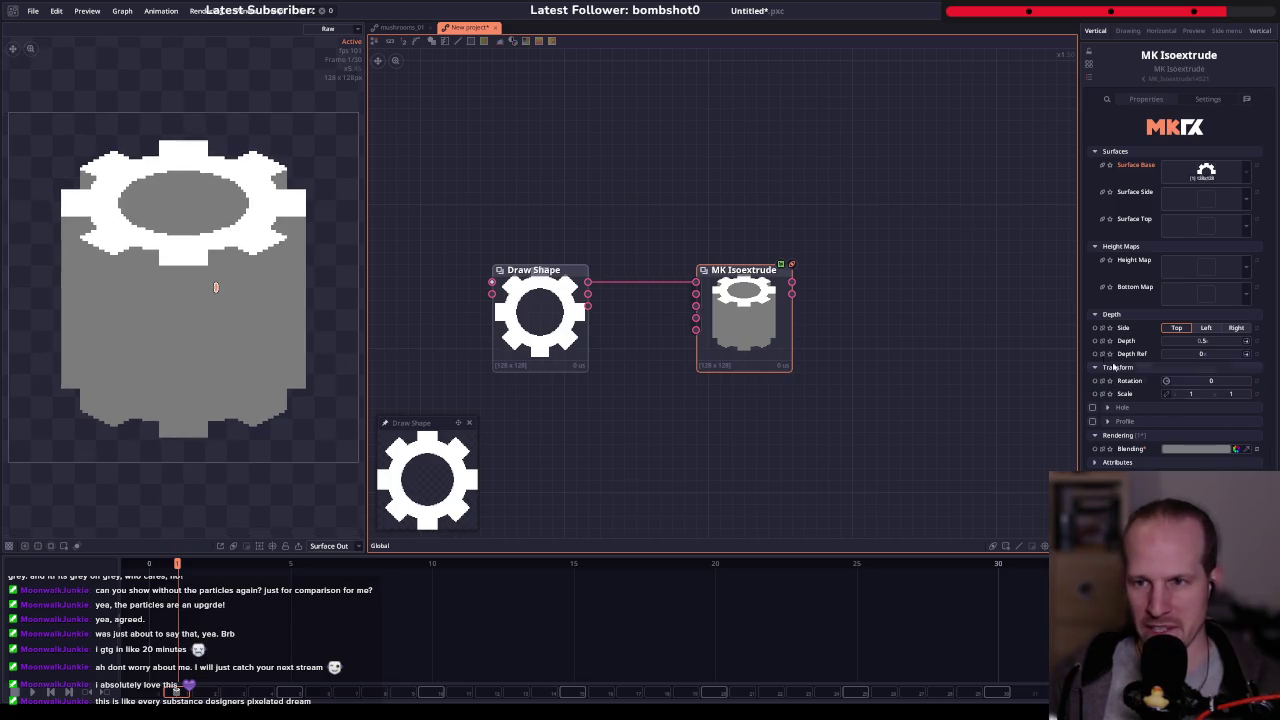
{"action": "mouse_move", "coordinate": [1212, 344]}
{"action": "left_mouse_down"}
{"action": "mouse_move", "coordinate": [1170, 344]}
{"action": "mouse_move", "coordinate": [1197, 355]}
{"action": "left_mouse_up"}
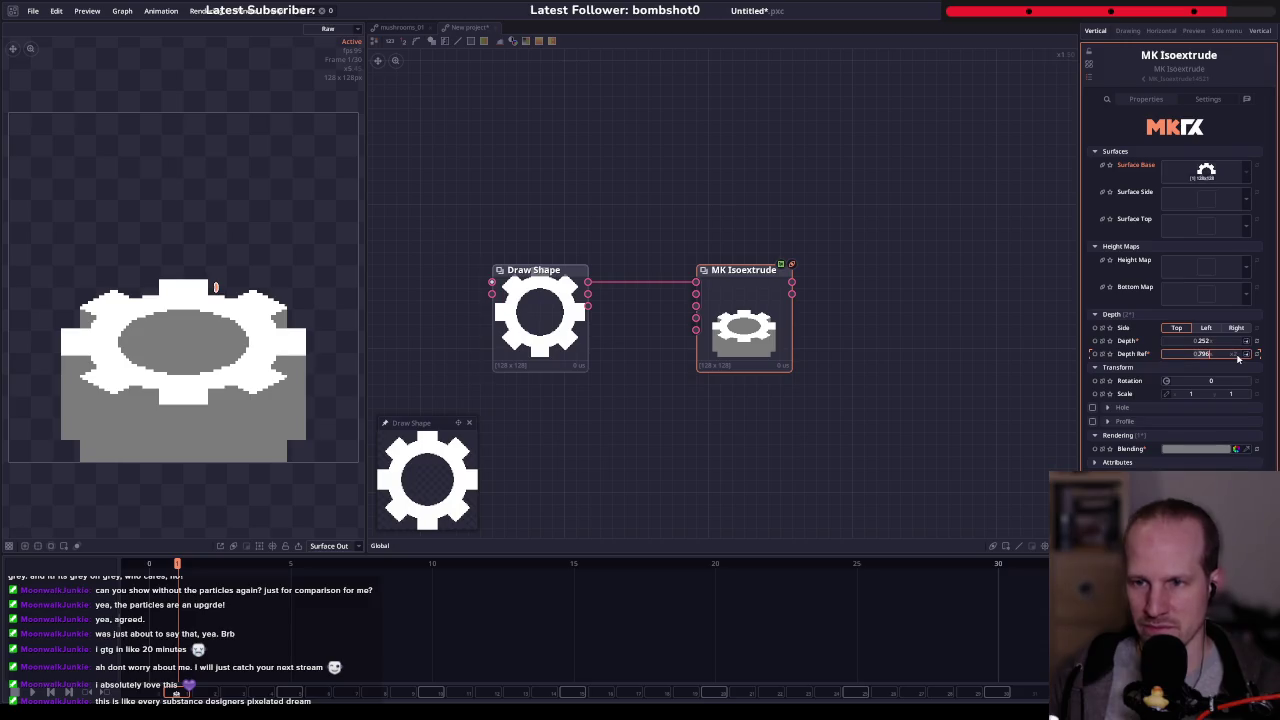
{"action": "left_click_drag", "start_coordinate": [1197, 355], "coordinate": [1200, 355]}
- Try Left and Right extrusion sides, settling on Top
{"action": "left_click", "coordinate": [1207, 328]}
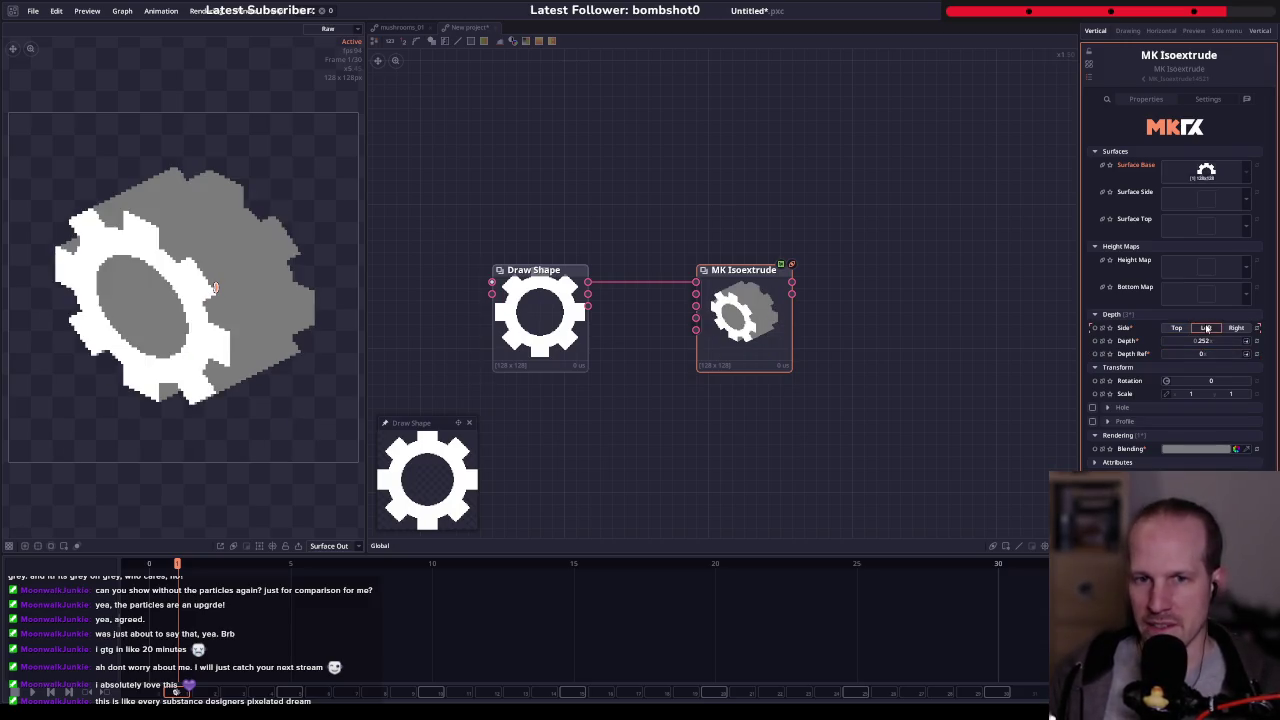
{"action": "left_click", "coordinate": [1238, 329]}
{"action": "left_click", "coordinate": [1182, 329]}
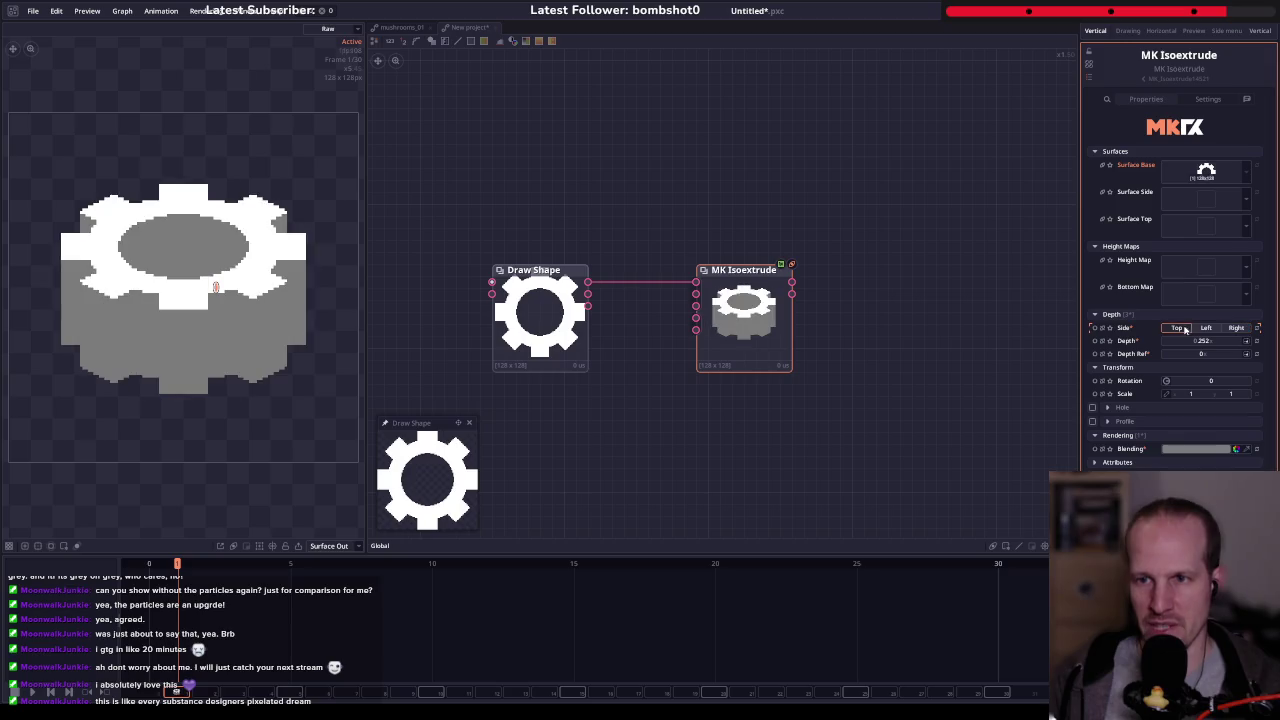
{"action": "left_click", "coordinate": [1212, 329]}
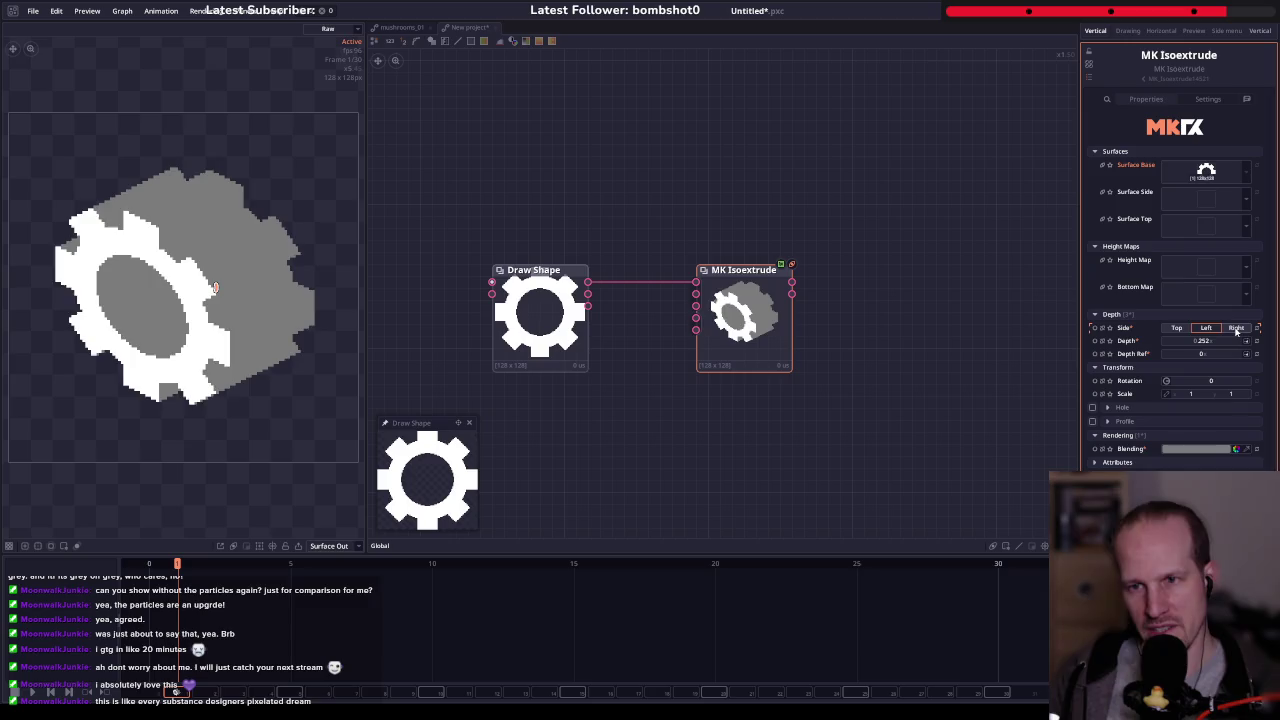
{"action": "left_click", "coordinate": [1237, 329]}
{"action": "left_click", "coordinate": [1176, 328]}
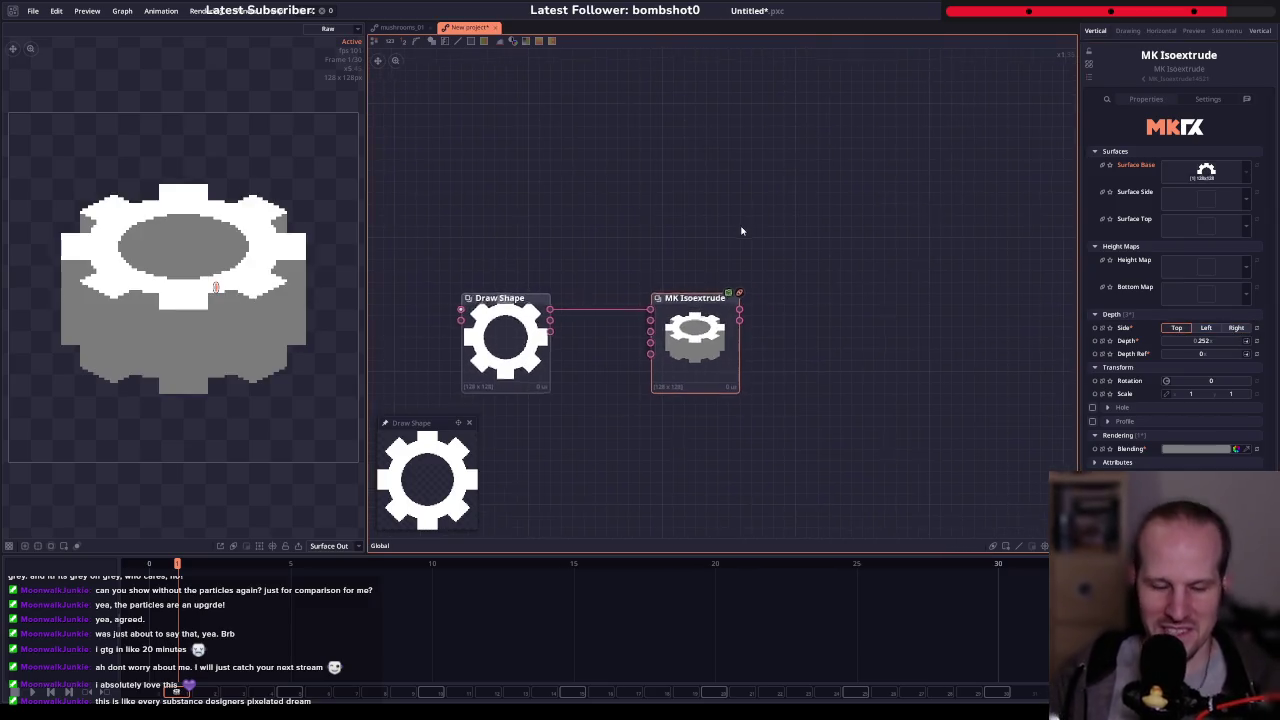
{"action": "right_click", "coordinate": [777, 194]}
- Add a 3D Camera Set node, discarding the plain Camera node added by mistake
{"action": "type", "text": "camera"}
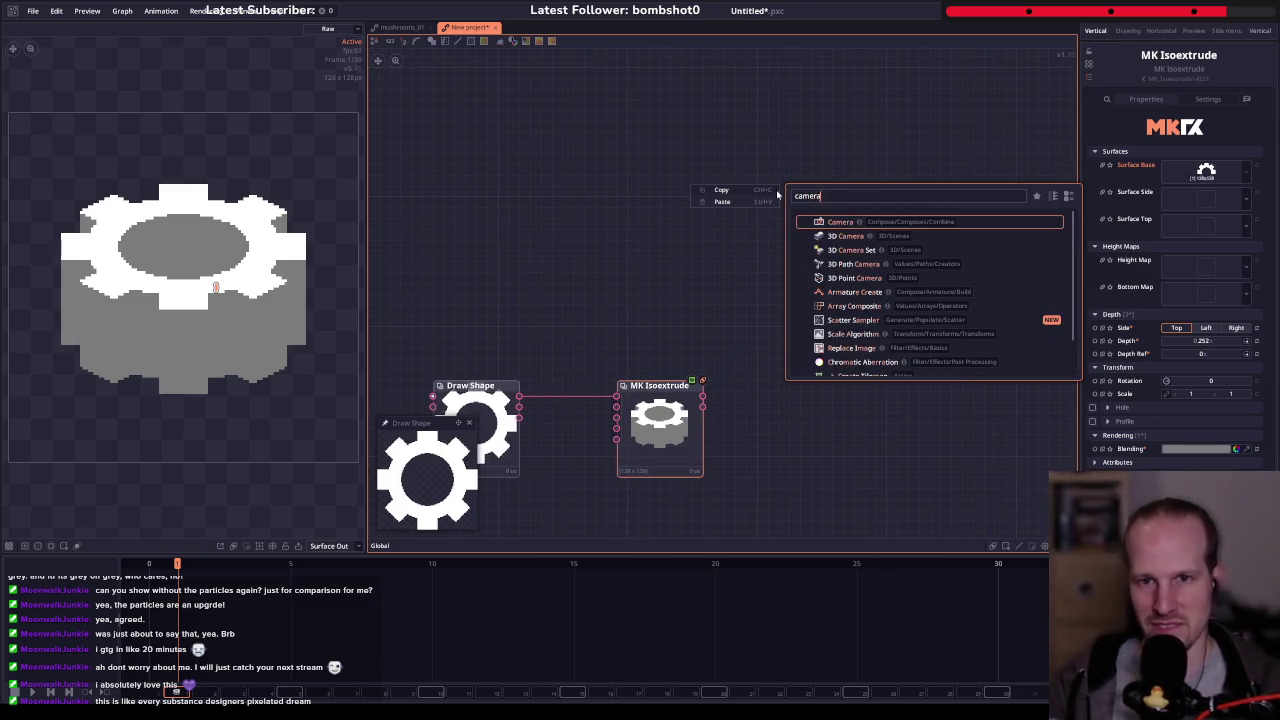
{"action": "key", "text": "Return"}
{"action": "key", "text": "Delete"}
{"action": "right_click", "coordinate": [740, 207]}
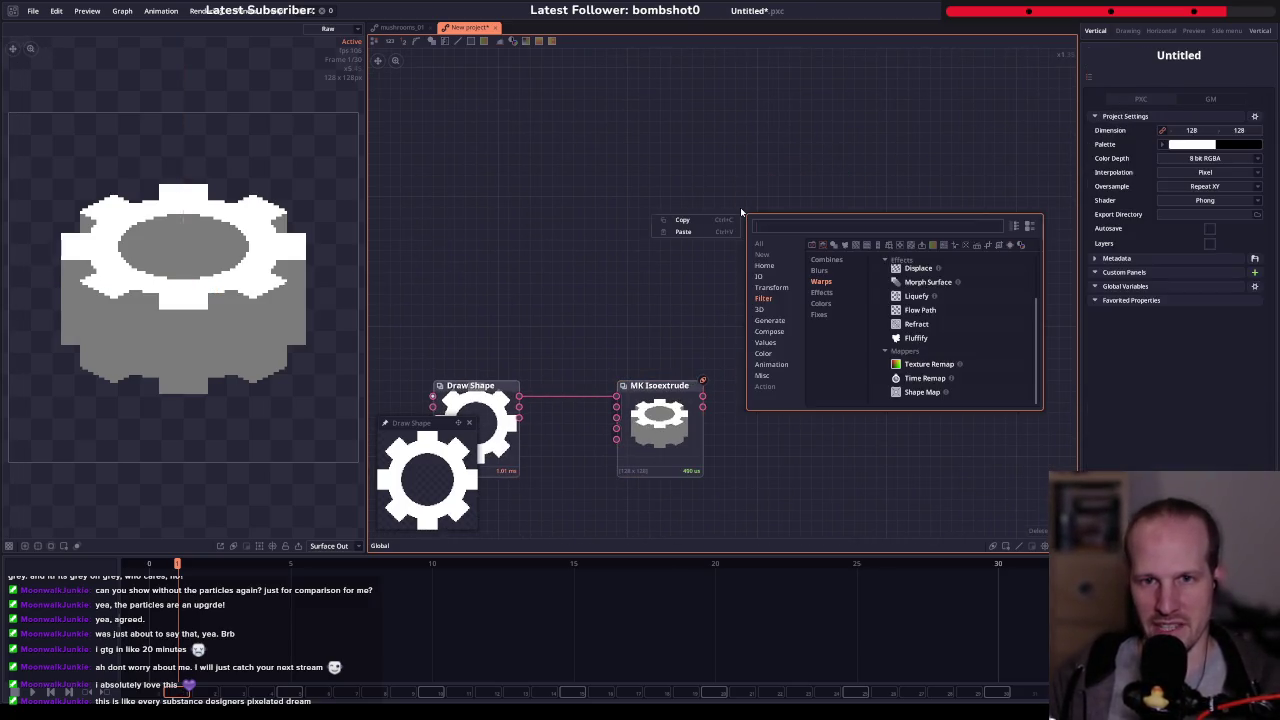
{"action": "type", "text": "3D"}
{"action": "key", "text": "Down"}
{"action": "key", "text": "Return"}
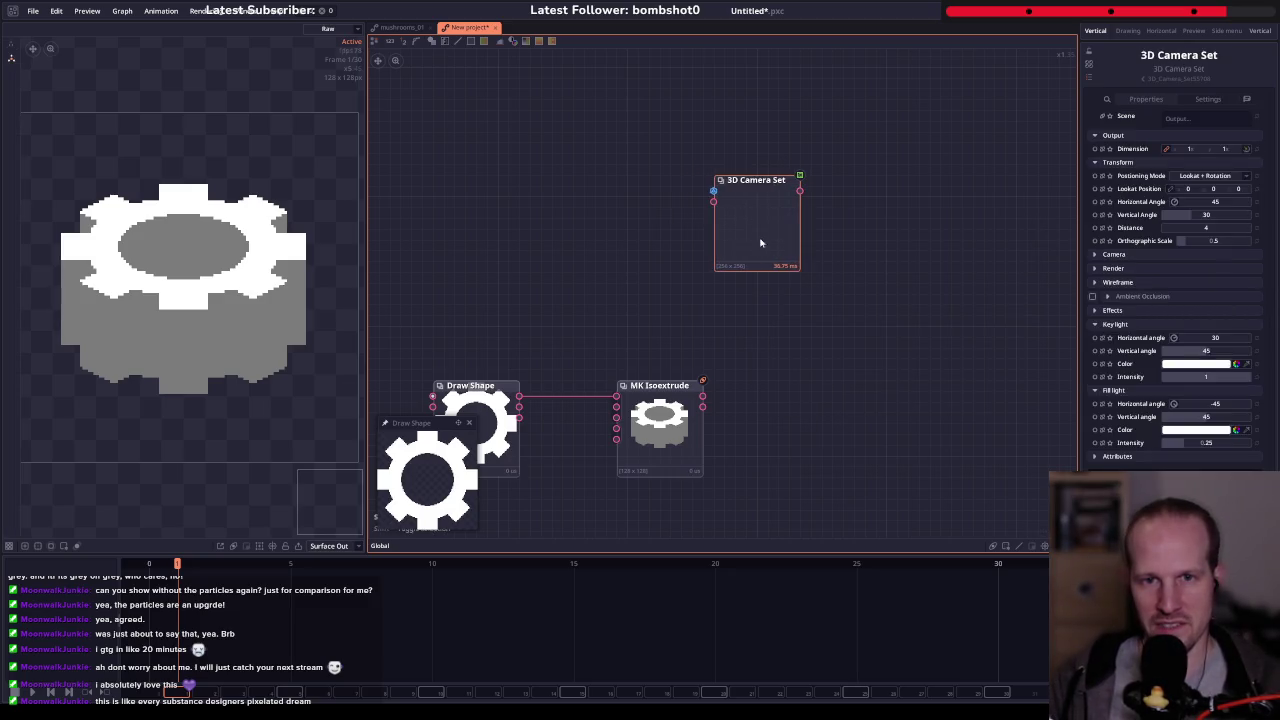
- Wire a new 3D Cube into the camera's input and arrange the two nodes
{"action": "left_click_drag", "start_coordinate": [713, 190], "coordinate": [584, 186]}
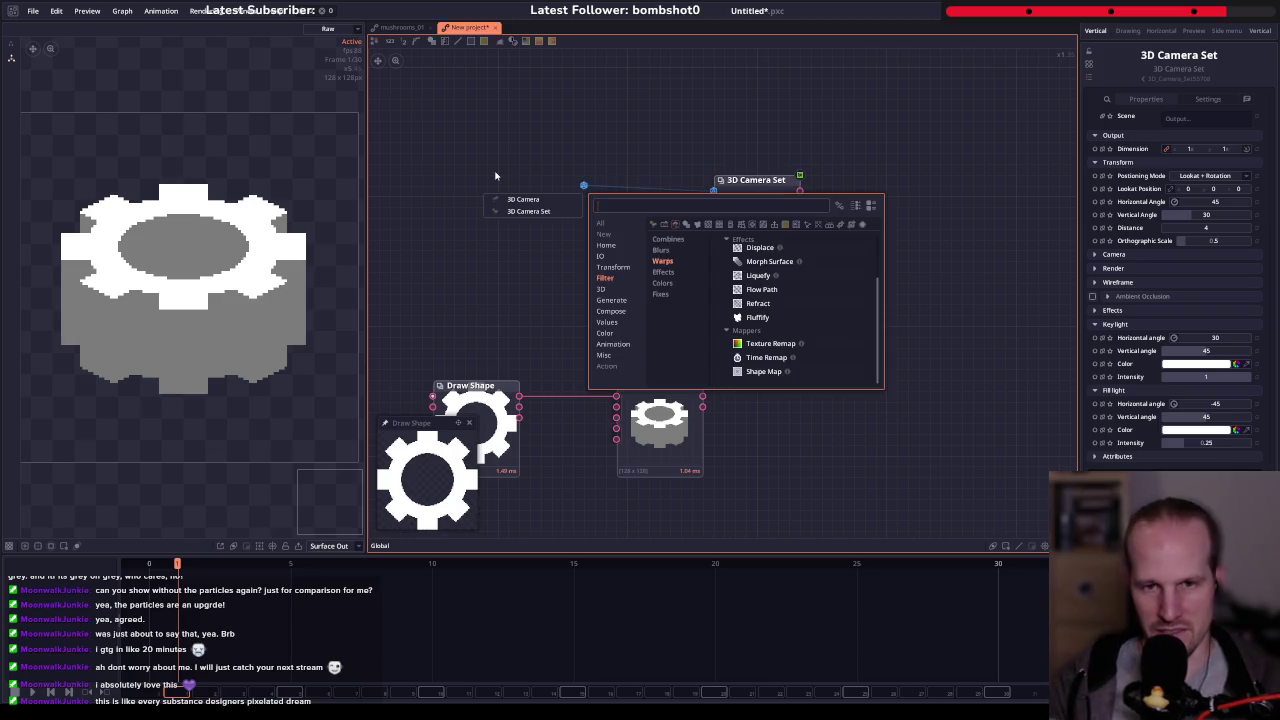
{"action": "type", "text": "3D"}
{"action": "key", "text": "Down"}
{"action": "key", "text": "Down"}
{"action": "key", "text": "Down"}
{"action": "key", "text": "Return"}
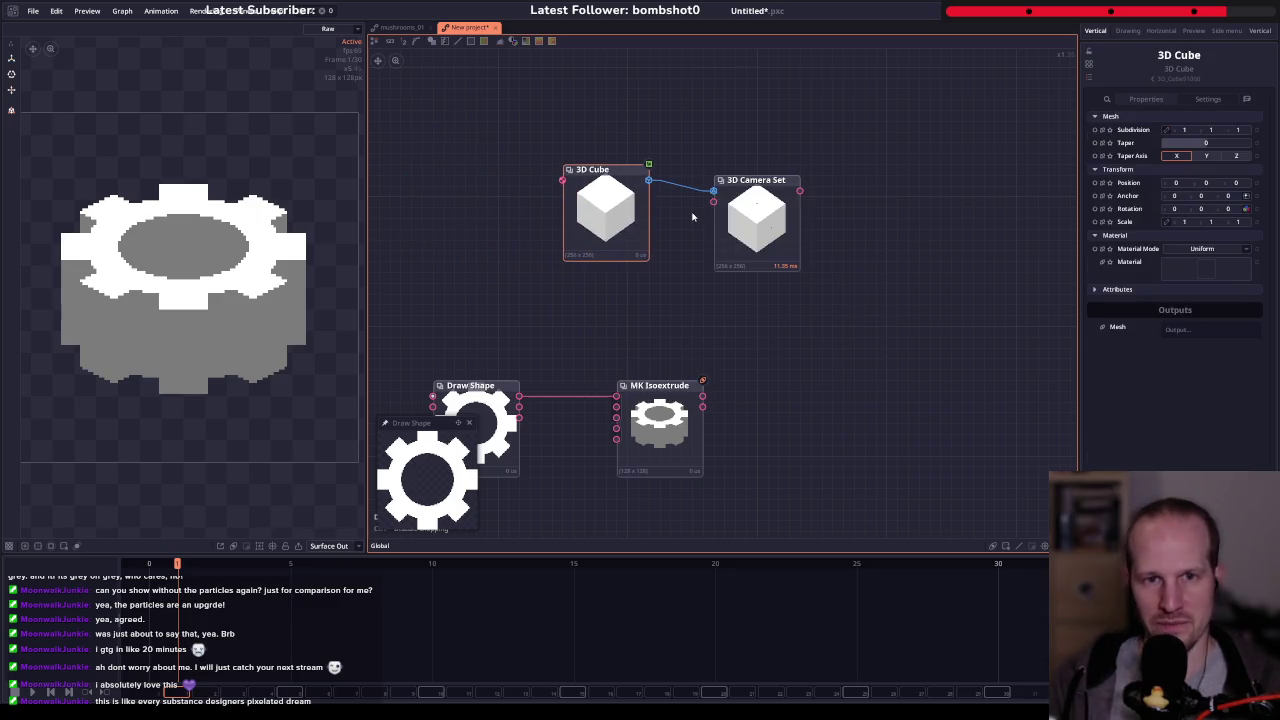
{"action": "left_click_drag", "start_coordinate": [615, 214], "coordinate": [604, 224]}
{"action": "mouse_move", "coordinate": [233, 288]}
{"action": "left_mouse_down"}
{"action": "mouse_move", "coordinate": [183, 205]}
{"action": "mouse_move", "coordinate": [266, 237]}
{"action": "mouse_move", "coordinate": [219, 297]}
{"action": "left_mouse_up"}
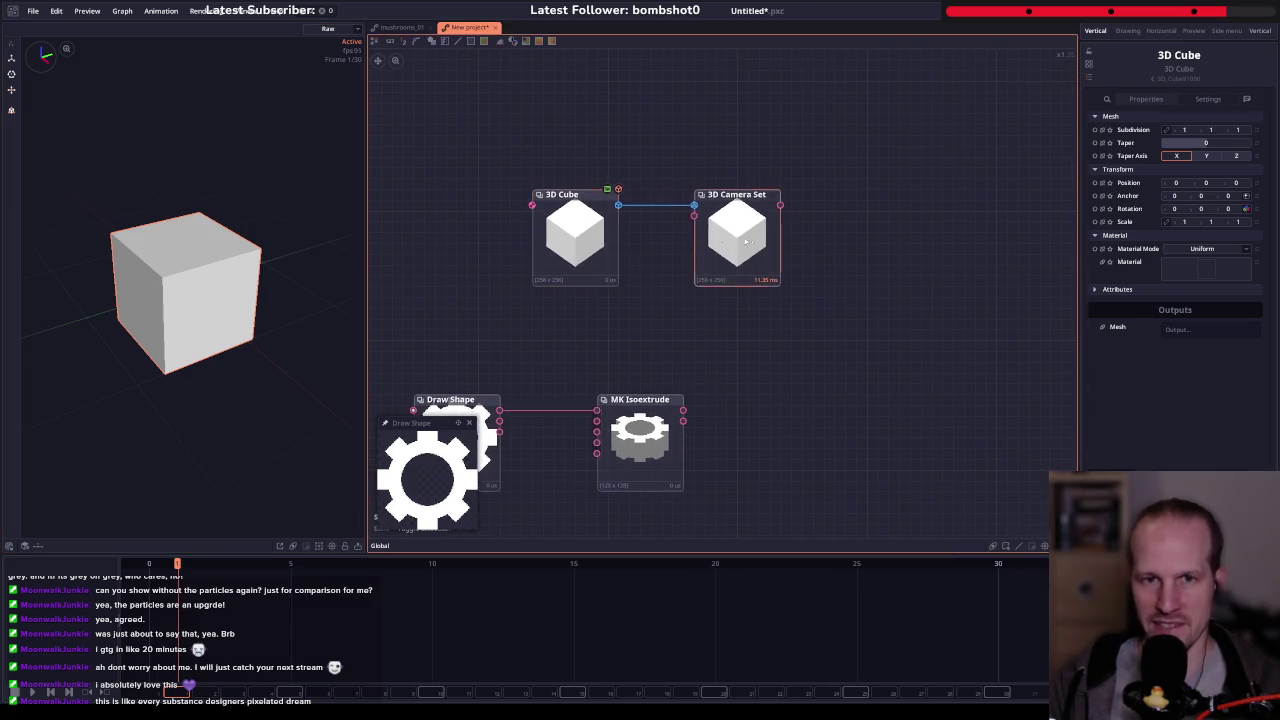
{"action": "left_click_drag", "start_coordinate": [740, 225], "coordinate": [789, 223]}
- Insert a 3D Displace node from 3D > Modify between the cube and camera
{"action": "left_click_drag", "start_coordinate": [618, 206], "coordinate": [703, 272]}
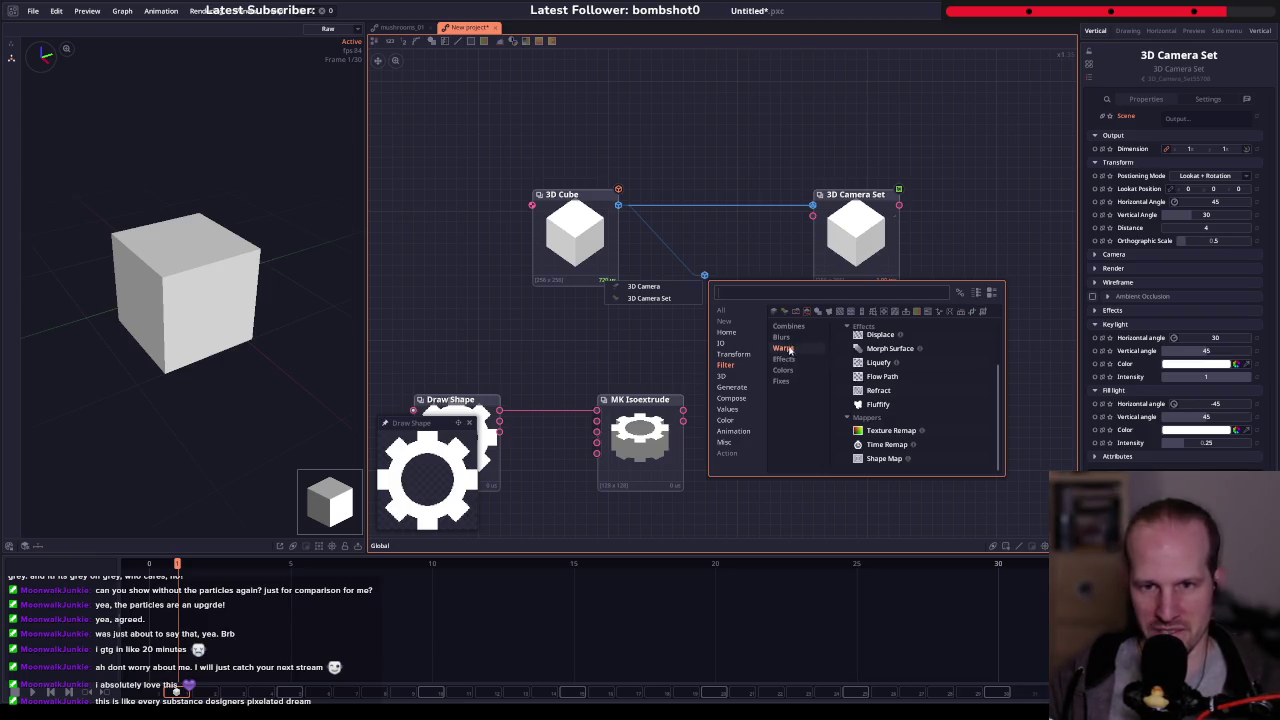
{"action": "left_click", "coordinate": [878, 390]}
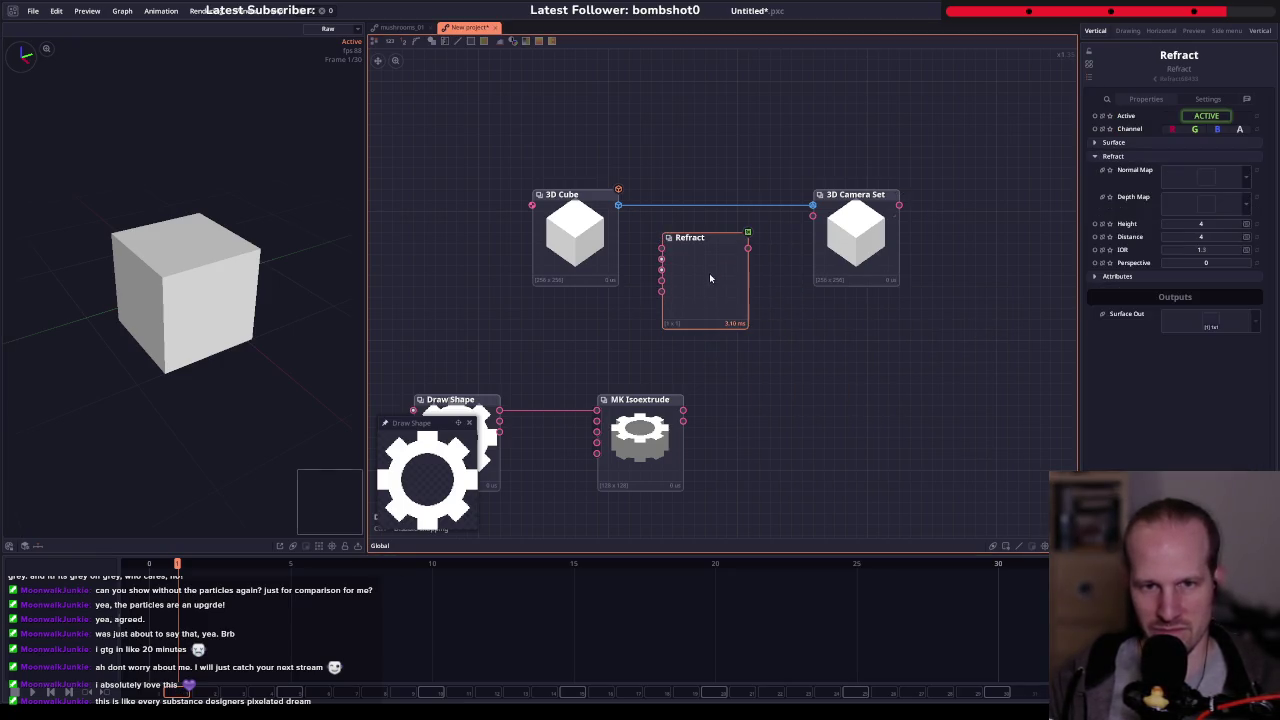
{"action": "key", "text": "Delete"}
{"action": "left_click_drag", "start_coordinate": [618, 206], "coordinate": [693, 274]}
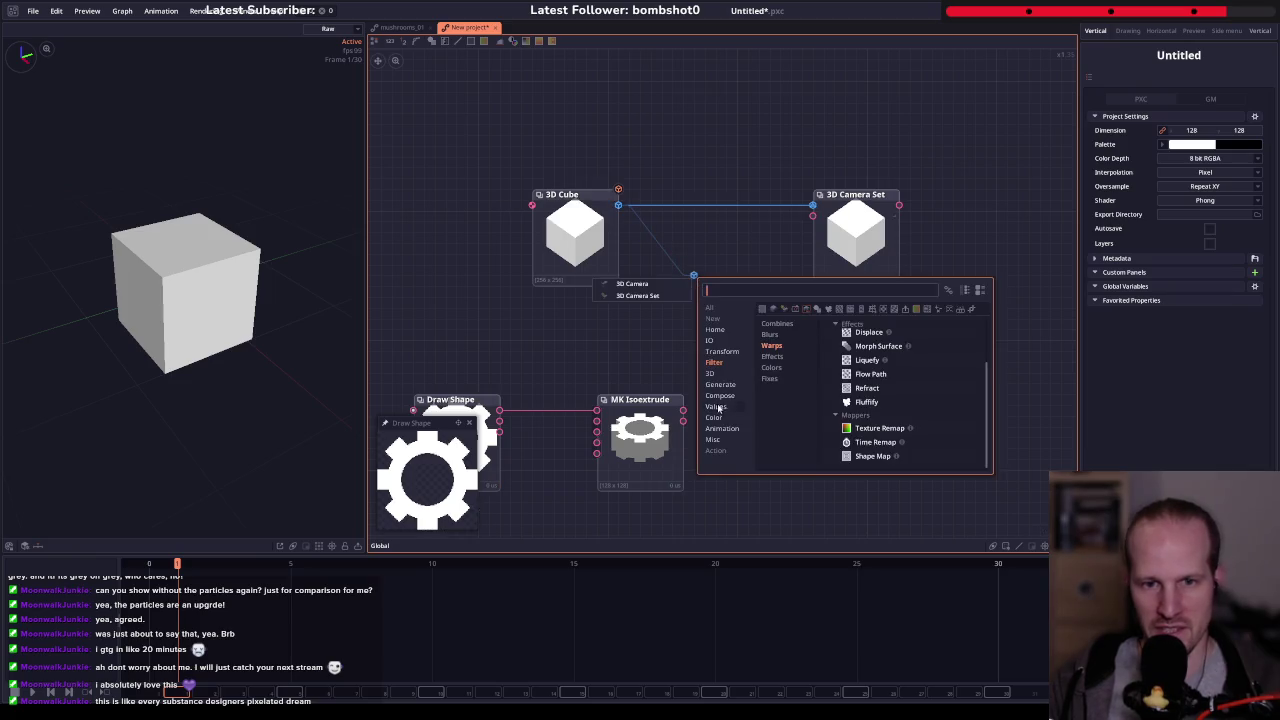
{"action": "left_click", "coordinate": [773, 380]}
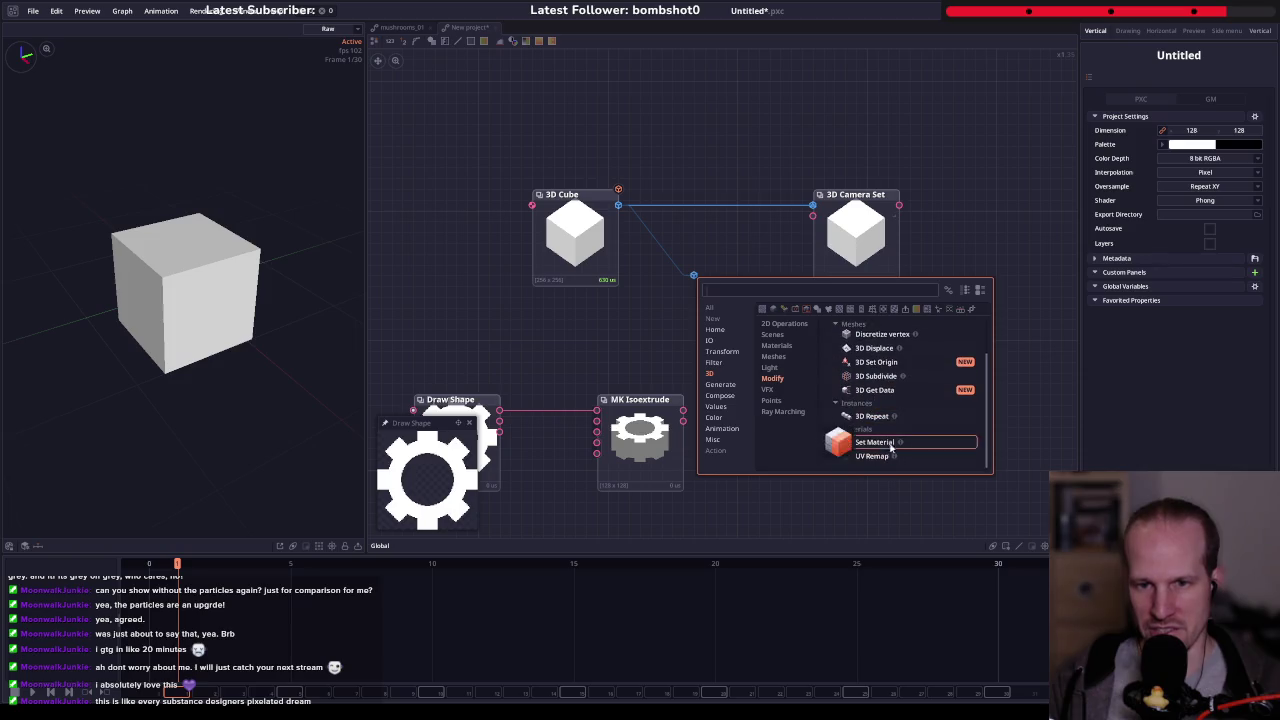
{"action": "scroll", "coordinate": [850, 400], "scroll_direction": "up", "scroll_amount": 1}
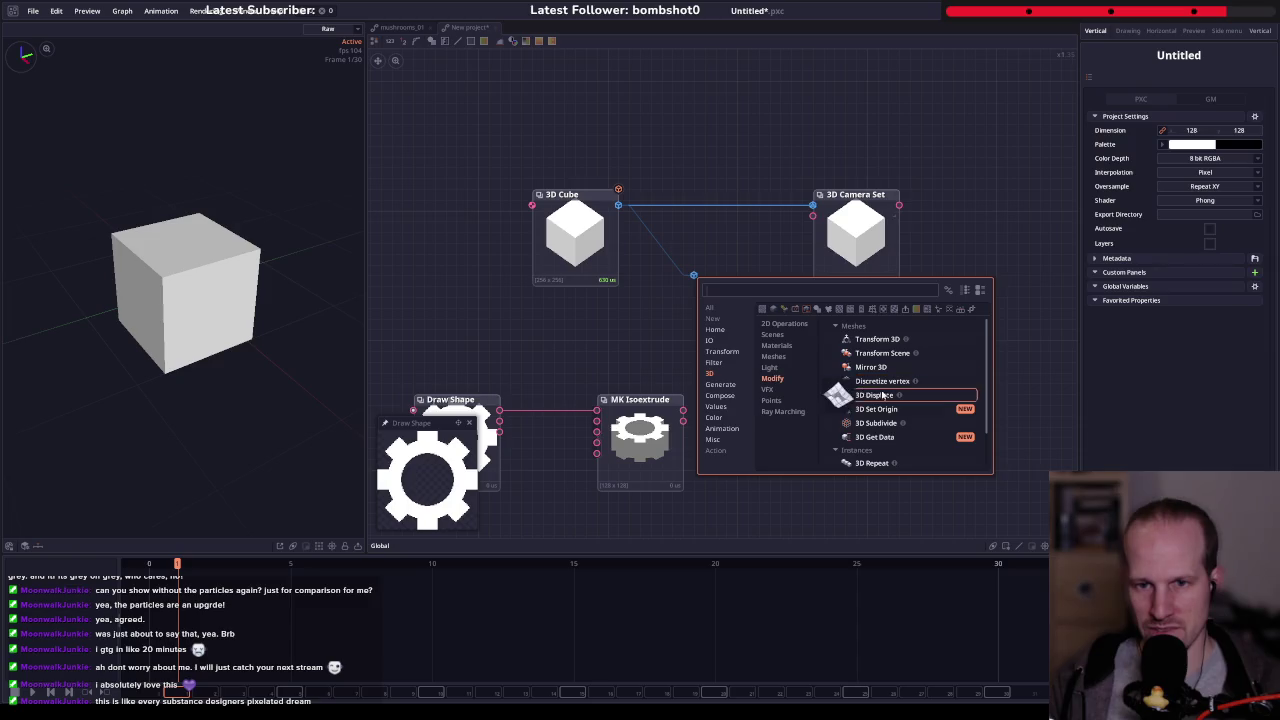
{"action": "left_click", "coordinate": [859, 397]}
{"action": "mouse_move", "coordinate": [850, 395]}
{"action": "left_mouse_down"}
{"action": "mouse_move", "coordinate": [681, 272]}
{"action": "mouse_move", "coordinate": [576, 352]}
{"action": "left_mouse_up"}
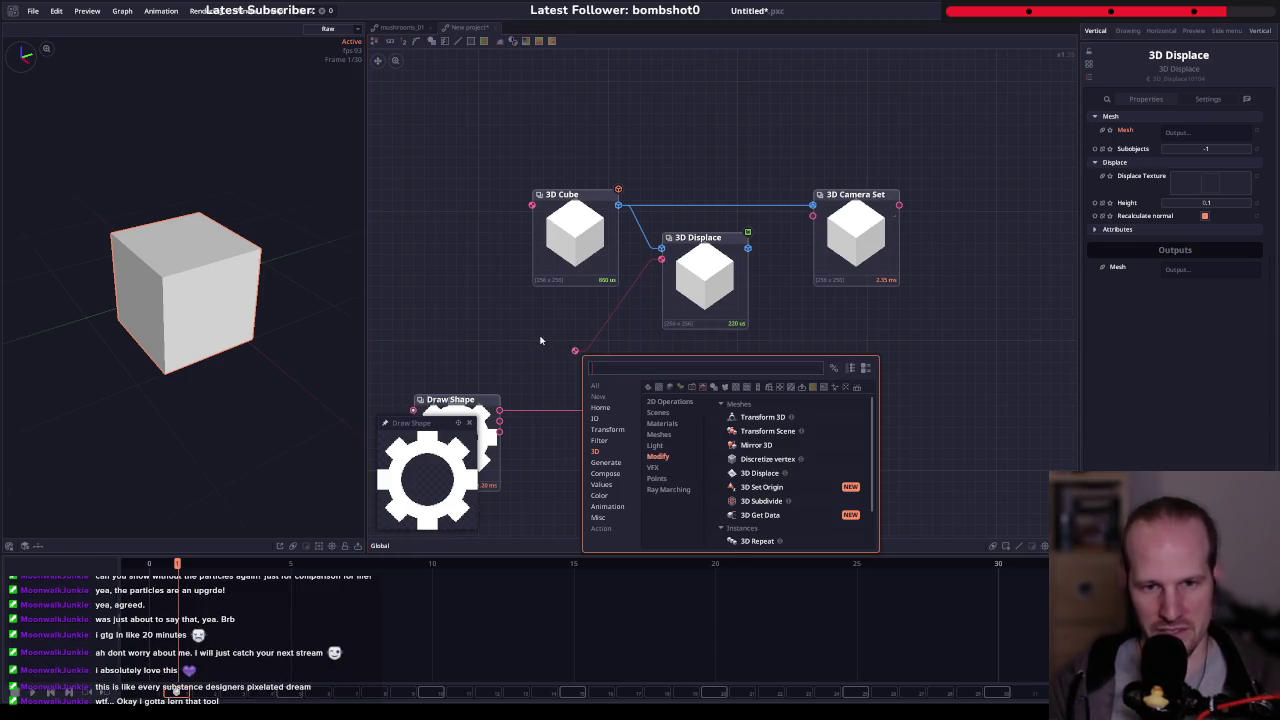
{"action": "left_click", "coordinate": [539, 341]}
{"action": "right_click", "coordinate": [540, 341]}
- Add a Cellular Noise node and move the three 3D nodes up beside it
{"action": "type", "text": "noise"}
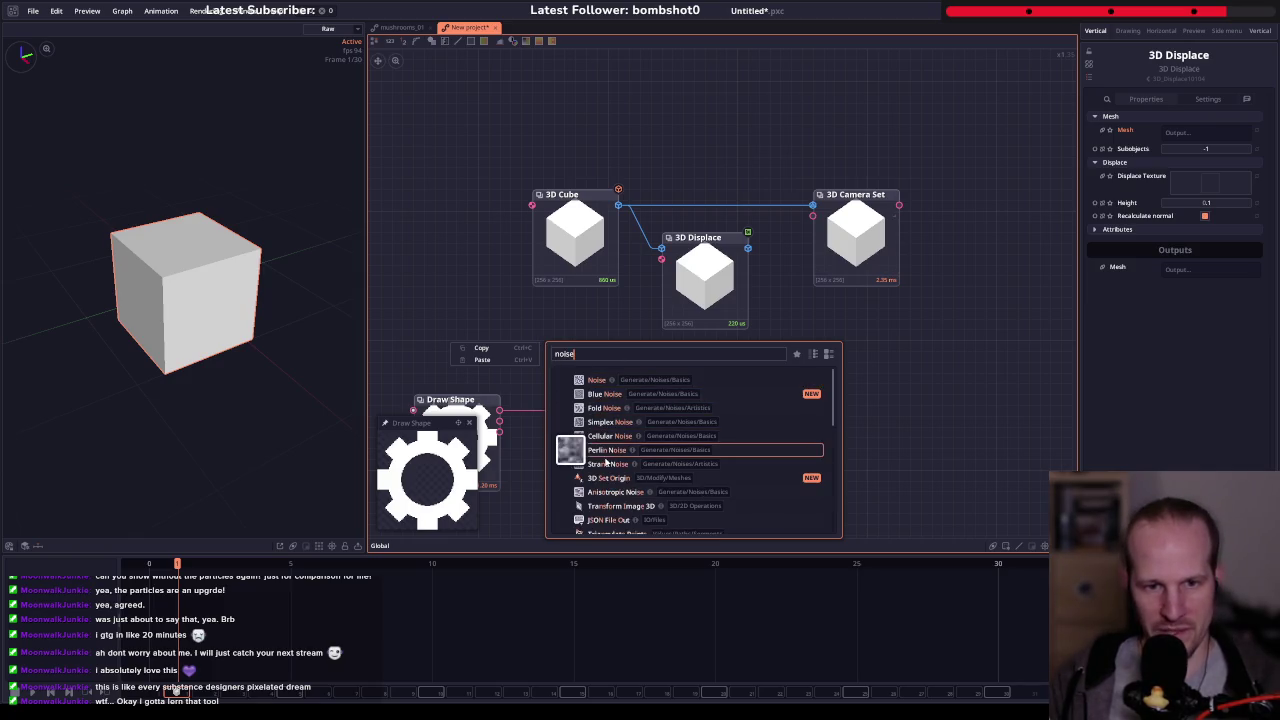
{"action": "left_click", "coordinate": [604, 437]}
{"action": "left_click_drag", "start_coordinate": [543, 400], "coordinate": [548, 342]}
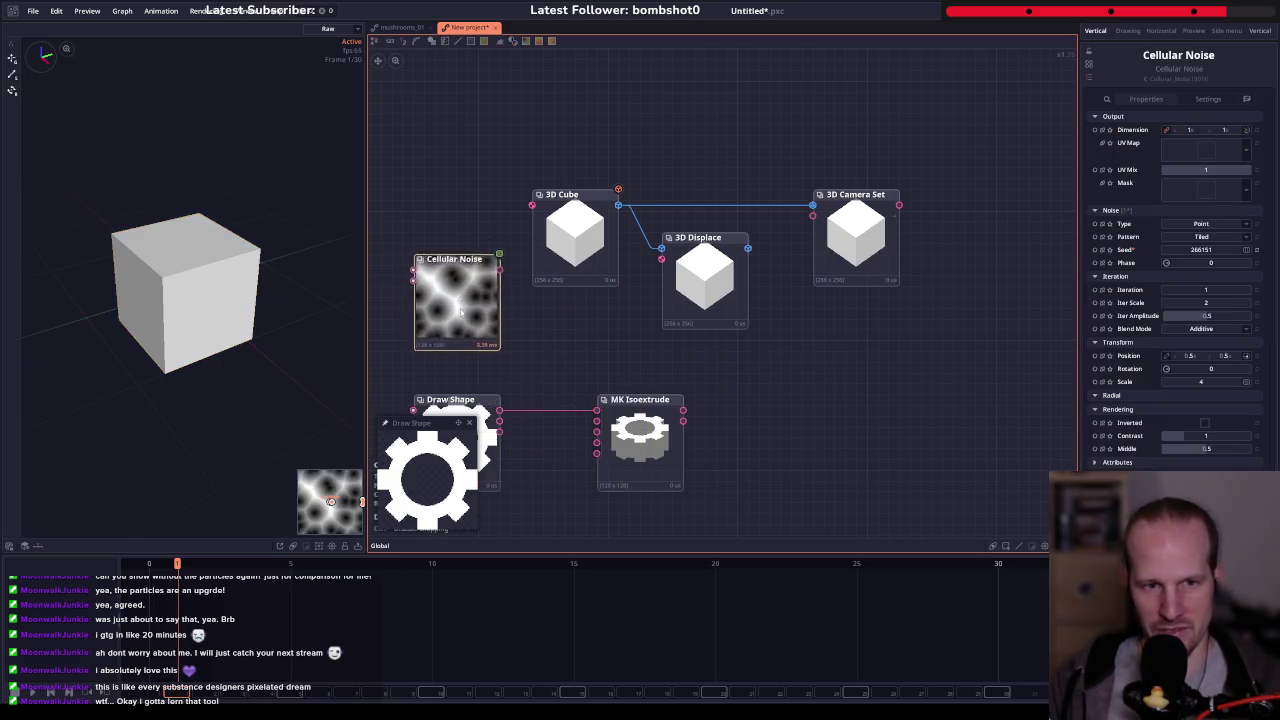
{"action": "left_click_drag", "start_coordinate": [595, 177], "coordinate": [915, 255]}
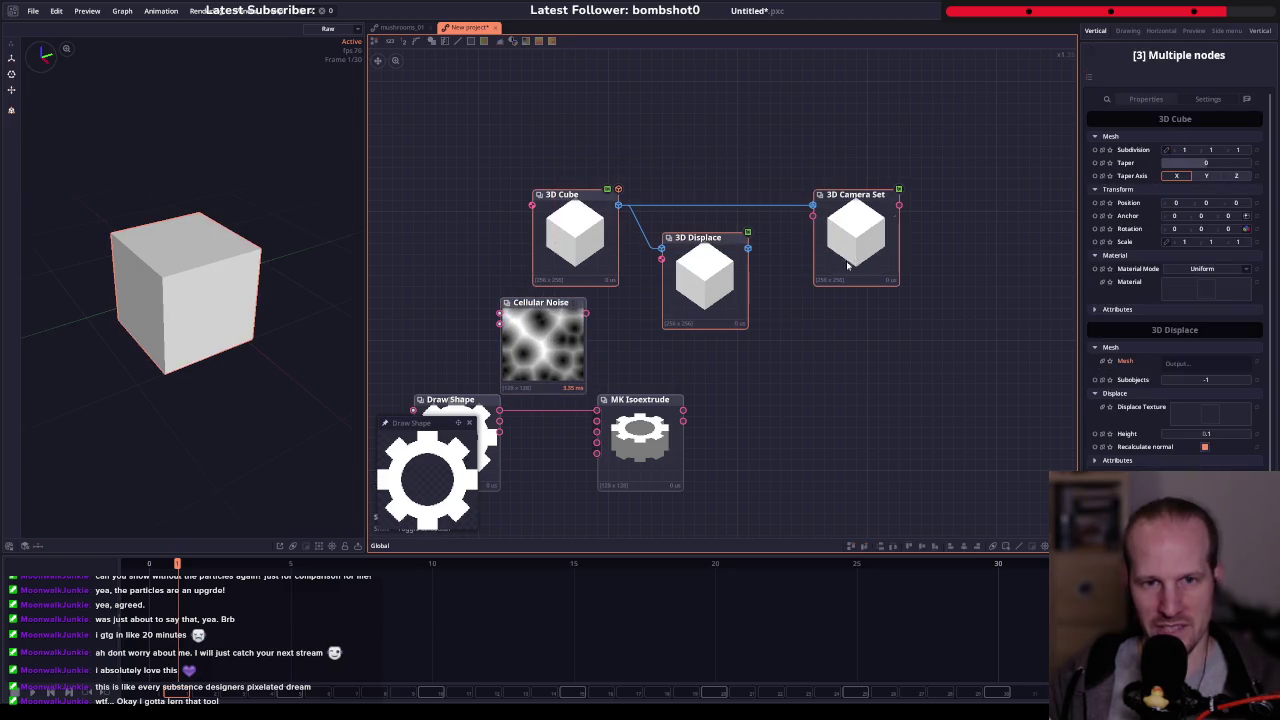
{"action": "left_click_drag", "start_coordinate": [575, 235], "coordinate": [586, 149]}
{"action": "mouse_move", "coordinate": [577, 322]}
{"action": "left_mouse_down"}
{"action": "mouse_move", "coordinate": [555, 279]}
{"action": "mouse_move", "coordinate": [661, 318]}
{"action": "left_mouse_up"}
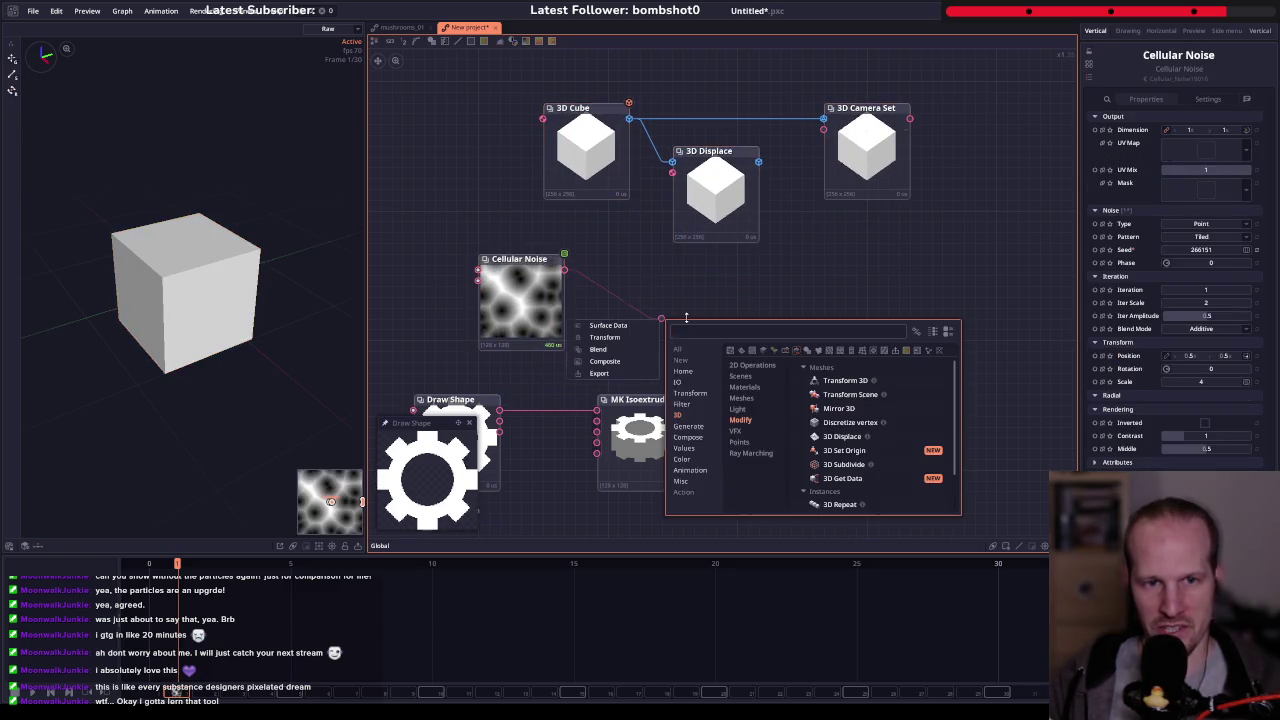
- Try a Texture Remap node, then wire a Texture map node into 3D Displace
{"action": "type", "text": "texture"}
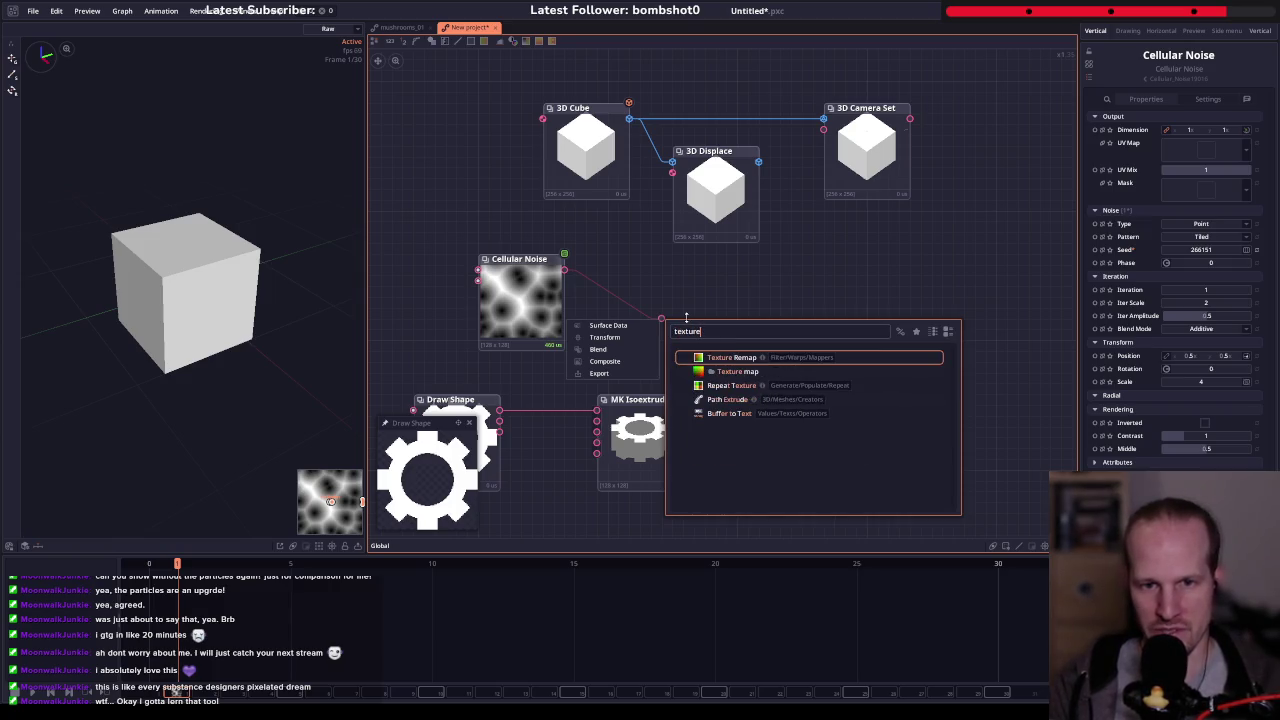
{"action": "left_click", "coordinate": [731, 358]}
{"action": "left_click_drag", "start_coordinate": [716, 362], "coordinate": [629, 304]}
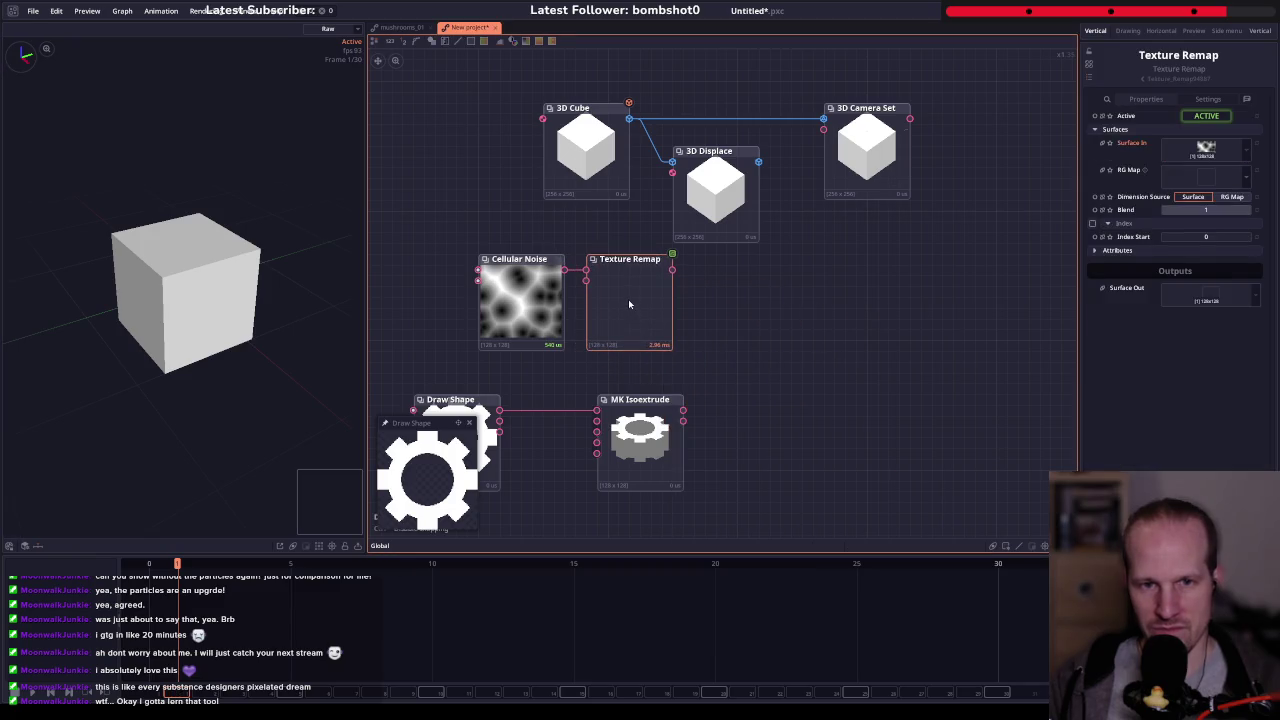
{"action": "key", "text": "Delete"}
{"action": "left_click_drag", "start_coordinate": [679, 203], "coordinate": [636, 316]}
{"action": "type", "text": "textru"}
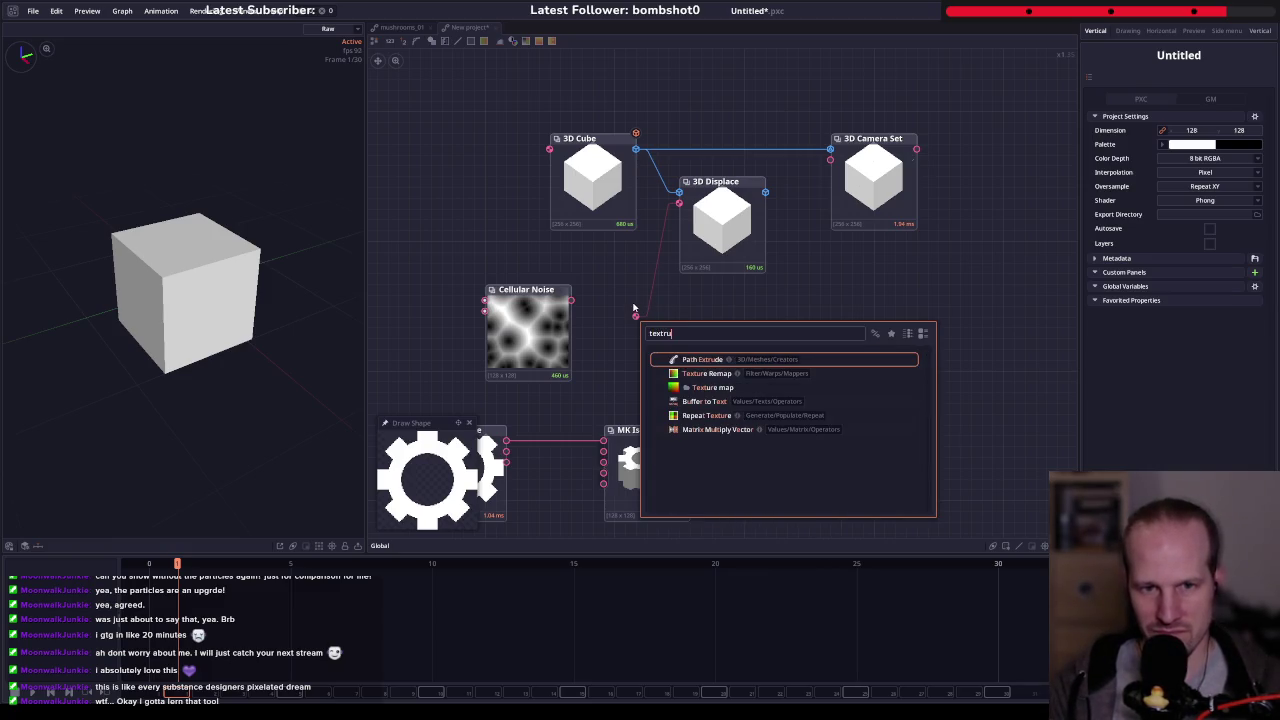
{"action": "key", "text": "BackSpace"}
{"action": "key", "text": "BackSpace"}
{"action": "type", "text": "ure"}
{"action": "key", "text": "Down"}
{"action": "key", "text": "Return"}
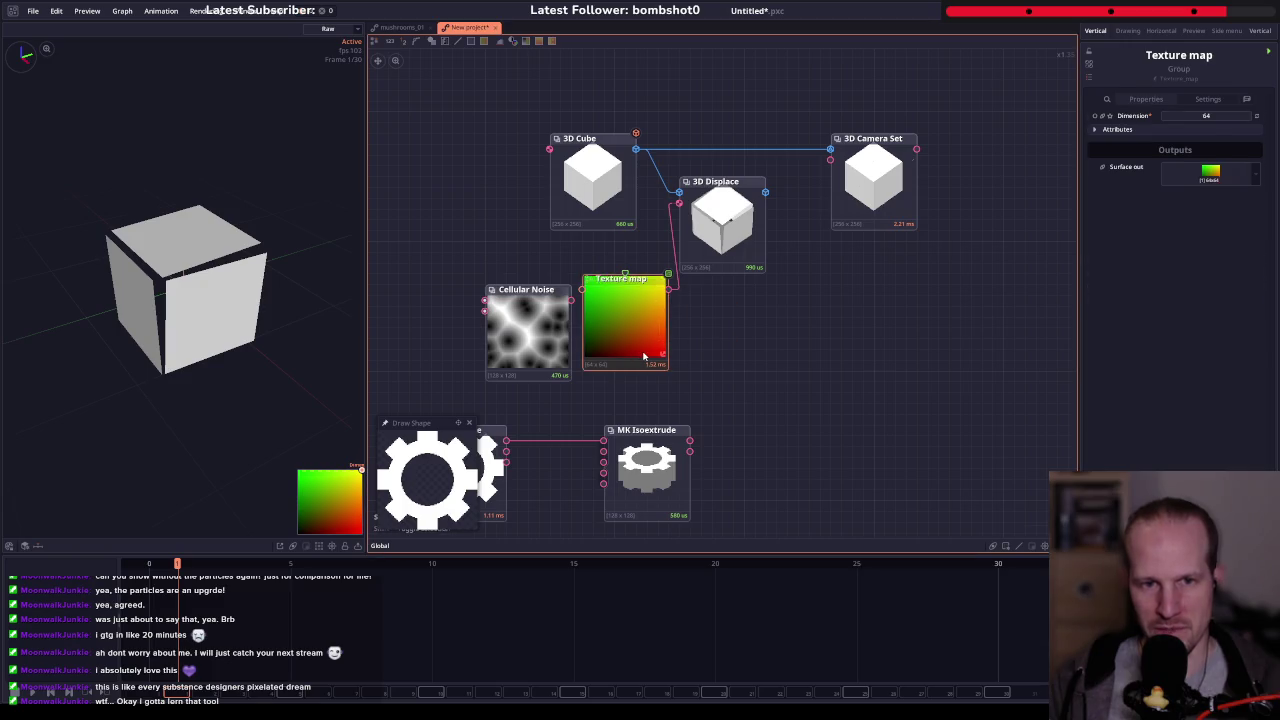
- Delete the Texture map and Cellular Noise nodes and inspect the cube in the preview
{"action": "key", "text": "Delete"}
{"action": "left_click", "coordinate": [490, 350]}
{"action": "key", "text": "Delete"}
{"action": "left_click", "coordinate": [751, 272]}
{"action": "left_click", "coordinate": [575, 193]}
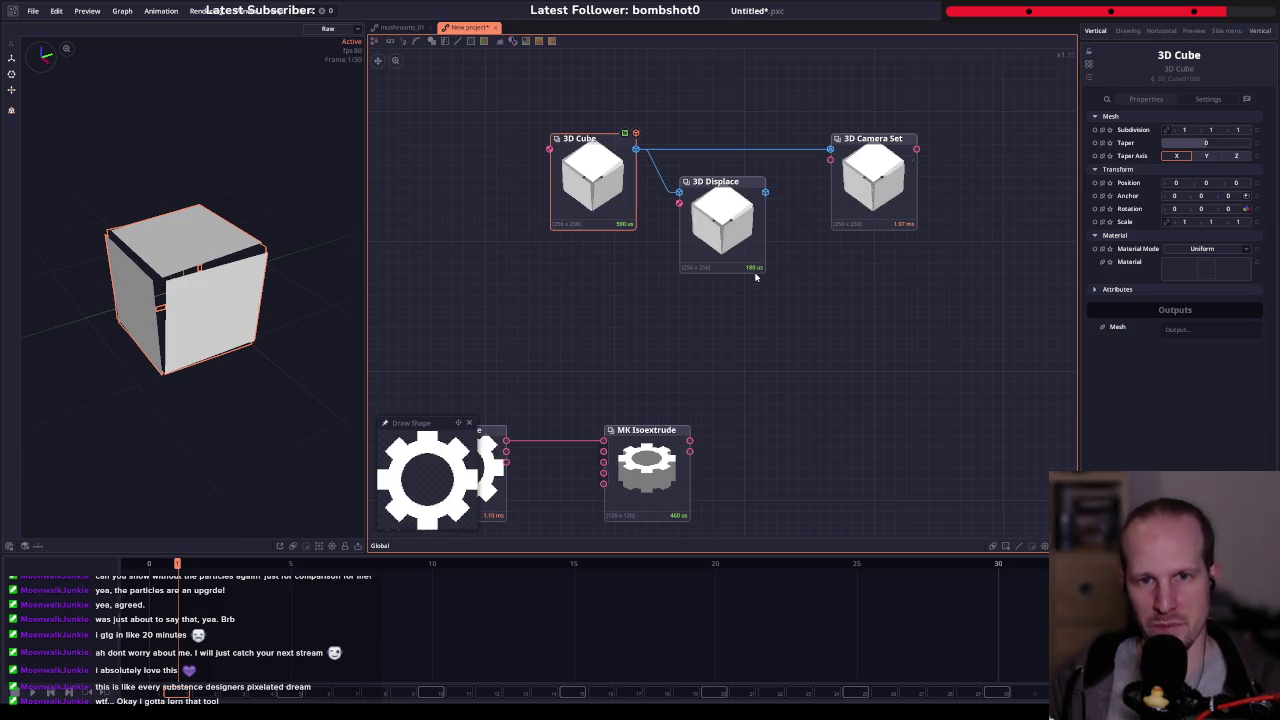
{"action": "left_click", "coordinate": [686, 252]}
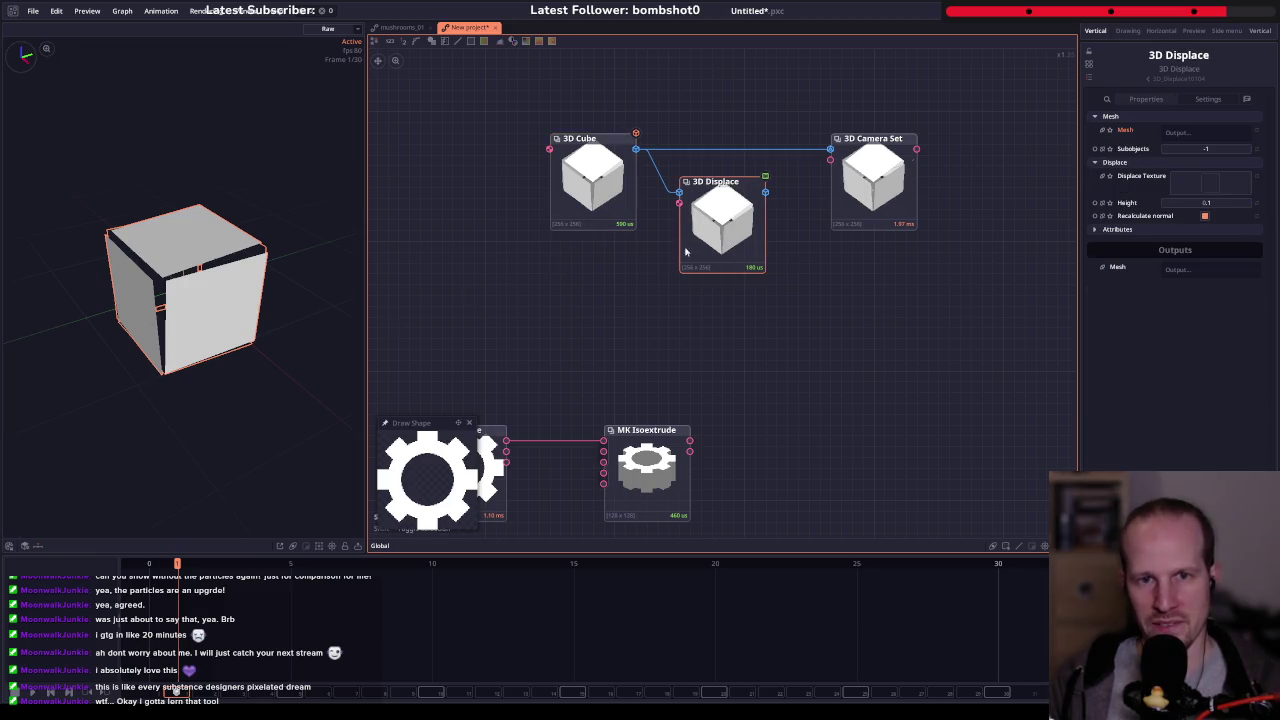
{"action": "left_click", "coordinate": [613, 187]}
{"action": "left_click_drag", "start_coordinate": [314, 200], "coordinate": [118, 181]}
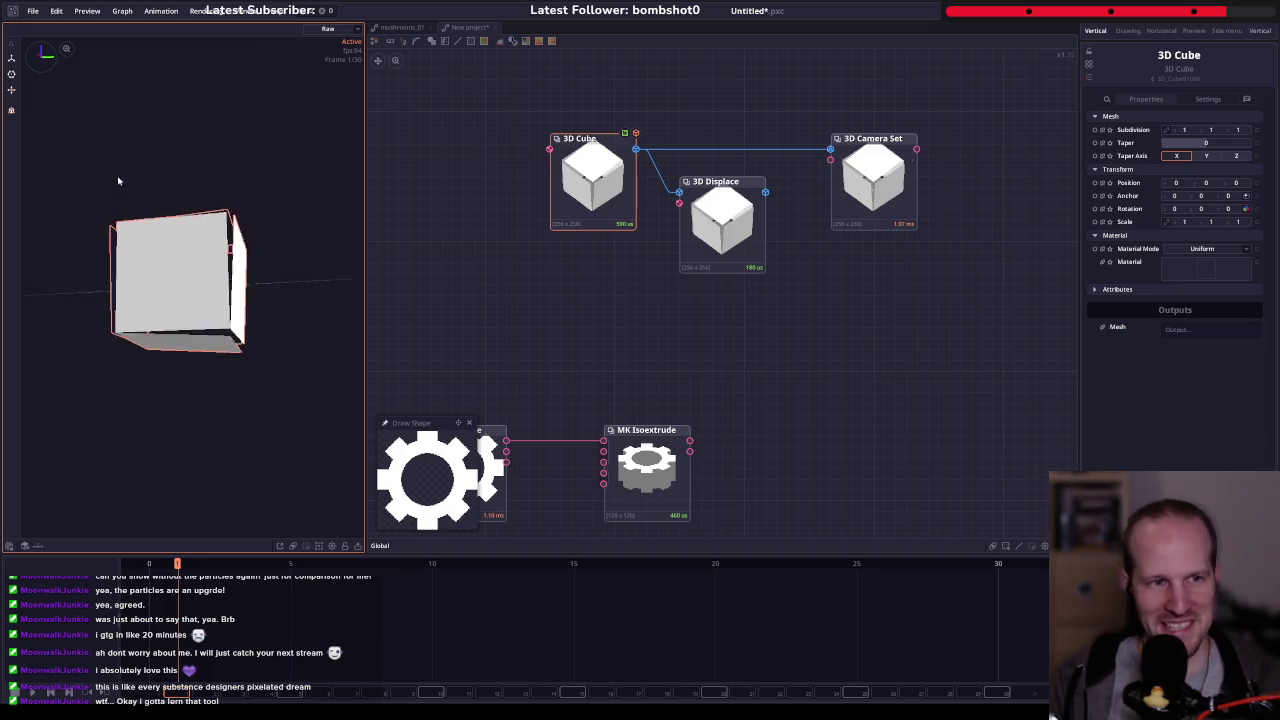
- Pan the graph to the gear nodes and select MK Isoextrude
{"action": "left_click_drag", "start_coordinate": [550, 422], "coordinate": [621, 357]}
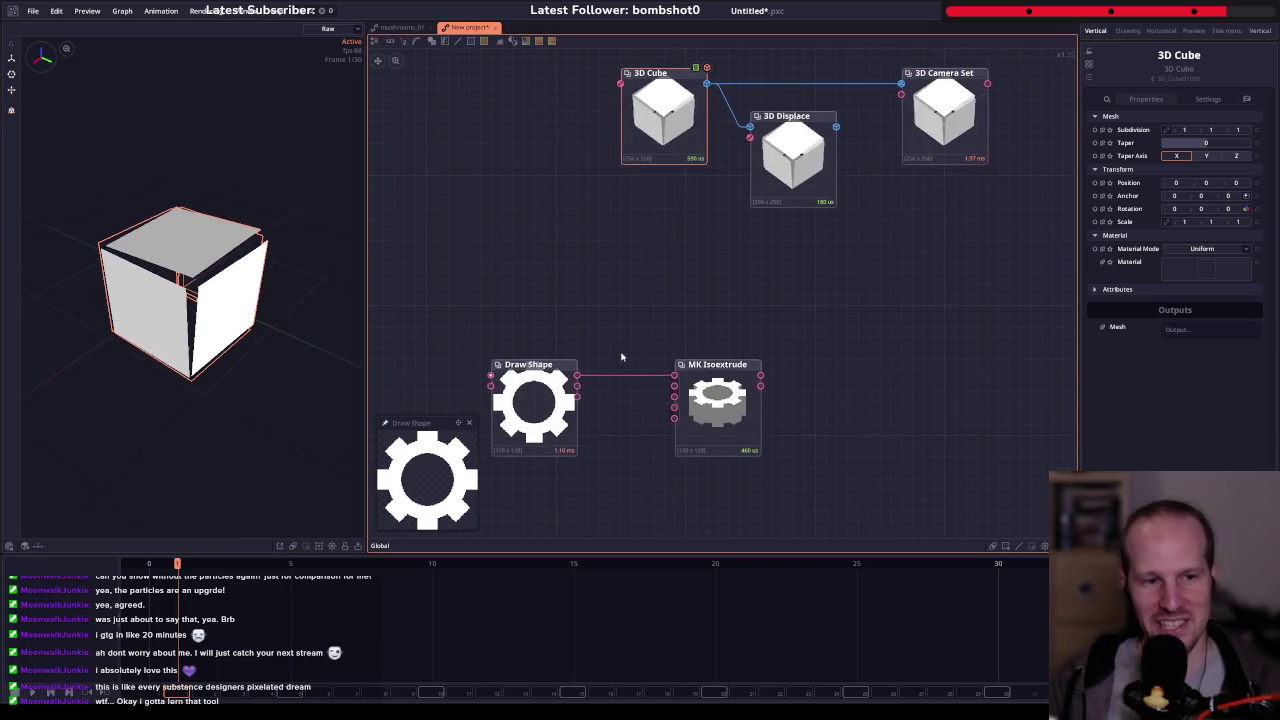
{"action": "left_click_drag", "start_coordinate": [671, 266], "coordinate": [731, 177]}
{"action": "left_click_drag", "start_coordinate": [834, 262], "coordinate": [711, 332]}
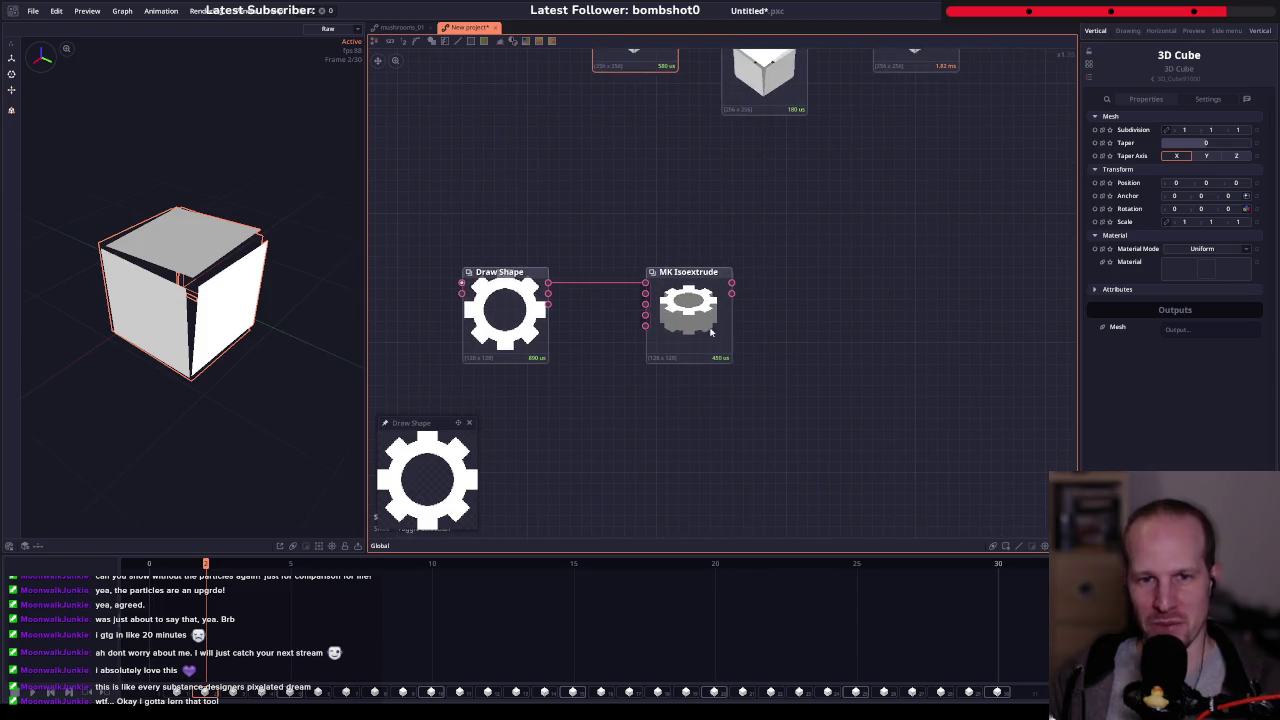
{"action": "left_click", "coordinate": [711, 332]}
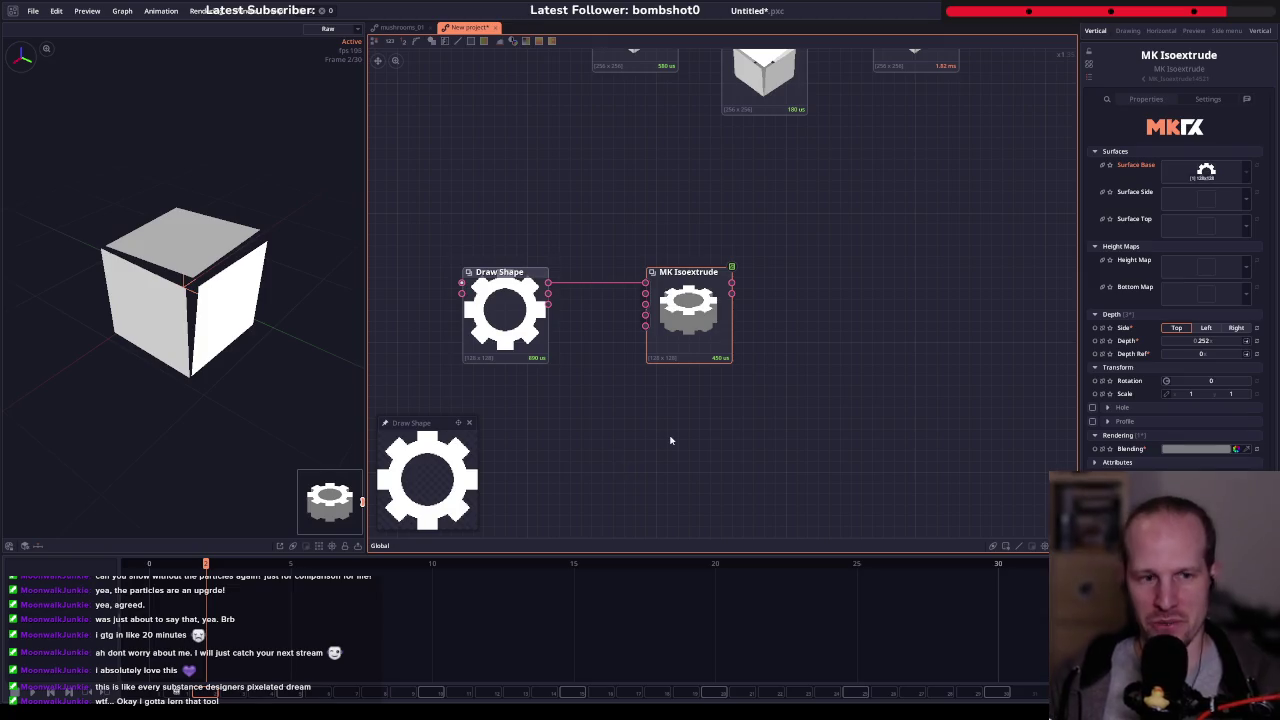
- Scrub the timeline back to frame one and preview the MK Isoextrude gear
{"action": "mouse_move", "coordinate": [205, 565]}
{"action": "left_mouse_down"}
{"action": "mouse_move", "coordinate": [171, 565]}
{"action": "mouse_move", "coordinate": [998, 565]}
{"action": "left_mouse_up"}
{"action": "left_click", "coordinate": [177, 565]}
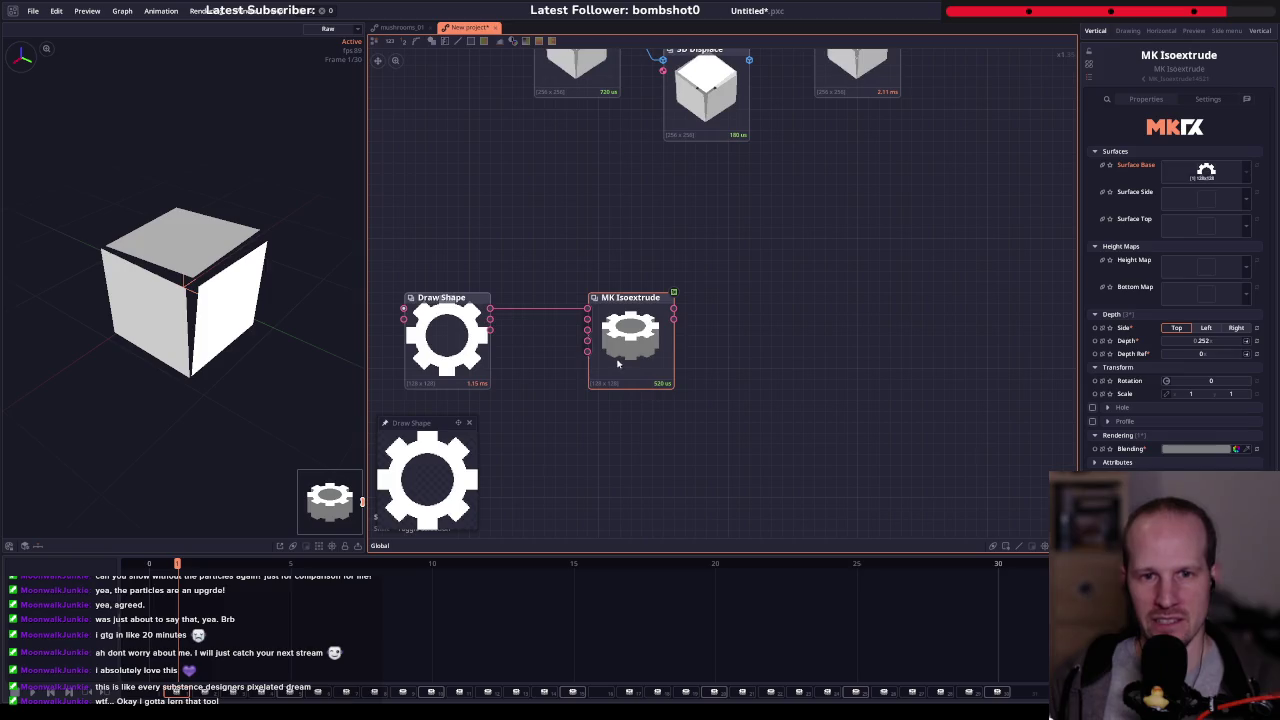
{"action": "double_click", "coordinate": [630, 333]}
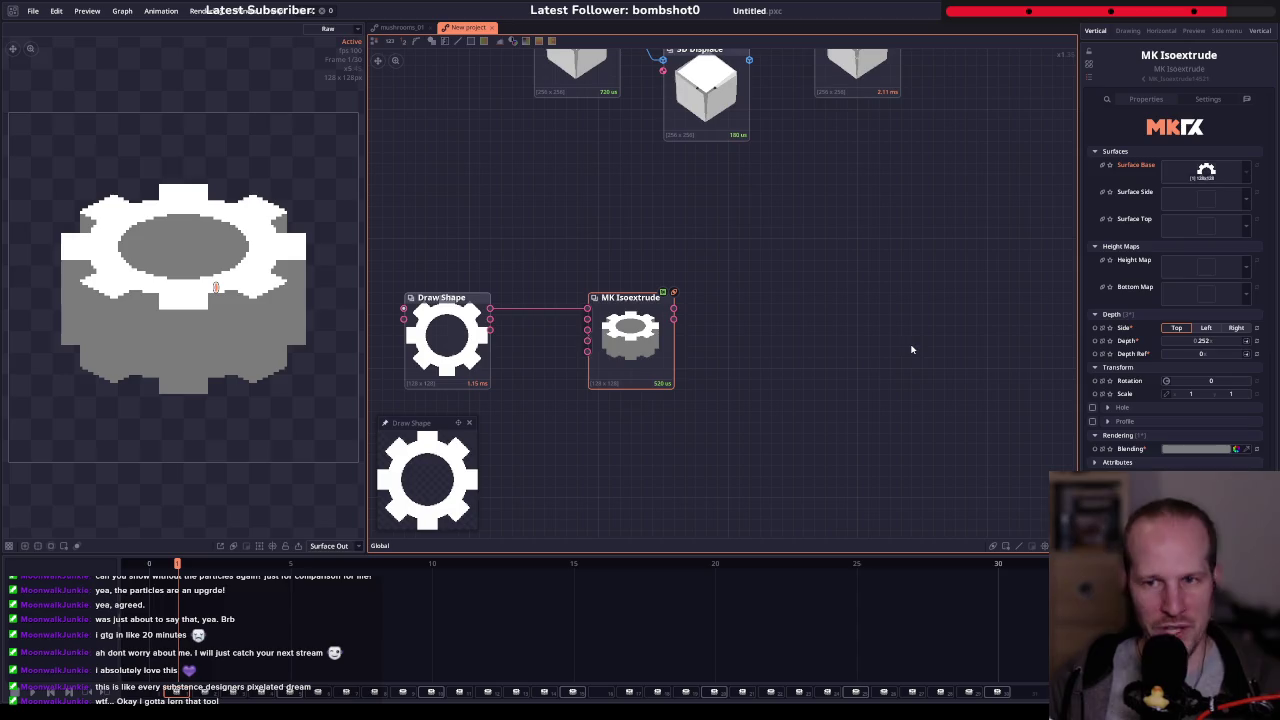
- Spread the nodes apart, moving MK Isoextrude right and Draw Shape left
{"action": "mouse_move", "coordinate": [644, 383]}
{"action": "left_mouse_down"}
{"action": "mouse_move", "coordinate": [720, 318]}
{"action": "mouse_move", "coordinate": [787, 311]}
{"action": "mouse_move", "coordinate": [813, 283]}
{"action": "left_mouse_up"}
{"action": "key", "text": "Escape"}
{"action": "left_click_drag", "start_coordinate": [712, 284], "coordinate": [833, 284]}
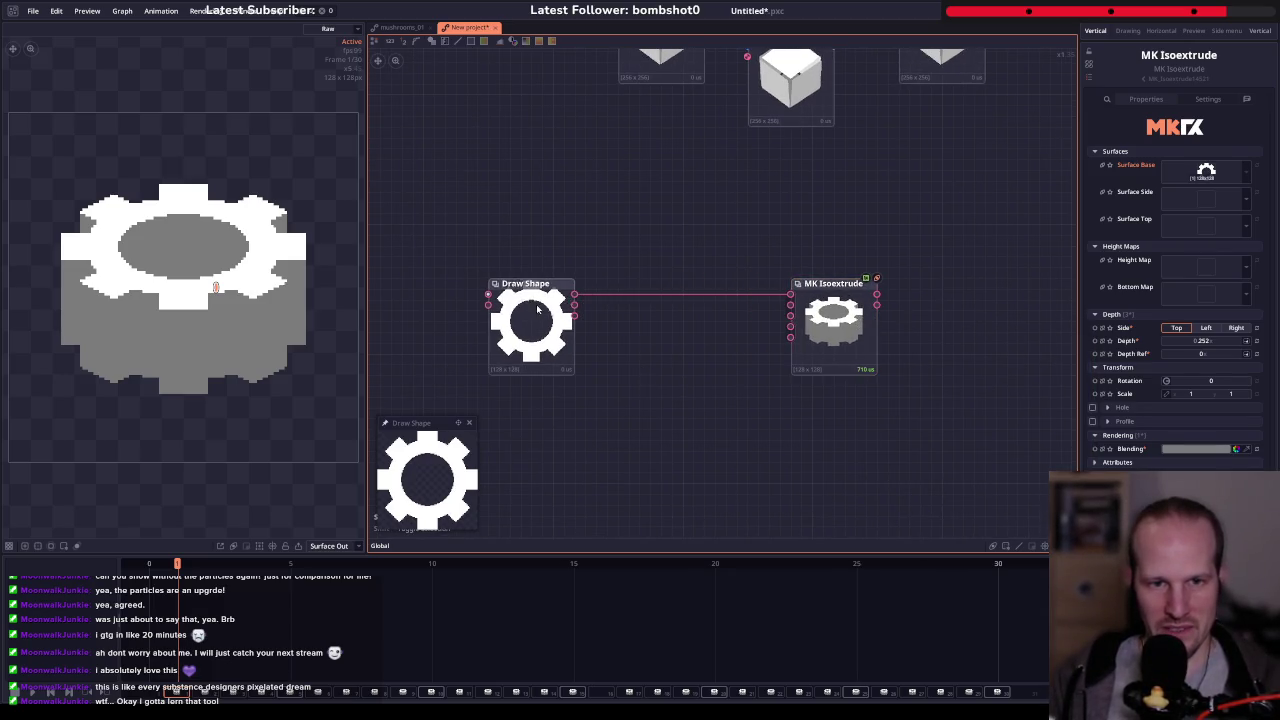
{"action": "left_click_drag", "start_coordinate": [536, 308], "coordinate": [438, 310]}
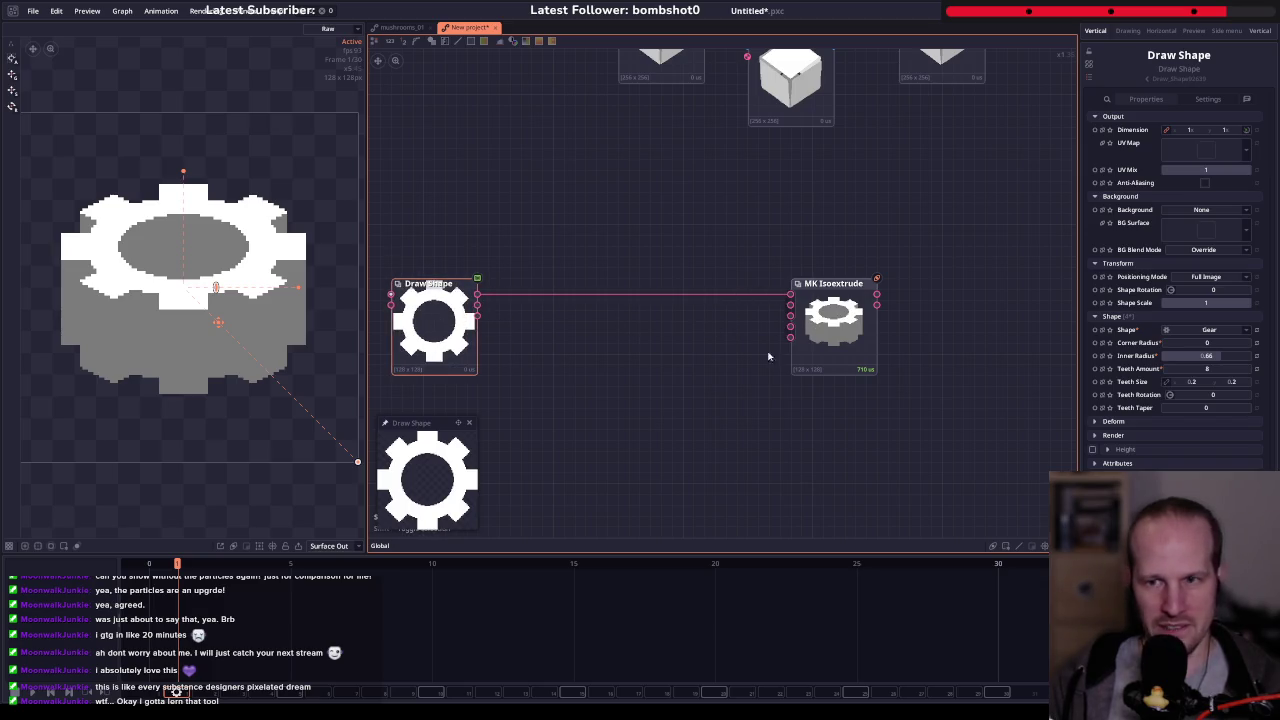
- Keyframe Draw Shape's Shape Rotation, reaching 360 at the last frame
{"action": "left_click", "coordinate": [428, 337]}
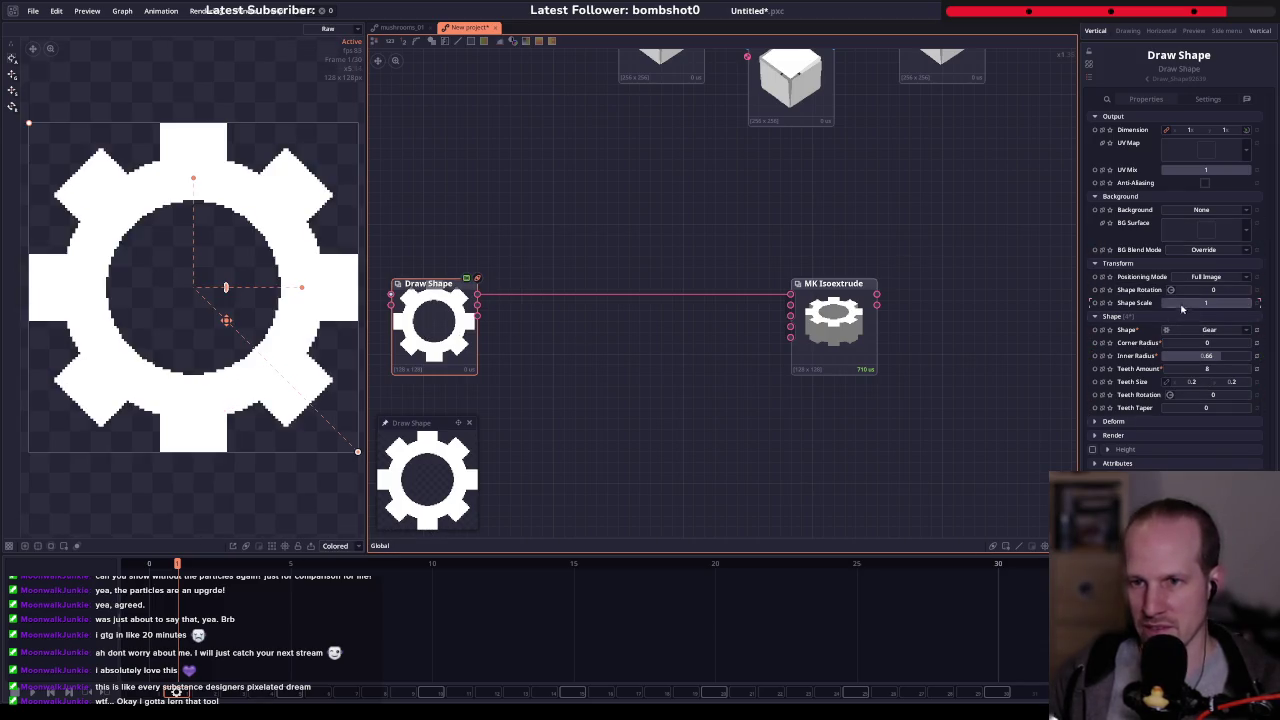
{"action": "mouse_move", "coordinate": [1188, 292]}
{"action": "left_mouse_down"}
{"action": "mouse_move", "coordinate": [1230, 290]}
{"action": "mouse_move", "coordinate": [1070, 285]}
{"action": "left_mouse_up"}
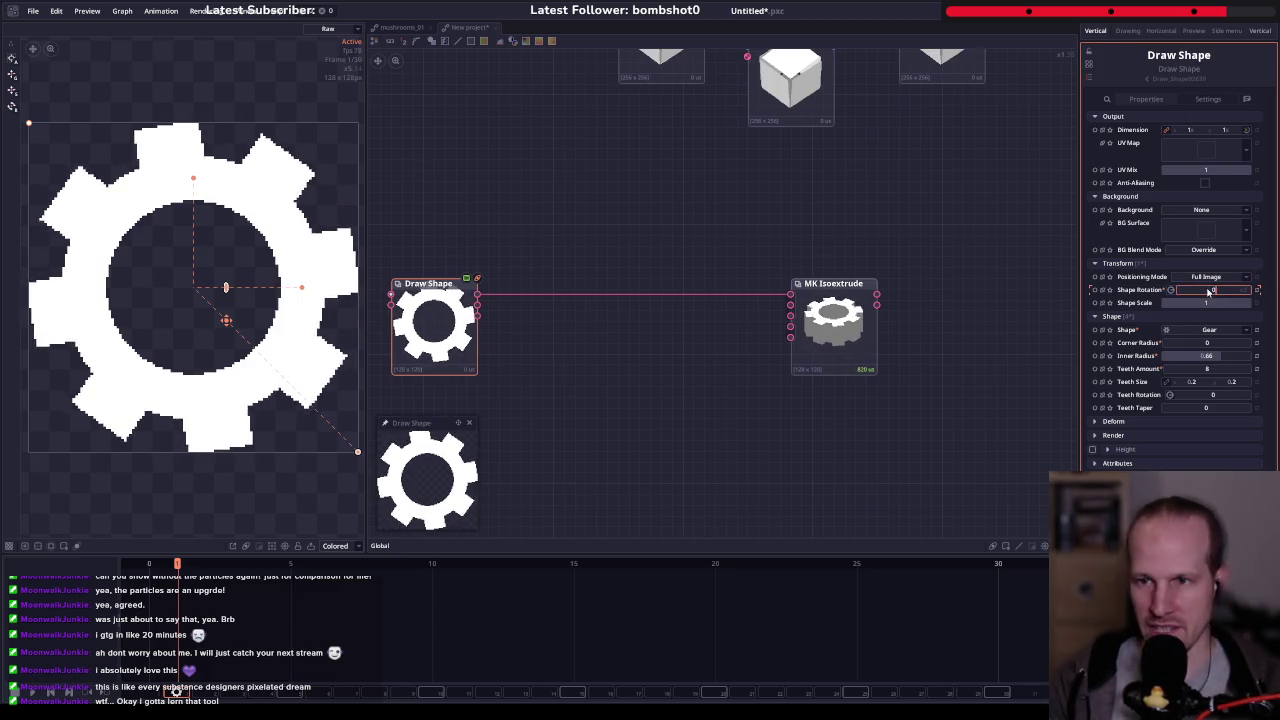
{"action": "left_click", "coordinate": [1094, 290]}
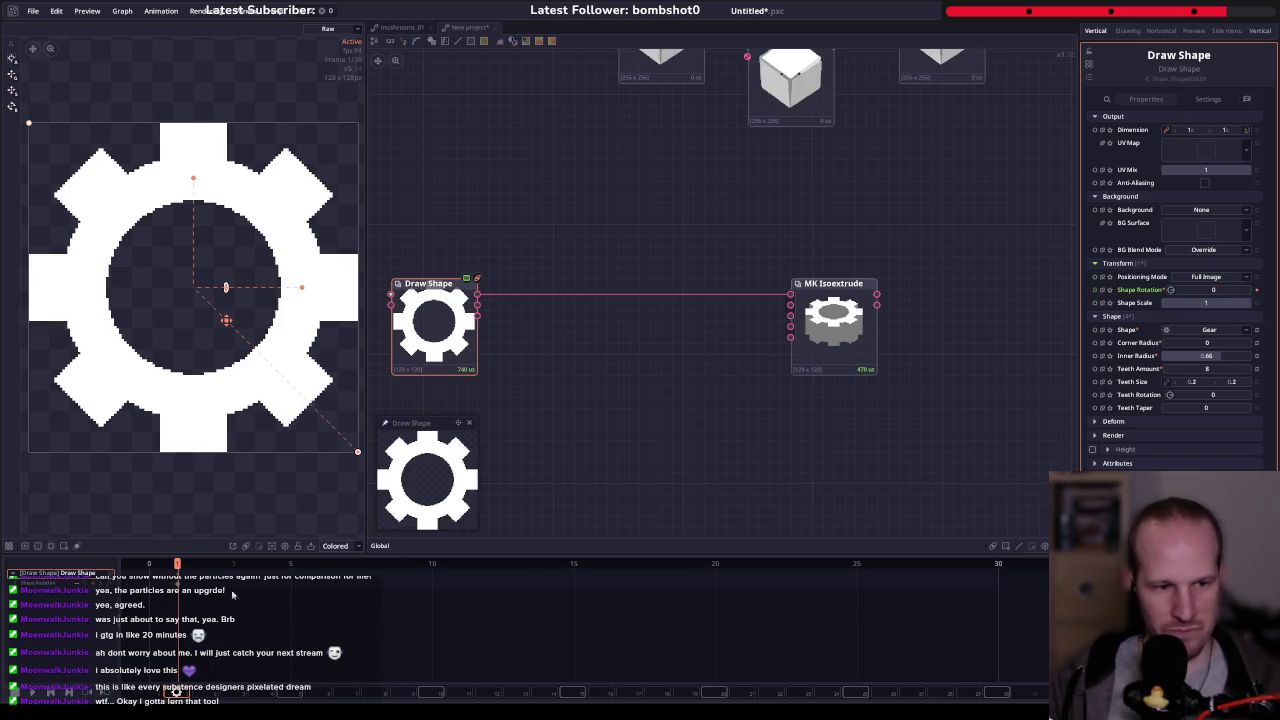
{"action": "key", "text": "space"}
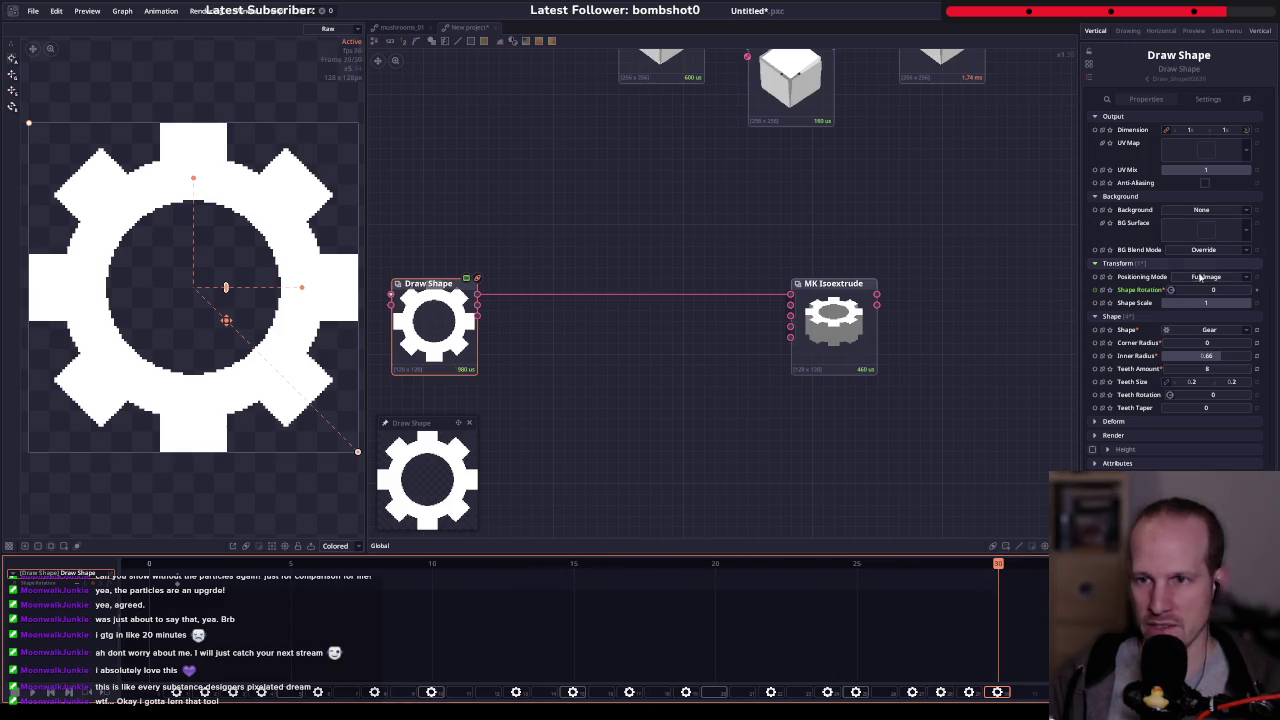
{"action": "type", "text": "360"}
{"action": "key", "text": "Return"}
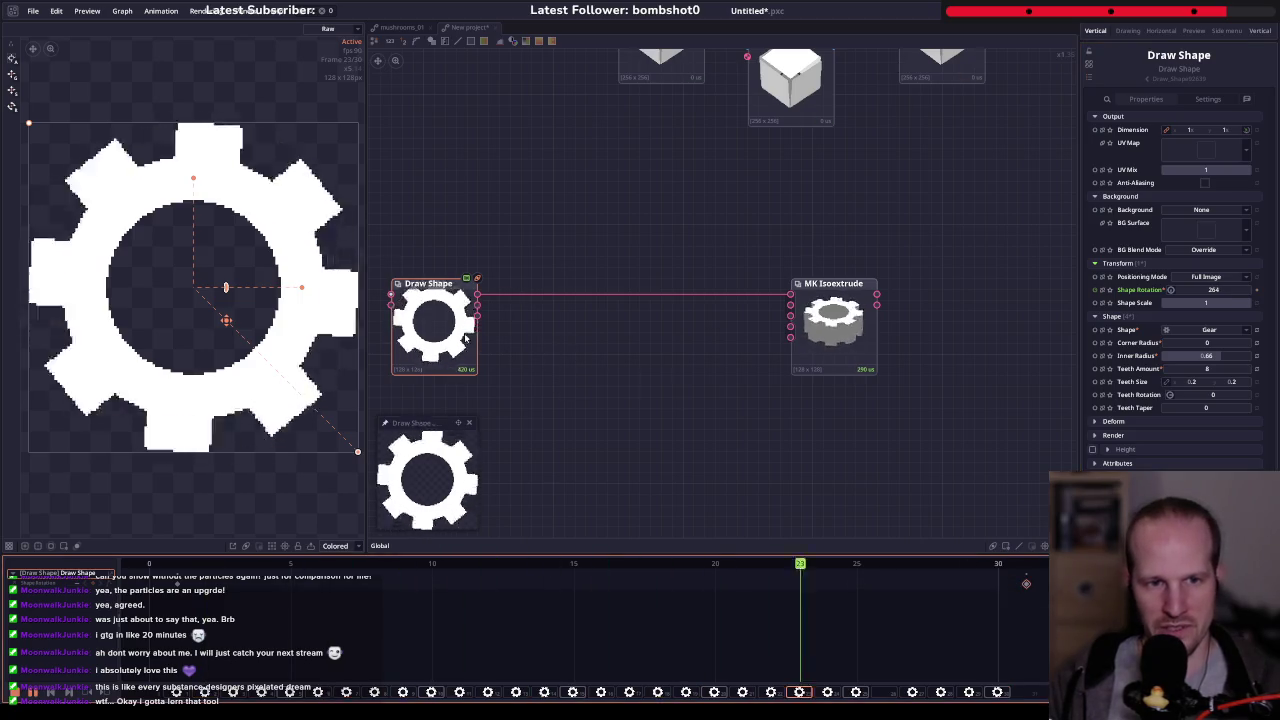
- Lengthen the animation to 90 frames, with the 360° rotation keyframe at frame 90
{"action": "mouse_move", "coordinate": [569, 337]}
{"action": "left_mouse_down"}
{"action": "mouse_move", "coordinate": [576, 383]}
{"action": "mouse_move", "coordinate": [587, 345]}
{"action": "left_mouse_up"}
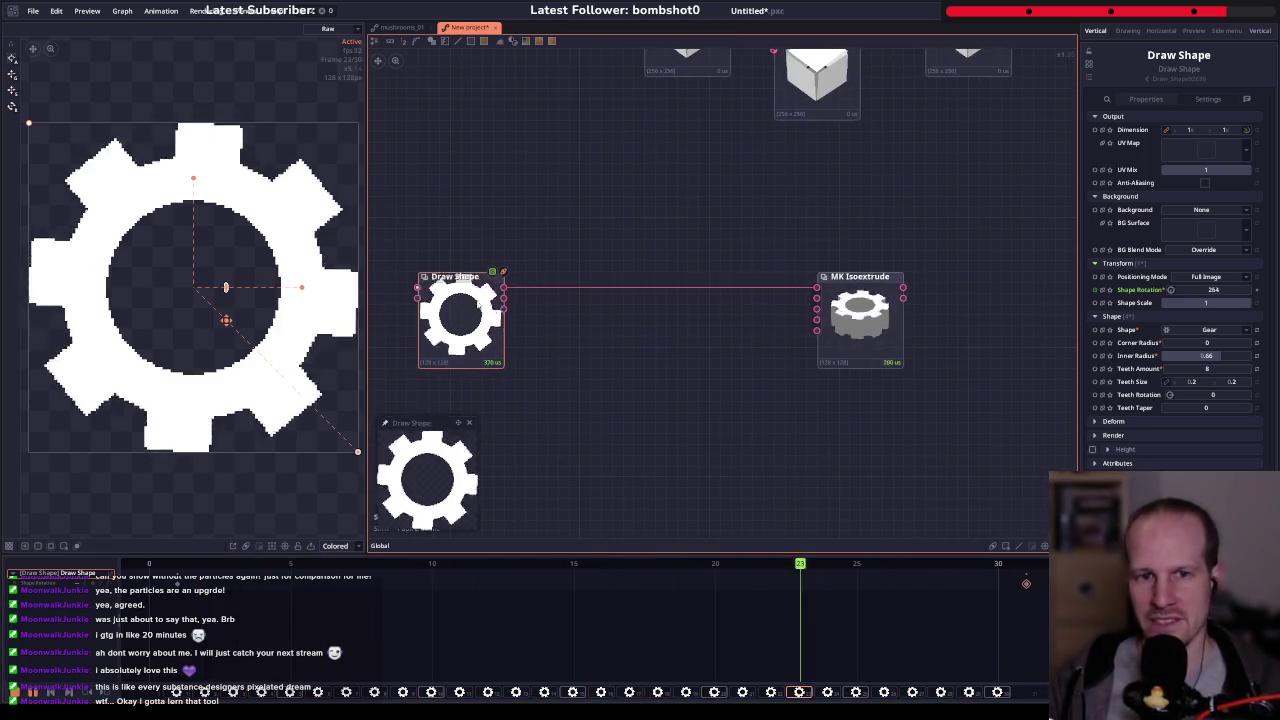
{"action": "left_click_drag", "start_coordinate": [599, 389], "coordinate": [624, 354]}
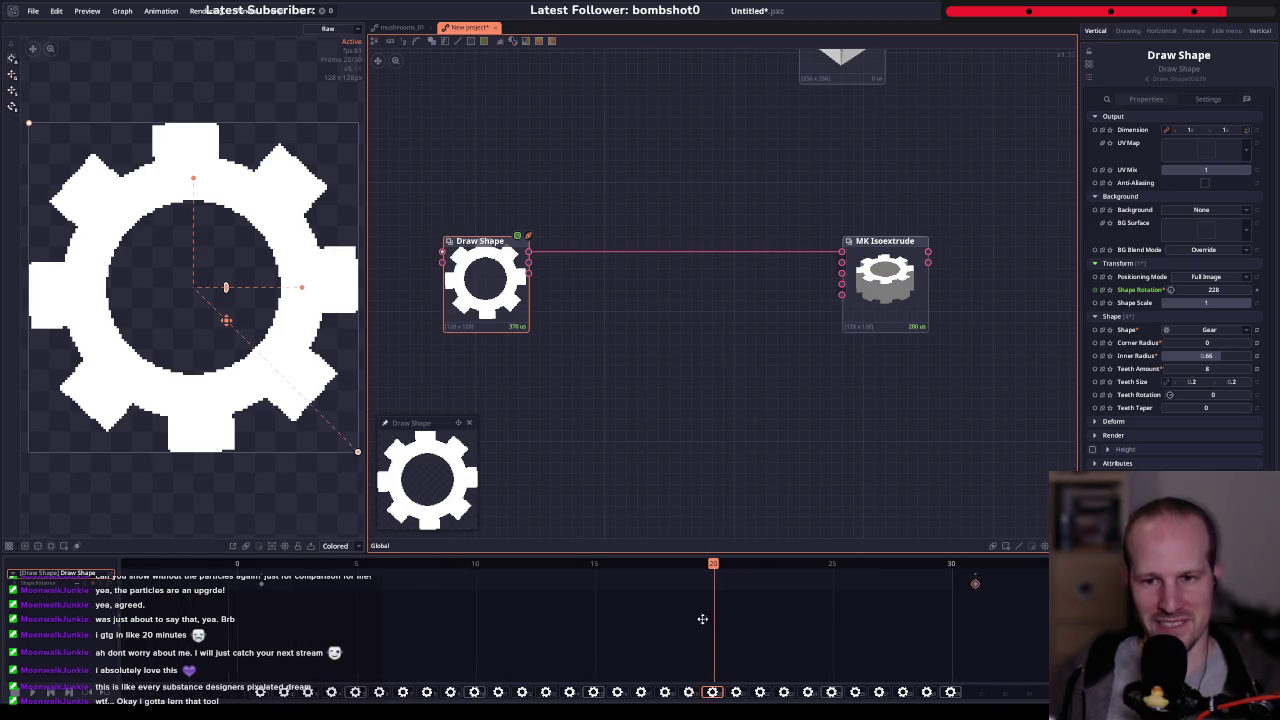
{"action": "scroll", "coordinate": [708, 590], "scroll_direction": "down", "scroll_amount": 4}
{"action": "mouse_move", "coordinate": [810, 567]}
{"action": "left_mouse_down"}
{"action": "mouse_move", "coordinate": [1009, 567]}
{"action": "mouse_move", "coordinate": [1016, 586]}
{"action": "mouse_move", "coordinate": [636, 580]}
{"action": "mouse_move", "coordinate": [926, 570]}
{"action": "left_mouse_up"}
{"action": "left_click_drag", "start_coordinate": [436, 584], "coordinate": [934, 584]}
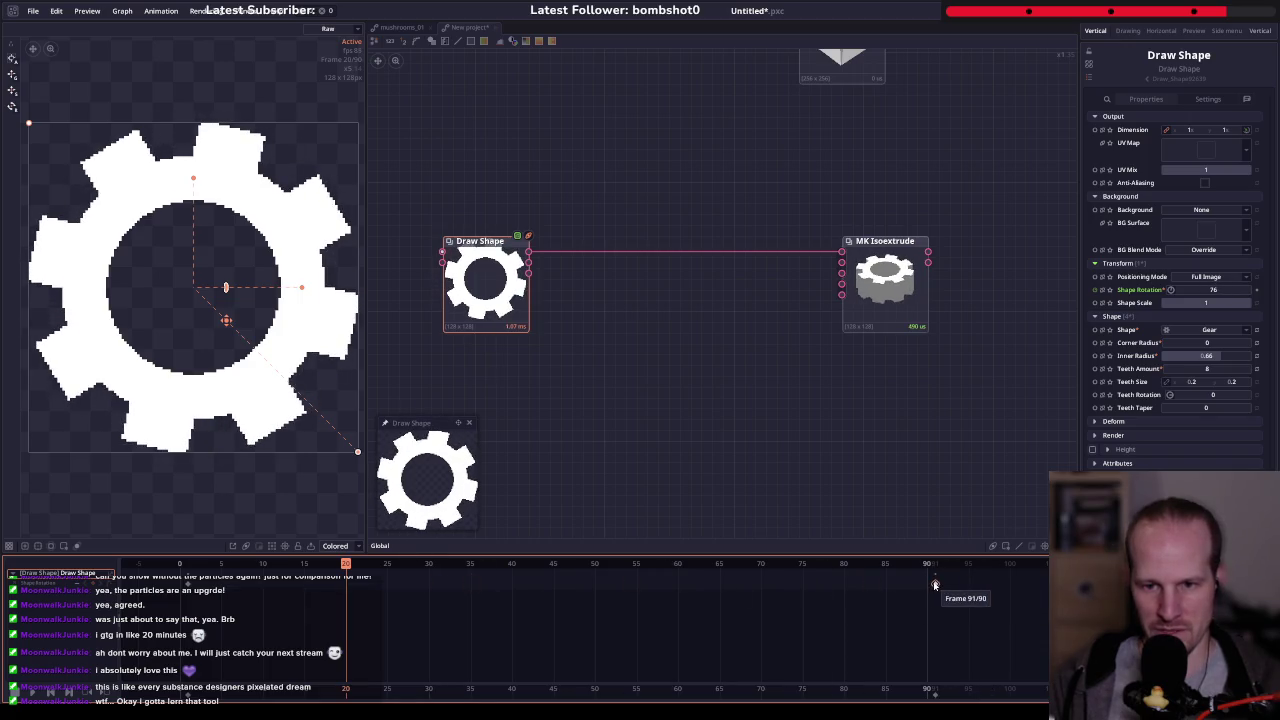
{"action": "key", "text": "space"}
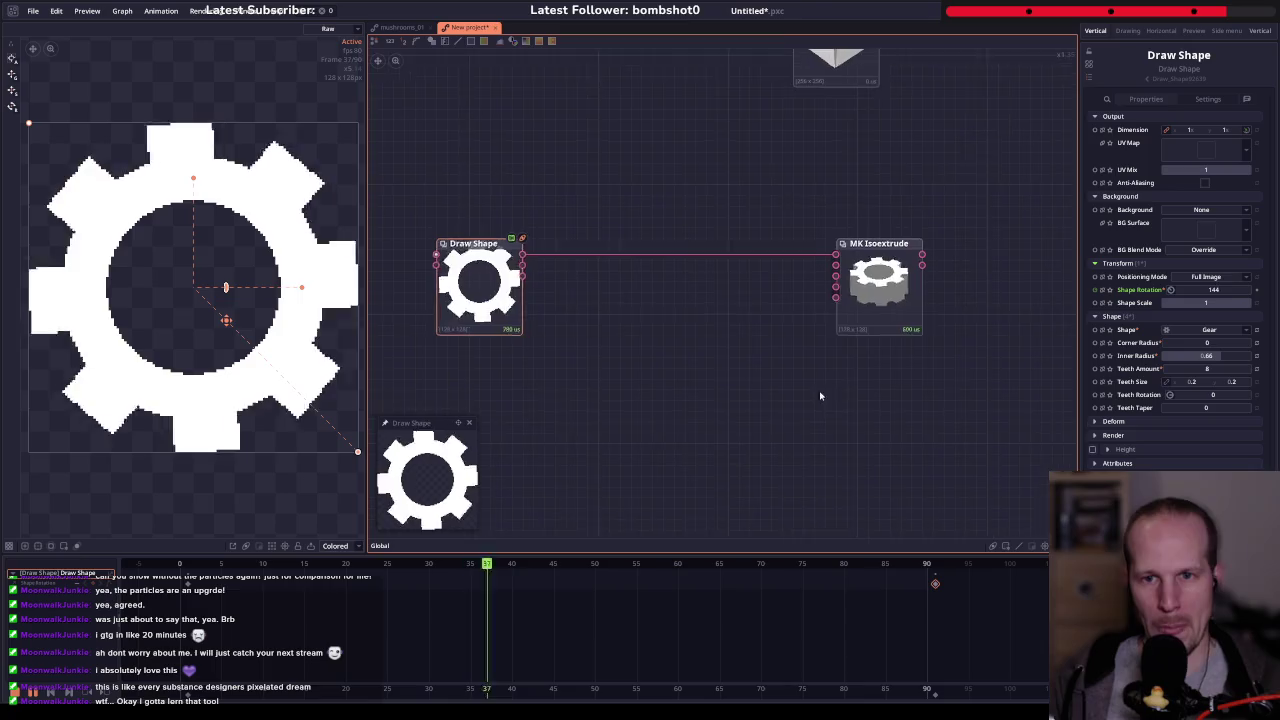
- Preview the rotating extruded gear through MK Isoextrude
{"action": "left_click_drag", "start_coordinate": [905, 308], "coordinate": [743, 308]}
{"action": "left_click", "coordinate": [716, 298]}
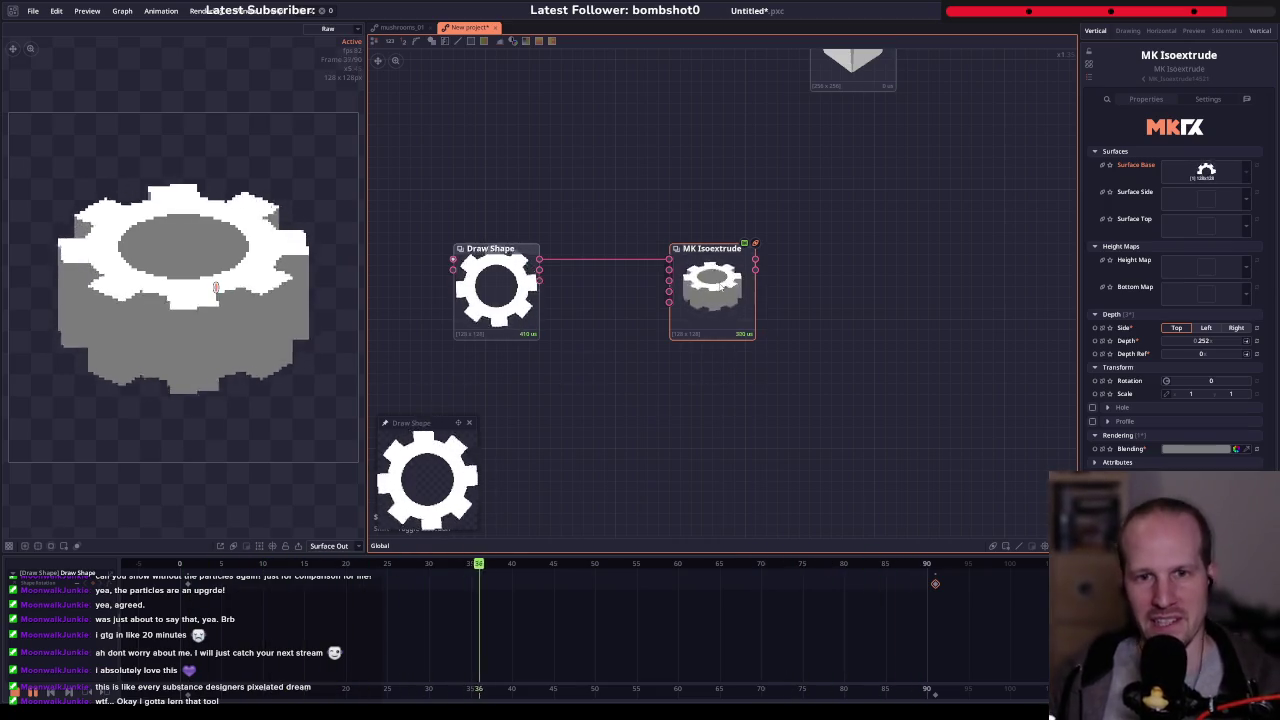
{"action": "left_click_drag", "start_coordinate": [719, 290], "coordinate": [924, 290]}
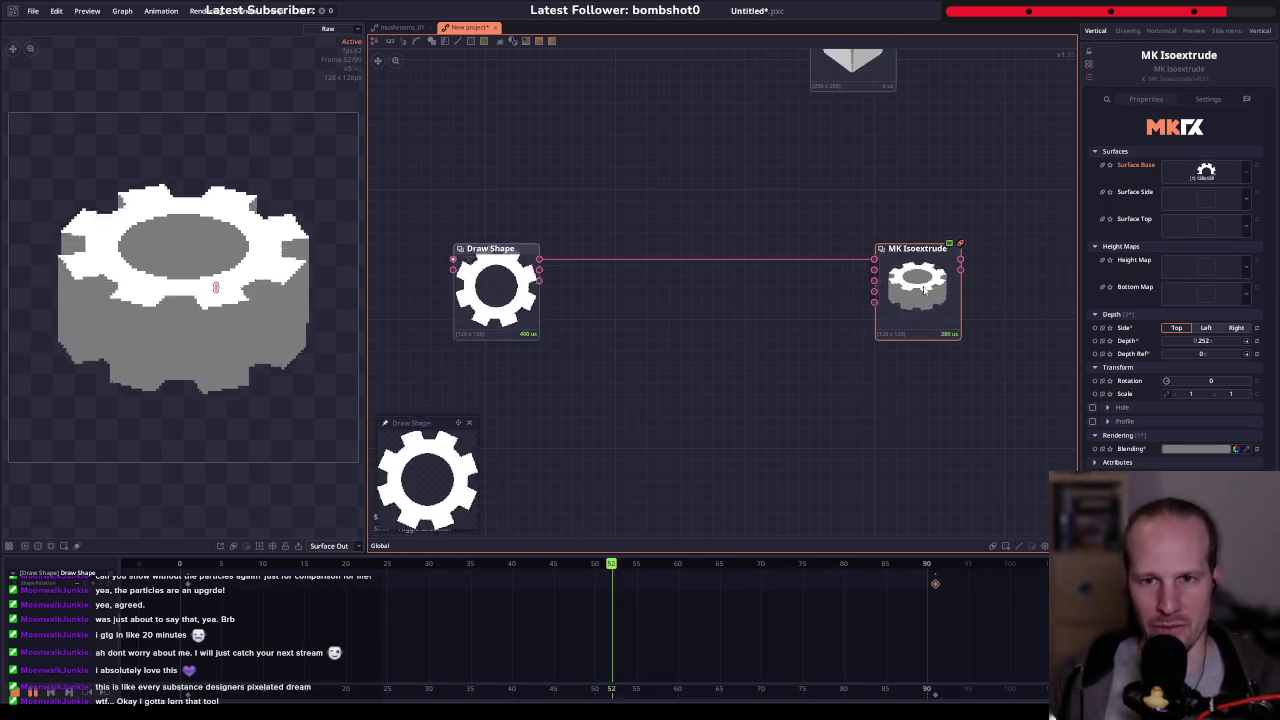
- Insert a Displace node onto the gear's connection
{"action": "right_click", "coordinate": [655, 262]}
{"action": "type", "text": "dist"}
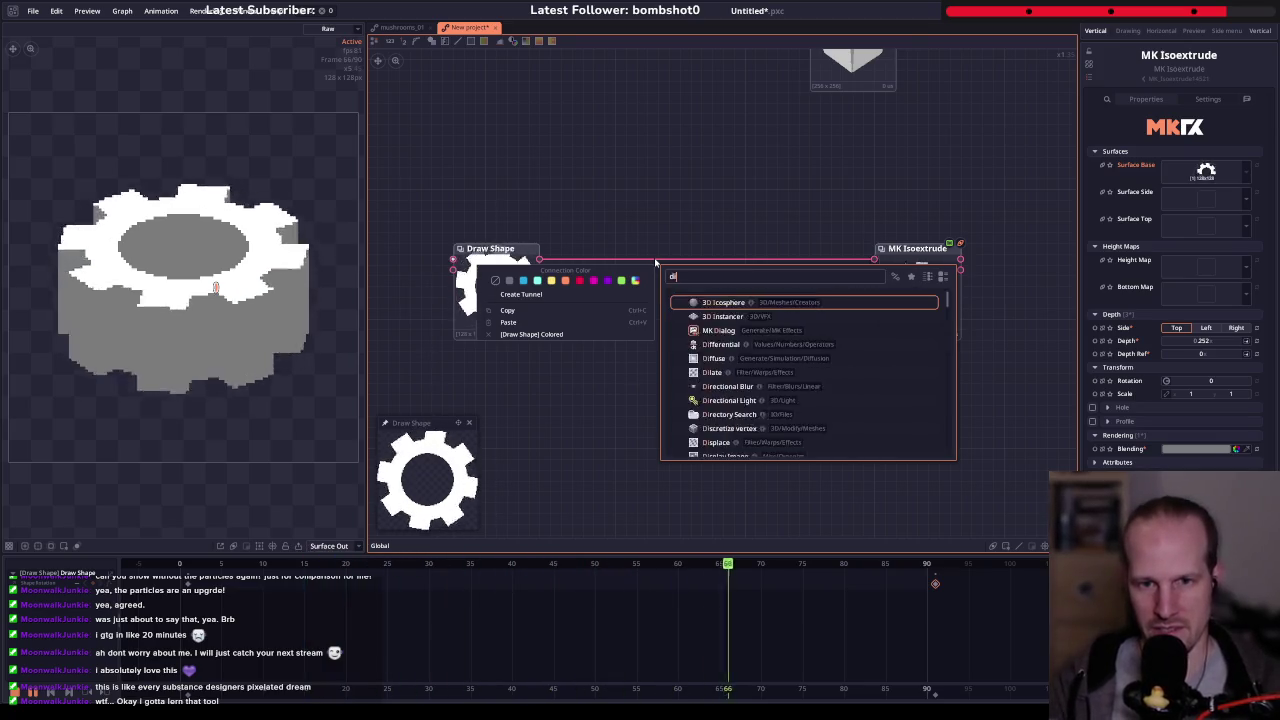
{"action": "key", "text": "BackSpace"}
{"action": "type", "text": "p"}
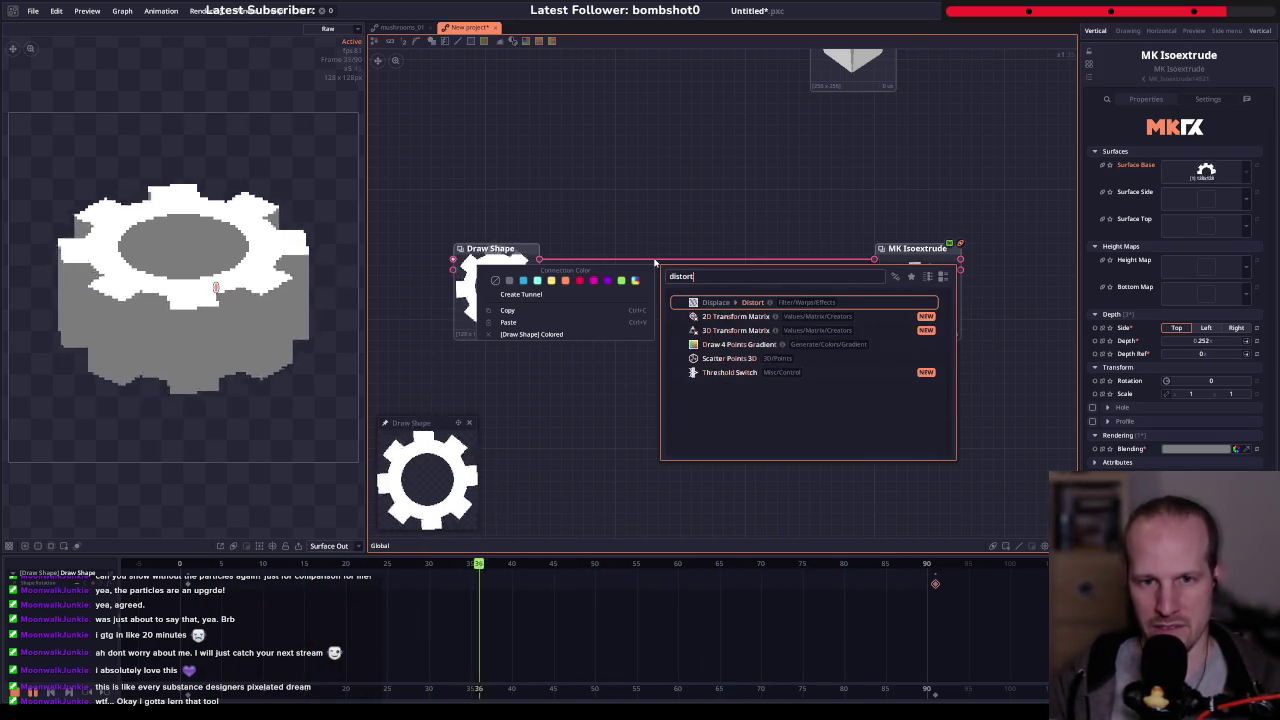
{"action": "key", "text": "Return"}
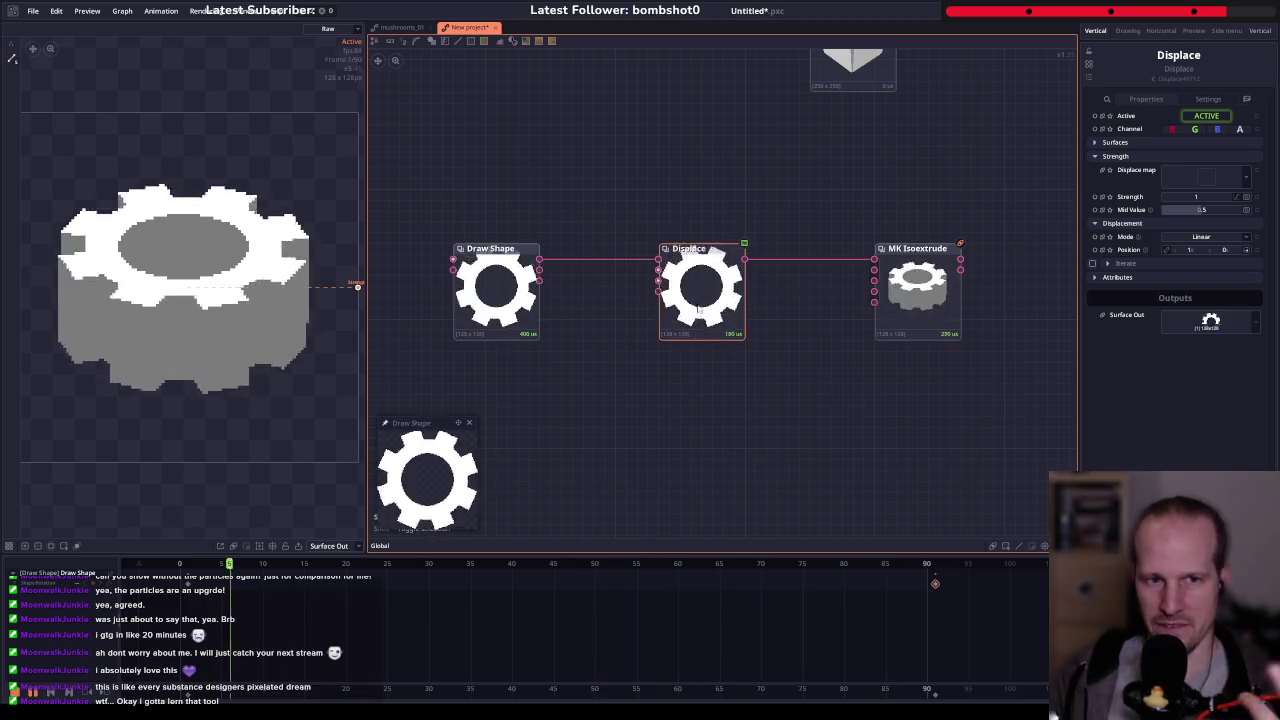
{"action": "left_click_drag", "start_coordinate": [712, 298], "coordinate": [744, 298]}
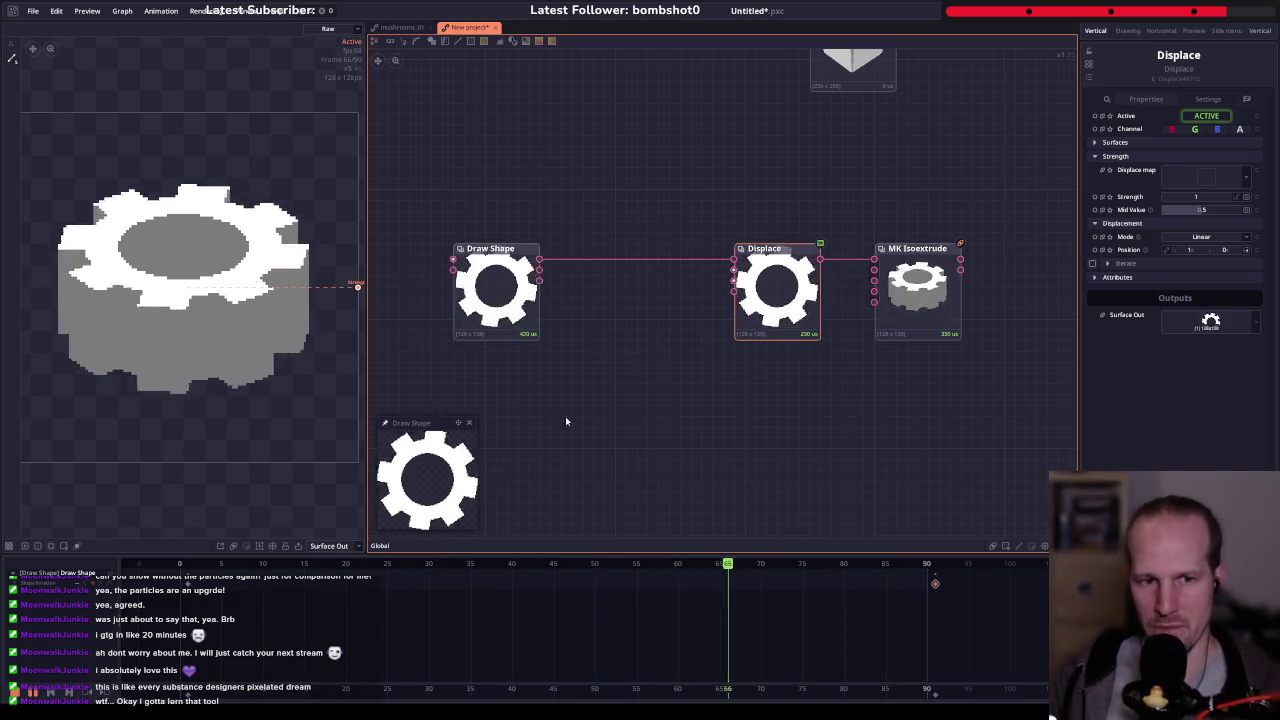
- Add a Perlin Noise node and wire it into Displace's Displace map input
{"action": "right_click", "coordinate": [597, 399]}
{"action": "type", "text": "noise"}
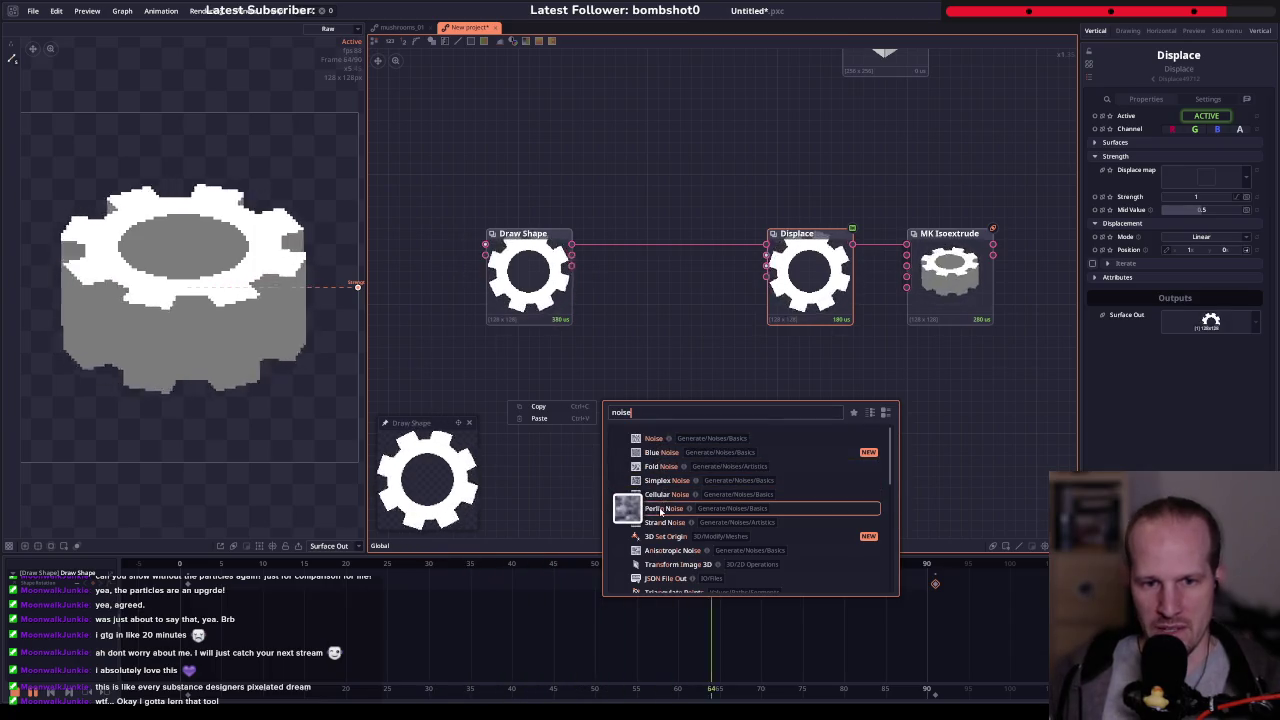
{"action": "left_click", "coordinate": [662, 508]}
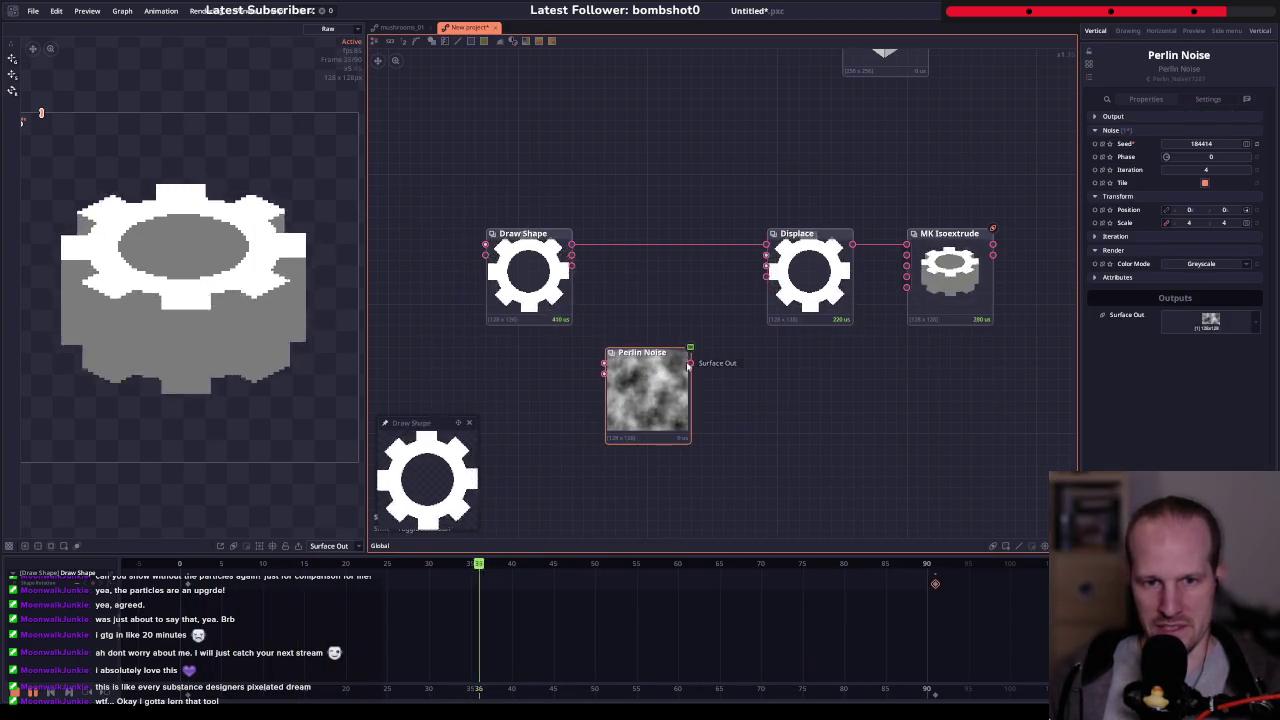
{"action": "left_click_drag", "start_coordinate": [764, 279], "coordinate": [766, 277]}
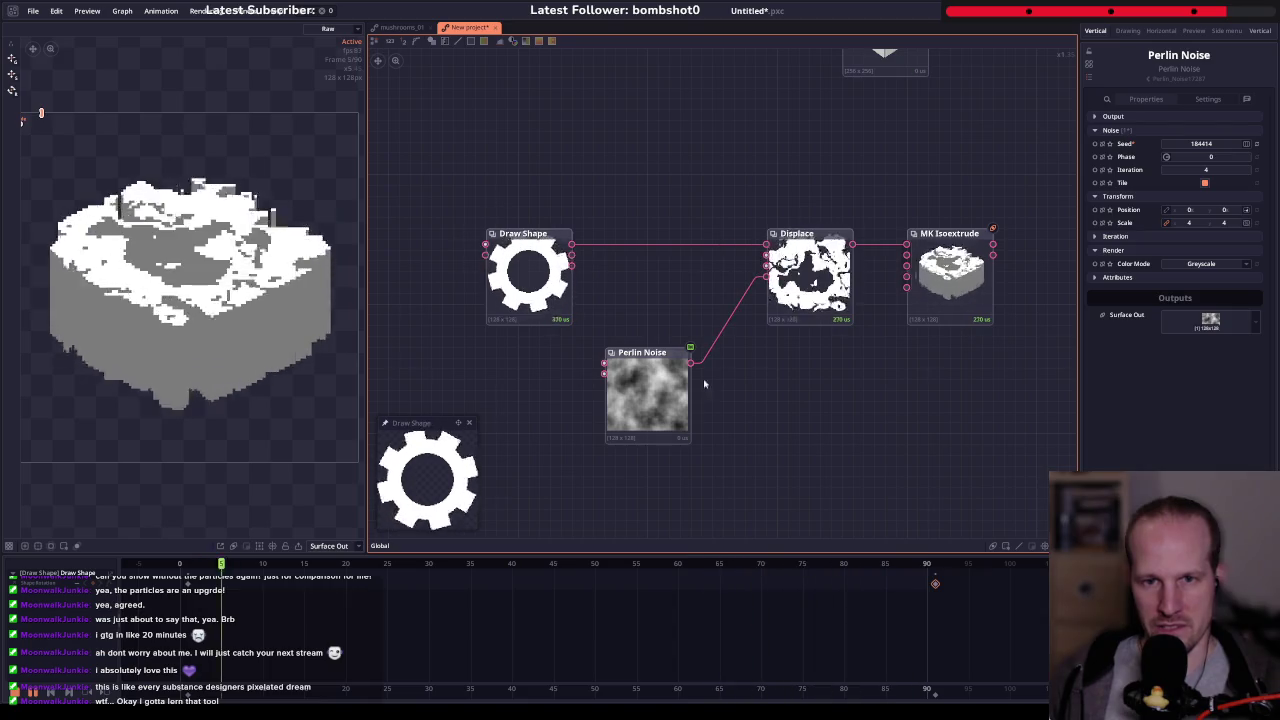
{"action": "left_click_drag", "start_coordinate": [642, 352], "coordinate": [631, 363]}
{"action": "mouse_move", "coordinate": [797, 233]}
{"action": "left_mouse_down"}
{"action": "mouse_move", "coordinate": [775, 256]}
{"action": "mouse_move", "coordinate": [787, 234]}
{"action": "left_mouse_up"}
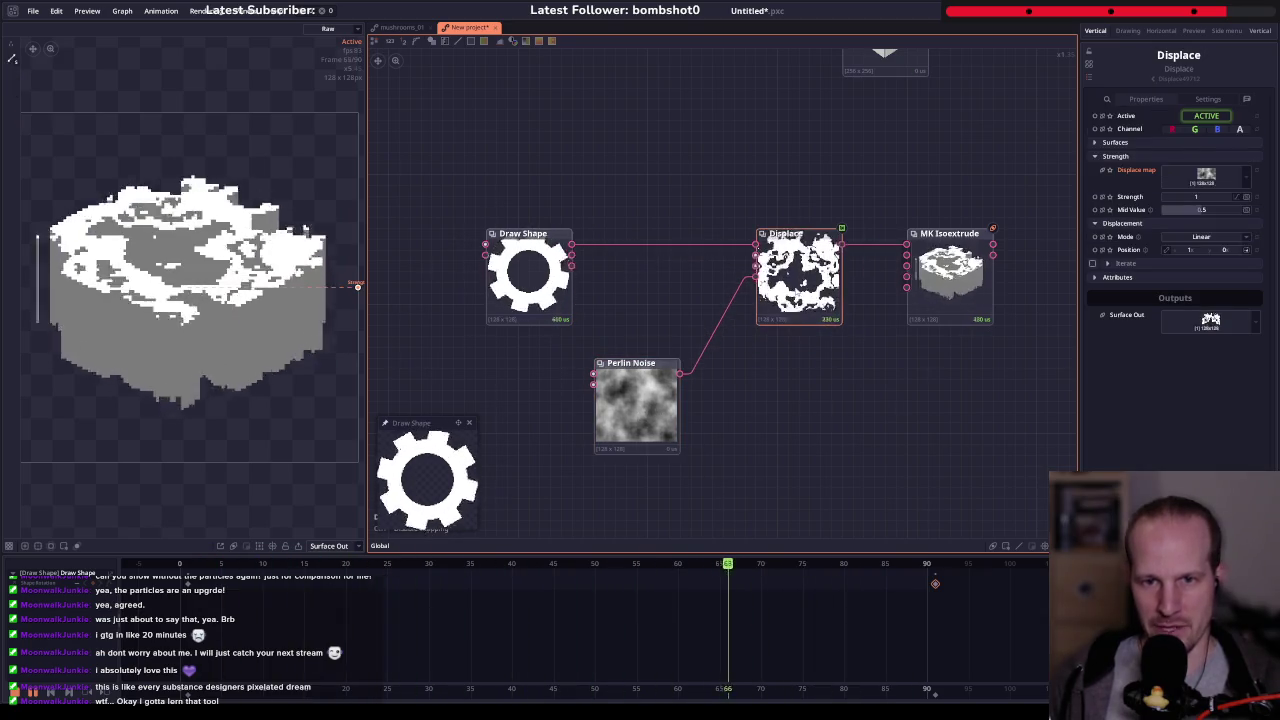
- Lower the Displace node's Displace Strength to 0.252
{"action": "left_click", "coordinate": [957, 281]}
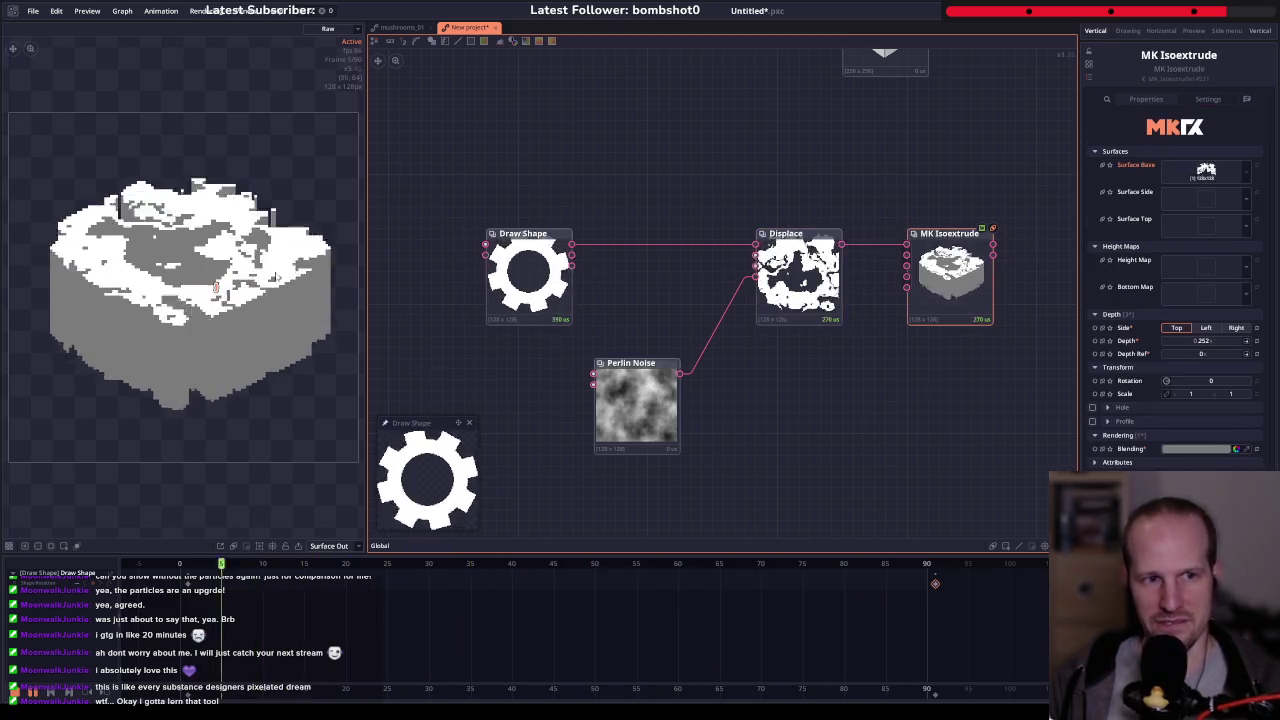
{"action": "left_click", "coordinate": [798, 278]}
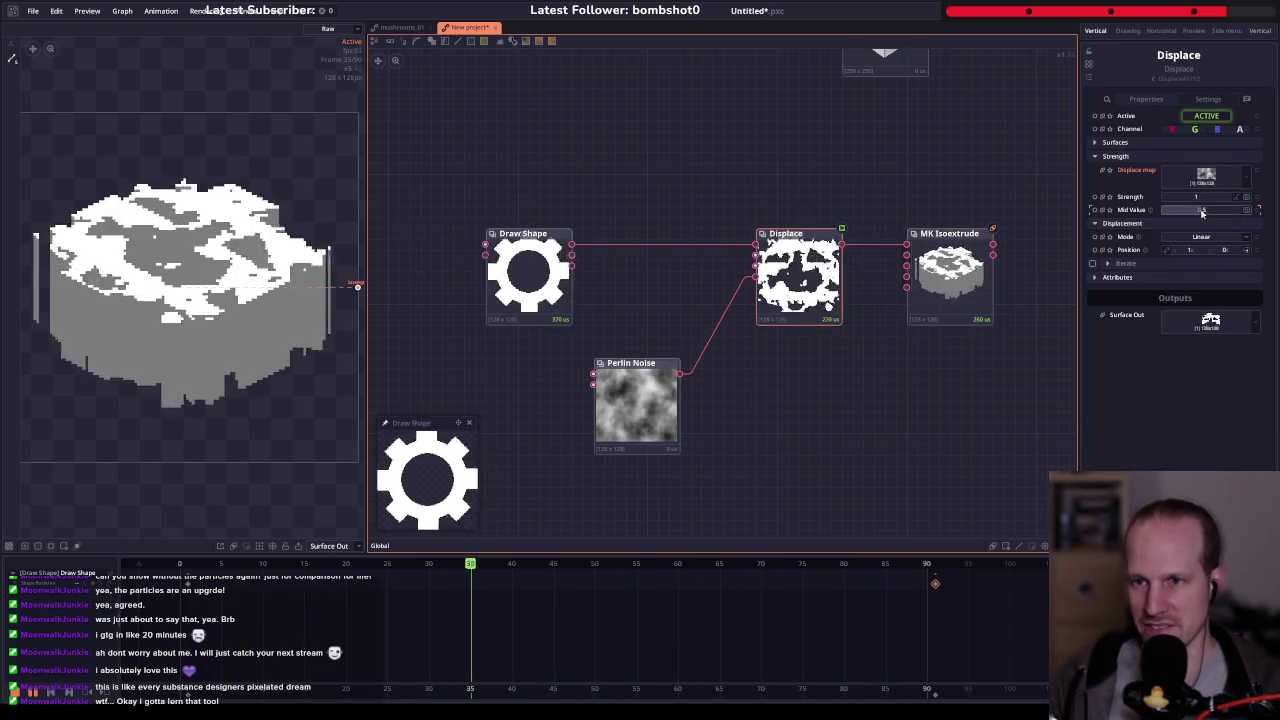
{"action": "left_click_drag", "start_coordinate": [1199, 199], "coordinate": [1230, 199]}
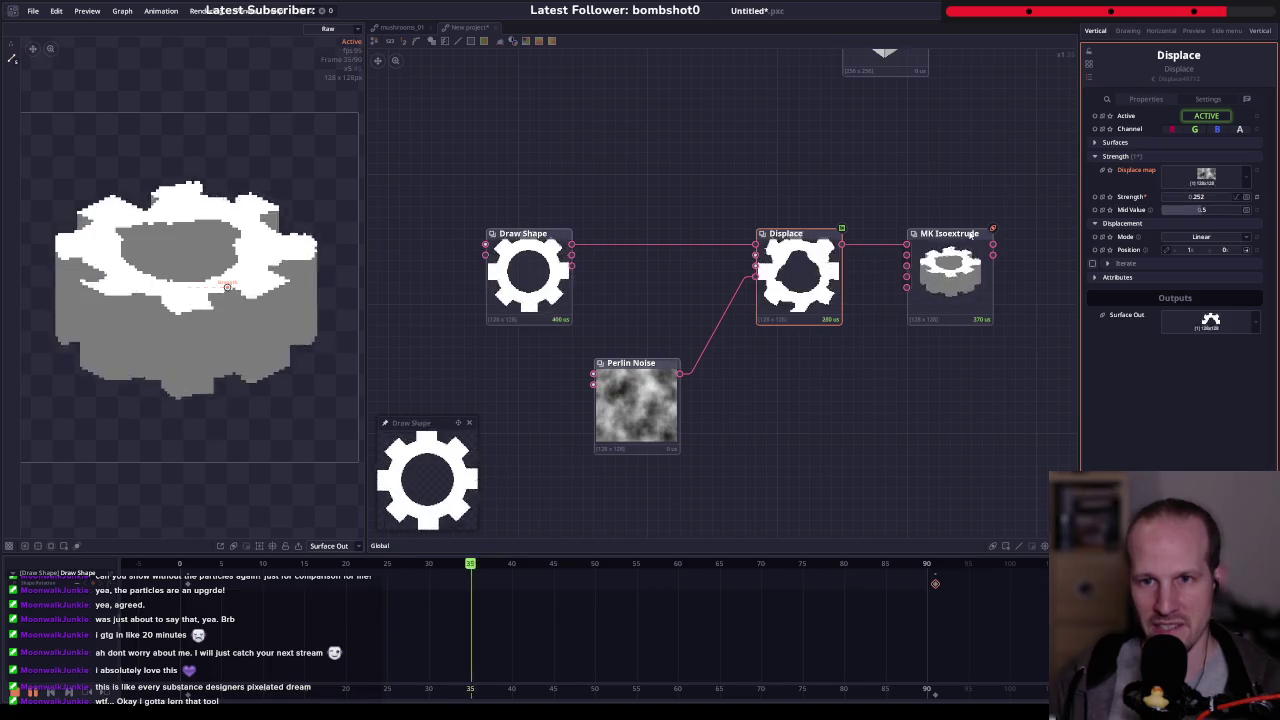
{"action": "mouse_move", "coordinate": [804, 279]}
{"action": "left_mouse_down"}
{"action": "mouse_move", "coordinate": [787, 300]}
{"action": "mouse_move", "coordinate": [757, 300]}
{"action": "left_mouse_up"}
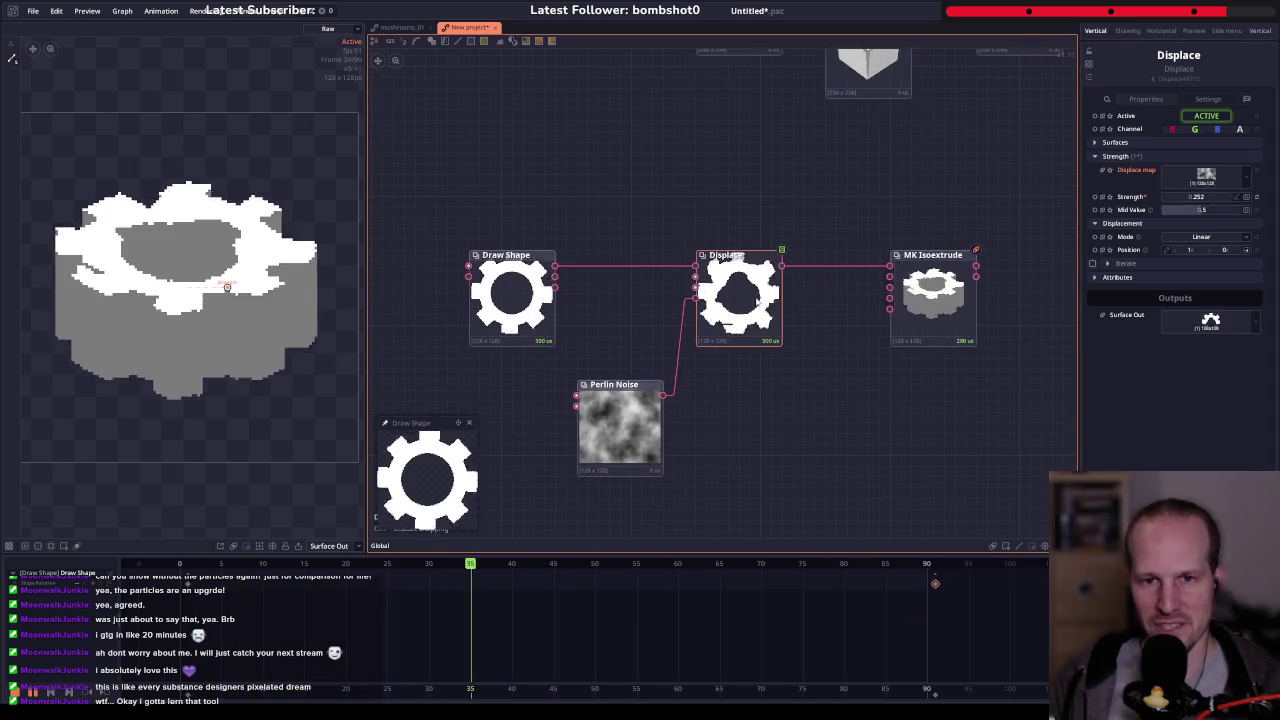
{"action": "right_click", "coordinate": [814, 268]}
{"action": "type", "text": "padding"}
{"action": "key", "text": "Return"}
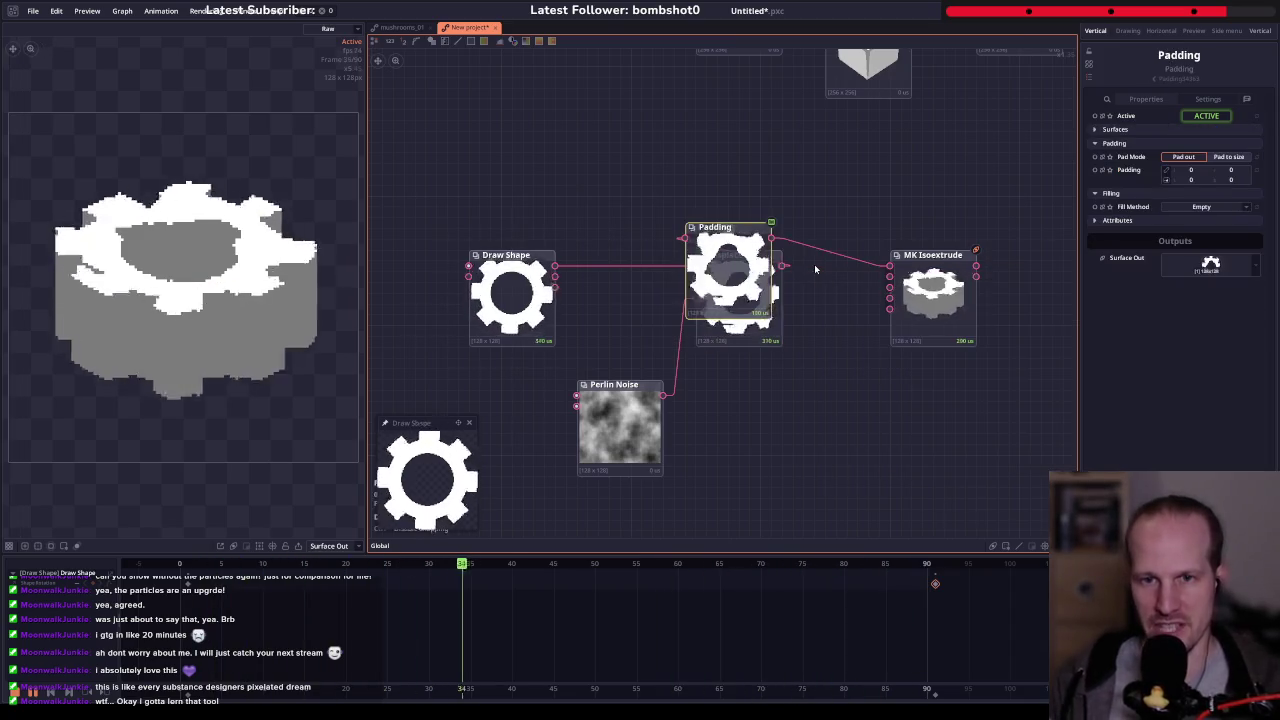
{"action": "left_click_drag", "start_coordinate": [933, 300], "coordinate": [988, 300]}
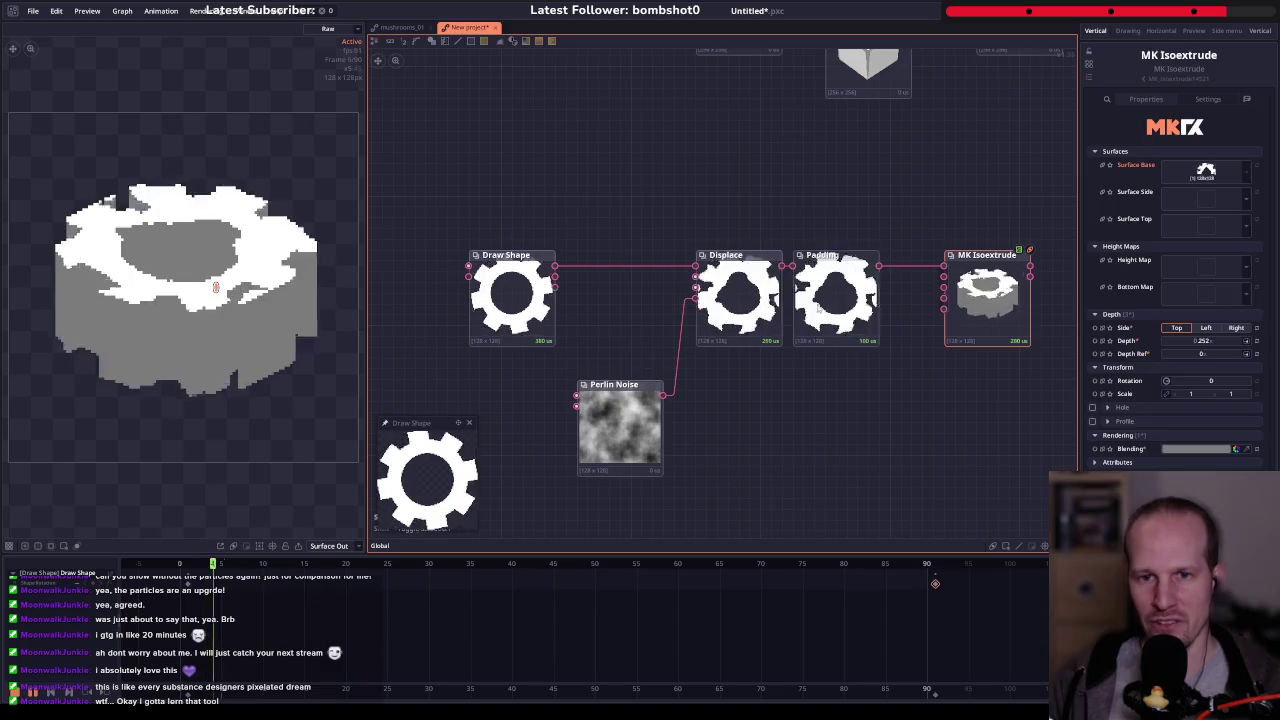
{"action": "left_click_drag", "start_coordinate": [818, 308], "coordinate": [839, 308]}
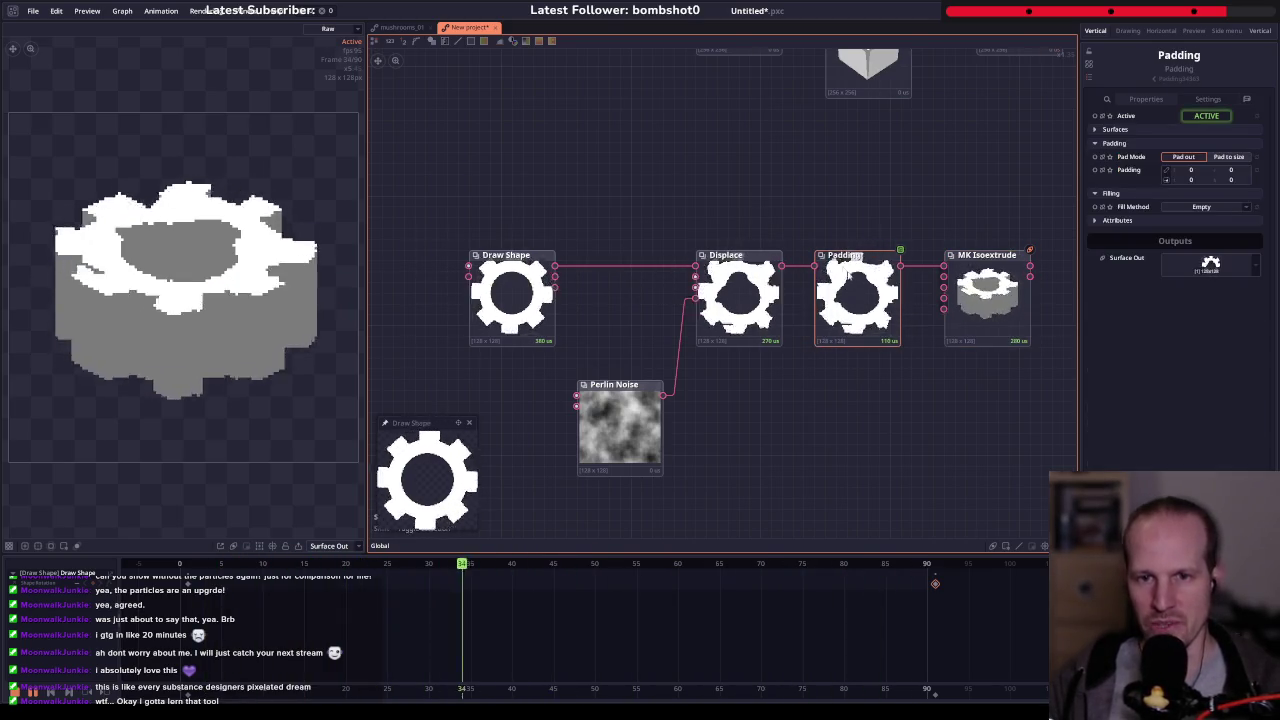
{"action": "right_click", "coordinate": [600, 267]}
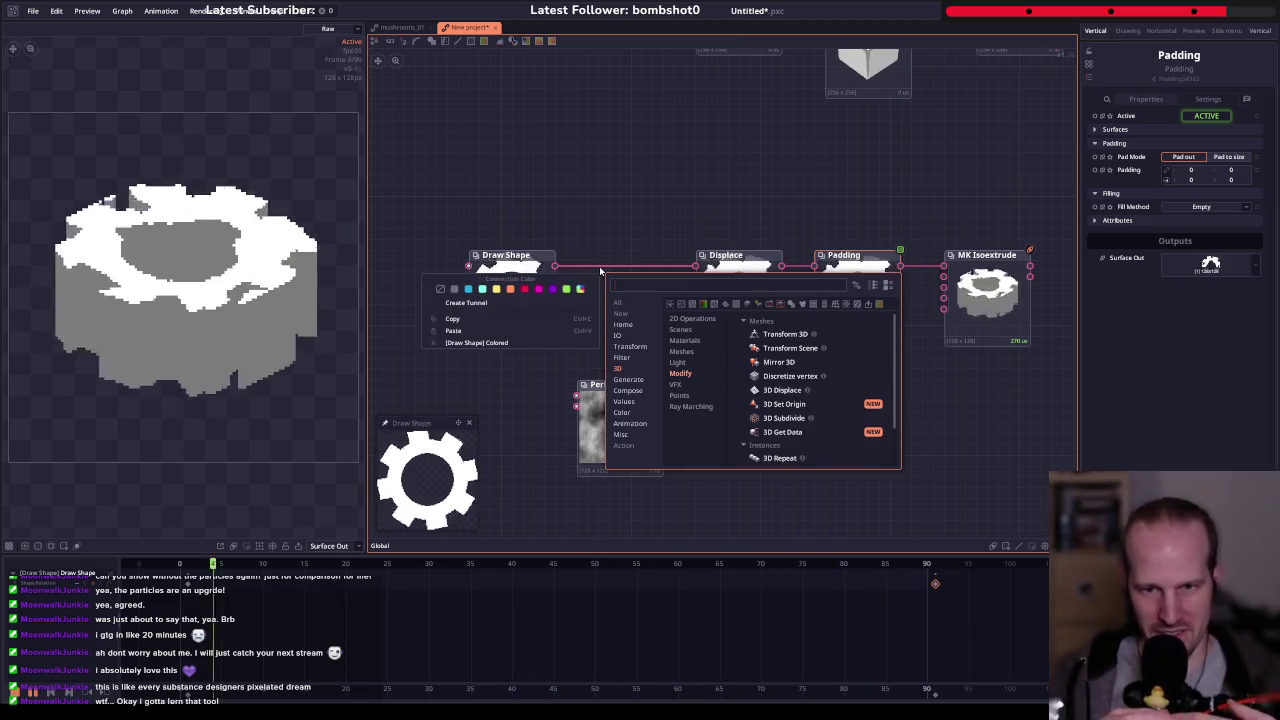
{"action": "left_click", "coordinate": [790, 215]}
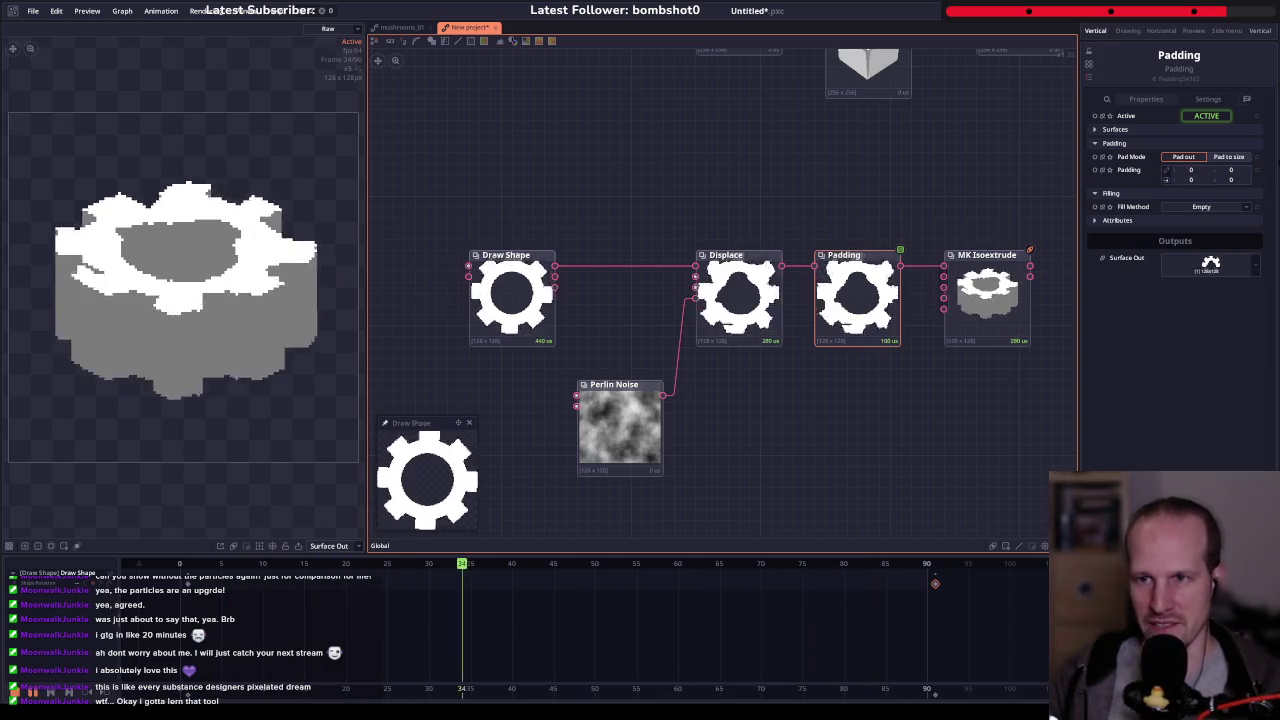
{"action": "left_click", "coordinate": [1170, 179]}
{"action": "left_click", "coordinate": [1164, 177]}
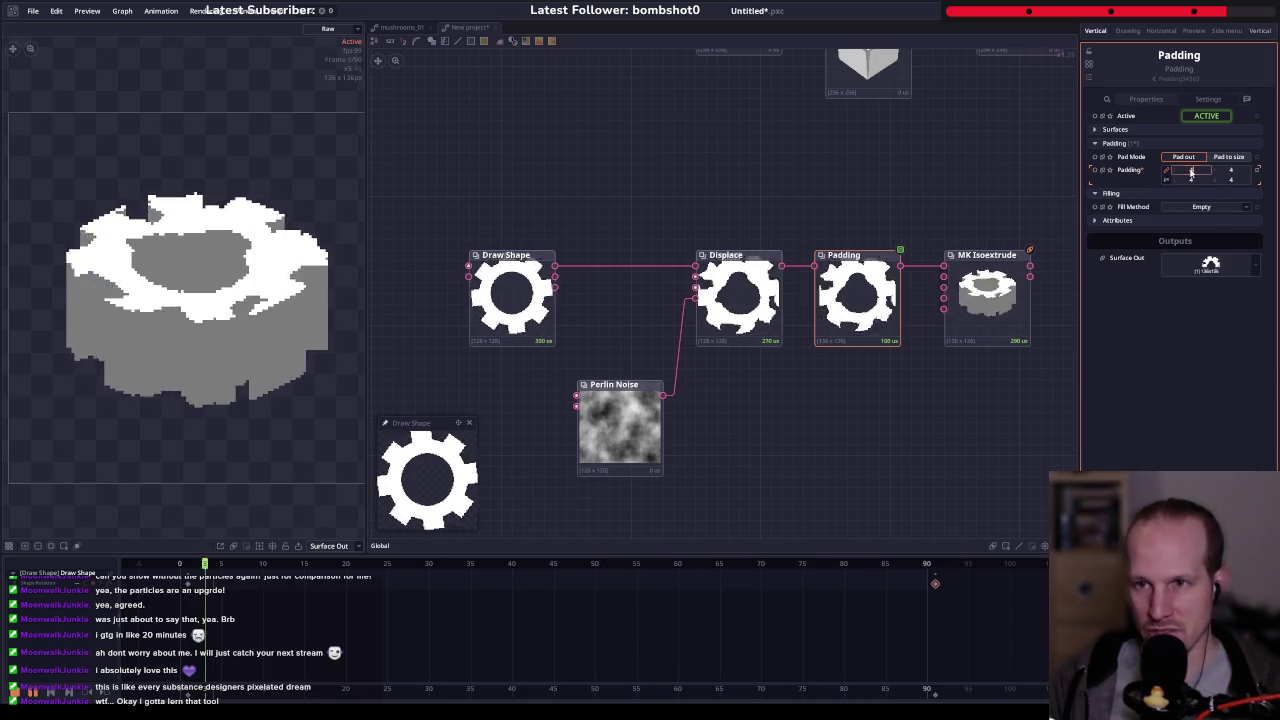
{"action": "type", "text": "16"}
{"action": "key", "text": "Return"}
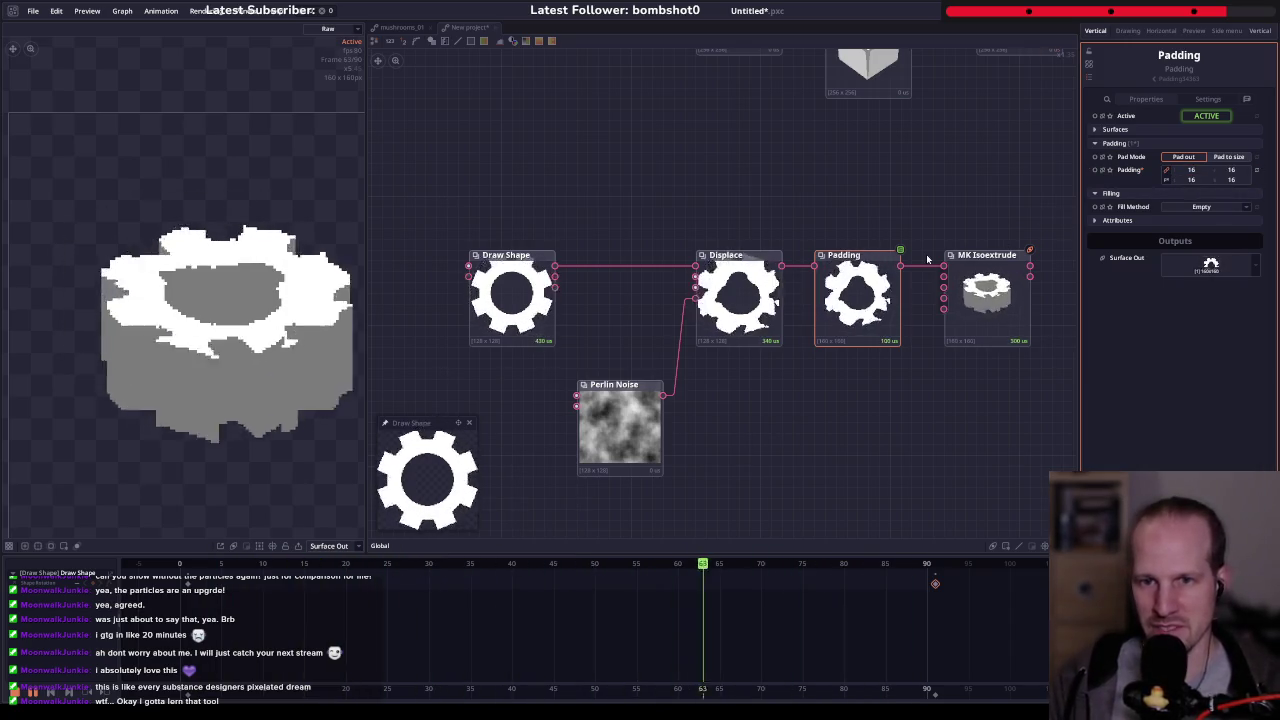
{"action": "left_click", "coordinate": [376, 516]}
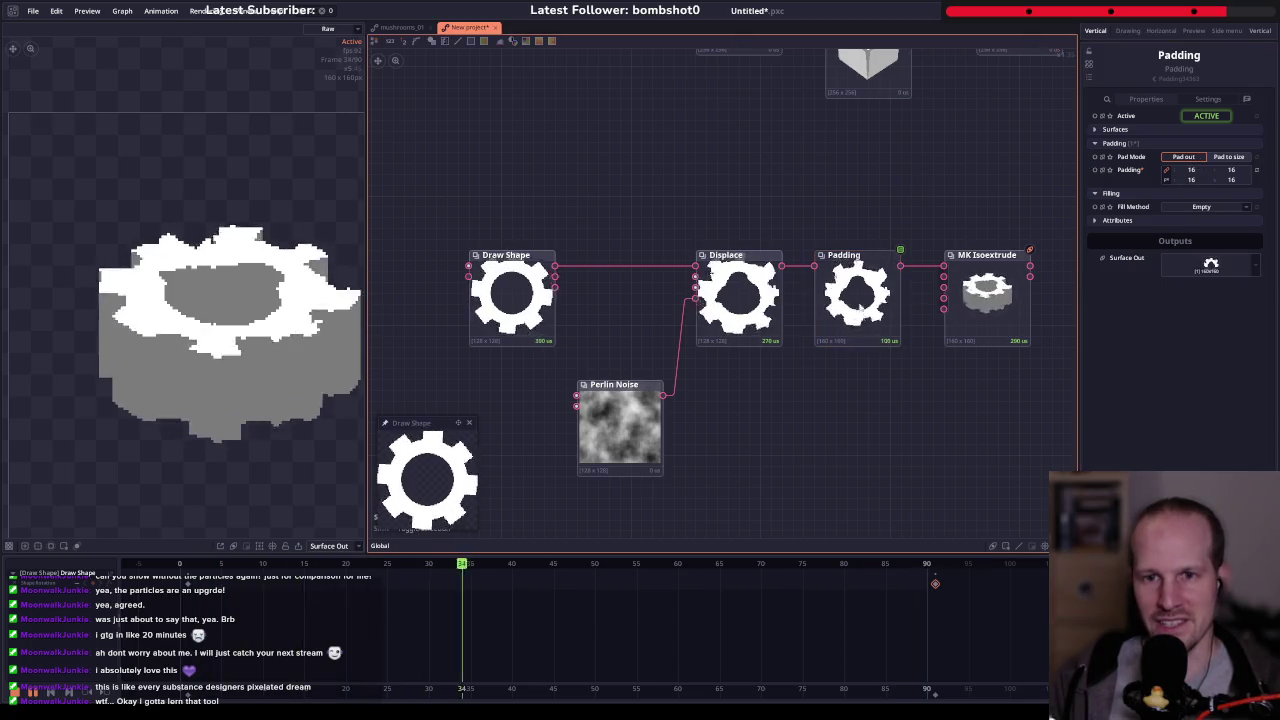
{"action": "left_click", "coordinate": [853, 325]}
{"action": "key", "text": "Delete"}
{"action": "left_click", "coordinate": [753, 296]}
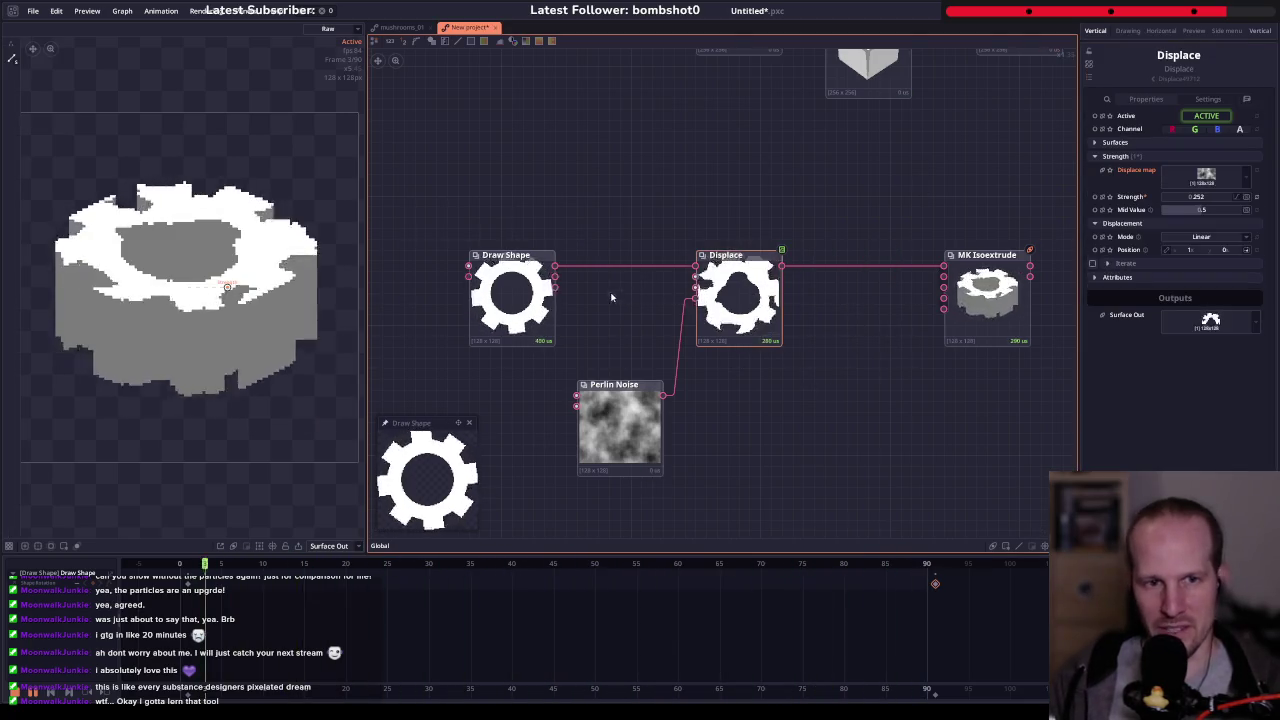
- Set Draw Shape's Shape Scale to 0.72 and preview the displaced and extruded gear
{"action": "left_click", "coordinate": [548, 297]}
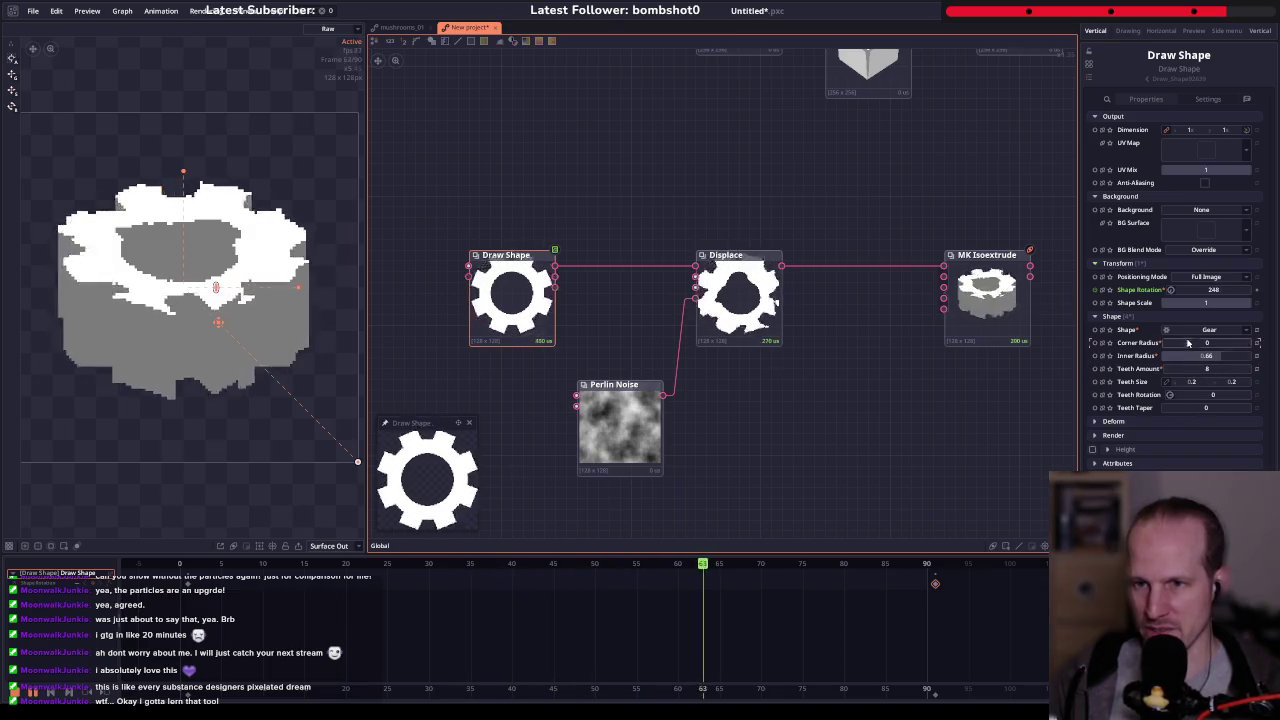
{"action": "left_click_drag", "start_coordinate": [1208, 305], "coordinate": [1225, 305]}
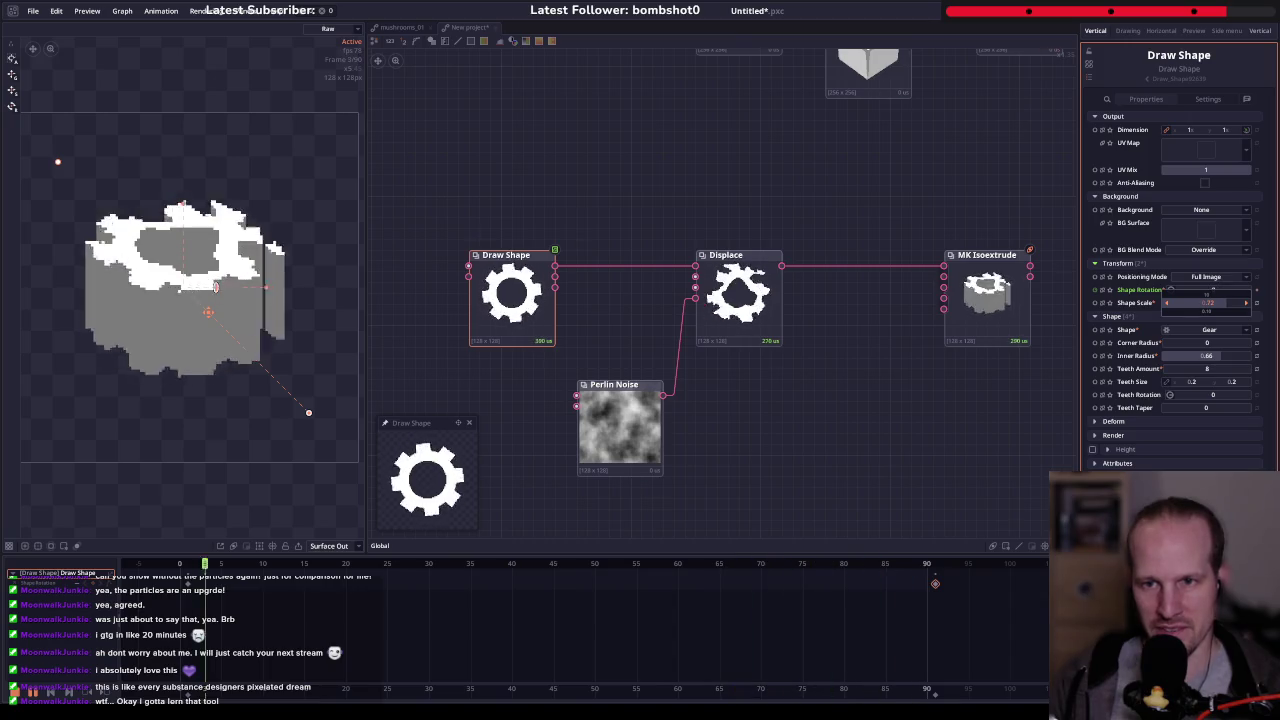
{"action": "left_click", "coordinate": [740, 300]}
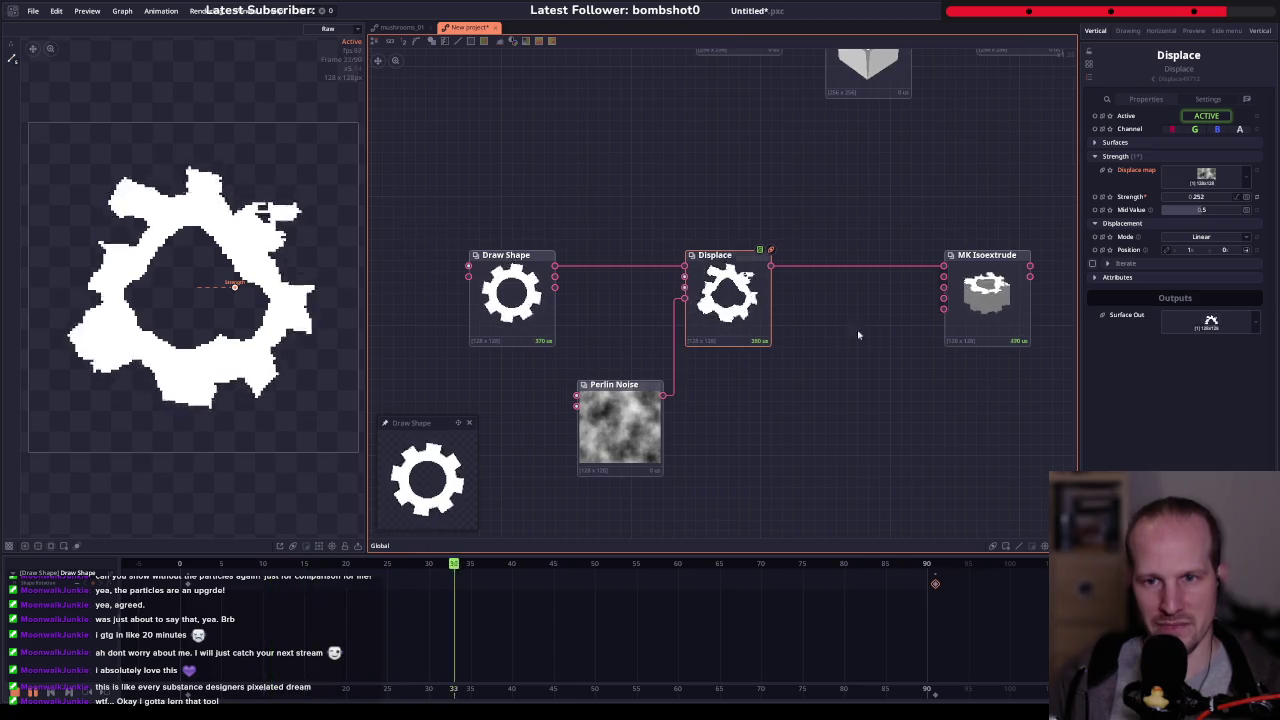
{"action": "left_click", "coordinate": [914, 324]}
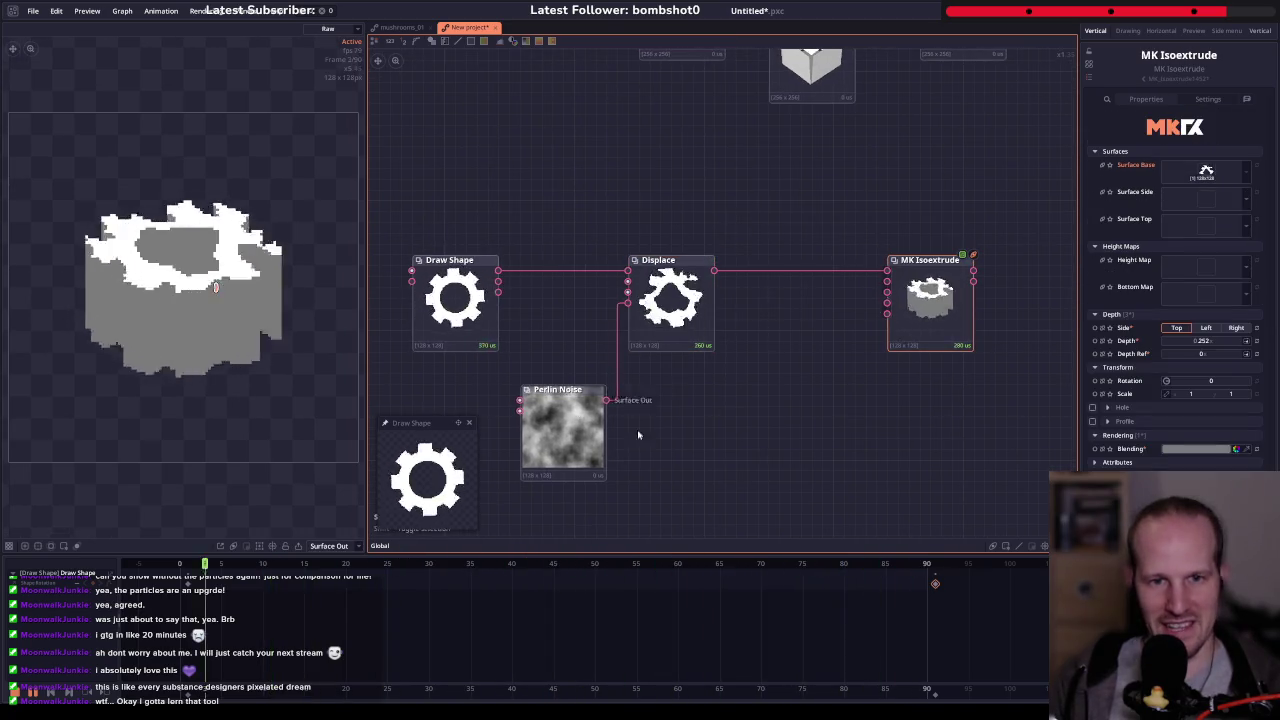
- Keyframe Perlin Noise's Position, X about 0.87, and turn off Shape Rotation animation
{"action": "left_click_drag", "start_coordinate": [638, 434], "coordinate": [714, 328]}
{"action": "left_click", "coordinate": [628, 325]}
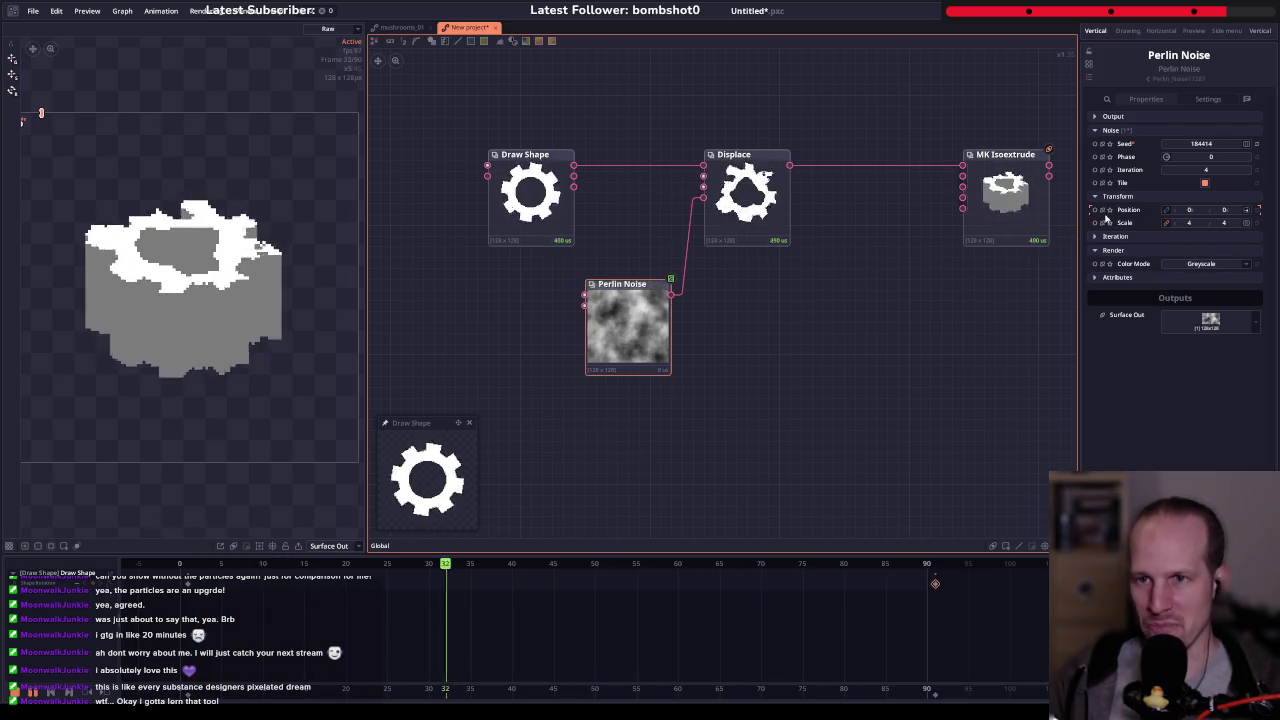
{"action": "left_click", "coordinate": [1095, 210]}
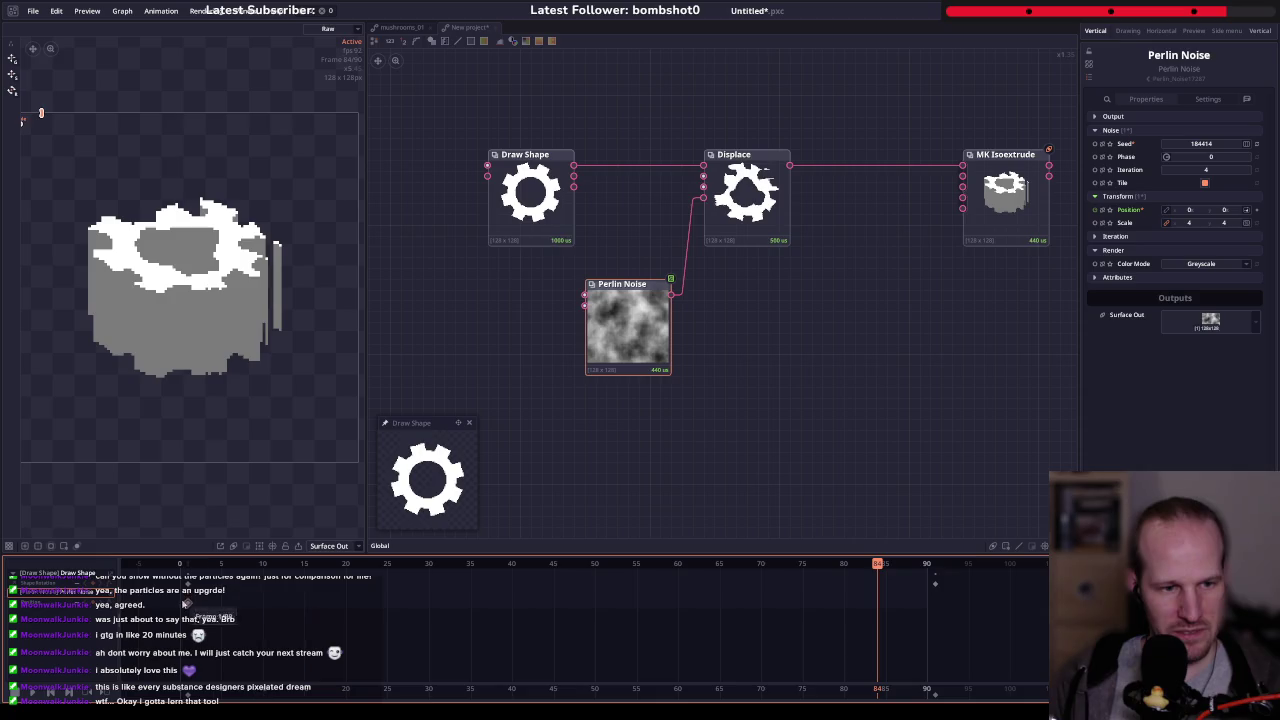
{"action": "left_click", "coordinate": [1189, 213]}
{"action": "left_click_drag", "start_coordinate": [926, 606], "coordinate": [926, 602]}
{"action": "left_click", "coordinate": [530, 190]}
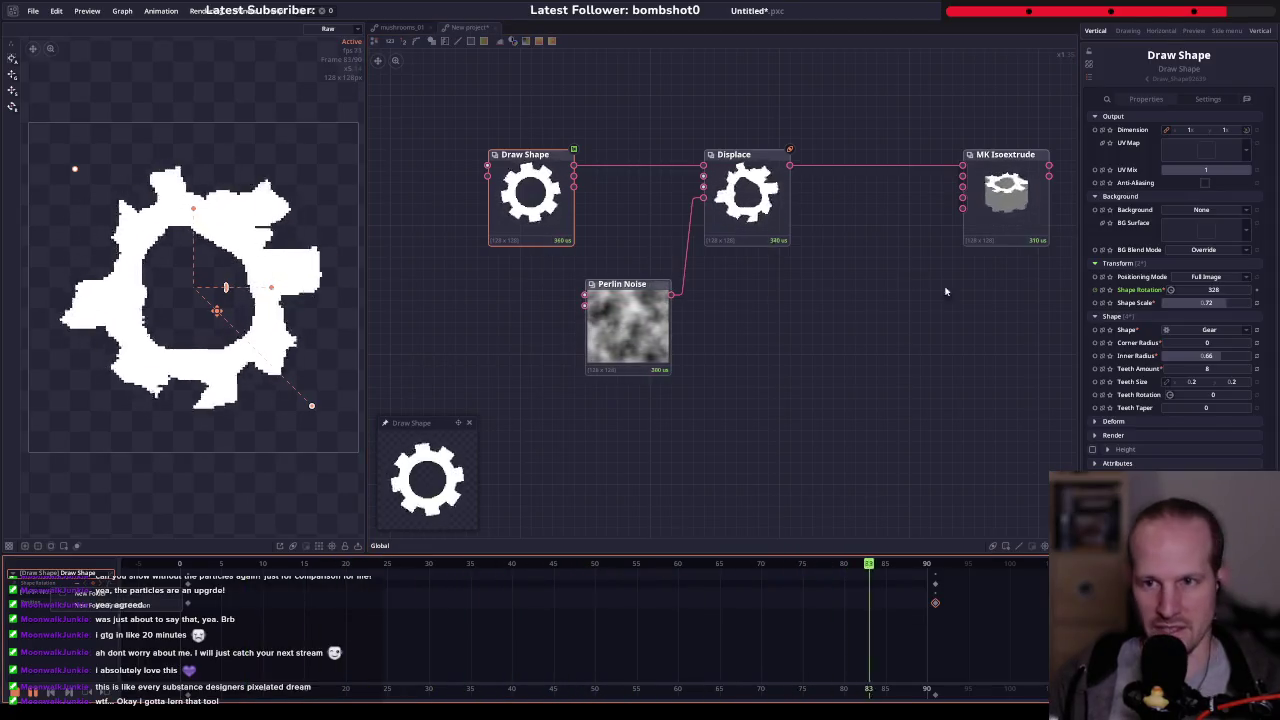
{"action": "left_click", "coordinate": [1095, 290]}
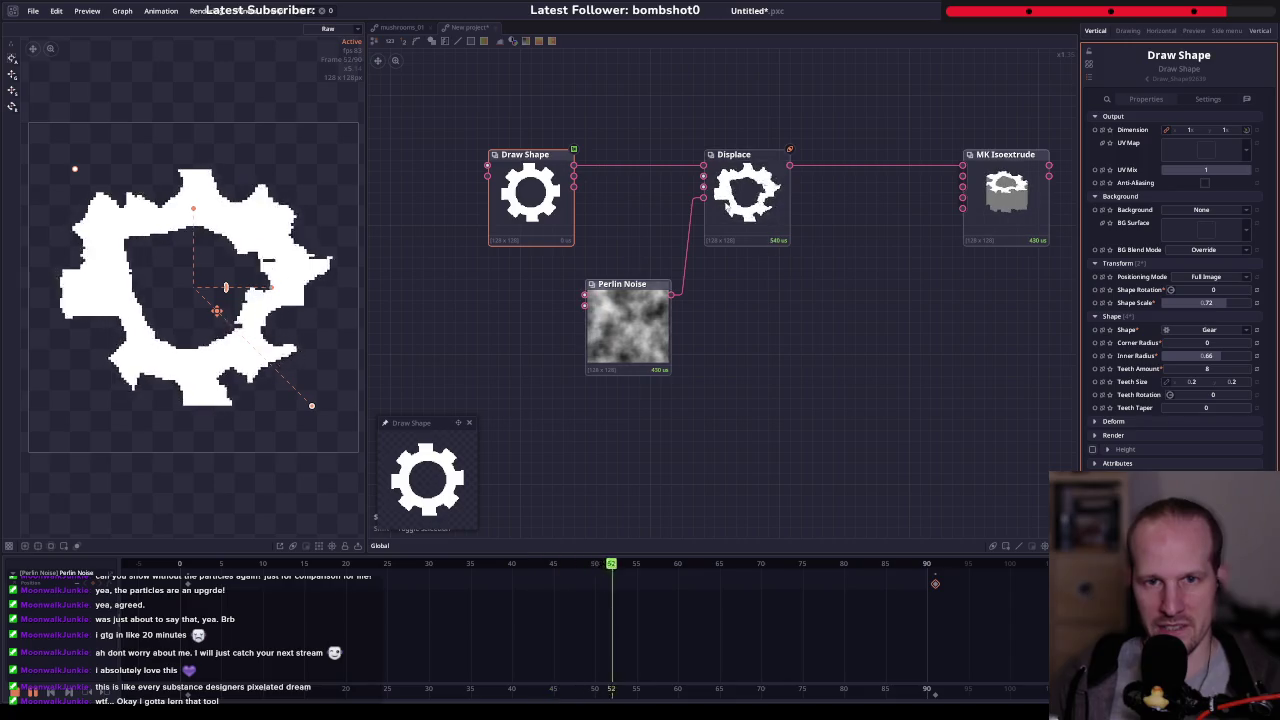
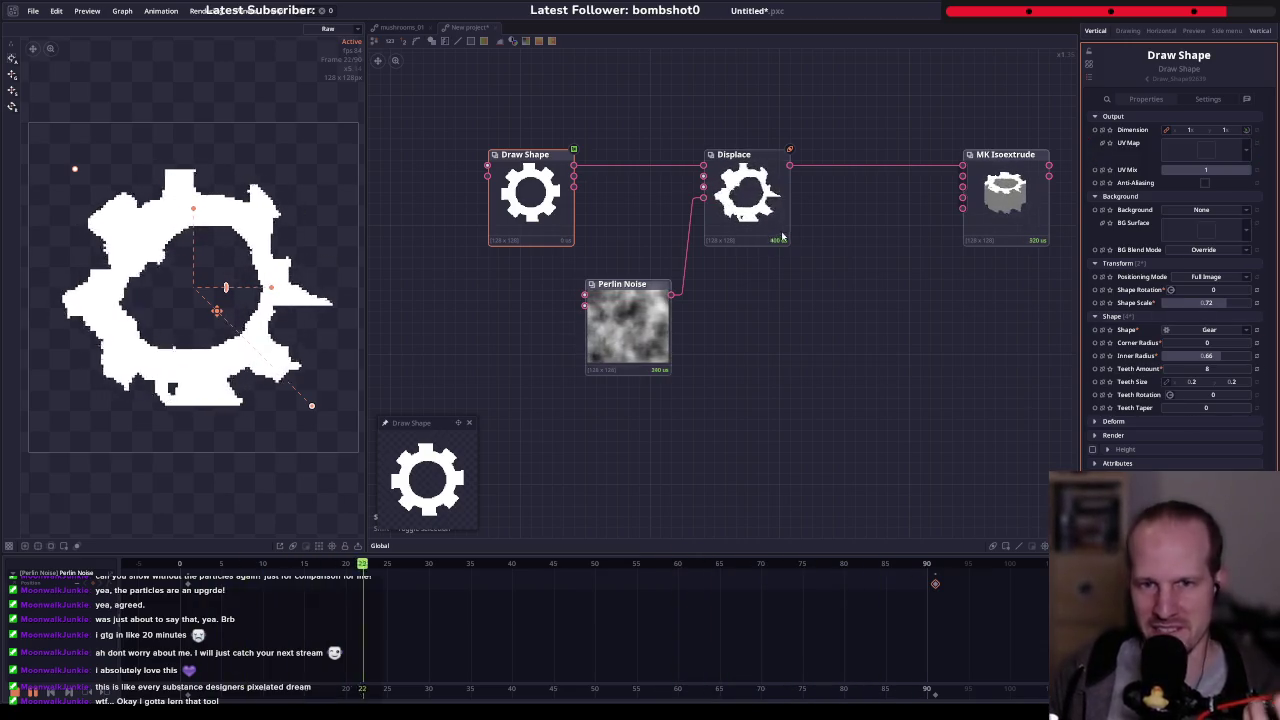
- Move the MK Isoextrude node left and preview its extruded gear output
{"action": "left_click_drag", "start_coordinate": [844, 290], "coordinate": [804, 327]}
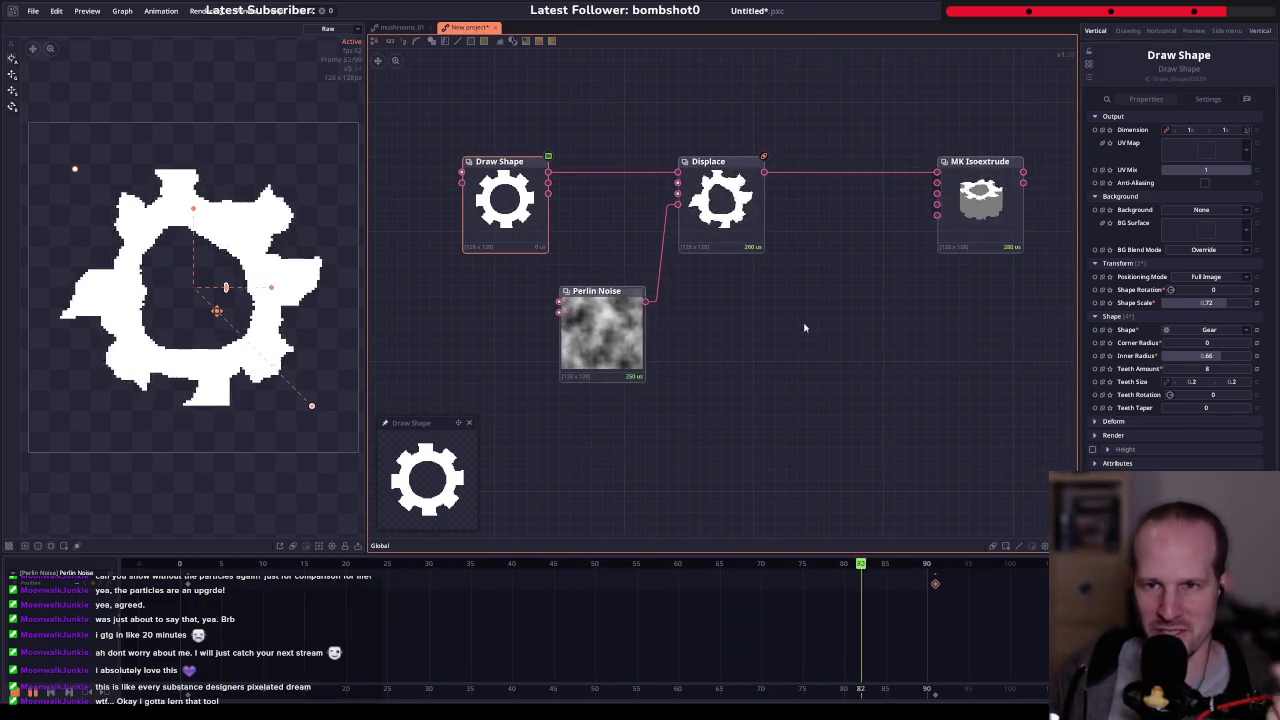
{"action": "left_click_drag", "start_coordinate": [853, 273], "coordinate": [656, 289]}
{"action": "left_click_drag", "start_coordinate": [773, 215], "coordinate": [697, 225]}
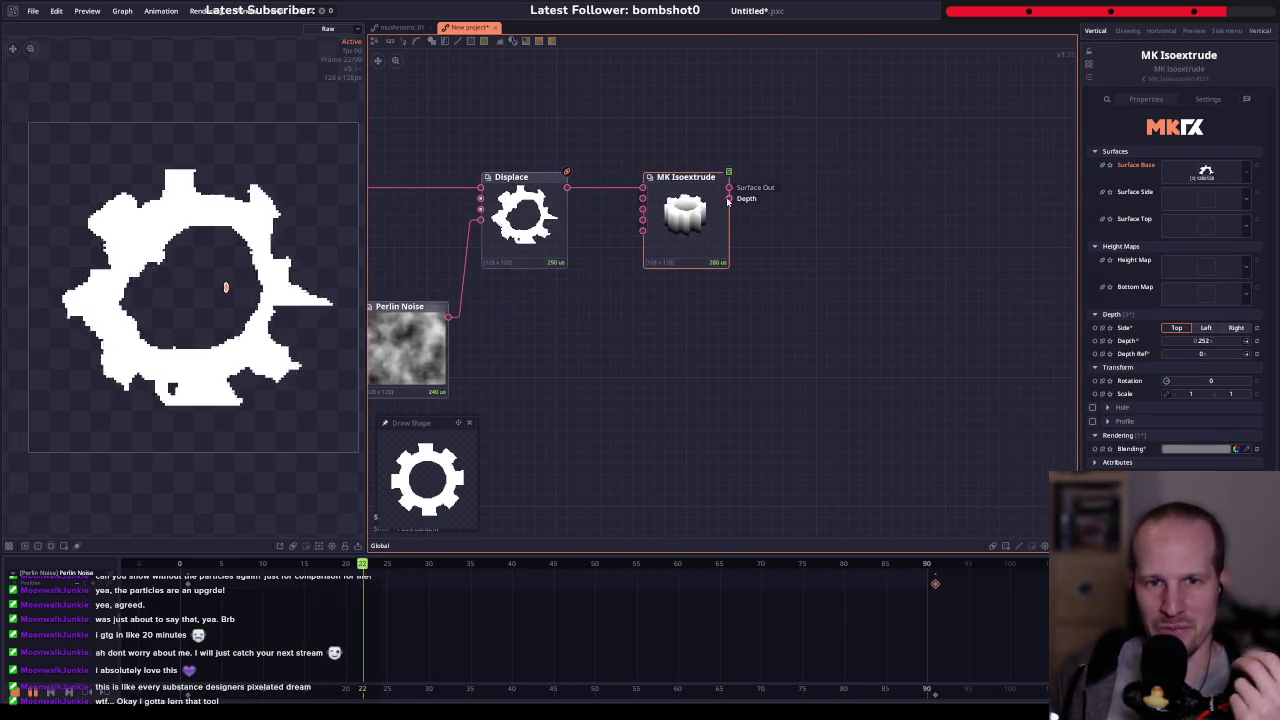
{"action": "left_click", "coordinate": [697, 193]}
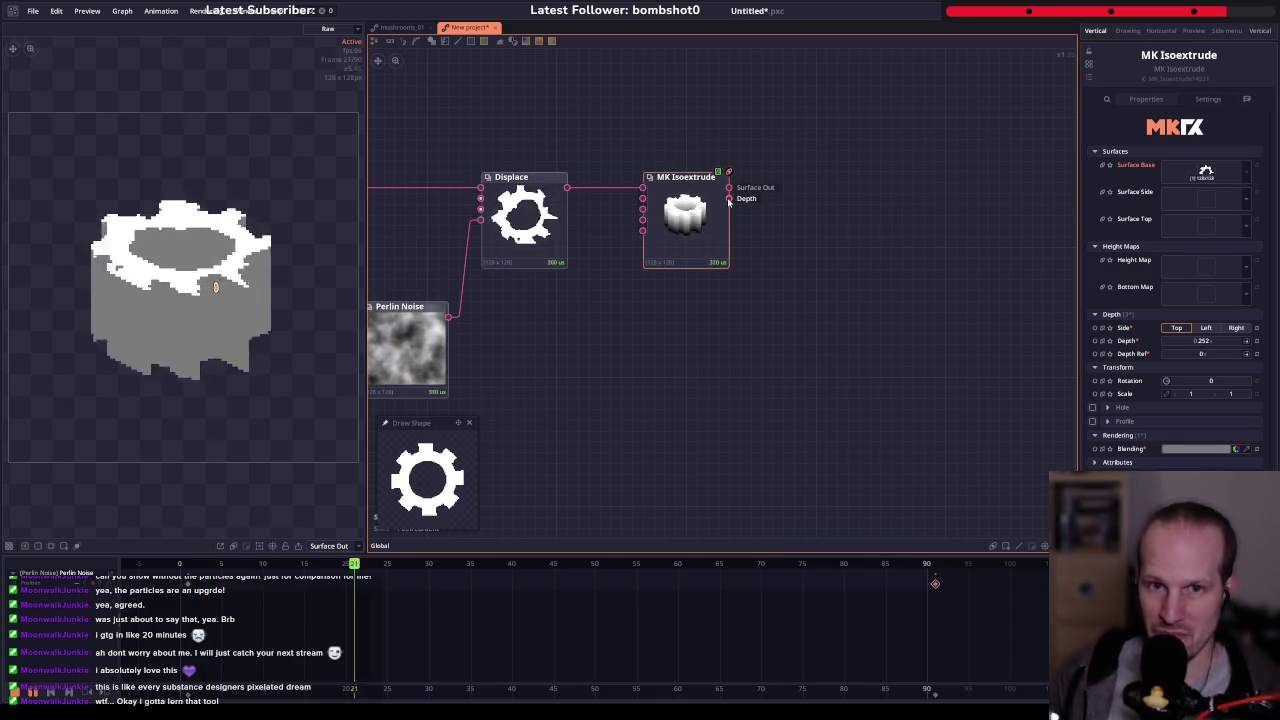
- Add a Colorize node wired from the MK Isoextrude output via a 'colorize' search
{"action": "left_click_drag", "start_coordinate": [729, 198], "coordinate": [857, 205]}
{"action": "type", "text": "colorize"}
{"action": "key", "text": "Return"}
{"action": "left_click_drag", "start_coordinate": [857, 205], "coordinate": [817, 228]}
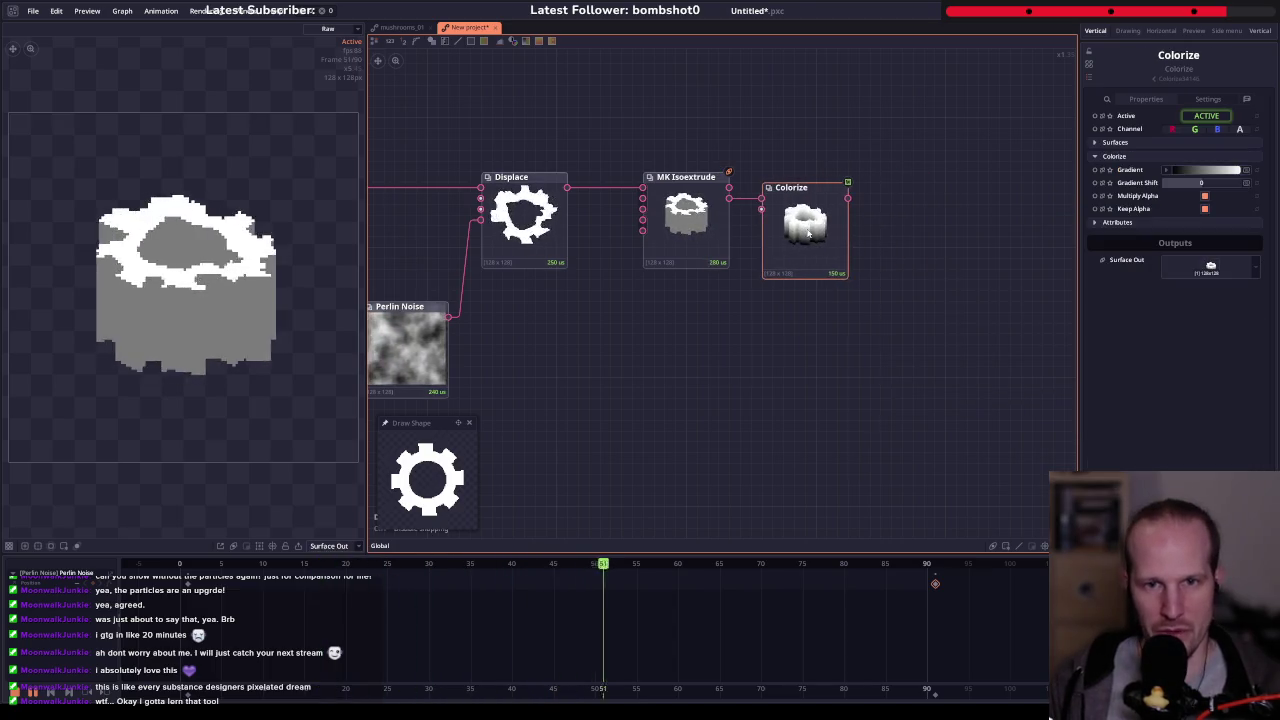
- Make the gradient's right key orange and add a blue middle key
{"action": "left_click", "coordinate": [1183, 170]}
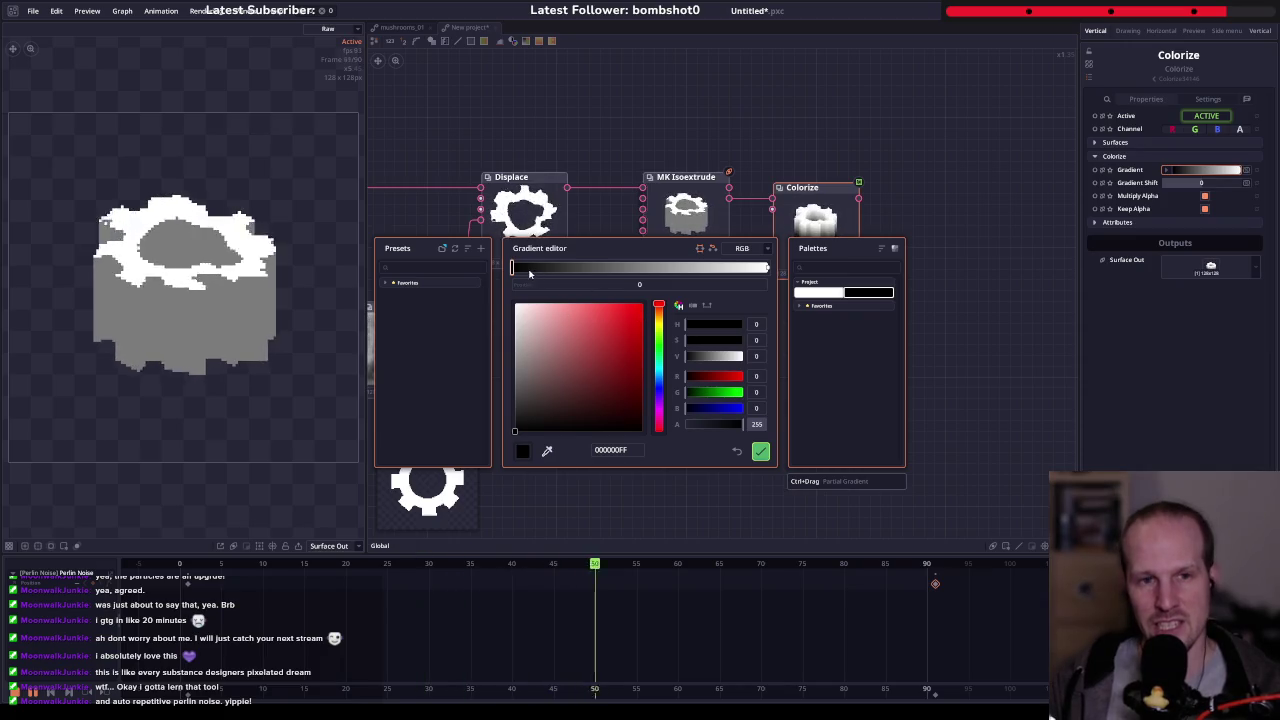
{"action": "left_click", "coordinate": [767, 267]}
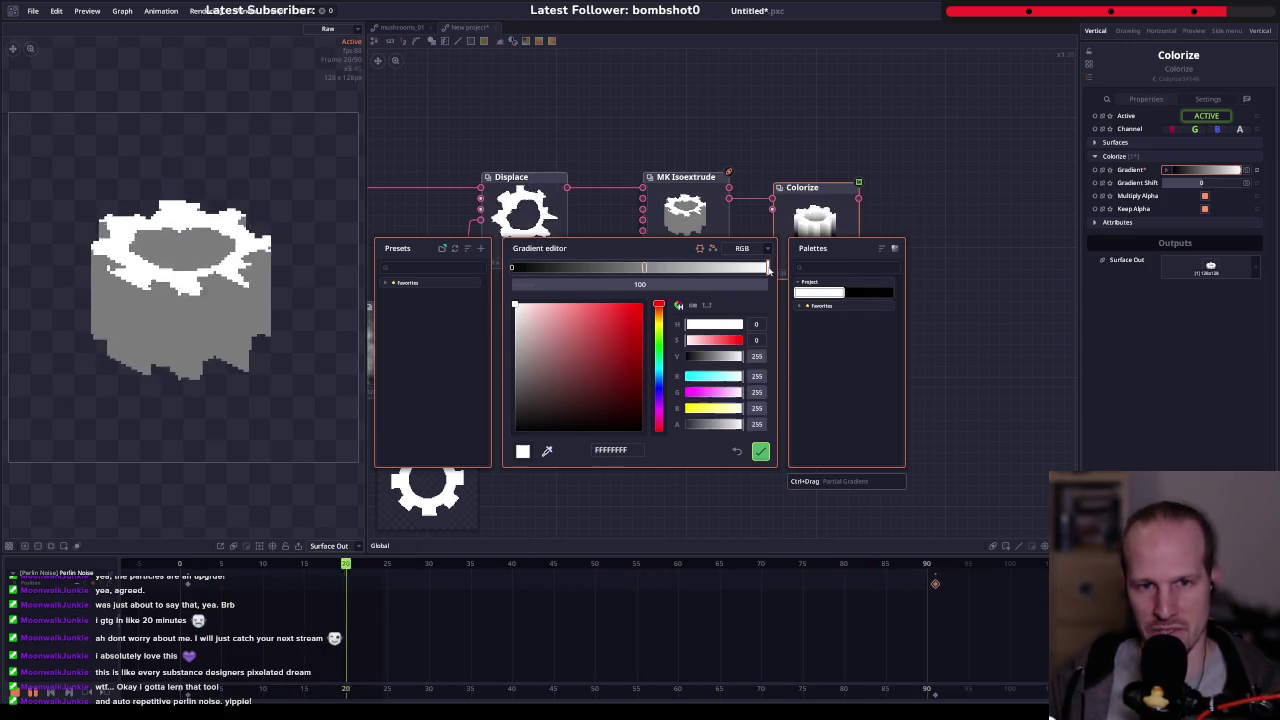
{"action": "left_click_drag", "start_coordinate": [658, 348], "coordinate": [658, 313]}
{"action": "left_click", "coordinate": [642, 309]}
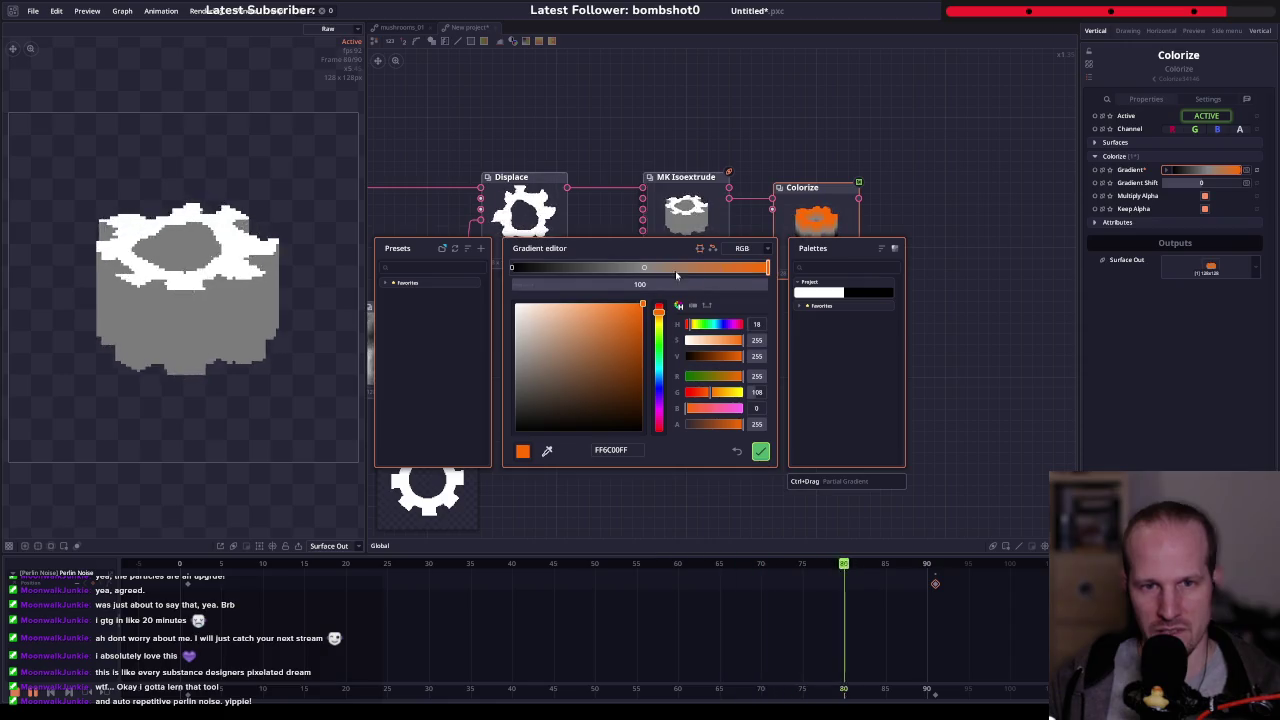
{"action": "left_click", "coordinate": [644, 267]}
{"action": "mouse_move", "coordinate": [622, 338]}
{"action": "left_mouse_down"}
{"action": "mouse_move", "coordinate": [668, 381]}
{"action": "mouse_move", "coordinate": [645, 362]}
{"action": "left_mouse_up"}
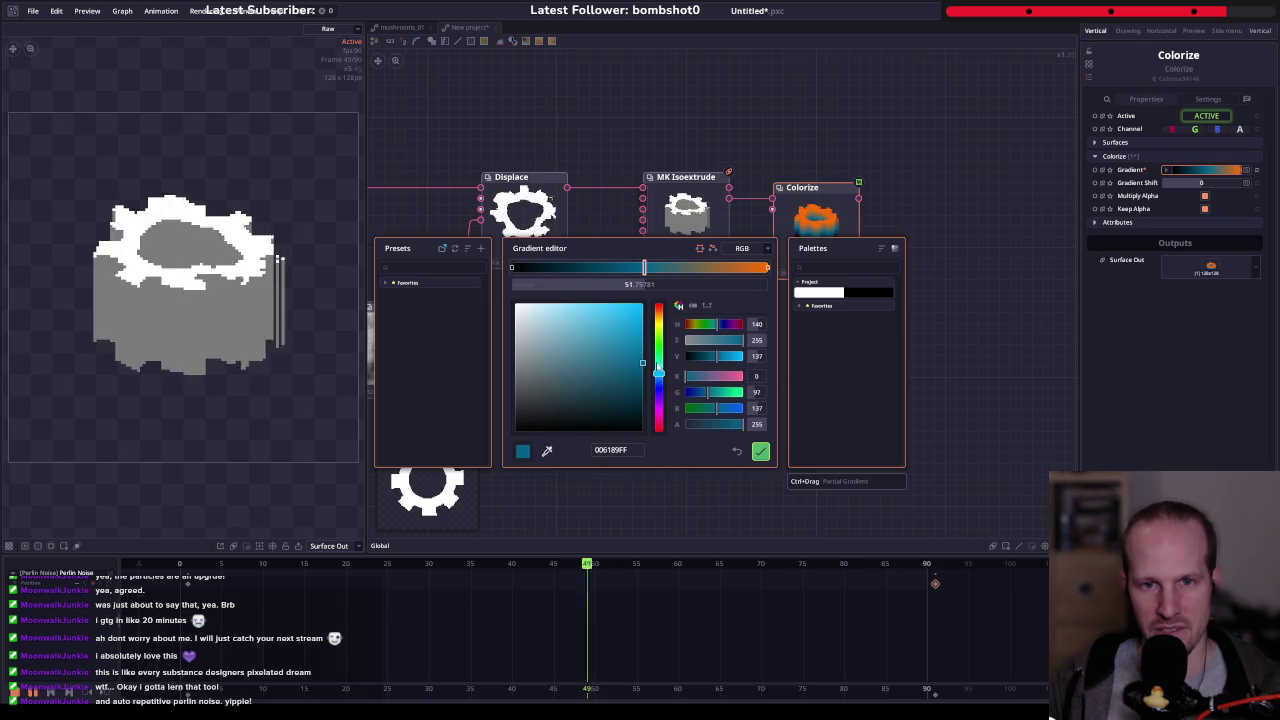
- Set the gradient's left key to muted mauve, apply, and preview the colorized gear
{"action": "left_click", "coordinate": [511, 268]}
{"action": "left_click", "coordinate": [659, 406]}
{"action": "left_click_drag", "start_coordinate": [557, 386], "coordinate": [551, 347]}
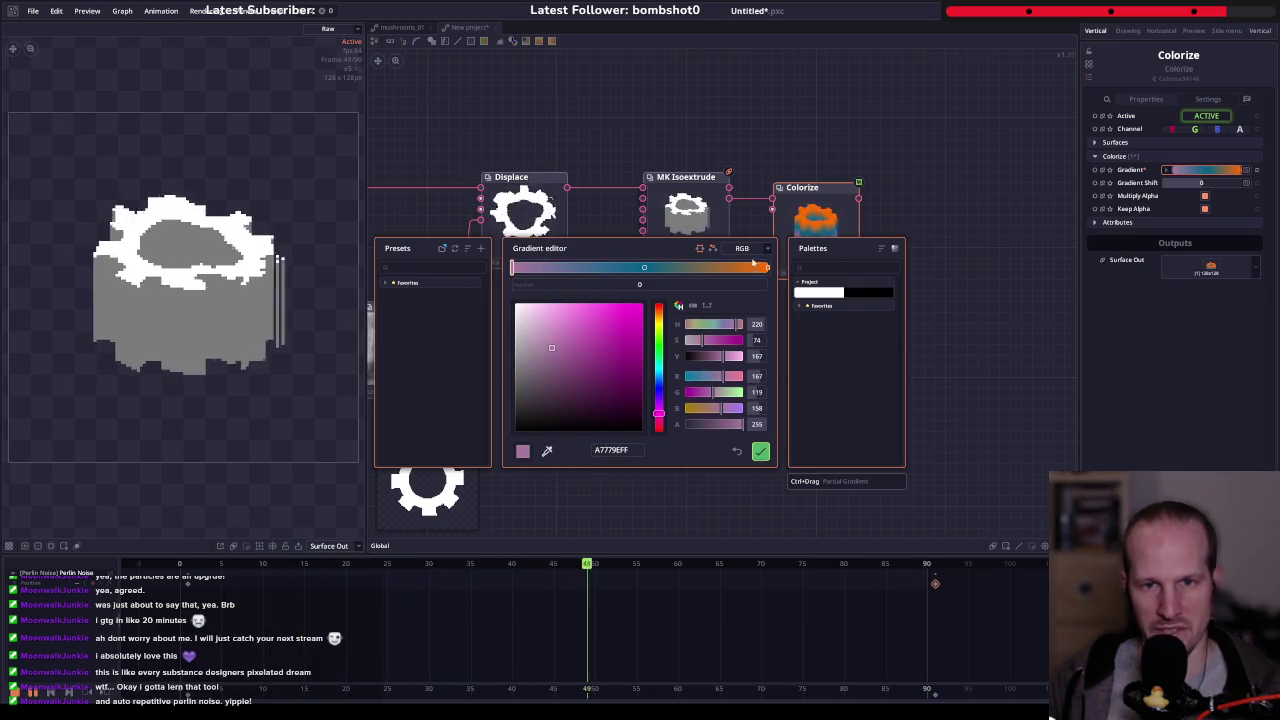
{"action": "left_click", "coordinate": [760, 451]}
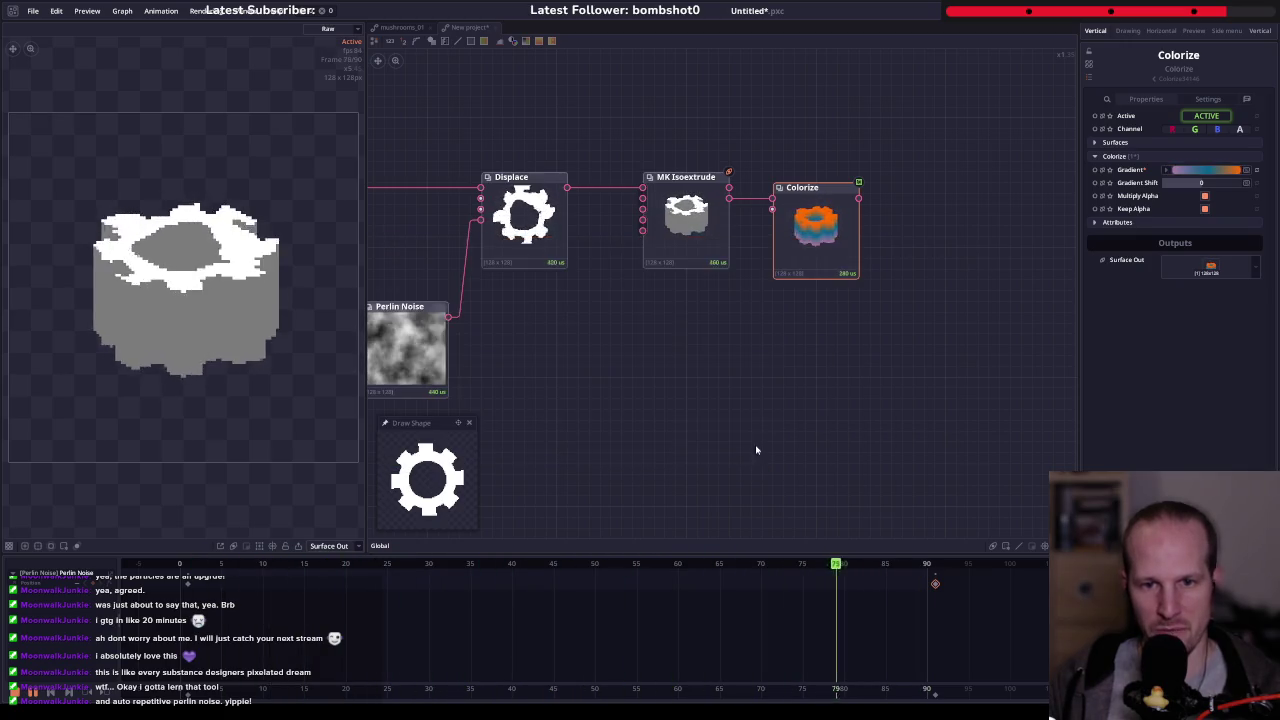
{"action": "left_click", "coordinate": [858, 277]}
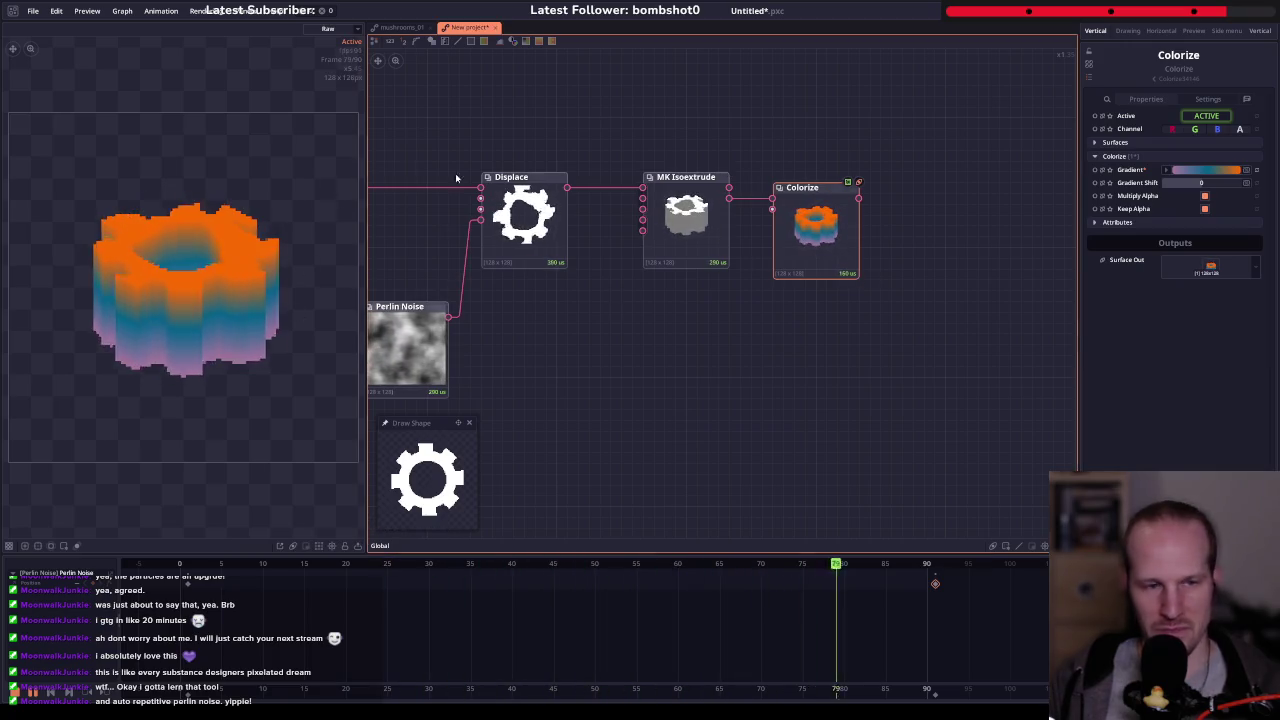
- Add a Displace node after Colorize using the 'dispac' search
{"action": "left_click_drag", "start_coordinate": [708, 308], "coordinate": [634, 351]}
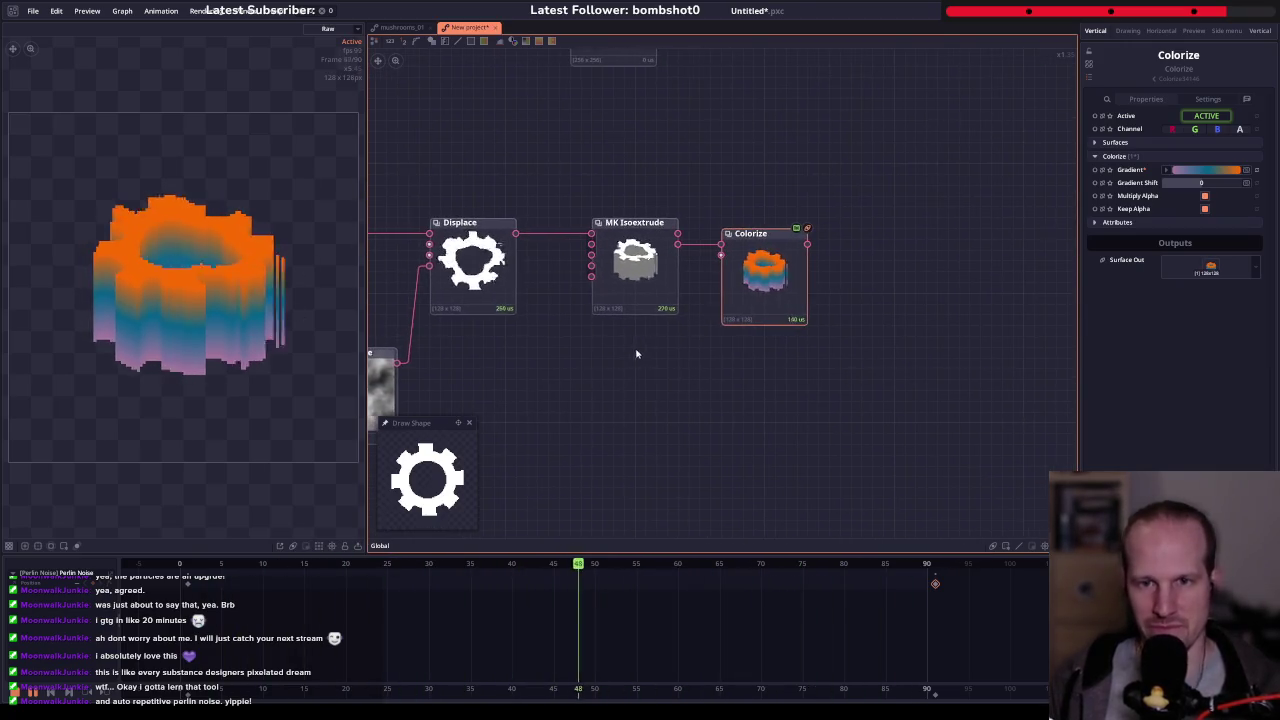
{"action": "left_click_drag", "start_coordinate": [779, 222], "coordinate": [833, 314]}
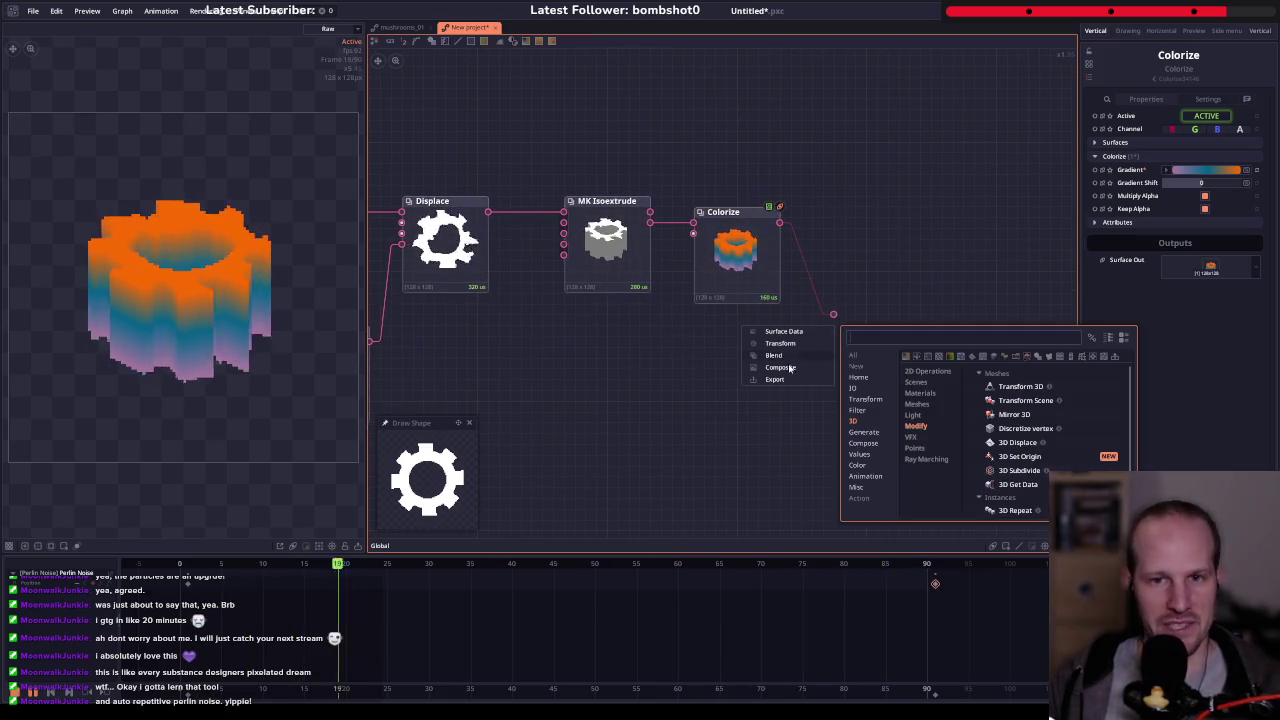
{"action": "type", "text": "dispac"}
{"action": "key", "text": "Return"}
{"action": "mouse_move", "coordinate": [700, 306]}
{"action": "left_mouse_down"}
{"action": "mouse_move", "coordinate": [950, 315]}
{"action": "mouse_move", "coordinate": [870, 323]}
{"action": "left_mouse_up"}
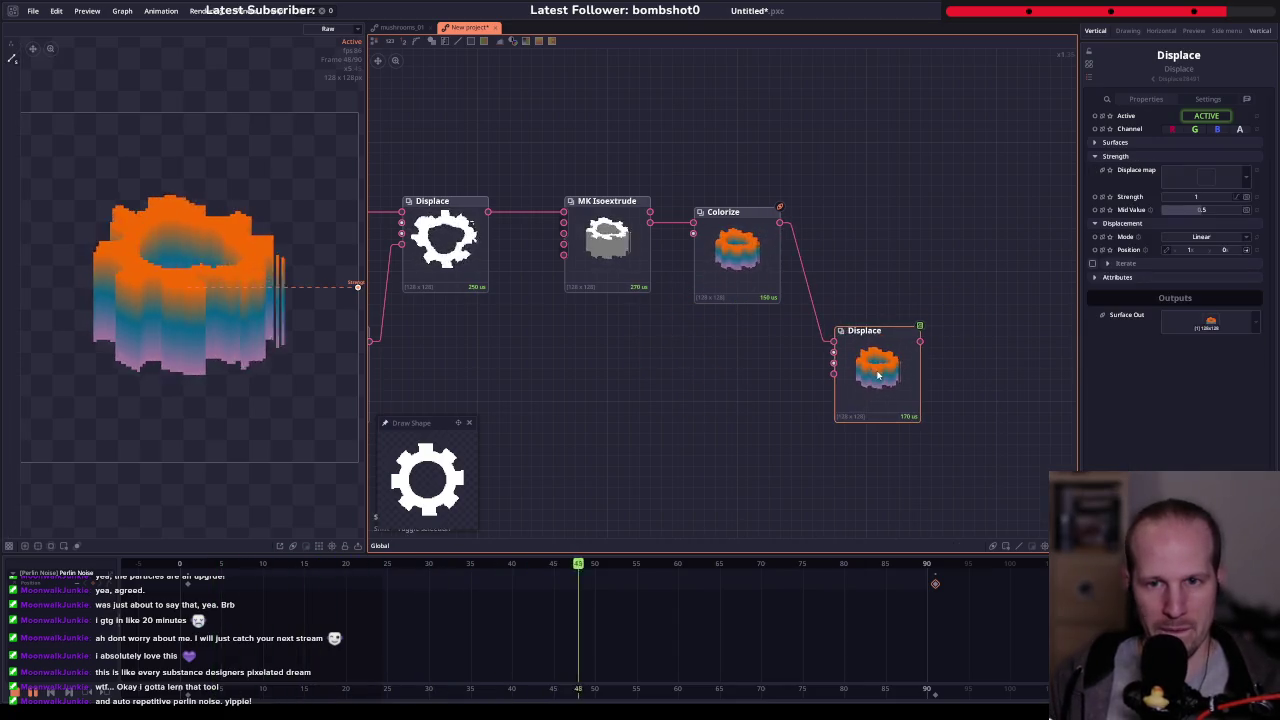
- Feed Perlin Noise into the Displace map and lower Strength to 0.16
{"action": "left_click_drag", "start_coordinate": [591, 423], "coordinate": [728, 371]}
{"action": "scroll", "coordinate": [648, 339], "scroll_direction": "down", "scroll_amount": 1}
{"action": "left_click_drag", "start_coordinate": [521, 293], "coordinate": [934, 323]}
{"action": "left_click_drag", "start_coordinate": [737, 353], "coordinate": [659, 364]}
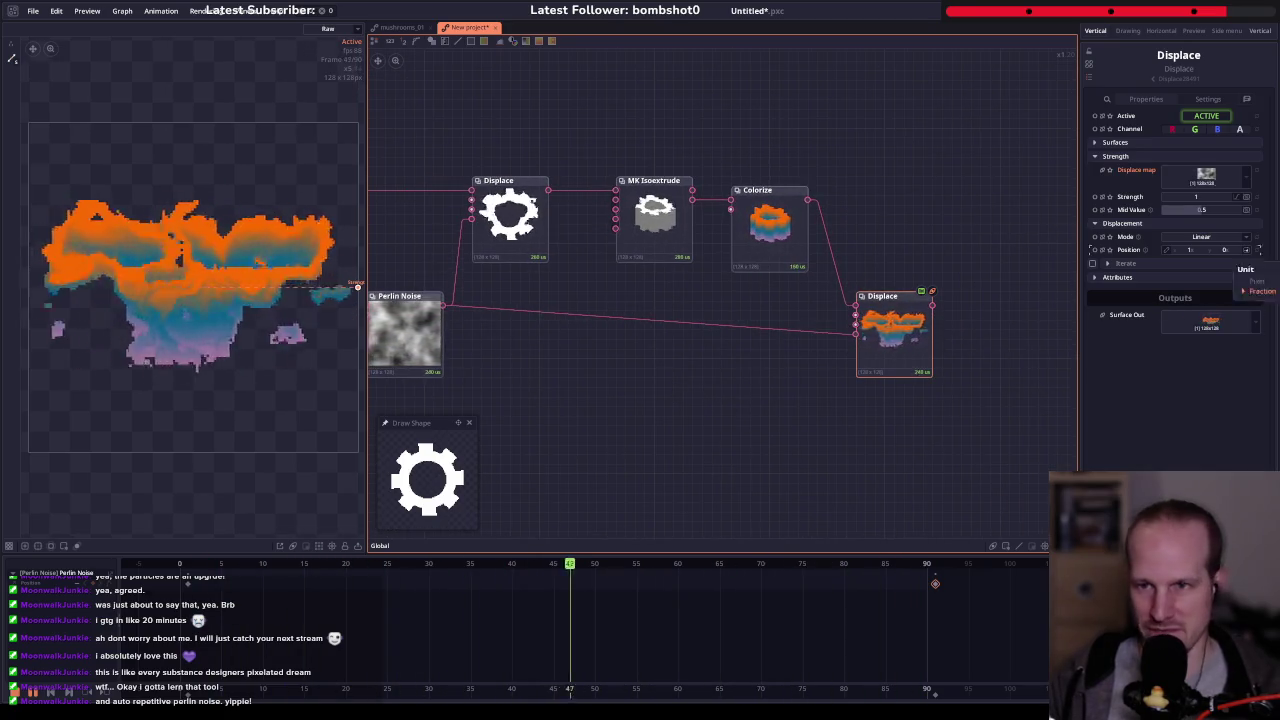
{"action": "left_click_drag", "start_coordinate": [1201, 201], "coordinate": [1160, 201]}
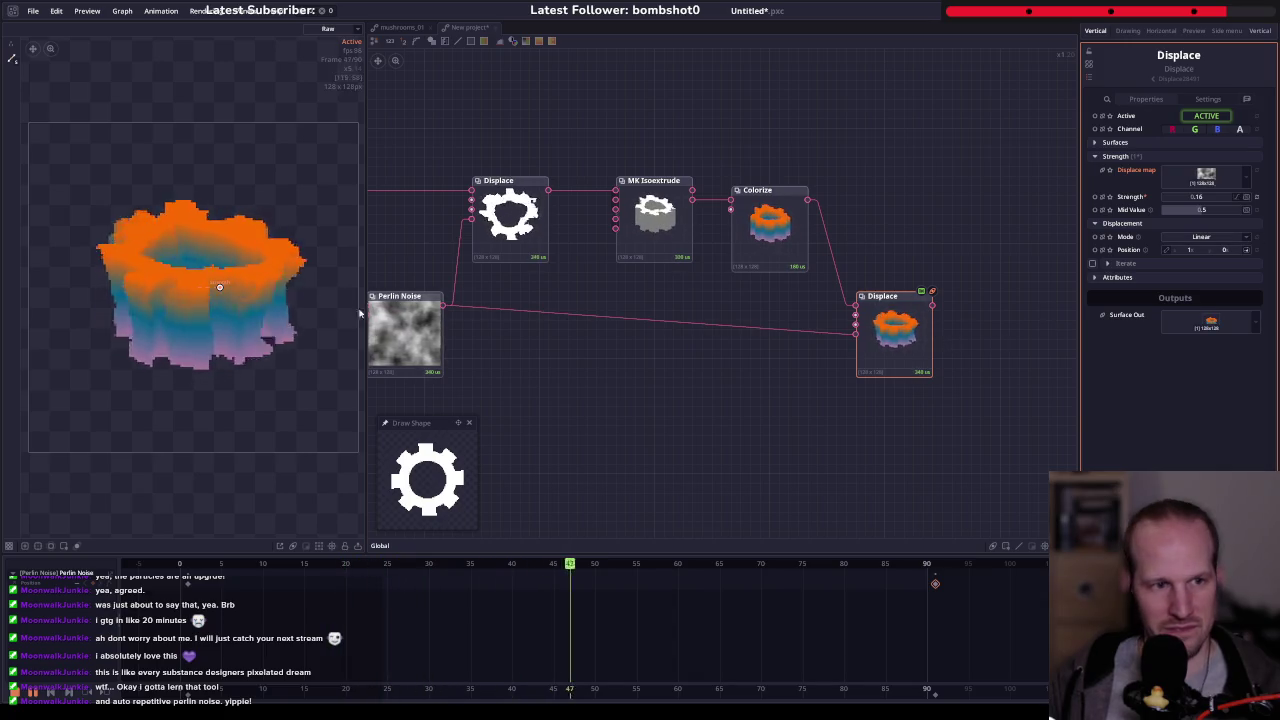
- Set the Perlin Noise Iteration to 1
{"action": "scroll", "coordinate": [710, 359], "scroll_direction": "down", "scroll_amount": 1}
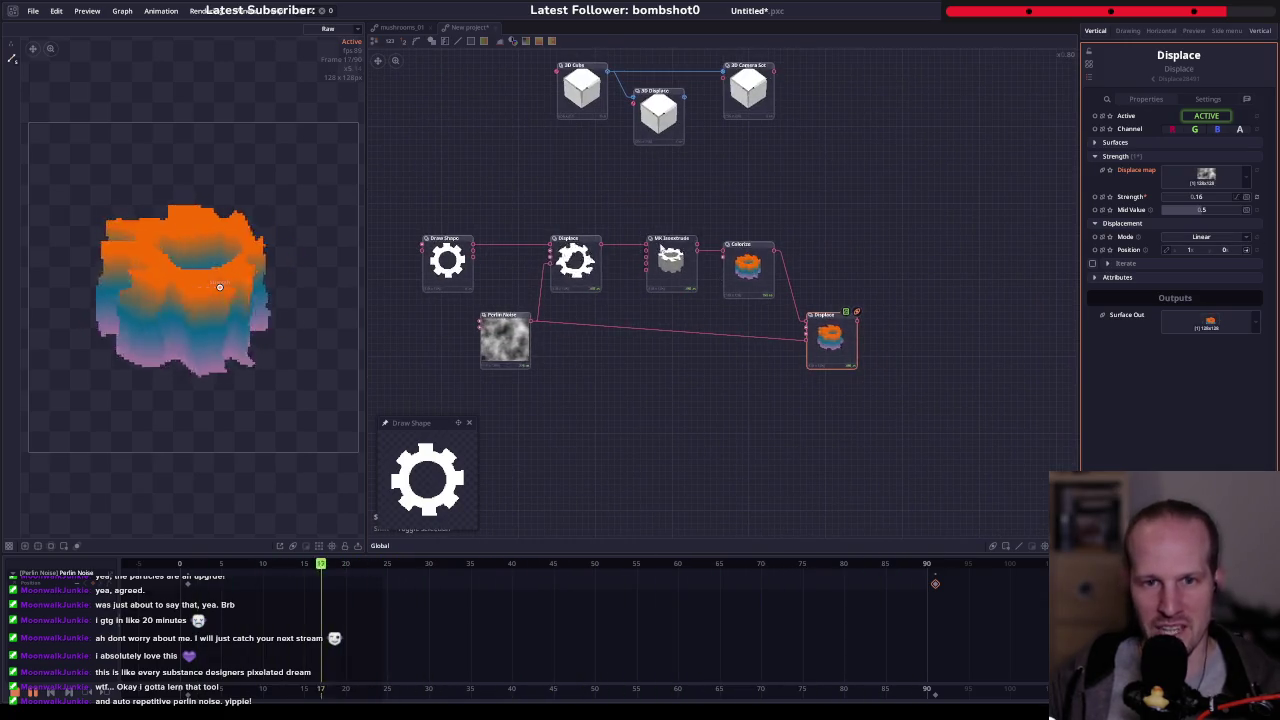
{"action": "scroll", "coordinate": [645, 258], "scroll_direction": "up", "scroll_amount": 3}
{"action": "key", "text": "f"}
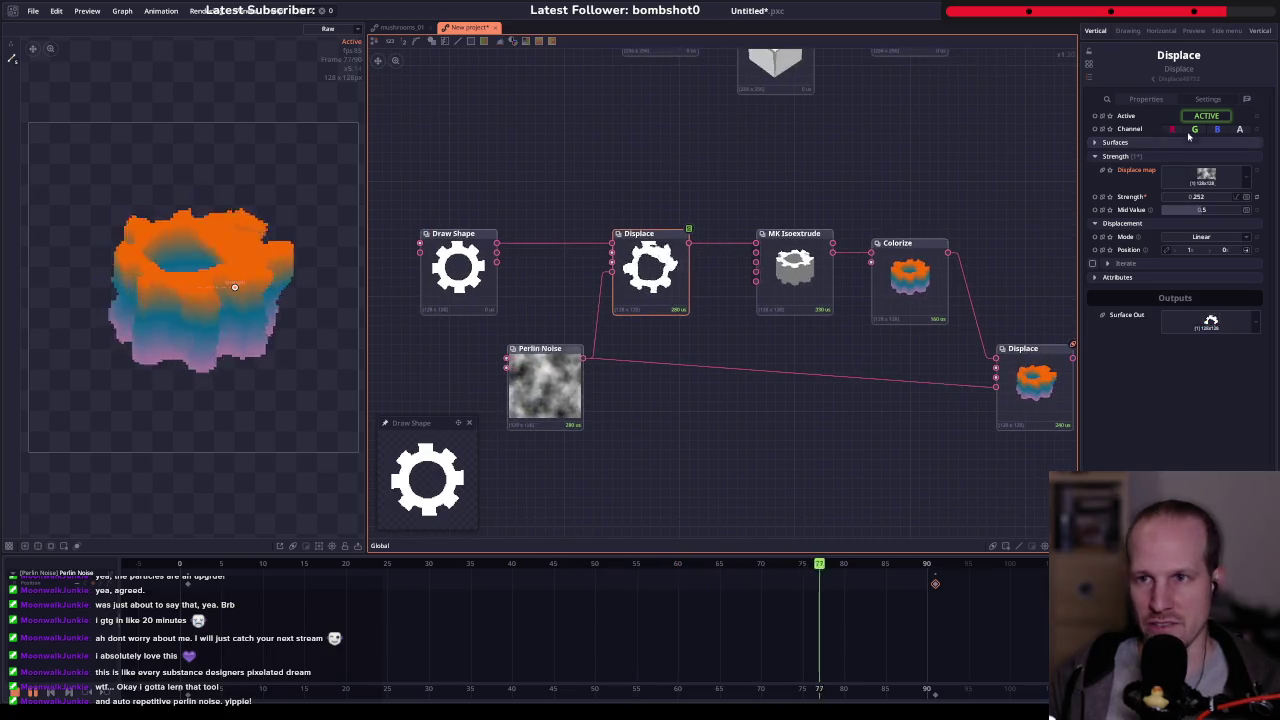
{"action": "left_click", "coordinate": [1035, 385]}
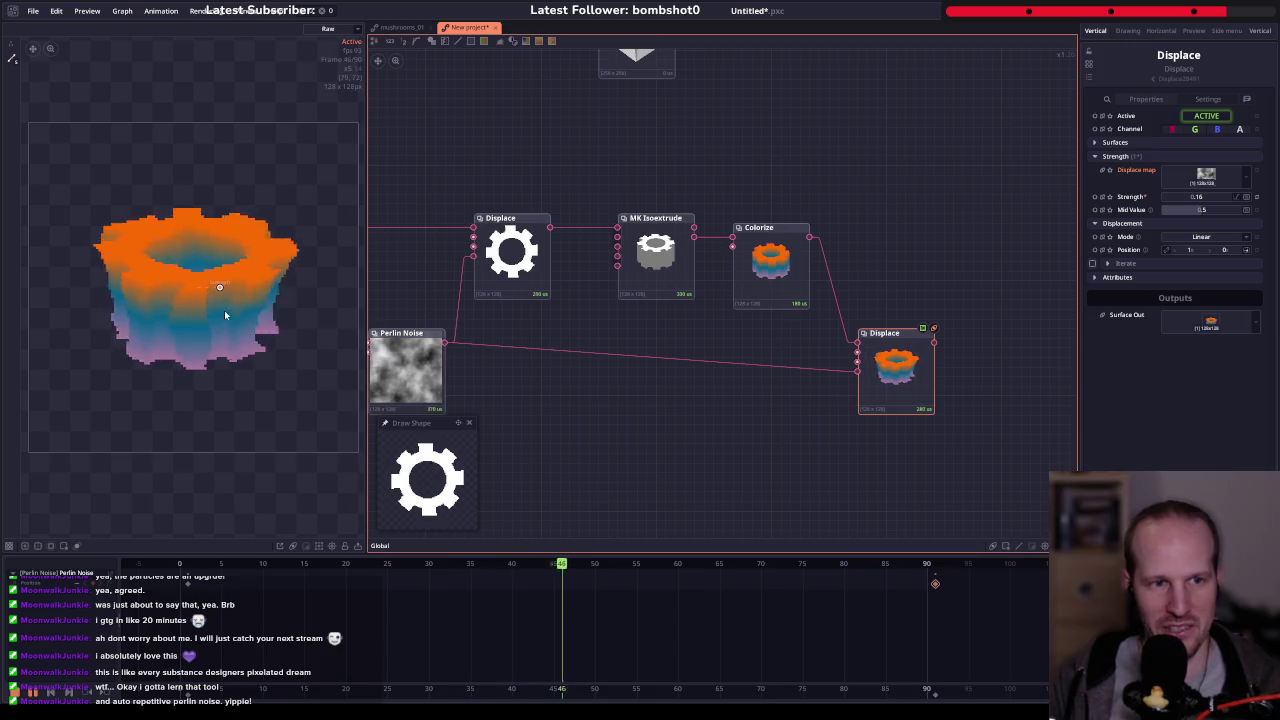
{"action": "key", "text": "f"}
{"action": "left_click", "coordinate": [484, 333]}
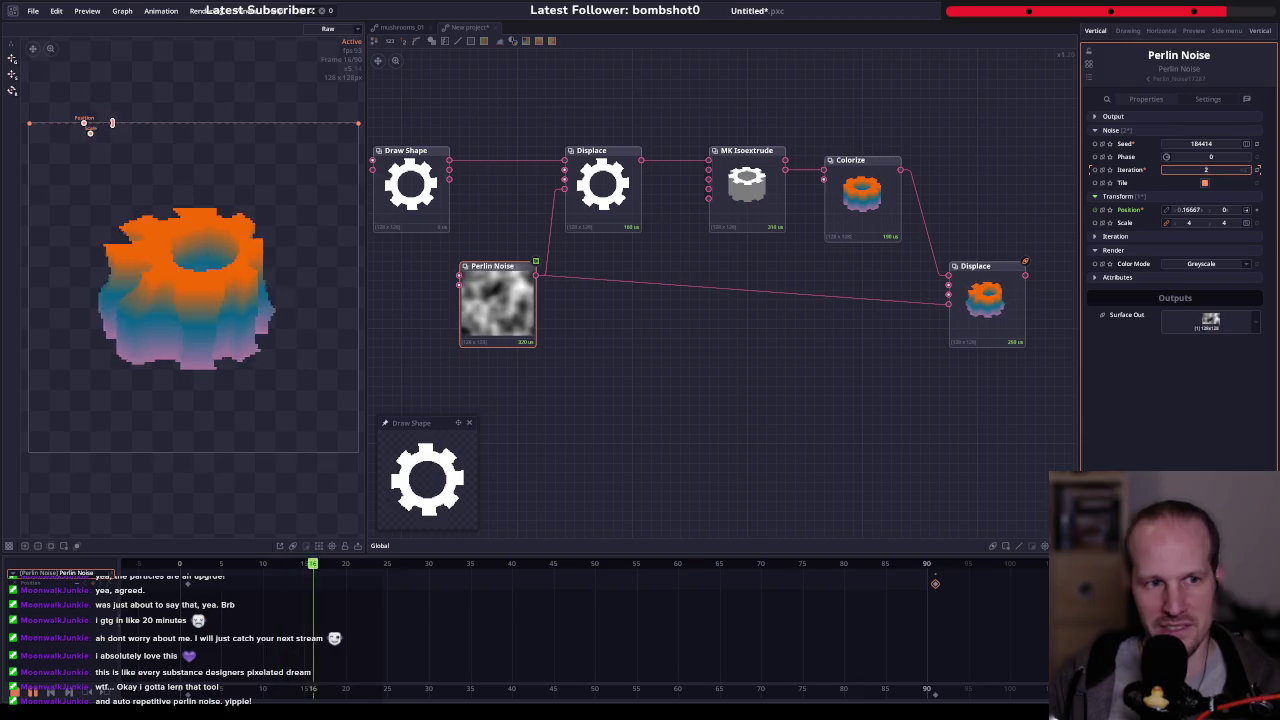
{"action": "left_click_drag", "start_coordinate": [1205, 169], "coordinate": [762, 308]}
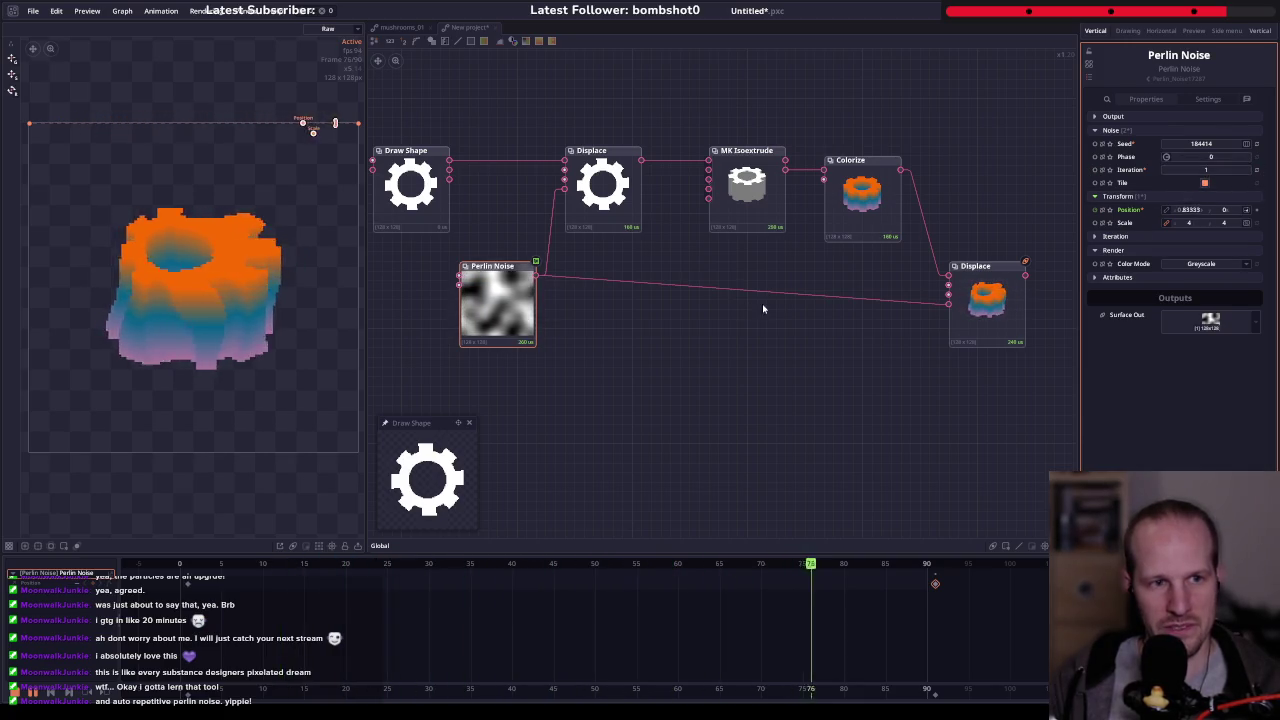
- Reposition the final Displace node neatly within the framed graph
{"action": "left_click", "coordinate": [985, 320]}
{"action": "left_click_drag", "start_coordinate": [931, 349], "coordinate": [801, 349]}
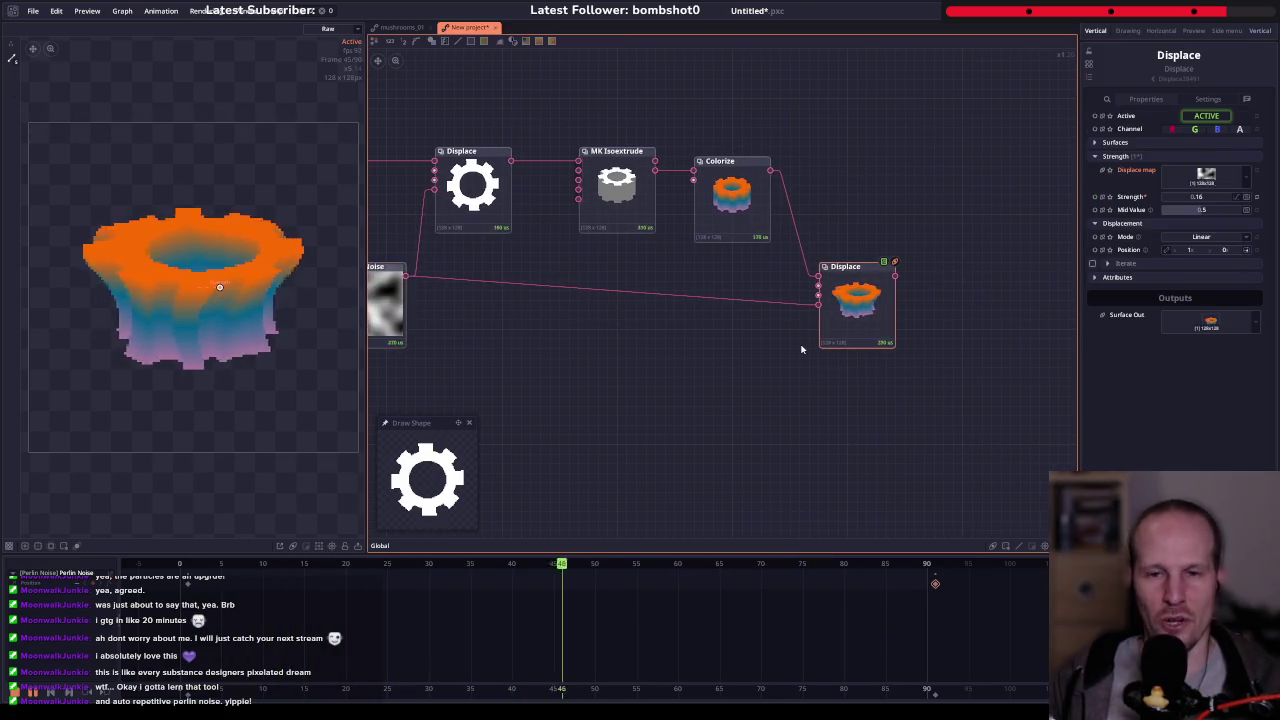
{"action": "key", "text": "f"}
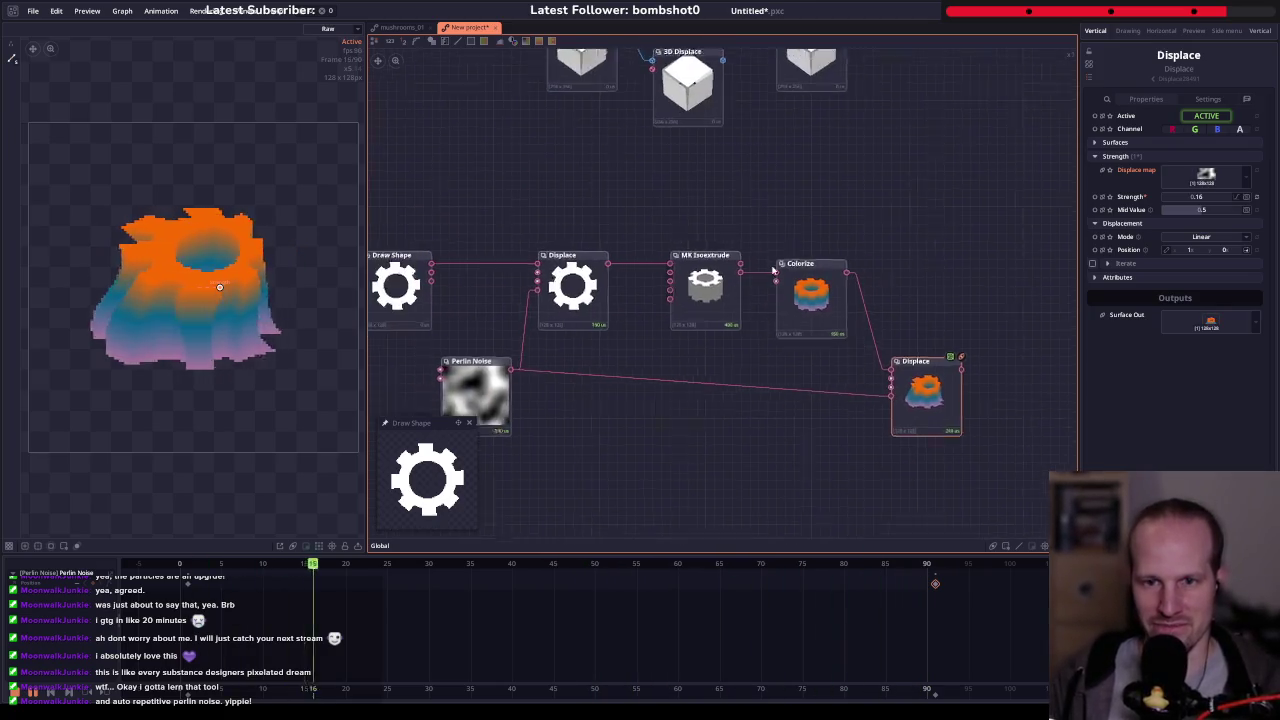
{"action": "mouse_move", "coordinate": [890, 377]}
{"action": "left_mouse_down"}
{"action": "mouse_move", "coordinate": [900, 370]}
{"action": "mouse_move", "coordinate": [812, 339]}
{"action": "left_mouse_up"}
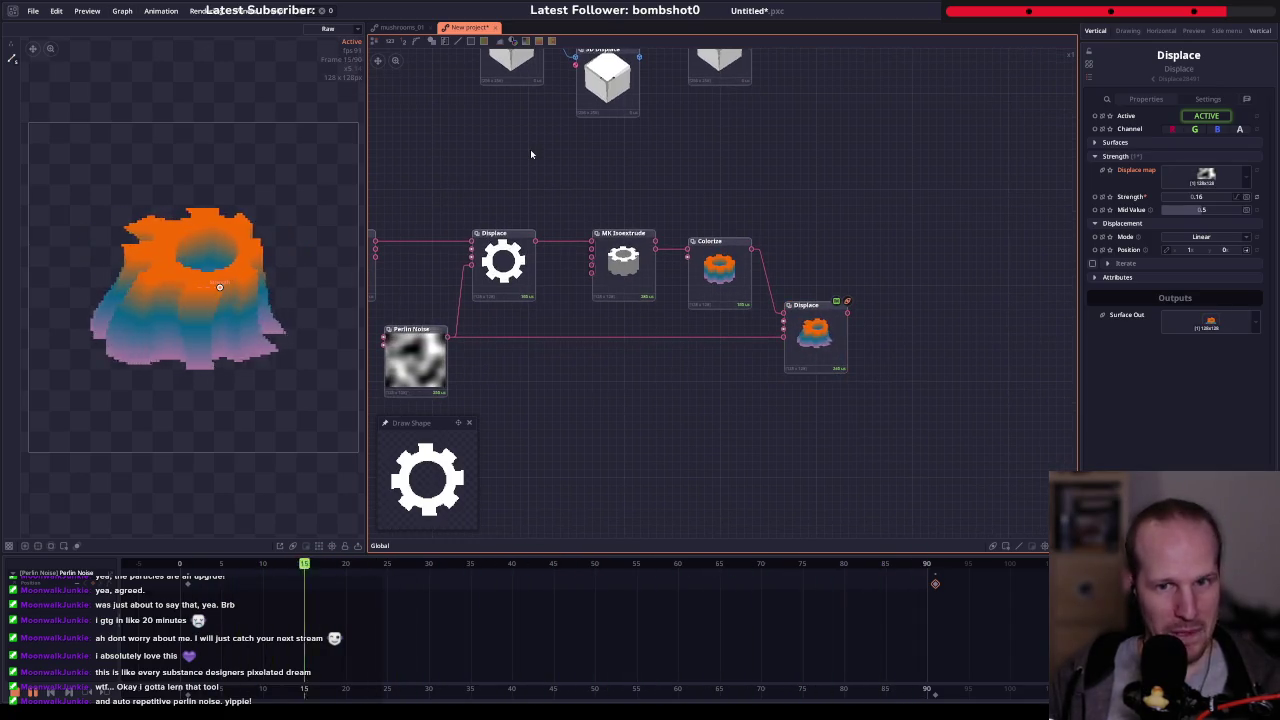
{"action": "left_click", "coordinate": [33, 11]}
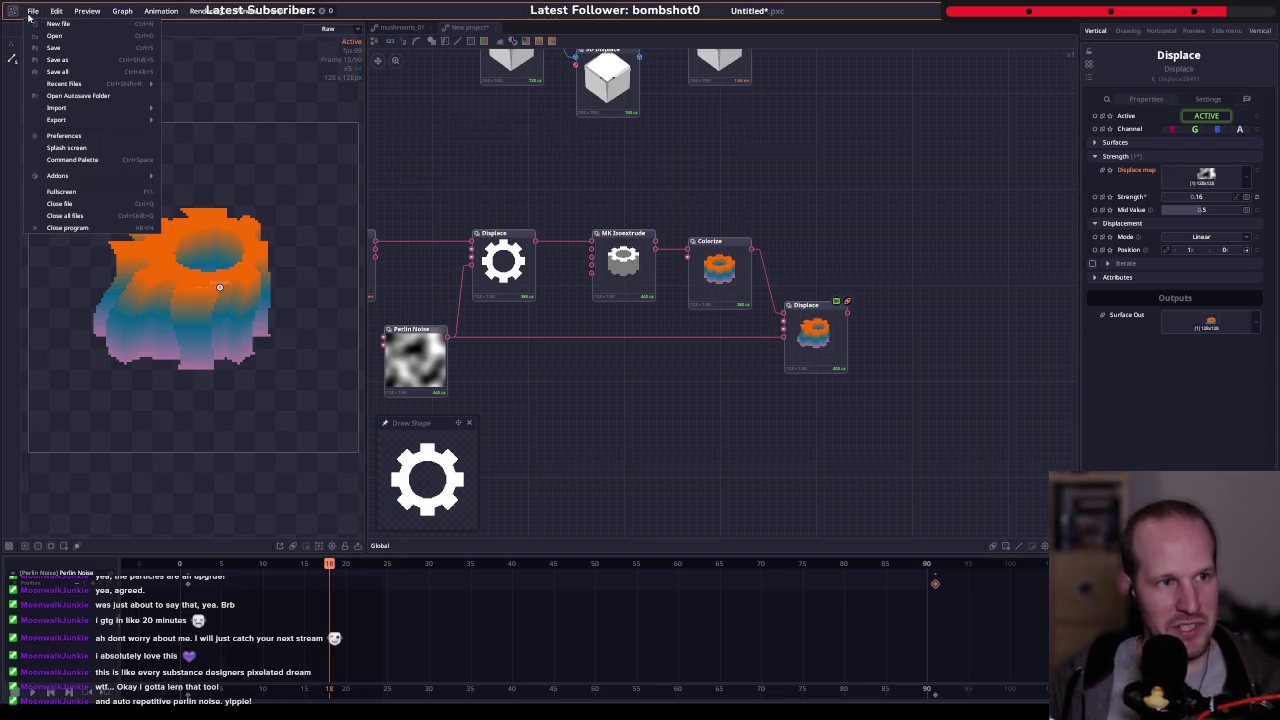
- Load the Box Explode 3D sample project from the welcome screen's list
{"action": "left_click", "coordinate": [67, 148]}
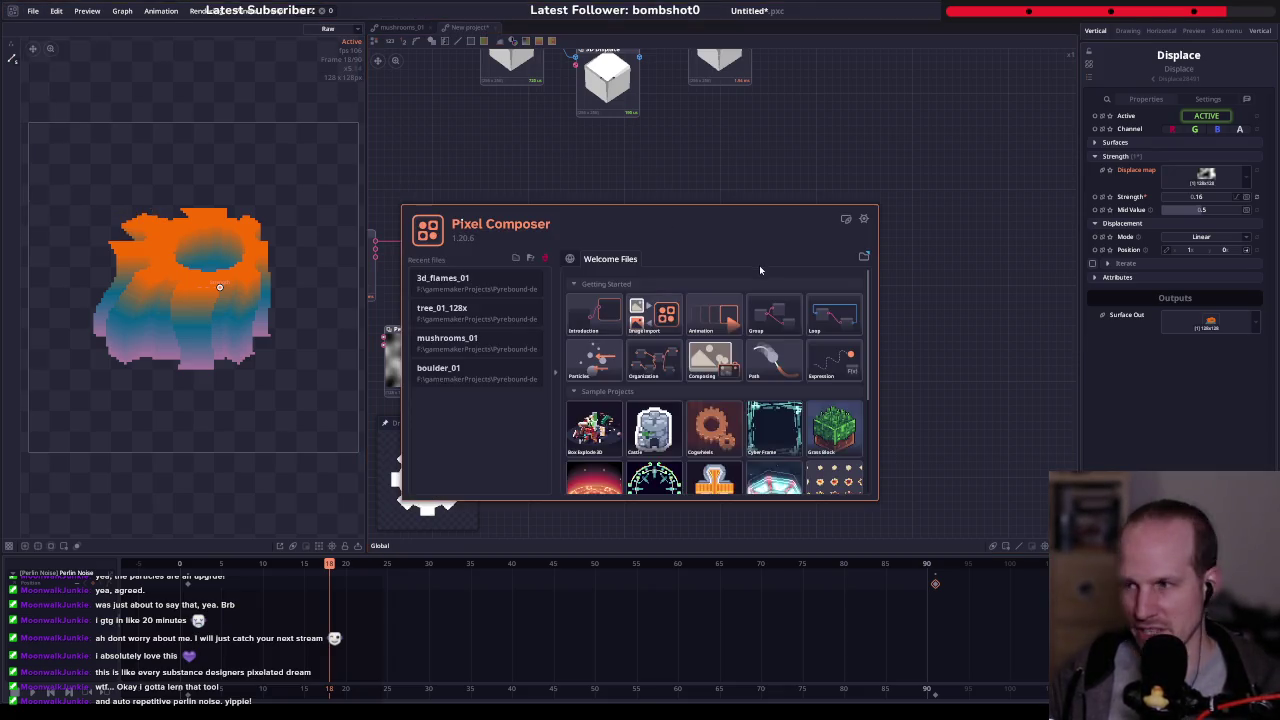
{"action": "scroll", "coordinate": [733, 365], "scroll_direction": "down", "scroll_amount": 3}
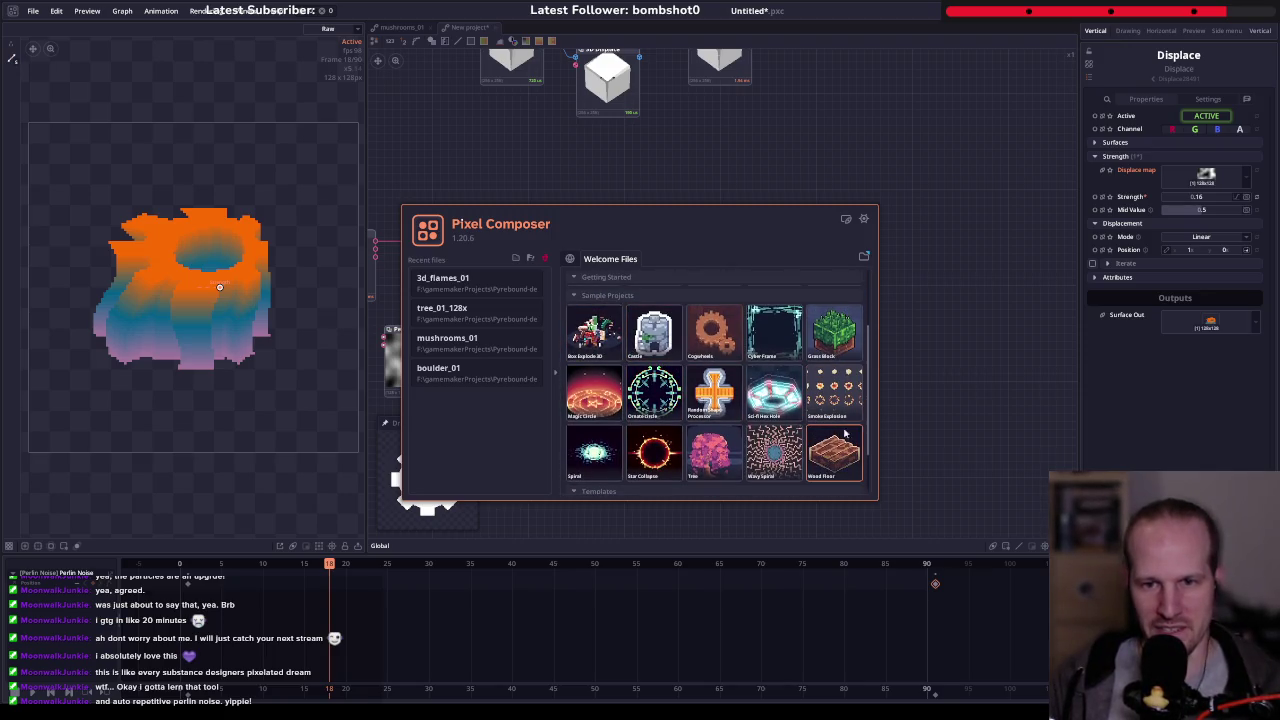
{"action": "scroll", "coordinate": [646, 397], "scroll_direction": "down", "scroll_amount": 1}
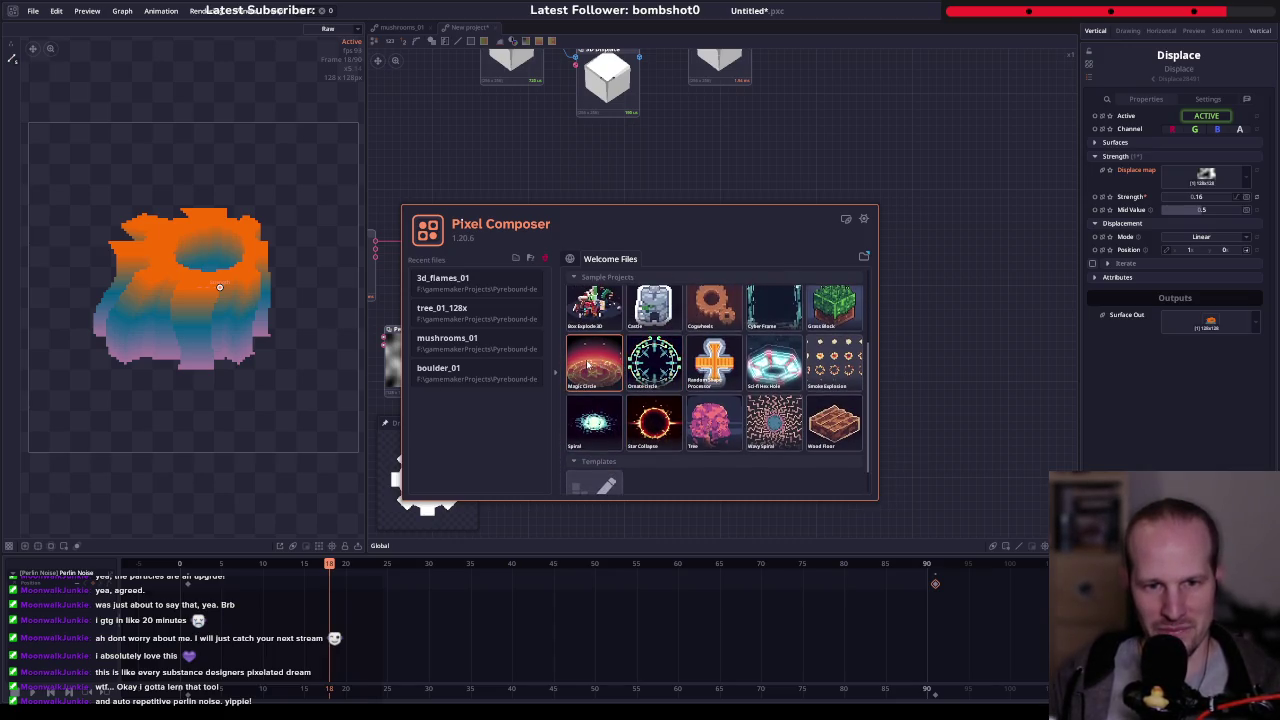
{"action": "scroll", "coordinate": [596, 368], "scroll_direction": "up", "scroll_amount": 1}
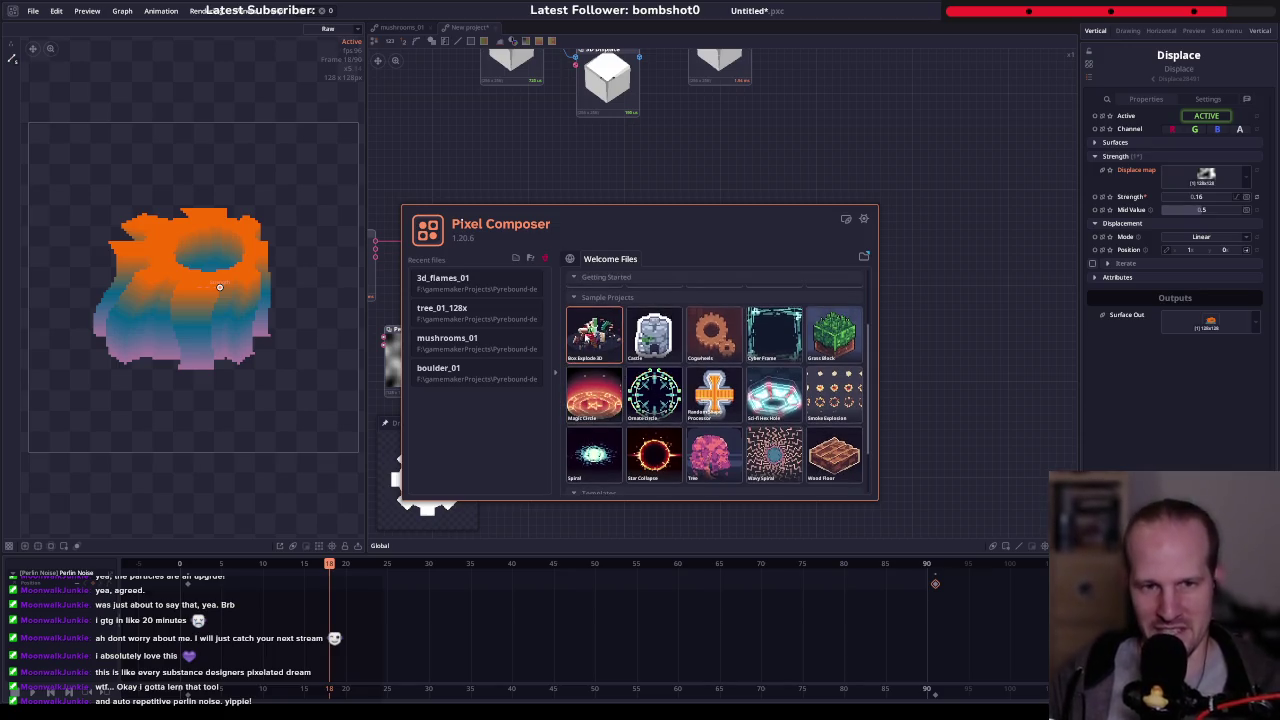
{"action": "left_click", "coordinate": [594, 335]}
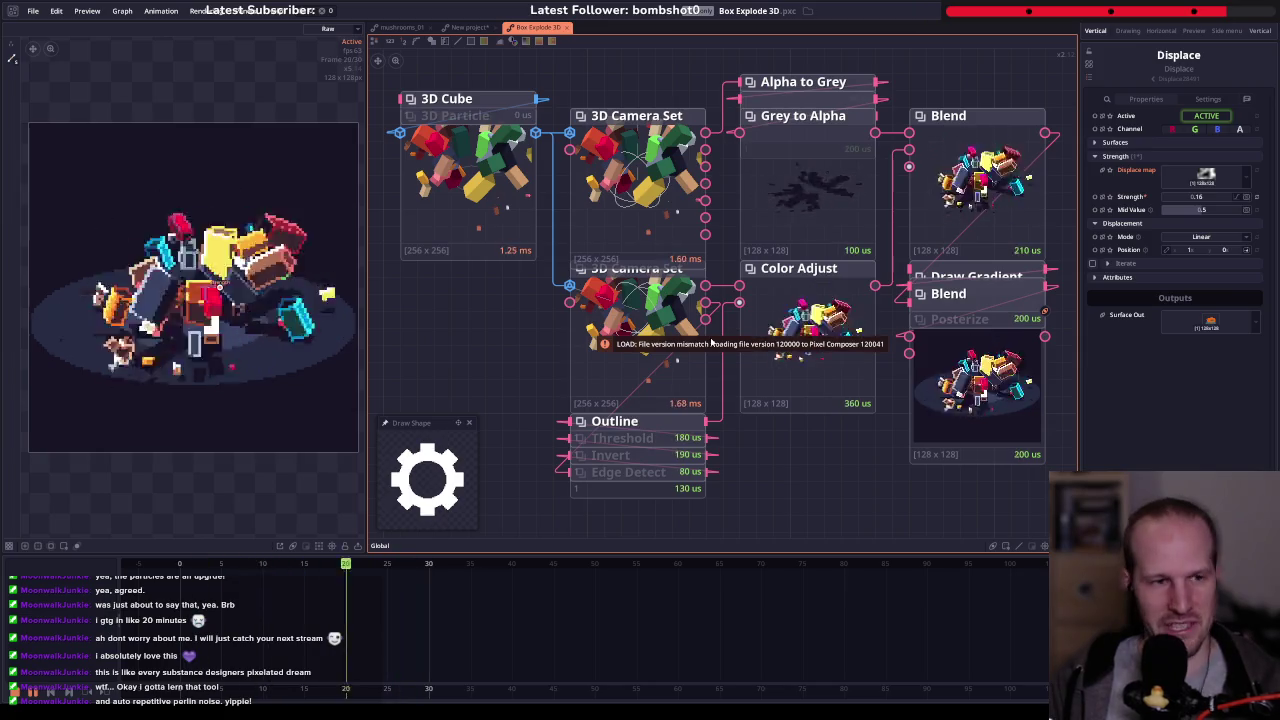
- Pull the 3D Cube node away from 3D Particle and preview the cube
{"action": "scroll", "coordinate": [700, 285], "scroll_direction": "down", "scroll_amount": 3}
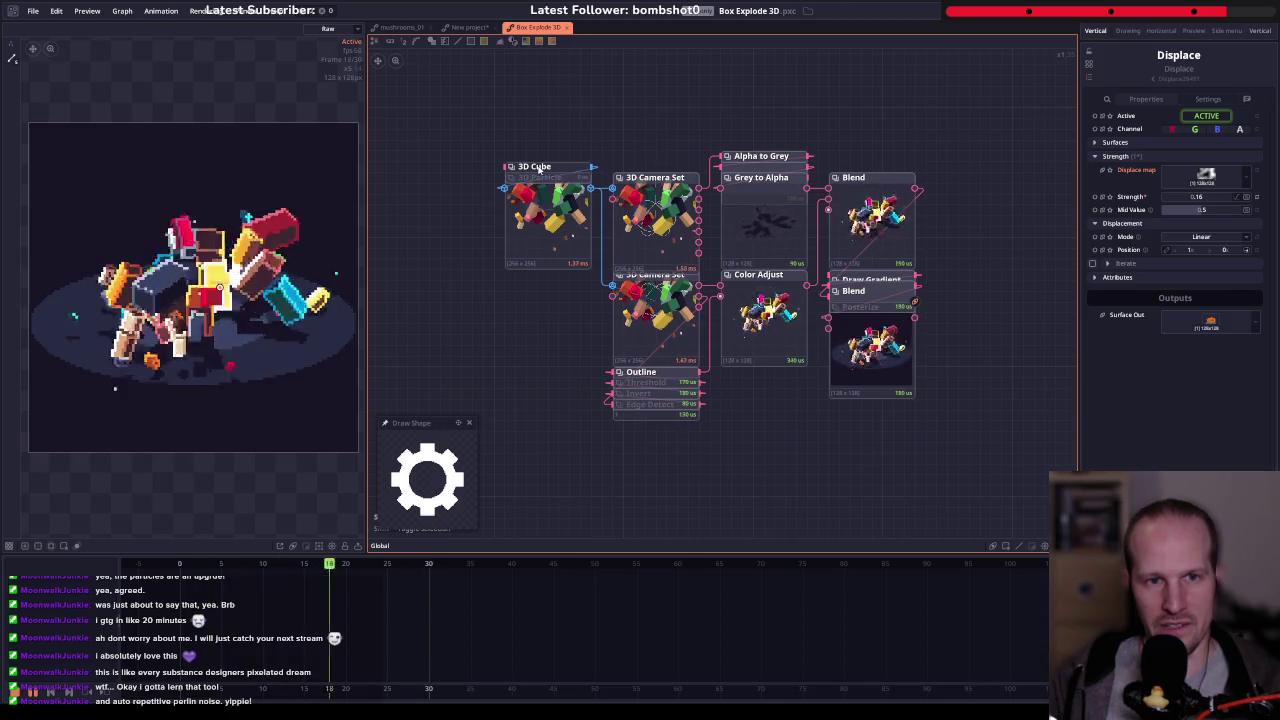
{"action": "left_click_drag", "start_coordinate": [537, 170], "coordinate": [410, 167]}
{"action": "left_click", "coordinate": [415, 172]}
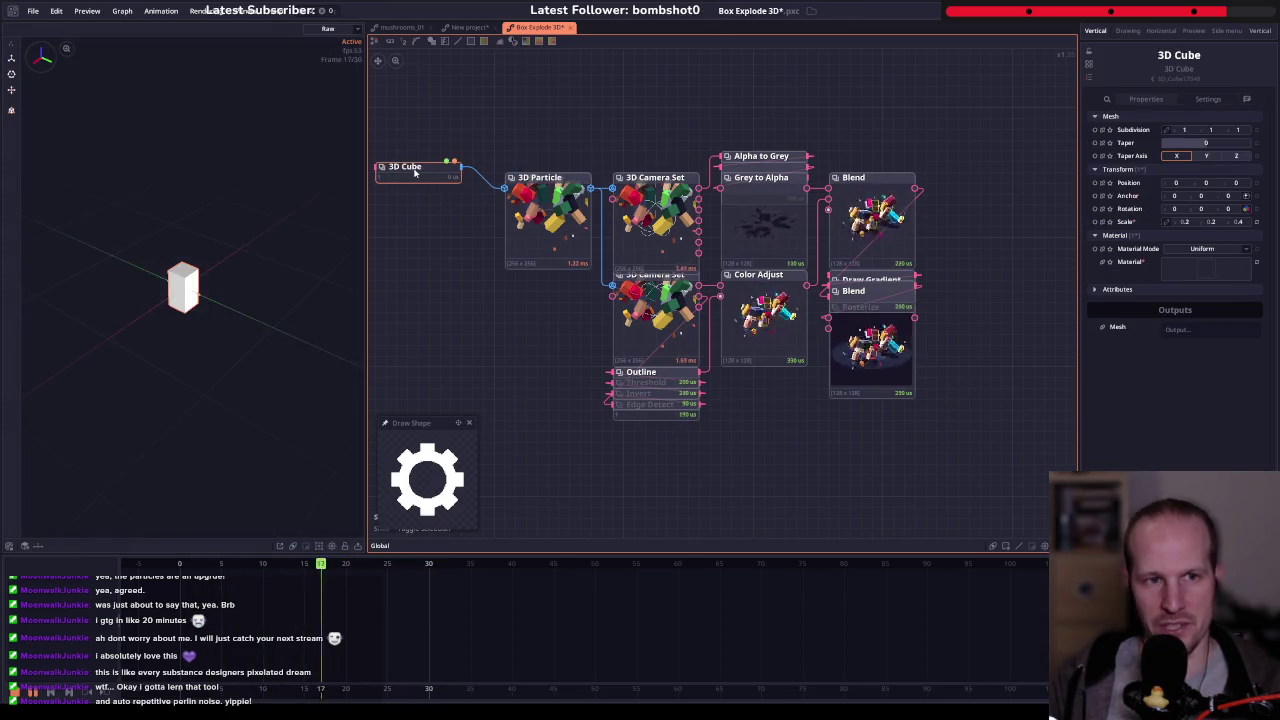
{"action": "left_click", "coordinate": [543, 213]}
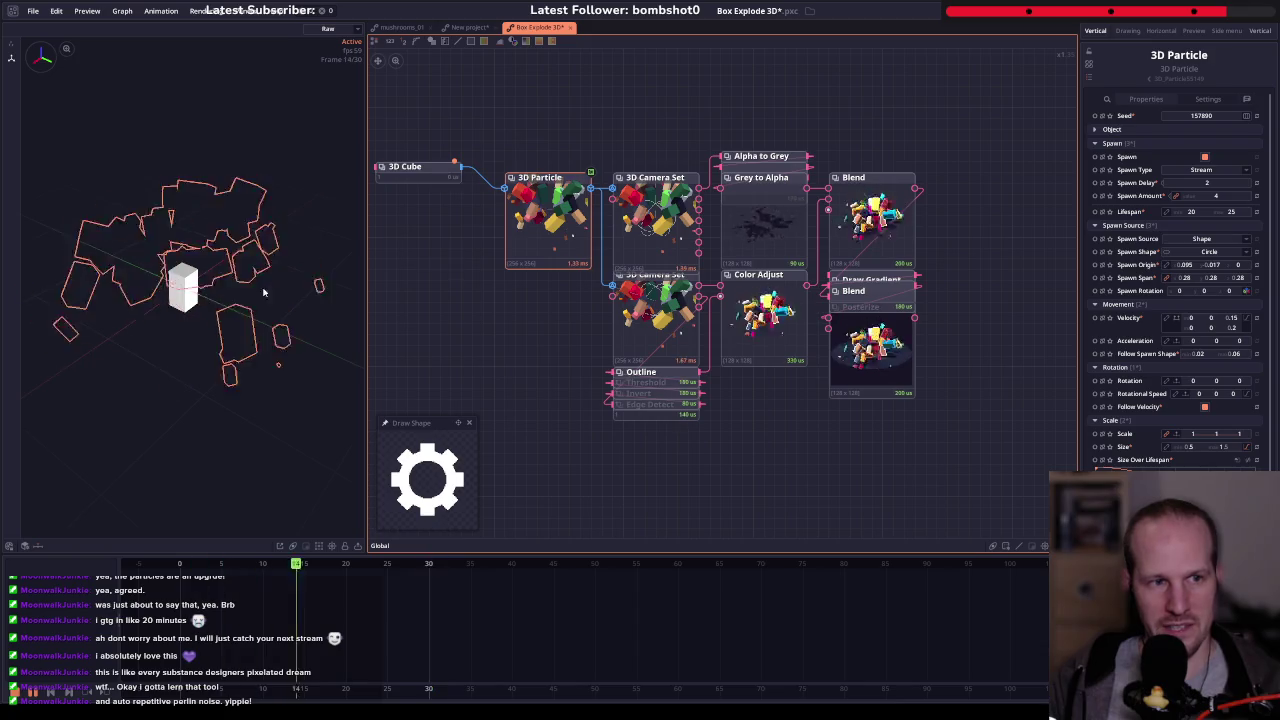
- Move the 3D Particle node lower-left and select the 3D Camera Set node
{"action": "scroll", "coordinate": [1210, 384], "scroll_direction": "down", "scroll_amount": 1}
{"action": "scroll", "coordinate": [1195, 378], "scroll_direction": "down", "scroll_amount": 2}
{"action": "scroll", "coordinate": [1180, 372], "scroll_direction": "down", "scroll_amount": 1}
{"action": "scroll", "coordinate": [1165, 366], "scroll_direction": "down", "scroll_amount": 1}
{"action": "scroll", "coordinate": [1175, 300], "scroll_direction": "up", "scroll_amount": 5}
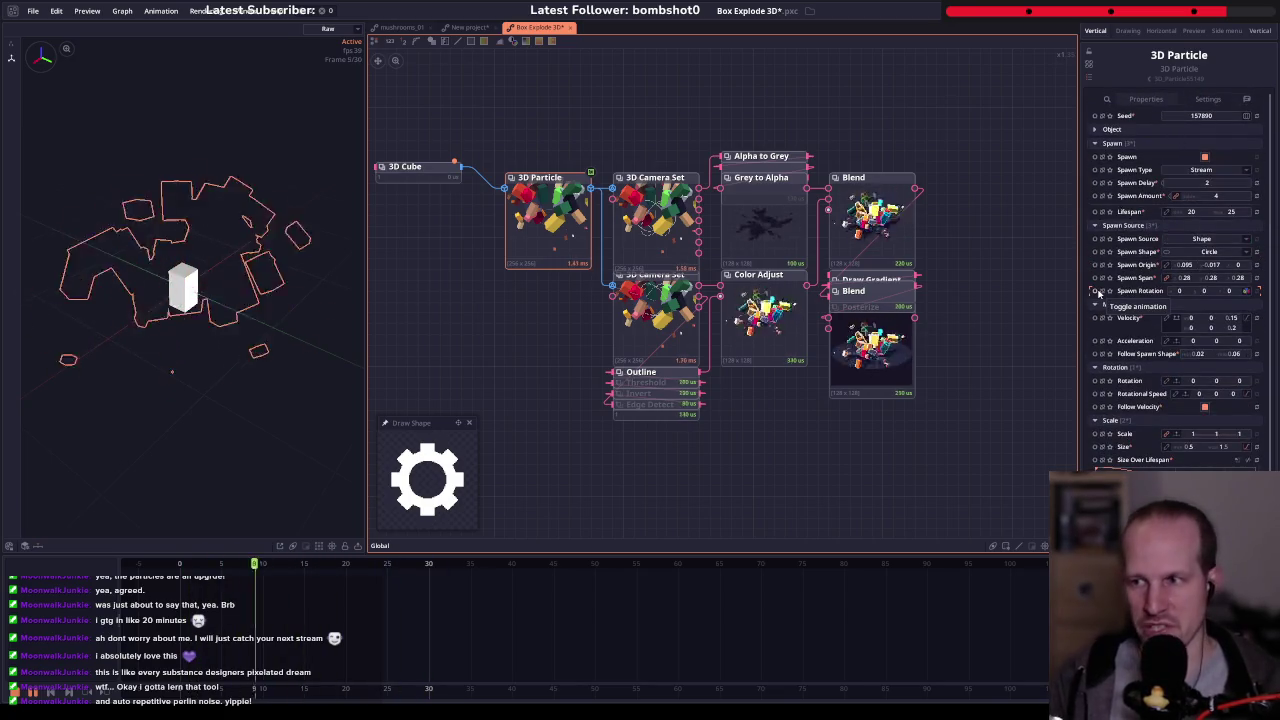
{"action": "left_click_drag", "start_coordinate": [562, 215], "coordinate": [586, 262]}
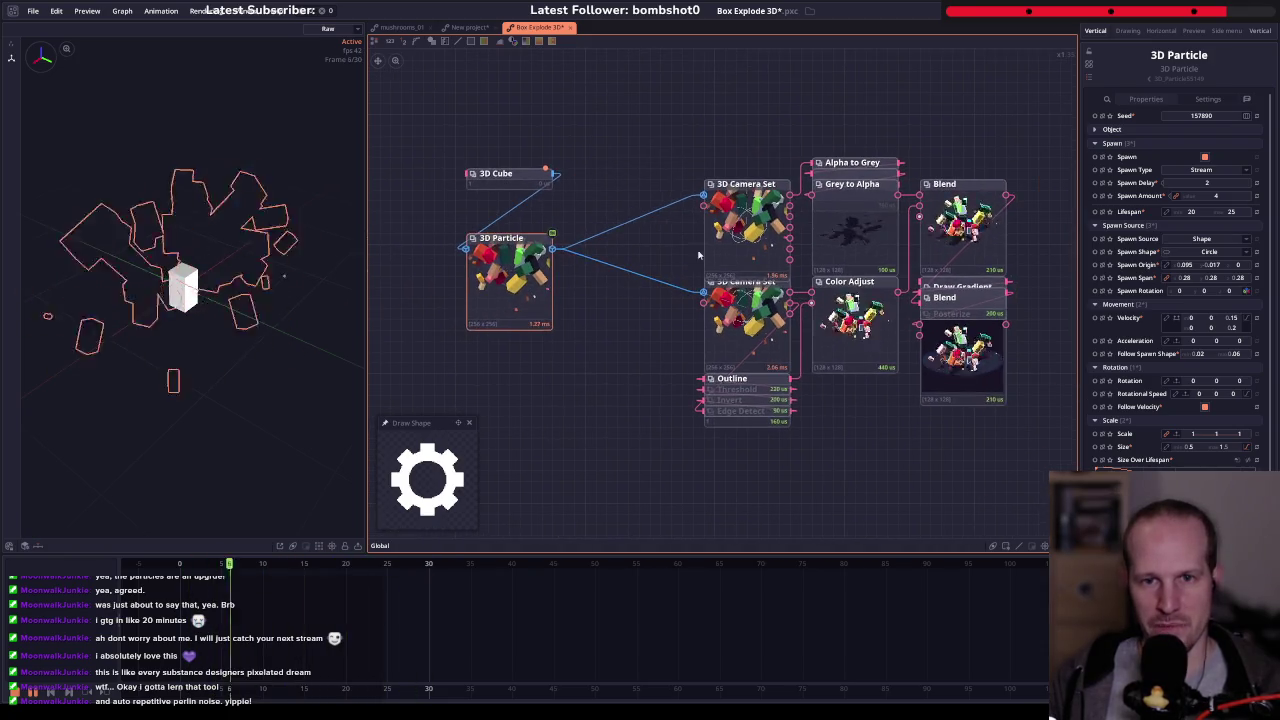
{"action": "left_click", "coordinate": [745, 215]}
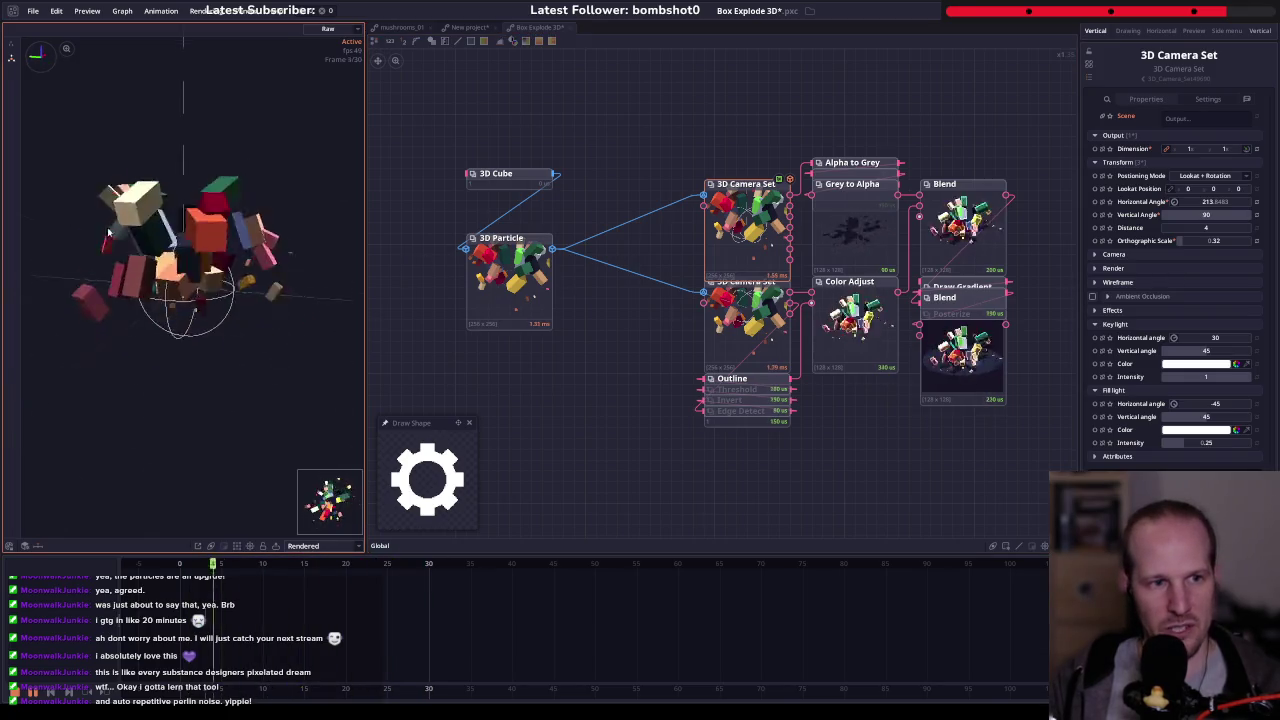
- Shift the camera's Lookat Position along X and view the scene from above
{"action": "scroll", "coordinate": [193, 319], "scroll_direction": "down", "scroll_amount": 5}
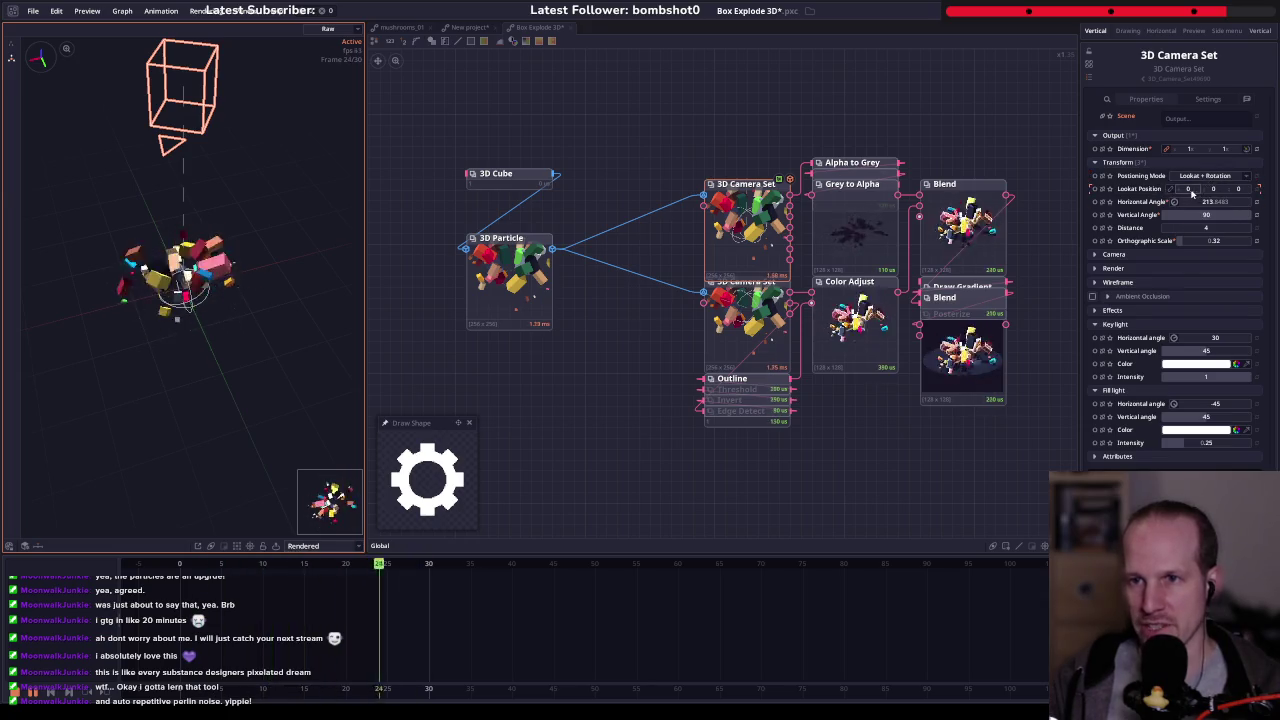
{"action": "mouse_move", "coordinate": [1191, 192]}
{"action": "left_mouse_down"}
{"action": "mouse_move", "coordinate": [1160, 192]}
{"action": "mouse_move", "coordinate": [1198, 193]}
{"action": "left_mouse_up"}
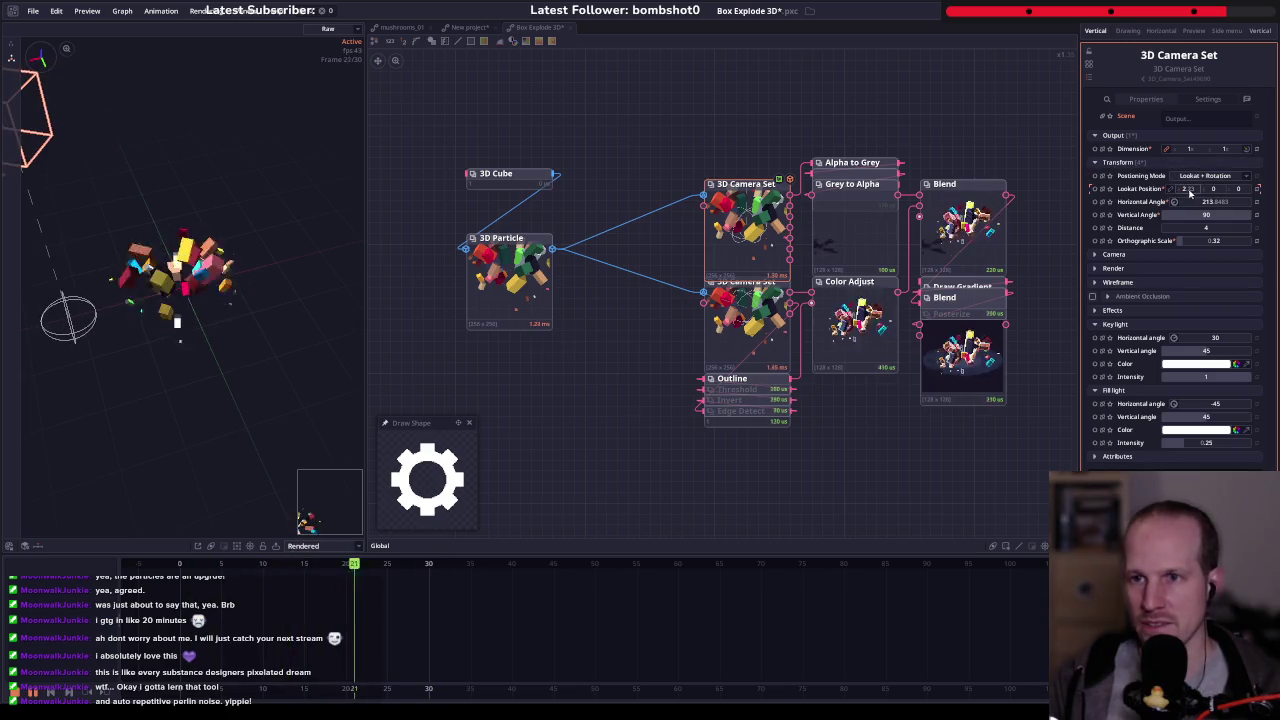
{"action": "left_click", "coordinate": [44, 56]}
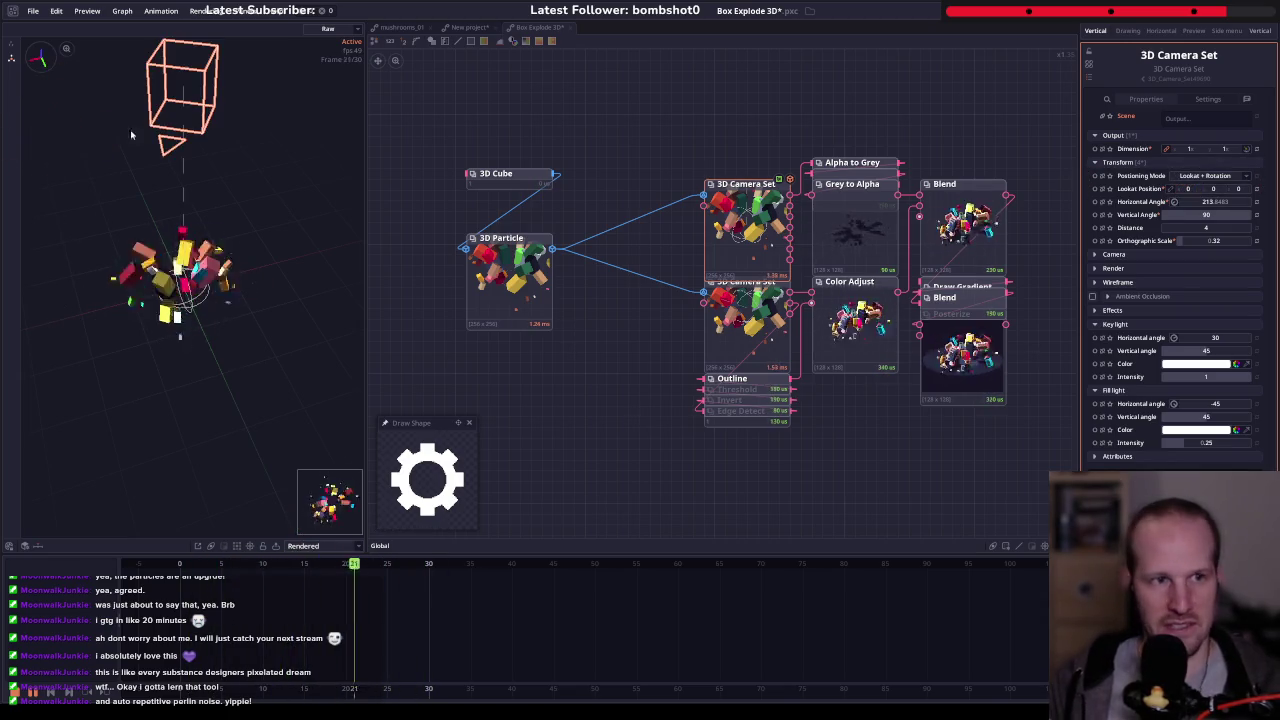
{"action": "left_click", "coordinate": [12, 58]}
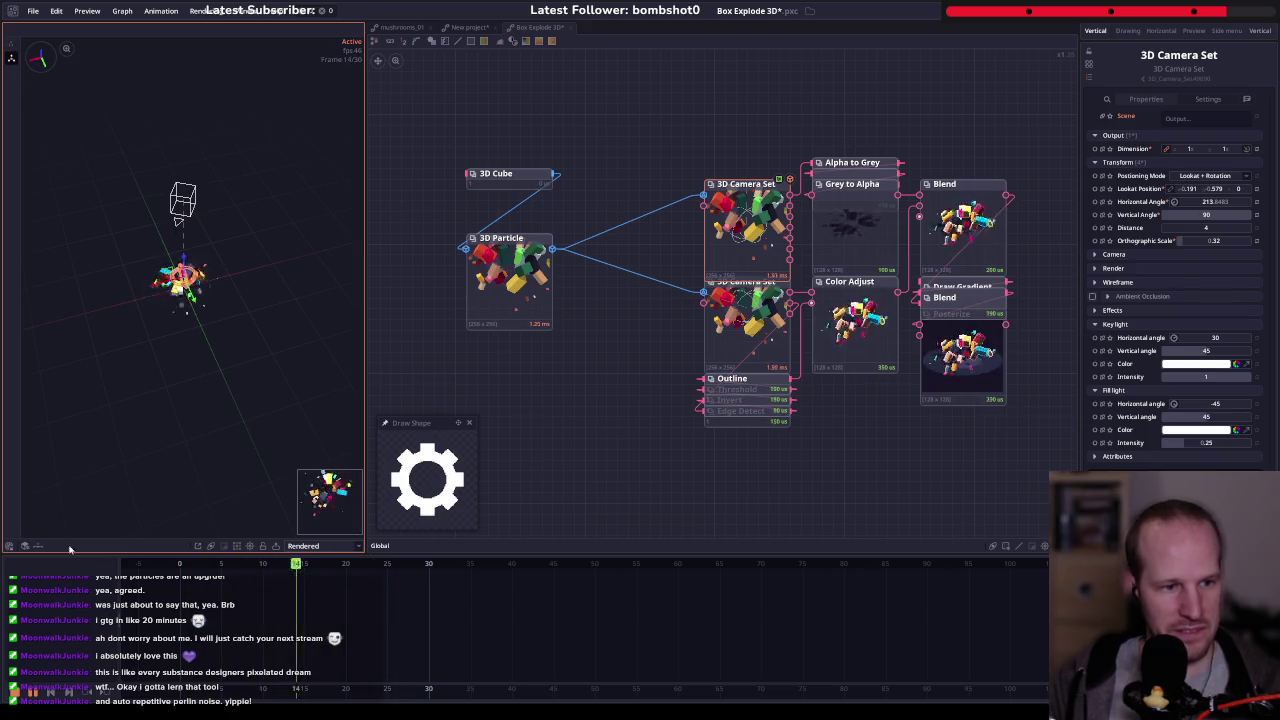
- Switch Positioning Mode to Position + Lookat and nudge the camera's X position
{"action": "left_click", "coordinate": [1215, 176]}
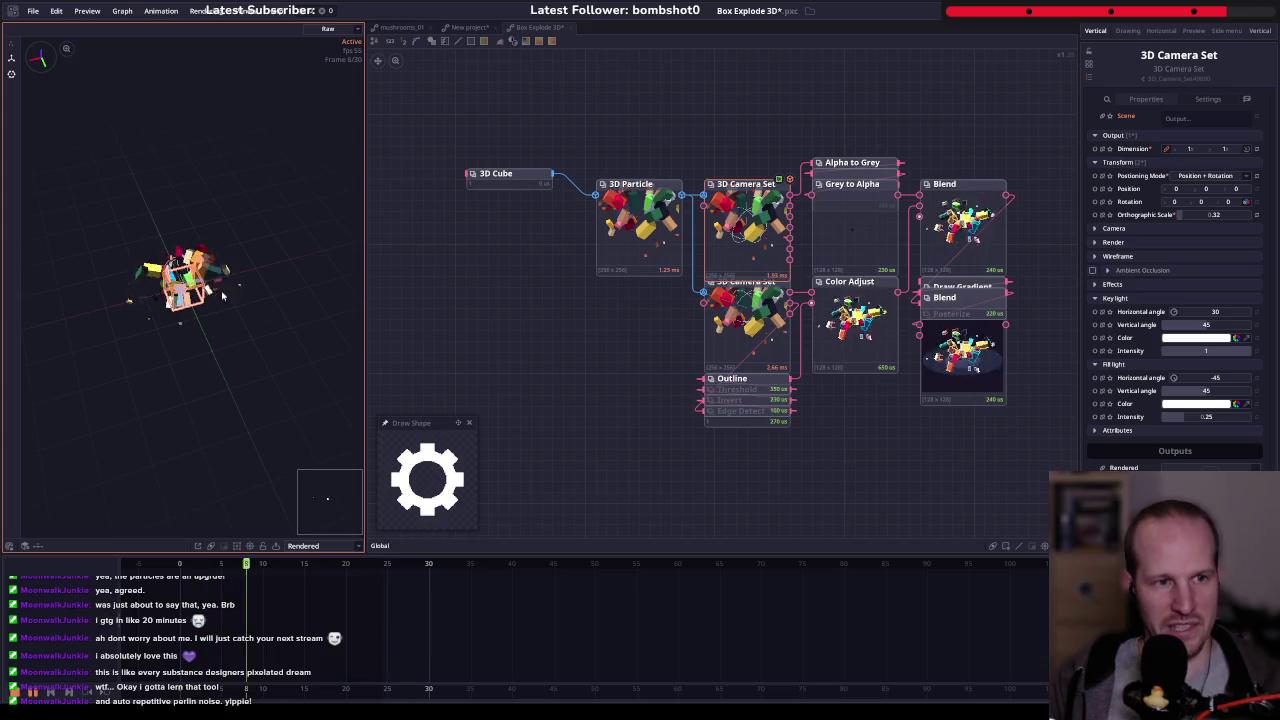
{"action": "left_click", "coordinate": [619, 244]}
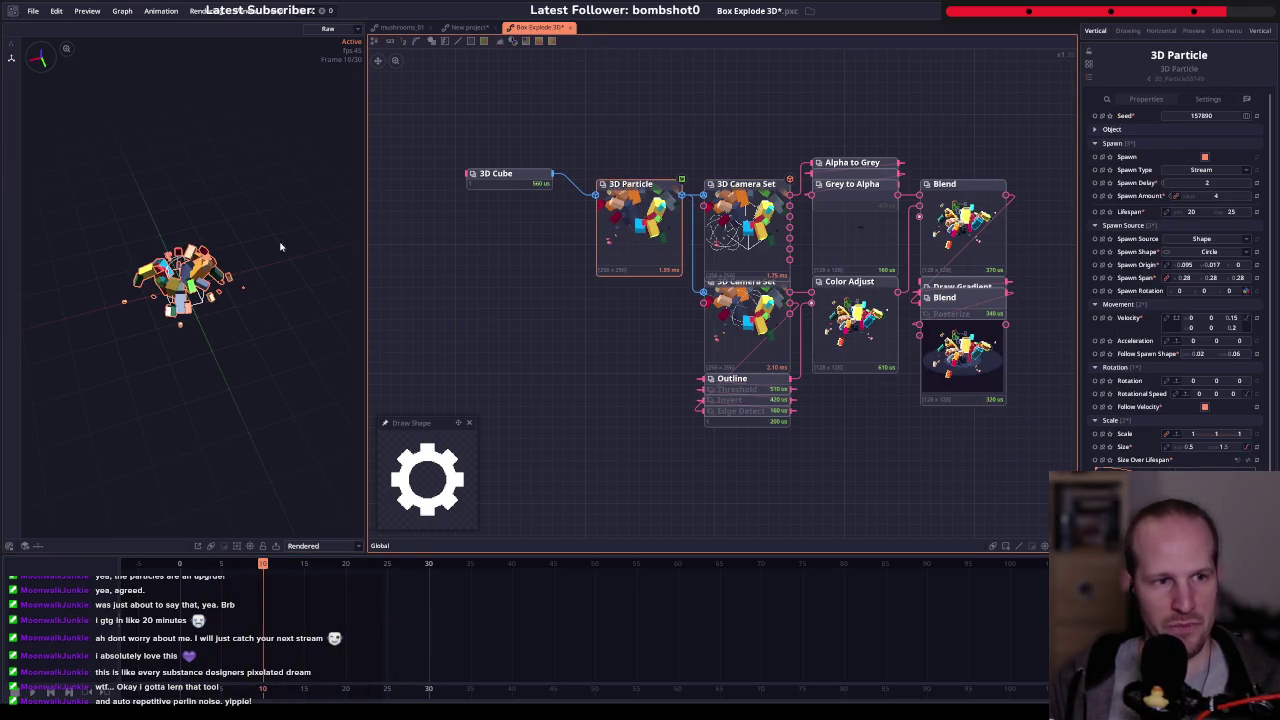
{"action": "left_click", "coordinate": [733, 233]}
{"action": "left_click_drag", "start_coordinate": [1197, 191], "coordinate": [1176, 189]}
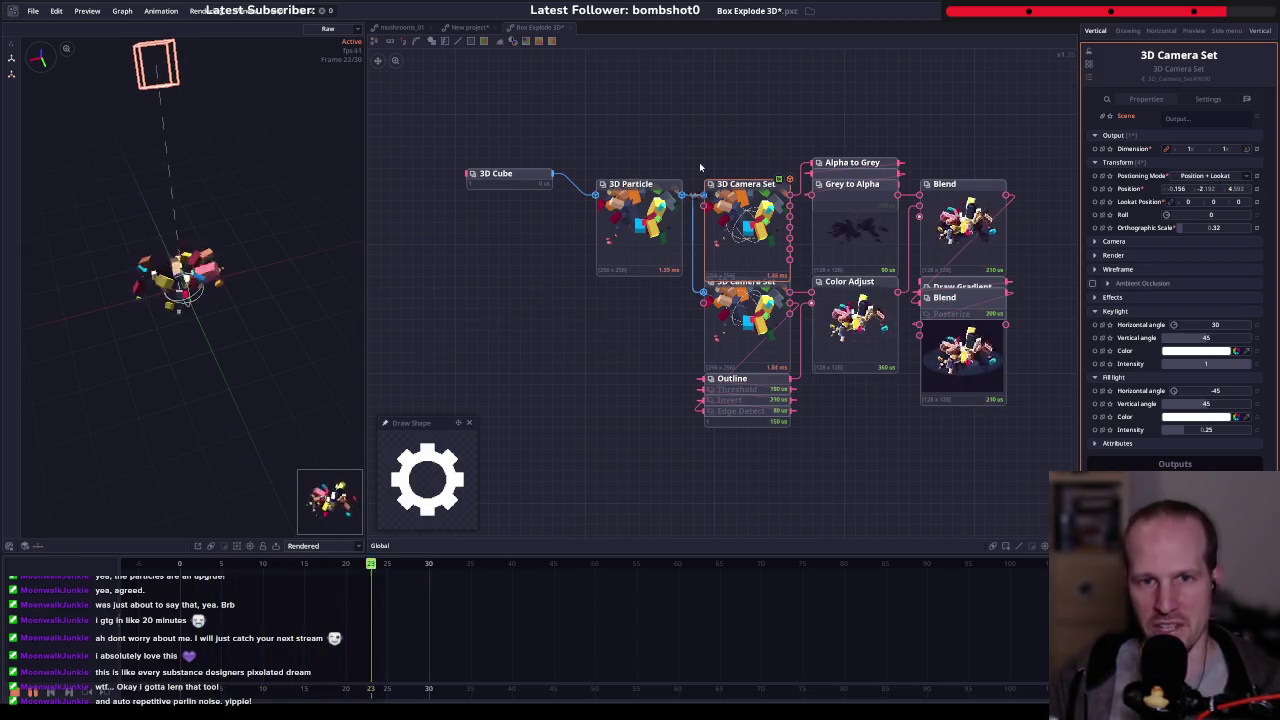
{"action": "left_click", "coordinate": [630, 190], "text": "shift"}
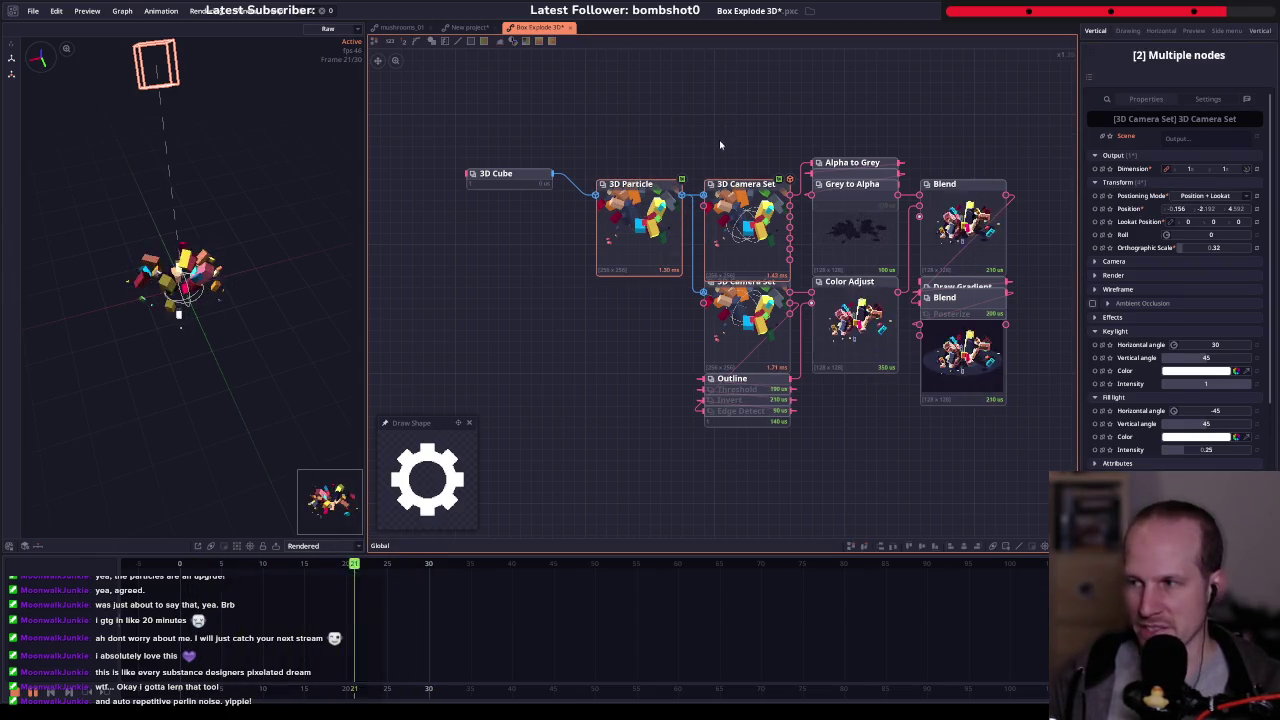
- Move the cube, particle, camera and Alpha to Grey nodes up-left, then preview the mask
{"action": "left_click_drag", "start_coordinate": [651, 143], "coordinate": [494, 271]}
{"action": "left_click_drag", "start_coordinate": [630, 190], "coordinate": [469, 147]}
{"action": "left_click_drag", "start_coordinate": [805, 184], "coordinate": [715, 152]}
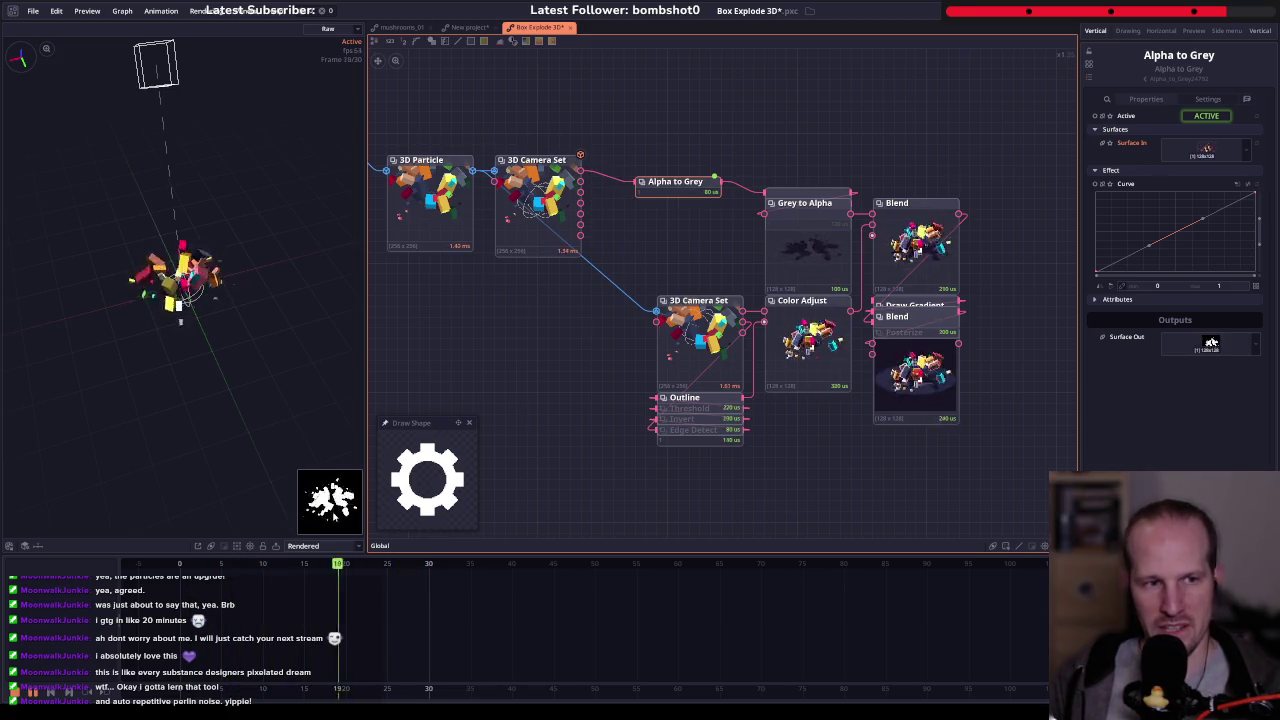
{"action": "left_click", "coordinate": [677, 188]}
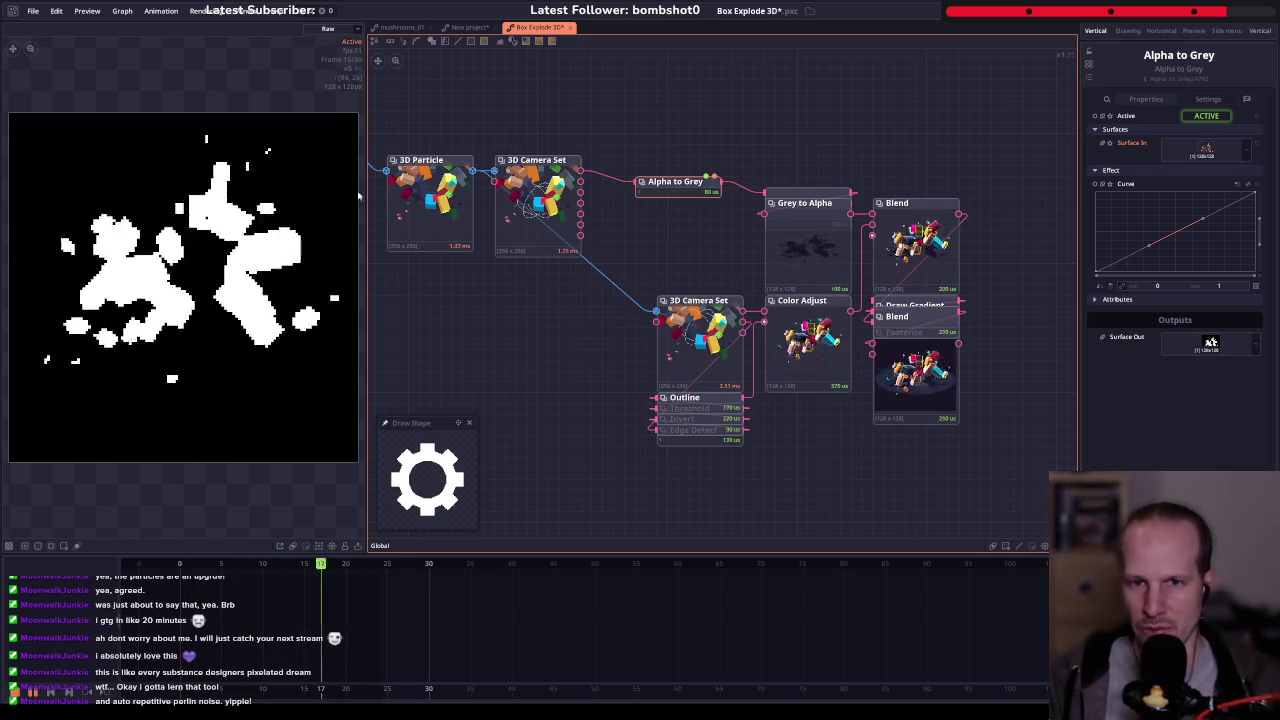
- Insert a Transform node after Alpha to Grey with Scale Y 0.55, and compare mask outputs
{"action": "key", "text": "ctrl+t"}
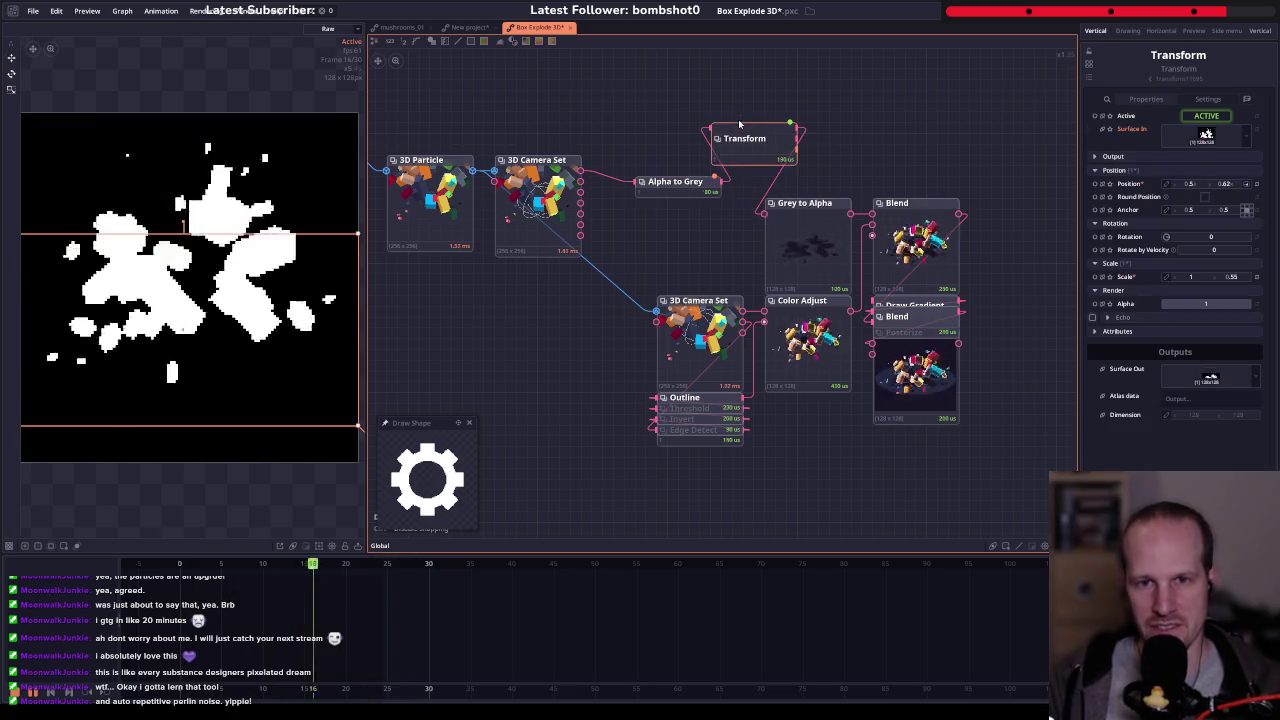
{"action": "left_click_drag", "start_coordinate": [684, 190], "coordinate": [663, 136]}
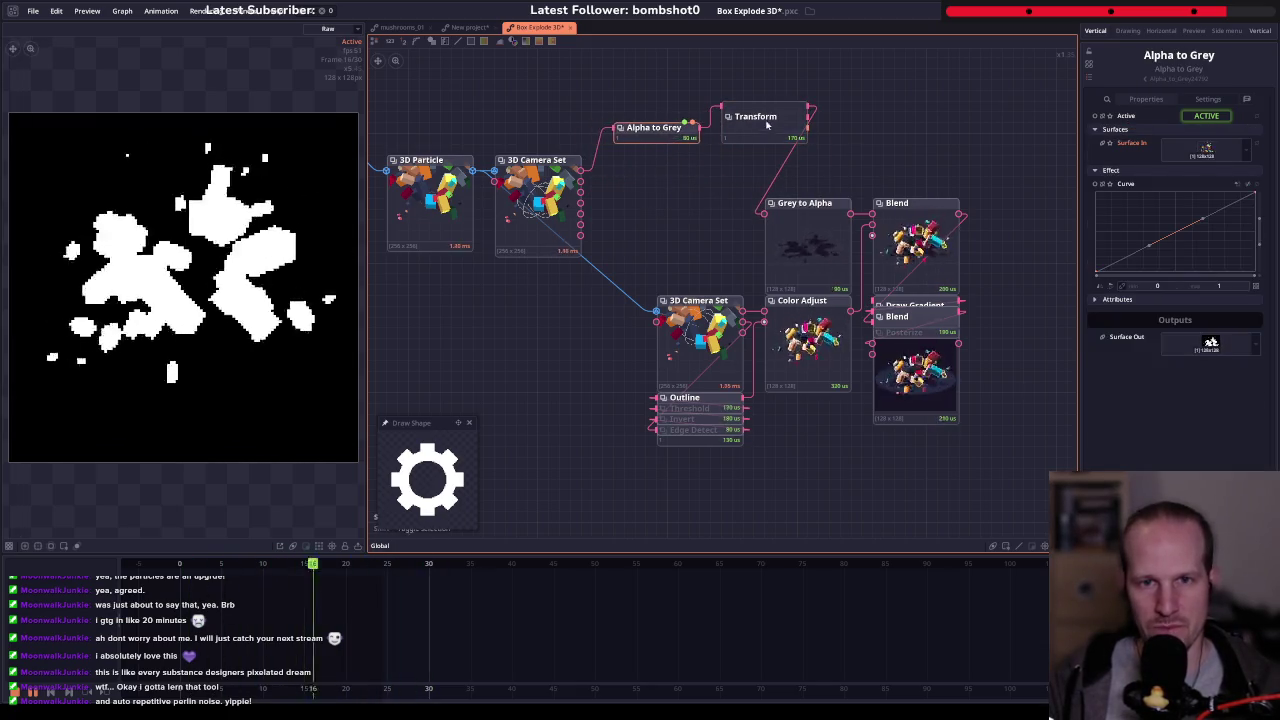
{"action": "left_click_drag", "start_coordinate": [765, 118], "coordinate": [765, 140]}
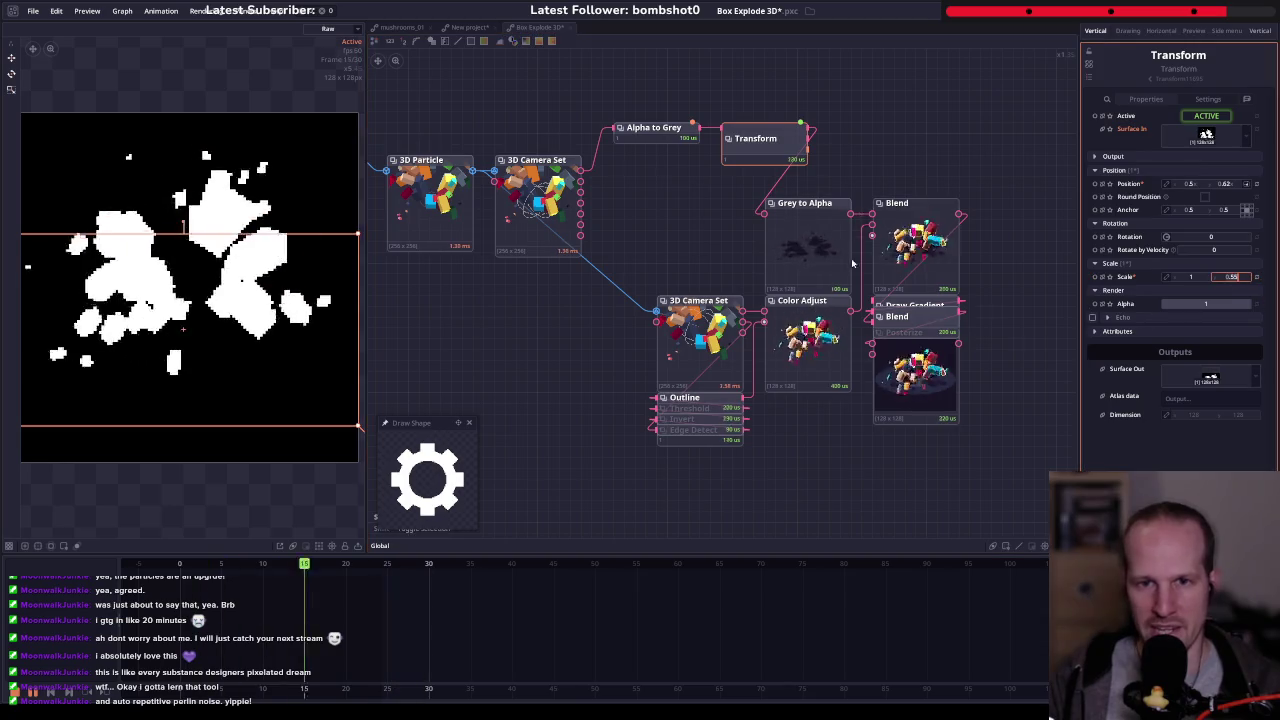
{"action": "left_click", "coordinate": [805, 245]}
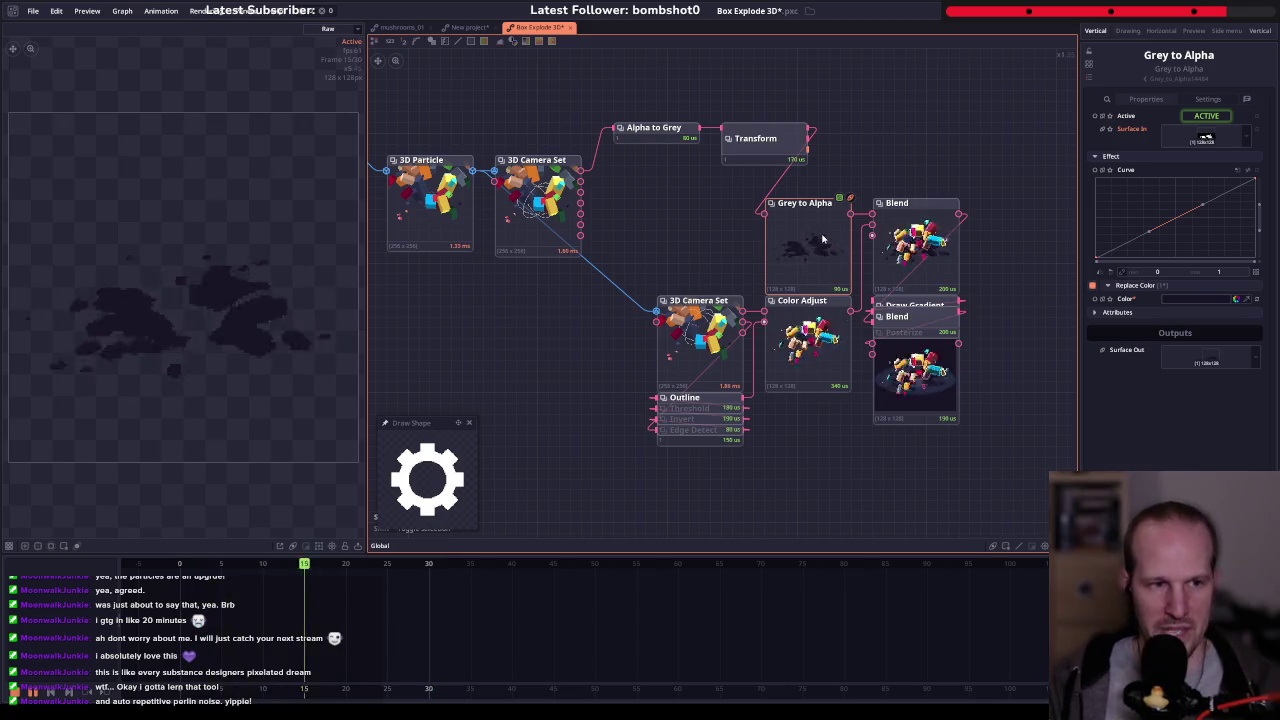
{"action": "left_click_drag", "start_coordinate": [784, 261], "coordinate": [665, 280]}
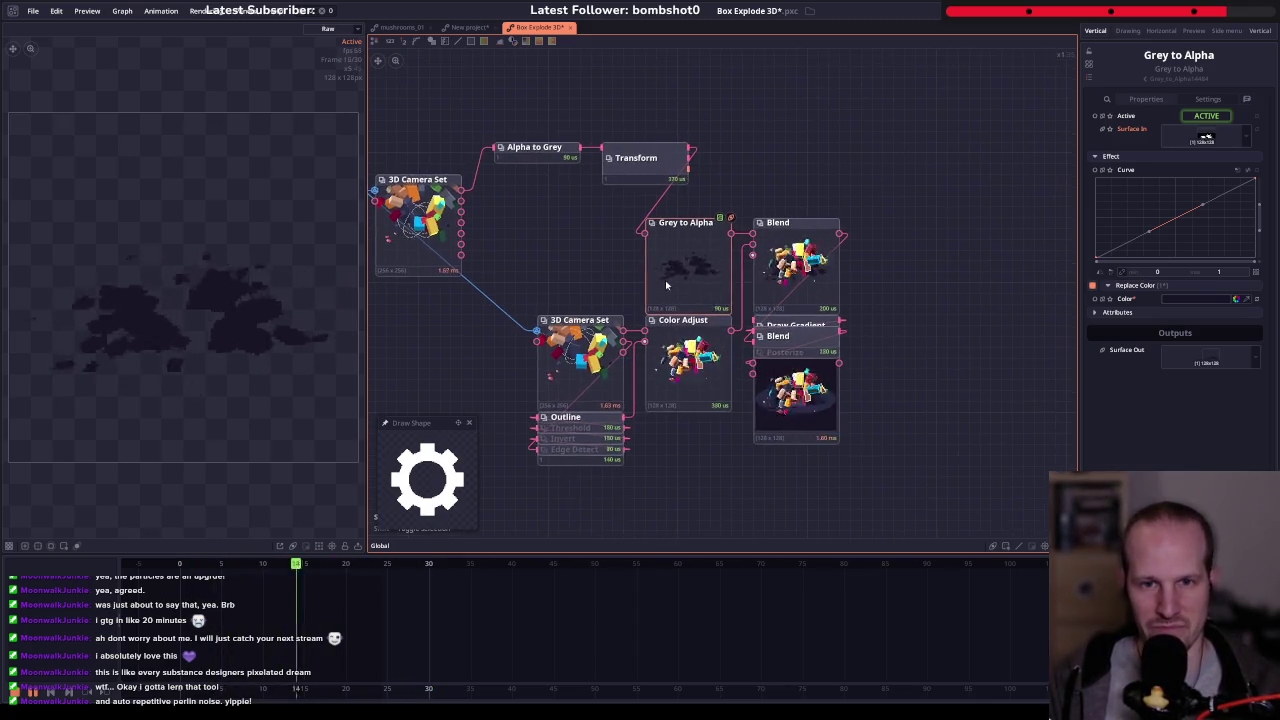
{"action": "left_click", "coordinate": [511, 157]}
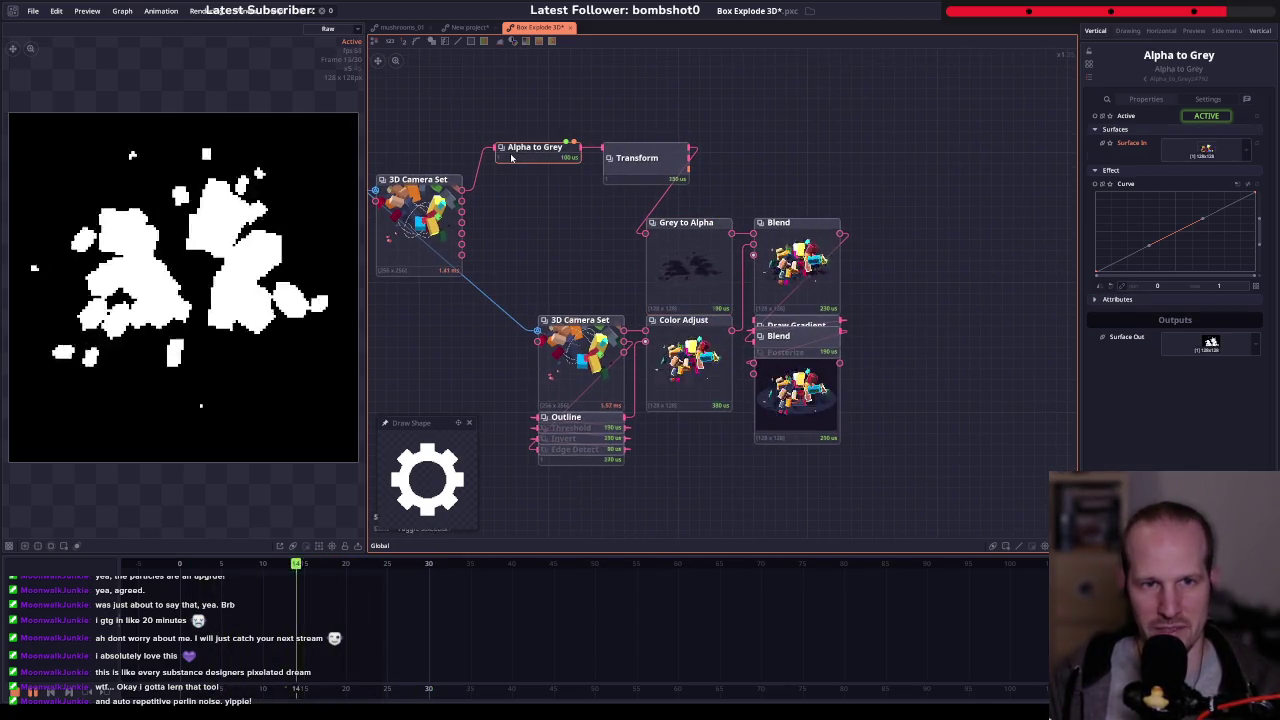
{"action": "left_click", "coordinate": [686, 224]}
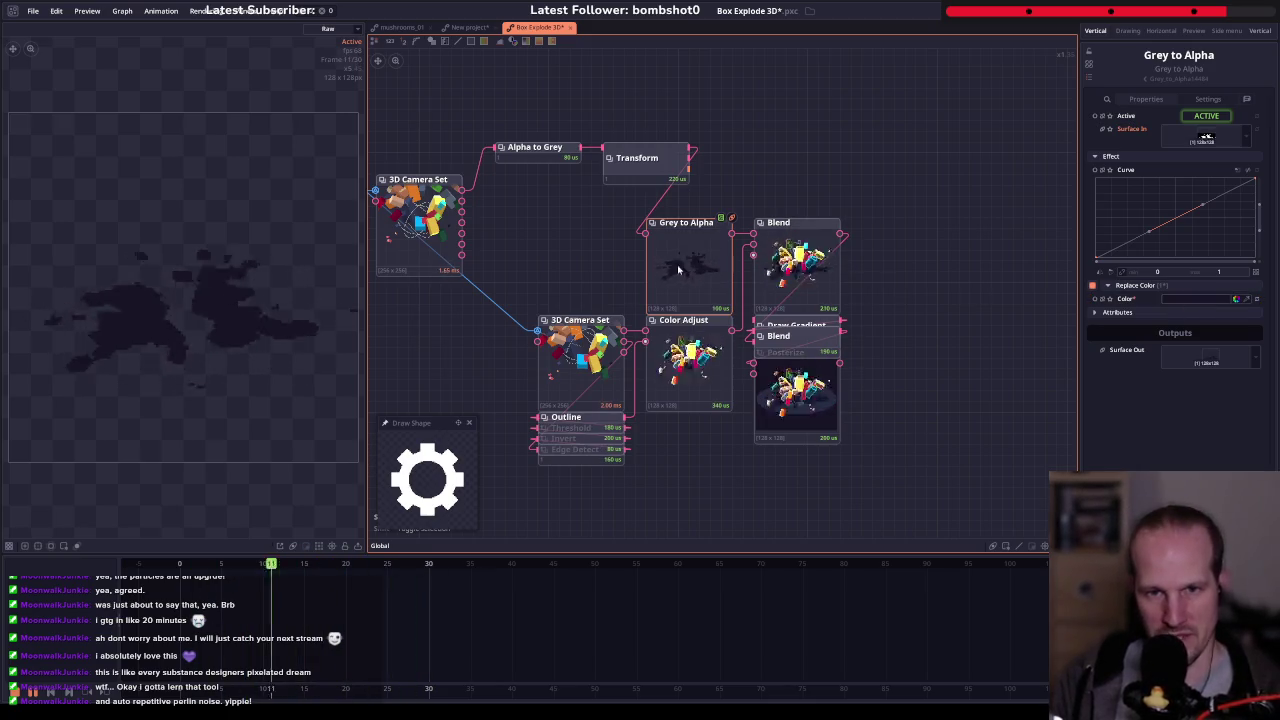
{"action": "mouse_move", "coordinate": [547, 289]}
{"action": "left_mouse_down"}
{"action": "mouse_move", "coordinate": [632, 230]}
{"action": "mouse_move", "coordinate": [800, 400]}
{"action": "left_mouse_up"}
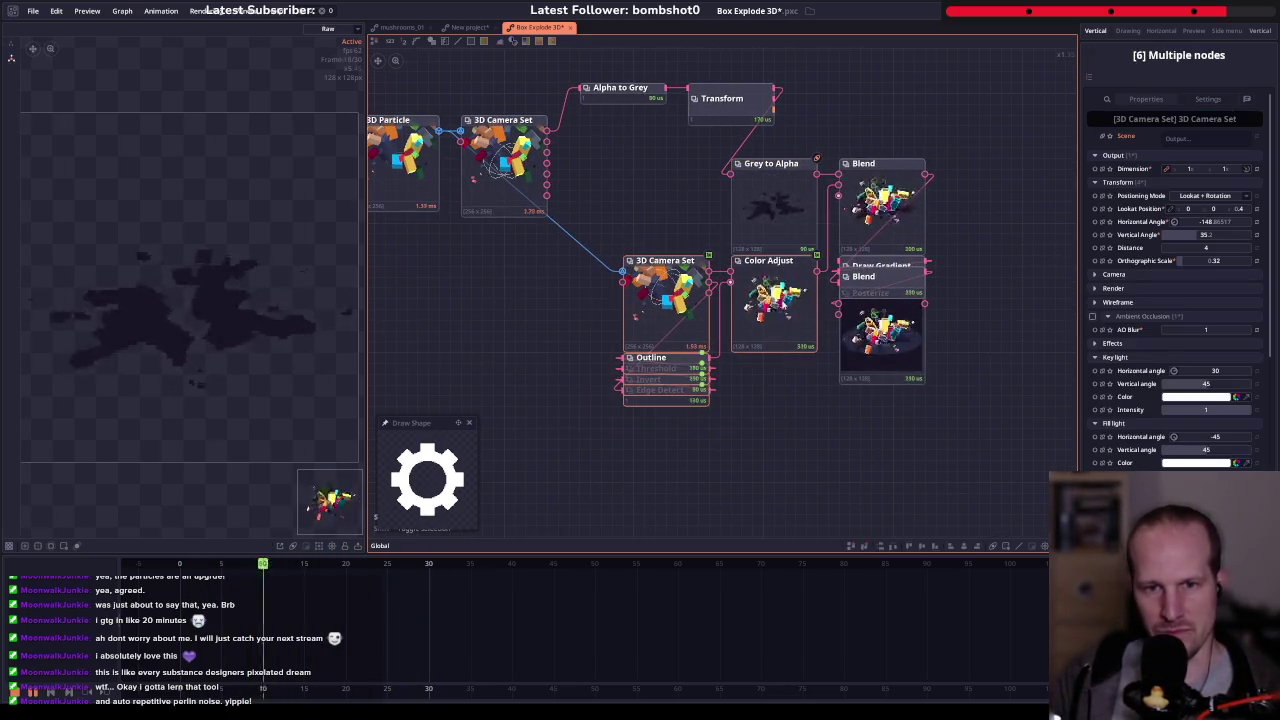
- Shift the lower node group left and preview the Outline and Blend outputs
{"action": "left_click_drag", "start_coordinate": [780, 303], "coordinate": [608, 346]}
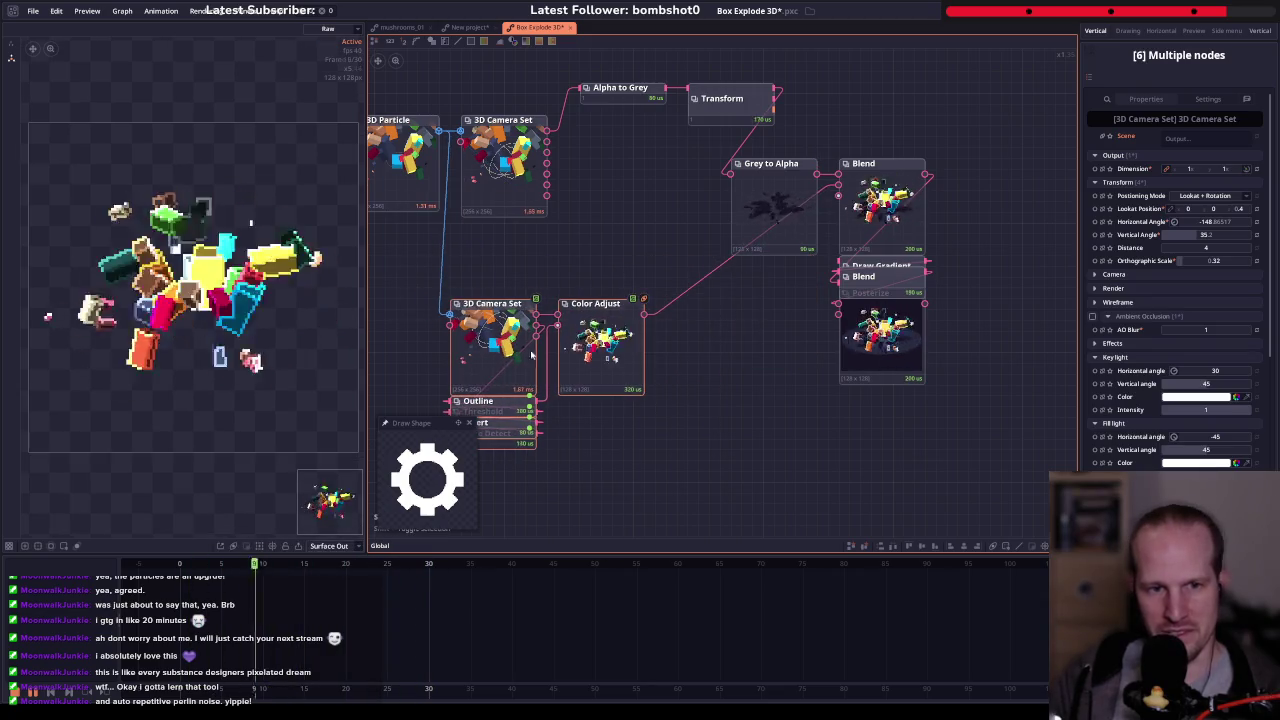
{"action": "left_click_drag", "start_coordinate": [492, 397], "coordinate": [590, 340]}
{"action": "left_click", "coordinate": [590, 342]}
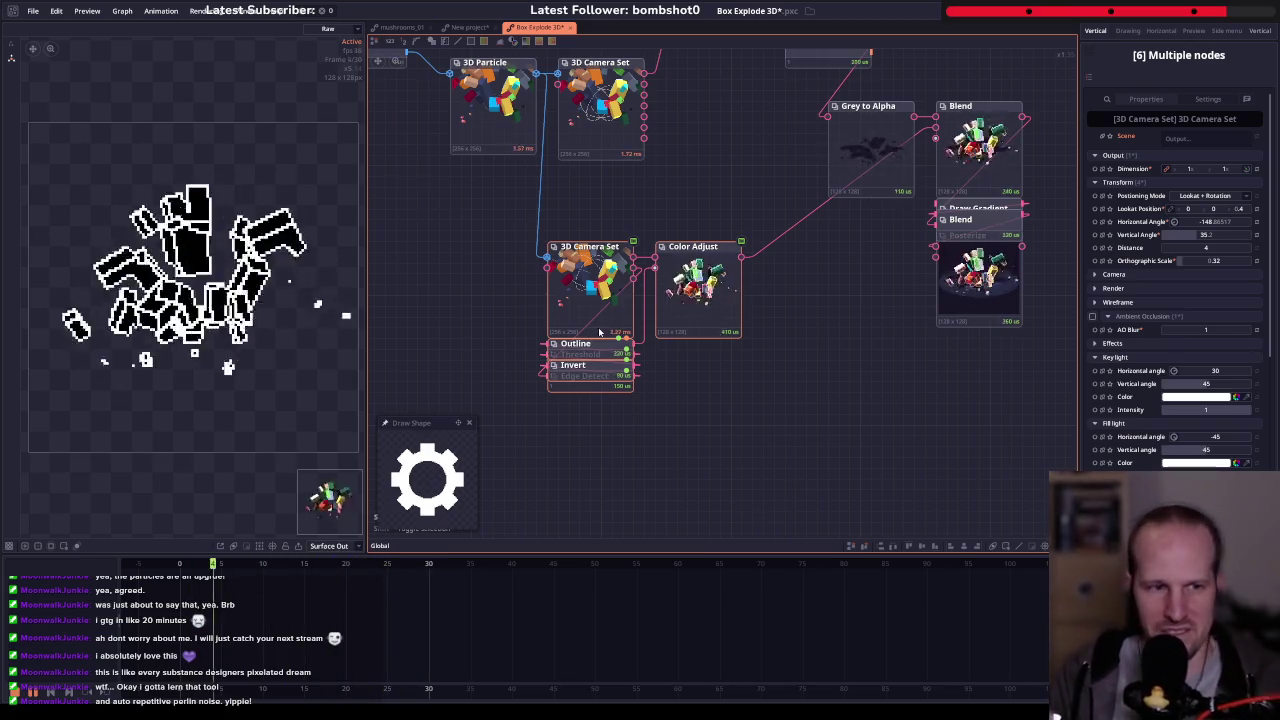
{"action": "left_click_drag", "start_coordinate": [749, 325], "coordinate": [653, 425]}
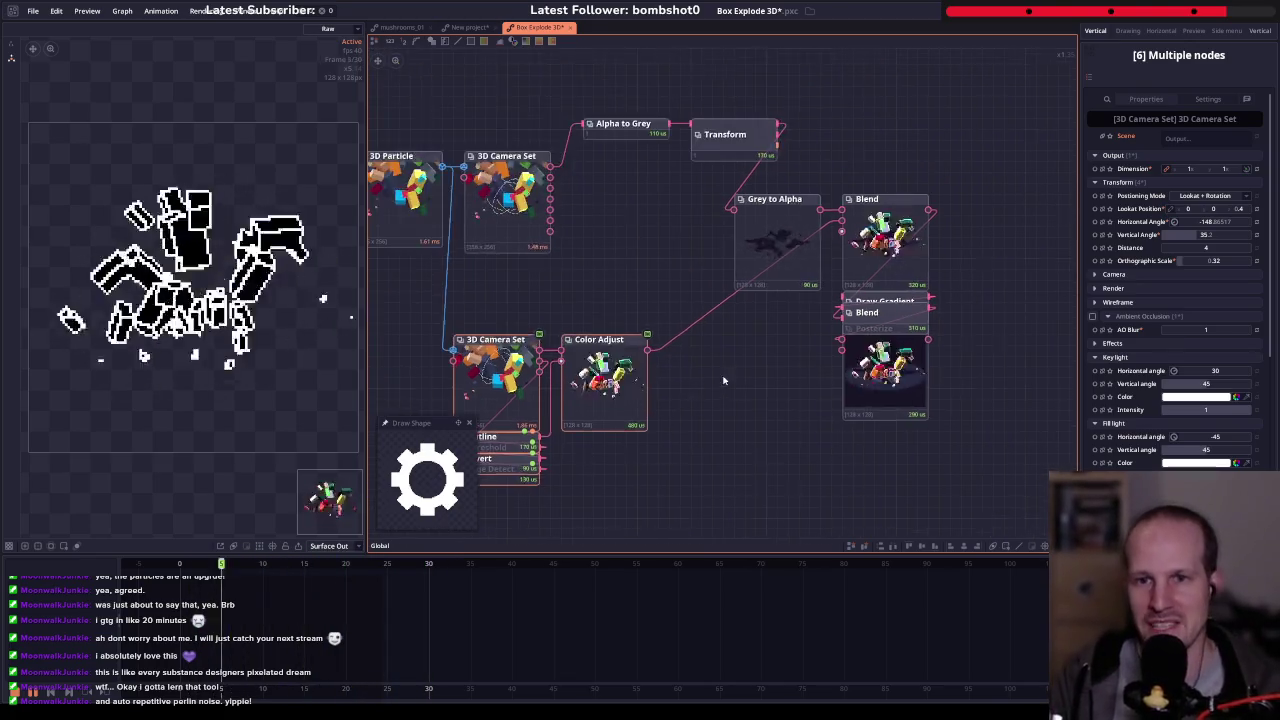
{"action": "left_click", "coordinate": [880, 240]}
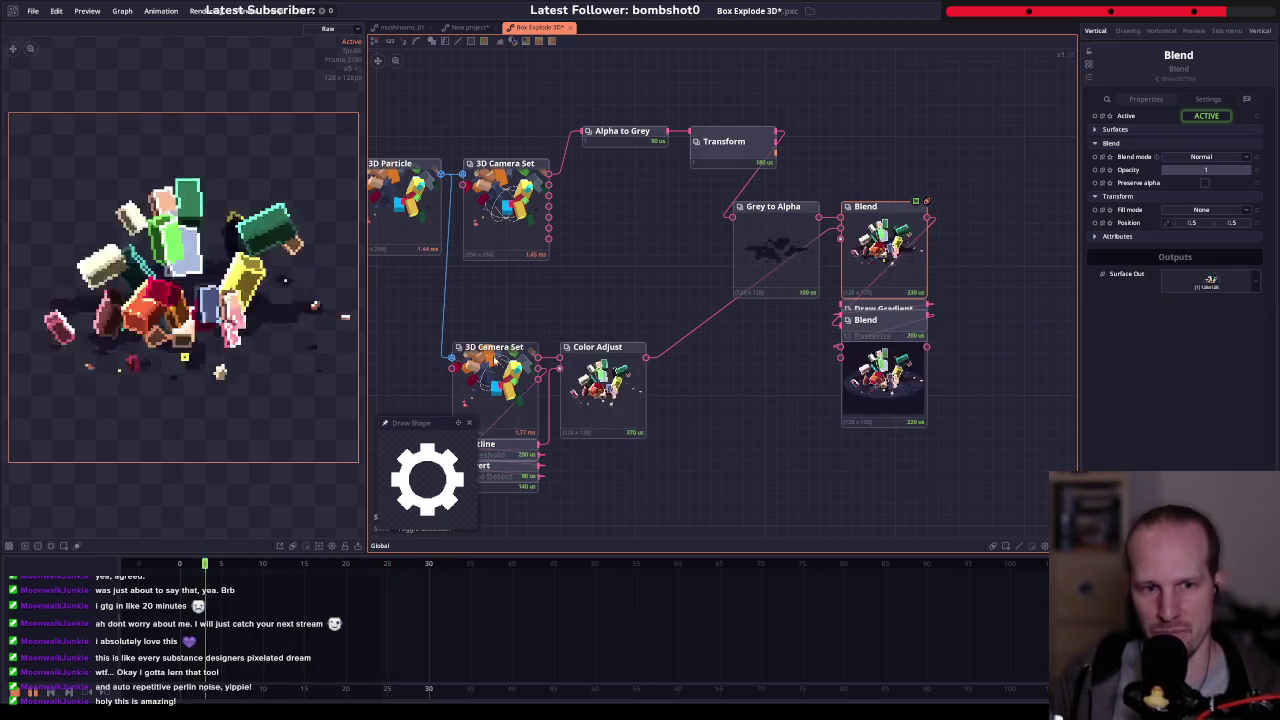
- Inspect 3D Camera Set and Color Adjust, then lift the Blend node off Draw Gradient
{"action": "left_click", "coordinate": [507, 386]}
{"action": "left_click", "coordinate": [606, 350]}
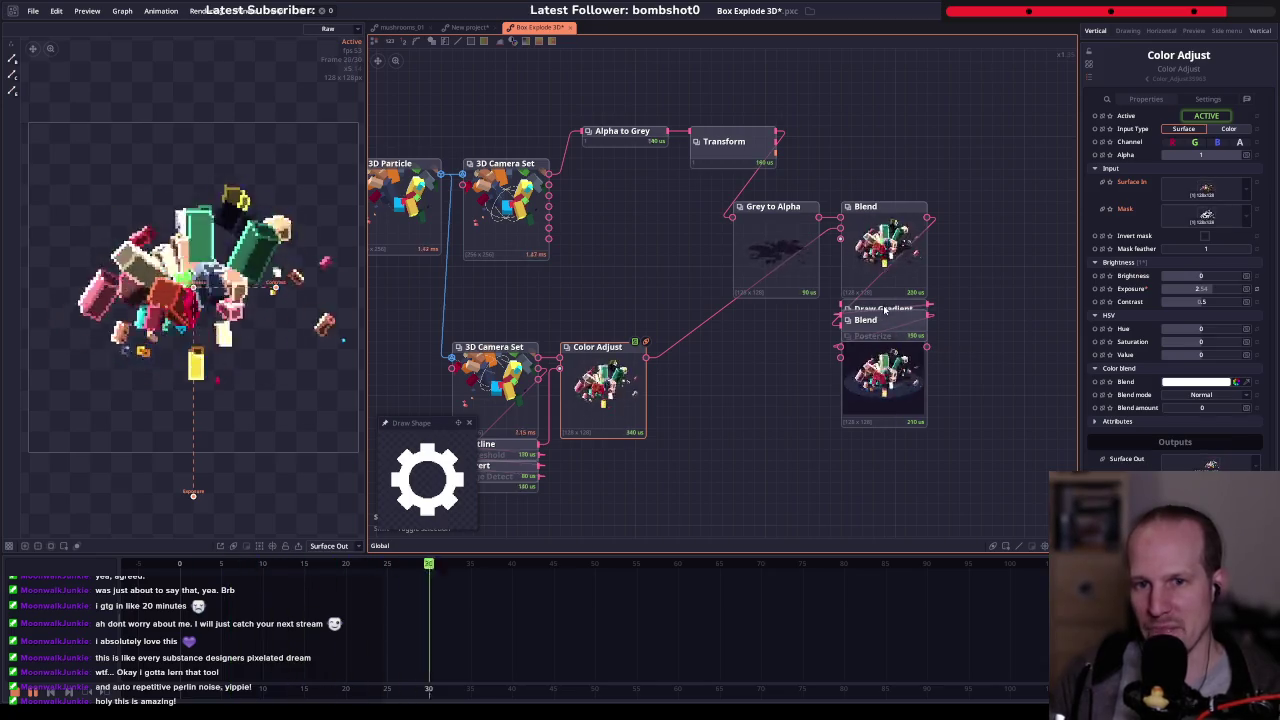
{"action": "left_click_drag", "start_coordinate": [866, 206], "coordinate": [855, 109]}
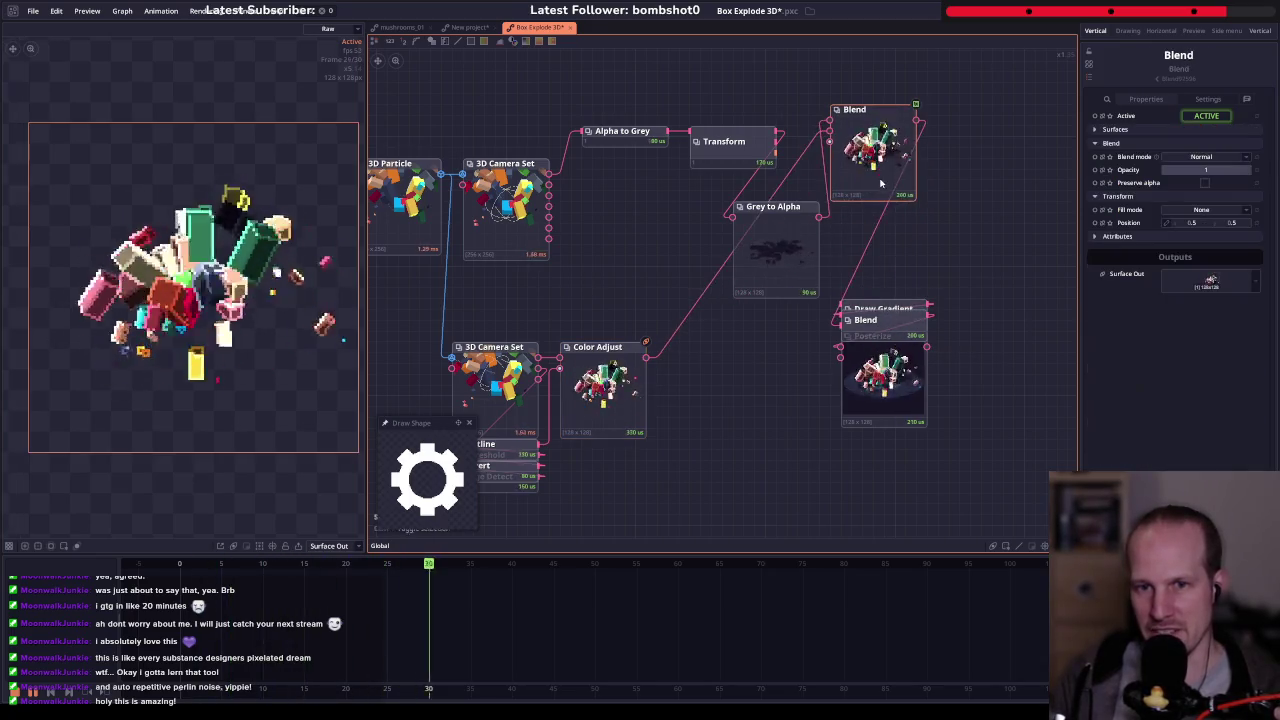
- Spread out the overlapping Draw Gradient, Blend and Posterize nodes
{"action": "left_click", "coordinate": [884, 309]}
{"action": "left_click_drag", "start_coordinate": [884, 312], "coordinate": [786, 347]}
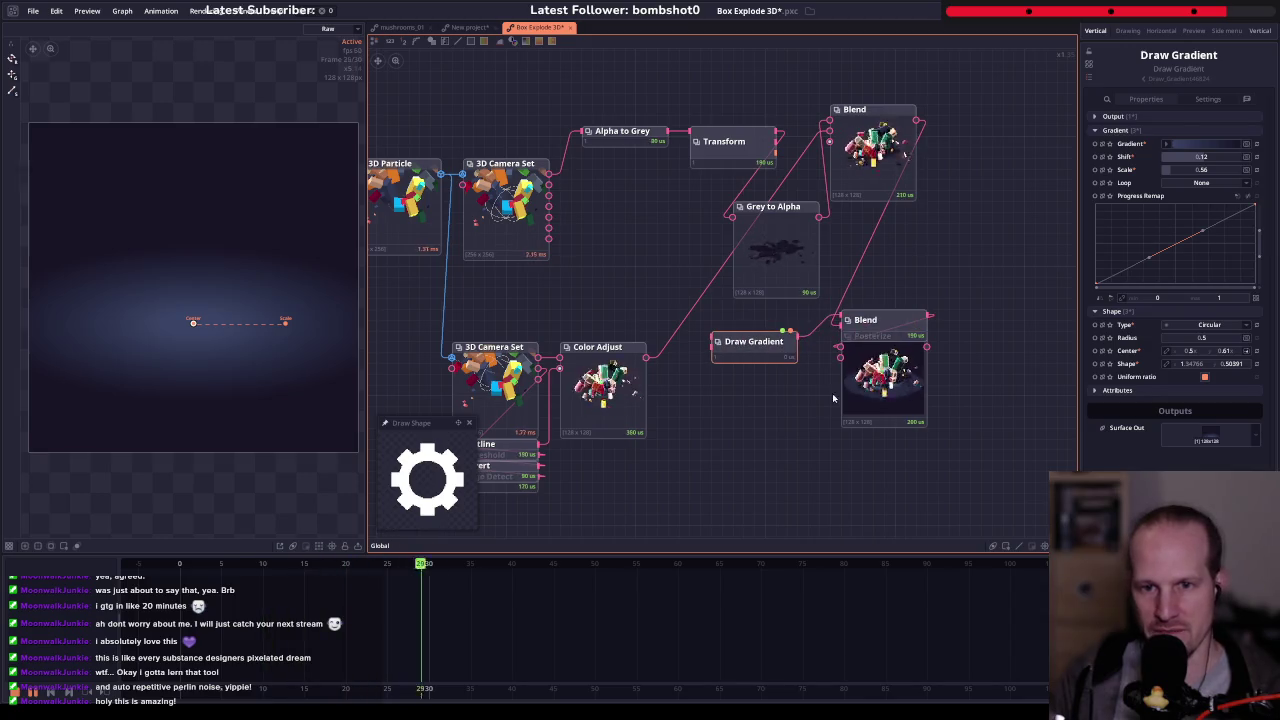
{"action": "left_click_drag", "start_coordinate": [862, 317], "coordinate": [913, 280]}
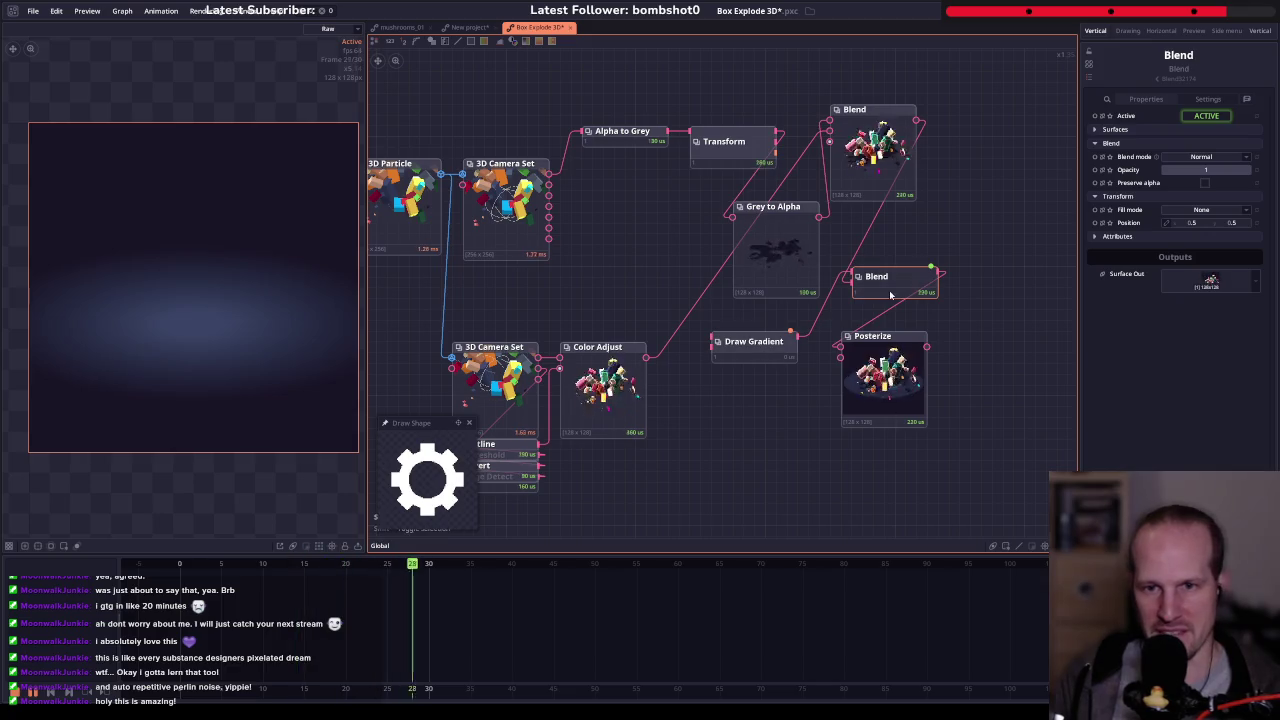
{"action": "left_click_drag", "start_coordinate": [880, 380], "coordinate": [966, 380]}
{"action": "left_click", "coordinate": [870, 161]}
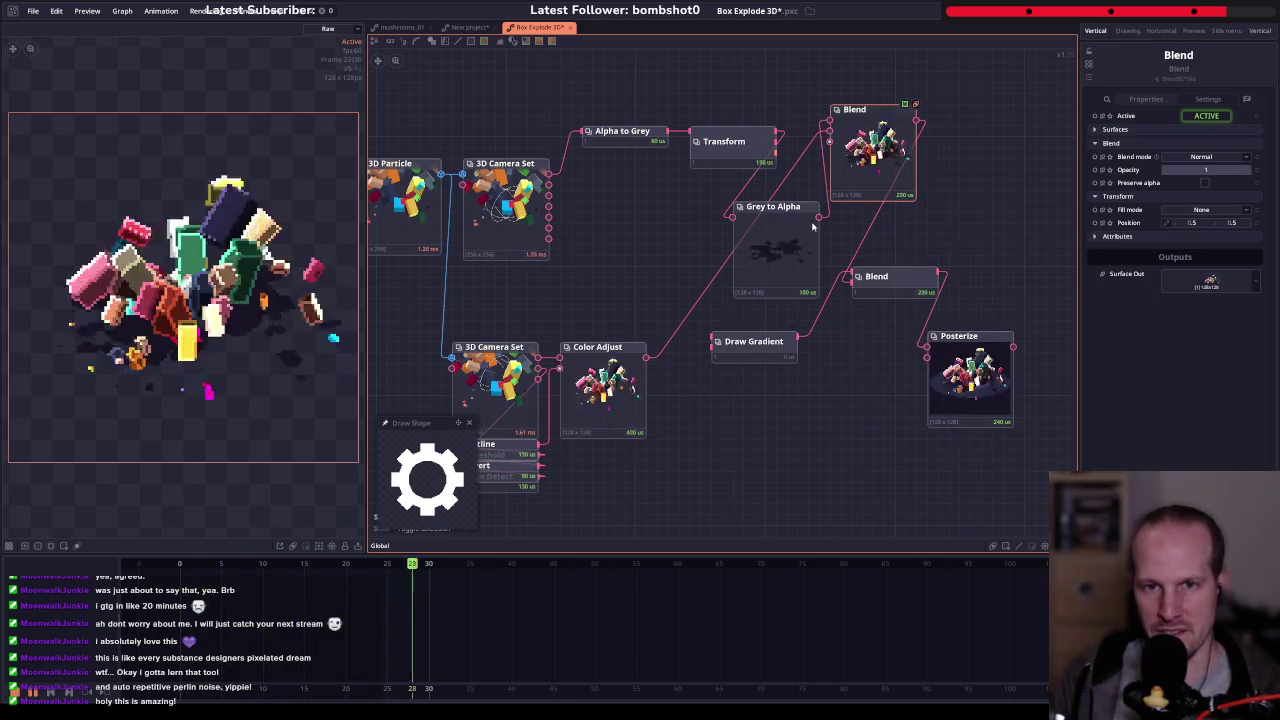
{"action": "left_click", "coordinate": [968, 378]}
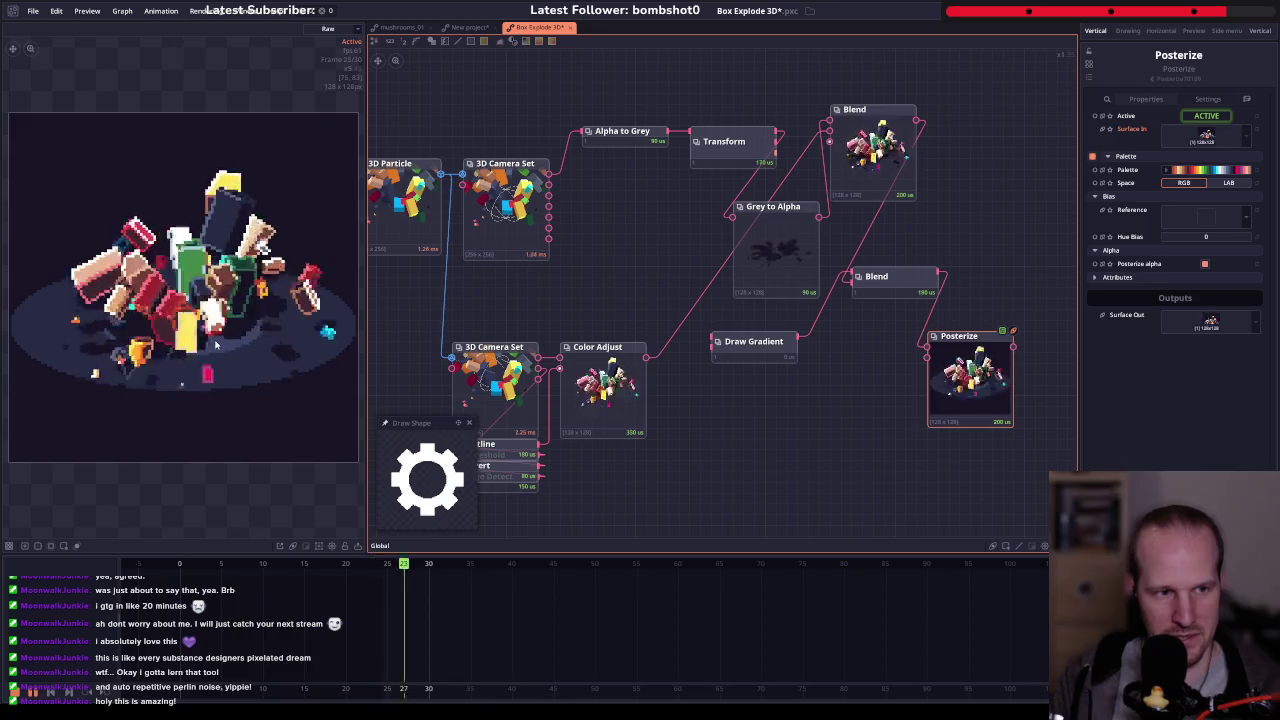
- Add a new Posterize node fed by Draw Gradient via a 'poste' search, and preview the scene
{"action": "left_click", "coordinate": [768, 348]}
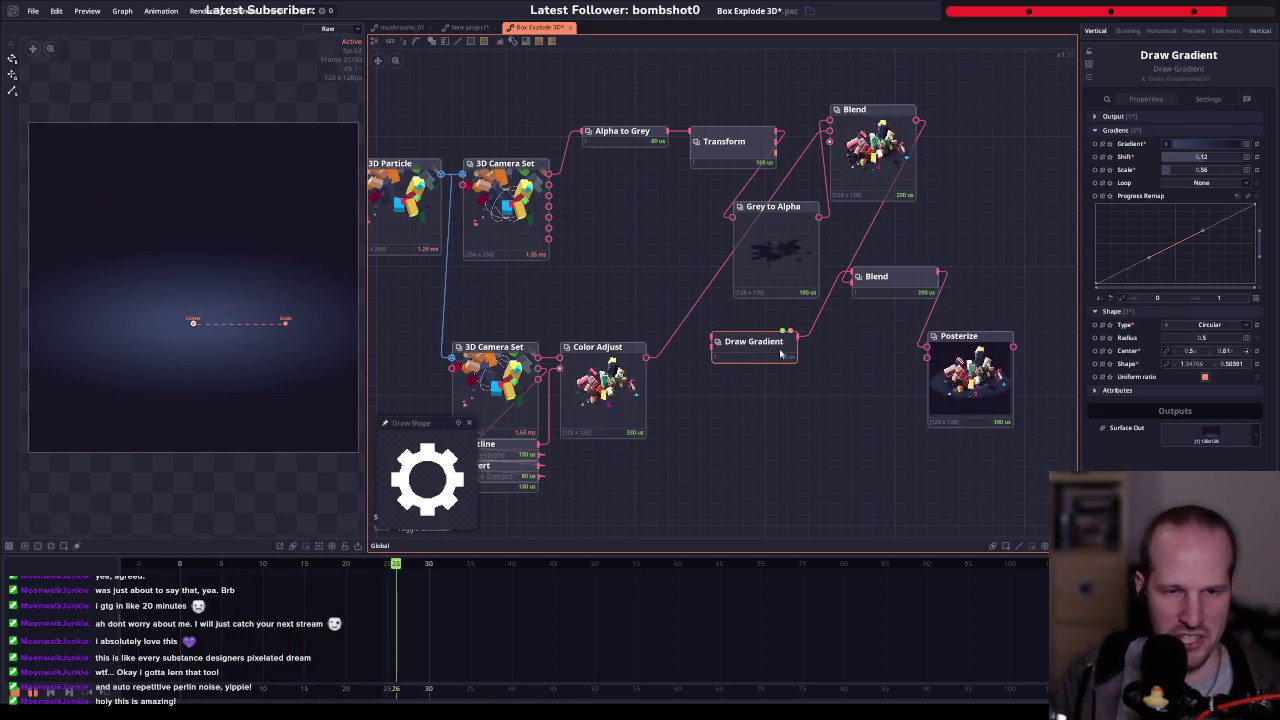
{"action": "left_click_drag", "start_coordinate": [814, 360], "coordinate": [862, 450]}
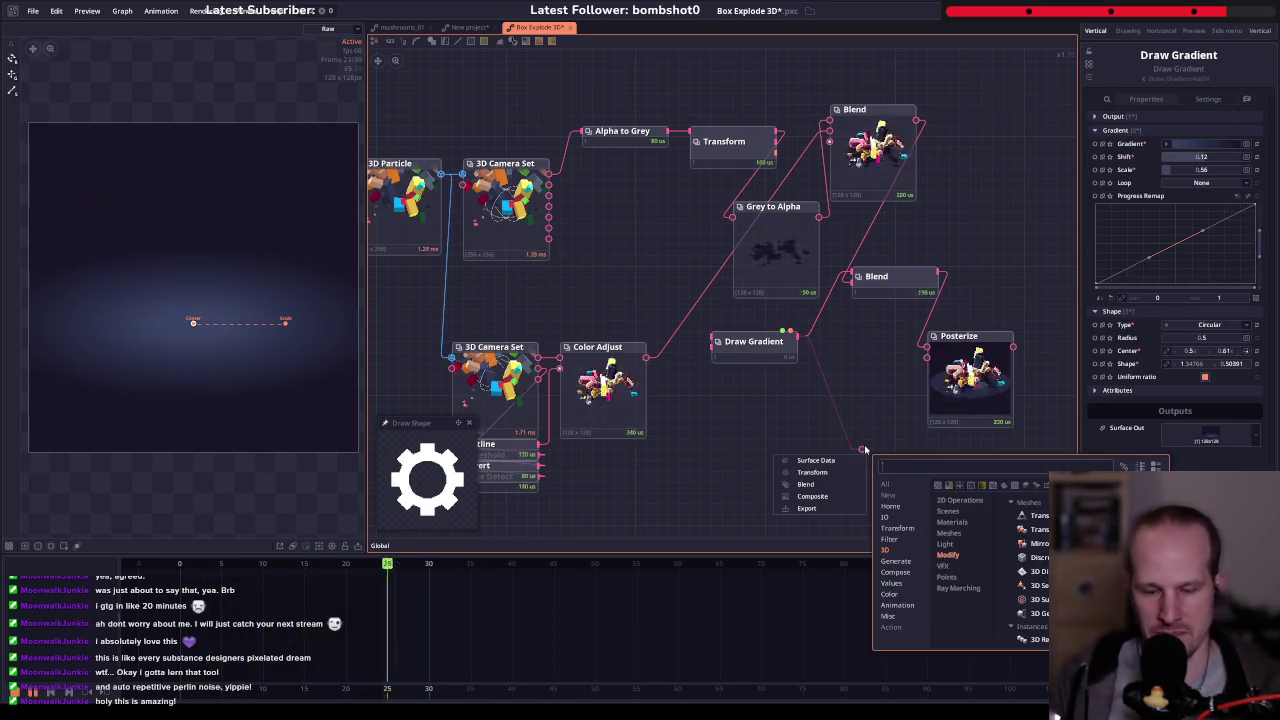
{"action": "type", "text": "poste"}
{"action": "key", "text": "Return"}
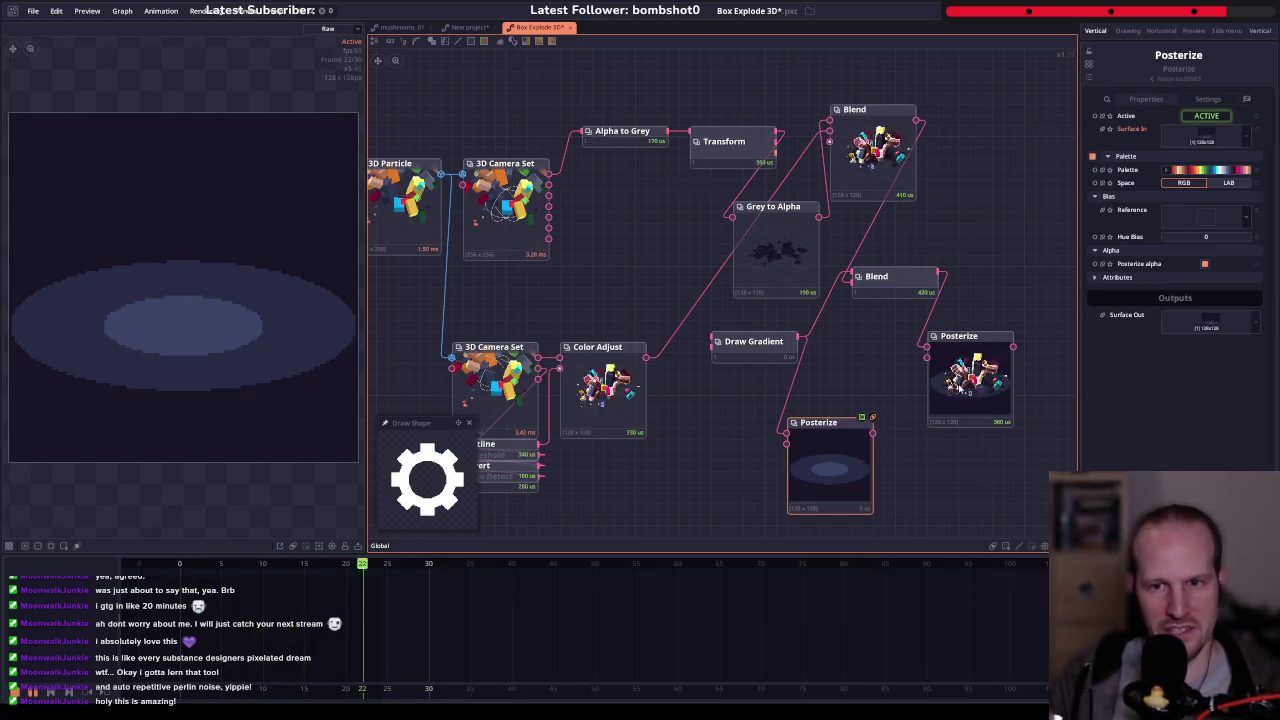
{"action": "left_click", "coordinate": [569, 481]}
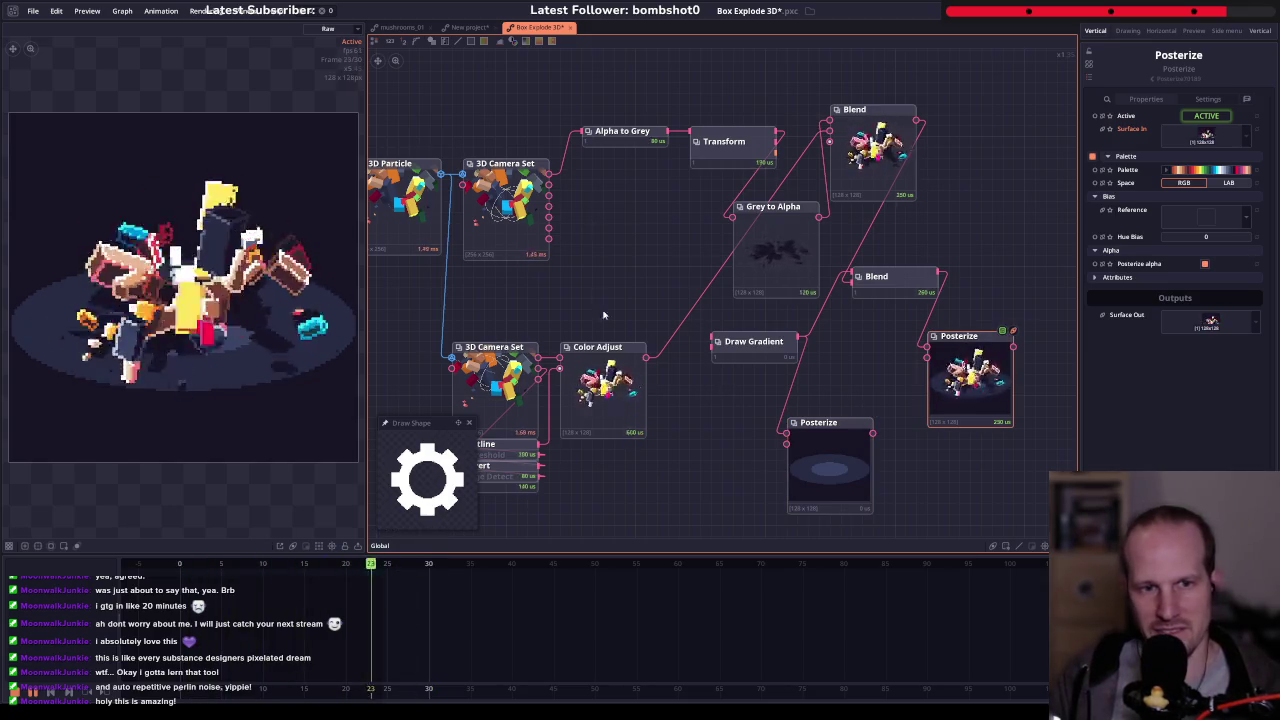
{"action": "scroll", "coordinate": [700, 320], "scroll_direction": "down", "scroll_amount": 2}
{"action": "scroll", "coordinate": [707, 325], "scroll_direction": "down", "scroll_amount": 2}
{"action": "scroll", "coordinate": [756, 345], "scroll_direction": "down", "scroll_amount": 2}
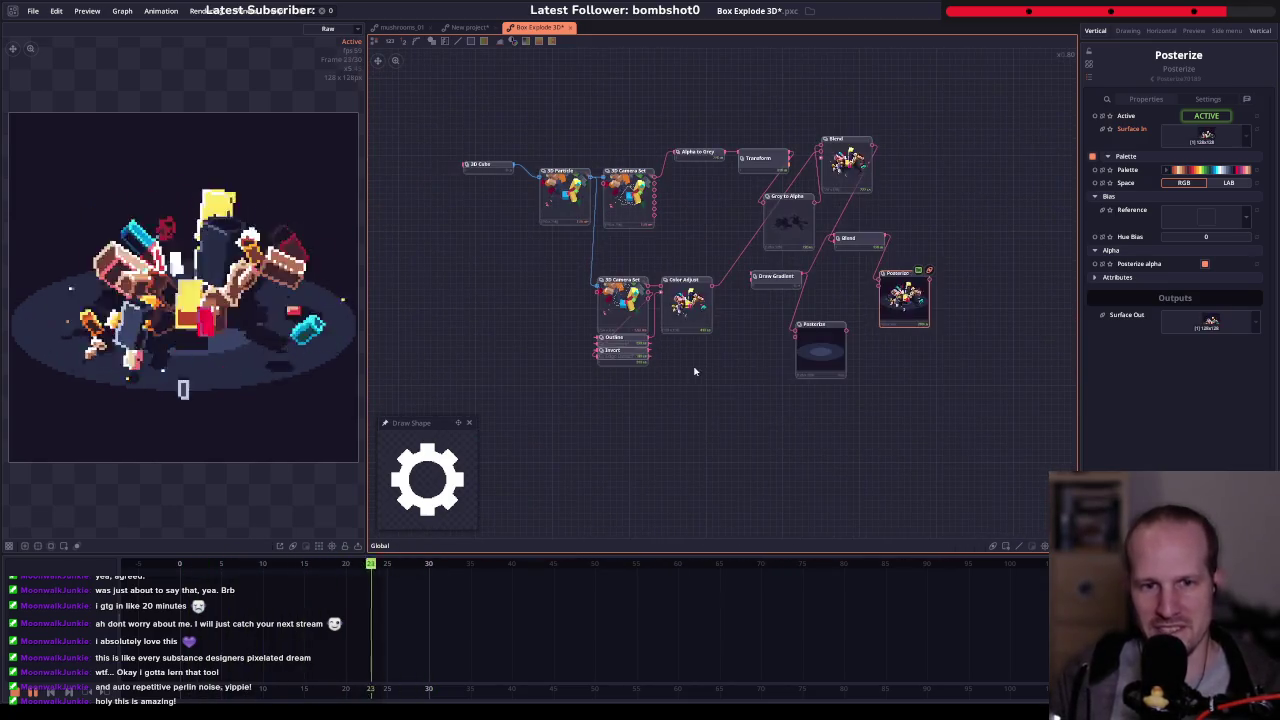
- Pull the stacked Outline, Edge Detect, Threshold and Invert nodes apart into separate positions
{"action": "left_click_drag", "start_coordinate": [694, 369], "coordinate": [592, 325]}
{"action": "left_click_drag", "start_coordinate": [660, 352], "coordinate": [750, 378]}
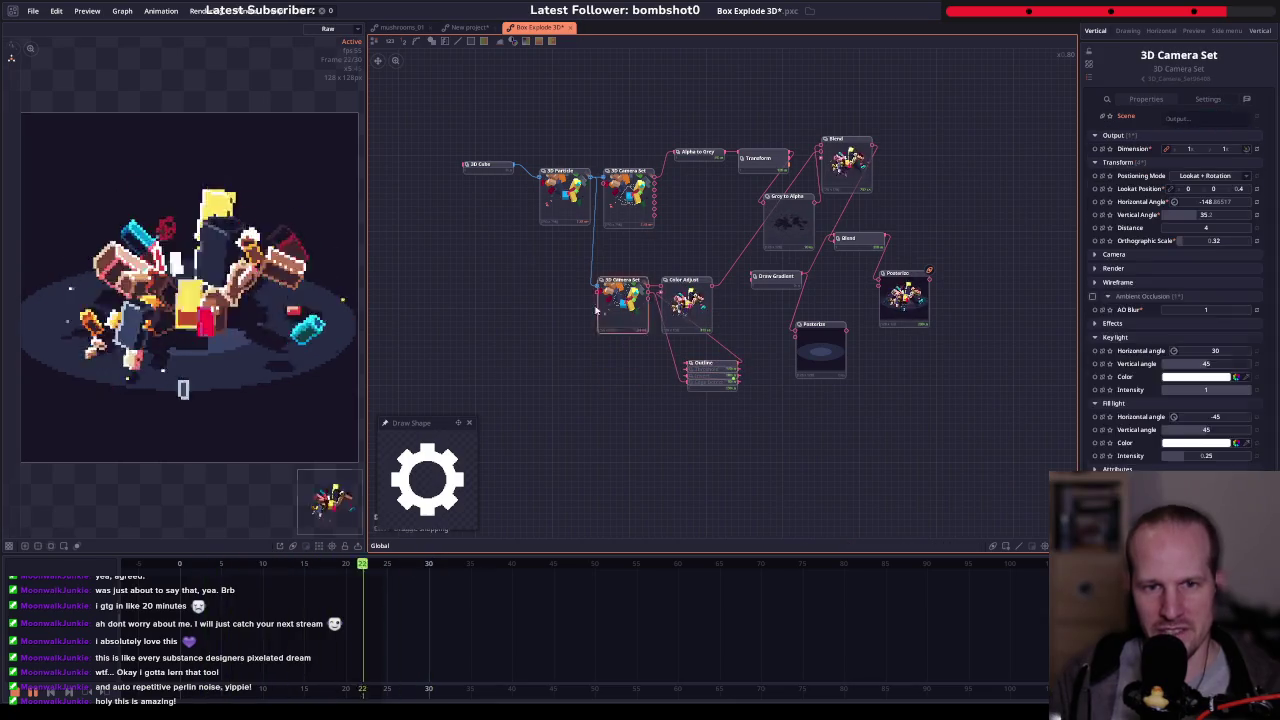
{"action": "left_click_drag", "start_coordinate": [620, 295], "coordinate": [525, 307]}
{"action": "left_click", "coordinate": [716, 383]}
{"action": "left_click_drag", "start_coordinate": [716, 383], "coordinate": [630, 410]}
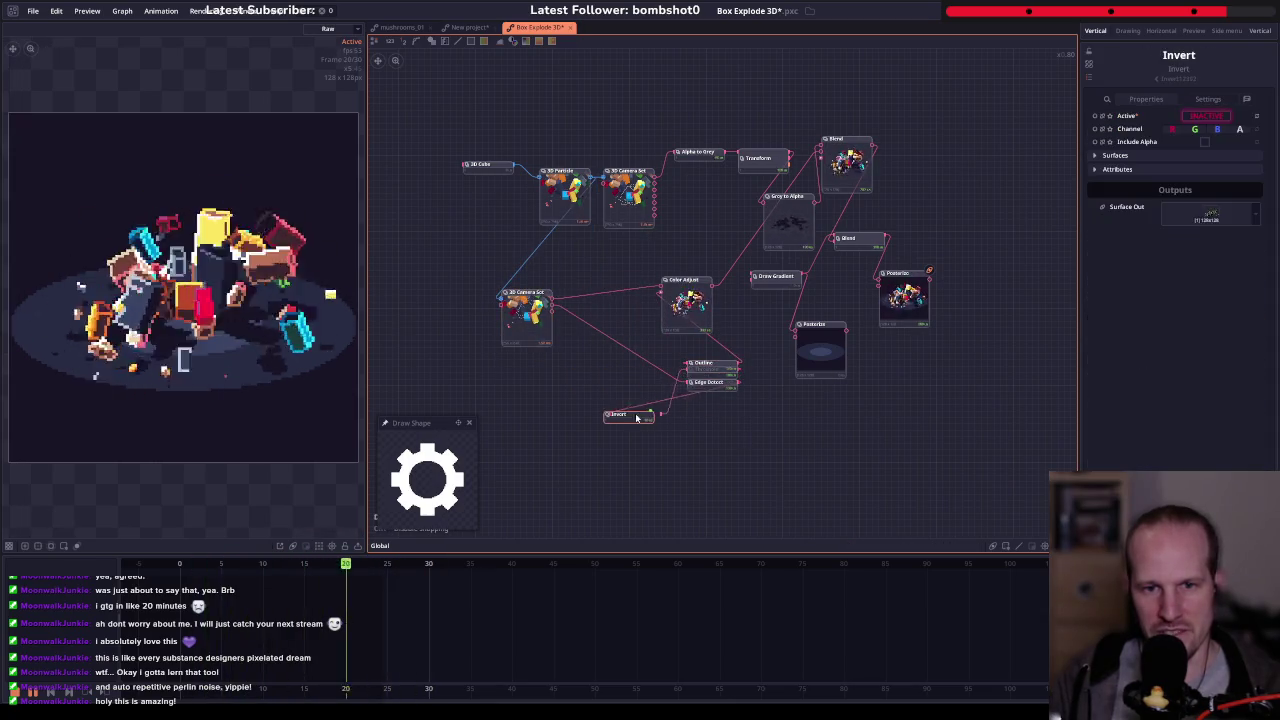
{"action": "left_click_drag", "start_coordinate": [714, 378], "coordinate": [632, 372]}
{"action": "left_click", "coordinate": [715, 381]}
{"action": "left_click_drag", "start_coordinate": [715, 381], "coordinate": [739, 388]}
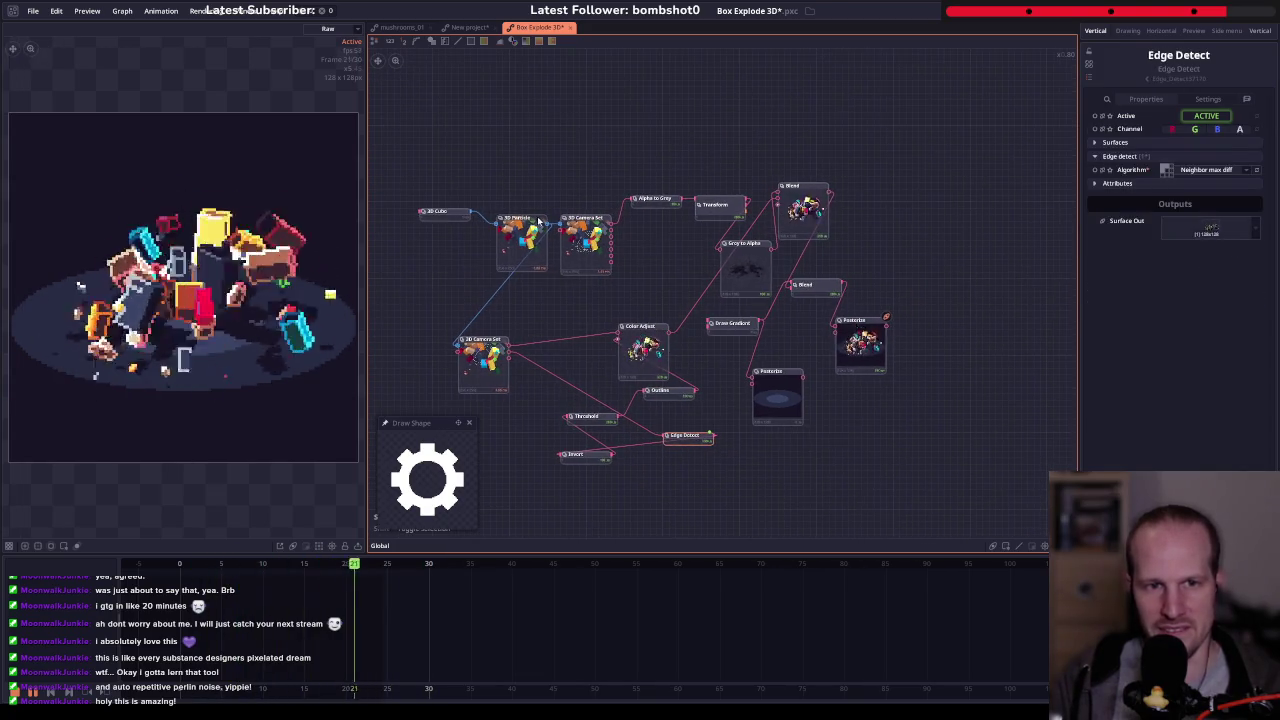
- Inspect 3D Cube and 3D Particle, move 3D Camera Set beside Color Adjust, then open mushrooms_01
{"action": "left_click", "coordinate": [442, 211]}
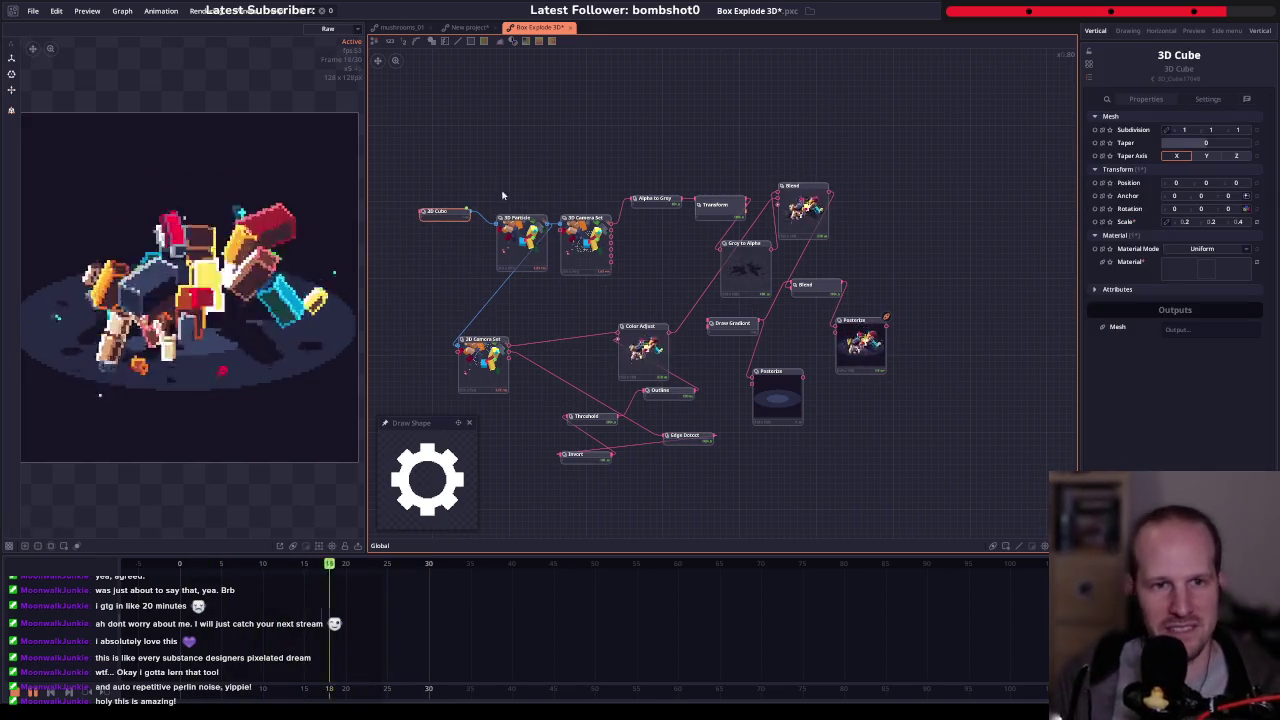
{"action": "left_click", "coordinate": [522, 240]}
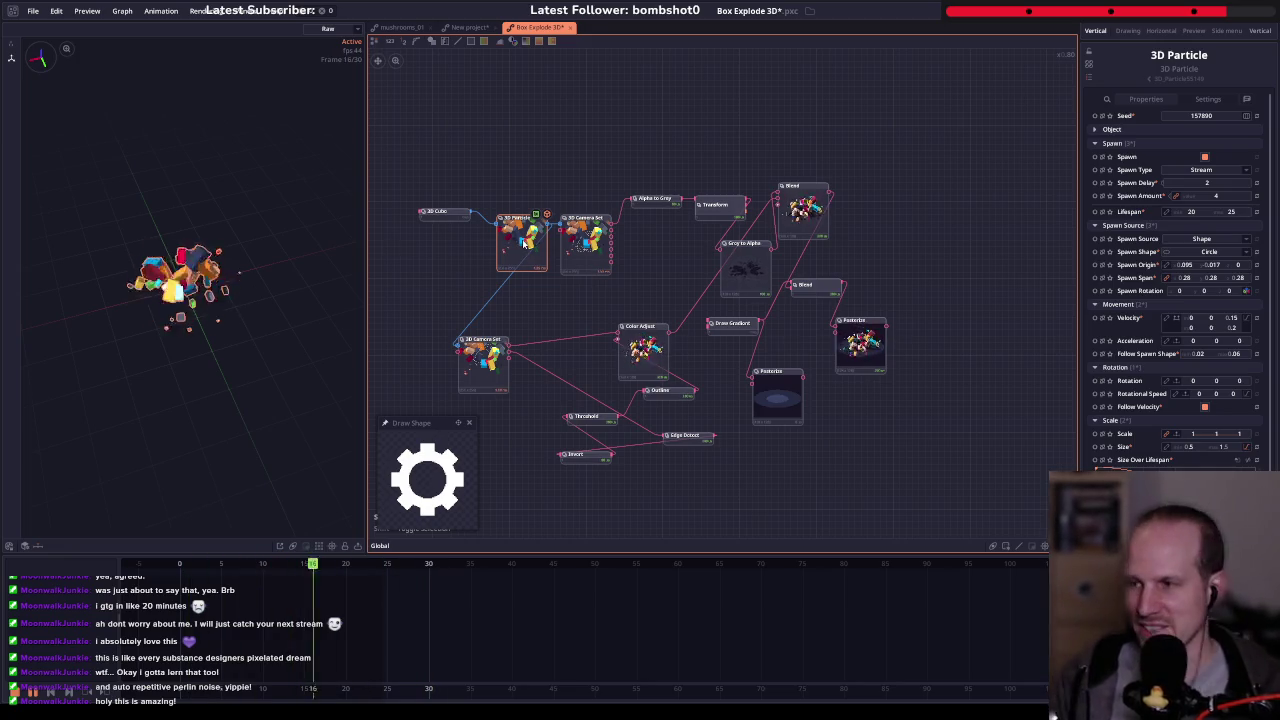
{"action": "scroll", "coordinate": [532, 295], "scroll_direction": "down", "scroll_amount": 1}
{"action": "left_click_drag", "start_coordinate": [485, 340], "coordinate": [582, 325]}
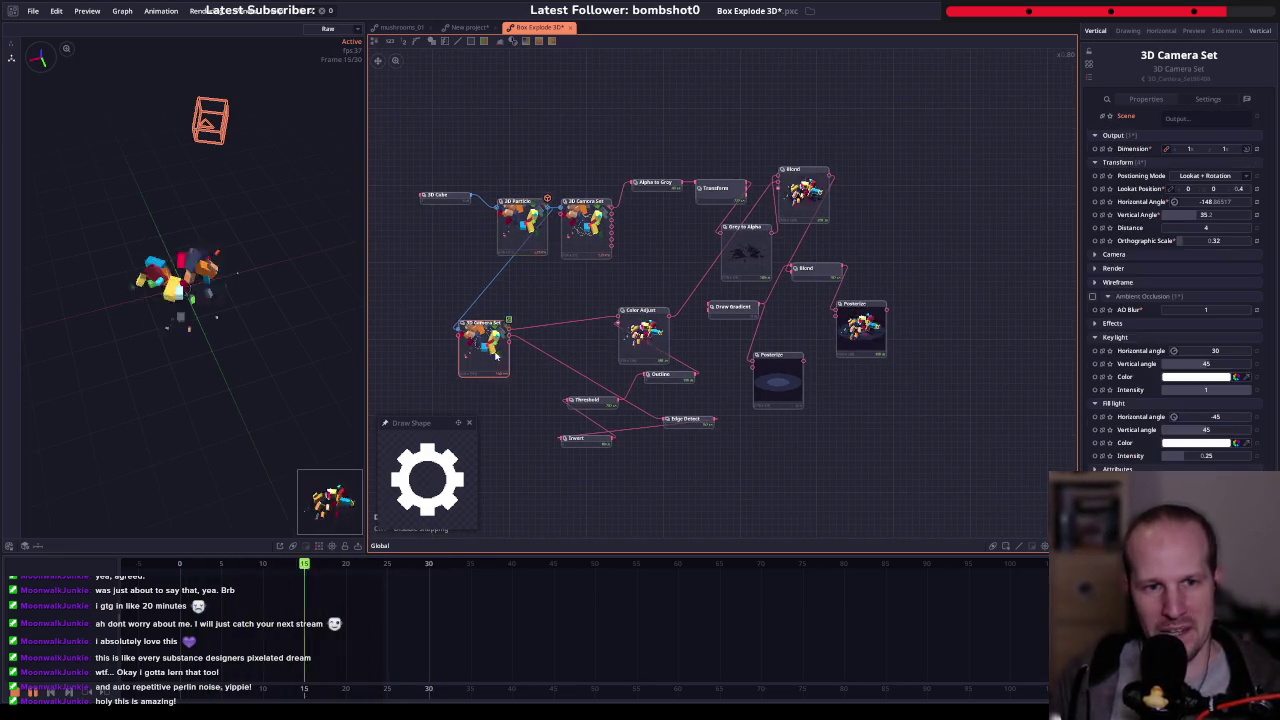
{"action": "left_click", "coordinate": [522, 230]}
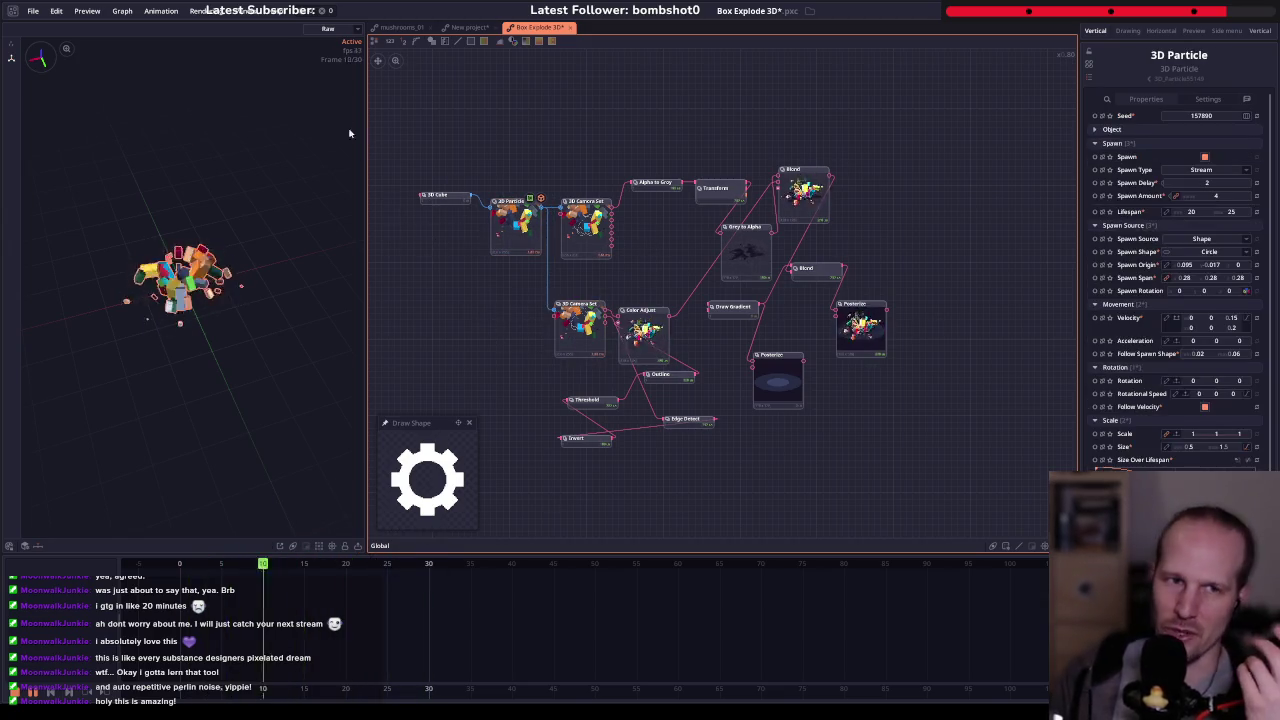
{"action": "left_click", "coordinate": [405, 31]}
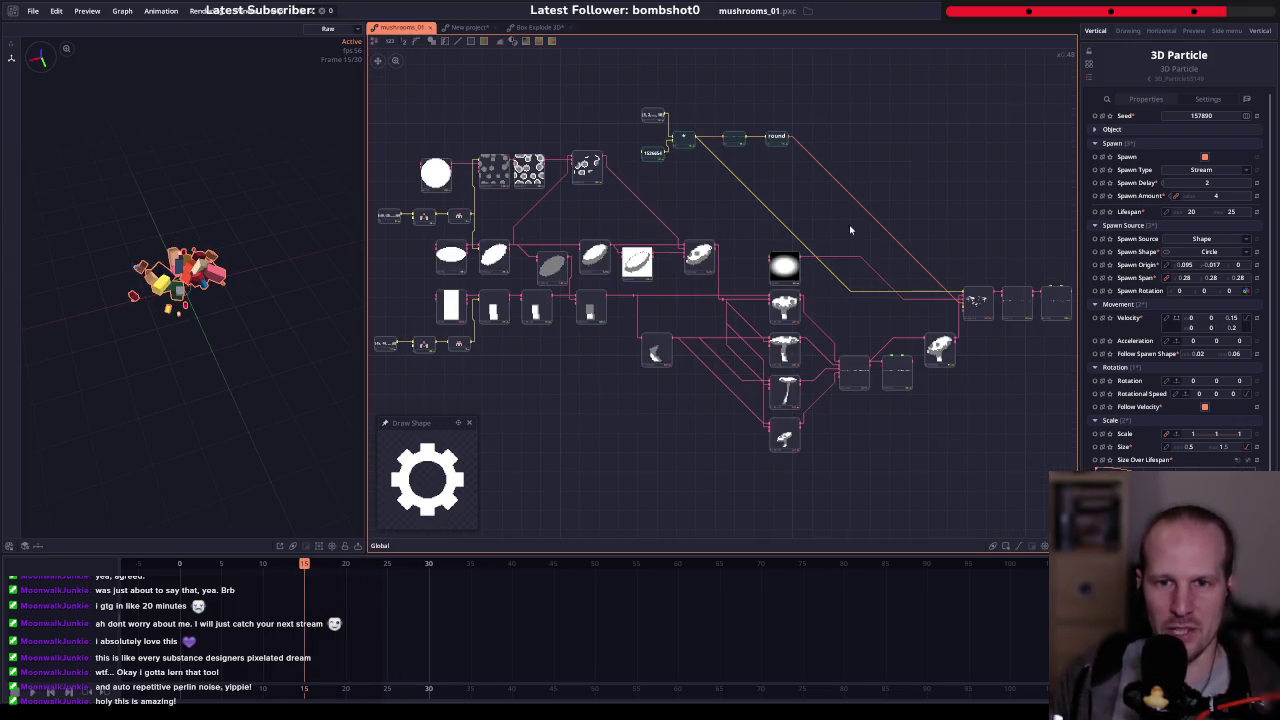
- Flip to Box Explode 3D and back, then preview the mushroom Composite node's sprite in mushrooms_01
{"action": "scroll", "coordinate": [849, 229], "scroll_direction": "up", "scroll_amount": 2}
{"action": "scroll", "coordinate": [743, 234], "scroll_direction": "down", "scroll_amount": 2}
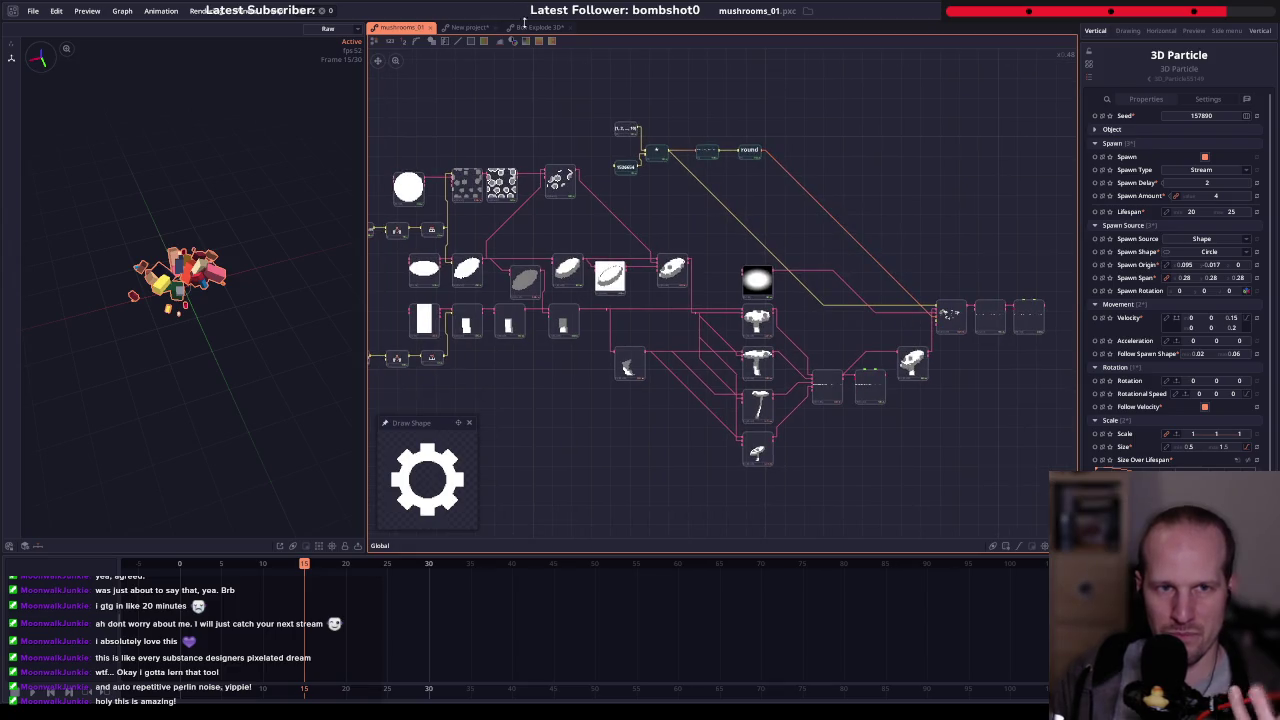
{"action": "left_click", "coordinate": [524, 26]}
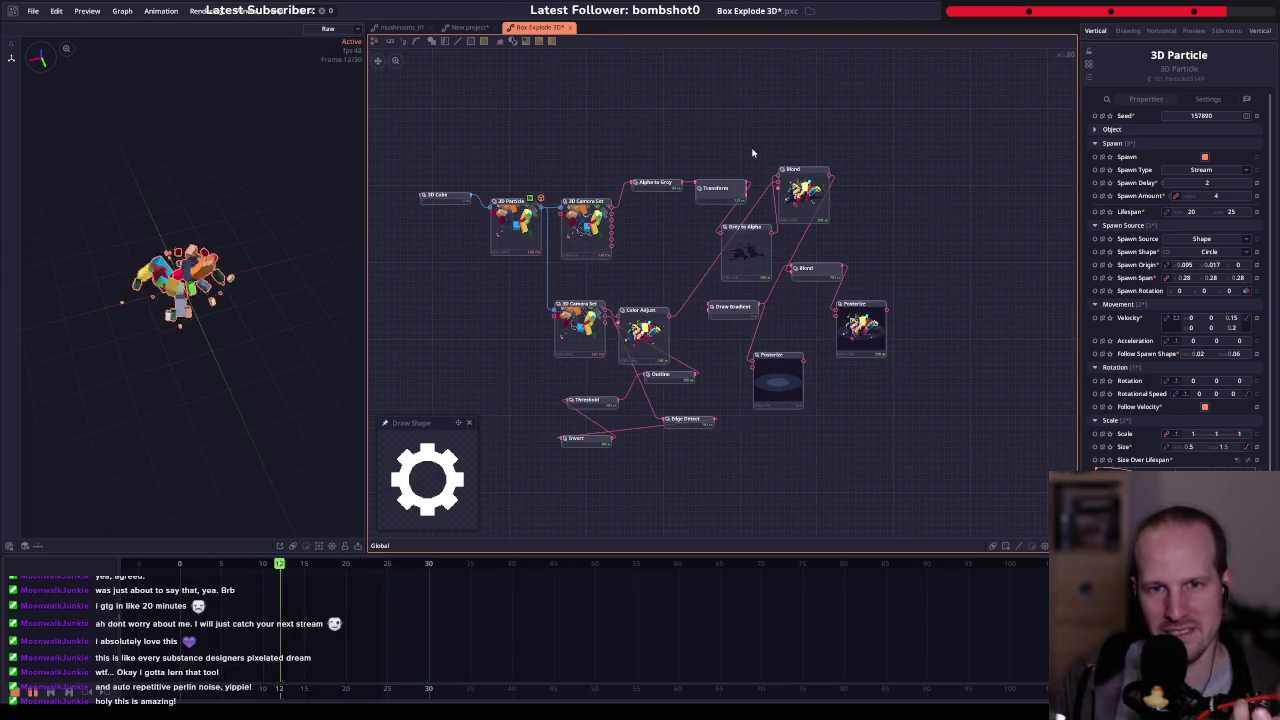
{"action": "left_click", "coordinate": [405, 28]}
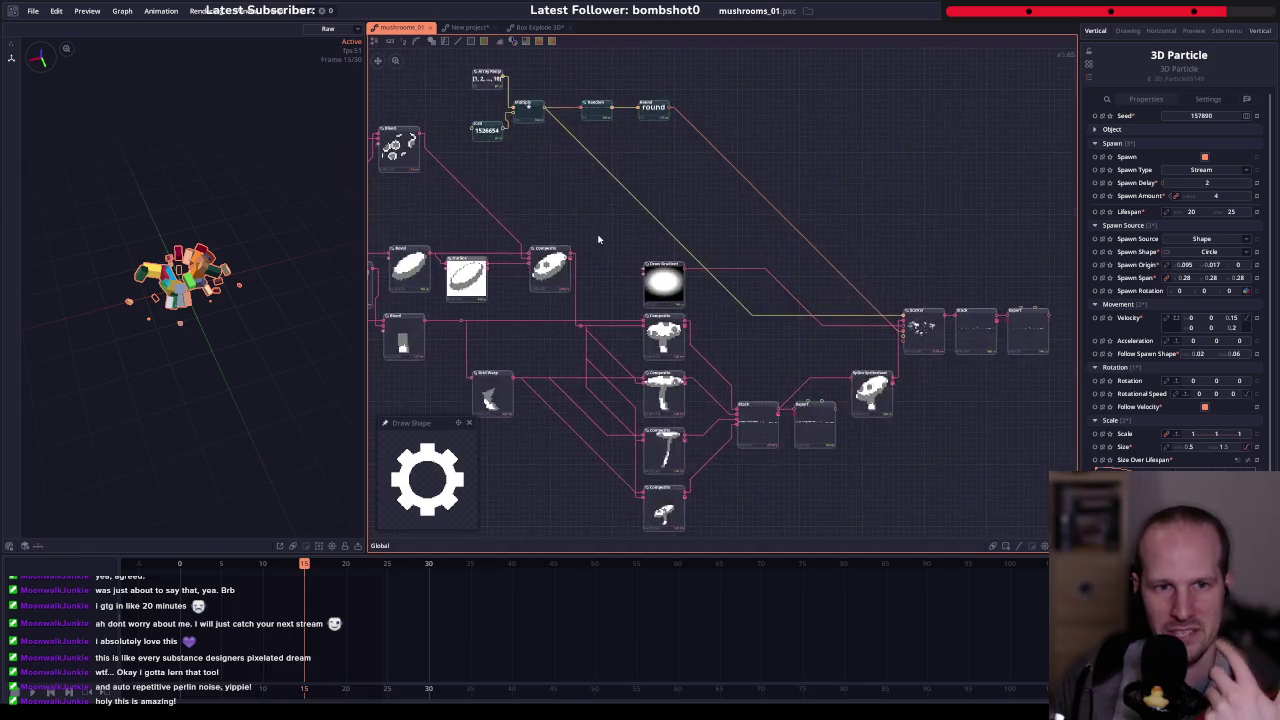
{"action": "scroll", "coordinate": [598, 239], "scroll_direction": "up", "scroll_amount": 3}
{"action": "left_click_drag", "start_coordinate": [560, 259], "coordinate": [490, 408]}
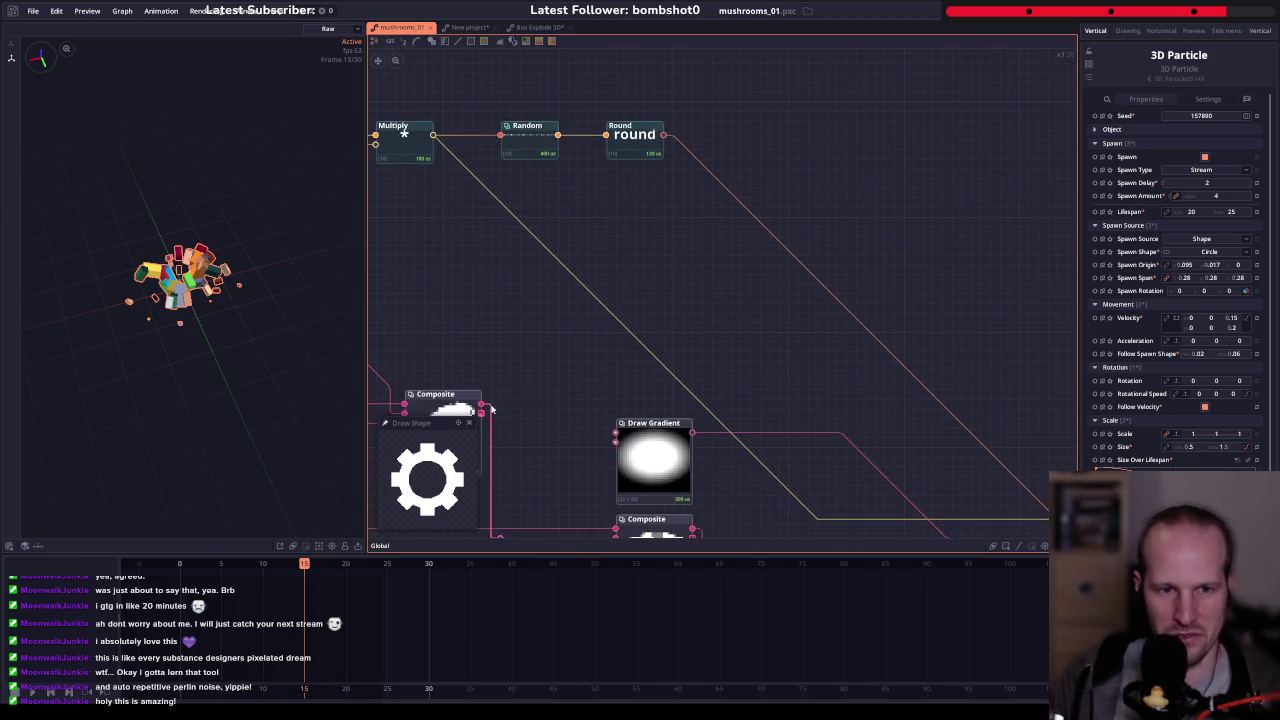
{"action": "left_click", "coordinate": [478, 400]}
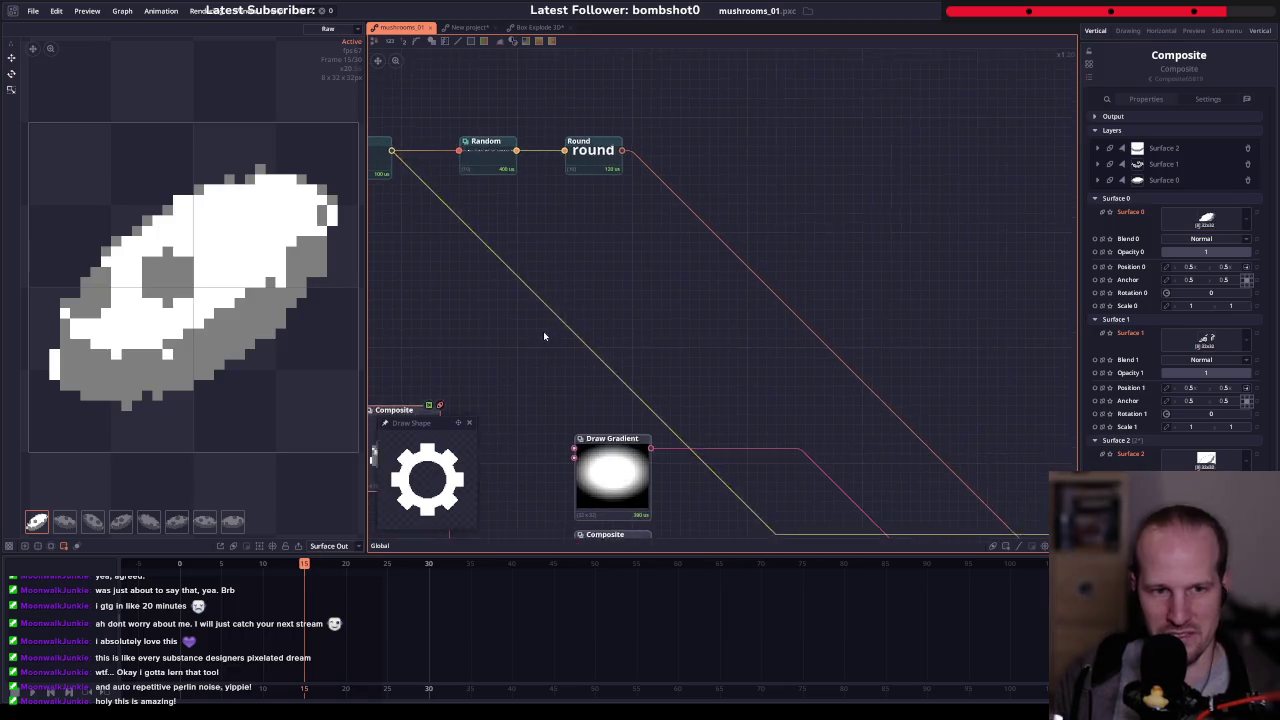
{"action": "scroll", "coordinate": [514, 345], "scroll_direction": "down", "scroll_amount": 4}
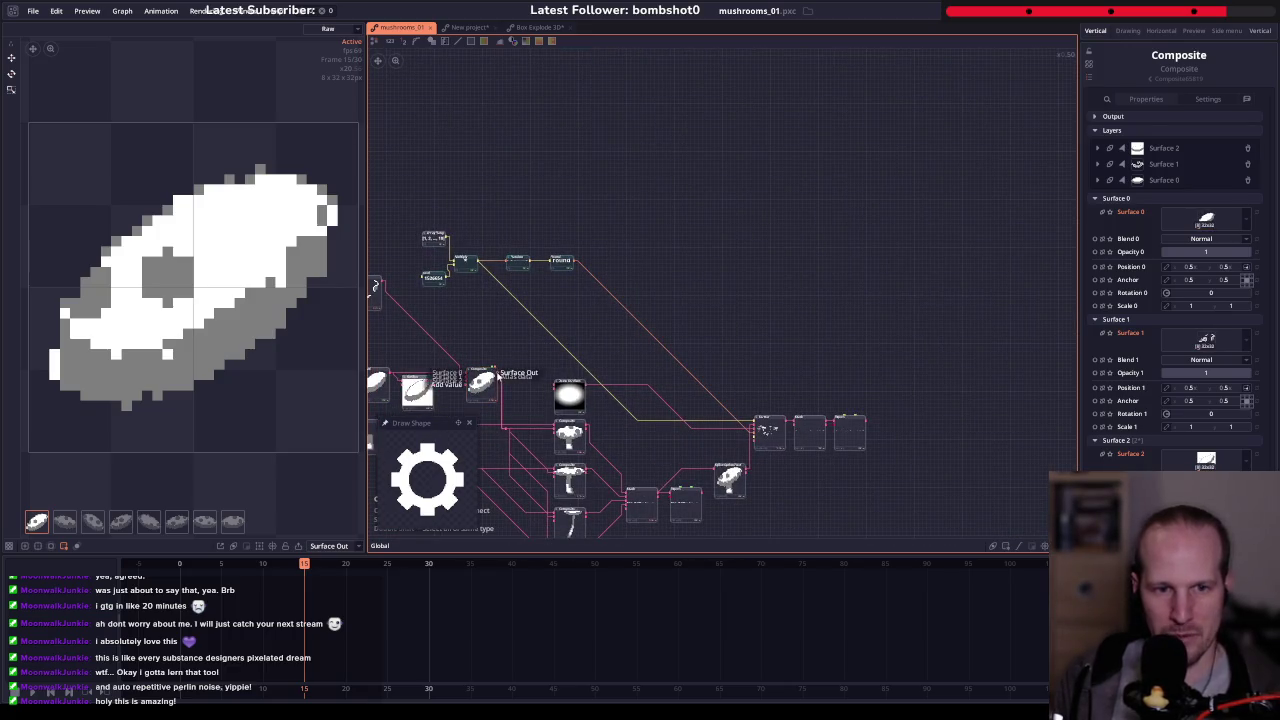
{"action": "right_click", "coordinate": [793, 204]}
- Add a Scatter node via the 'cat' node search and centre the view on it
{"action": "type", "text": "sdcat"}
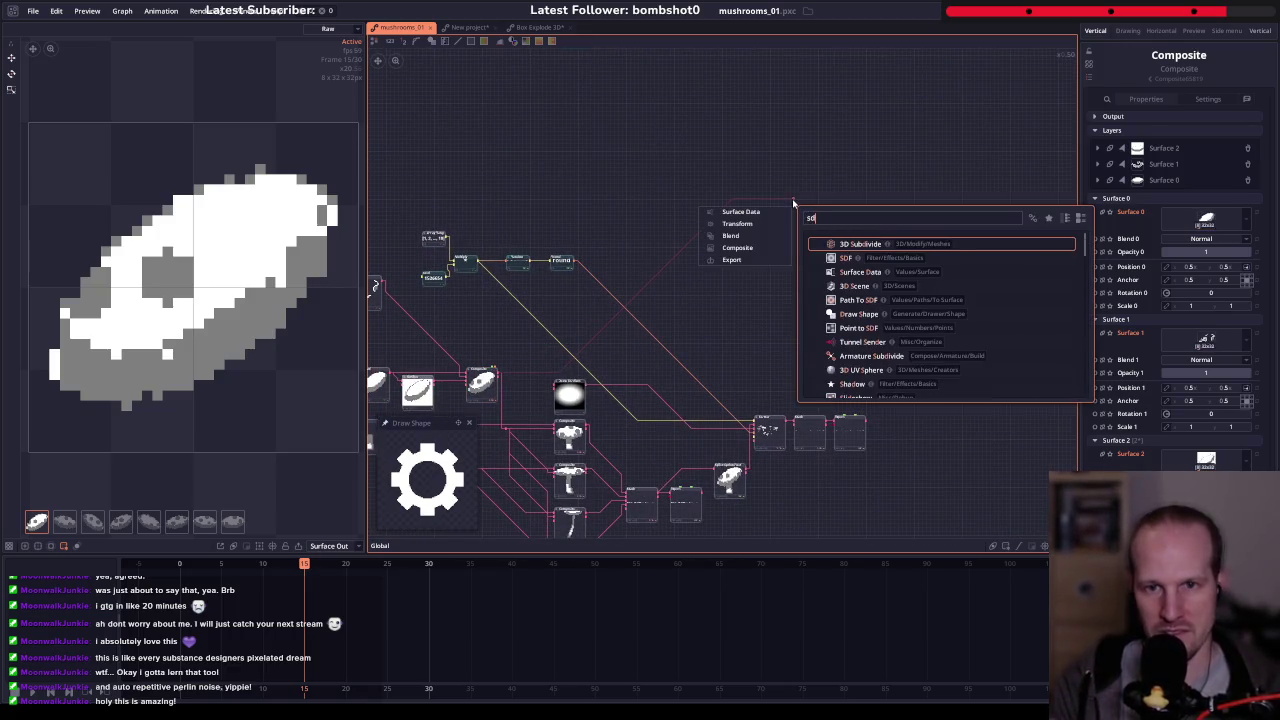
{"action": "key", "text": "BackSpace"}
{"action": "key", "text": "BackSpace"}
{"action": "key", "text": "BackSpace"}
{"action": "type", "text": "cat"}
{"action": "key", "text": "Return"}
{"action": "left_click_drag", "start_coordinate": [793, 204], "coordinate": [722, 252]}
{"action": "key", "text": "f"}
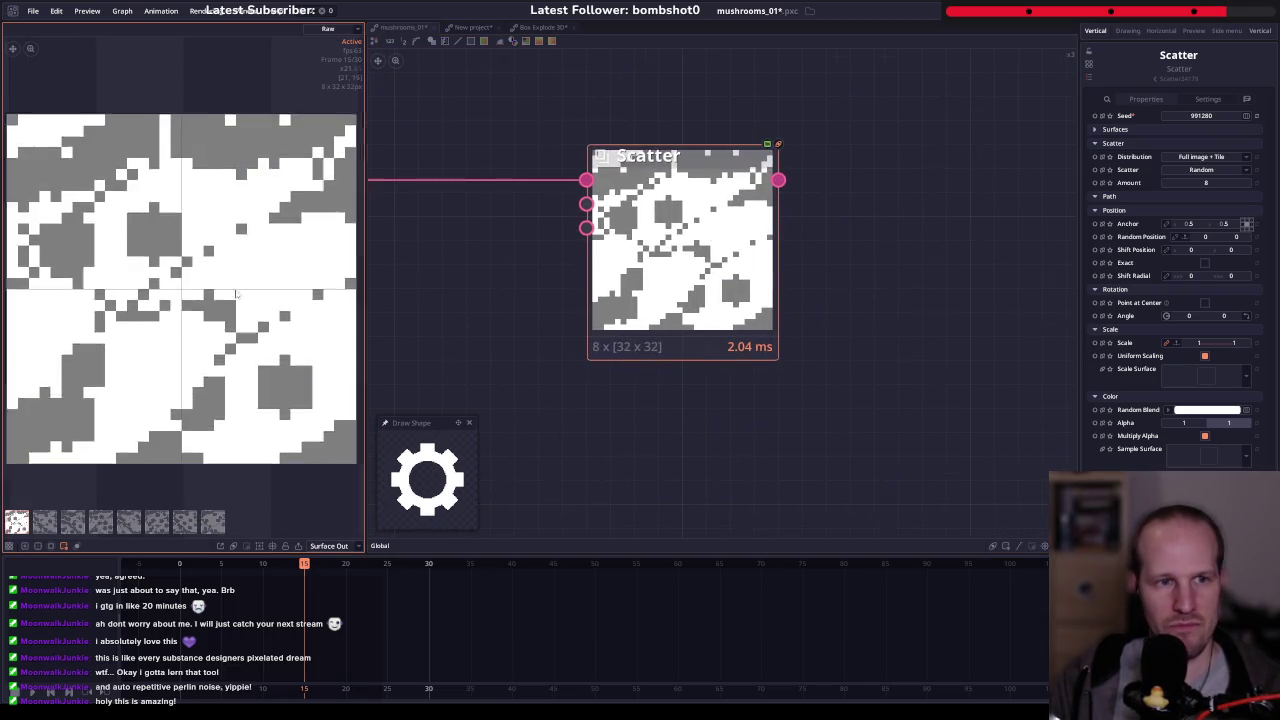
{"action": "scroll", "coordinate": [252, 271], "scroll_direction": "down", "scroll_amount": 2}
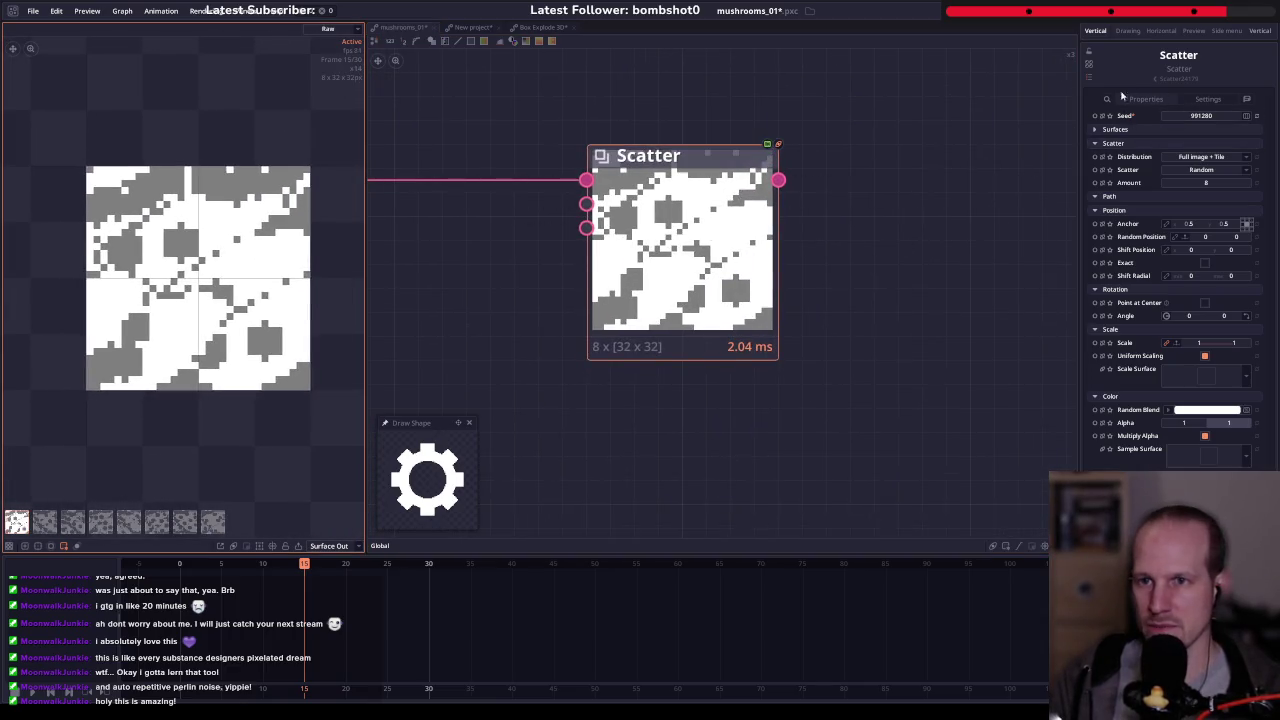
- Set the Scatter output dimension to 128×128 and its distribution to Area
{"action": "left_click", "coordinate": [1120, 130]}
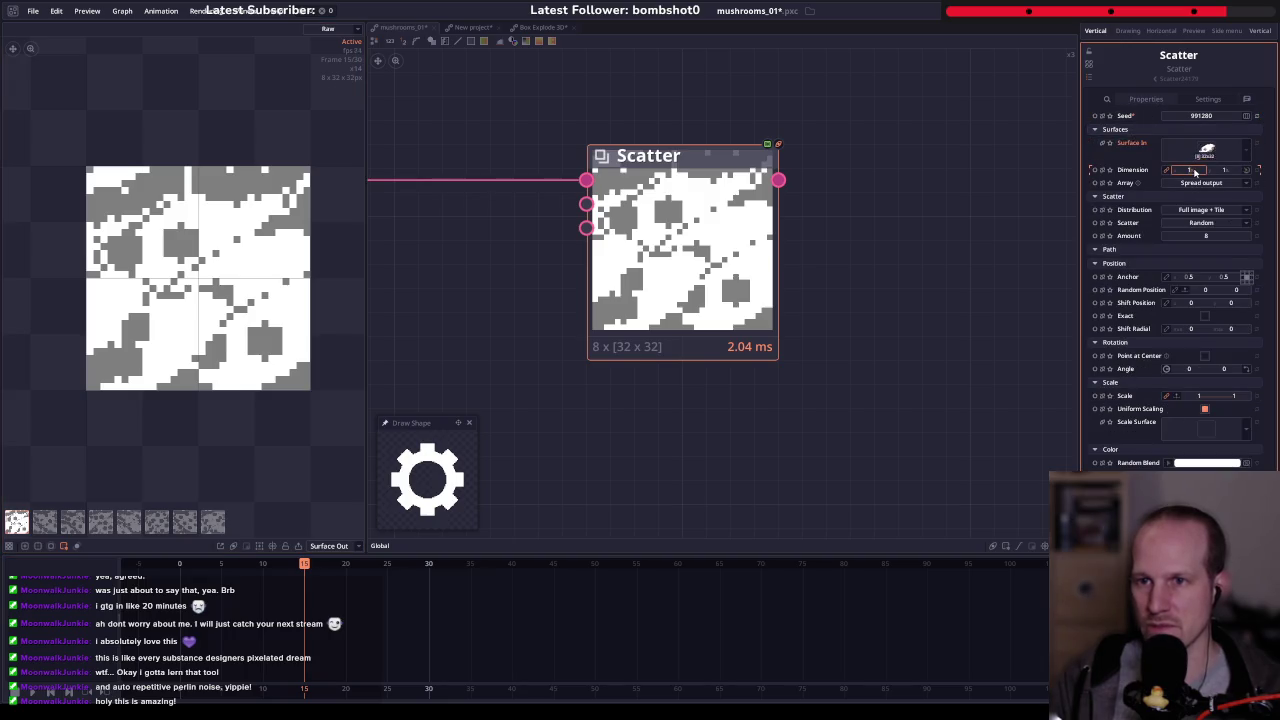
{"action": "type", "text": "28"}
{"action": "key", "text": "Return"}
{"action": "scroll", "coordinate": [608, 327], "scroll_direction": "down", "scroll_amount": 2}
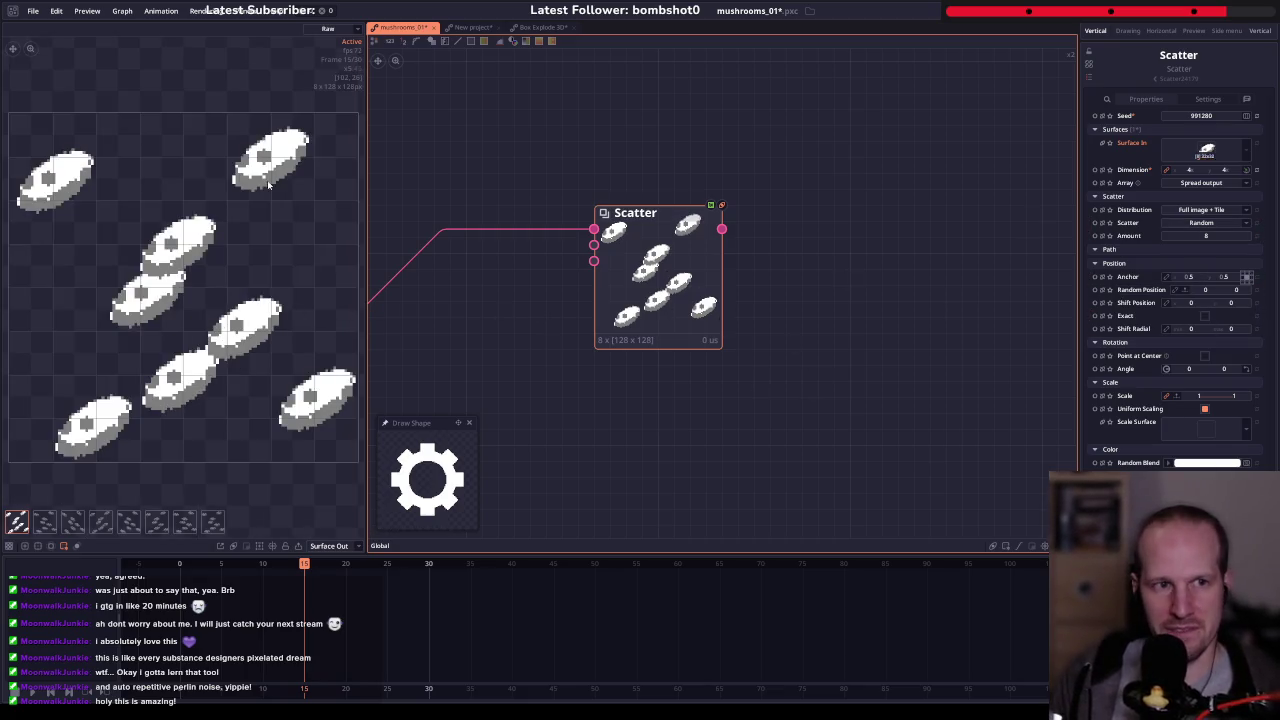
{"action": "left_click", "coordinate": [1211, 212]}
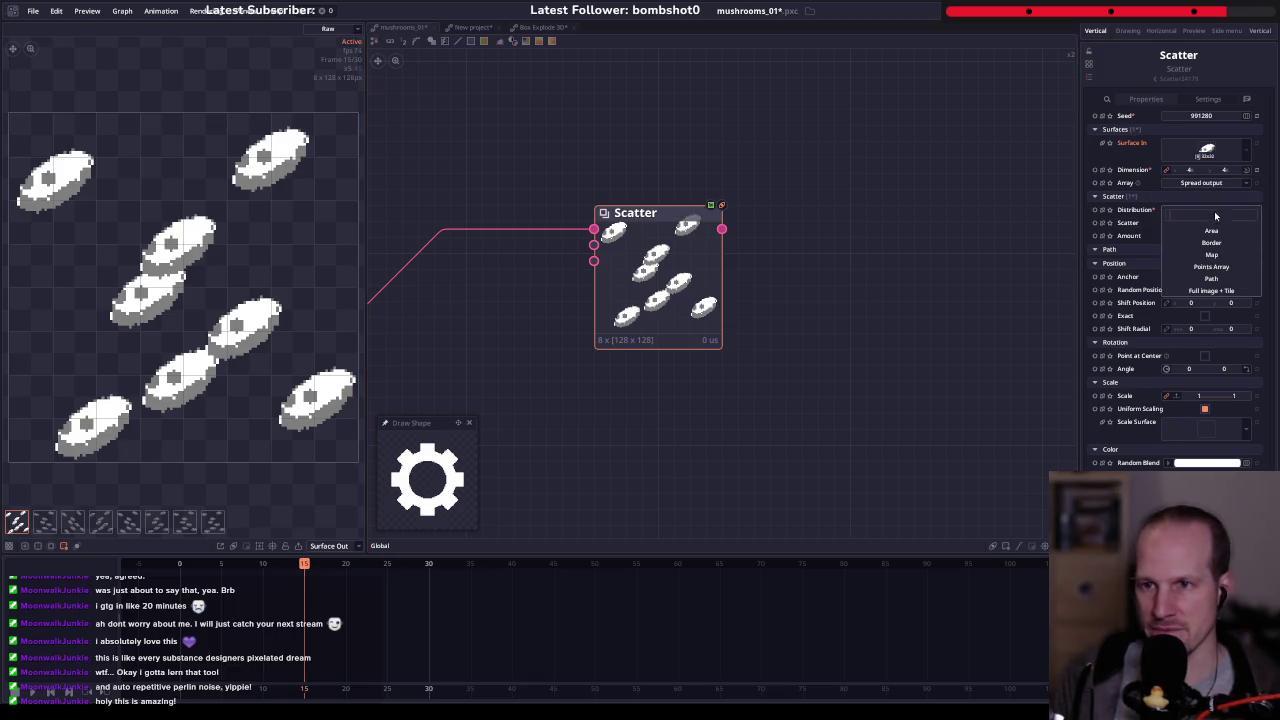
{"action": "left_click", "coordinate": [1230, 233]}
{"action": "scroll", "coordinate": [210, 245], "scroll_direction": "down", "scroll_amount": 1}
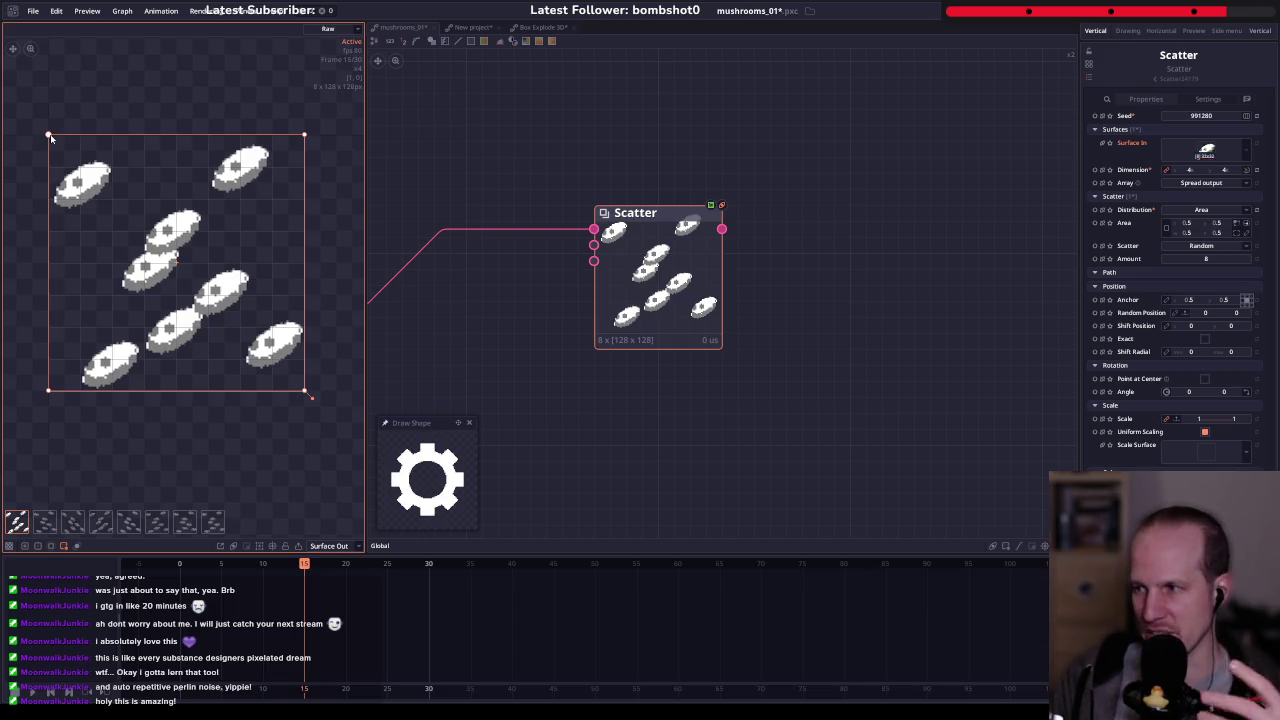
- Resize the scatter area and make it a circle
{"action": "left_click_drag", "start_coordinate": [53, 139], "coordinate": [80, 175]}
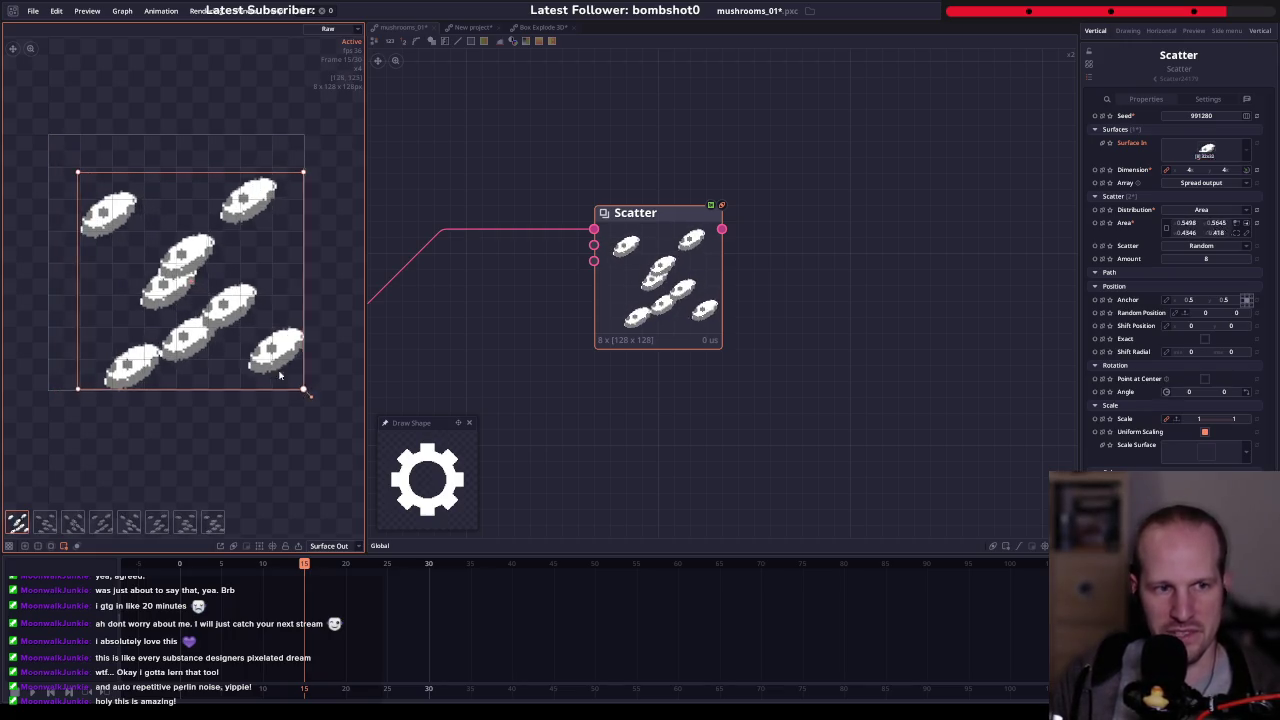
{"action": "left_click_drag", "start_coordinate": [280, 375], "coordinate": [262, 348]}
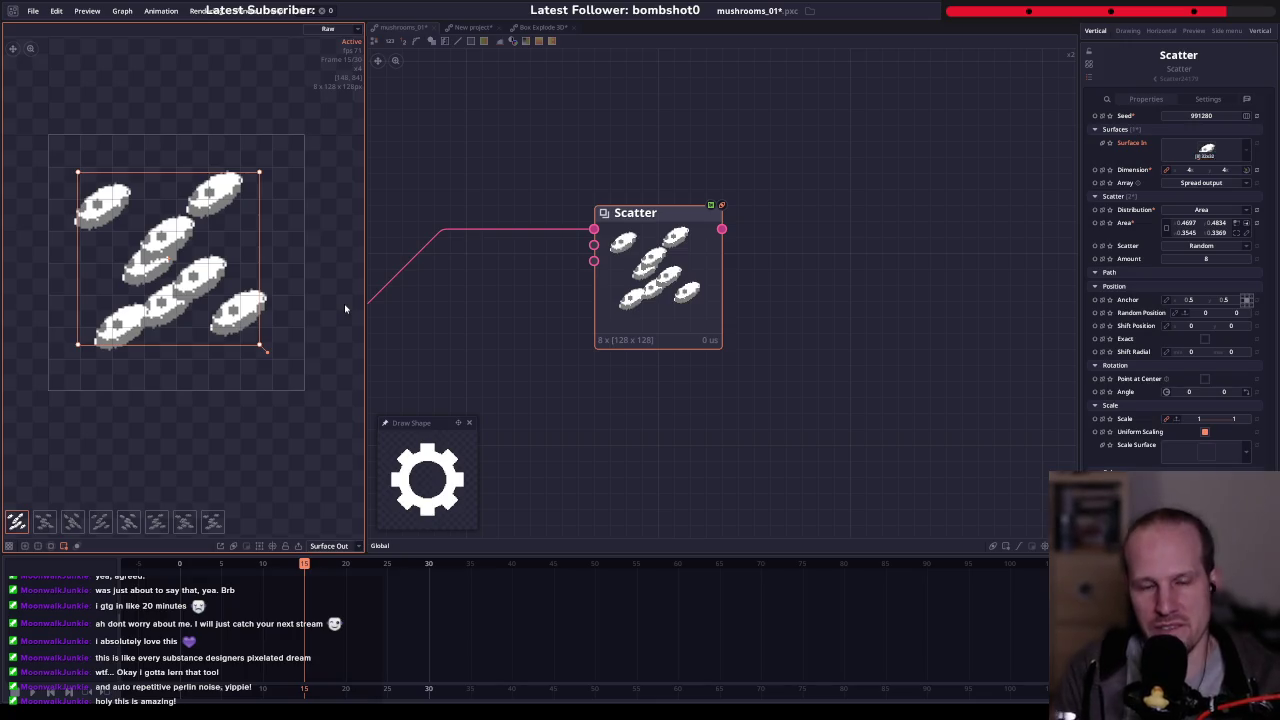
{"action": "left_click", "coordinate": [1167, 231]}
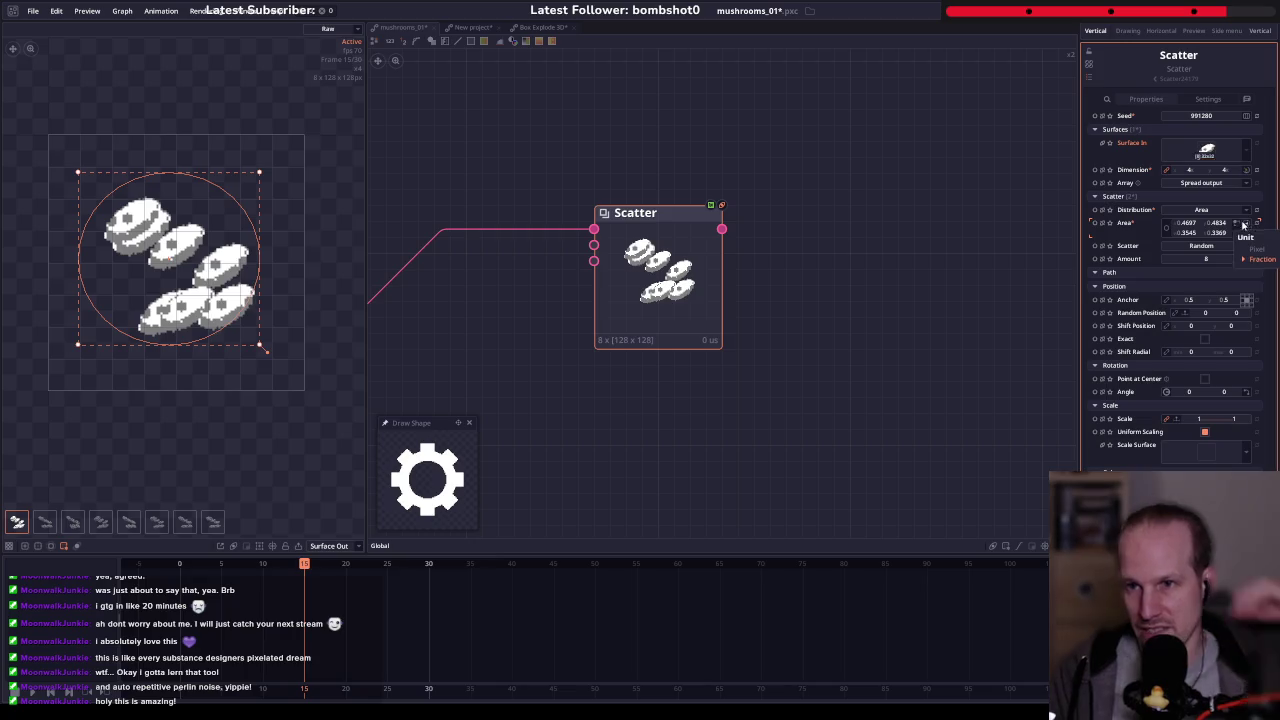
{"action": "left_click", "coordinate": [1238, 234]}
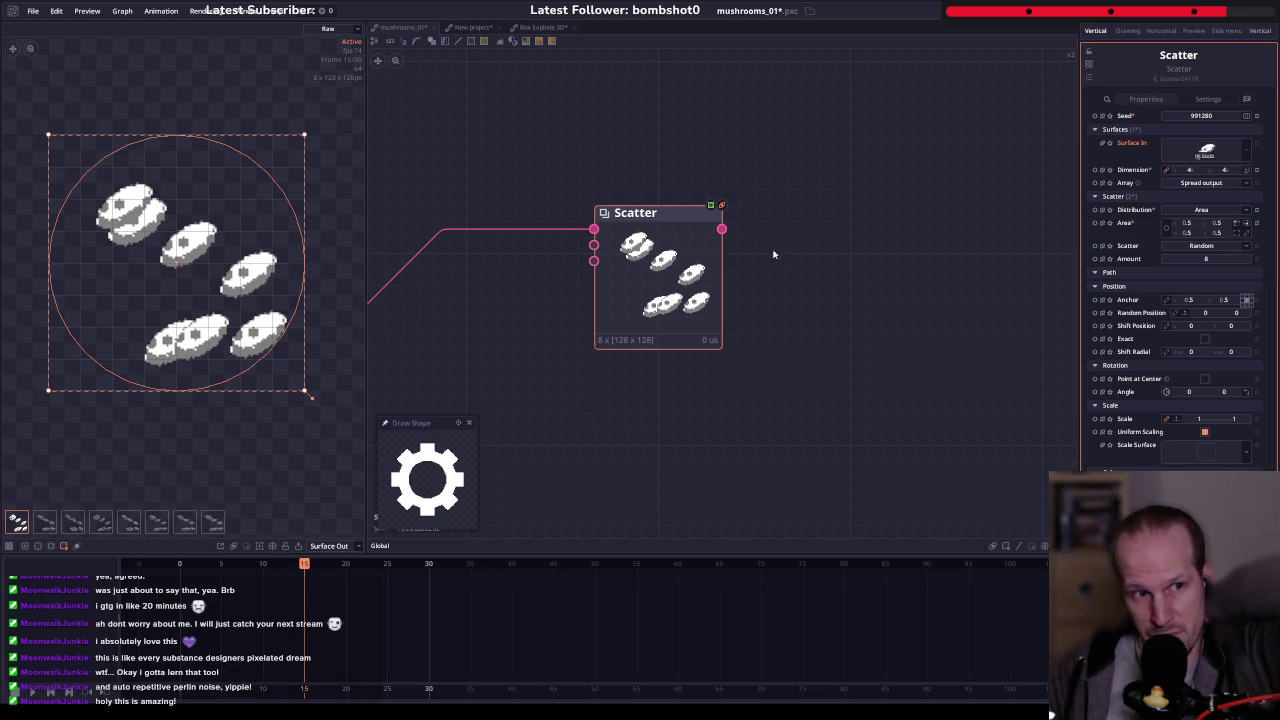
{"action": "mouse_move", "coordinate": [305, 391]}
{"action": "left_mouse_down"}
{"action": "mouse_move", "coordinate": [265, 338]}
{"action": "mouse_move", "coordinate": [220, 323]}
{"action": "mouse_move", "coordinate": [309, 404]}
{"action": "left_mouse_up"}
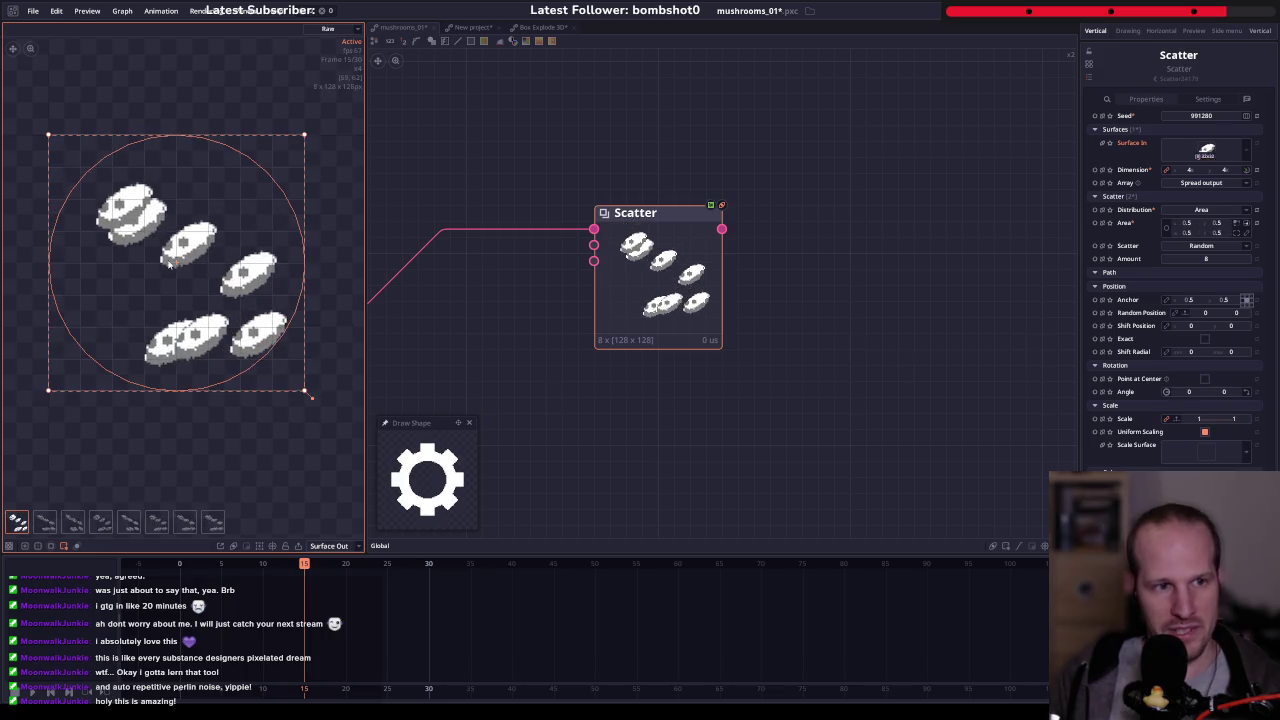
{"action": "left_click_drag", "start_coordinate": [177, 265], "coordinate": [177, 254]}
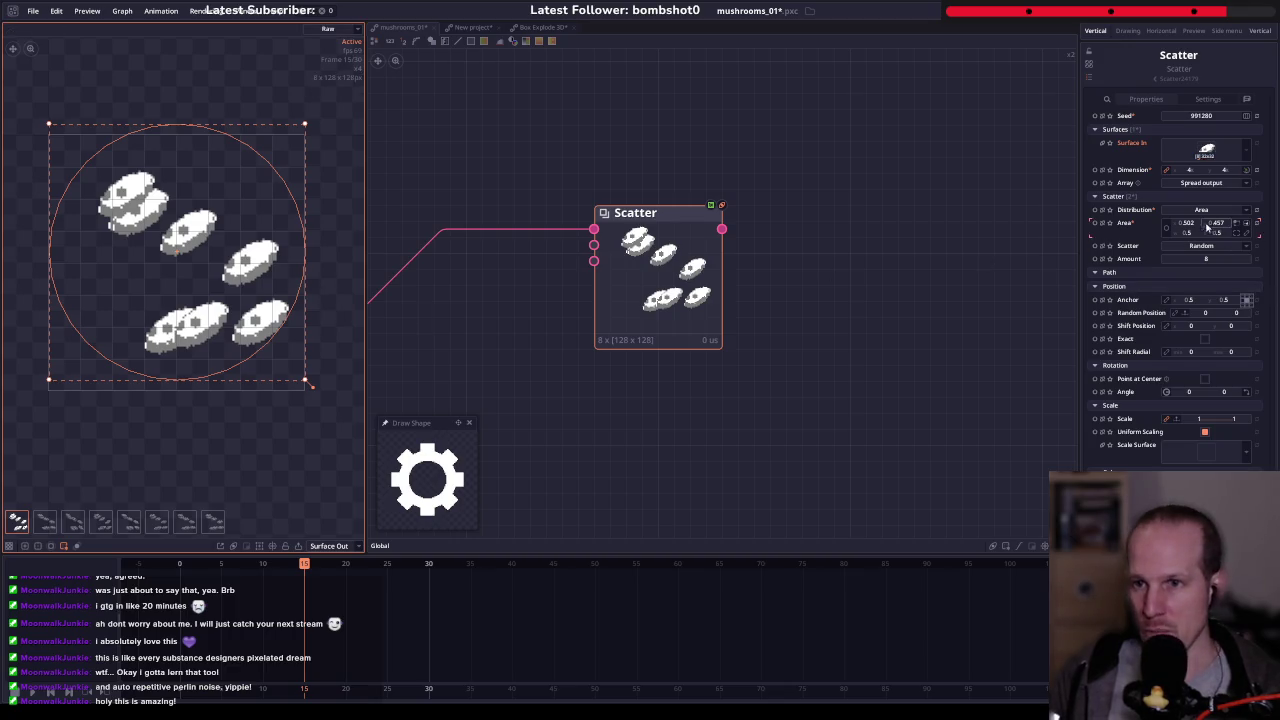
{"action": "left_click", "coordinate": [1259, 229]}
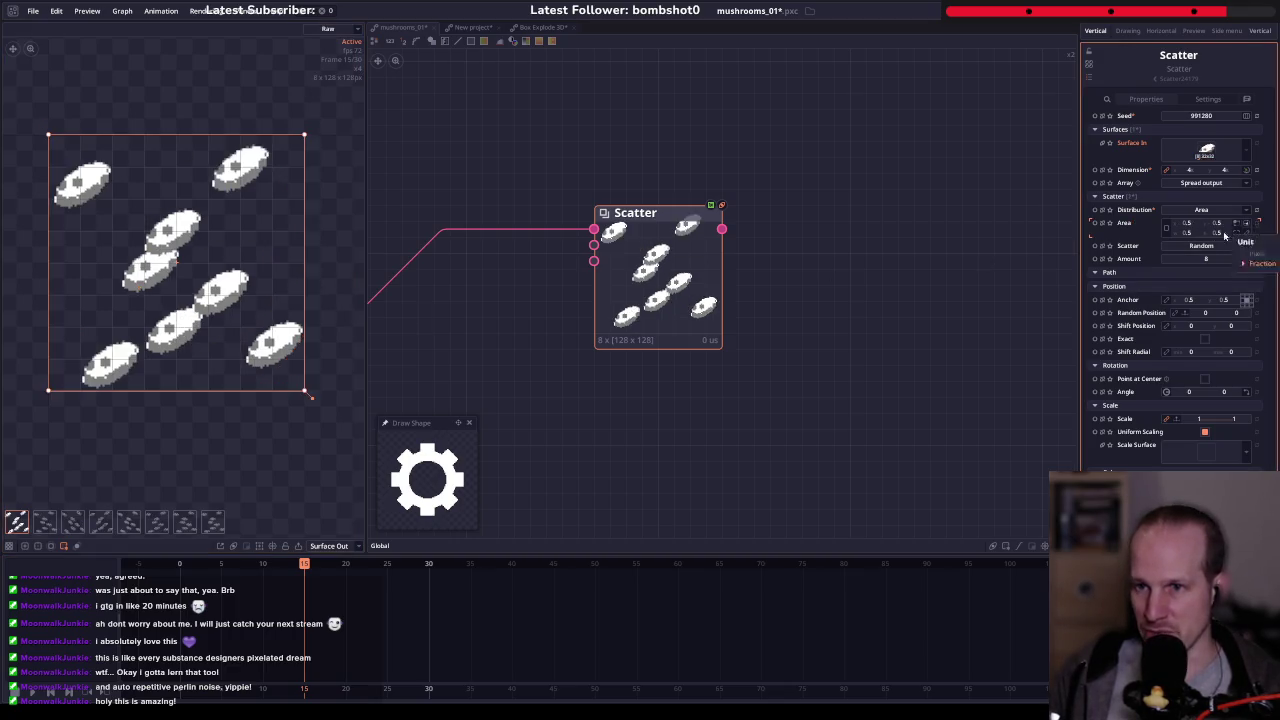
{"action": "left_click", "coordinate": [1168, 229]}
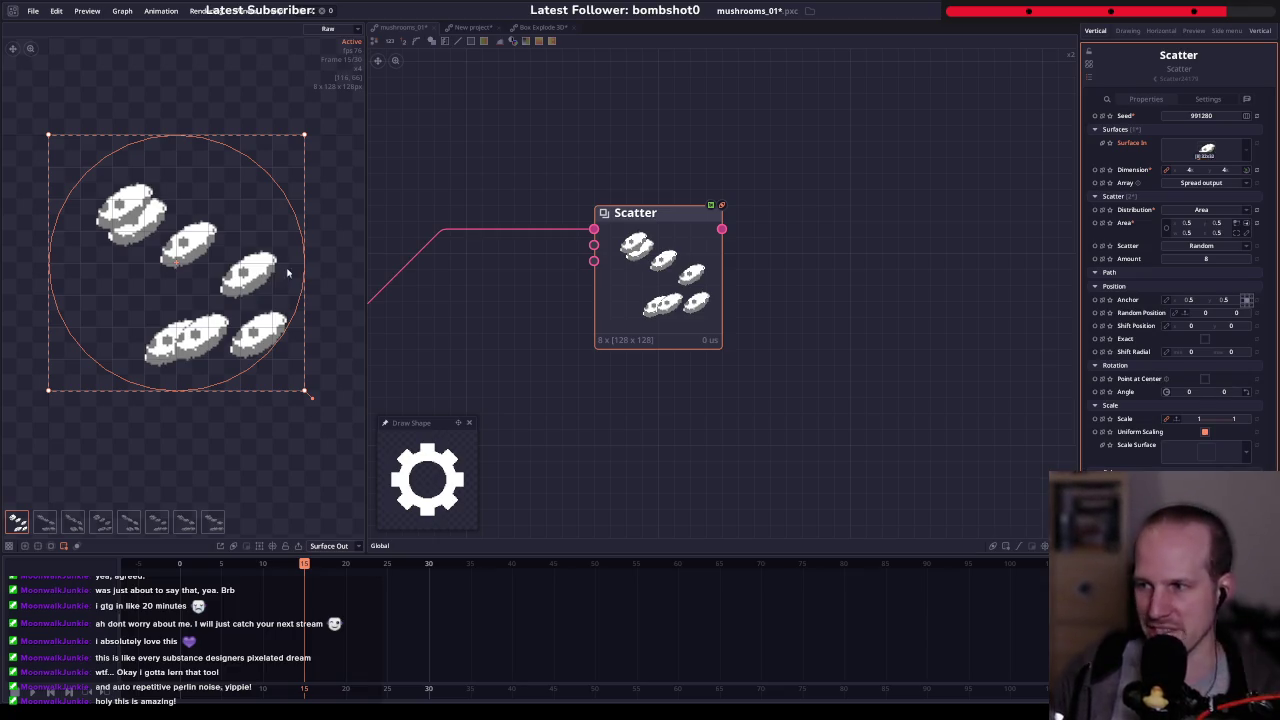
- Select the Scatter node and delete it from the graph
{"action": "left_click_drag", "start_coordinate": [379, 298], "coordinate": [433, 258]}
{"action": "left_click_drag", "start_coordinate": [884, 210], "coordinate": [669, 311]}
{"action": "key", "text": "Delete"}
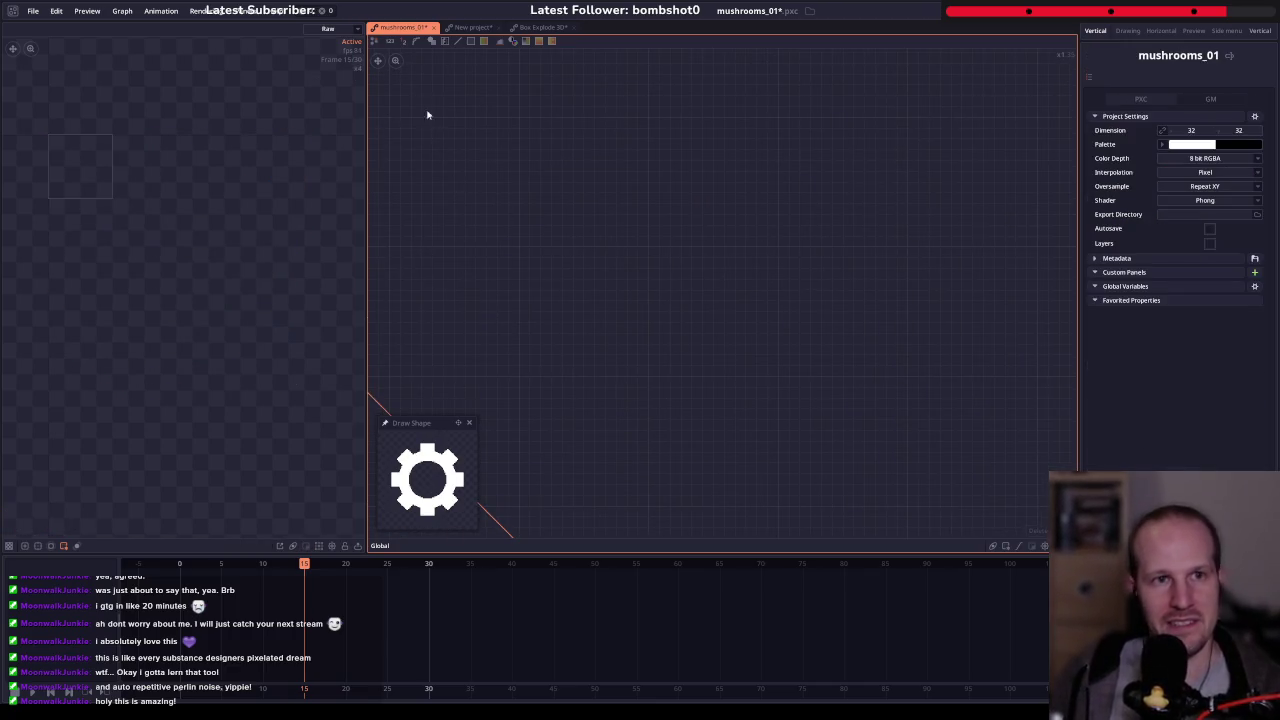
{"action": "left_click_drag", "start_coordinate": [425, 422], "coordinate": [490, 386]}
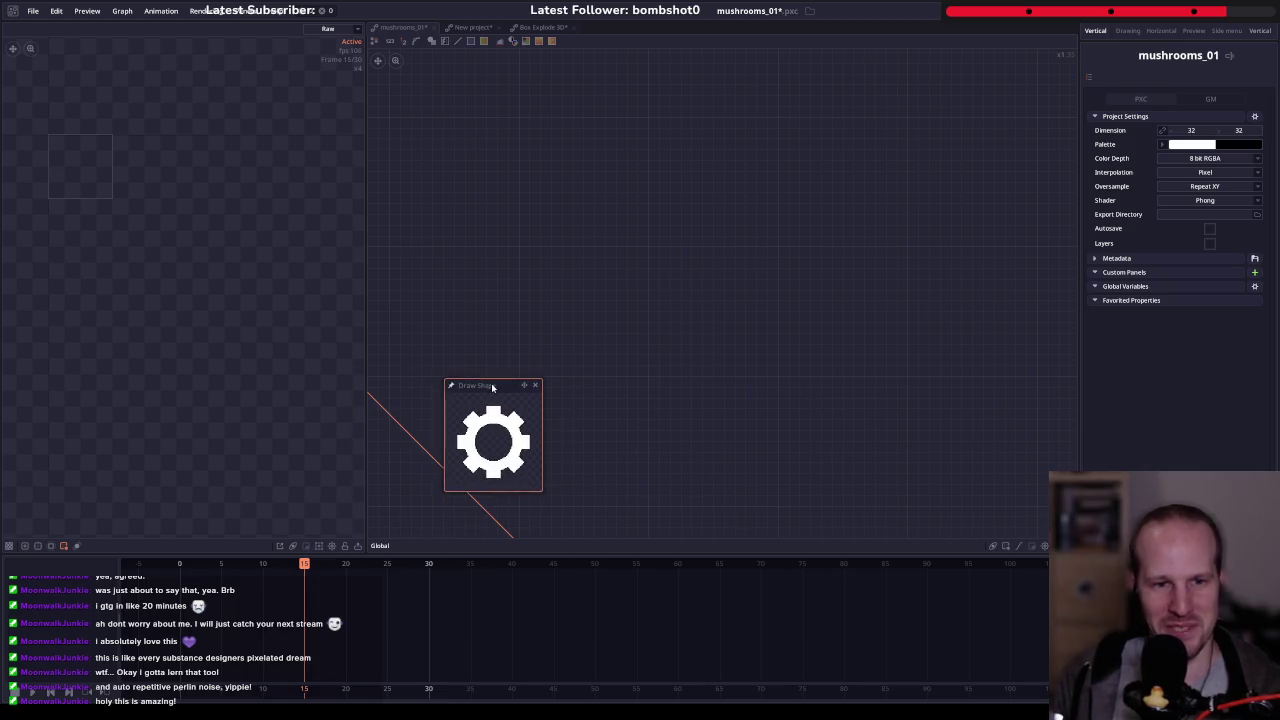
{"action": "left_click", "coordinate": [462, 27]}
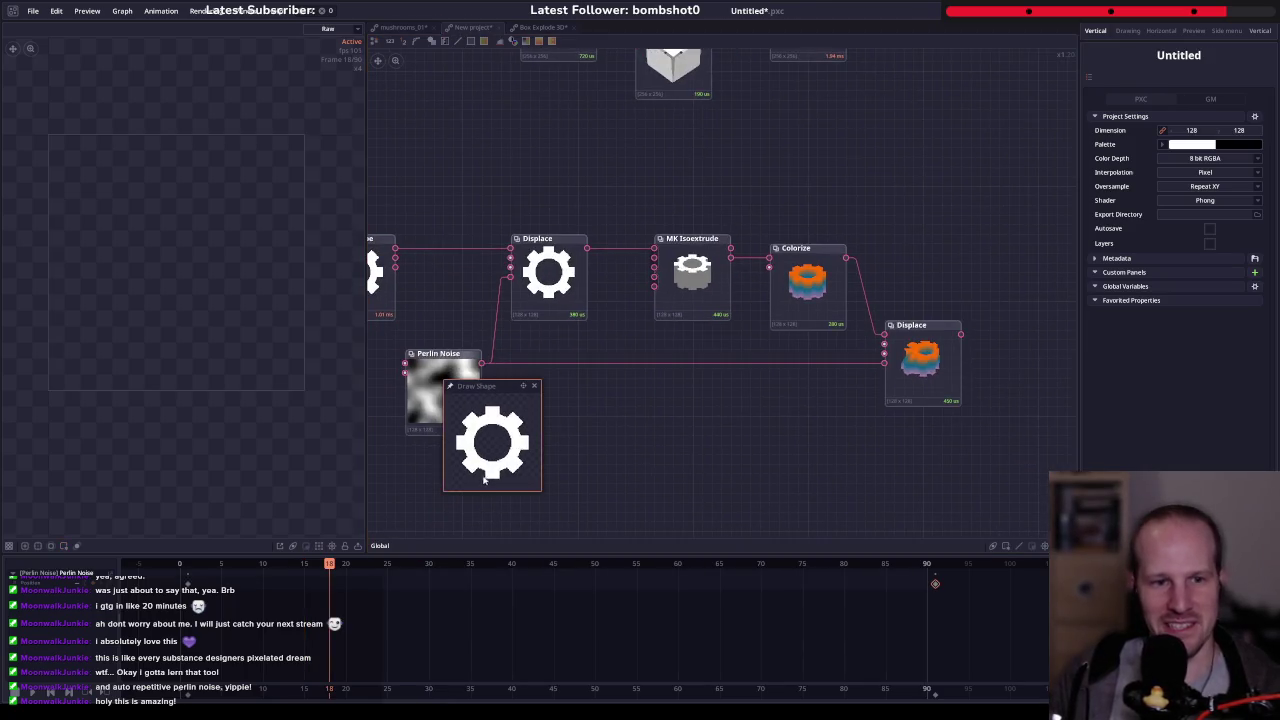
{"action": "left_click_drag", "start_coordinate": [481, 402], "coordinate": [410, 438]}
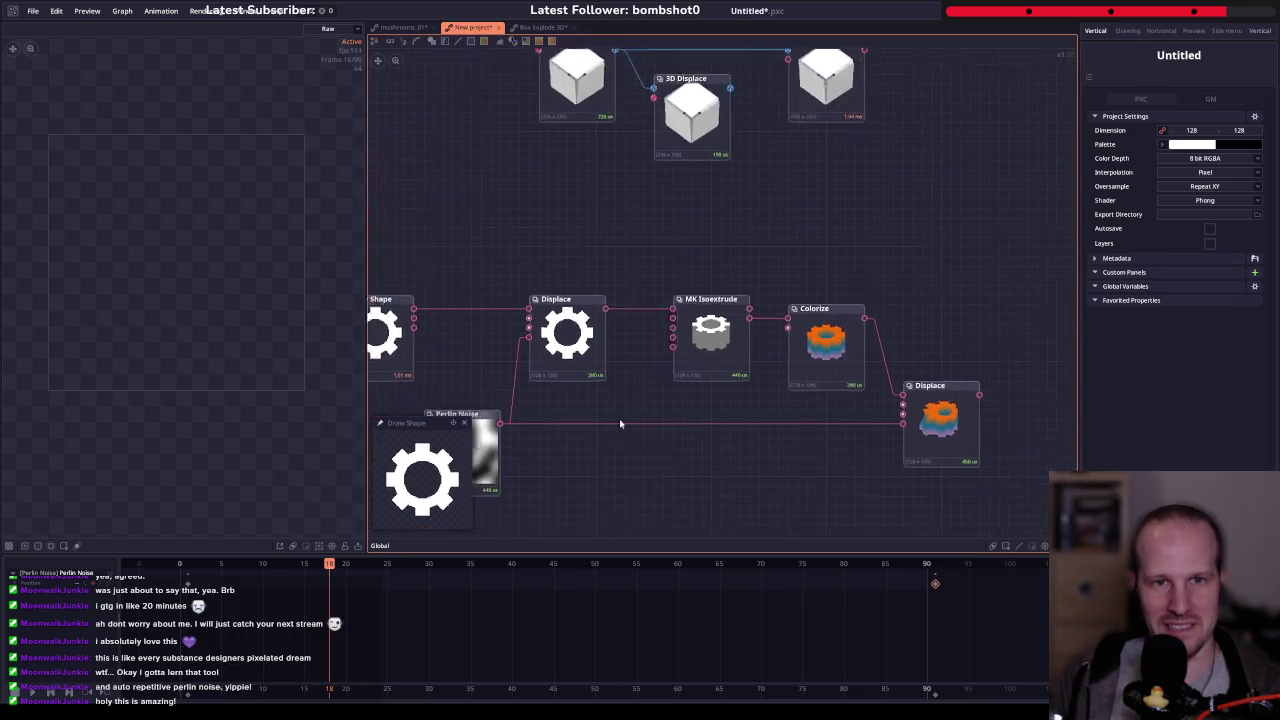
{"action": "left_click_drag", "start_coordinate": [853, 197], "coordinate": [624, 299]}
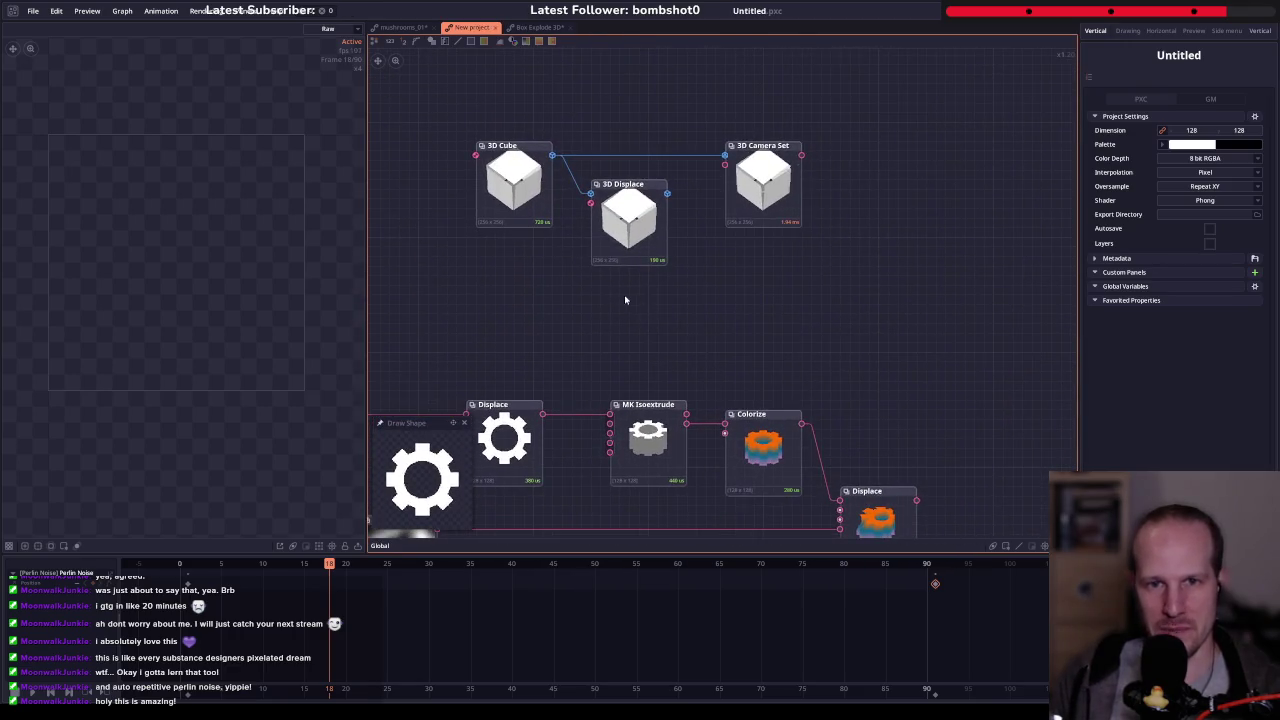
{"action": "left_click", "coordinate": [510, 190]}
{"action": "left_click_drag", "start_coordinate": [674, 334], "coordinate": [507, 234]}
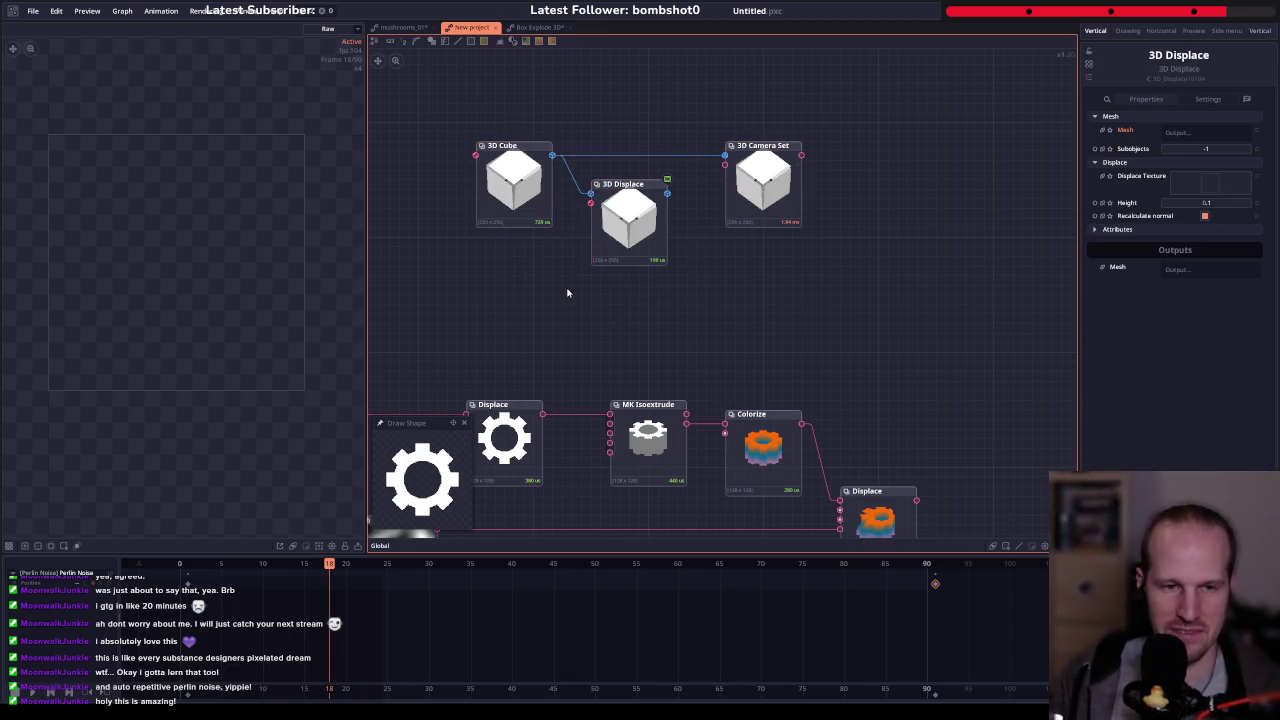
{"action": "left_click_drag", "start_coordinate": [638, 296], "coordinate": [486, 247]}
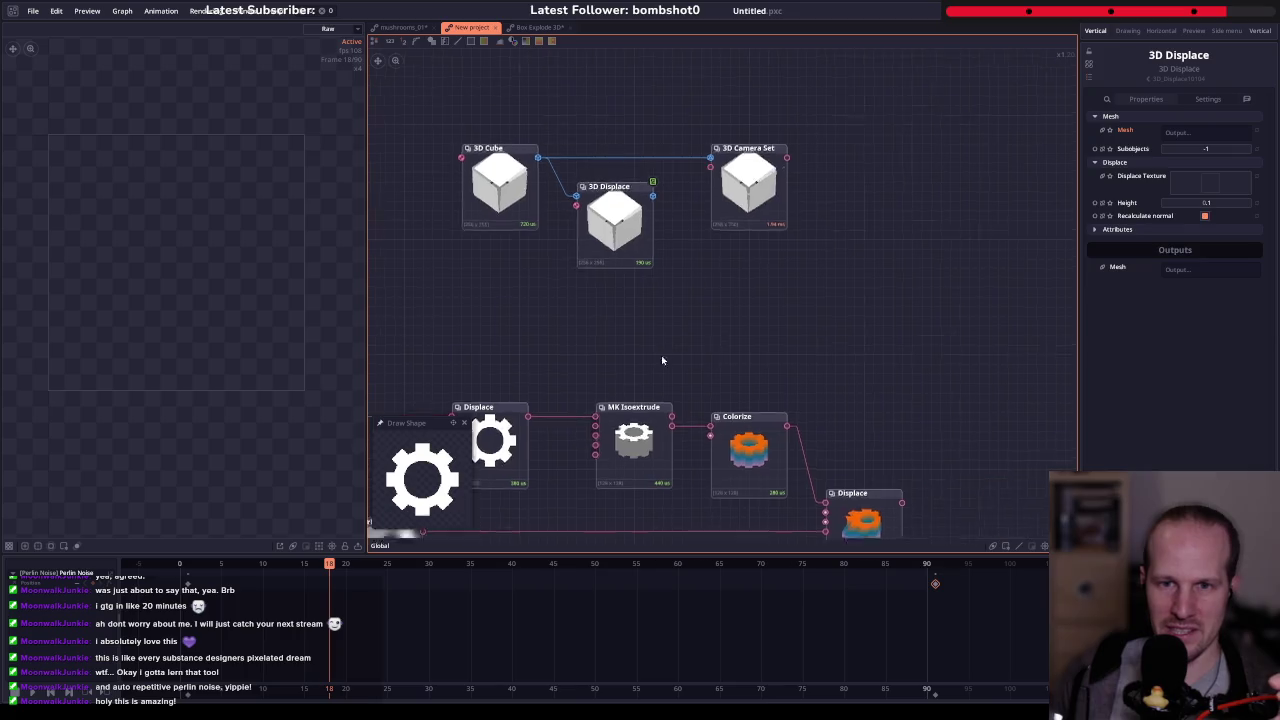
{"action": "right_click", "coordinate": [725, 228]}
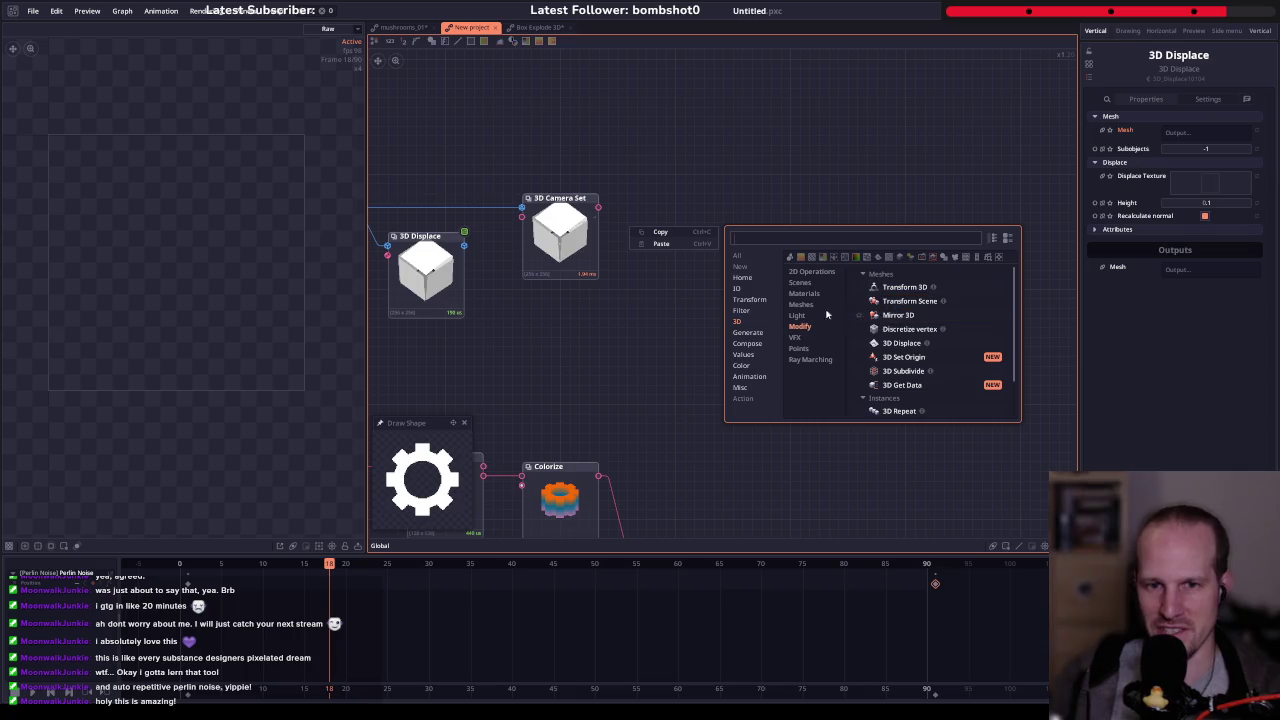
{"action": "left_click", "coordinate": [750, 344]}
{"action": "scroll", "coordinate": [860, 350], "scroll_direction": "down", "scroll_amount": 2}
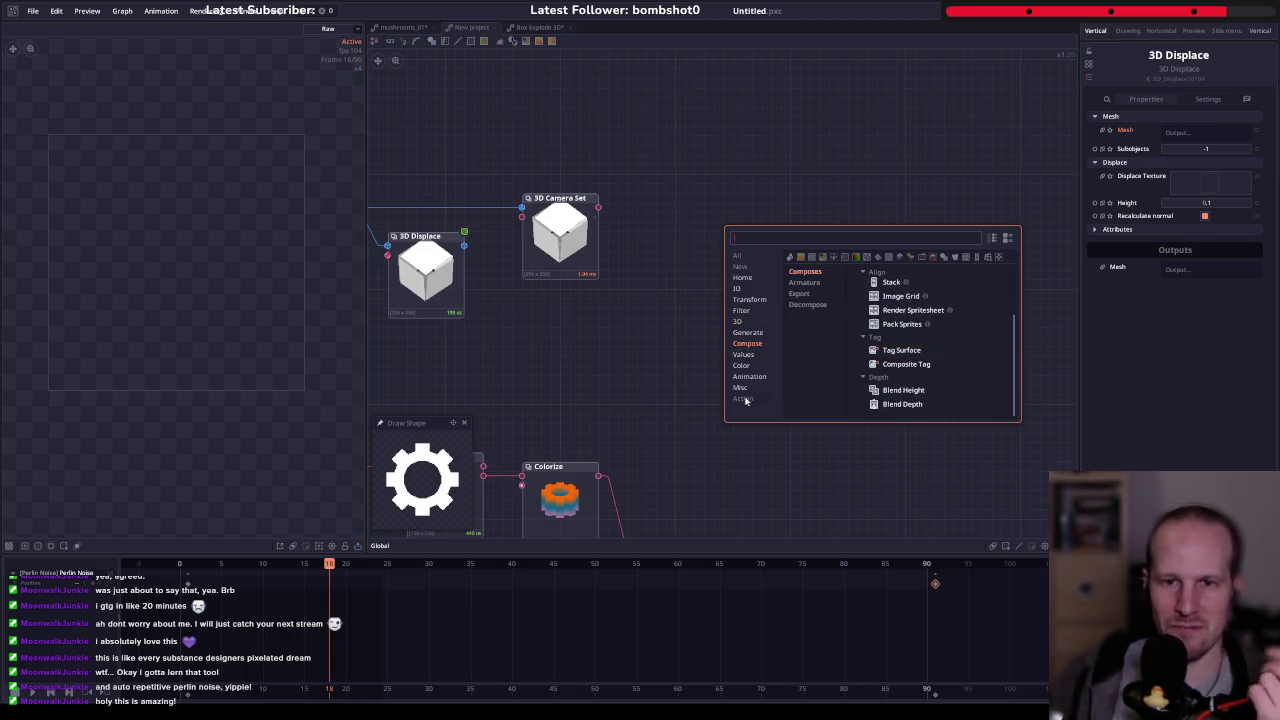
{"action": "key", "text": "Escape"}
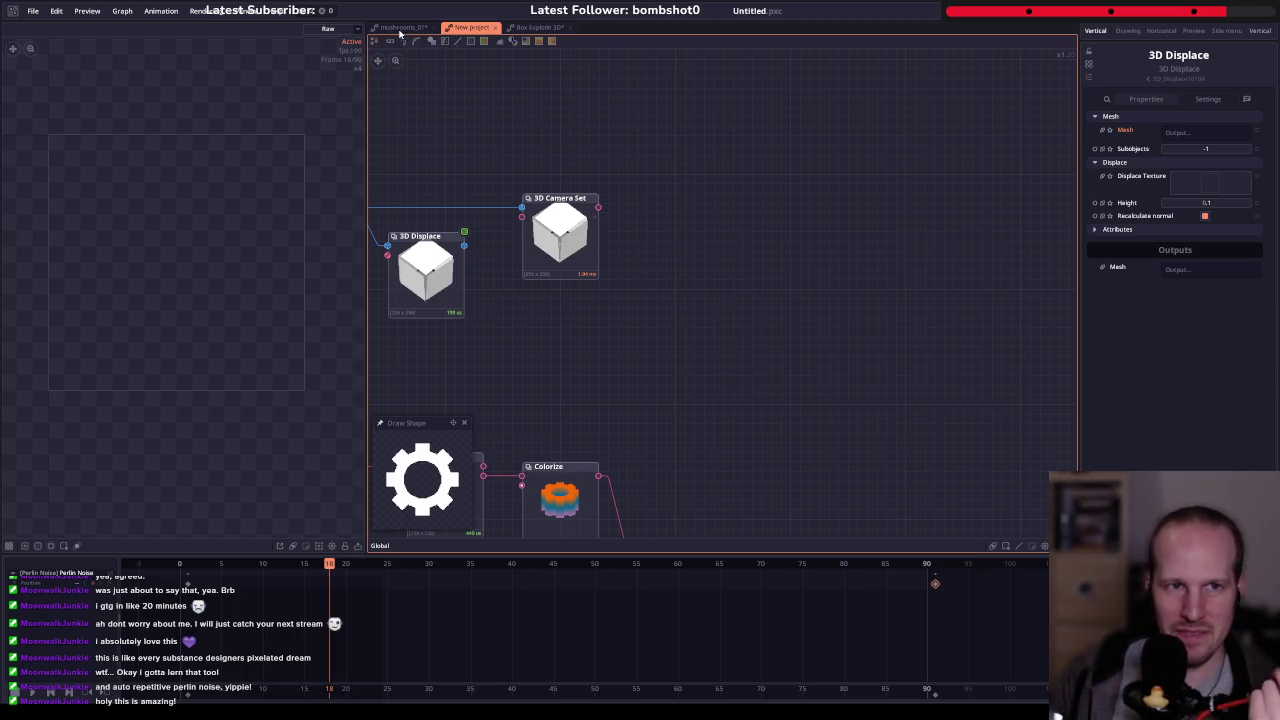
{"action": "left_click", "coordinate": [400, 27]}
{"action": "key", "text": "f"}
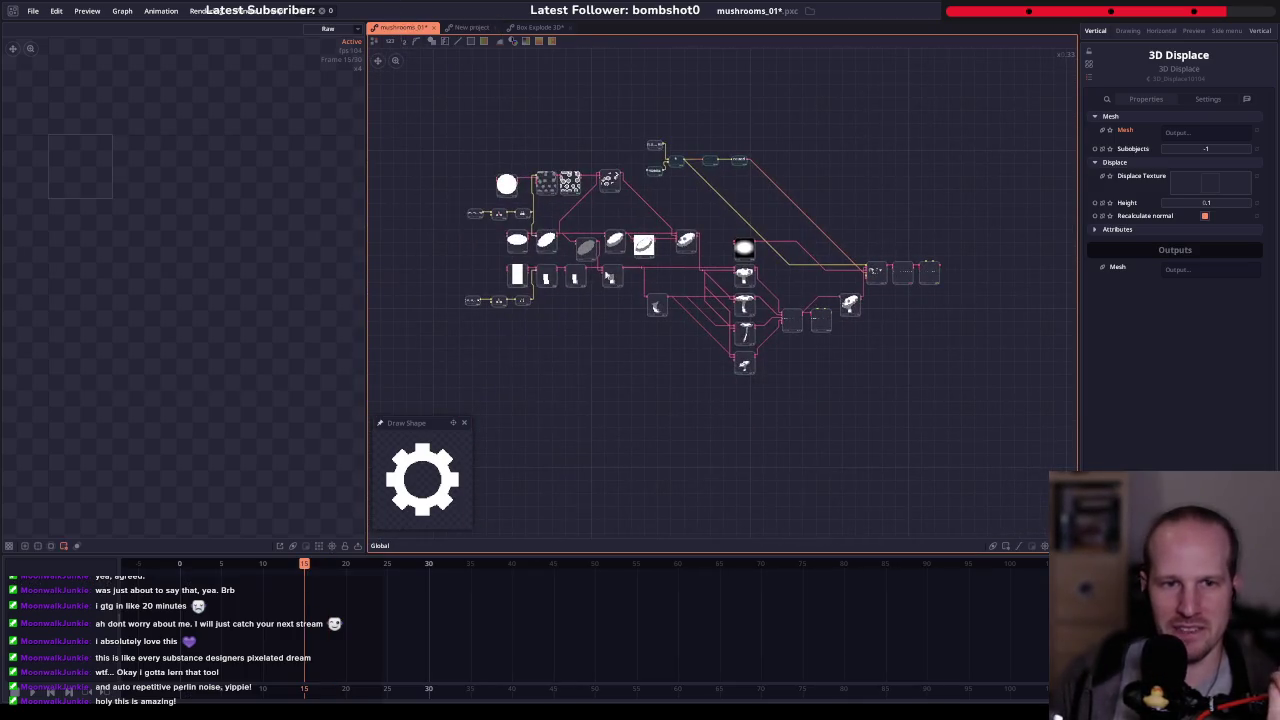
{"action": "left_click", "coordinate": [33, 11]}
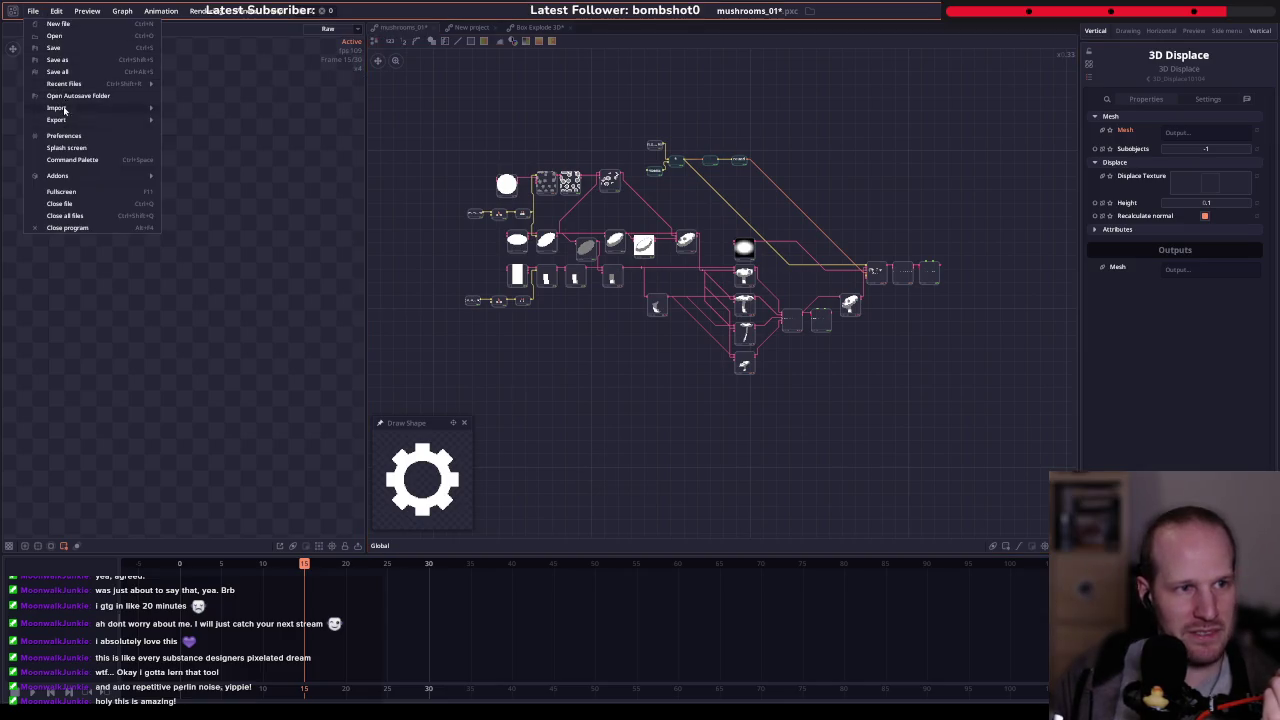
{"action": "left_click", "coordinate": [54, 35]}
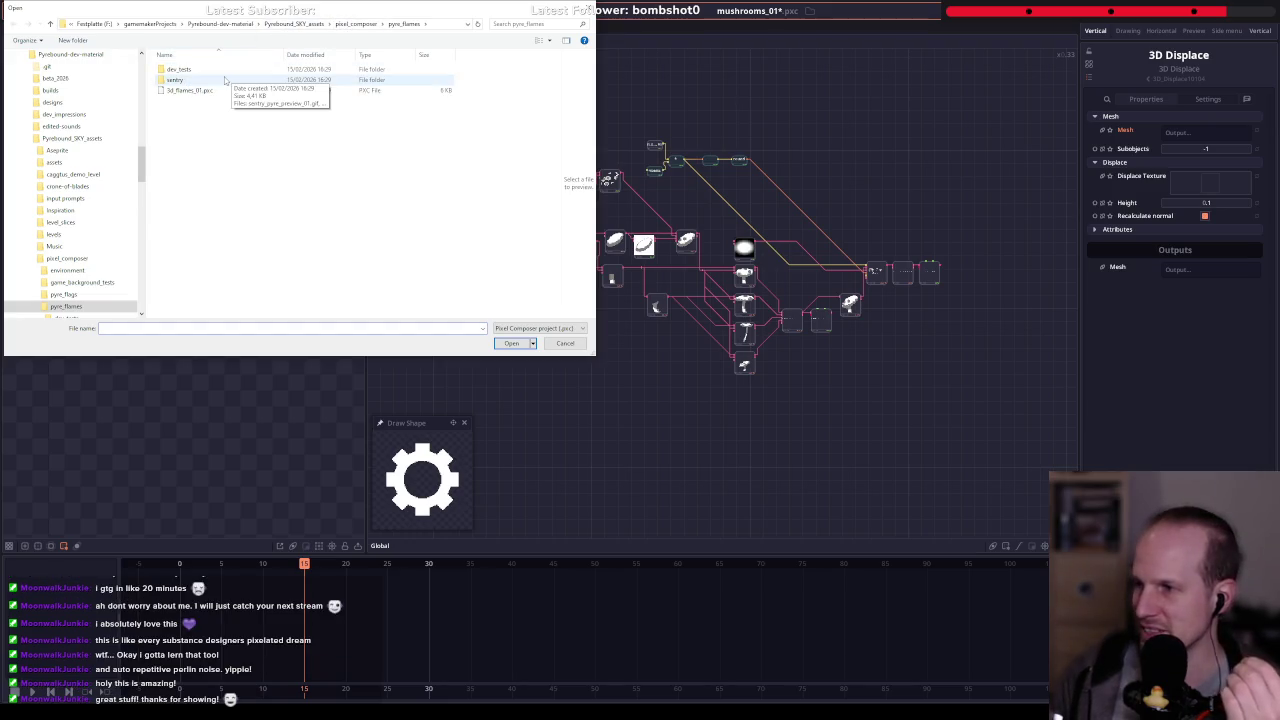
{"action": "left_click", "coordinate": [356, 23]}
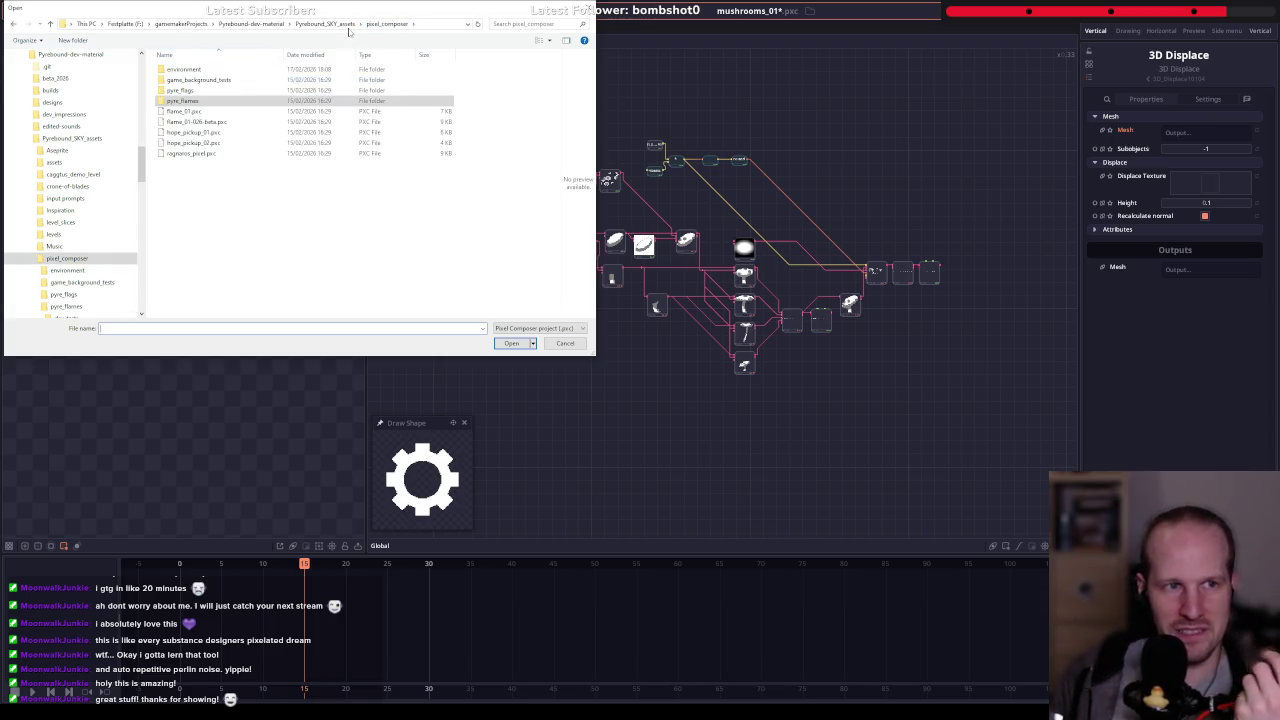
{"action": "left_click", "coordinate": [186, 102]}
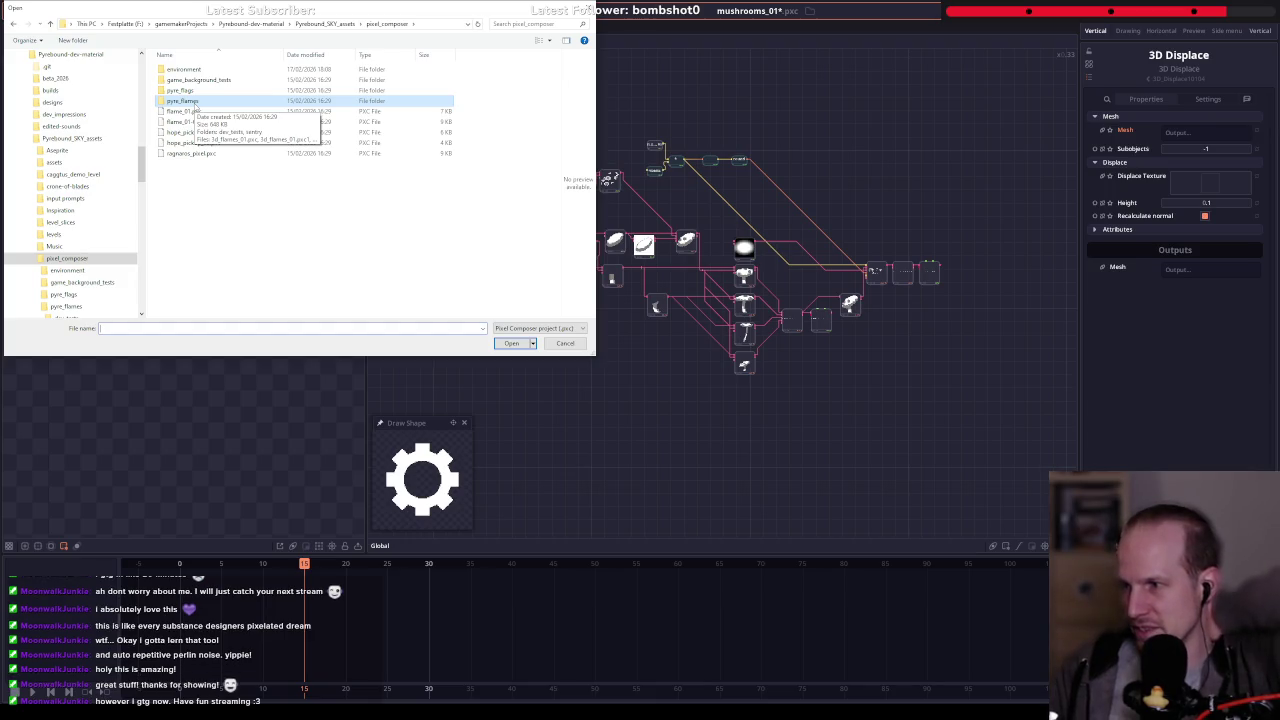
{"action": "left_click", "coordinate": [623, 12]}
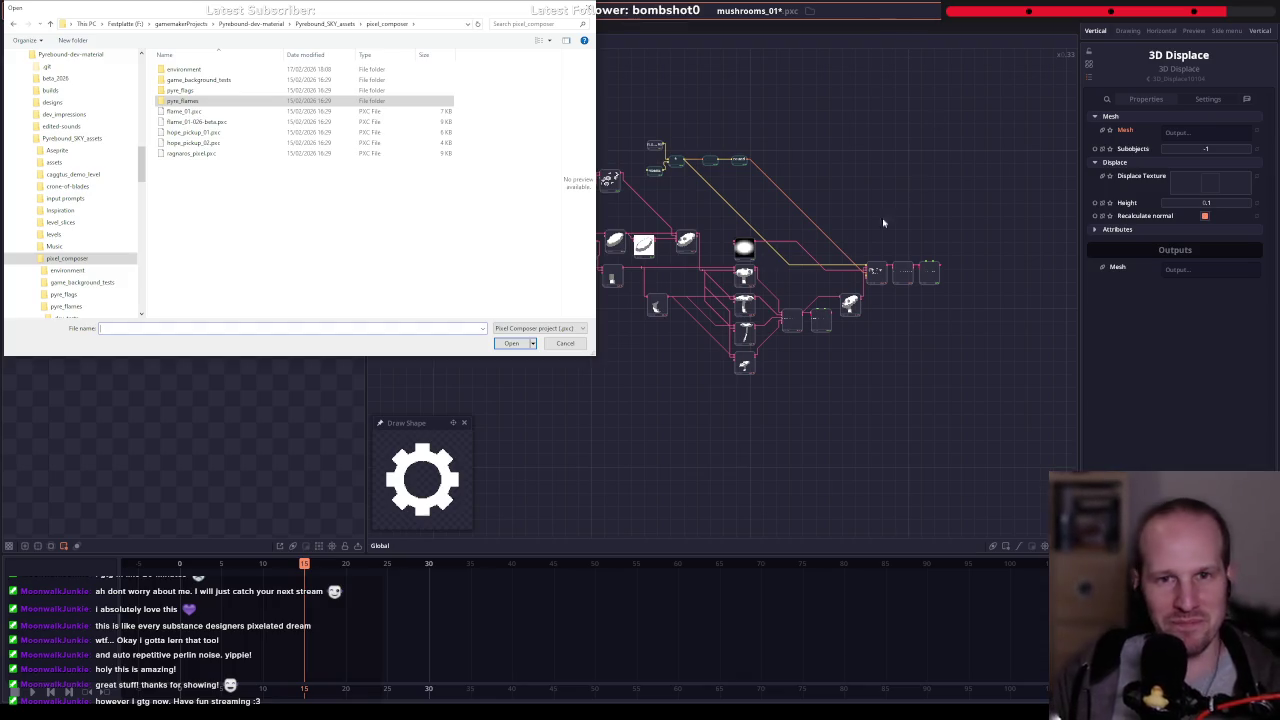
{"action": "left_click", "coordinate": [567, 344]}
- Zoom the node graph out and select the Scatter node to view its settings
{"action": "scroll", "coordinate": [769, 290], "scroll_direction": "up", "scroll_amount": 3}
{"action": "scroll", "coordinate": [805, 365], "scroll_direction": "up", "scroll_amount": 2}
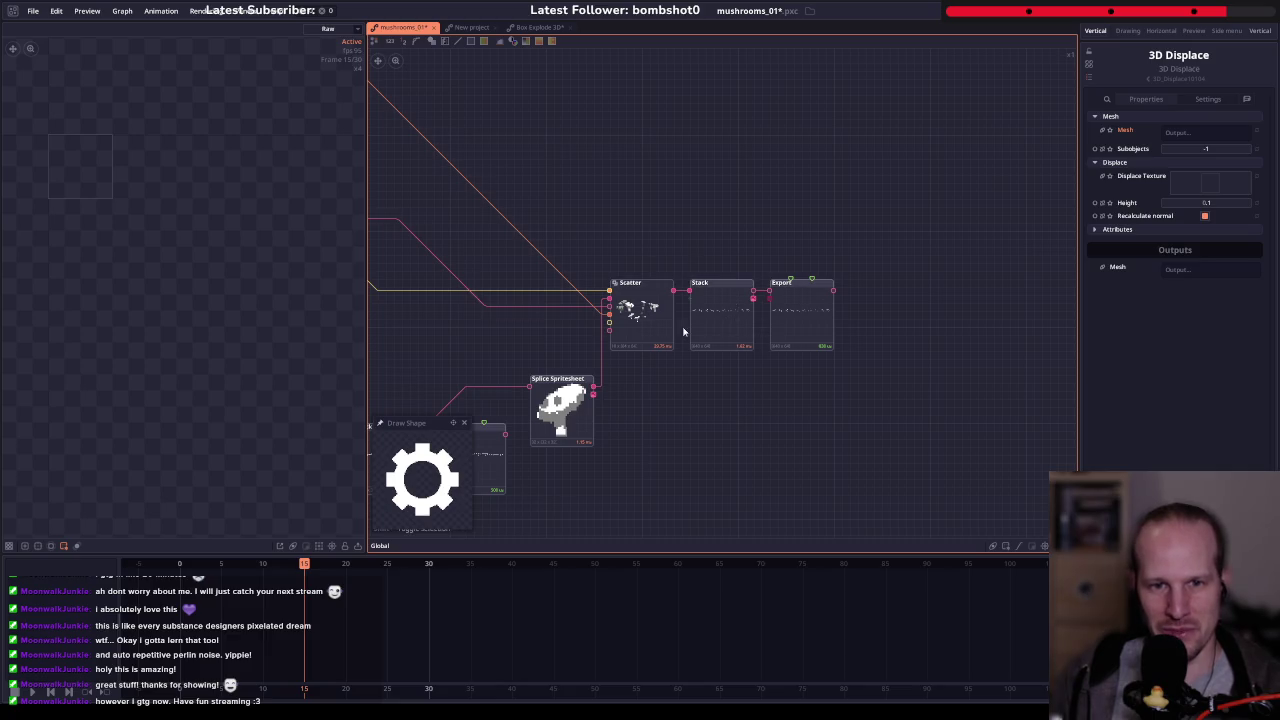
{"action": "scroll", "coordinate": [712, 290], "scroll_direction": "up", "scroll_amount": 2}
{"action": "scroll", "coordinate": [746, 294], "scroll_direction": "up", "scroll_amount": 1}
{"action": "scroll", "coordinate": [746, 294], "scroll_direction": "up", "scroll_amount": 2}
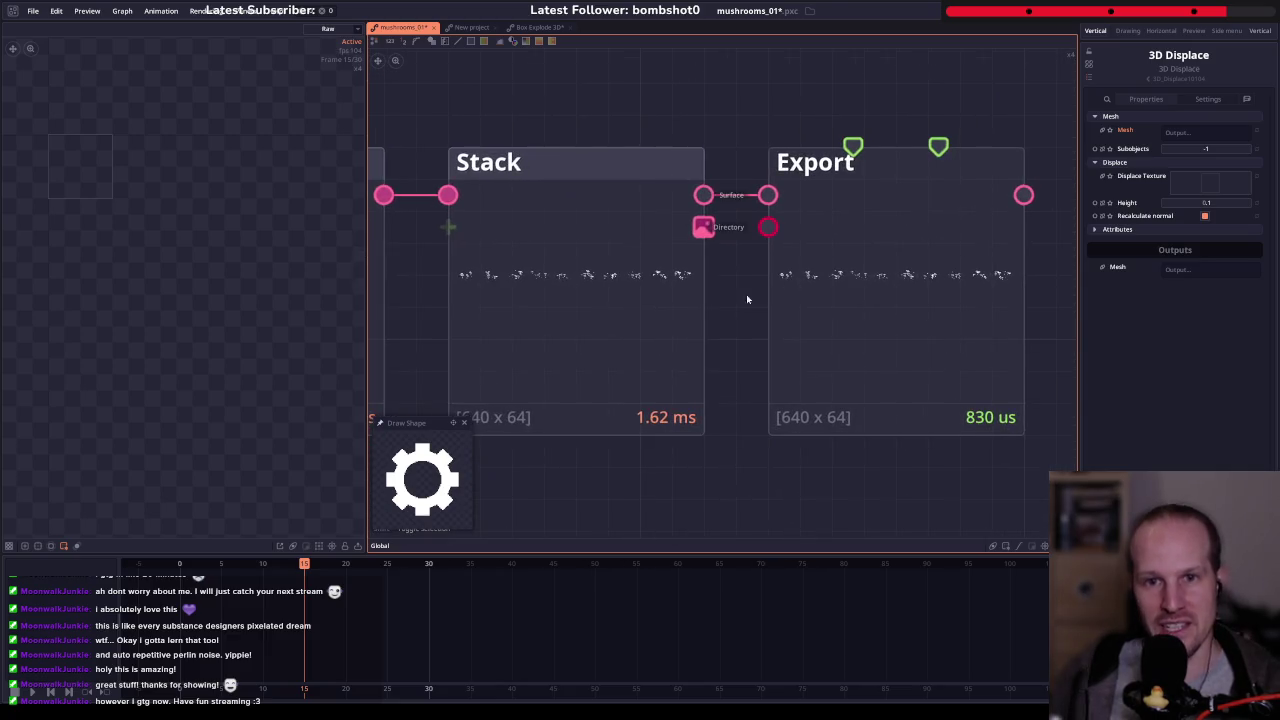
{"action": "left_click", "coordinate": [559, 268]}
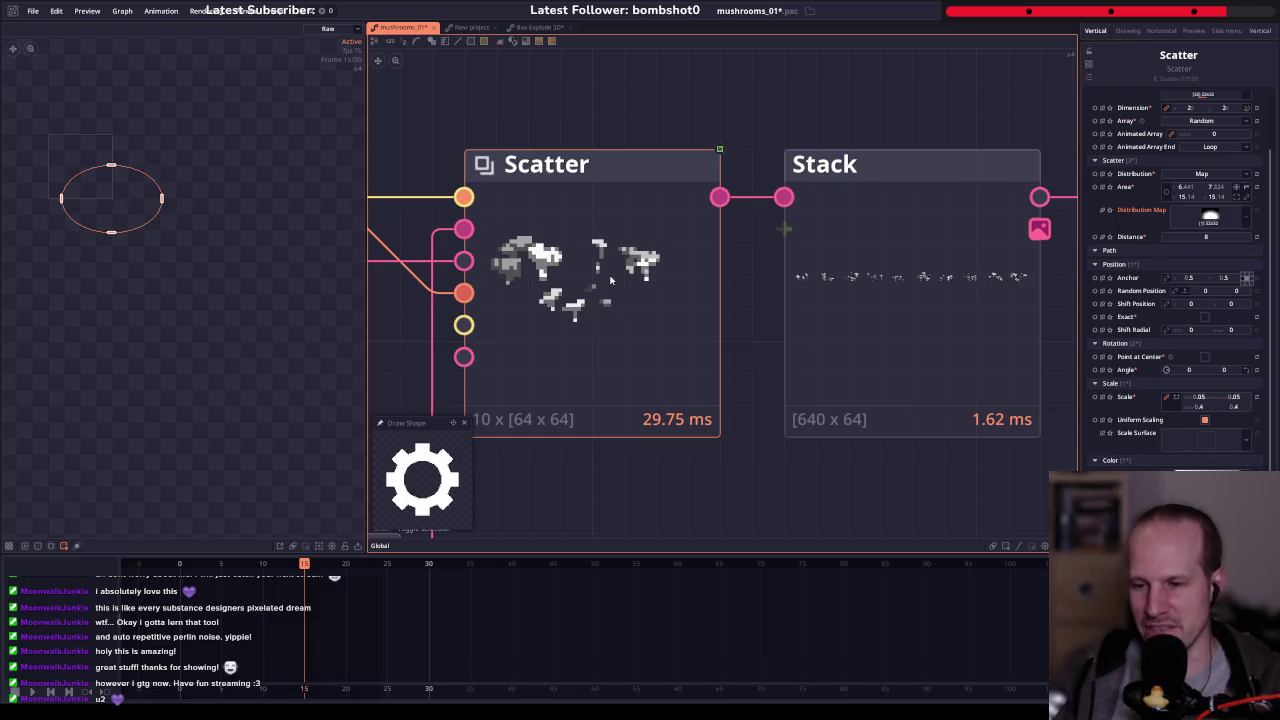
{"action": "scroll", "coordinate": [610, 280], "scroll_direction": "down", "scroll_amount": 5}
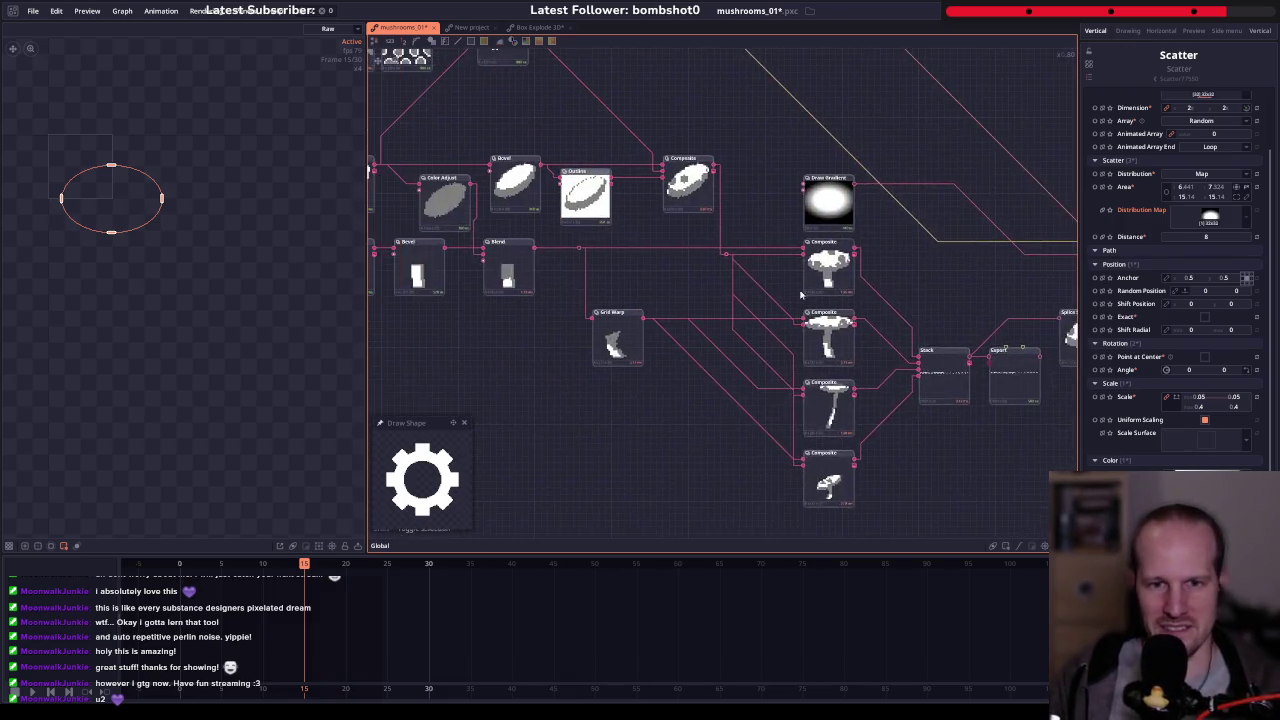
- Widen the graph panel, shift the Draw Shape preview left, and centre the mushroom network
{"action": "left_click_drag", "start_coordinate": [369, 309], "coordinate": [236, 315]}
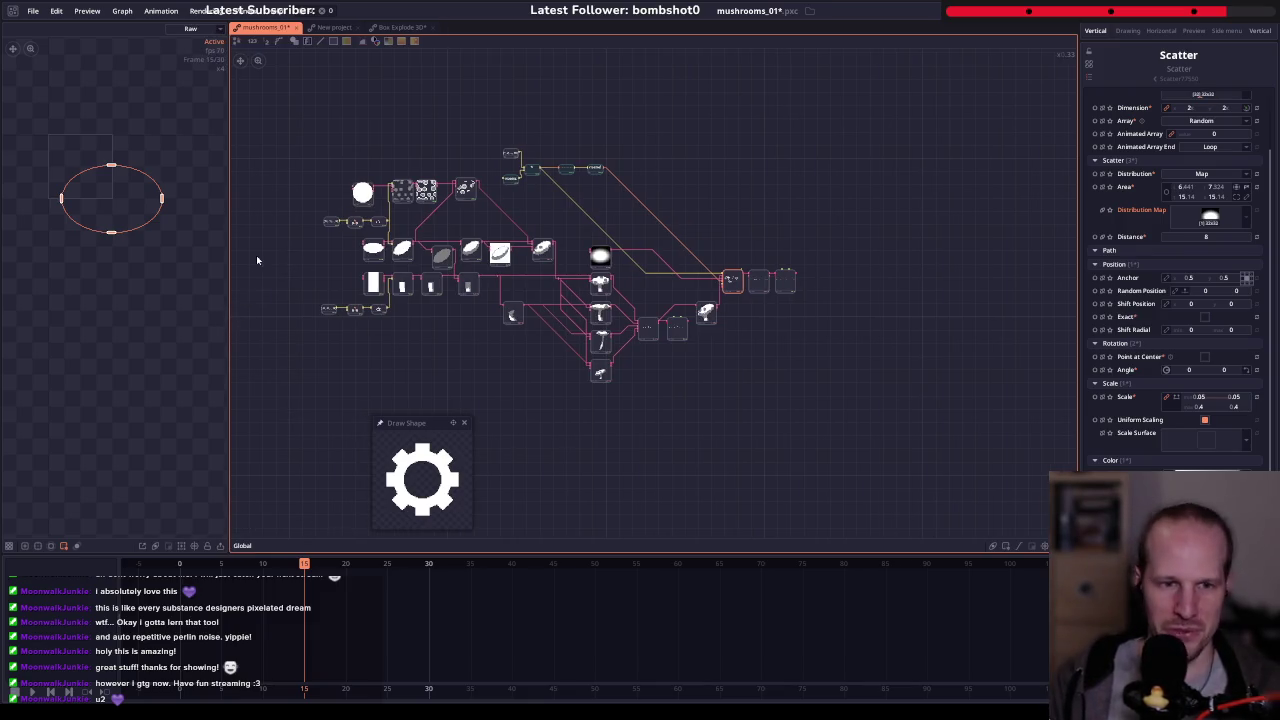
{"action": "left_click_drag", "start_coordinate": [408, 423], "coordinate": [268, 428]}
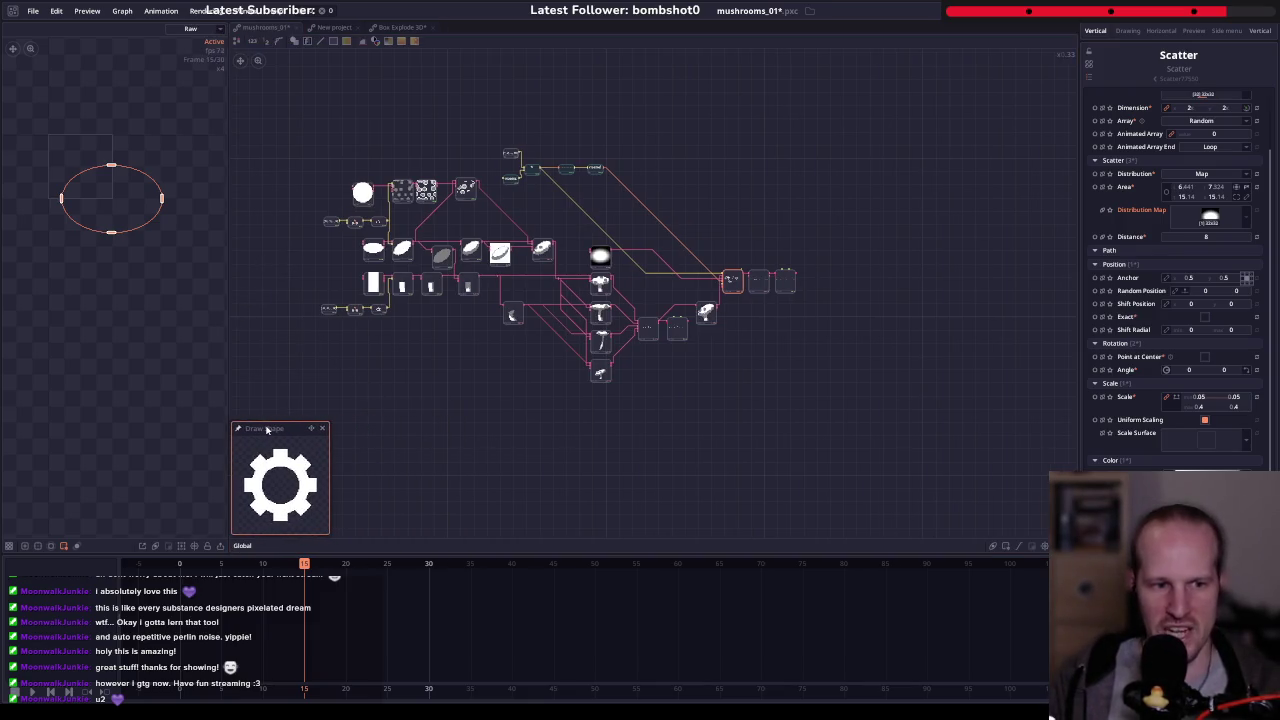
{"action": "left_click", "coordinate": [433, 396]}
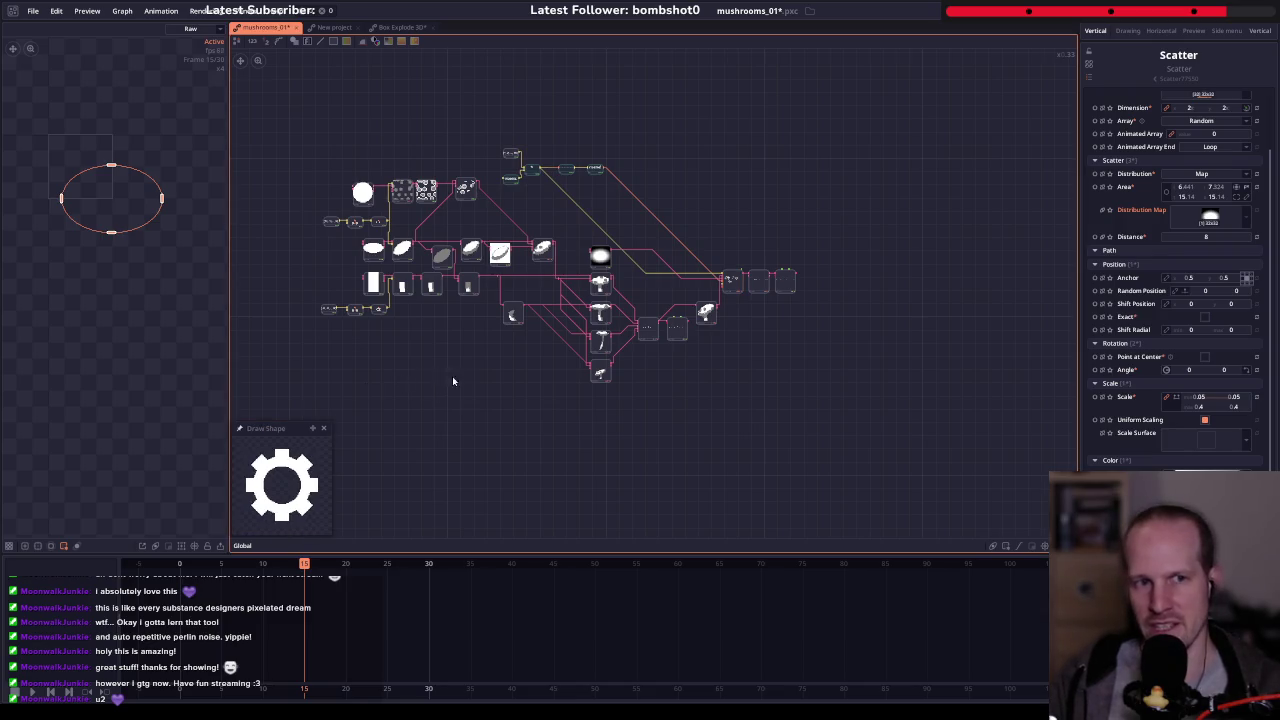
{"action": "left_click_drag", "start_coordinate": [452, 379], "coordinate": [605, 408]}
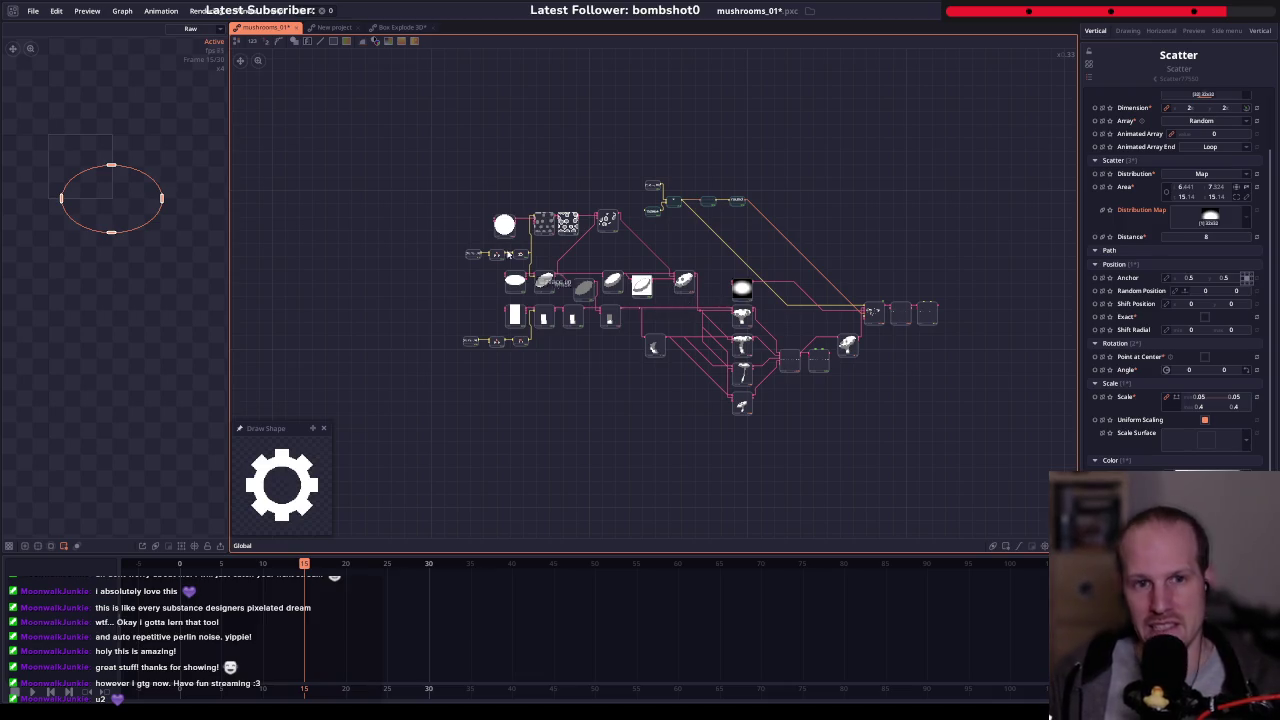
{"action": "left_click", "coordinate": [34, 11]}
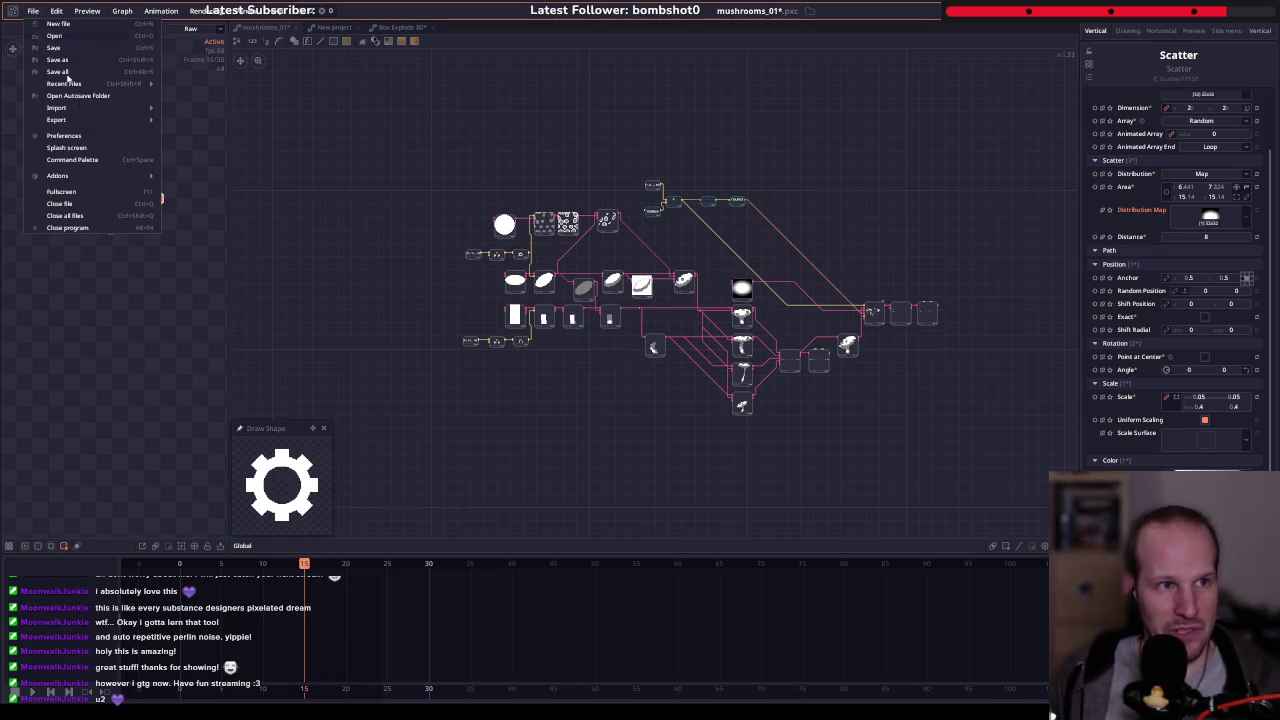
{"action": "mouse_move", "coordinate": [64, 83]}
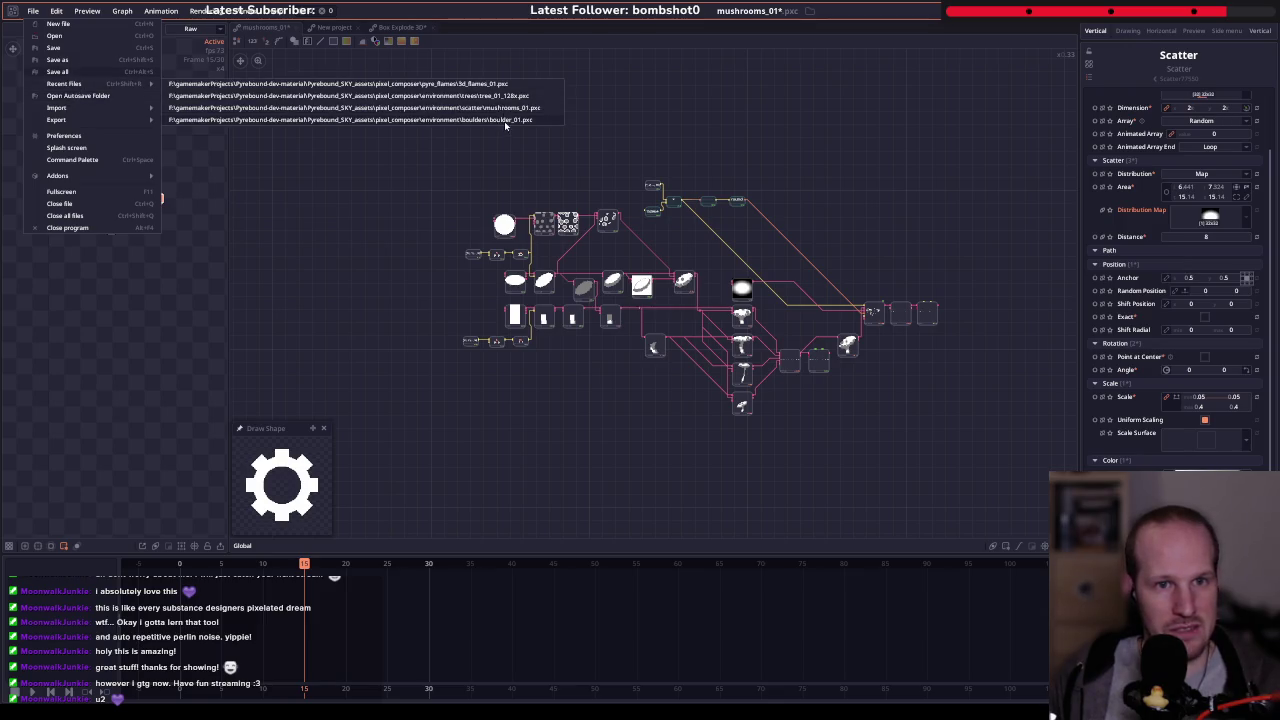
- Open boulder_01 from recent files and inspect its Draw Shape nodes and scattered rock output
{"action": "left_click", "coordinate": [505, 121]}
{"action": "scroll", "coordinate": [560, 340], "scroll_direction": "up", "scroll_amount": 2}
{"action": "scroll", "coordinate": [483, 370], "scroll_direction": "up", "scroll_amount": 2}
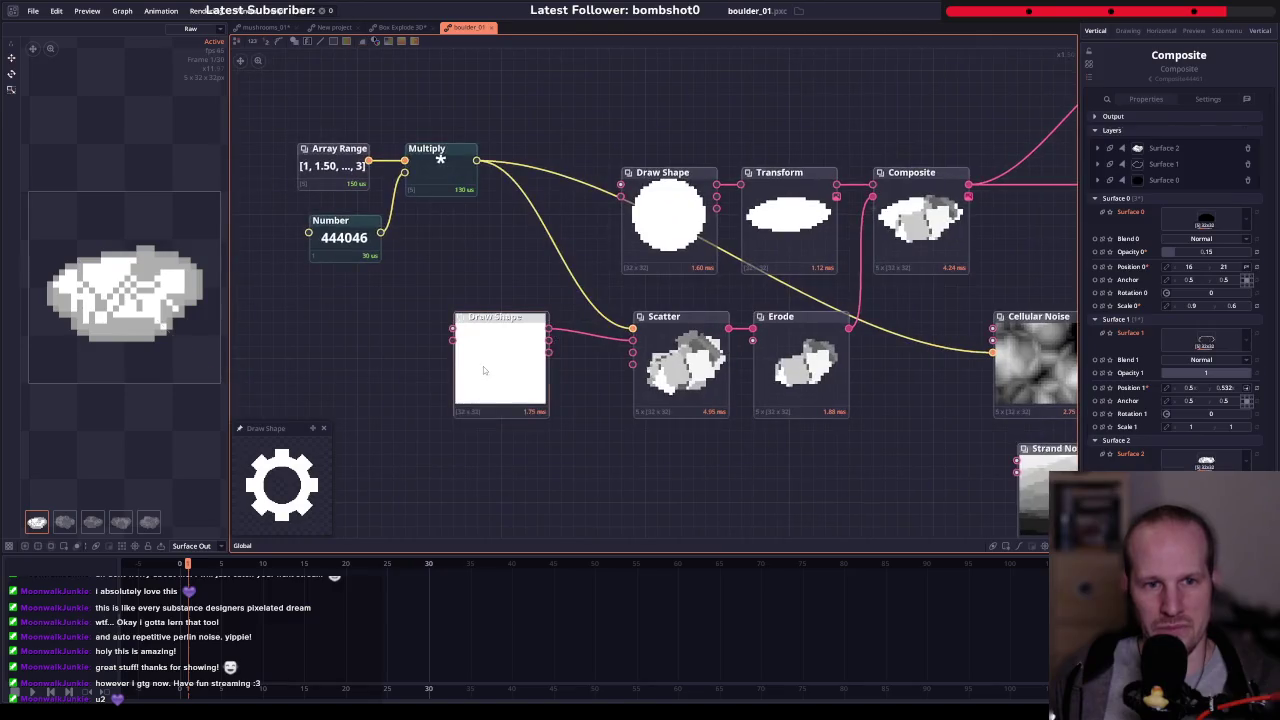
{"action": "left_click", "coordinate": [483, 370]}
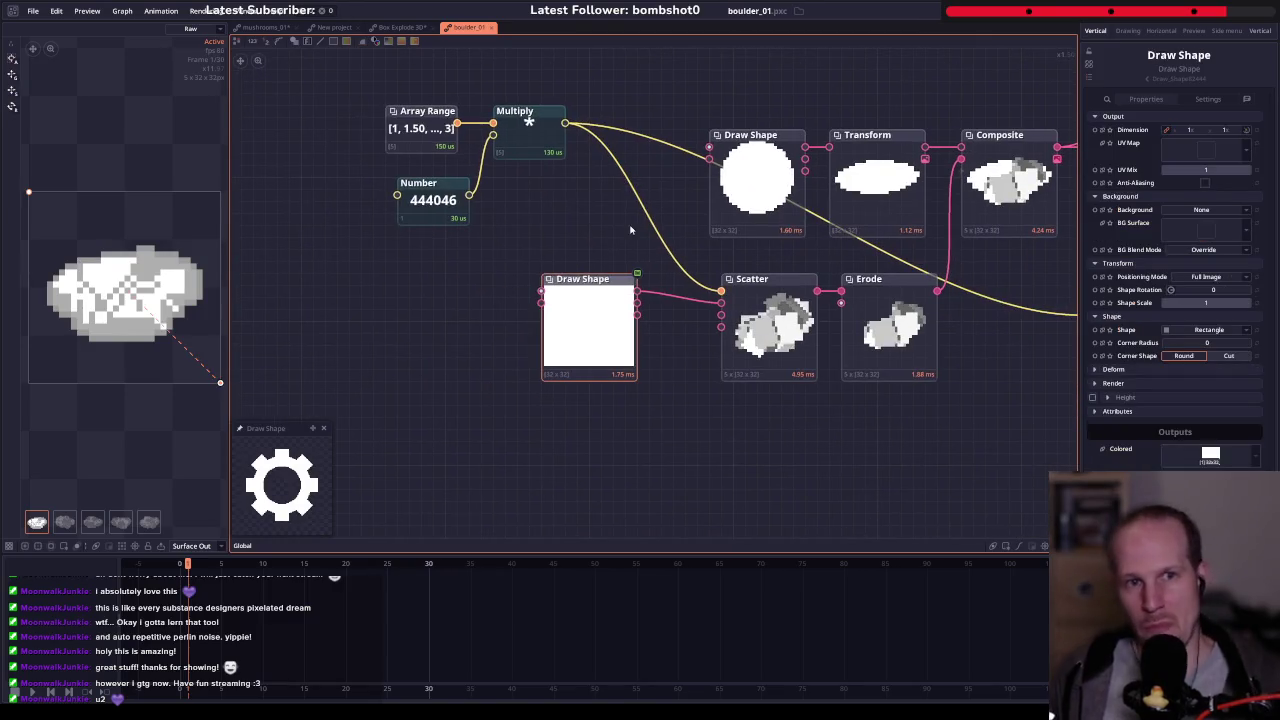
{"action": "left_click", "coordinate": [755, 180]}
{"action": "mouse_move", "coordinate": [840, 196]}
{"action": "left_mouse_down"}
{"action": "mouse_move", "coordinate": [673, 246]}
{"action": "mouse_move", "coordinate": [593, 229]}
{"action": "mouse_move", "coordinate": [696, 168]}
{"action": "left_mouse_up"}
{"action": "left_click", "coordinate": [445, 300]}
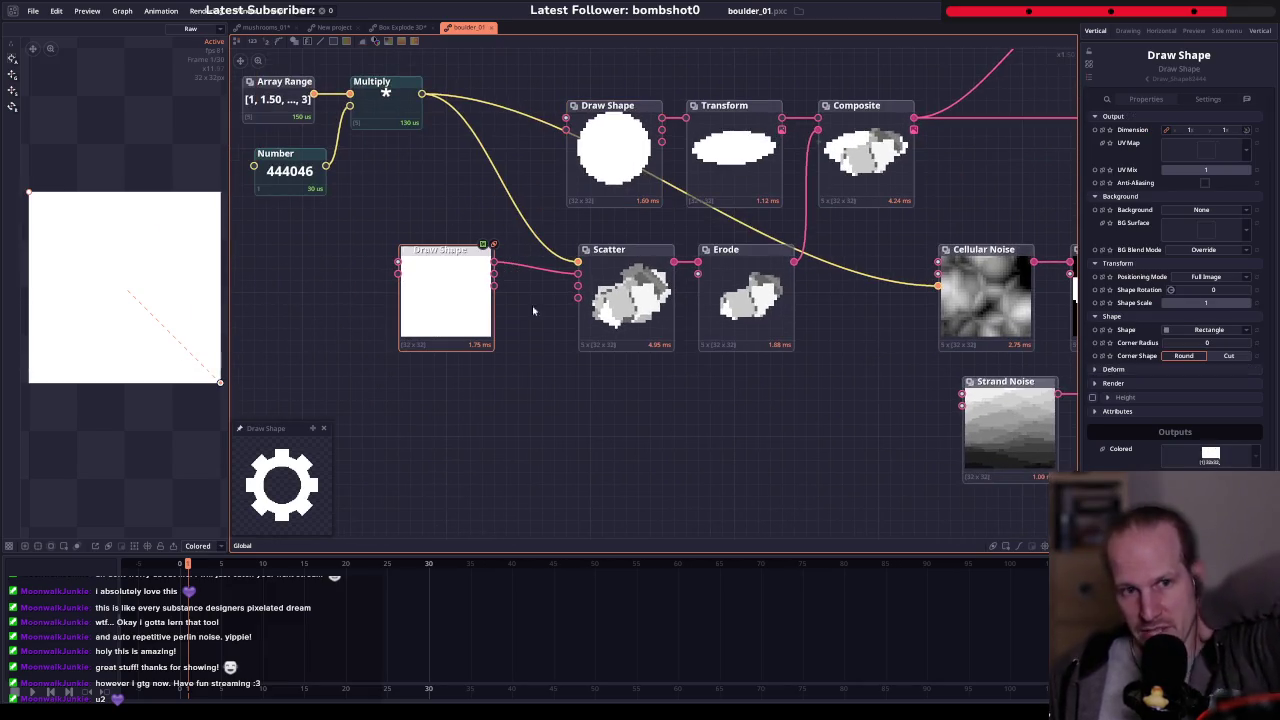
{"action": "left_click", "coordinate": [625, 300]}
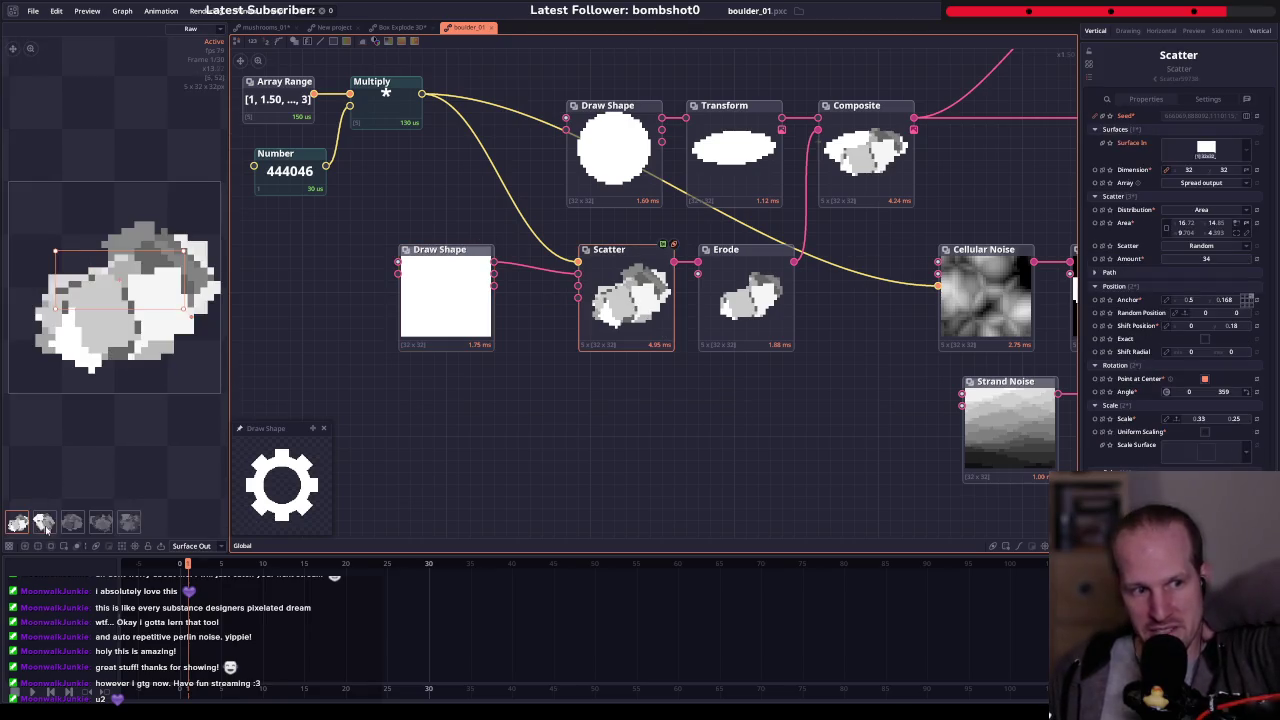
- Preview the Array Range values and the fifth rock variation before and after Erode
{"action": "left_click_drag", "start_coordinate": [436, 69], "coordinate": [563, 135]}
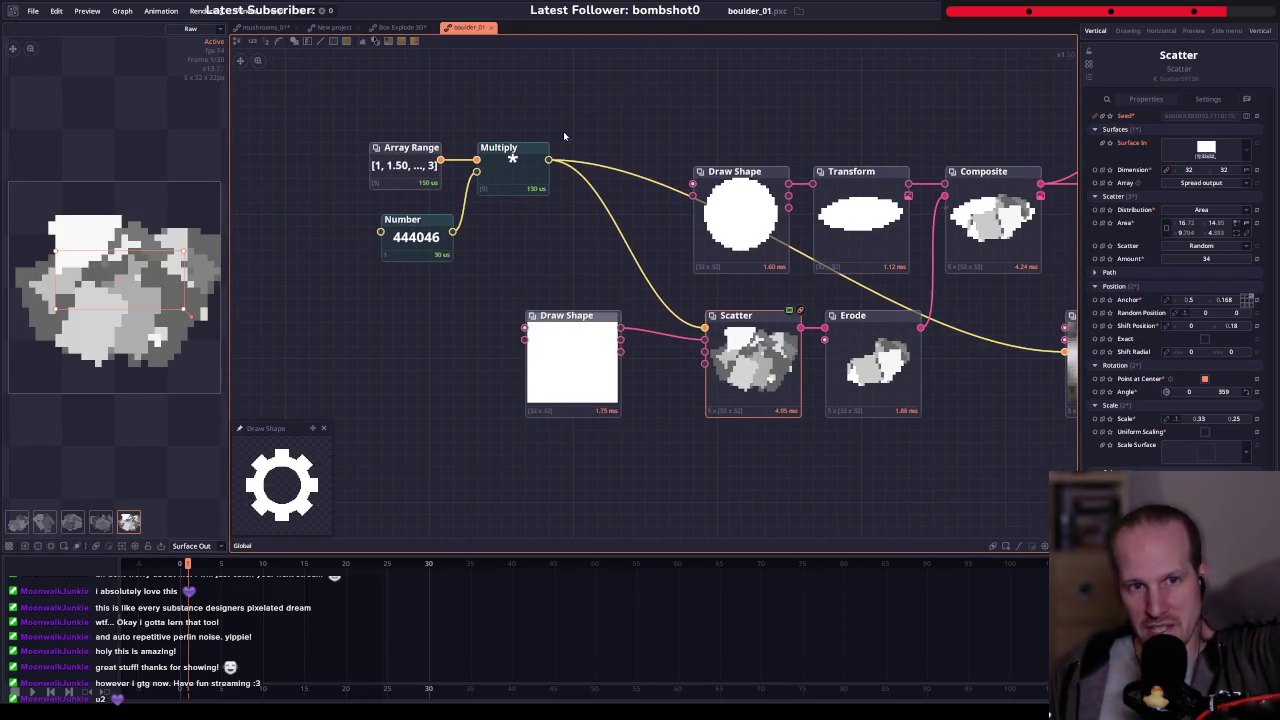
{"action": "left_click", "coordinate": [407, 186]}
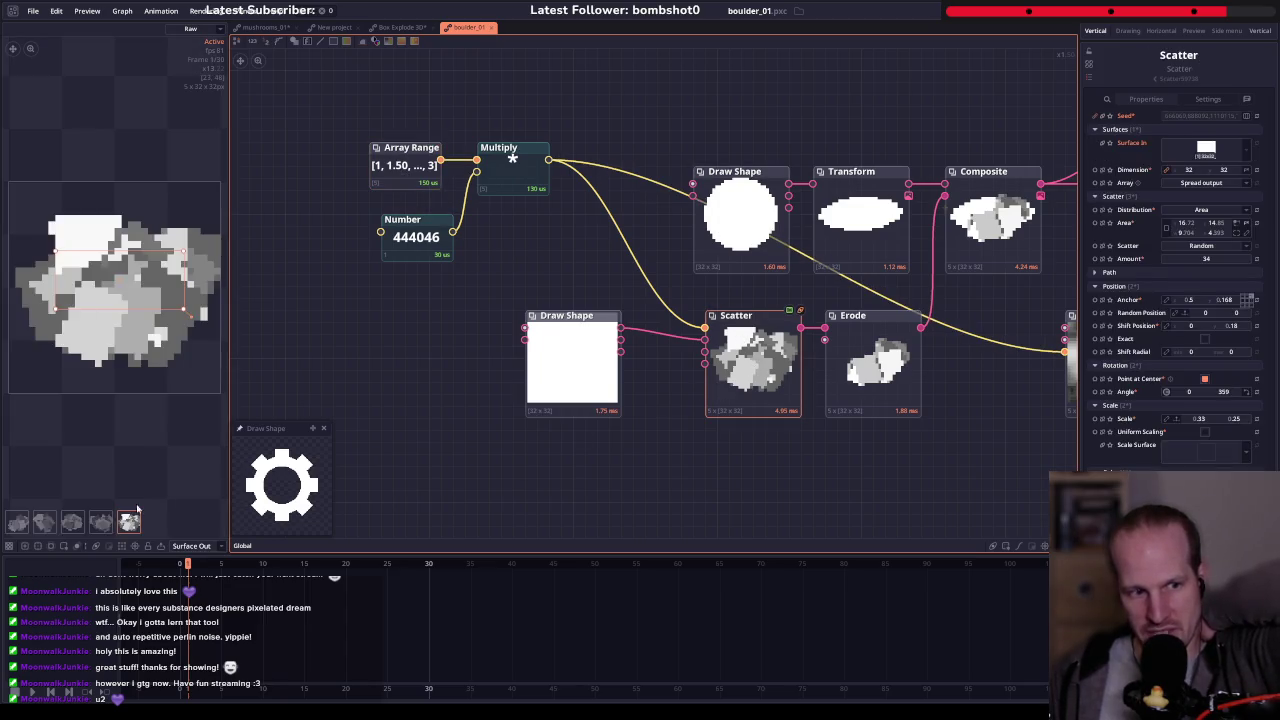
{"action": "left_click", "coordinate": [129, 521]}
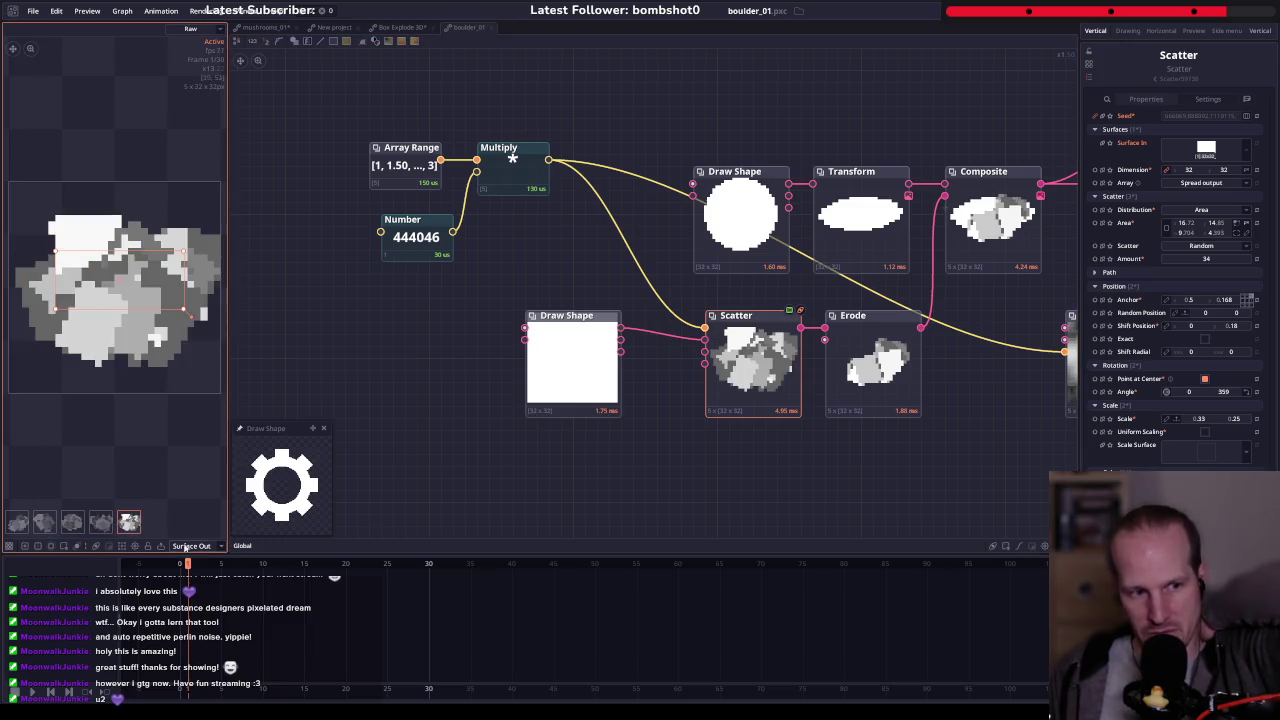
{"action": "left_click_drag", "start_coordinate": [518, 379], "coordinate": [381, 338]}
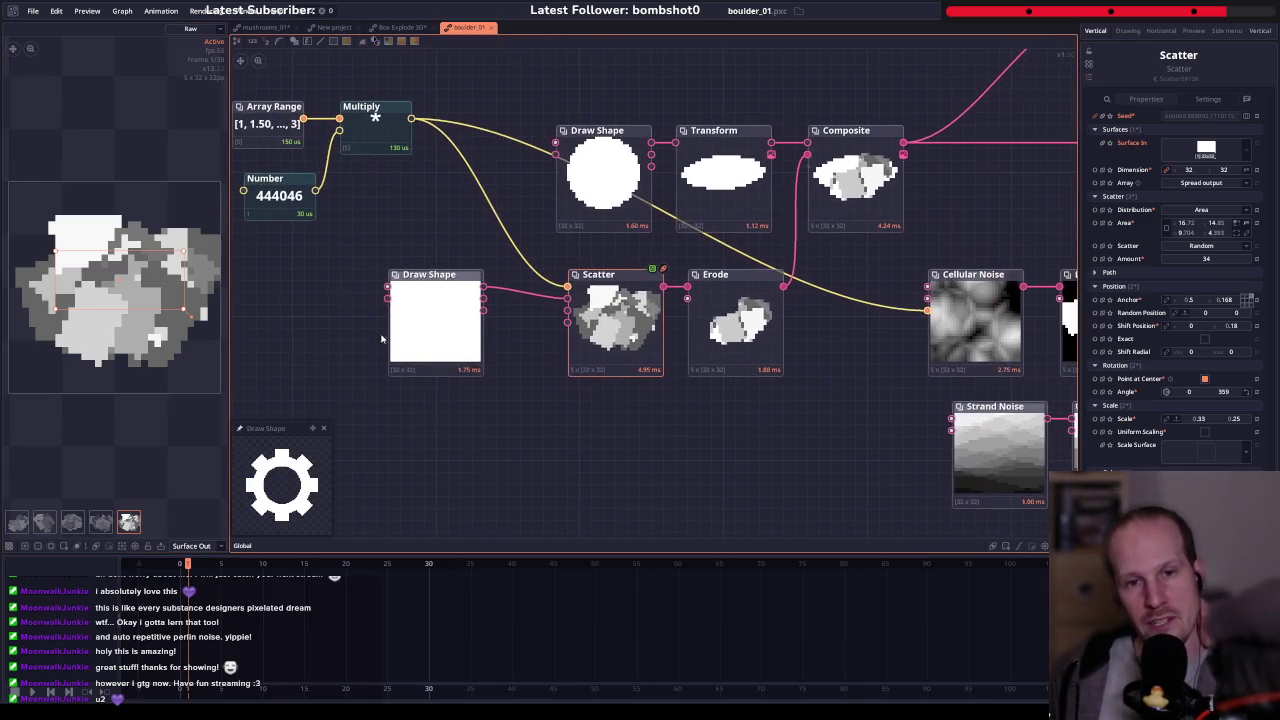
{"action": "left_click_drag", "start_coordinate": [608, 320], "coordinate": [489, 349]}
{"action": "left_click", "coordinate": [616, 355]}
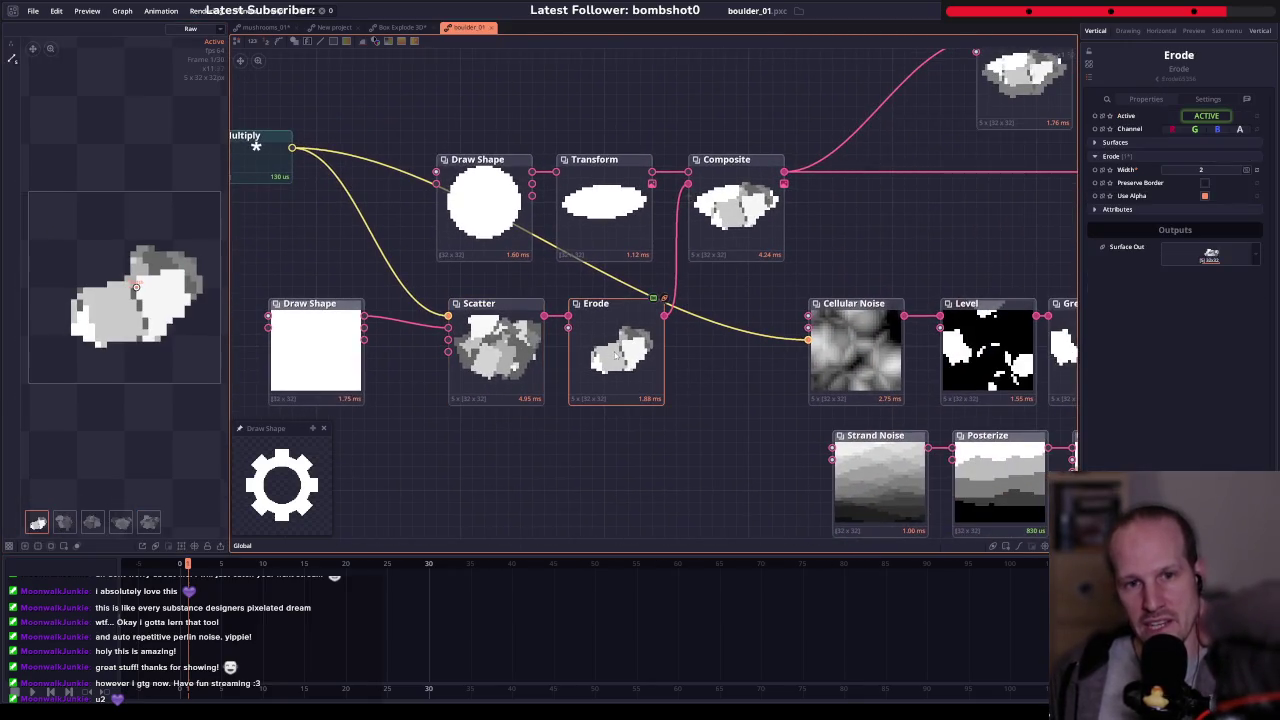
{"action": "left_click", "coordinate": [148, 521]}
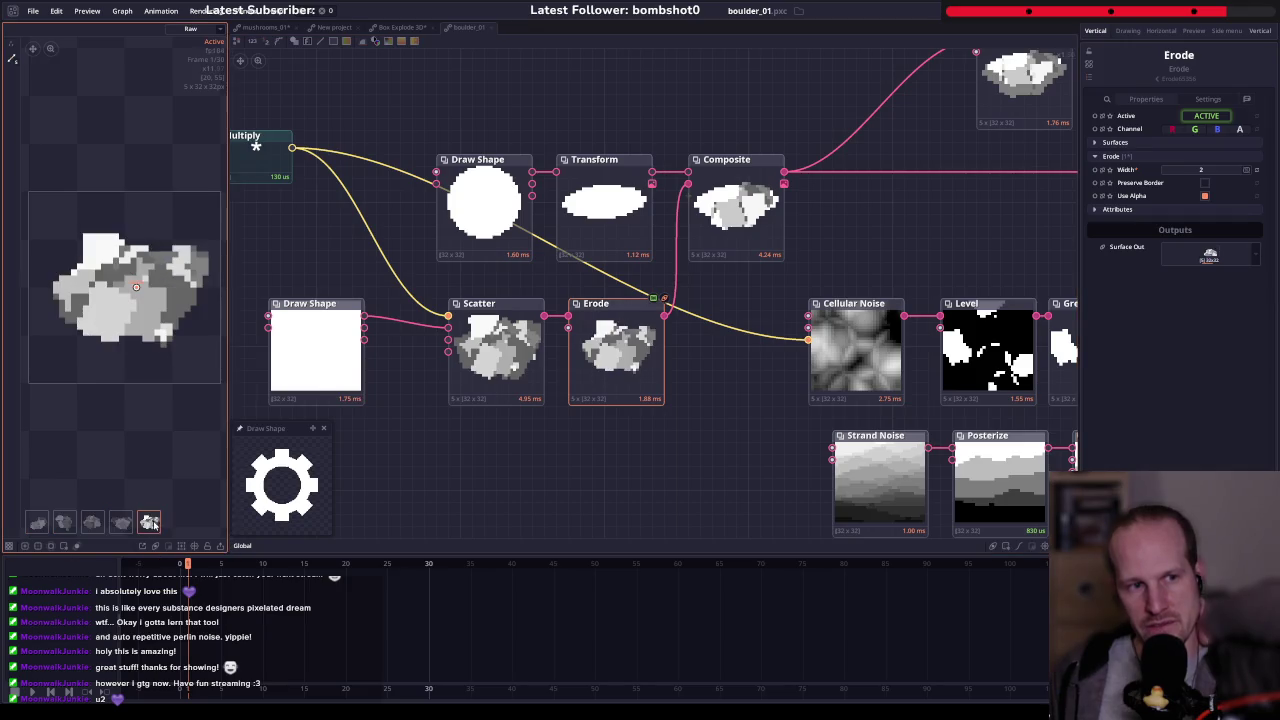
- Inspect the Composite and Erode outputs and reveal the Bevel, Replace Colors and Outline nodes
{"action": "left_click_drag", "start_coordinate": [425, 340], "coordinate": [389, 348]}
{"action": "left_click", "coordinate": [700, 215]}
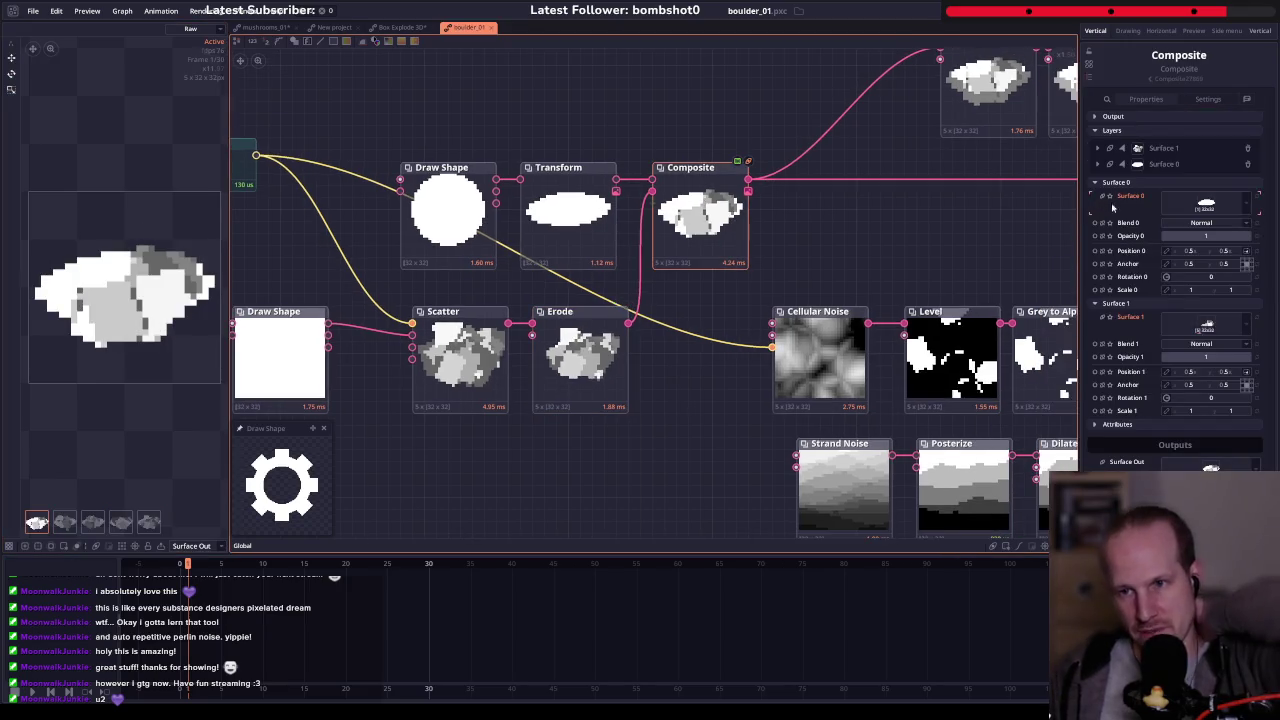
{"action": "left_click", "coordinate": [580, 355]}
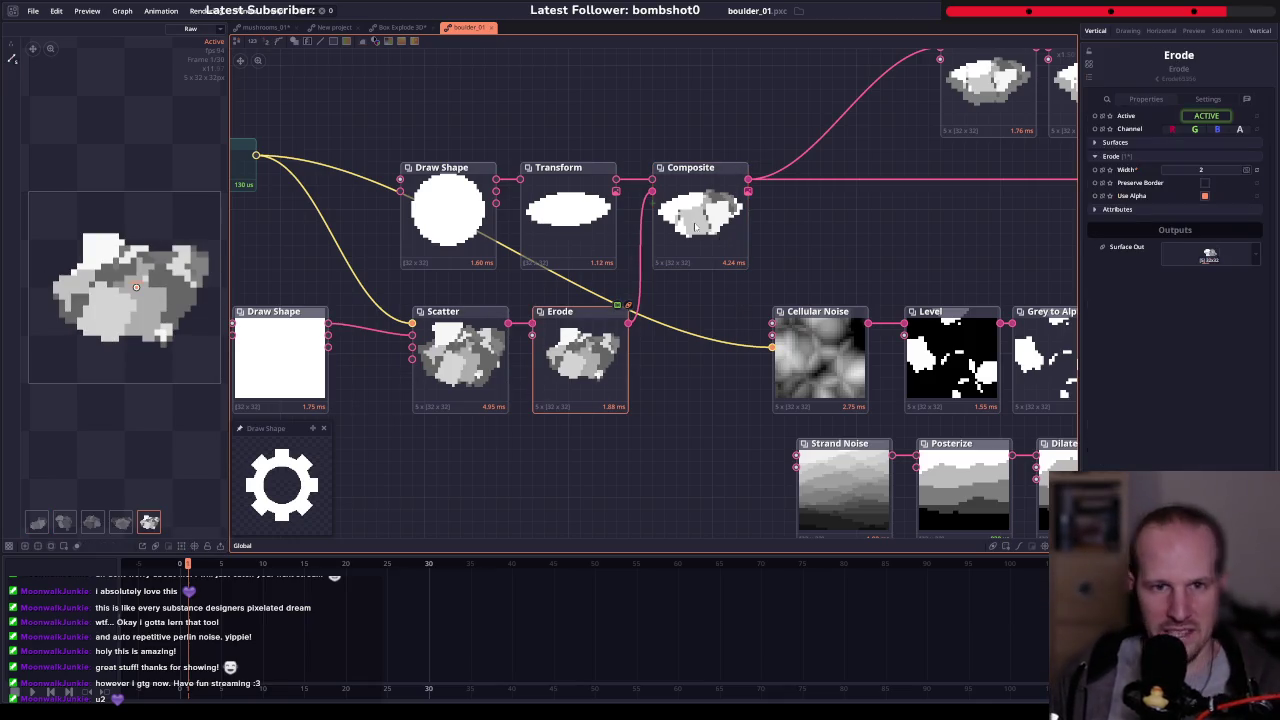
{"action": "left_click_drag", "start_coordinate": [450, 370], "coordinate": [368, 413]}
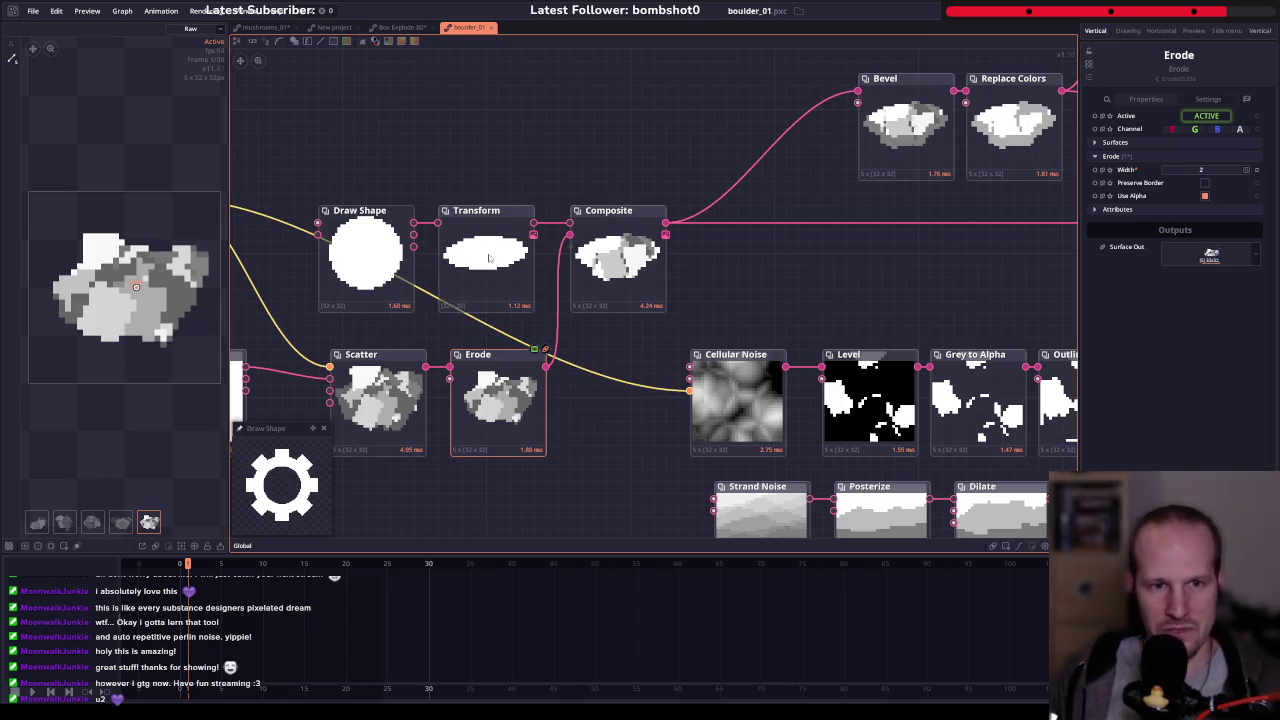
{"action": "left_click_drag", "start_coordinate": [655, 320], "coordinate": [473, 370]}
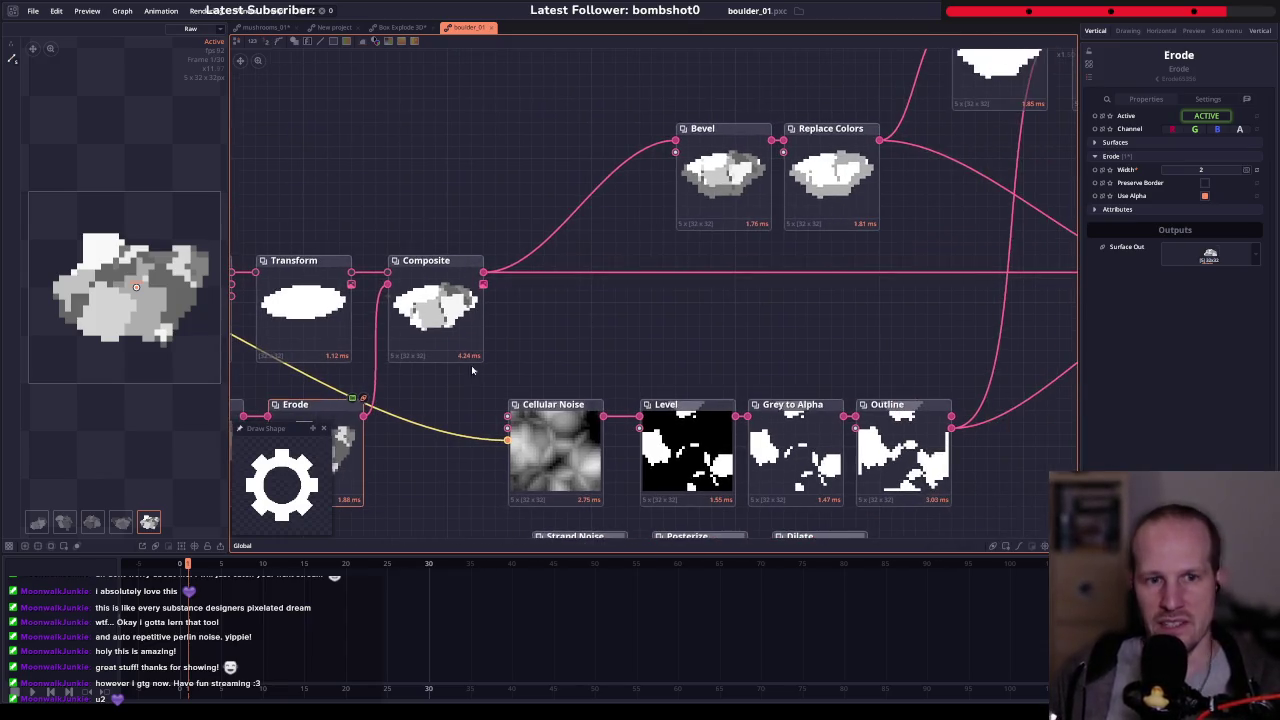
- Preview the fourth and fifth composited boulder variations, then check the Array Range settings
{"action": "left_click", "coordinate": [465, 345]}
{"action": "left_click", "coordinate": [92, 522]}
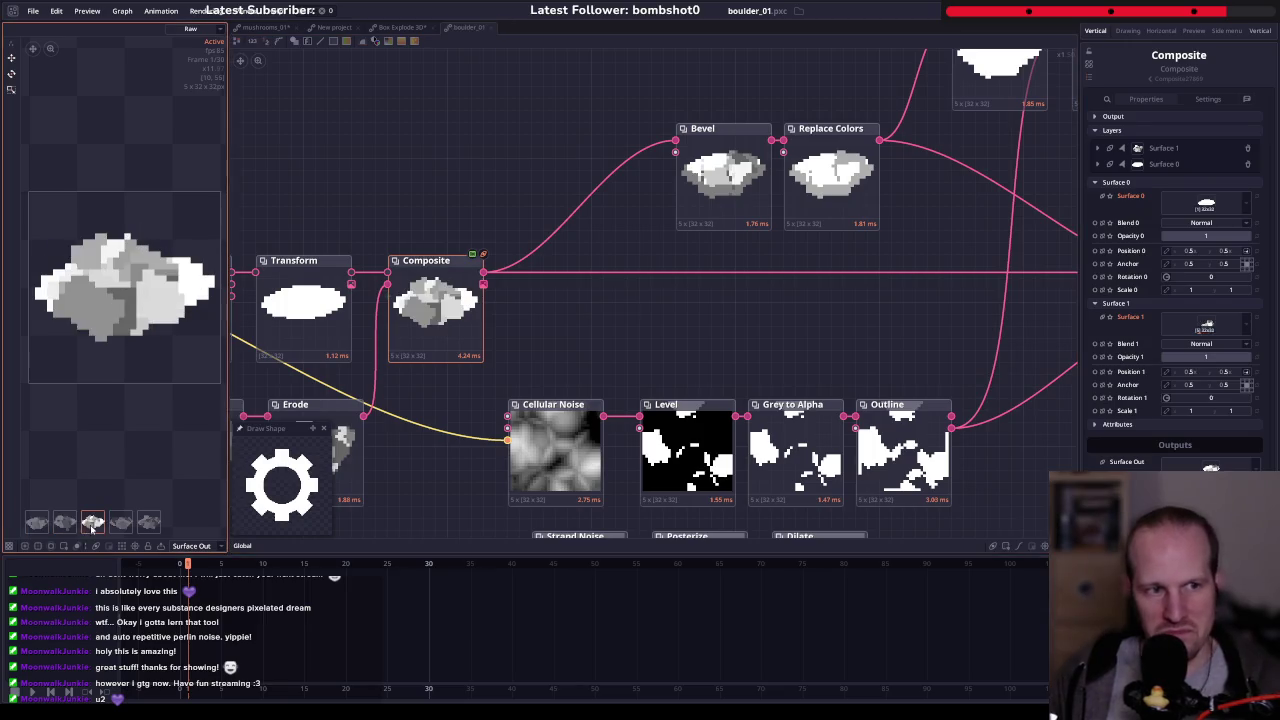
{"action": "left_click", "coordinate": [119, 528]}
{"action": "left_click", "coordinate": [149, 524]}
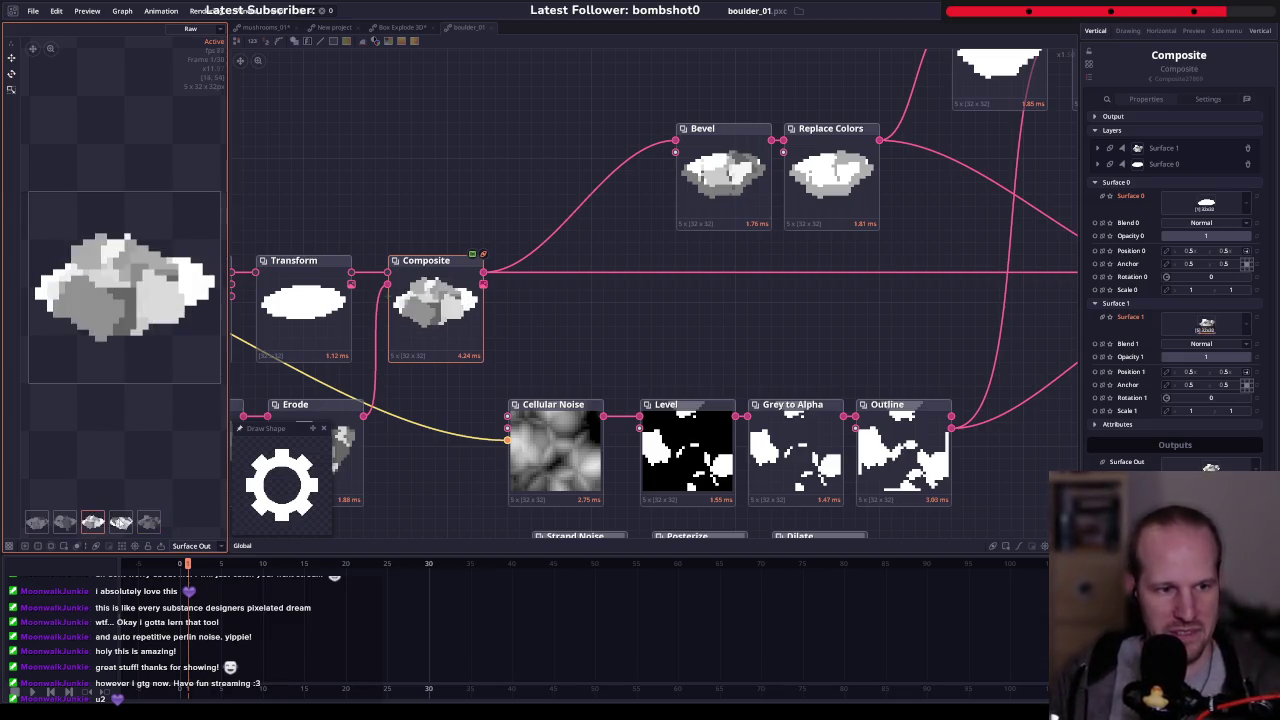
{"action": "left_click_drag", "start_coordinate": [433, 367], "coordinate": [767, 314]}
{"action": "left_click", "coordinate": [241, 203]}
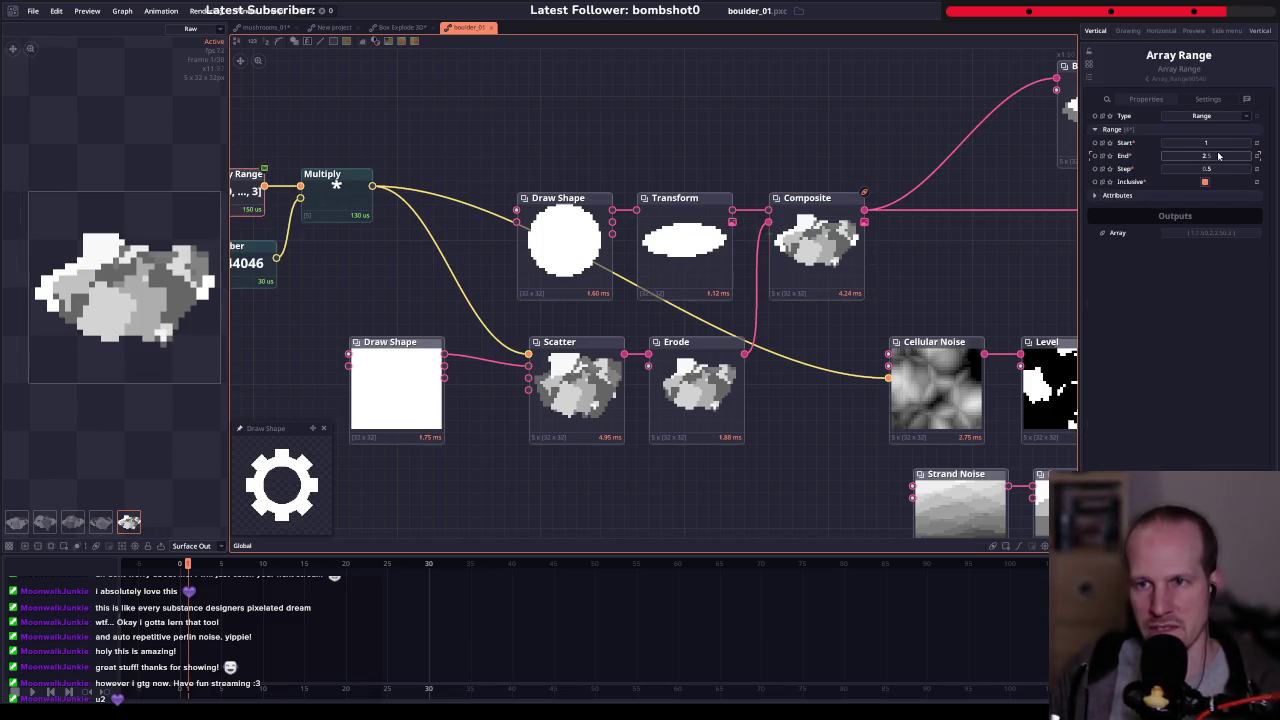
- Set the Array Range End value to 5, then show the lower Draw Shape node's white square
{"action": "left_click_drag", "start_coordinate": [492, 207], "coordinate": [627, 232]}
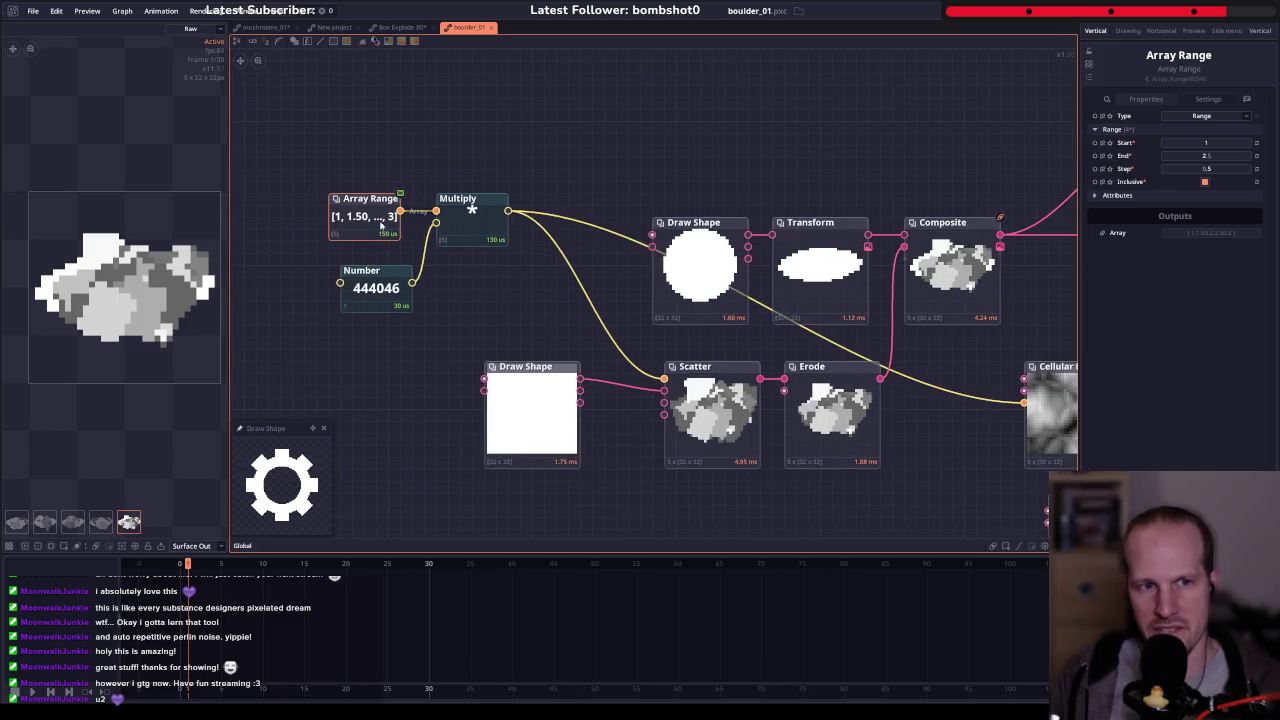
{"action": "left_click", "coordinate": [342, 217]}
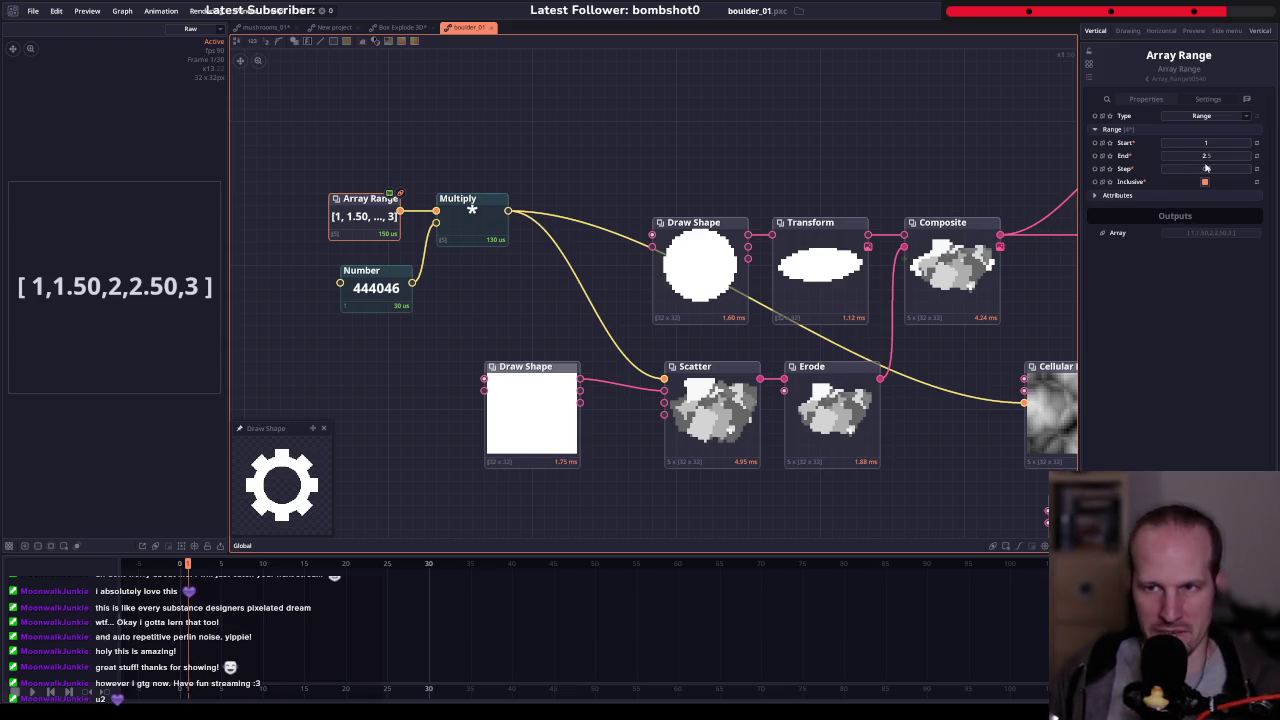
{"action": "left_click", "coordinate": [1207, 156]}
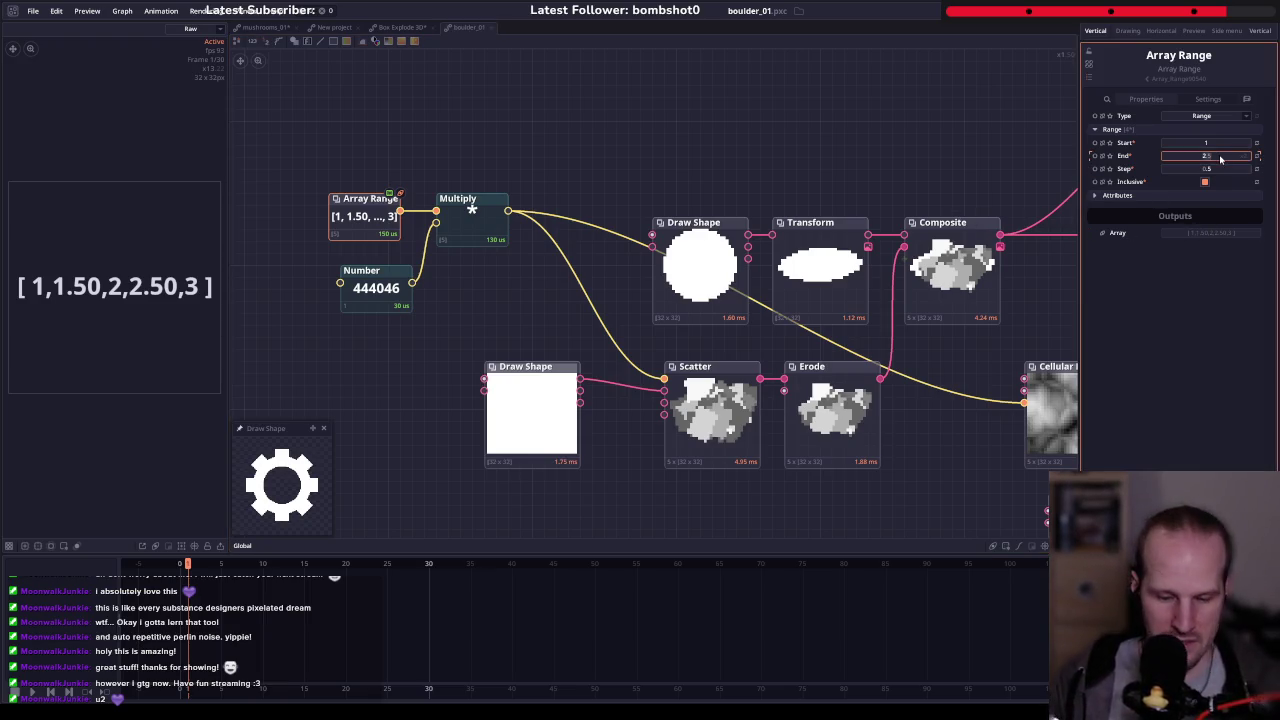
{"action": "type", "text": "5"}
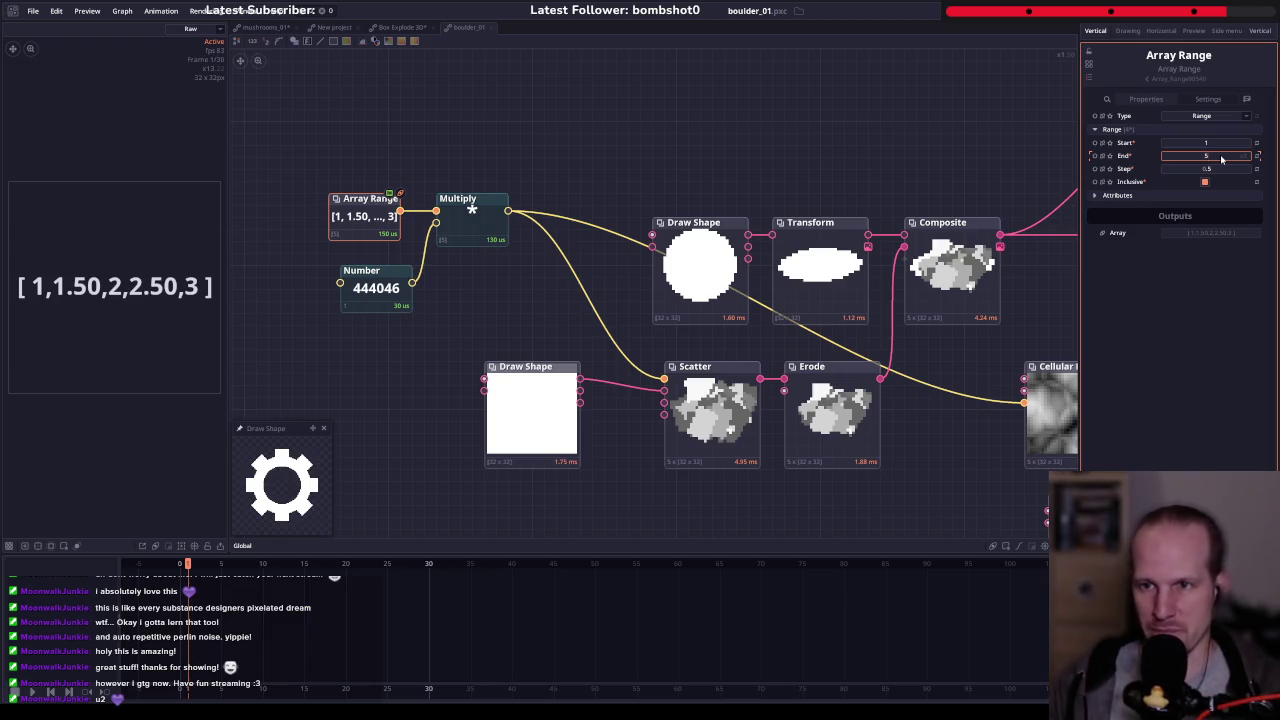
{"action": "key", "text": "Return"}
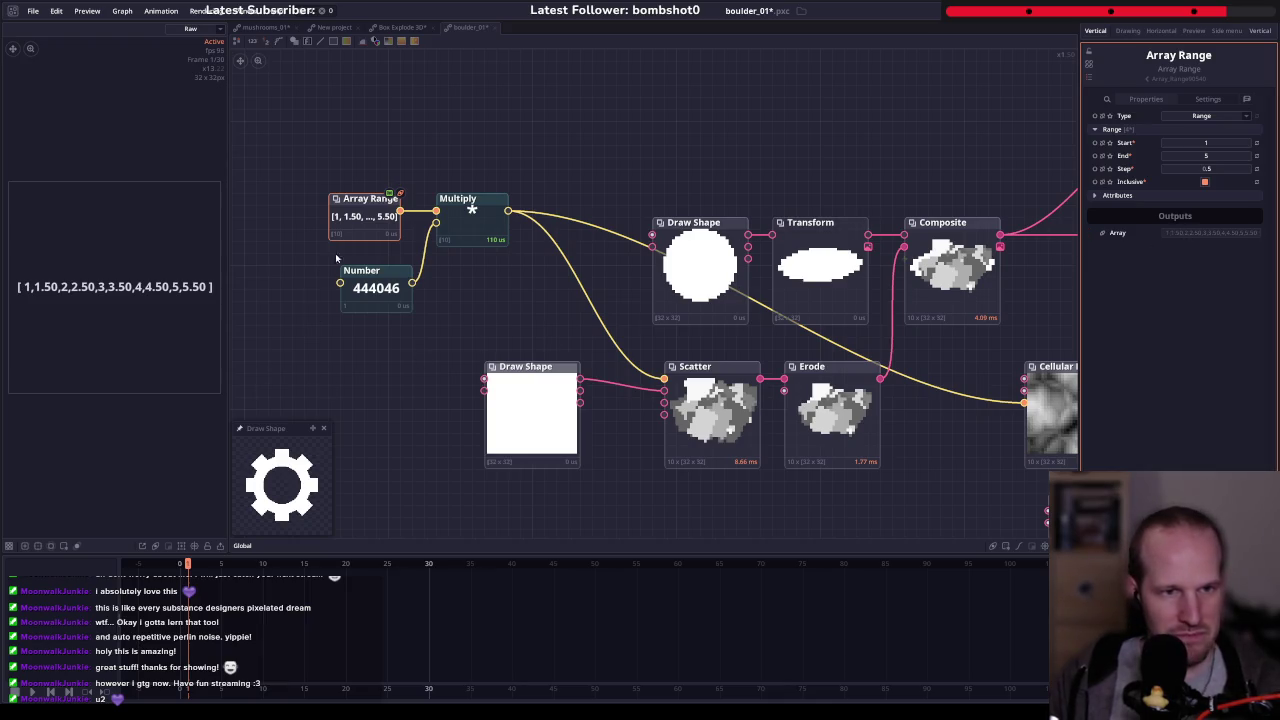
{"action": "left_click", "coordinate": [525, 420]}
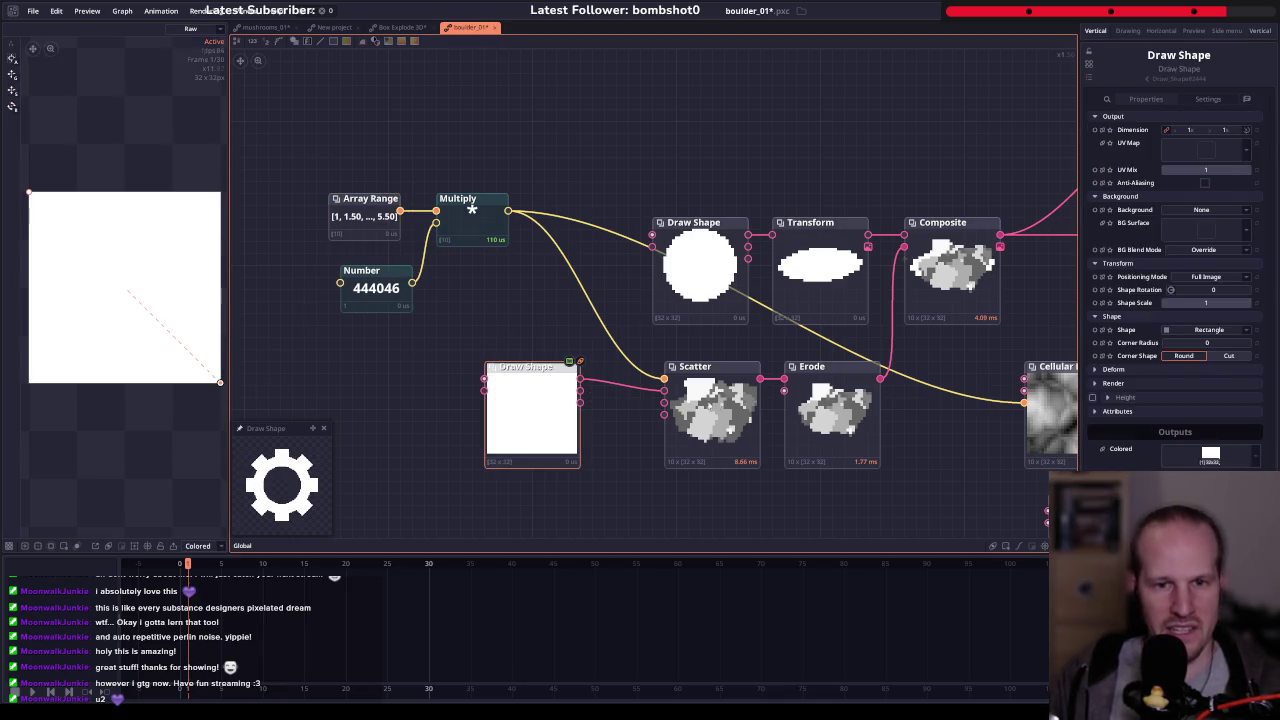
- Inspect the Scatter node's variations and the first Composite node's output
{"action": "left_click", "coordinate": [722, 405]}
{"action": "left_click_drag", "start_coordinate": [950, 265], "coordinate": [838, 260]}
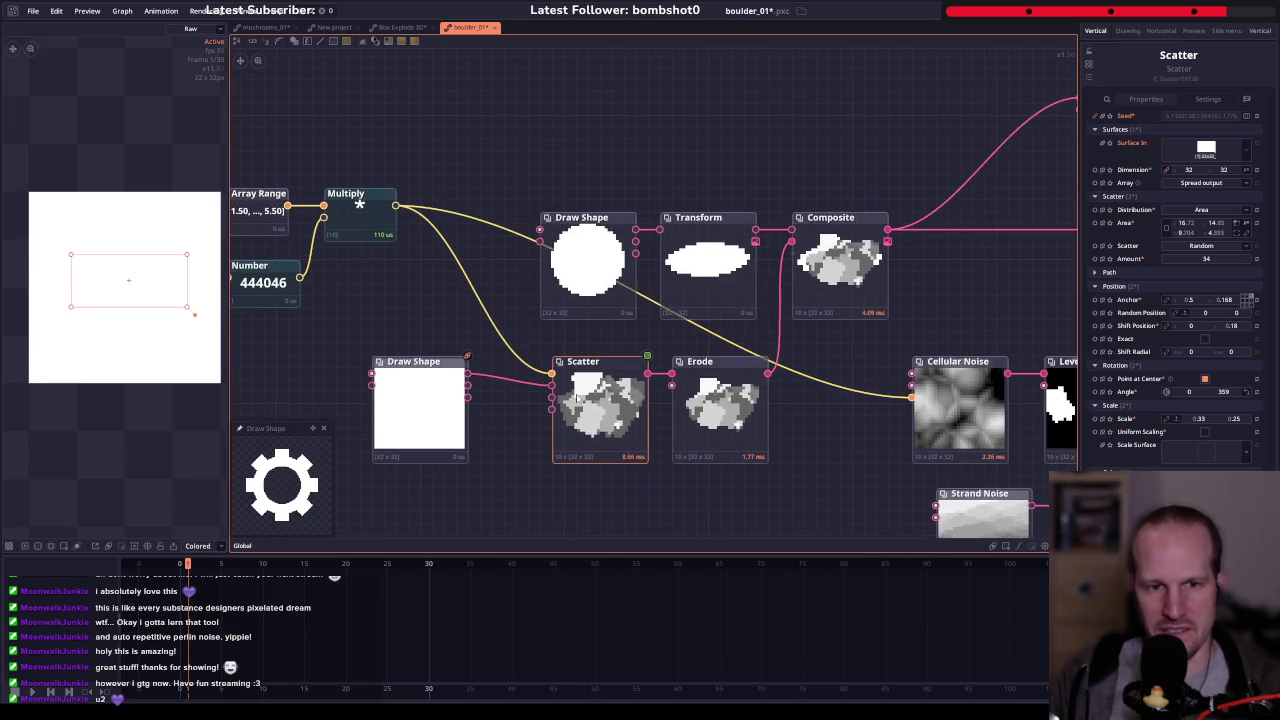
{"action": "left_click", "coordinate": [172, 525]}
{"action": "scroll", "coordinate": [137, 523], "scroll_direction": "down", "scroll_amount": 3}
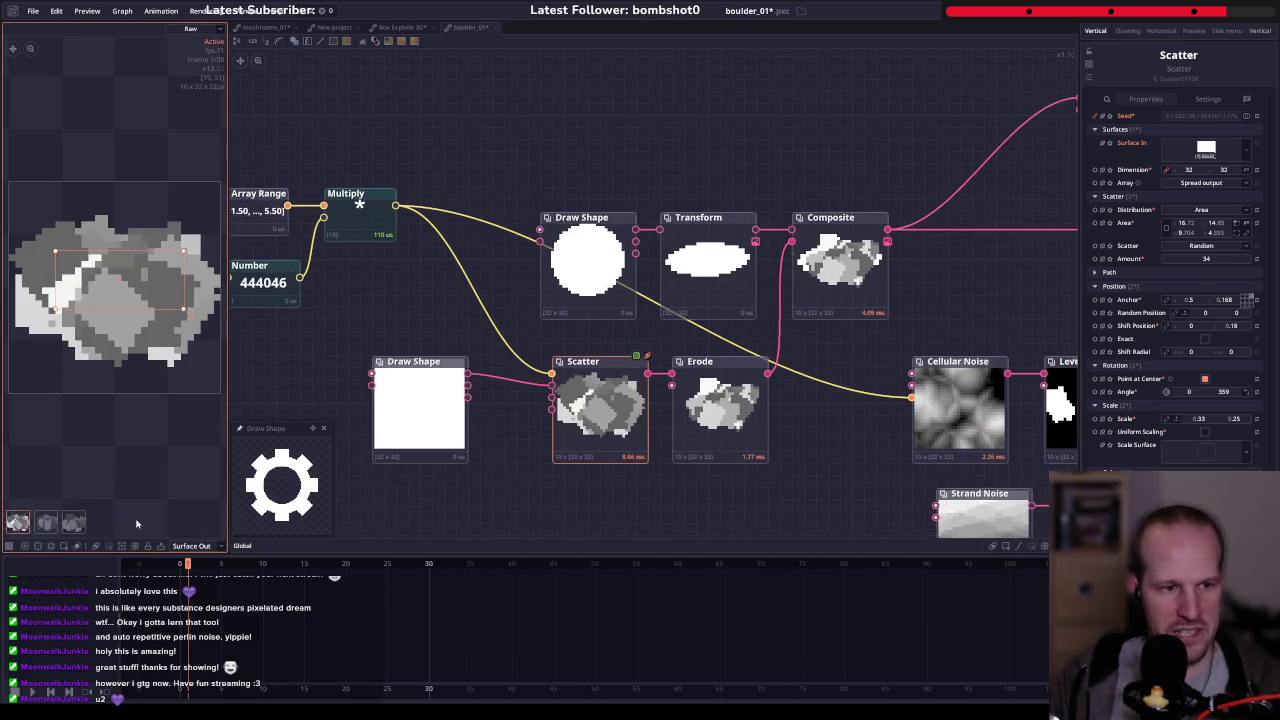
{"action": "left_click", "coordinate": [801, 306]}
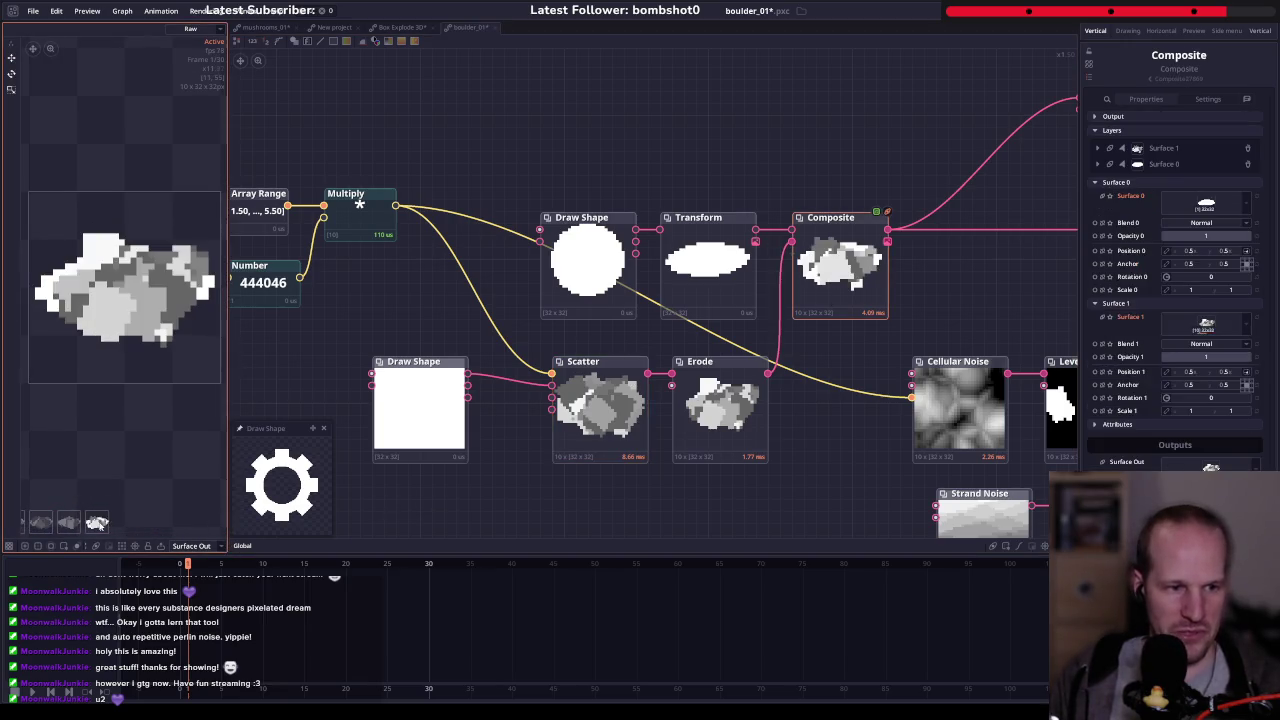
{"action": "scroll", "coordinate": [868, 370], "scroll_direction": "down", "scroll_amount": 3}
{"action": "scroll", "coordinate": [884, 273], "scroll_direction": "down", "scroll_amount": 3}
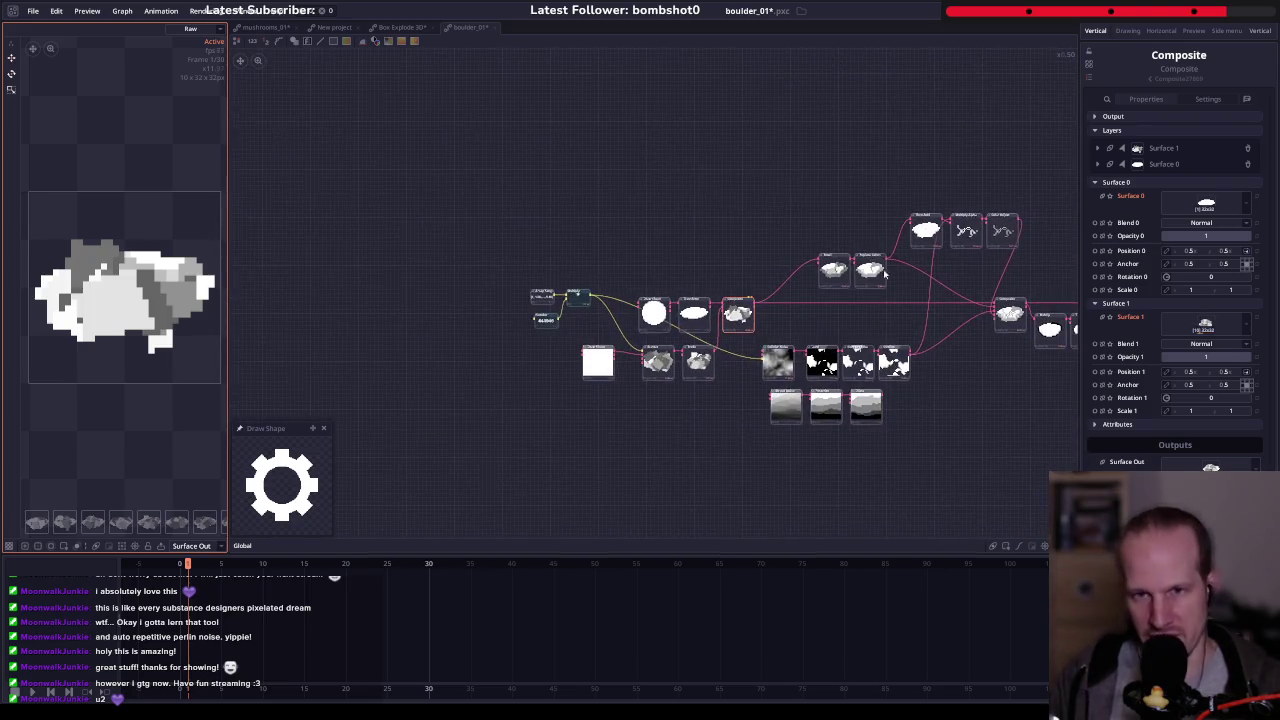
- Bring the finishing nodes into view and preview the second Composite's third and last variations
{"action": "left_click_drag", "start_coordinate": [711, 318], "coordinate": [438, 287]}
{"action": "scroll", "coordinate": [438, 287], "scroll_direction": "up", "scroll_amount": 2}
{"action": "scroll", "coordinate": [918, 318], "scroll_direction": "up", "scroll_amount": 2}
{"action": "left_click_drag", "start_coordinate": [918, 318], "coordinate": [429, 306]}
{"action": "left_click_drag", "start_coordinate": [631, 249], "coordinate": [543, 286]}
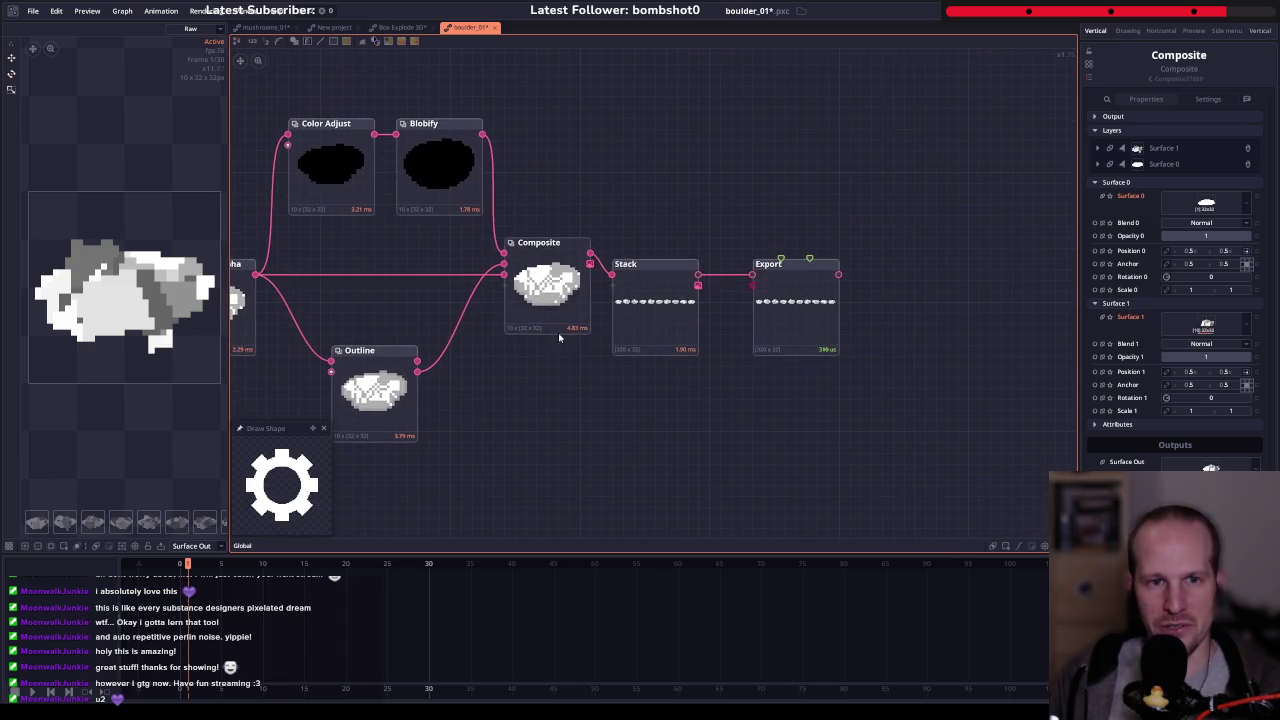
{"action": "left_click", "coordinate": [543, 286]}
{"action": "left_click", "coordinate": [100, 521]}
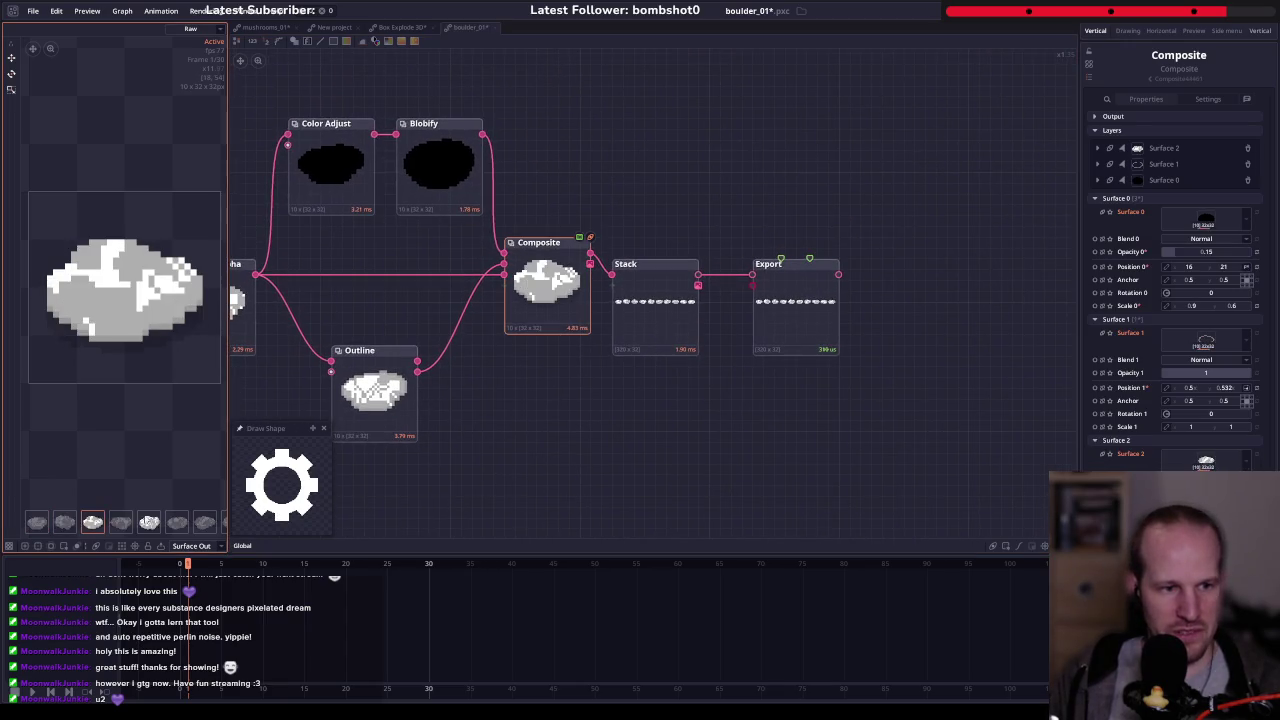
{"action": "left_click", "coordinate": [193, 521]}
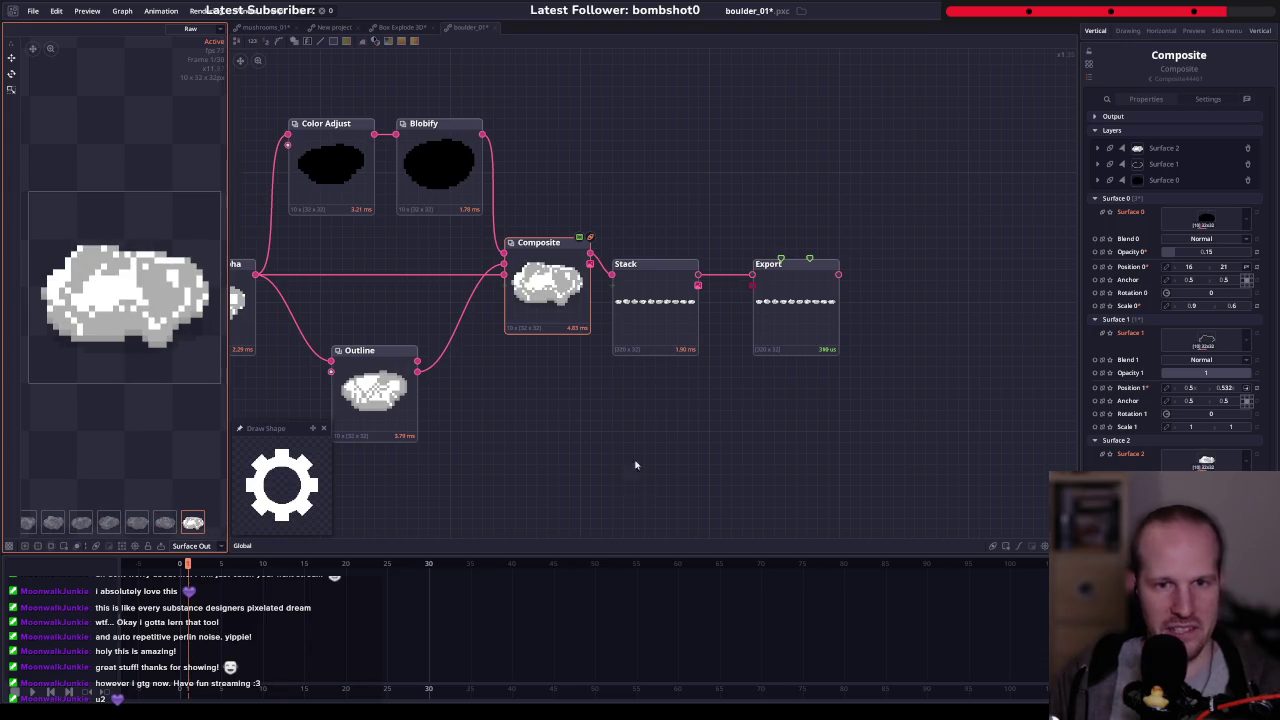
- Show the Stack node's ten-boulder strip enlarged in a wider preview, then select the Export node
{"action": "left_click", "coordinate": [653, 277]}
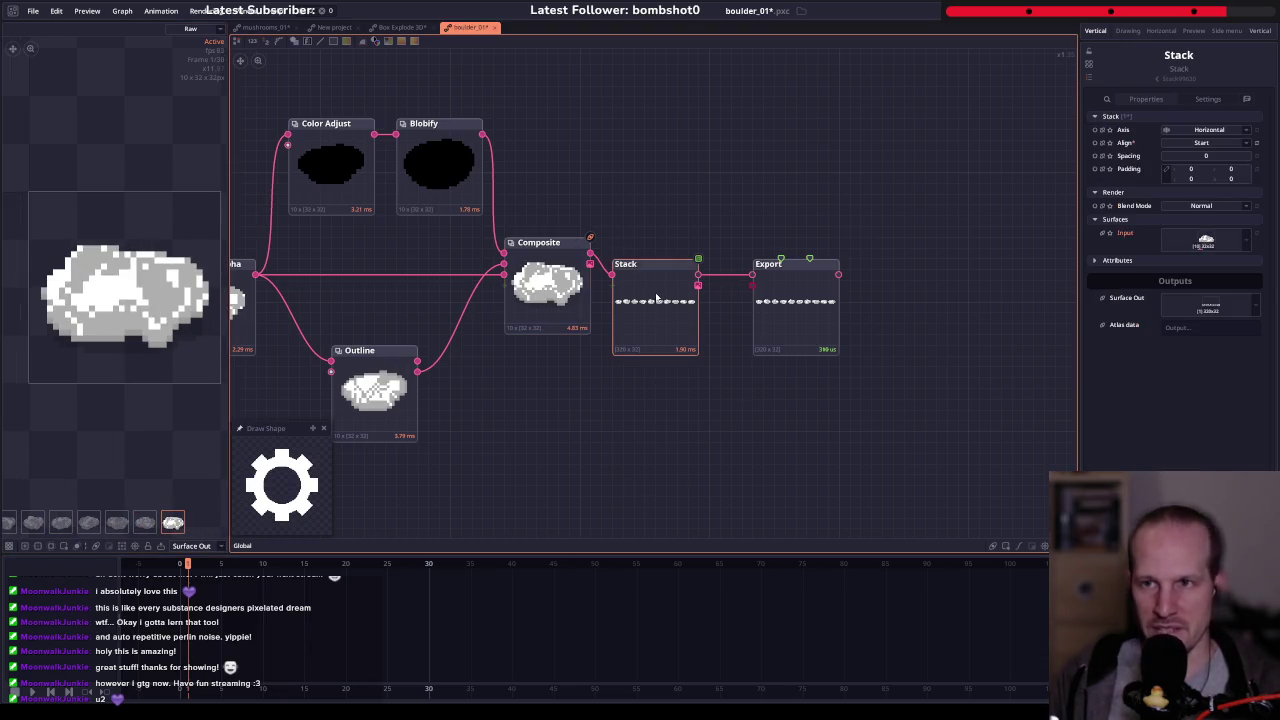
{"action": "left_click", "coordinate": [656, 297]}
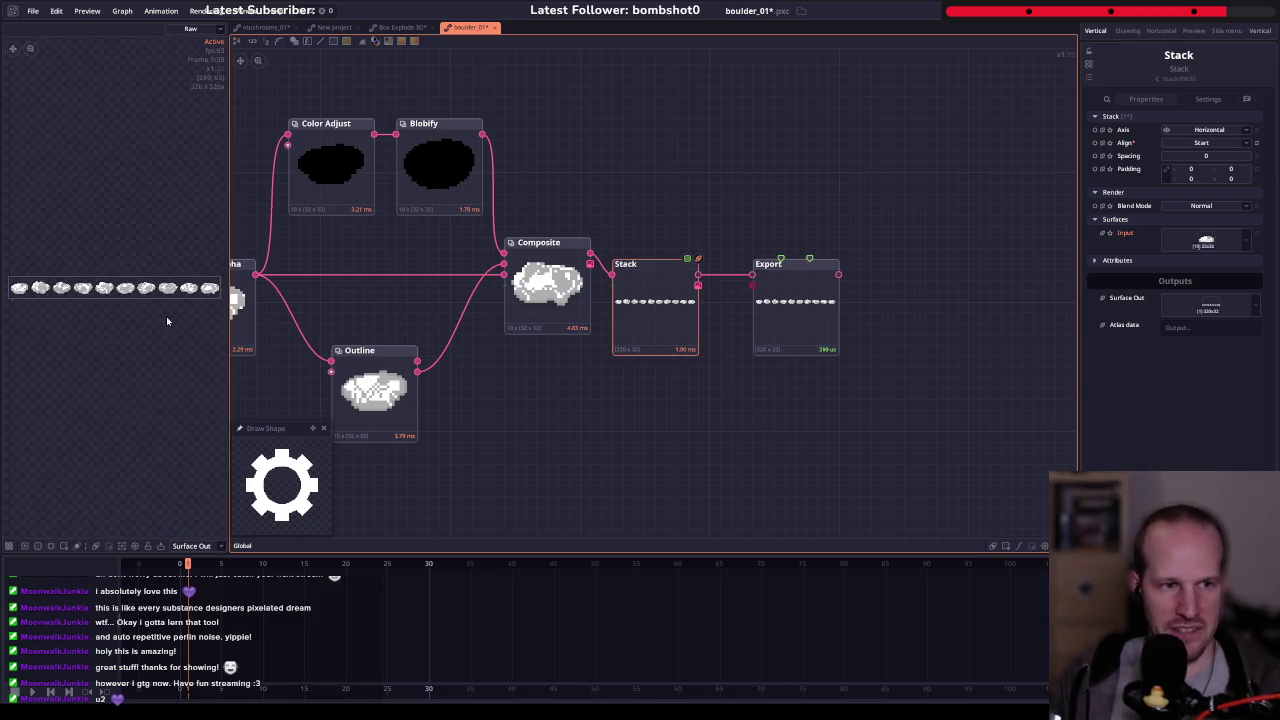
{"action": "left_click_drag", "start_coordinate": [229, 322], "coordinate": [401, 322]}
{"action": "key", "text": "f"}
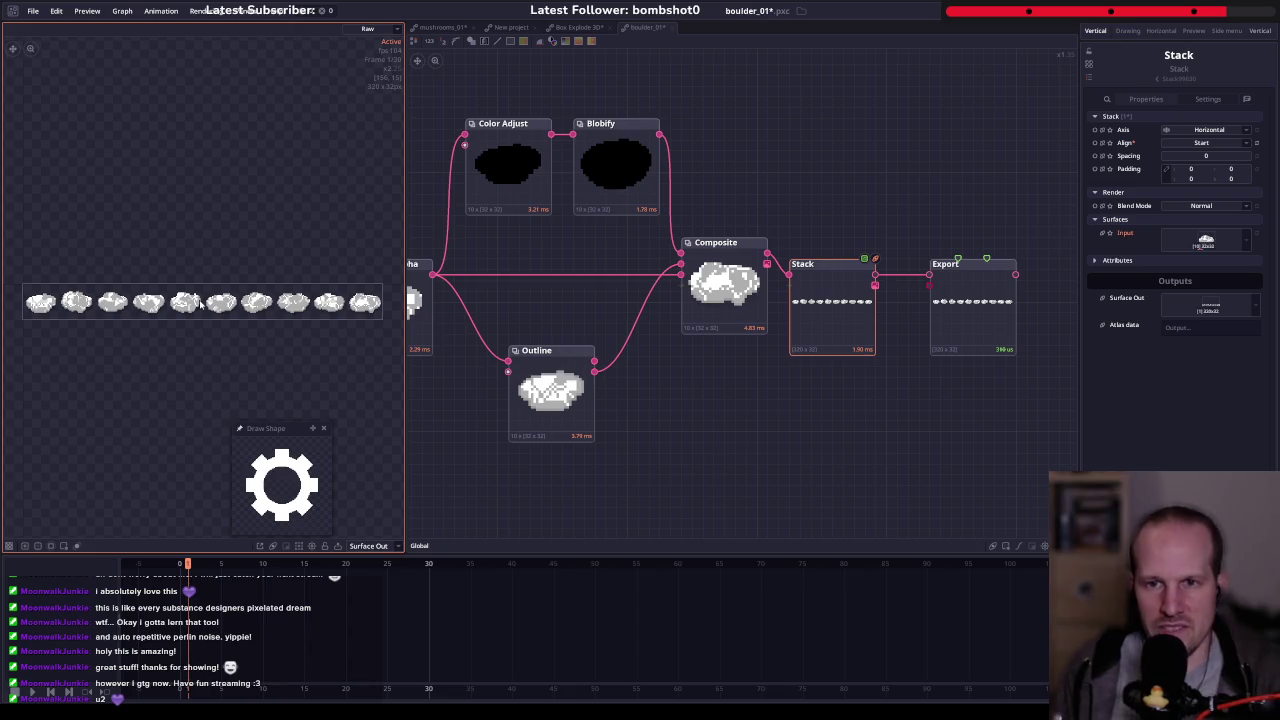
{"action": "left_click", "coordinate": [975, 310]}
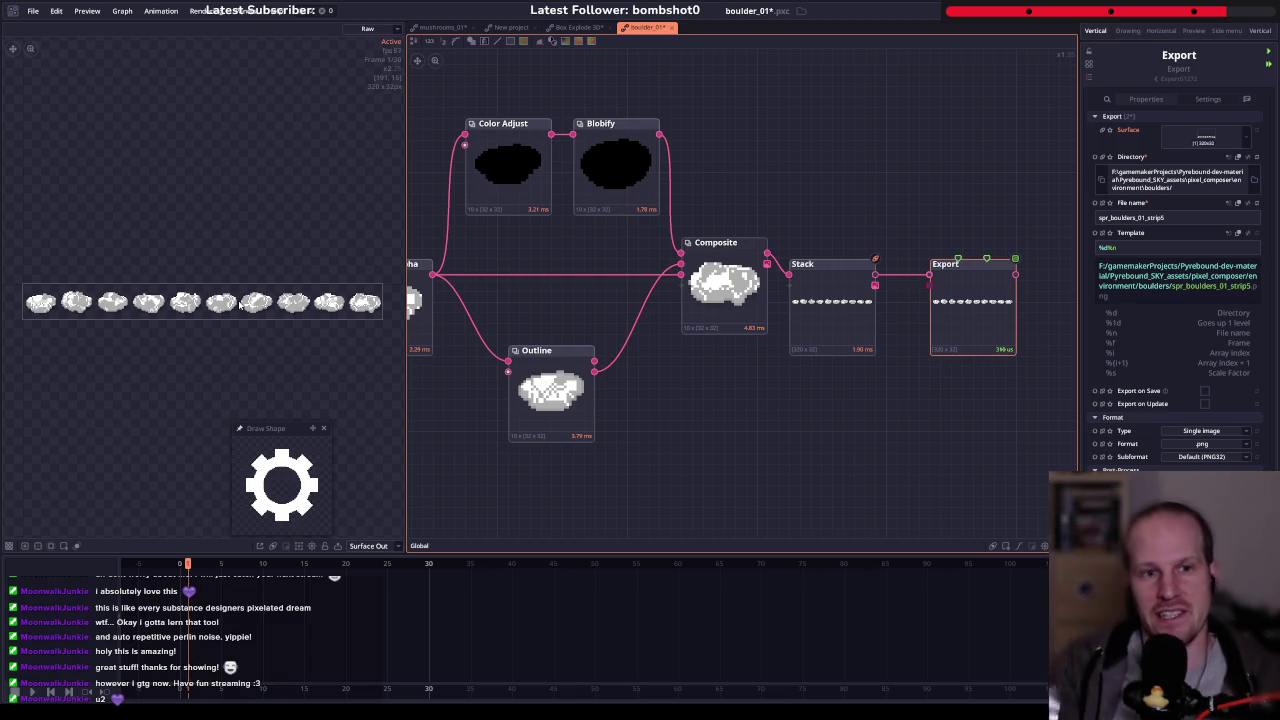
- Pan and zoom across the boulder graph to survey all its nodes
{"action": "left_click_drag", "start_coordinate": [429, 166], "coordinate": [517, 186]}
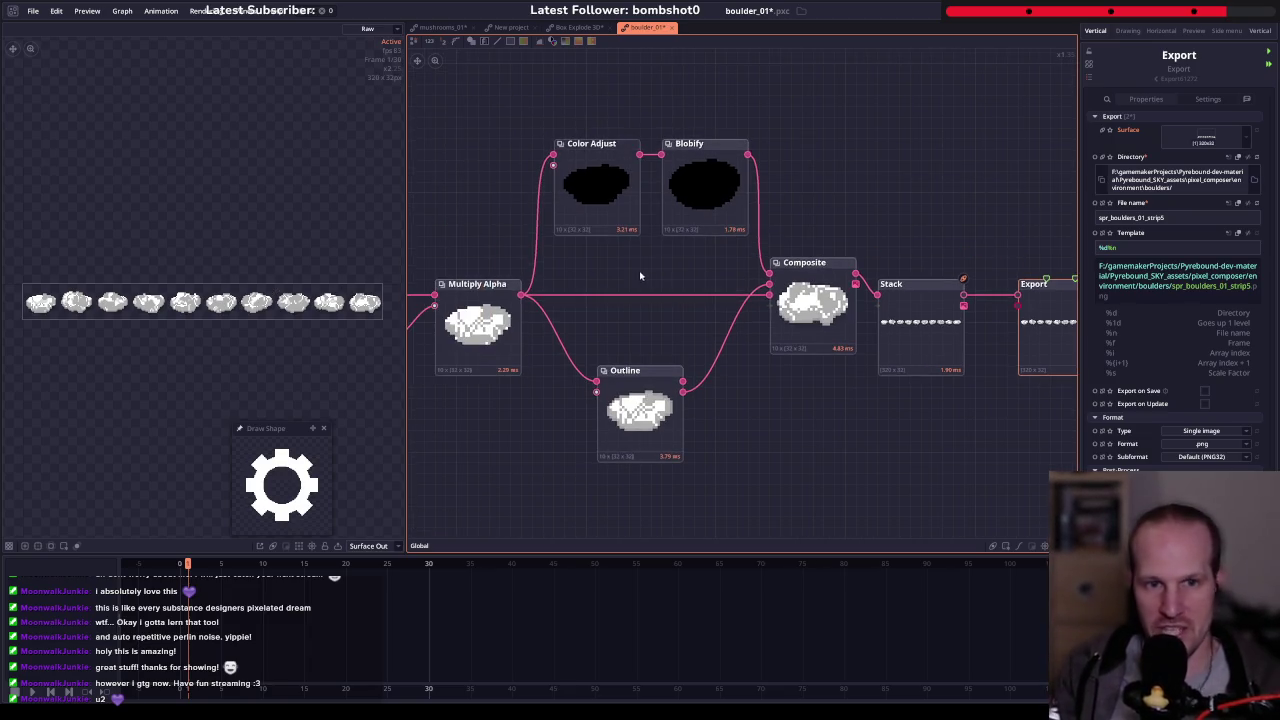
{"action": "left_click_drag", "start_coordinate": [653, 254], "coordinate": [838, 270]}
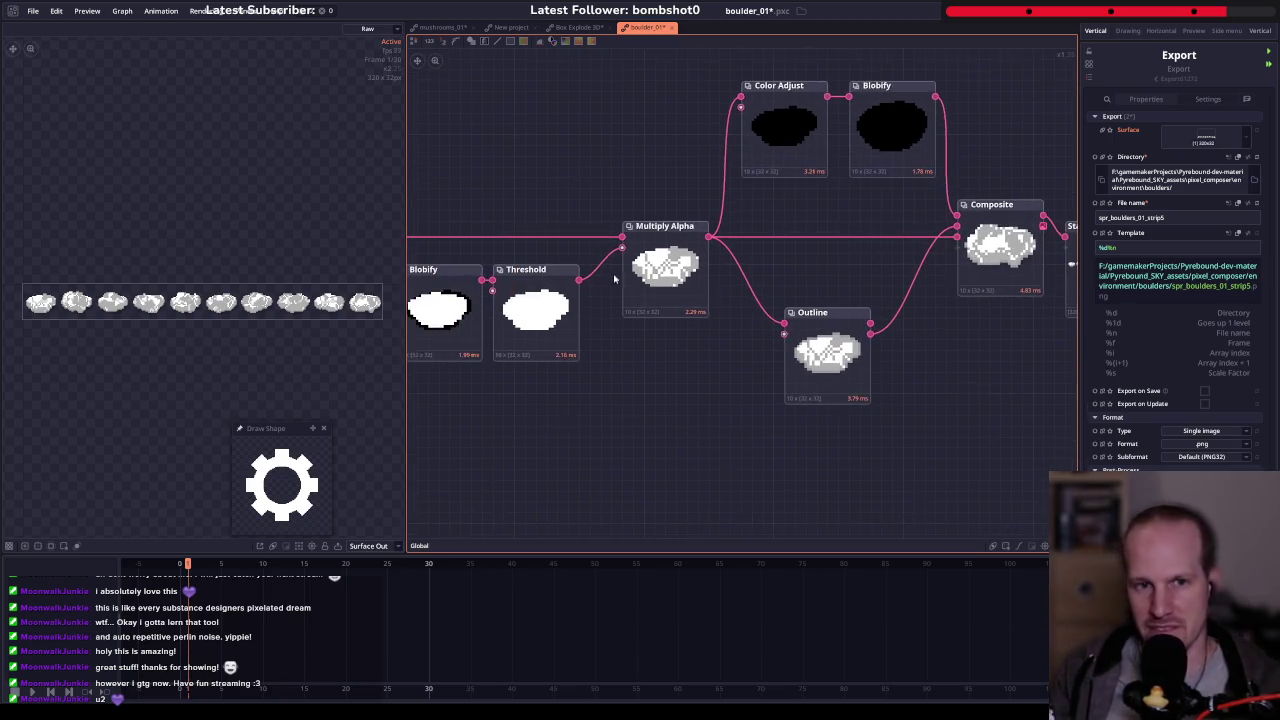
{"action": "scroll", "coordinate": [889, 306], "scroll_direction": "down", "scroll_amount": 2}
{"action": "left_click_drag", "start_coordinate": [889, 306], "coordinate": [1071, 343]}
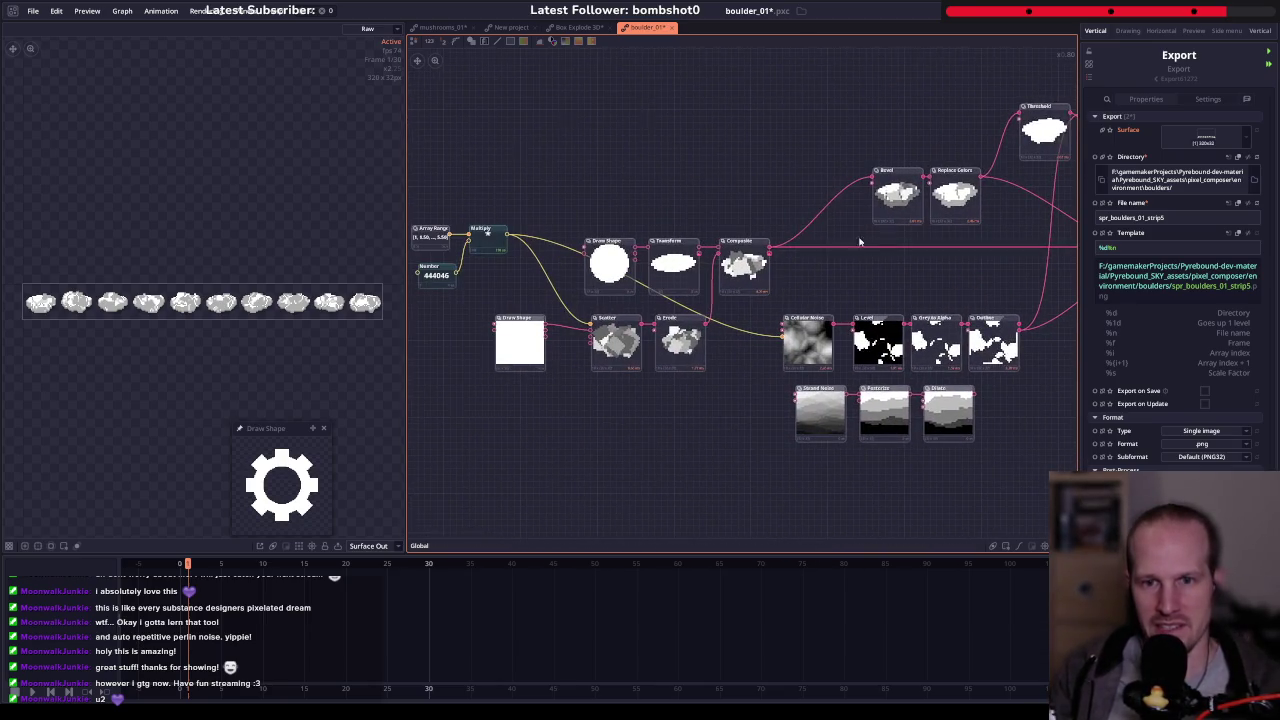
{"action": "left_click_drag", "start_coordinate": [775, 360], "coordinate": [550, 394]}
{"action": "scroll", "coordinate": [546, 369], "scroll_direction": "up", "scroll_amount": 2}
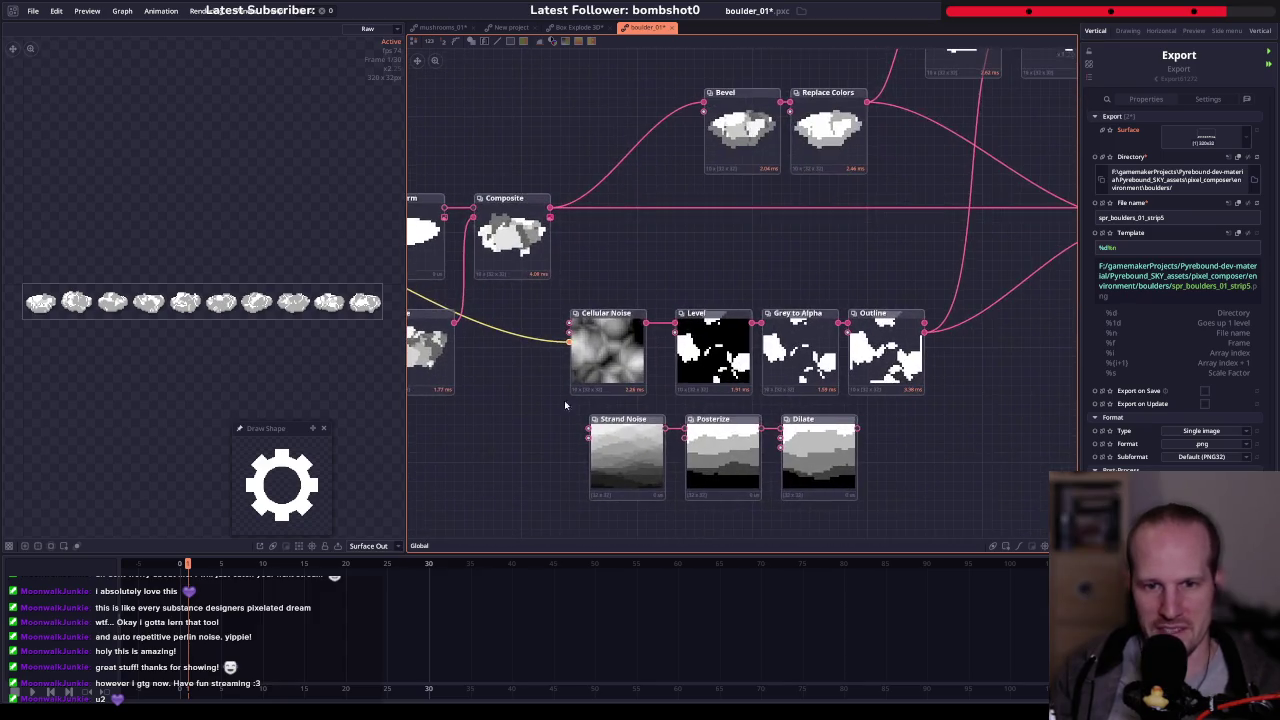
- Inspect the Cellular Noise node's settings and the Level node's output
{"action": "left_click", "coordinate": [592, 365]}
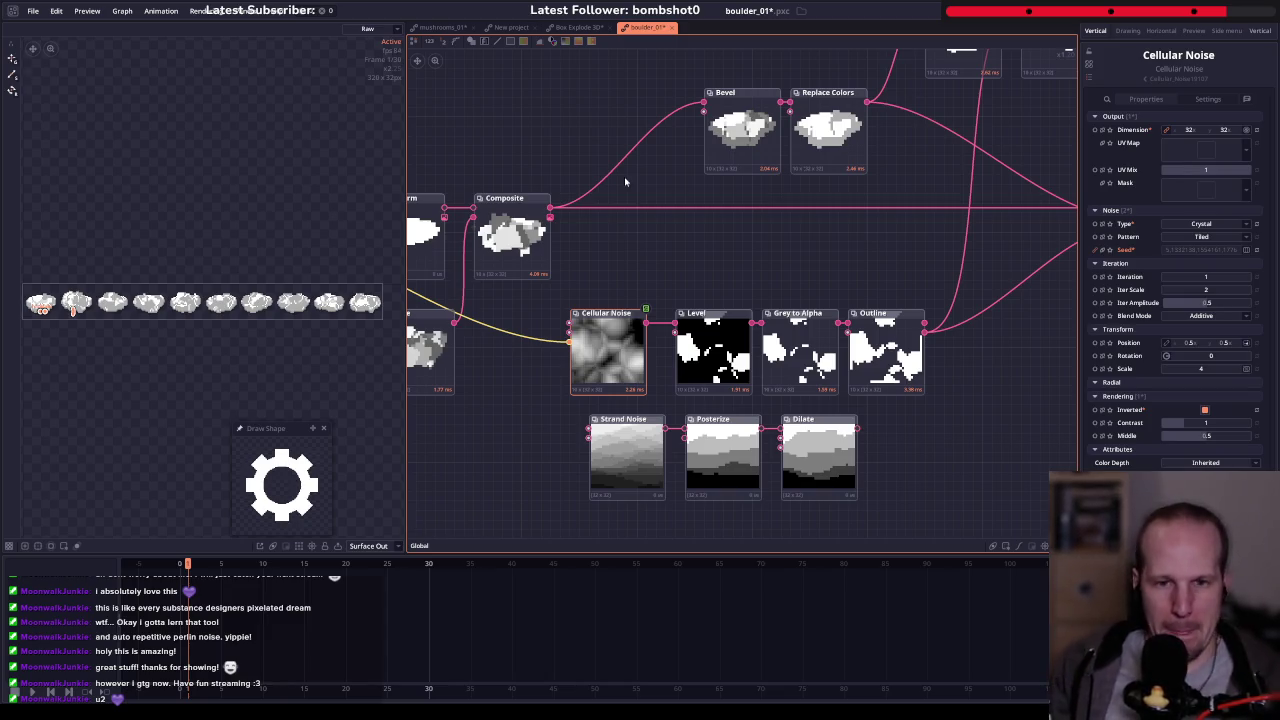
{"action": "scroll", "coordinate": [640, 343], "scroll_direction": "right", "scroll_amount": 5}
{"action": "scroll", "coordinate": [685, 295], "scroll_direction": "up", "scroll_amount": 2}
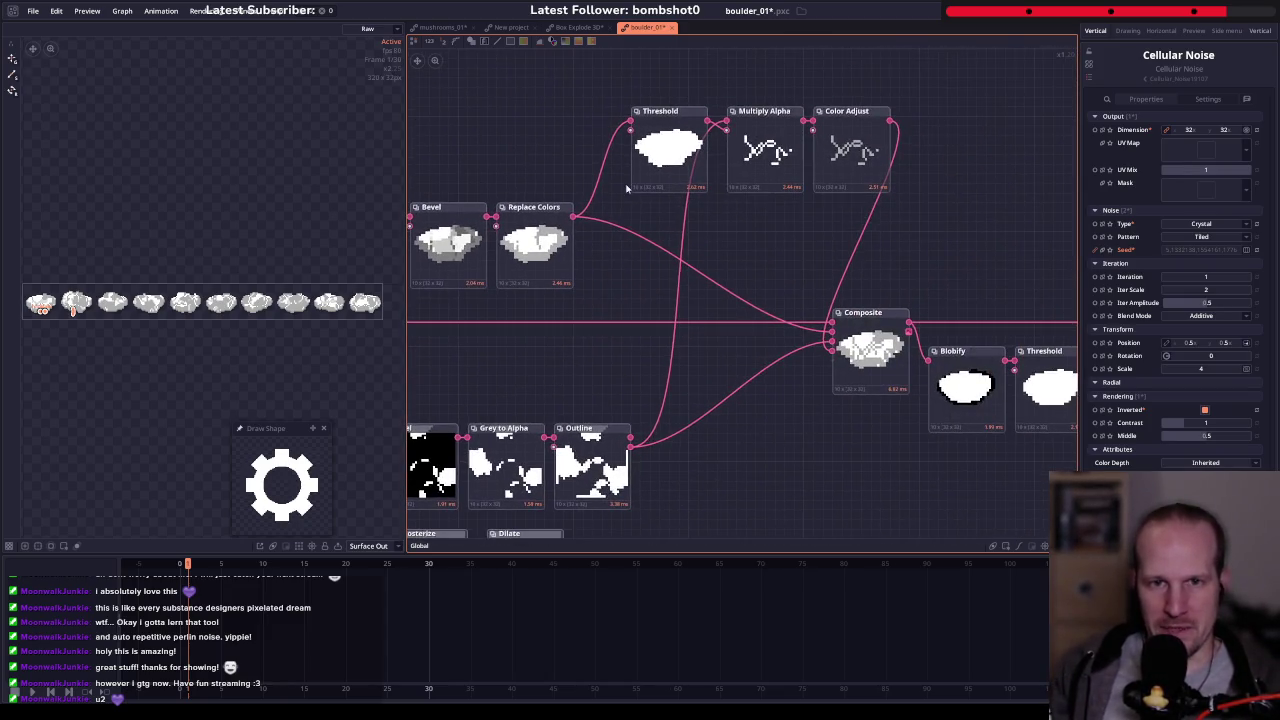
{"action": "scroll", "coordinate": [570, 305], "scroll_direction": "down", "scroll_amount": 3}
{"action": "scroll", "coordinate": [570, 305], "scroll_direction": "left", "scroll_amount": 4}
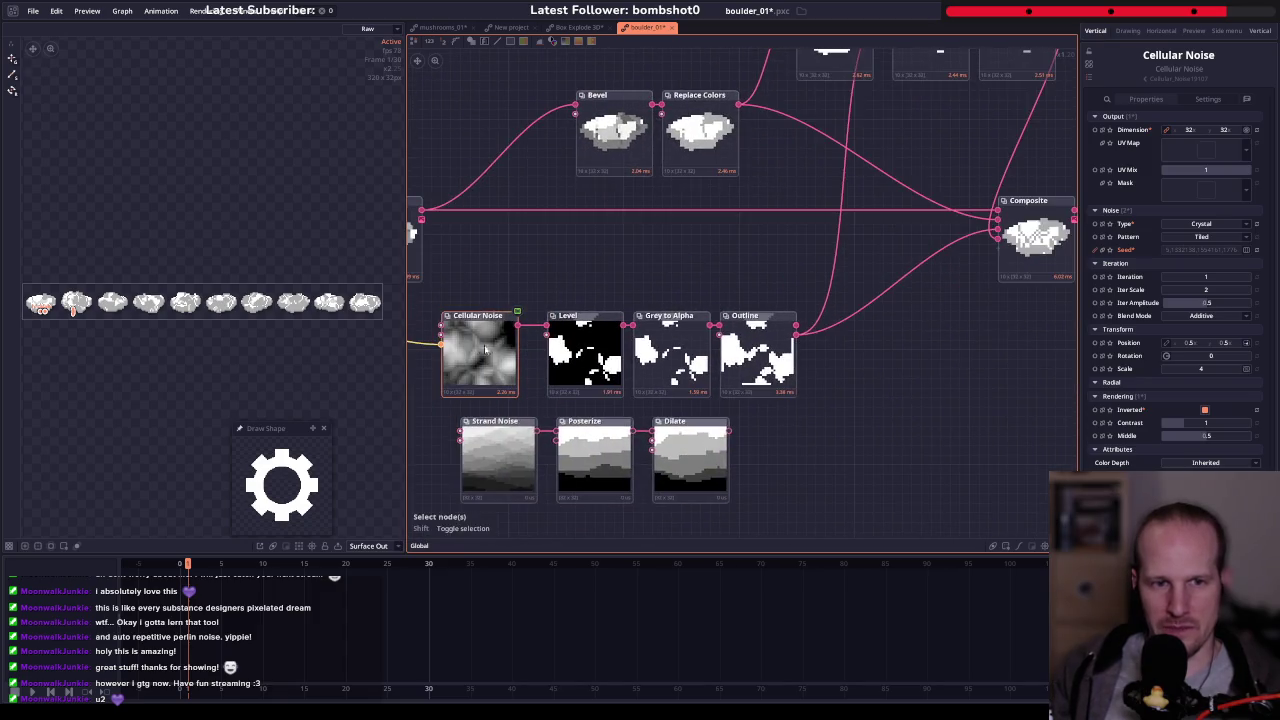
{"action": "left_click_drag", "start_coordinate": [575, 345], "coordinate": [239, 260]}
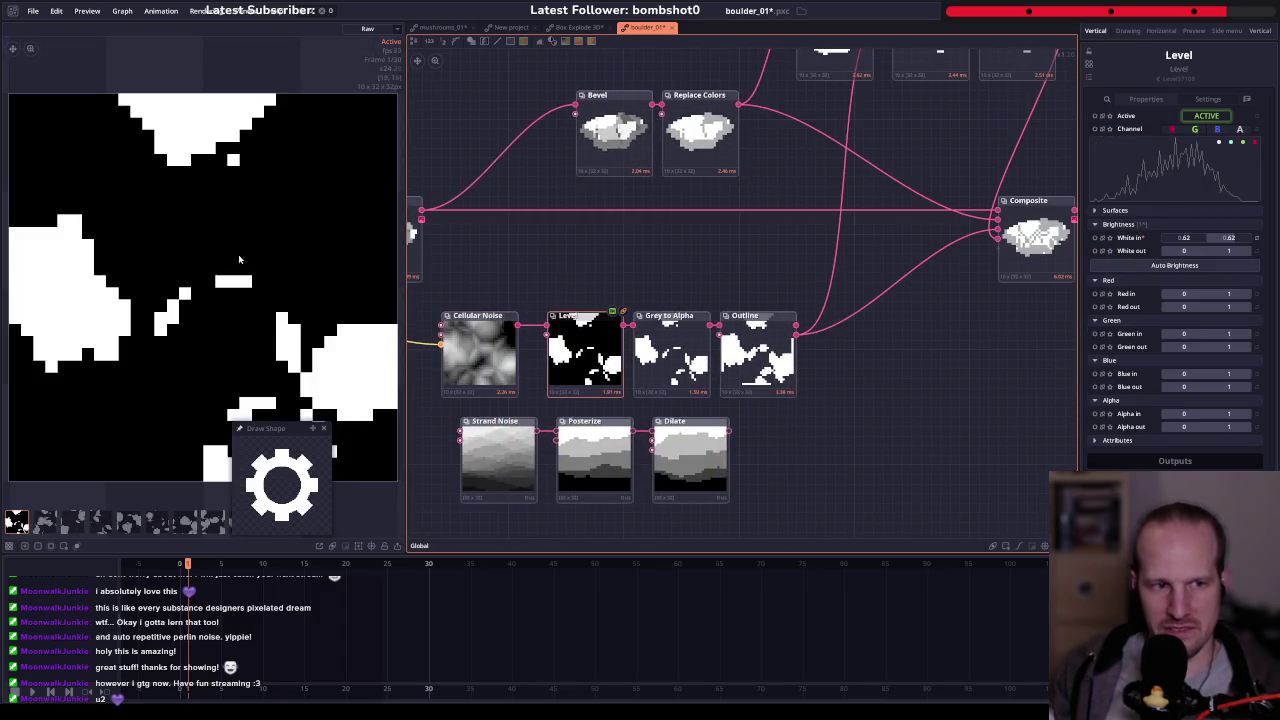
{"action": "scroll", "coordinate": [257, 299], "scroll_direction": "down", "scroll_amount": 3}
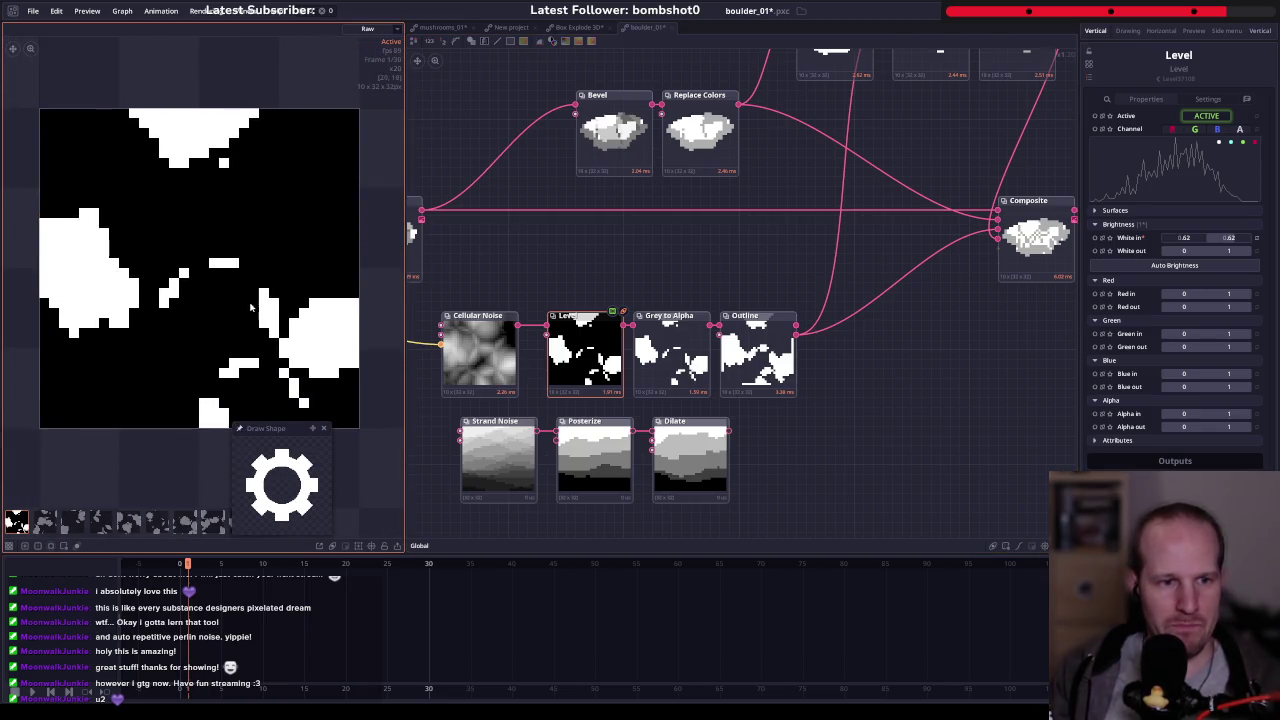
- Close the pinned Draw Shape preview and inspect the third Composite node's output
{"action": "left_click", "coordinate": [323, 428]}
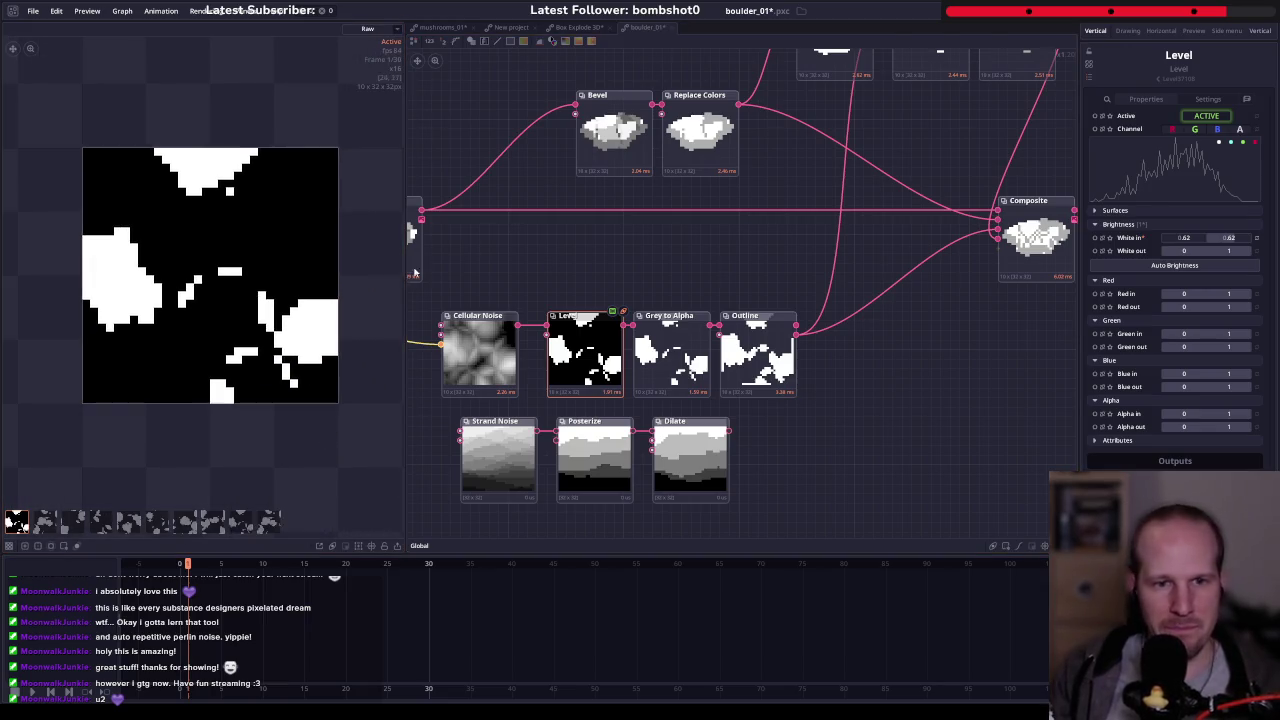
{"action": "left_click_drag", "start_coordinate": [869, 273], "coordinate": [642, 465]}
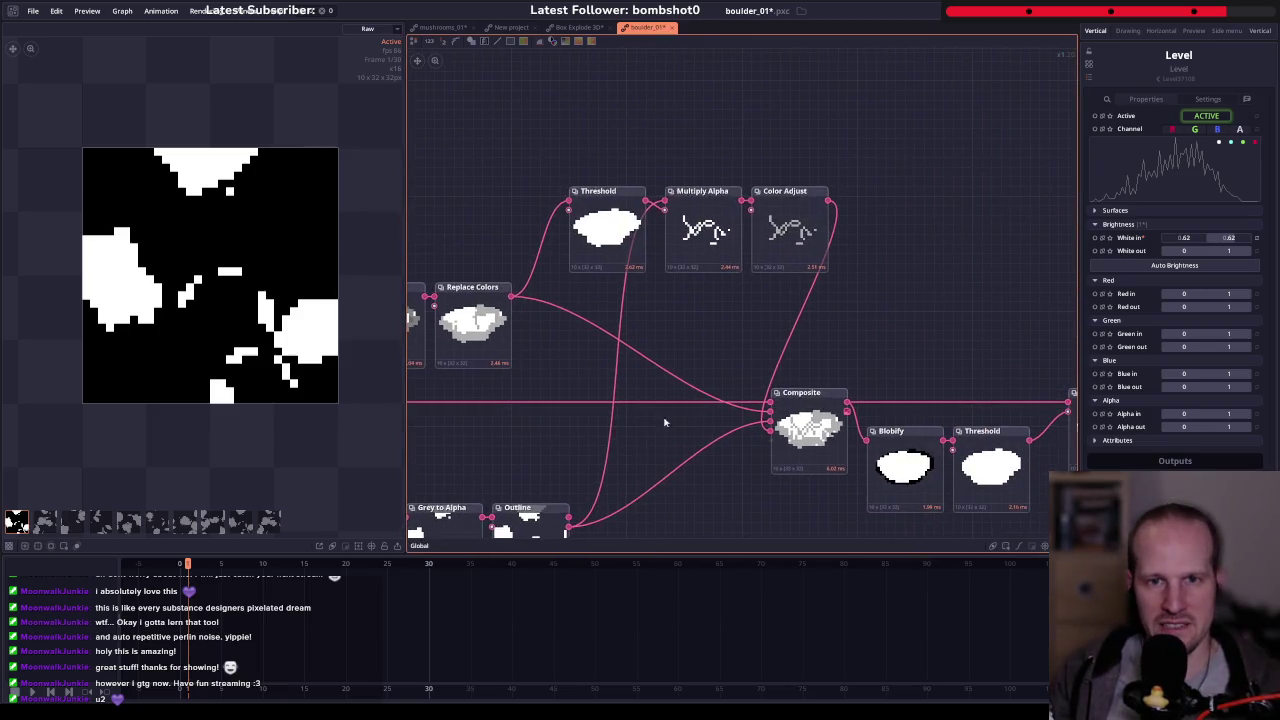
{"action": "left_click_drag", "start_coordinate": [559, 366], "coordinate": [602, 252]}
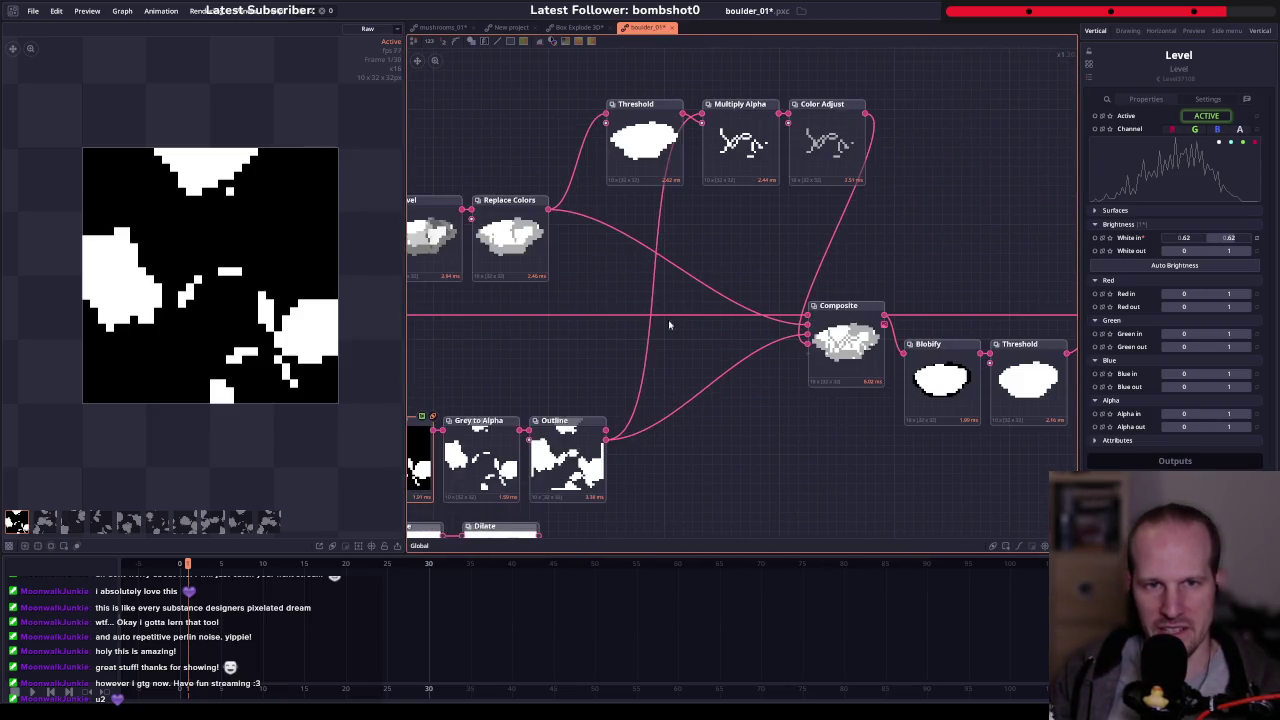
{"action": "left_click_drag", "start_coordinate": [740, 373], "coordinate": [700, 378]}
{"action": "left_click", "coordinate": [800, 345]}
{"action": "left_click_drag", "start_coordinate": [806, 477], "coordinate": [730, 439]}
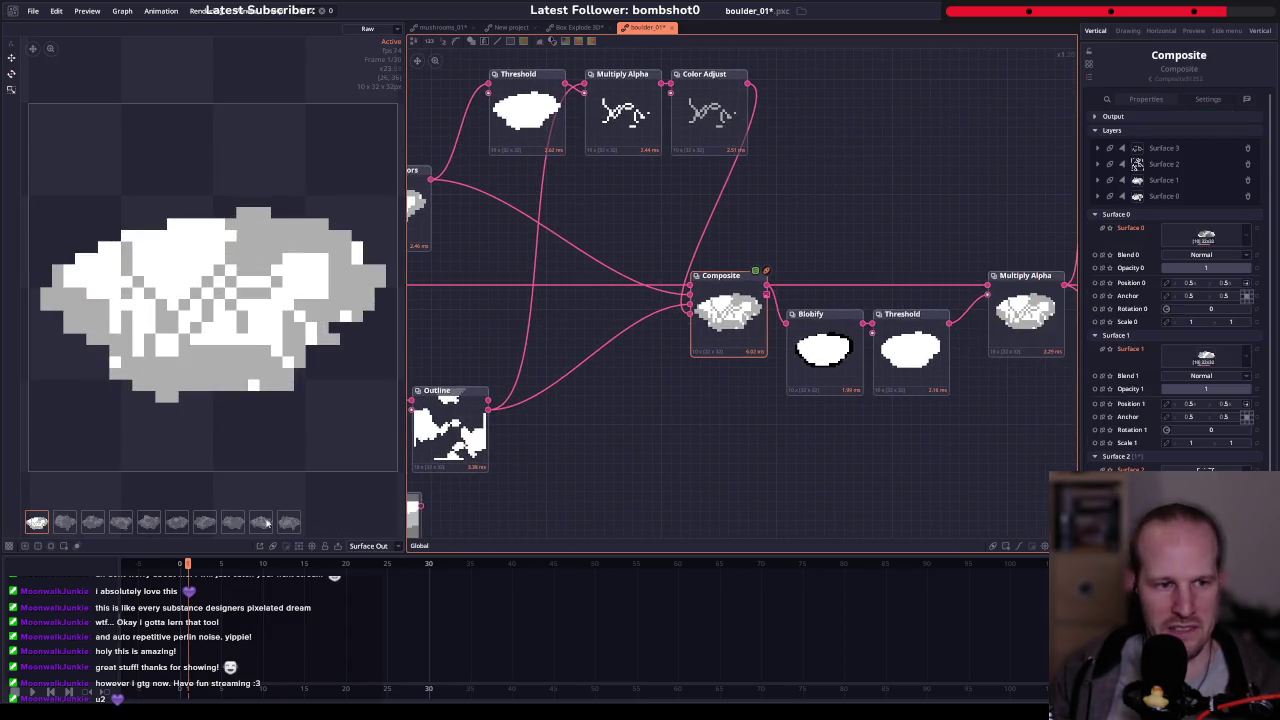
- Step through the boulder variations in the preview
{"action": "left_click", "coordinate": [100, 522]}
{"action": "left_click", "coordinate": [148, 522]}
{"action": "left_click", "coordinate": [176, 522]}
{"action": "left_click", "coordinate": [204, 522]}
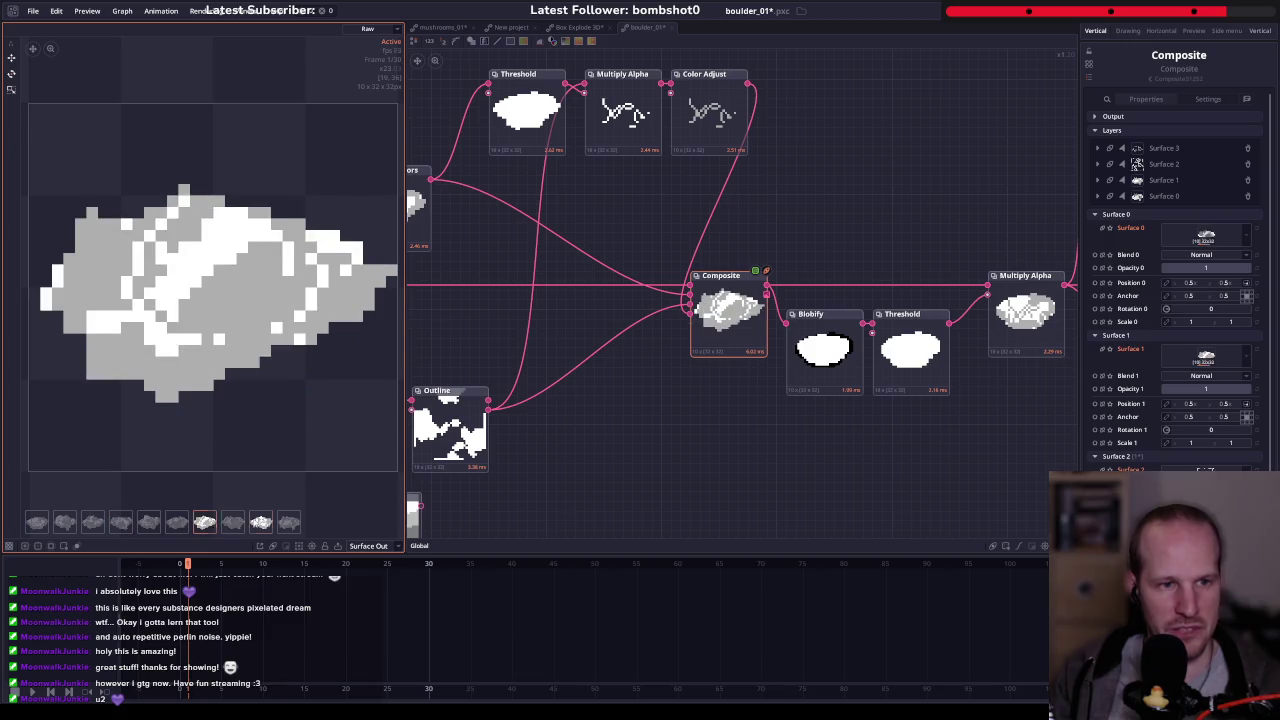
- Inspect the Blobify, Threshold and Multiply Alpha outputs in turn
{"action": "left_click_drag", "start_coordinate": [900, 383], "coordinate": [754, 401]}
{"action": "left_click", "coordinate": [678, 365]}
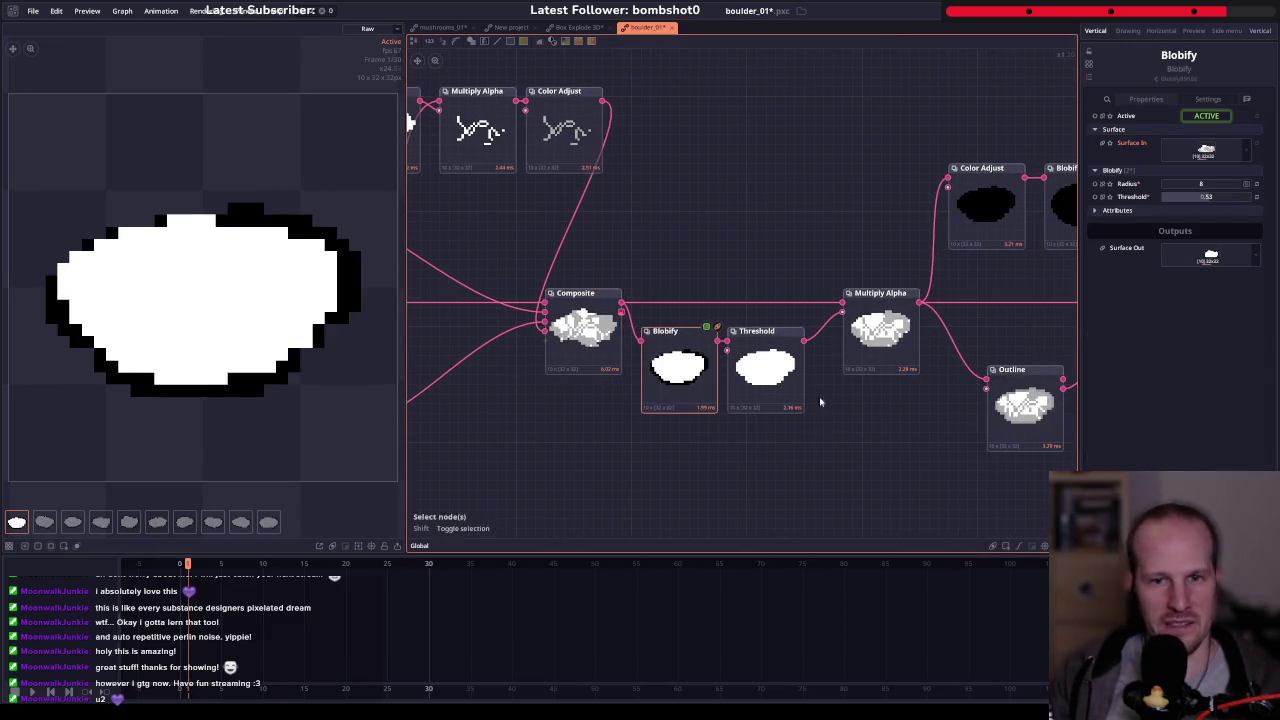
{"action": "left_click", "coordinate": [765, 357]}
{"action": "left_click", "coordinate": [855, 330]}
{"action": "left_click_drag", "start_coordinate": [595, 464], "coordinate": [473, 471]}
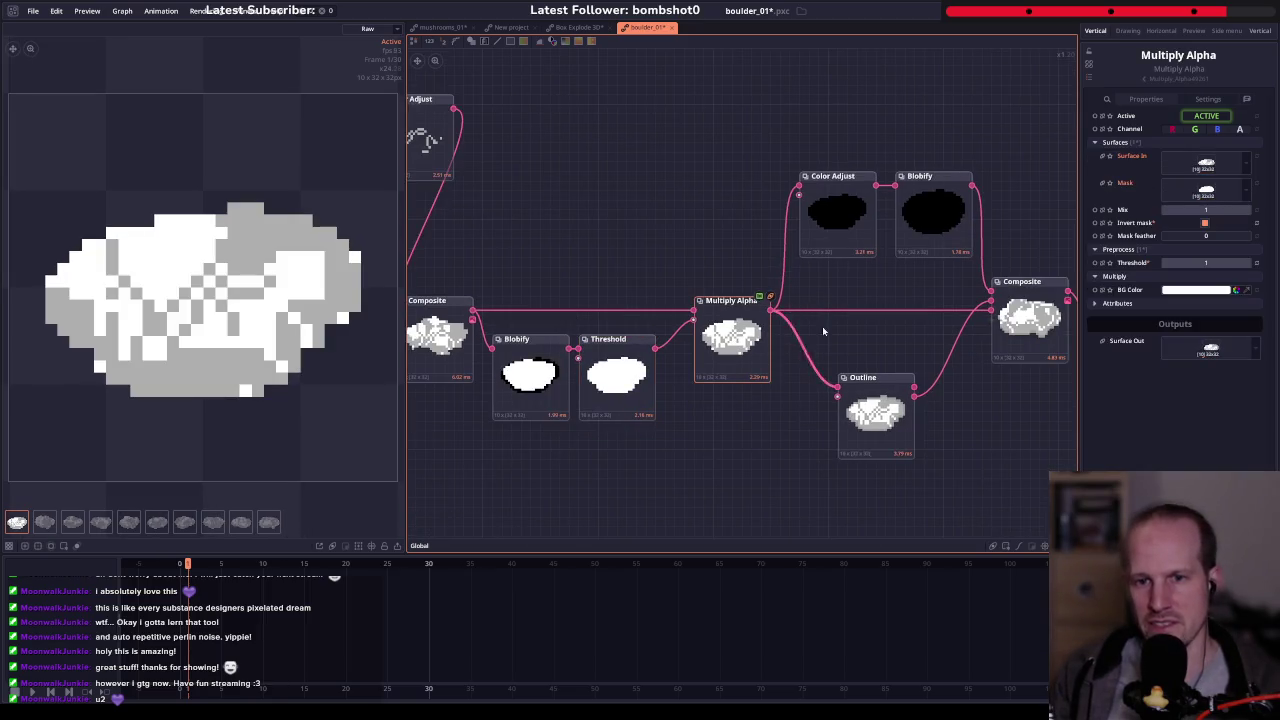
{"action": "scroll", "coordinate": [694, 304], "scroll_direction": "down", "scroll_amount": 2}
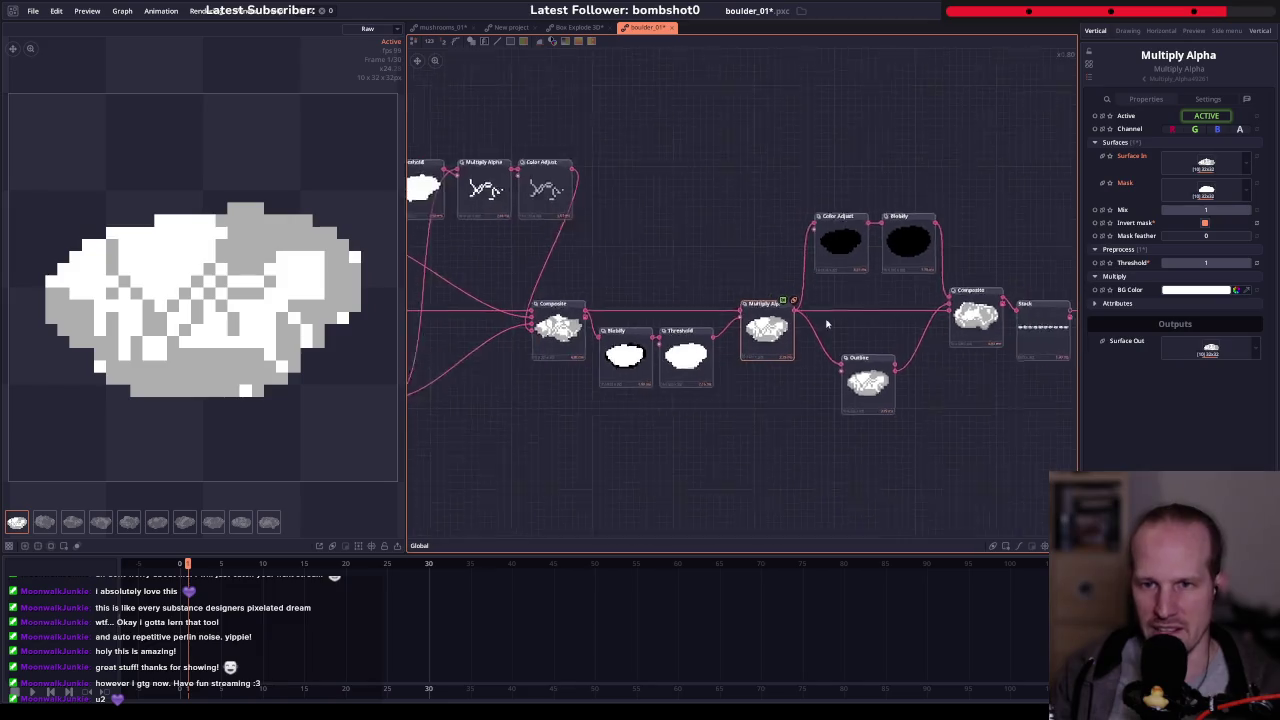
- Set the Array Range node's End value to 3
{"action": "scroll", "coordinate": [694, 304], "scroll_direction": "down", "scroll_amount": 2}
{"action": "scroll", "coordinate": [694, 304], "scroll_direction": "down", "scroll_amount": 2}
{"action": "scroll", "coordinate": [694, 304], "scroll_direction": "down", "scroll_amount": 1}
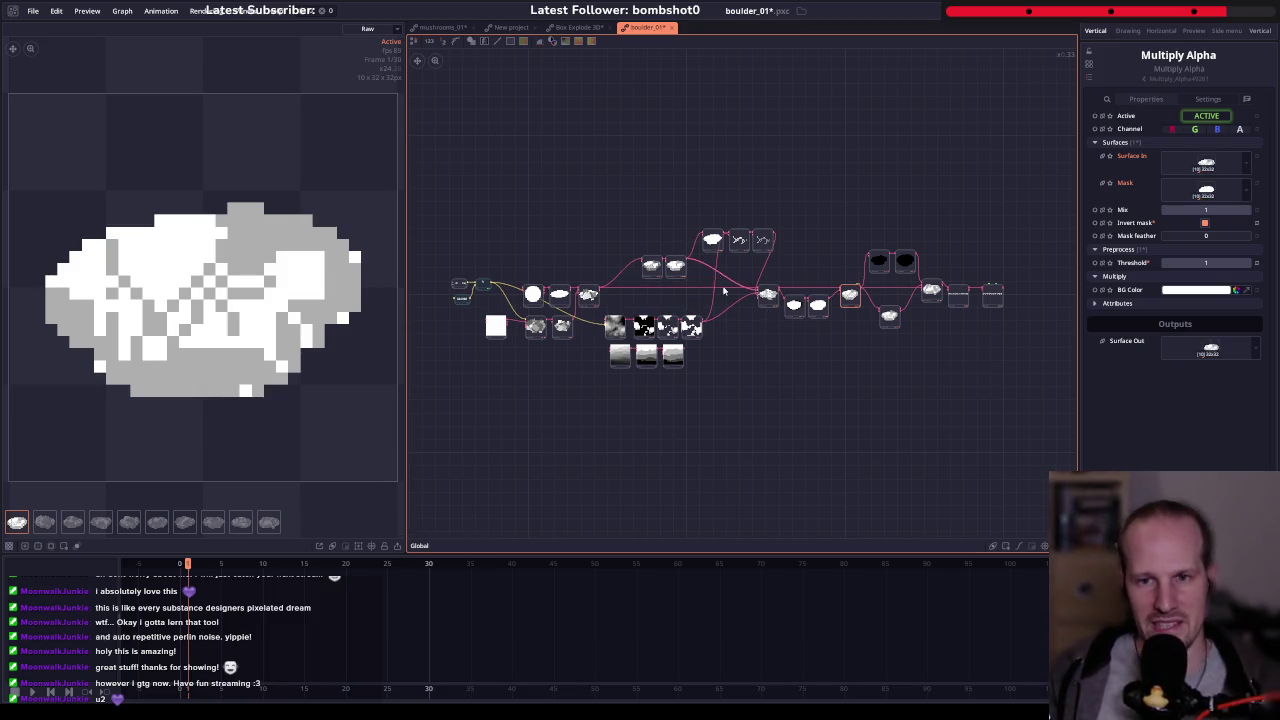
{"action": "left_click_drag", "start_coordinate": [724, 290], "coordinate": [684, 304]}
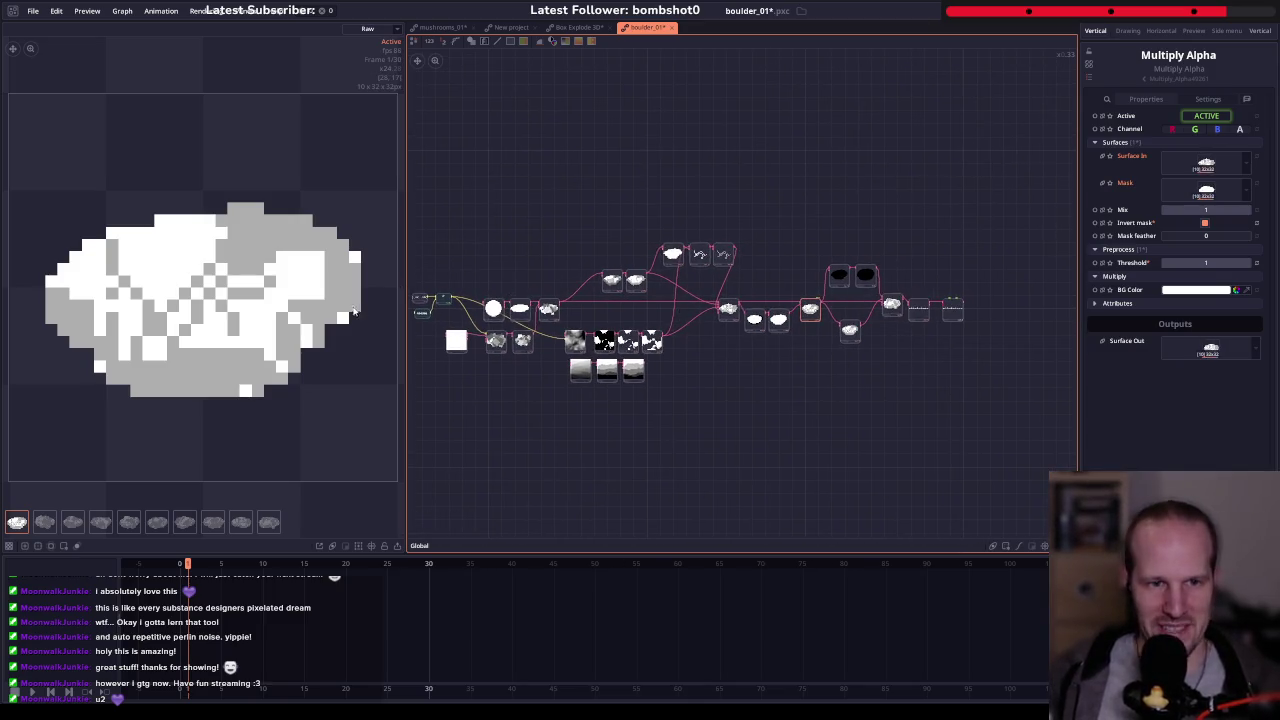
{"action": "left_click", "coordinate": [420, 298]}
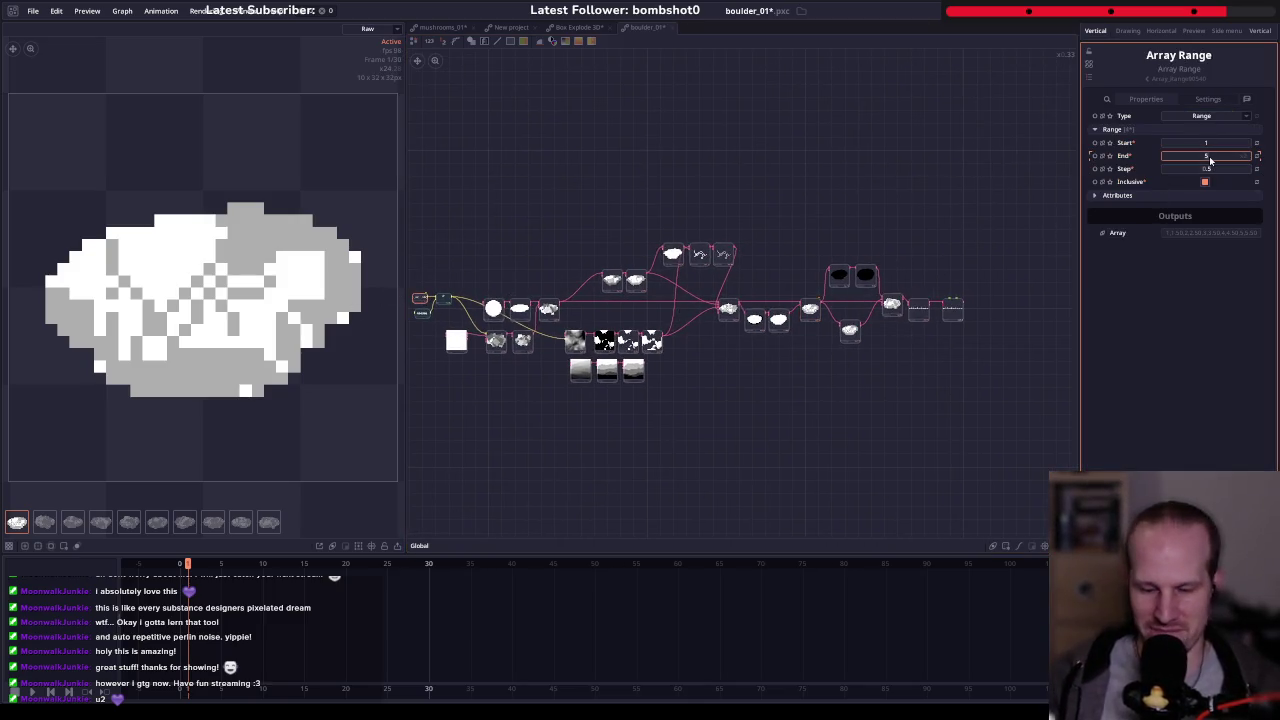
{"action": "type", "text": "3"}
{"action": "key", "text": "Return"}
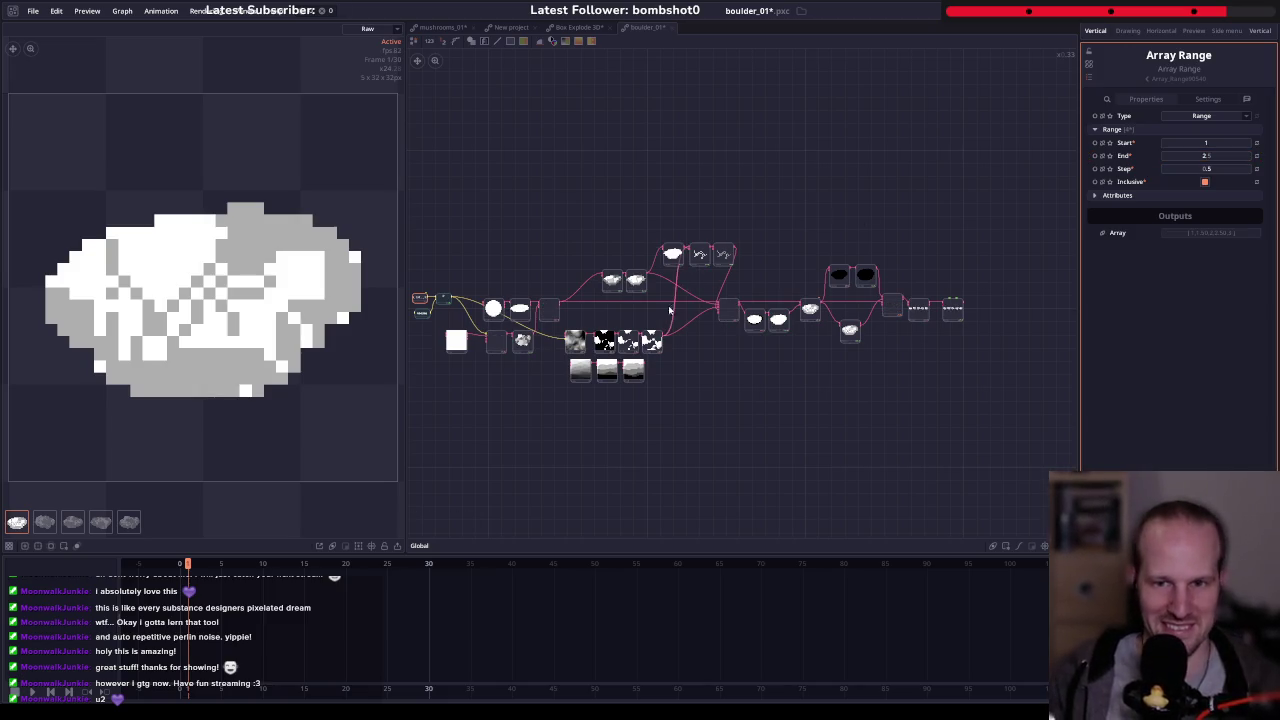
- Recenter the graph and switch to the New project graph
{"action": "left_click_drag", "start_coordinate": [669, 311], "coordinate": [725, 305]}
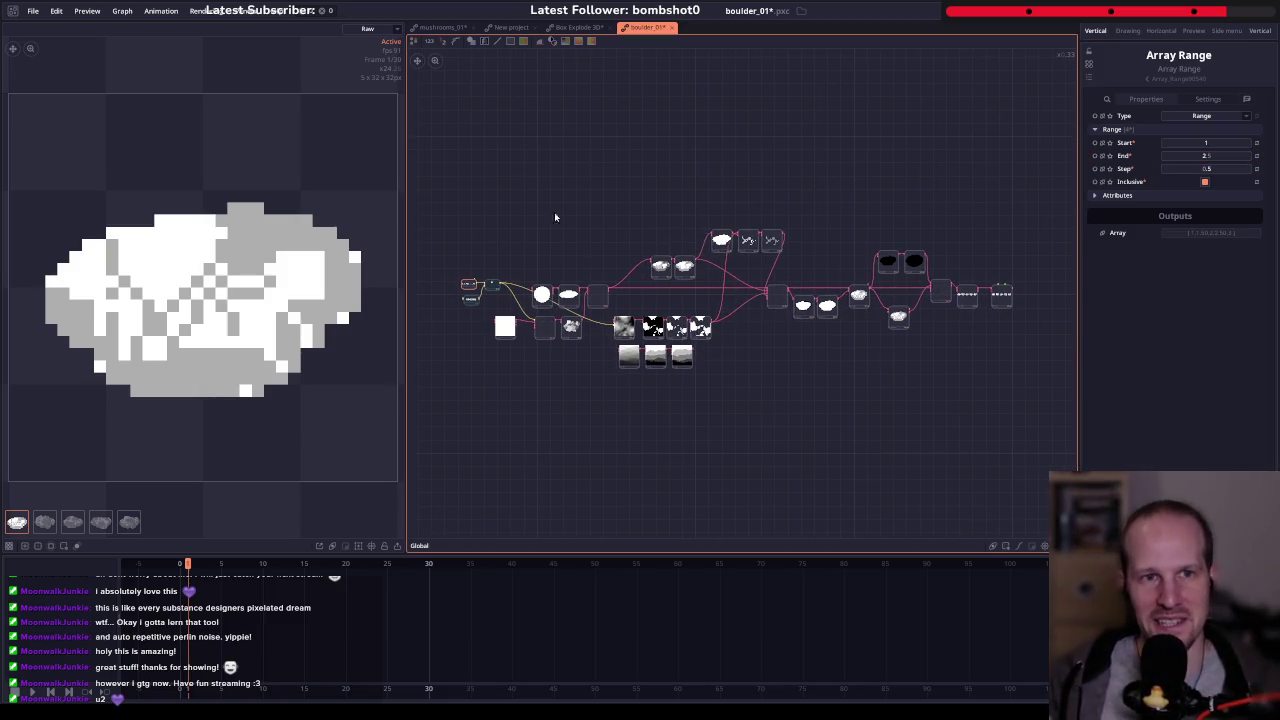
{"action": "left_click", "coordinate": [510, 27]}
{"action": "scroll", "coordinate": [540, 140], "scroll_direction": "down", "scroll_amount": 2}
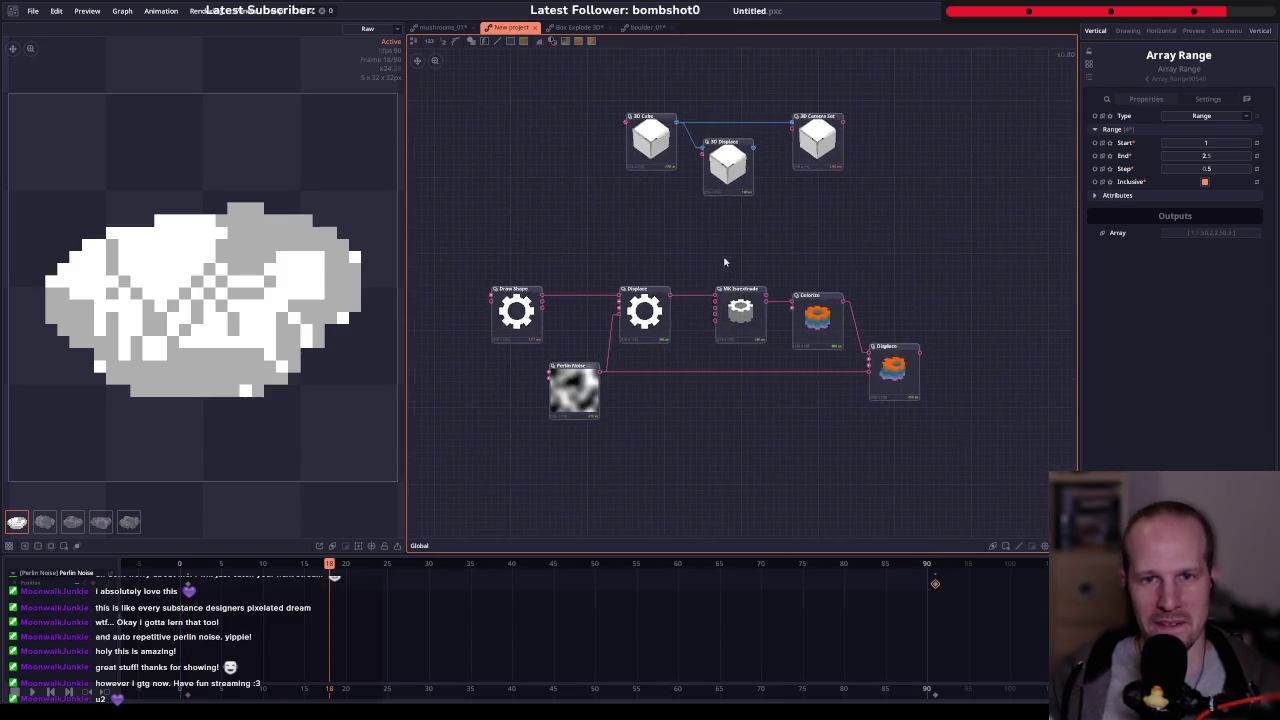
- Box-select the 3D Cube, 3D Displace and Camera Set nodes, then return to boulder_01
{"action": "left_click_drag", "start_coordinate": [555, 108], "coordinate": [815, 205]}
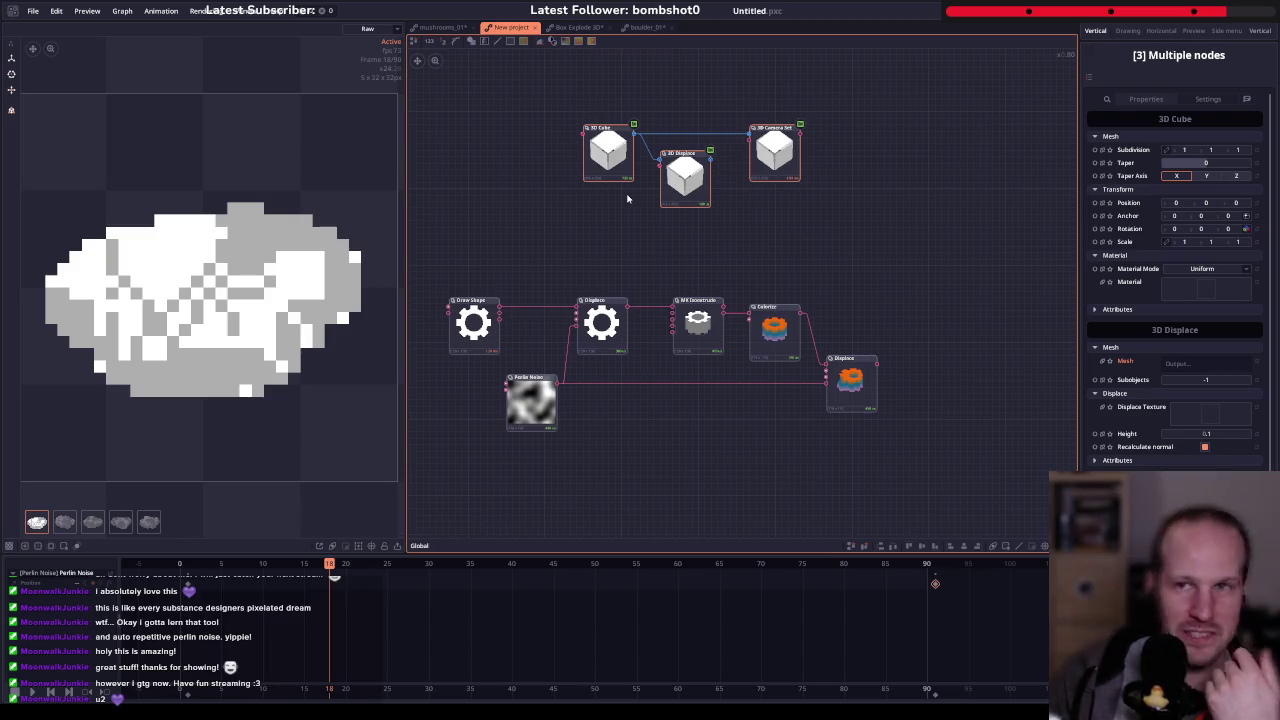
{"action": "left_click_drag", "start_coordinate": [509, 120], "coordinate": [805, 212]}
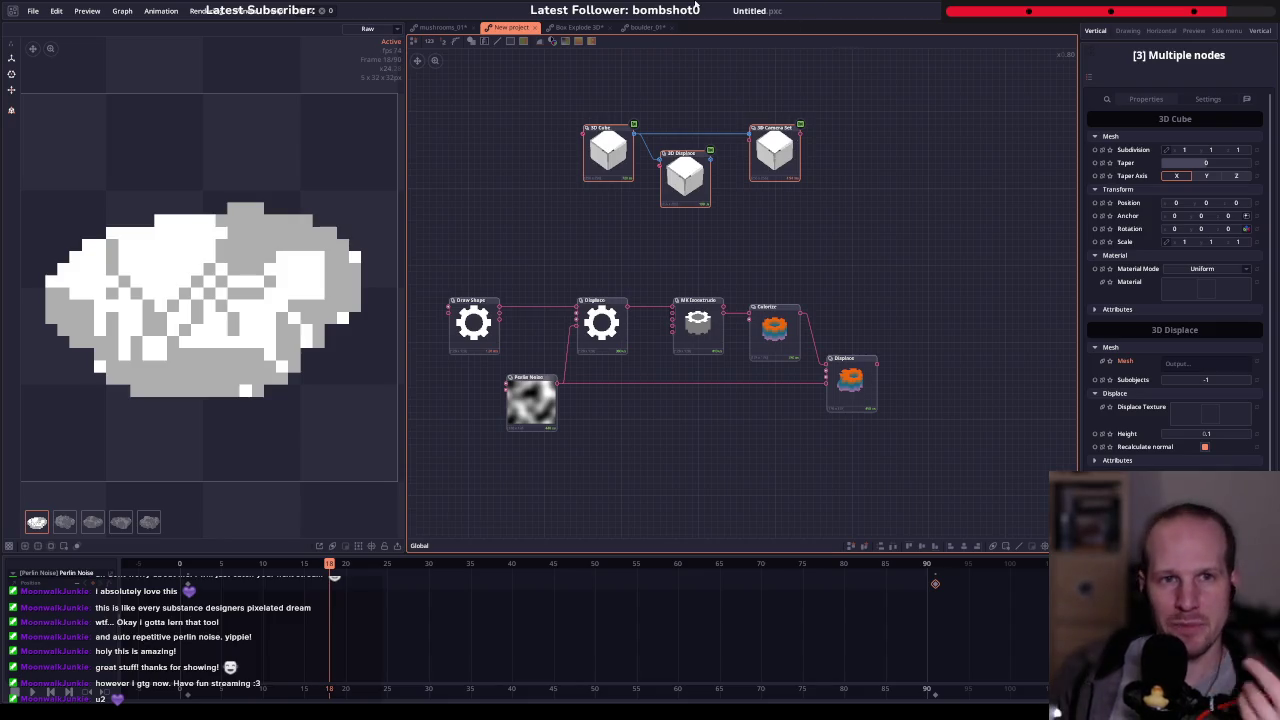
{"action": "left_click", "coordinate": [645, 27]}
{"action": "scroll", "coordinate": [670, 285], "scroll_direction": "up", "scroll_amount": 5}
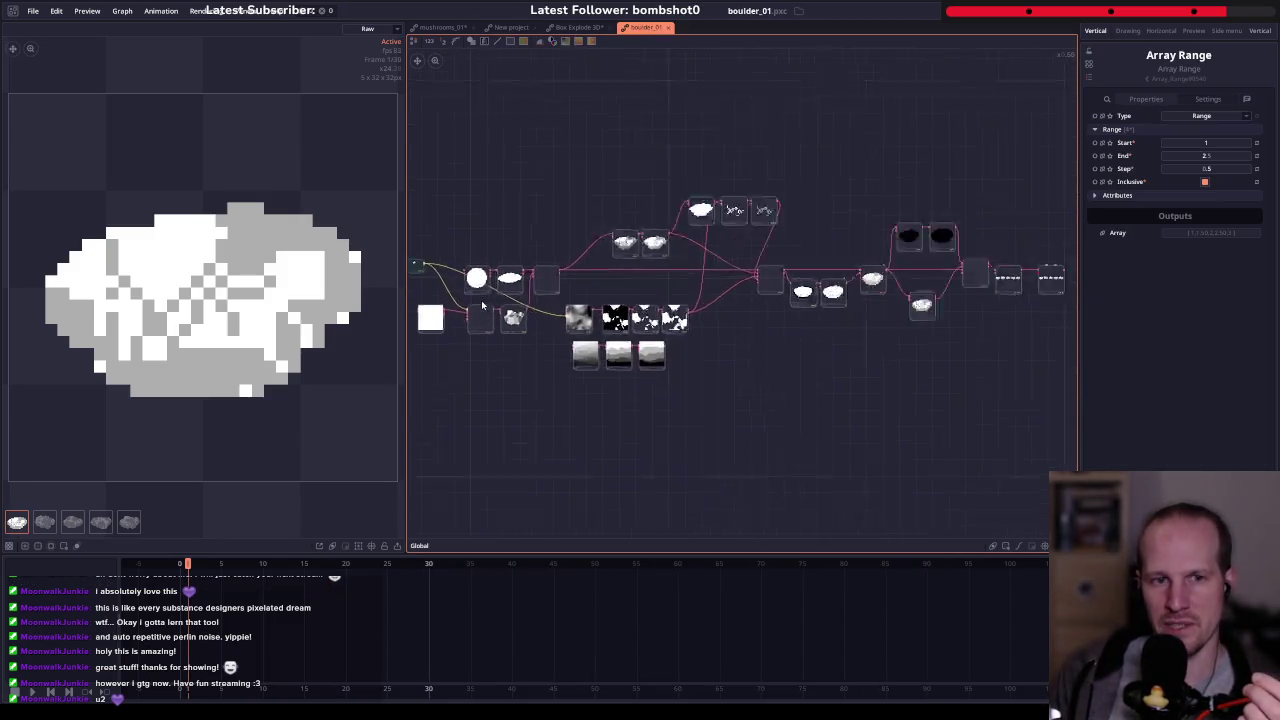
{"action": "left_click_drag", "start_coordinate": [868, 176], "coordinate": [682, 248]}
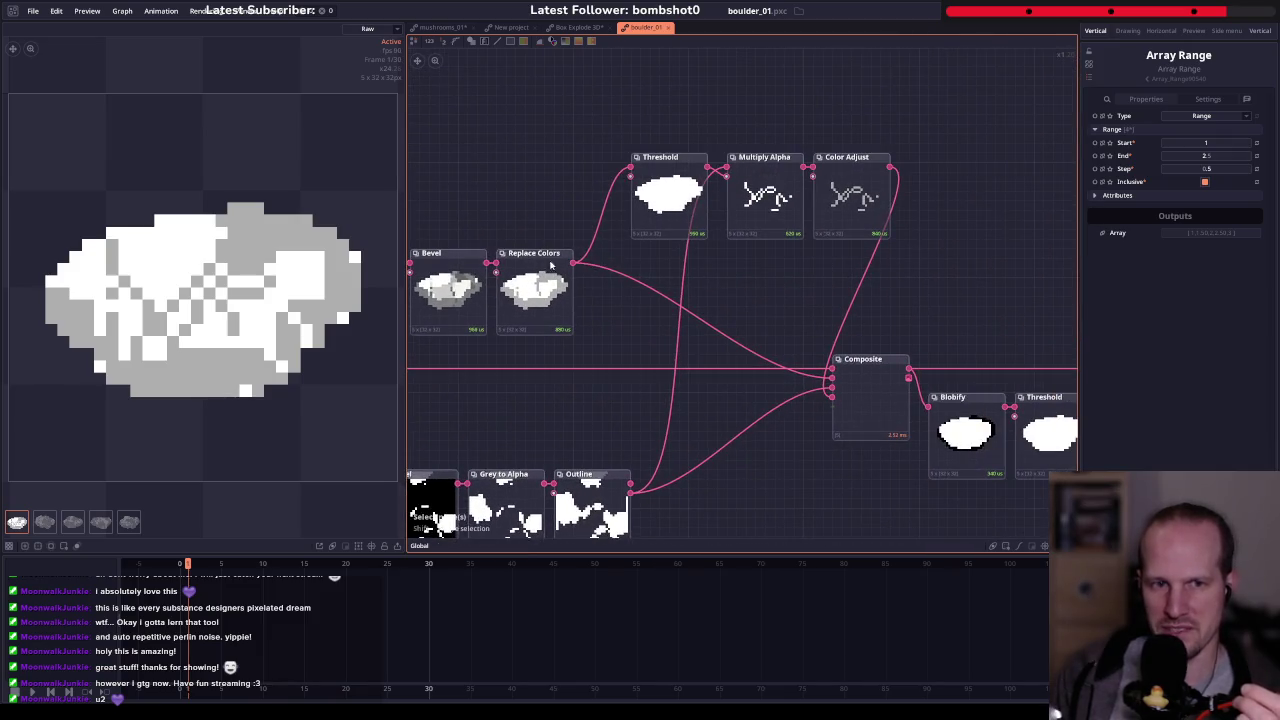
- Select Outline, preview the Stack node's five-boulder strip, then go to New project
{"action": "left_click", "coordinate": [820, 320]}
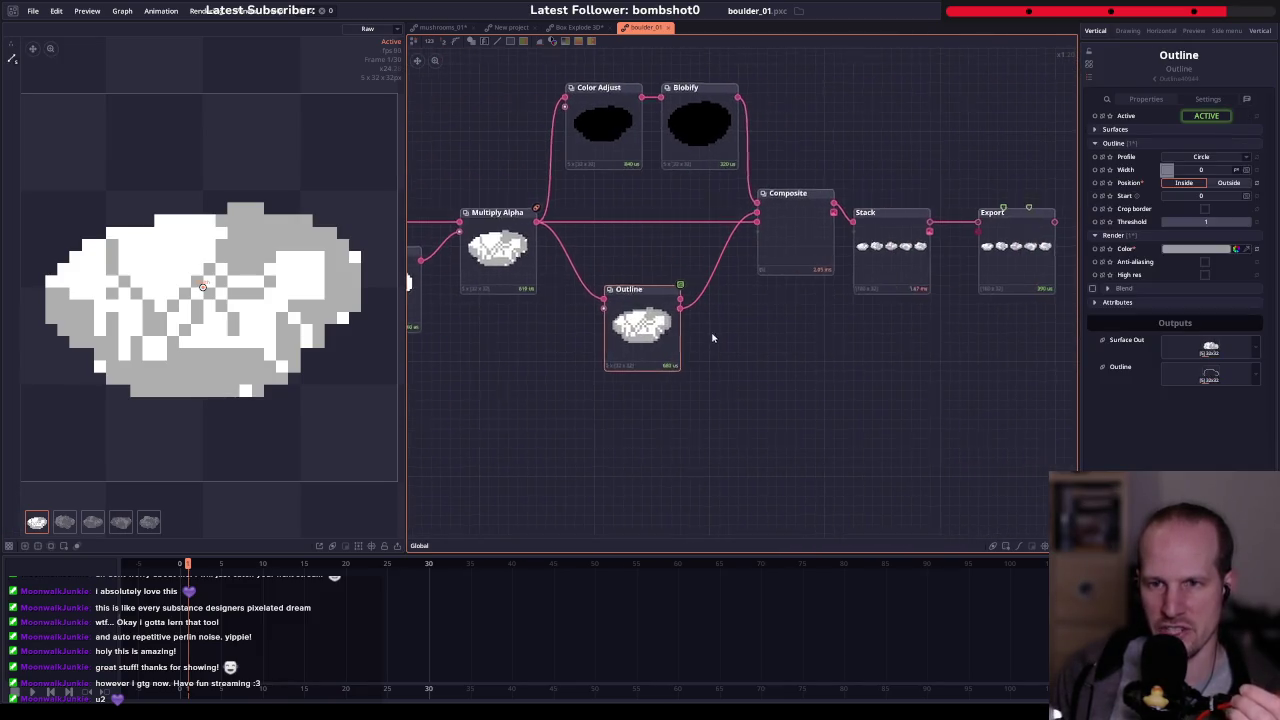
{"action": "left_click", "coordinate": [888, 258]}
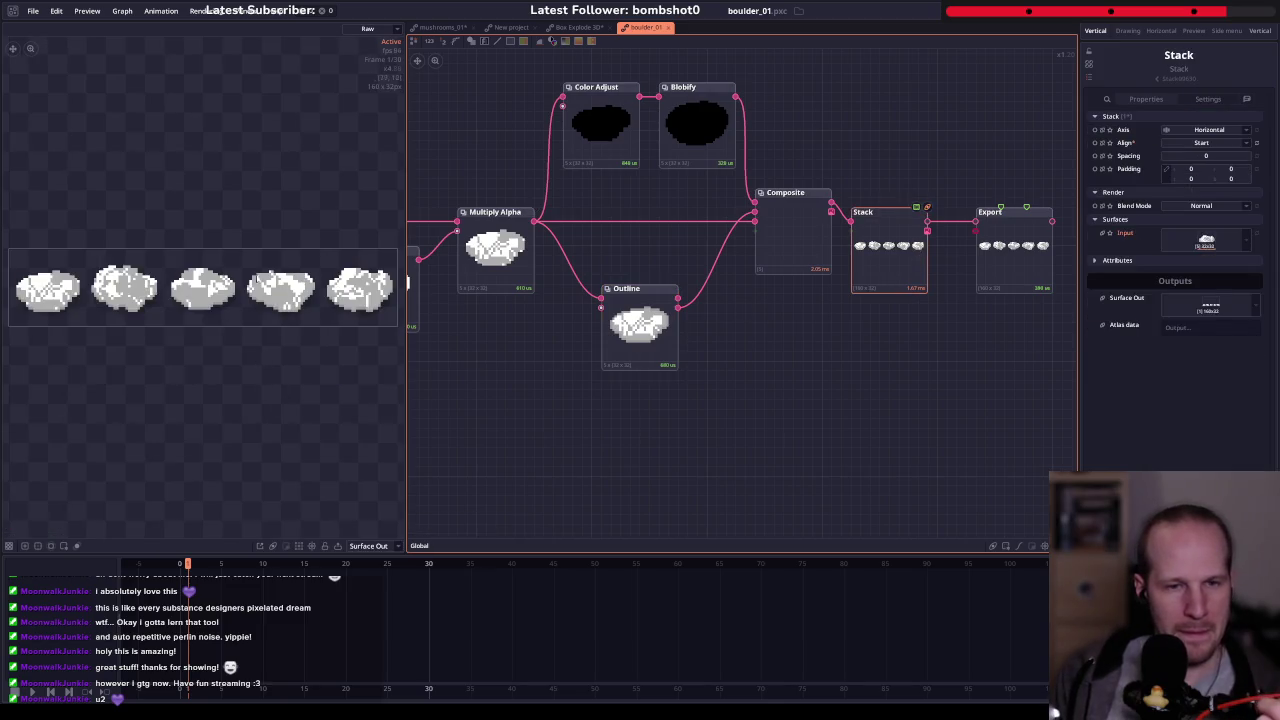
{"action": "scroll", "coordinate": [542, 254], "scroll_direction": "down", "scroll_amount": 3}
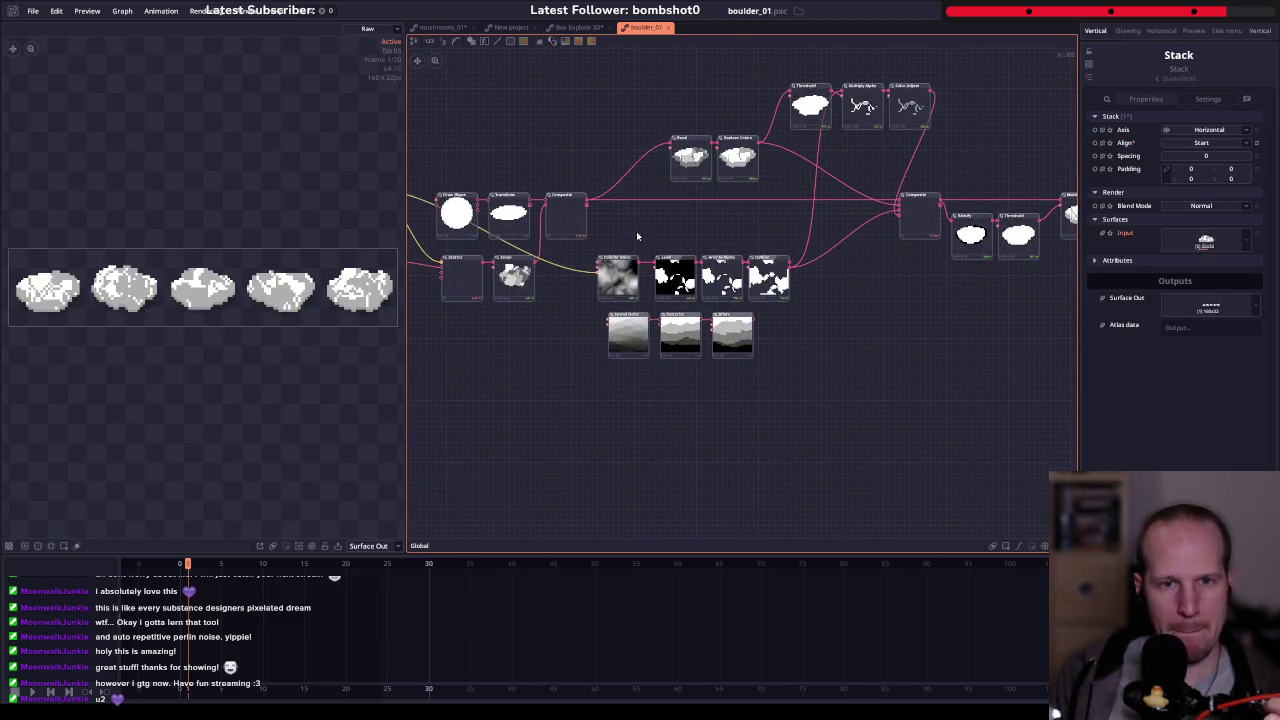
{"action": "scroll", "coordinate": [600, 210], "scroll_direction": "up", "scroll_amount": 2}
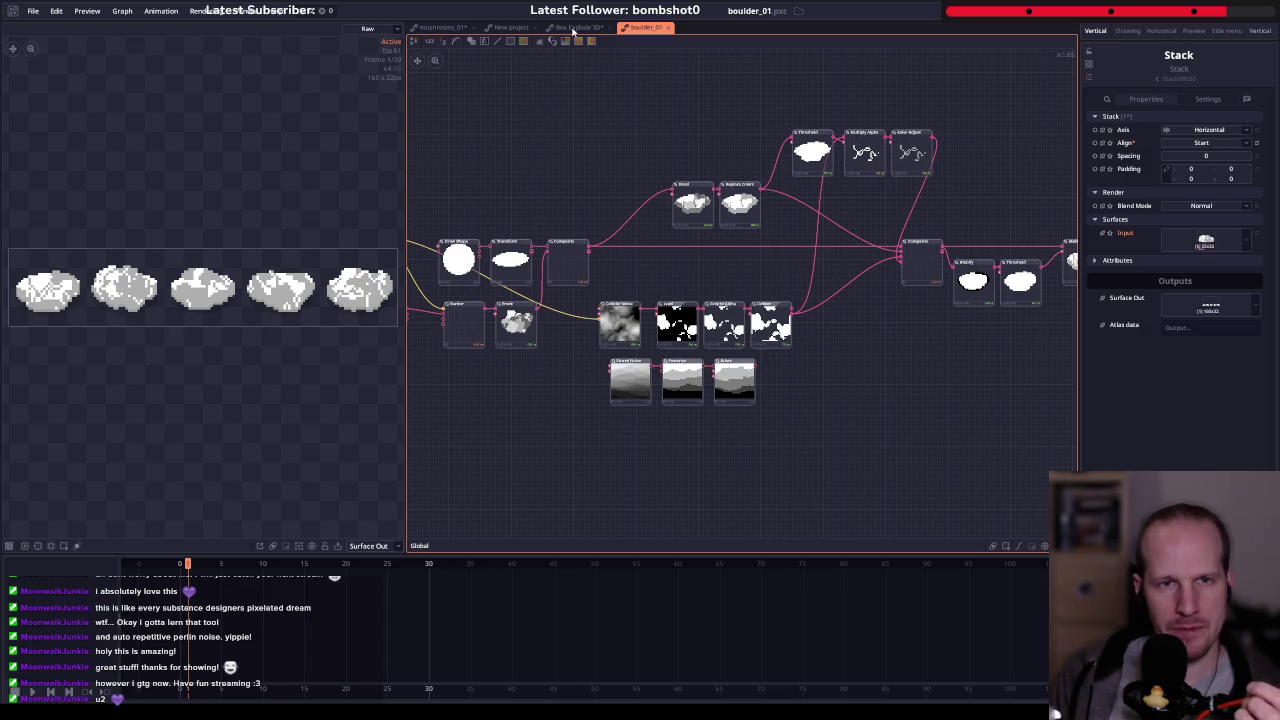
{"action": "left_click", "coordinate": [508, 28]}
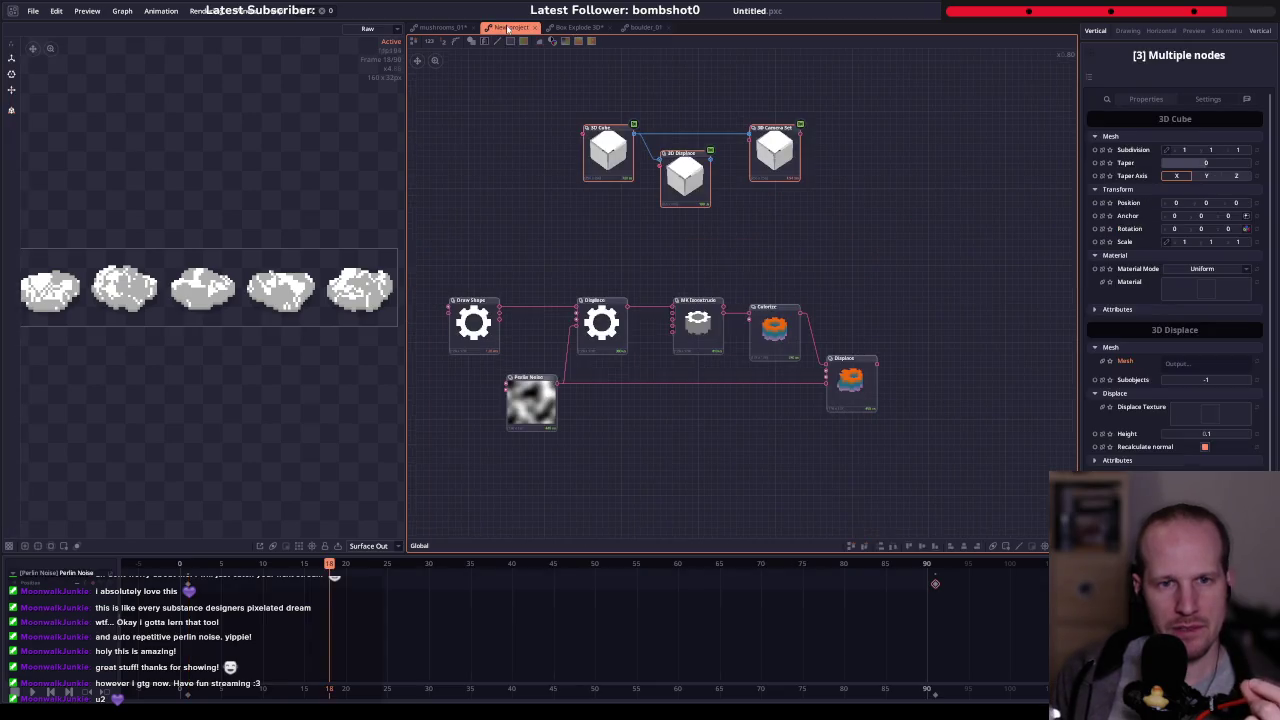
- Delete every node in the New project graph and add a Draw Shape node
{"action": "left_click_drag", "start_coordinate": [461, 96], "coordinate": [886, 437]}
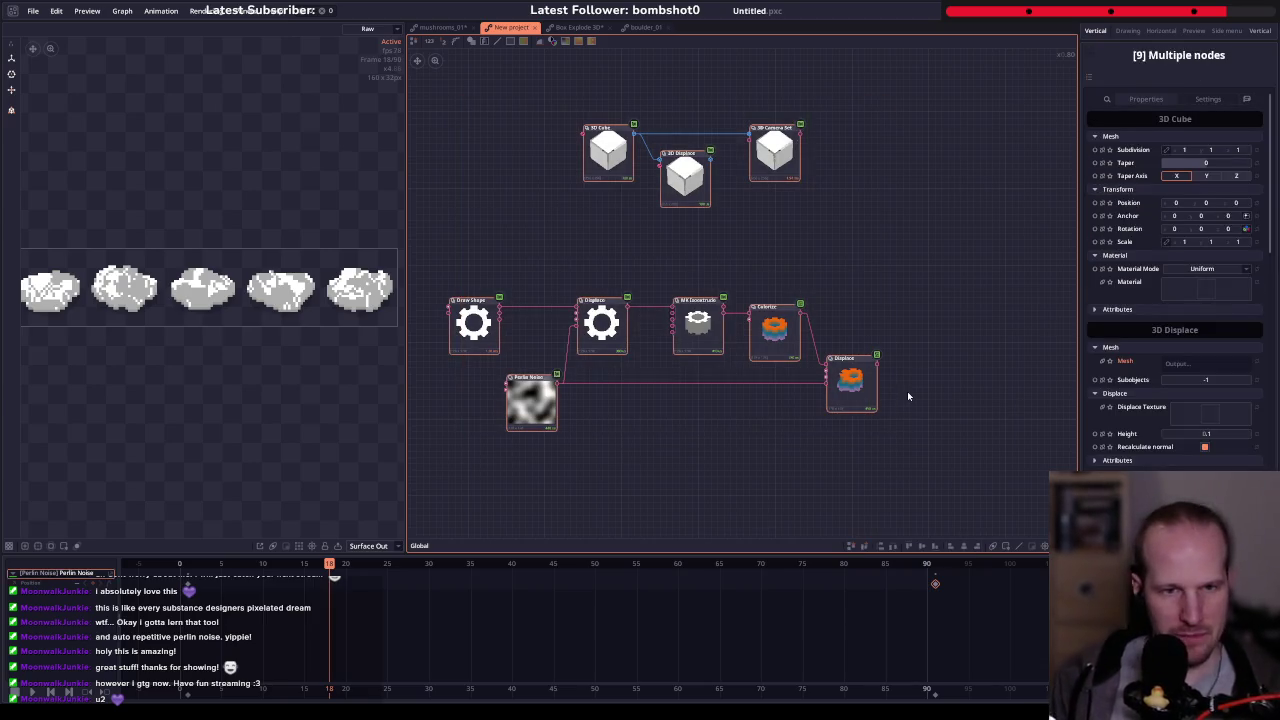
{"action": "key", "text": "Delete"}
{"action": "right_click", "coordinate": [585, 295]}
{"action": "type", "text": "shape"}
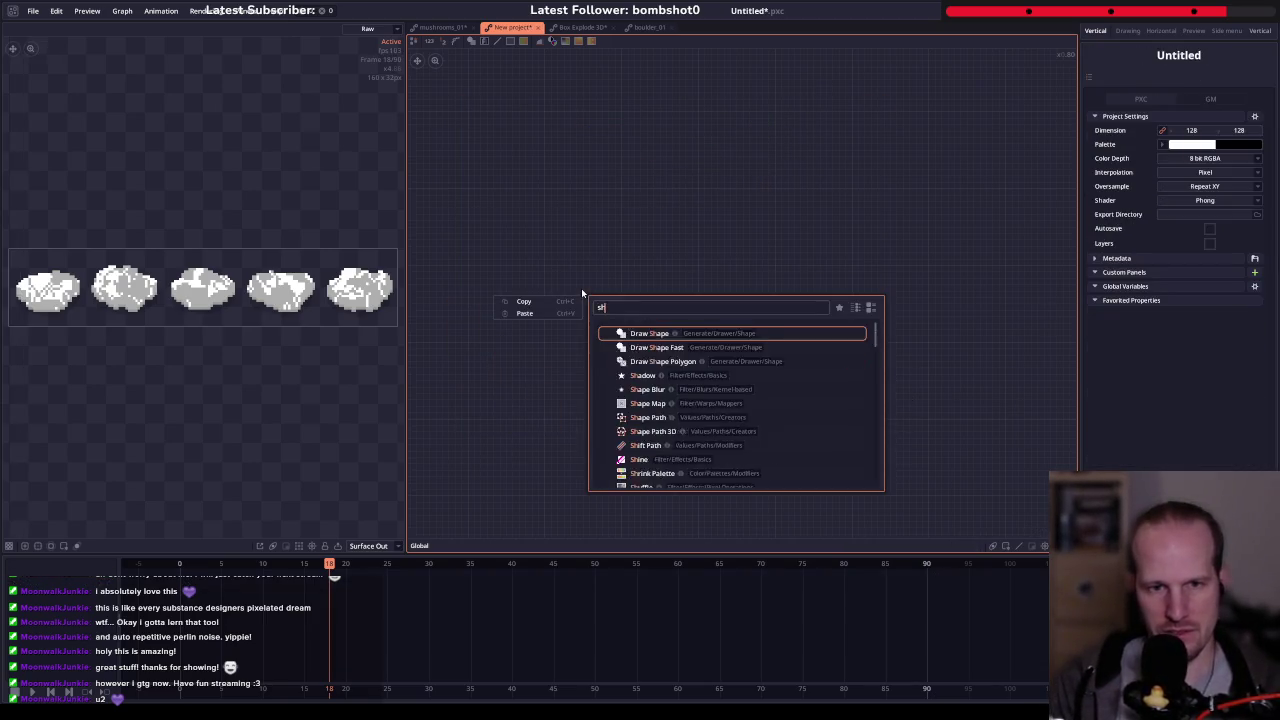
{"action": "key", "text": "Down"}
{"action": "key", "text": "Down"}
{"action": "key", "text": "Down"}
{"action": "key", "text": "Down"}
{"action": "key", "text": "Return"}
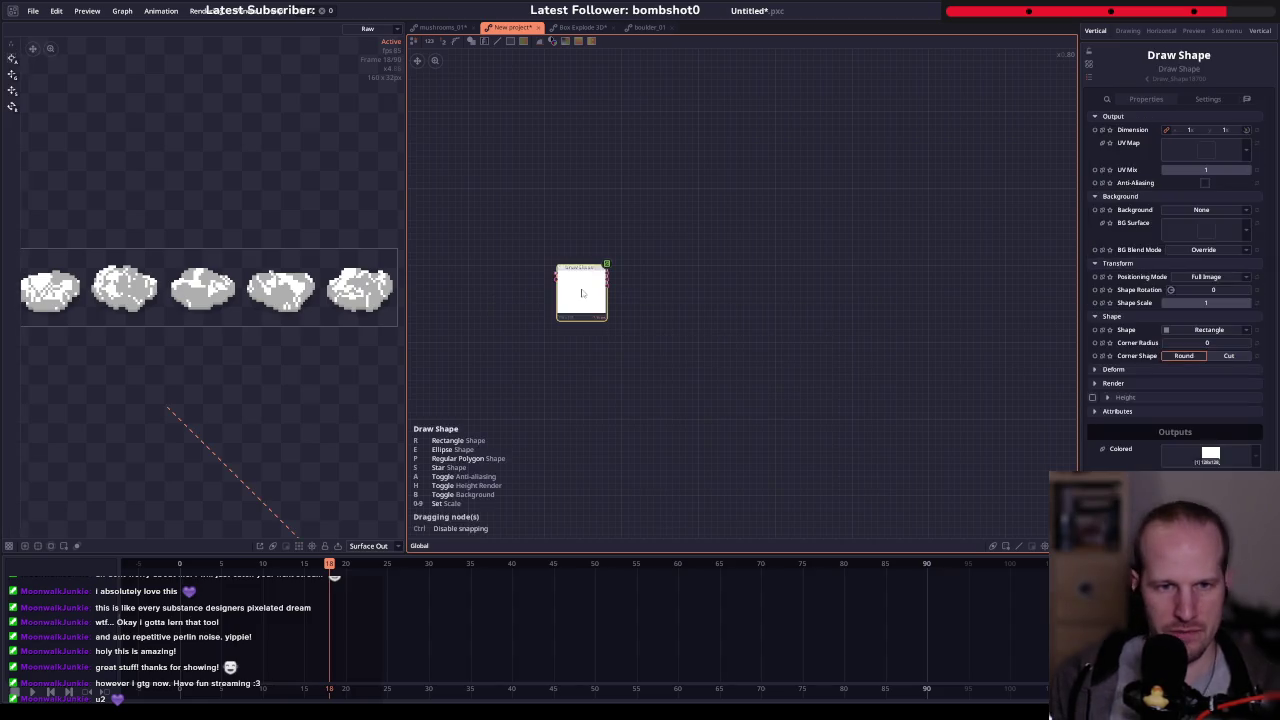
{"action": "left_click_drag", "start_coordinate": [405, 330], "coordinate": [228, 330]}
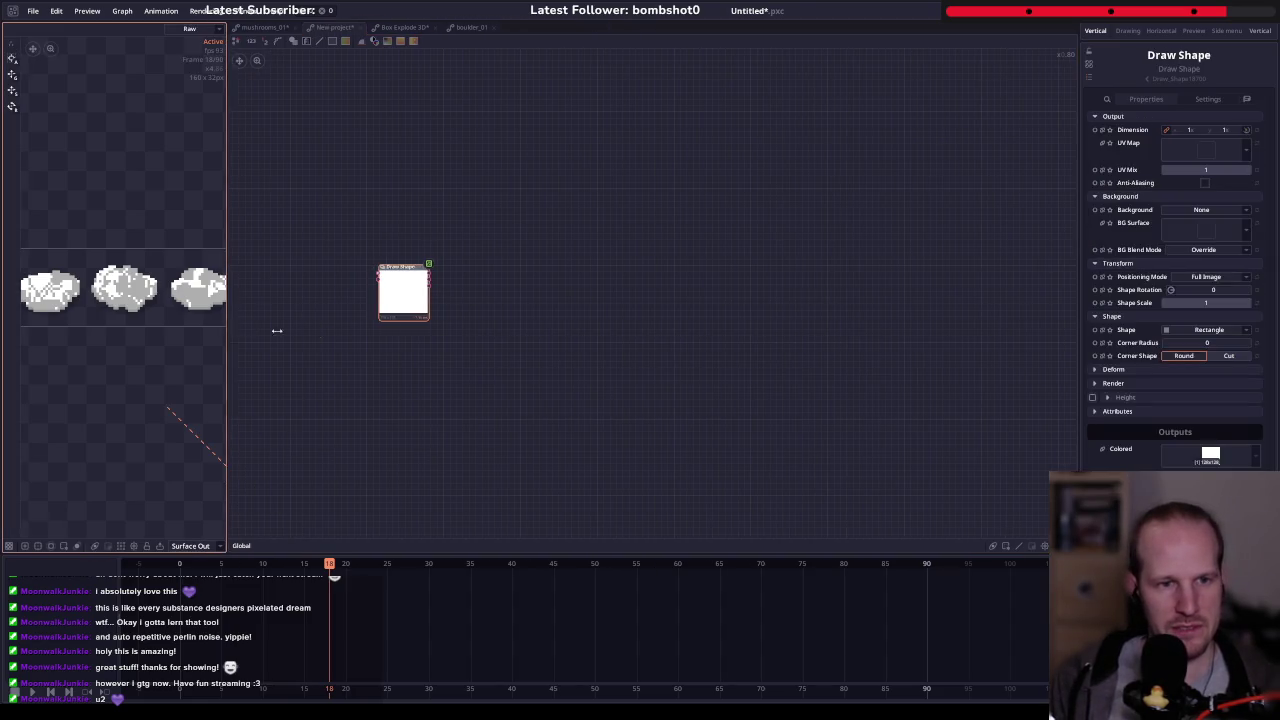
{"action": "left_click", "coordinate": [418, 295]}
- Add an MK Isoextrude node connected to Draw Shape's output
{"action": "left_click_drag", "start_coordinate": [430, 258], "coordinate": [566, 257]}
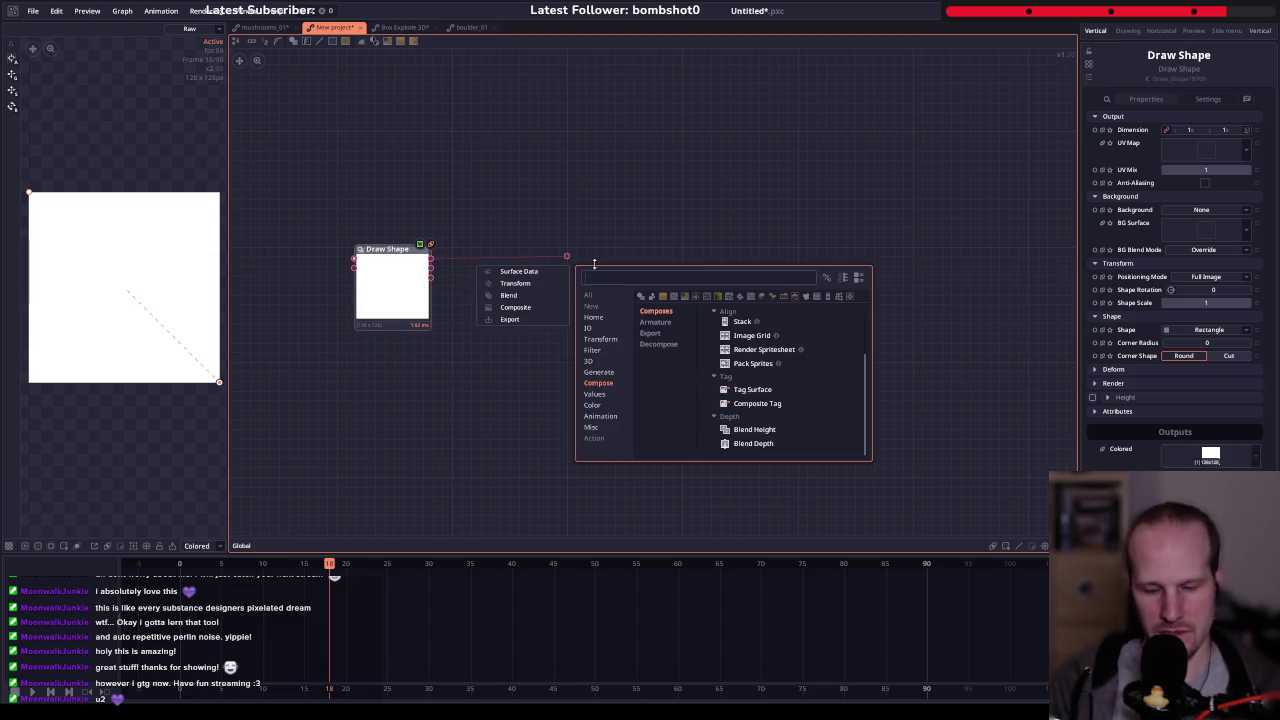
{"action": "type", "text": "isoext"}
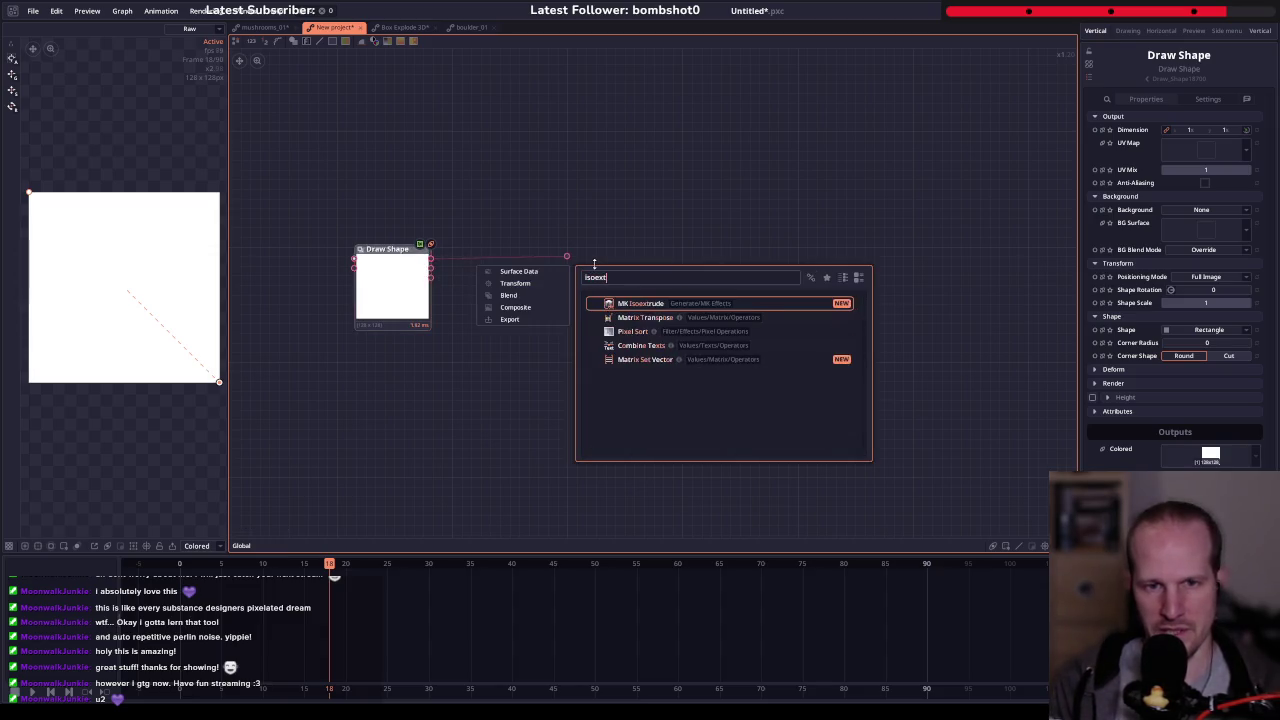
{"action": "key", "text": "Return"}
{"action": "left_click_drag", "start_coordinate": [590, 278], "coordinate": [593, 297]}
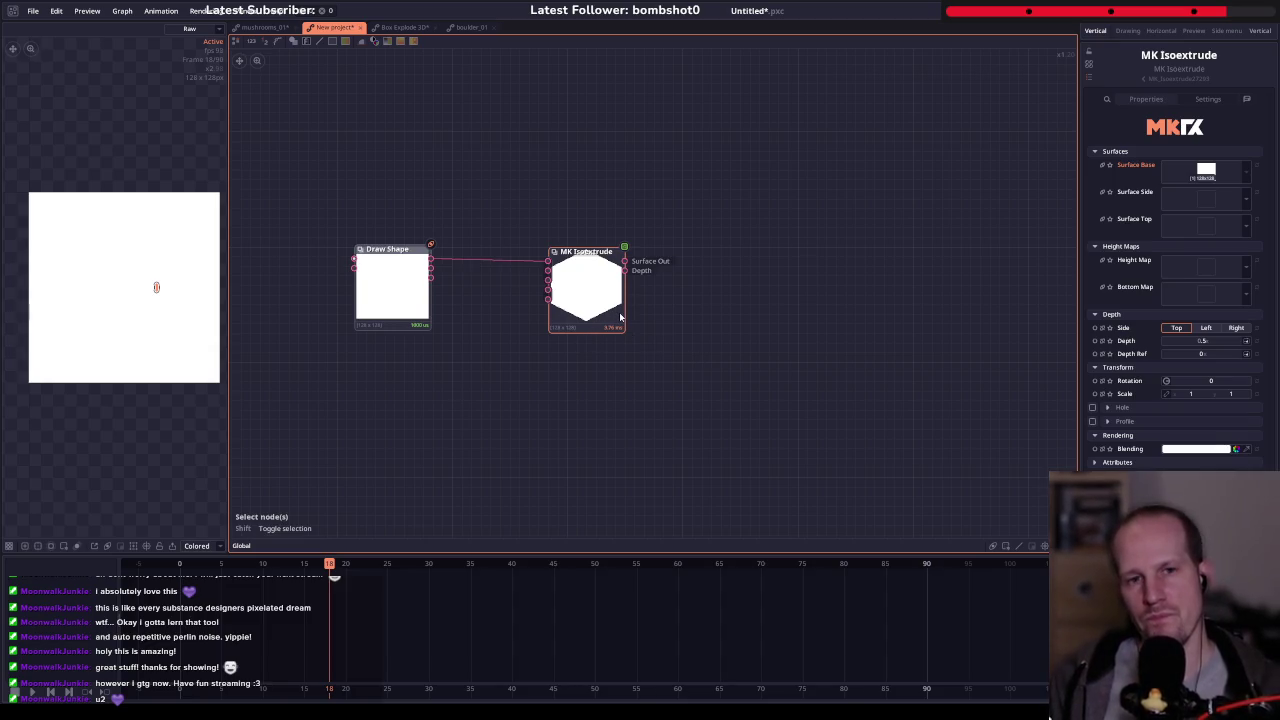
{"action": "scroll", "coordinate": [580, 260], "scroll_direction": "up", "scroll_amount": 3}
{"action": "right_click", "coordinate": [515, 196]}
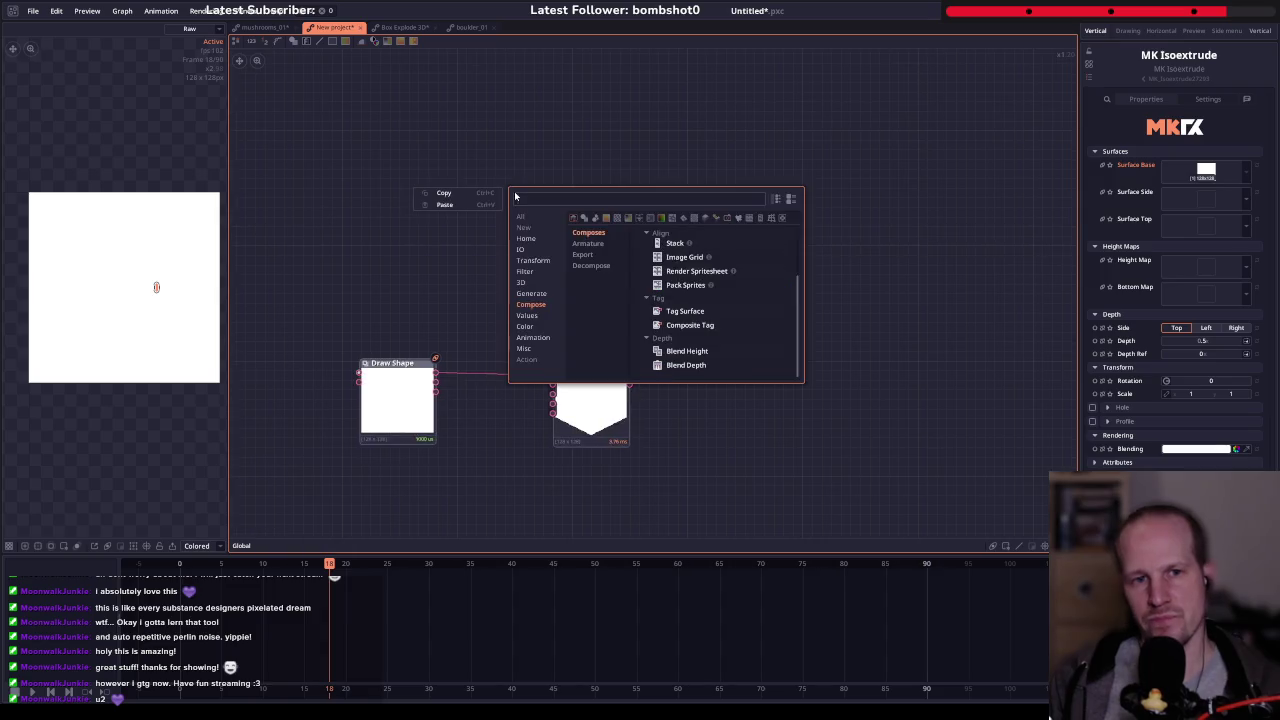
- Add a 3D Cube scaled to 1.52 × 0.724 × 0.788 and preview it in 3D
{"action": "type", "text": "3D"}
{"action": "key", "text": "Down"}
{"action": "key", "text": "Down"}
{"action": "key", "text": "Down"}
{"action": "key", "text": "Return"}
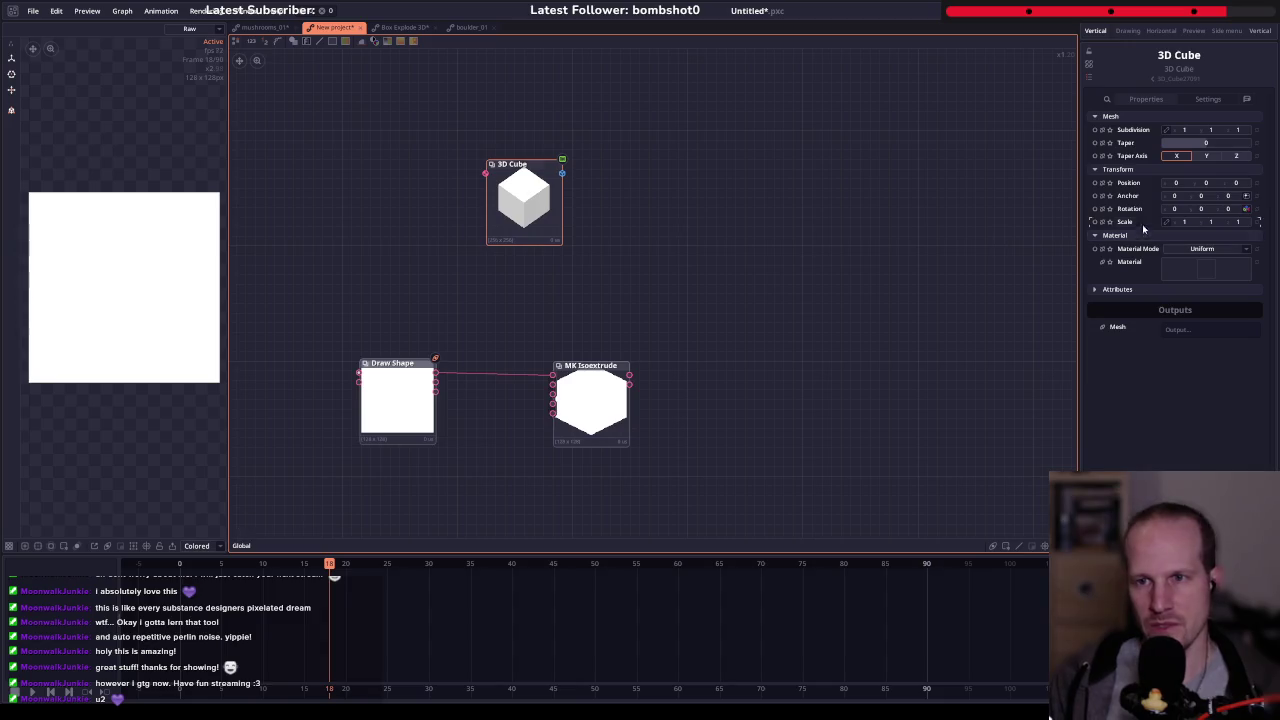
{"action": "left_click_drag", "start_coordinate": [1180, 227], "coordinate": [1210, 227]}
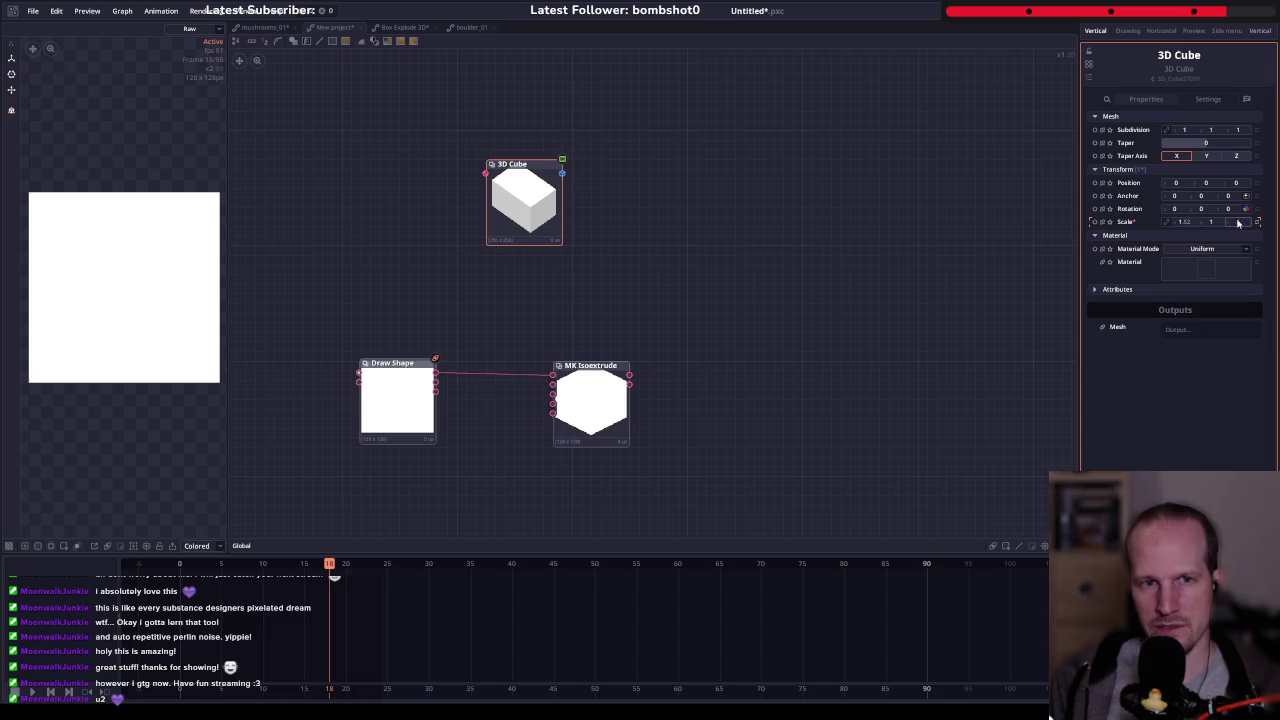
{"action": "left_click_drag", "start_coordinate": [1210, 221], "coordinate": [1200, 221]}
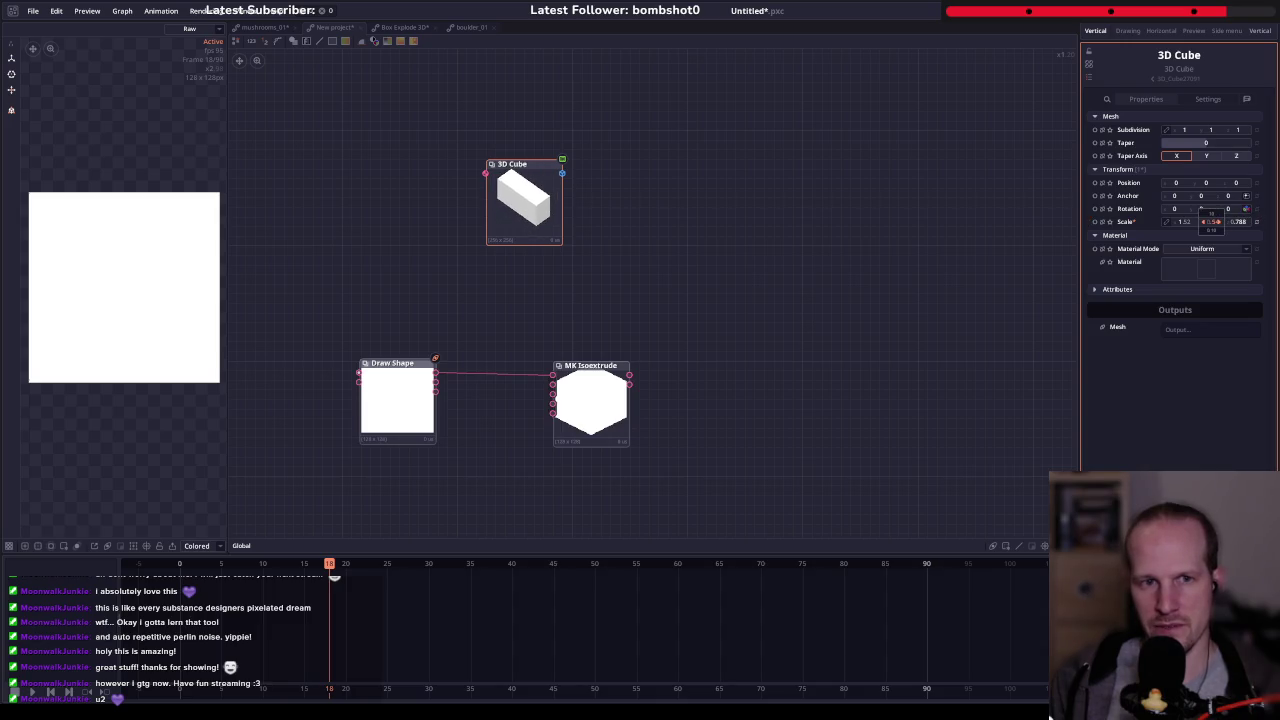
{"action": "left_click", "coordinate": [524, 200]}
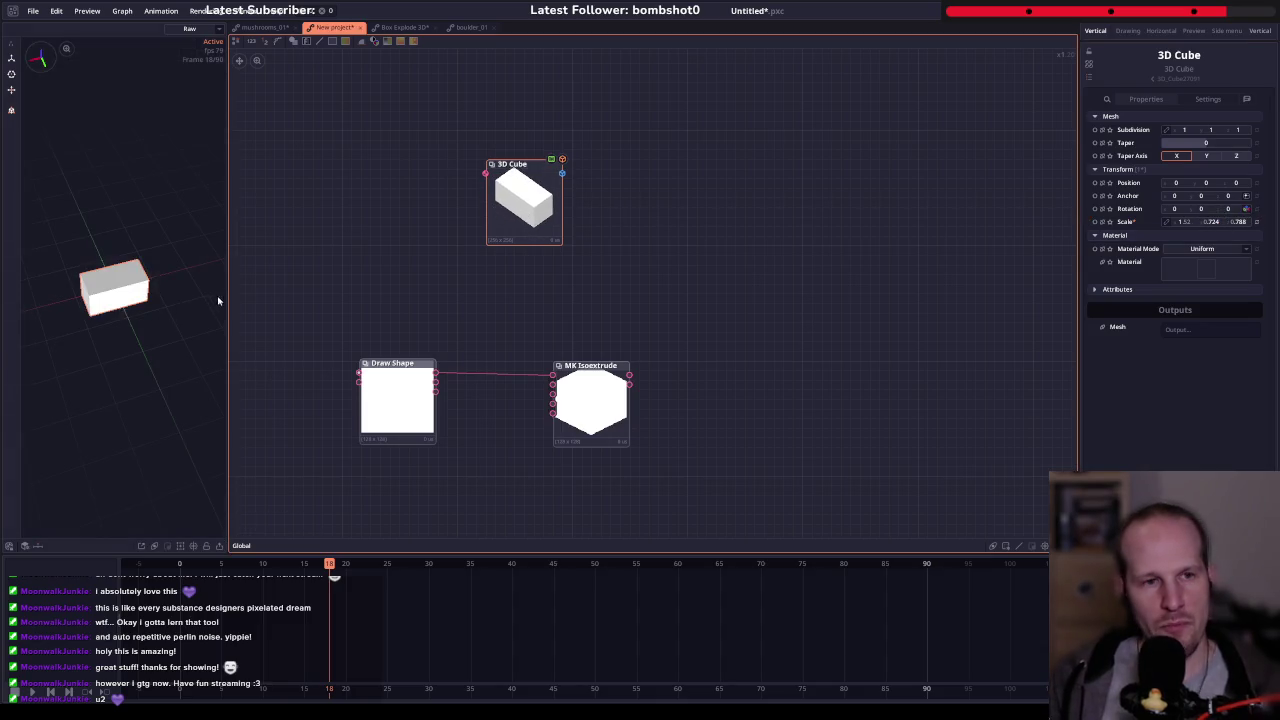
{"action": "left_click_drag", "start_coordinate": [127, 320], "coordinate": [157, 237]}
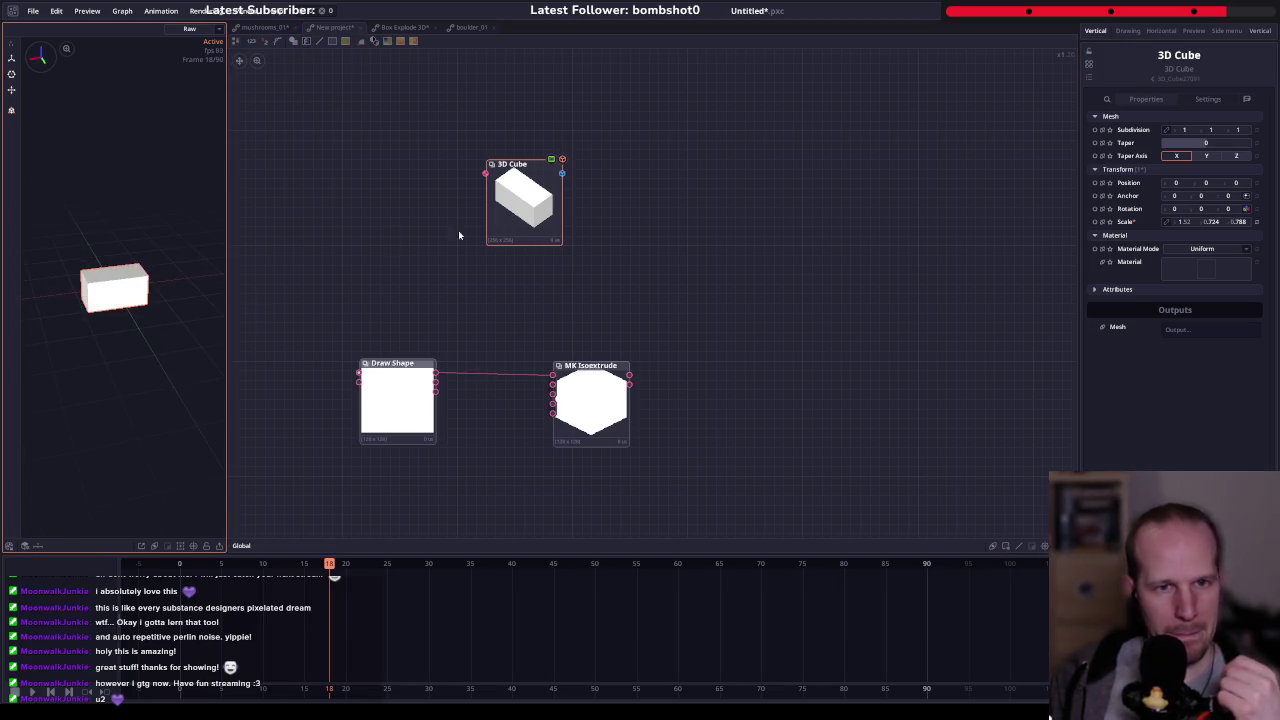
{"action": "left_click", "coordinate": [541, 210]}
{"action": "left_click_drag", "start_coordinate": [562, 173], "coordinate": [668, 178]}
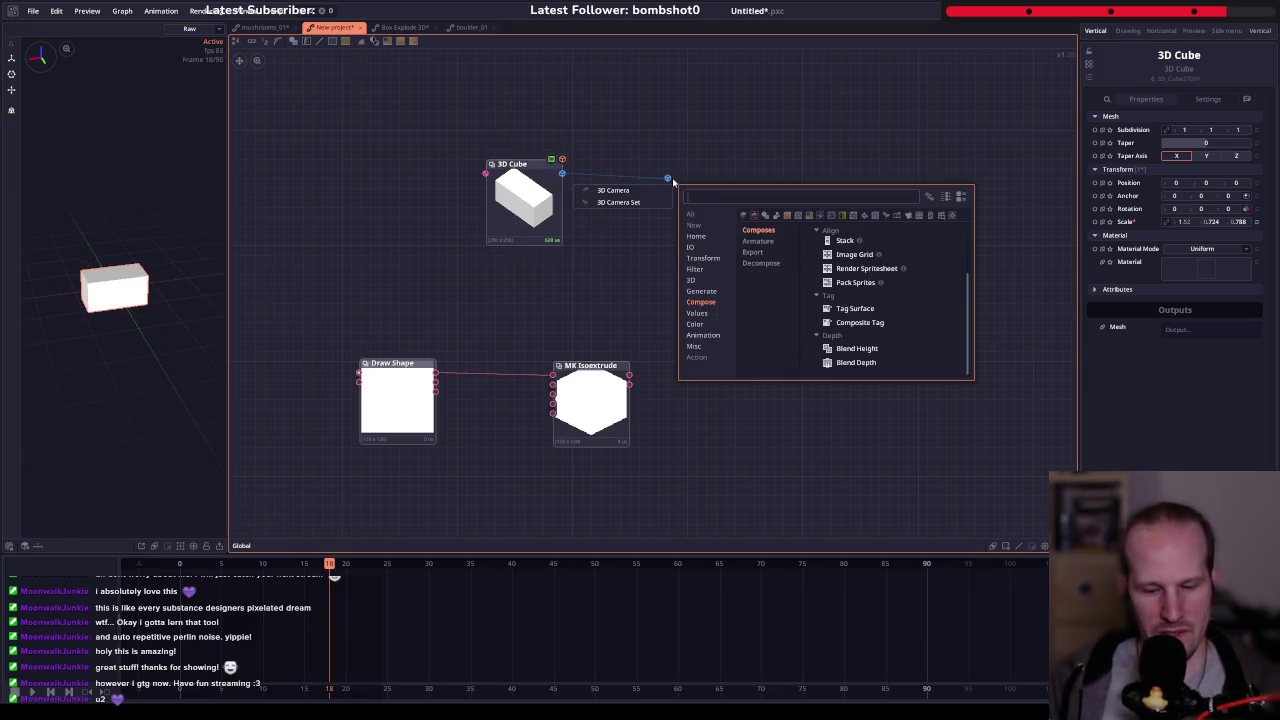
- Add a 3D Camera node wired to the 3D Cube's output
{"action": "type", "text": "camer"}
{"action": "key", "text": "Down"}
{"action": "key", "text": "Return"}
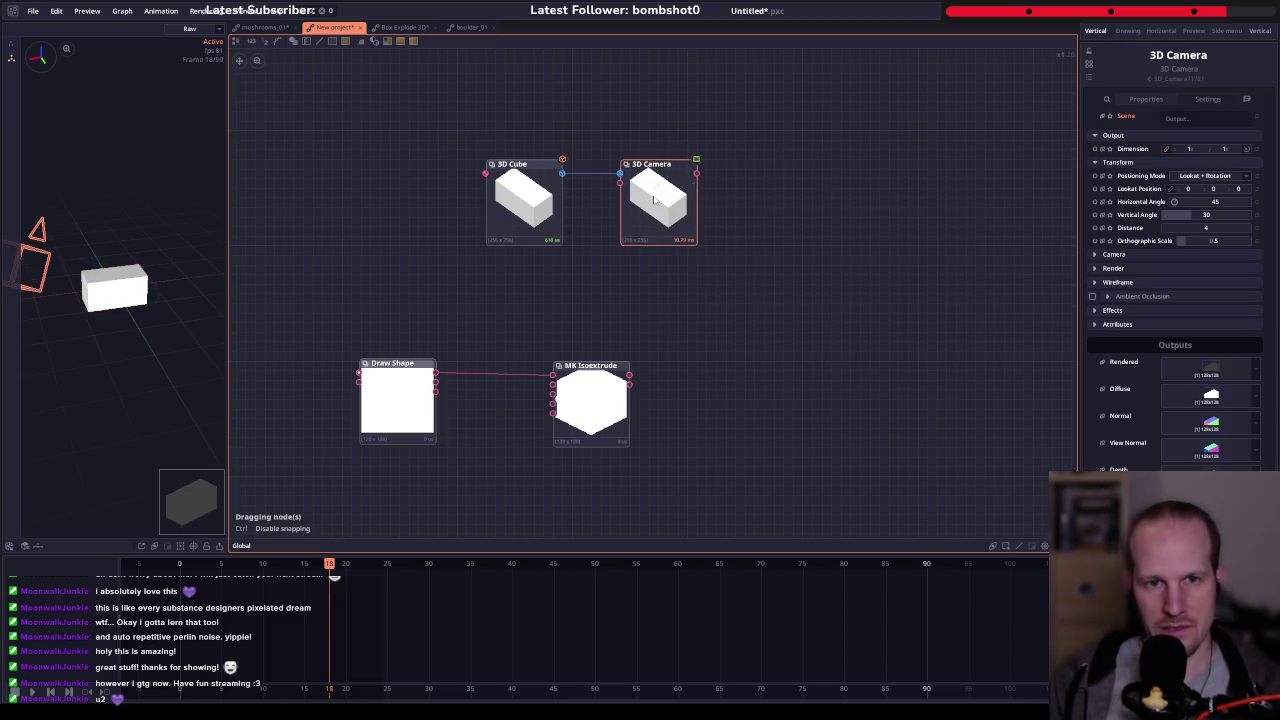
{"action": "left_click", "coordinate": [631, 209]}
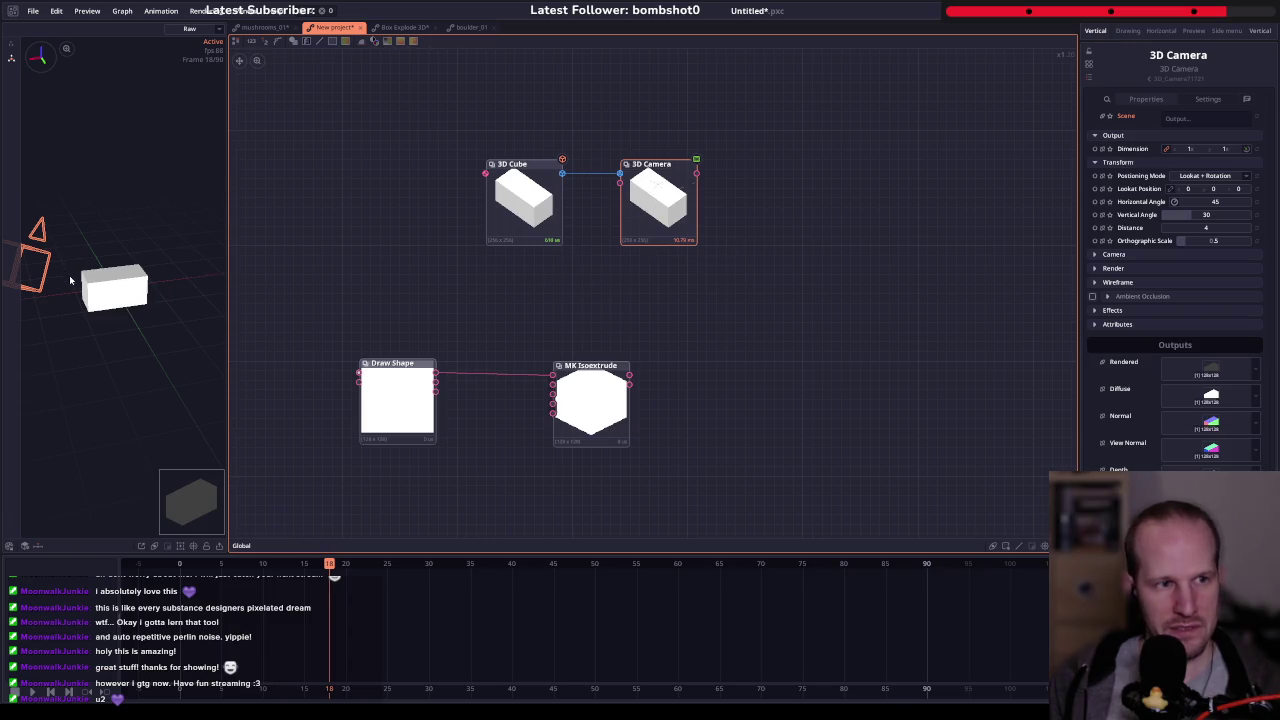
{"action": "left_click_drag", "start_coordinate": [70, 281], "coordinate": [120, 277]}
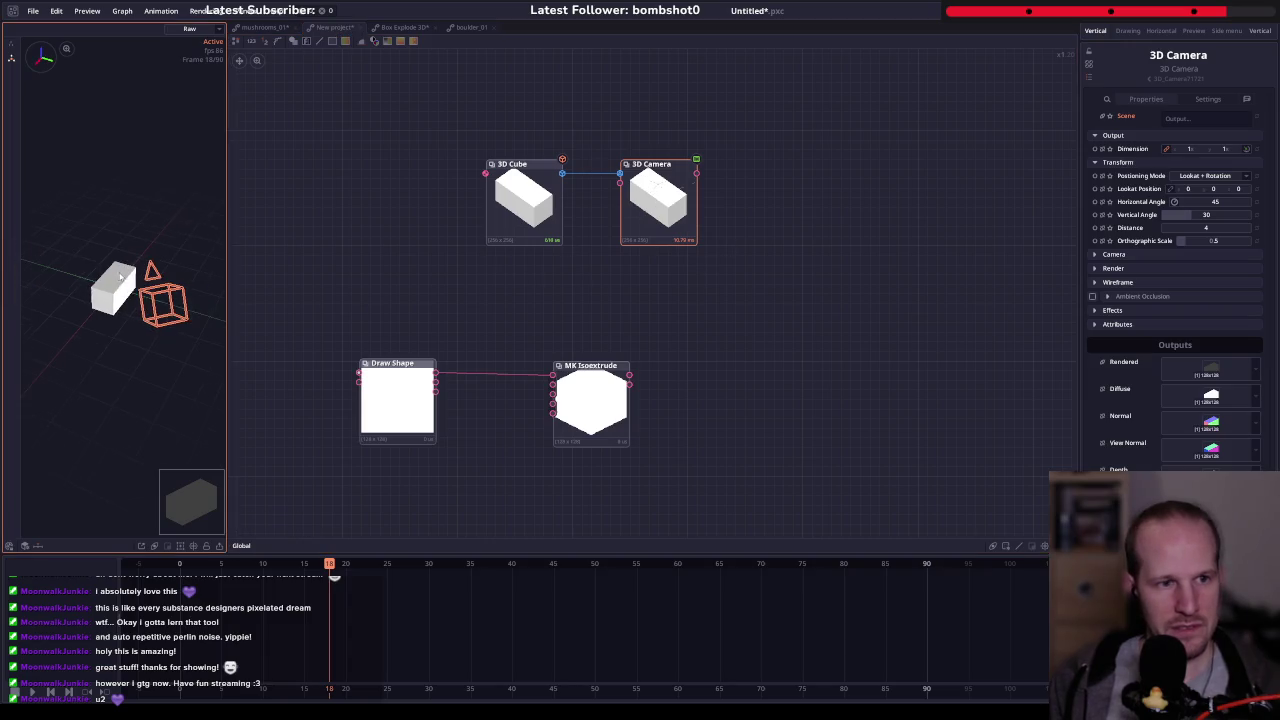
- Move the camera's look-at point onto the cube and set Positioning Mode to Position + Lookat
{"action": "left_click", "coordinate": [23, 546]}
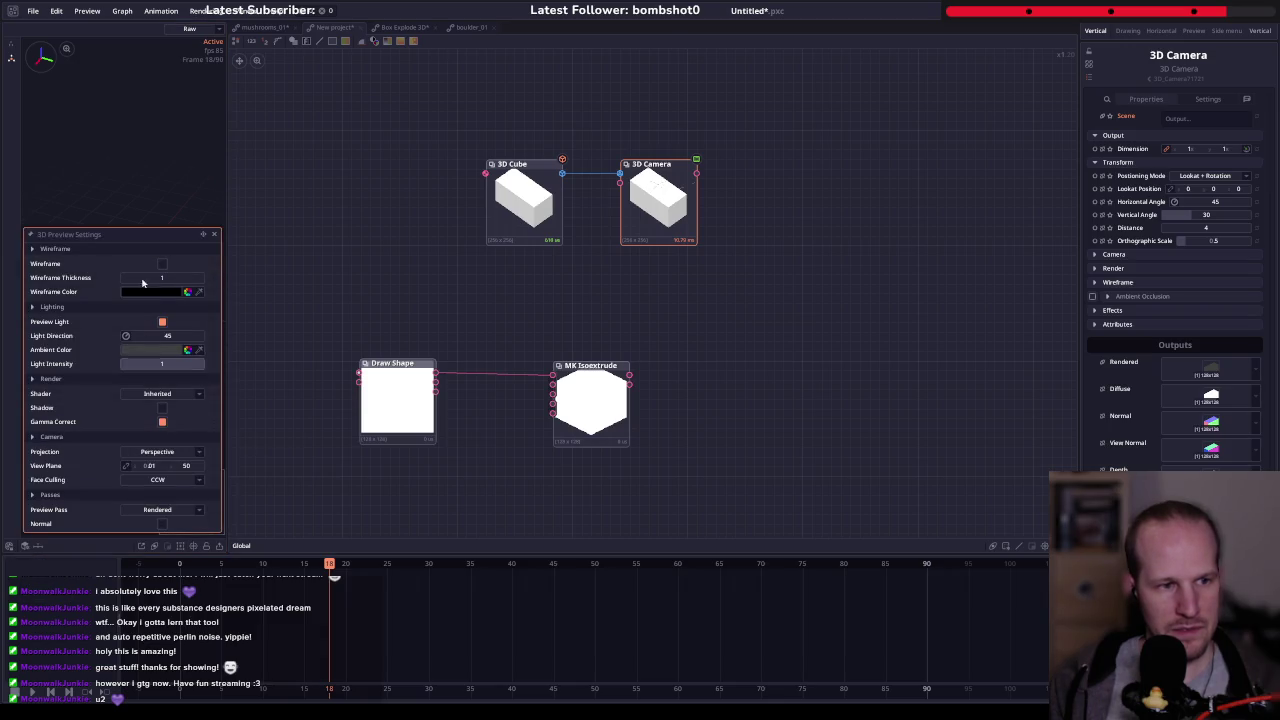
{"action": "left_click", "coordinate": [11, 57]}
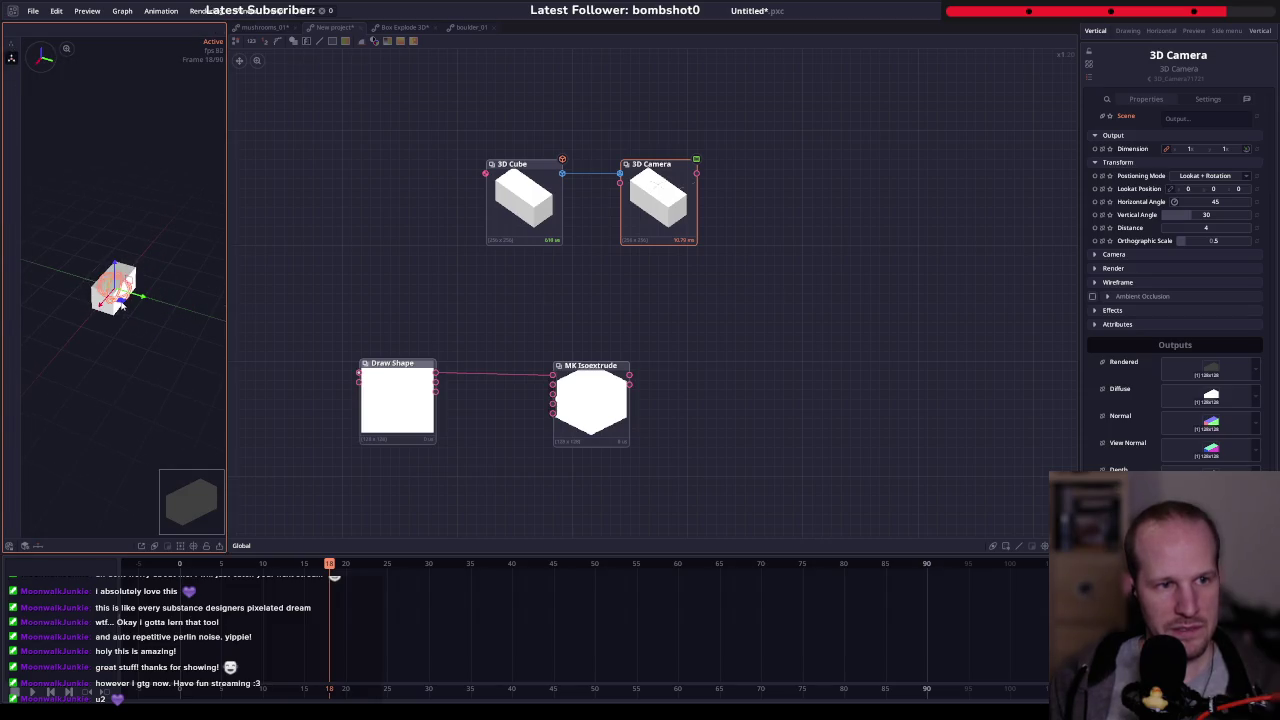
{"action": "left_click_drag", "start_coordinate": [118, 305], "coordinate": [127, 308]}
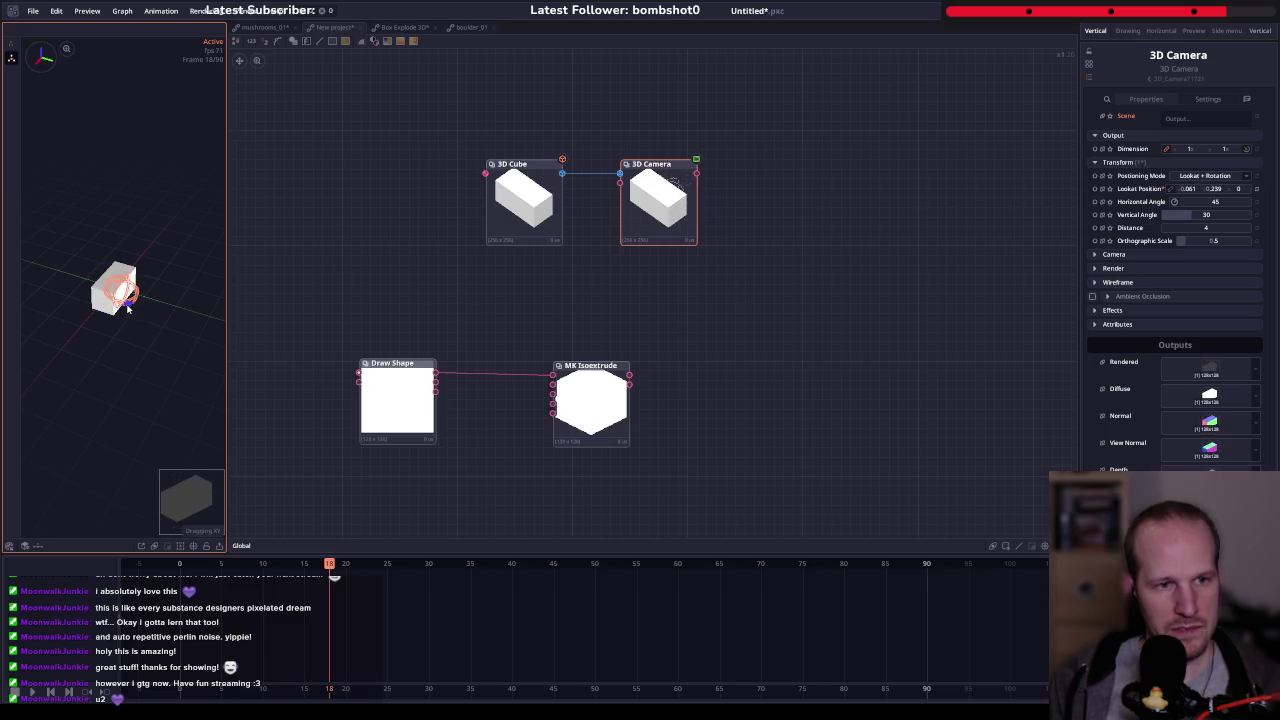
{"action": "mouse_move", "coordinate": [127, 308]}
{"action": "left_mouse_down"}
{"action": "mouse_move", "coordinate": [130, 318]}
{"action": "mouse_move", "coordinate": [161, 255]}
{"action": "left_mouse_up"}
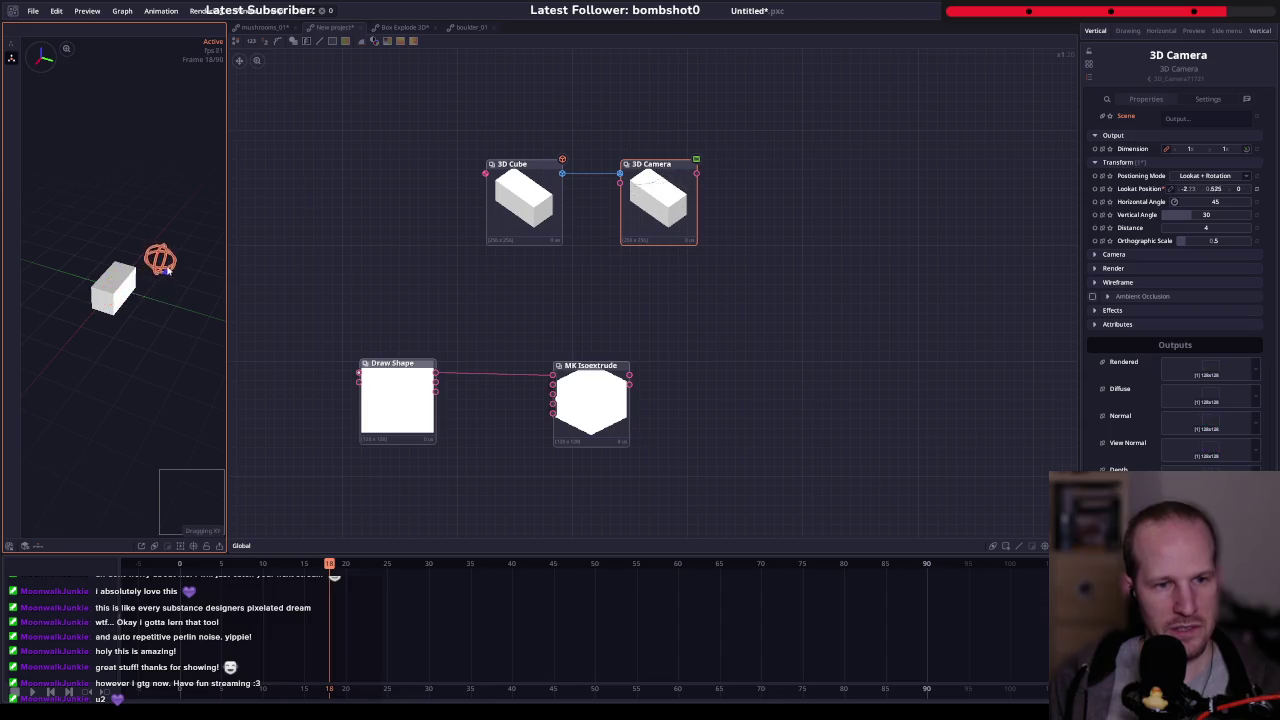
{"action": "left_click", "coordinate": [1210, 175]}
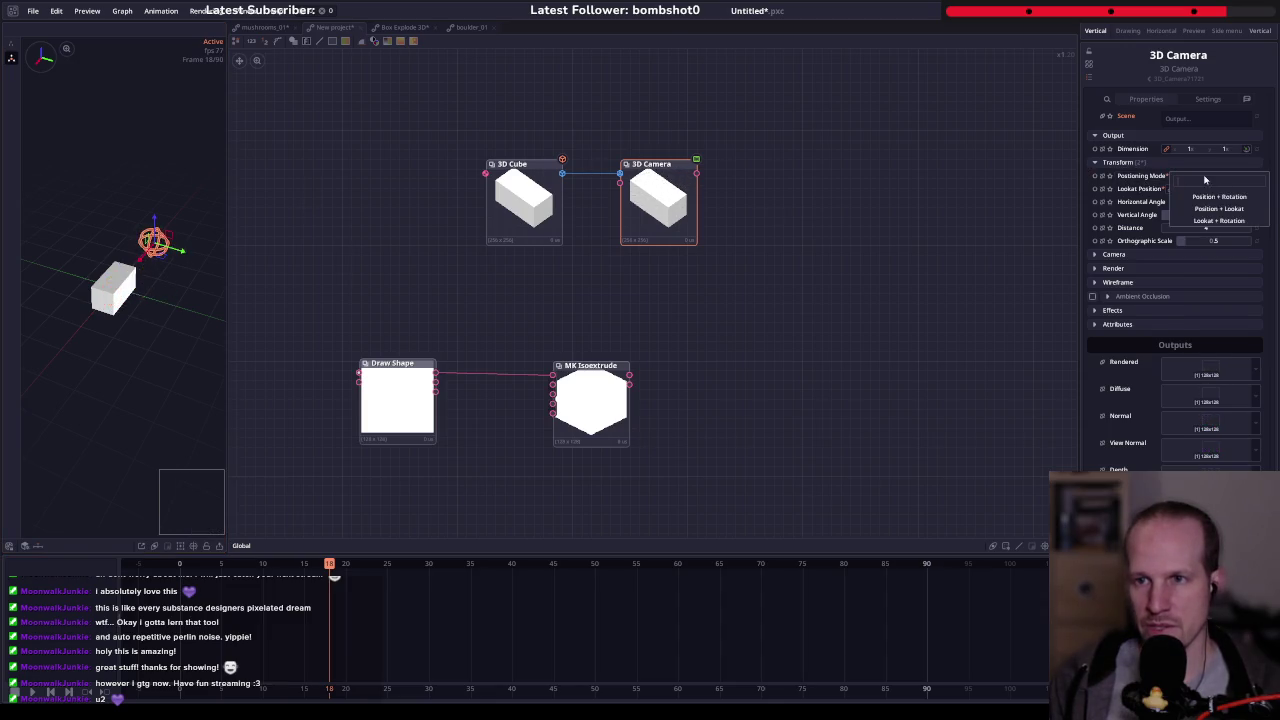
{"action": "left_click", "coordinate": [1230, 208]}
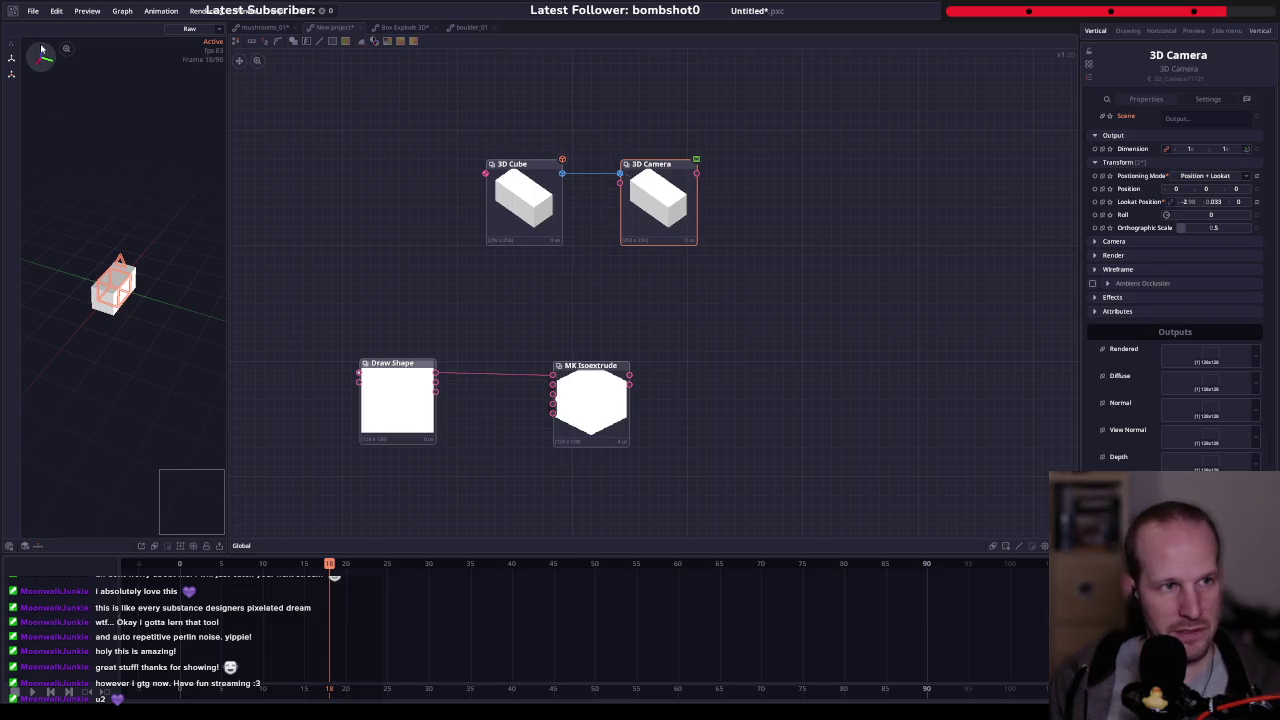
{"action": "left_click", "coordinate": [11, 73]}
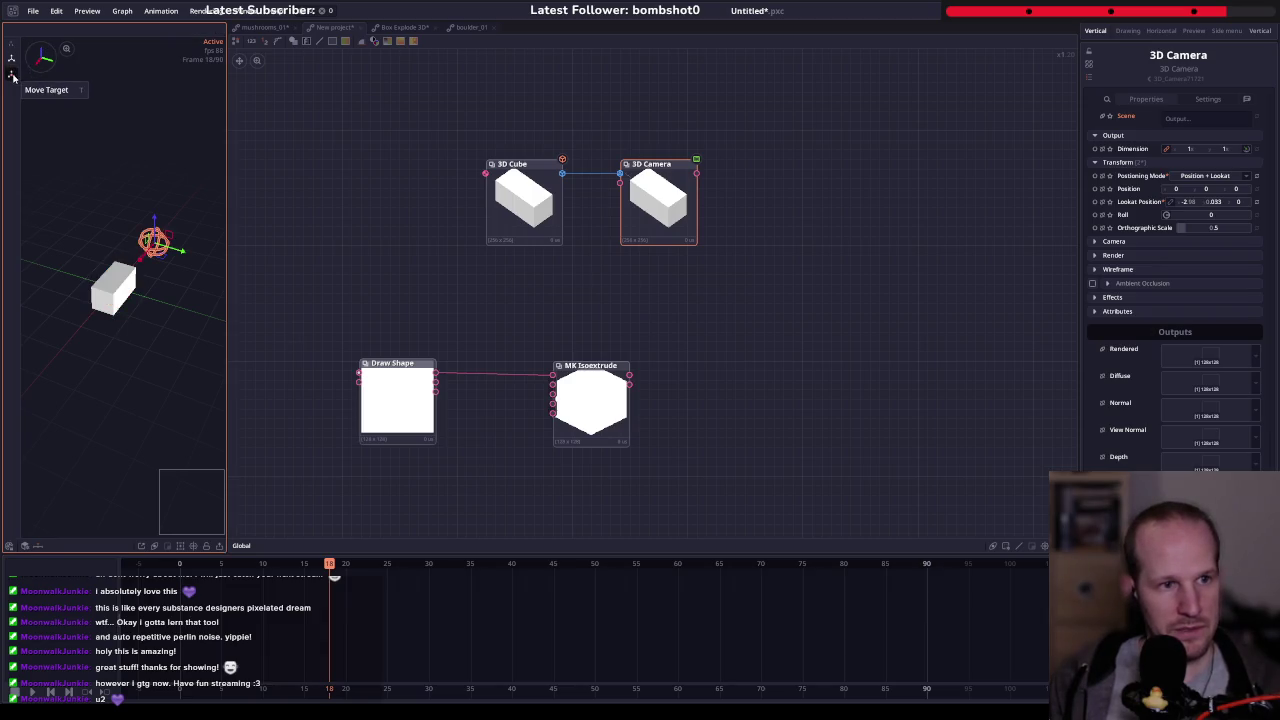
{"action": "mouse_move", "coordinate": [165, 262]}
{"action": "left_mouse_down"}
{"action": "mouse_move", "coordinate": [240, 311]}
{"action": "mouse_move", "coordinate": [179, 398]}
{"action": "mouse_move", "coordinate": [97, 250]}
{"action": "mouse_move", "coordinate": [115, 288]}
{"action": "left_mouse_up"}
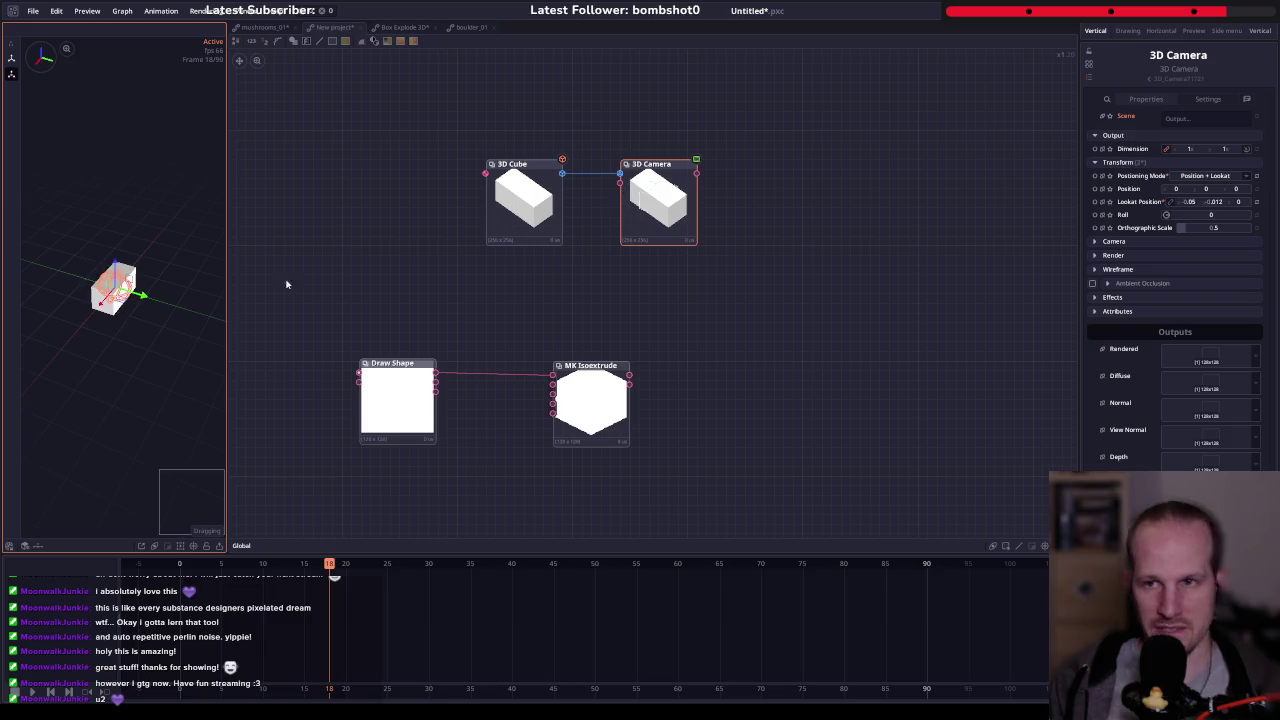
- Set the camera's Lookat Position to 0 so it aims at the origin
{"action": "right_click", "coordinate": [1165, 206]}
{"action": "type", "text": "0"}
{"action": "key", "text": "Tab"}
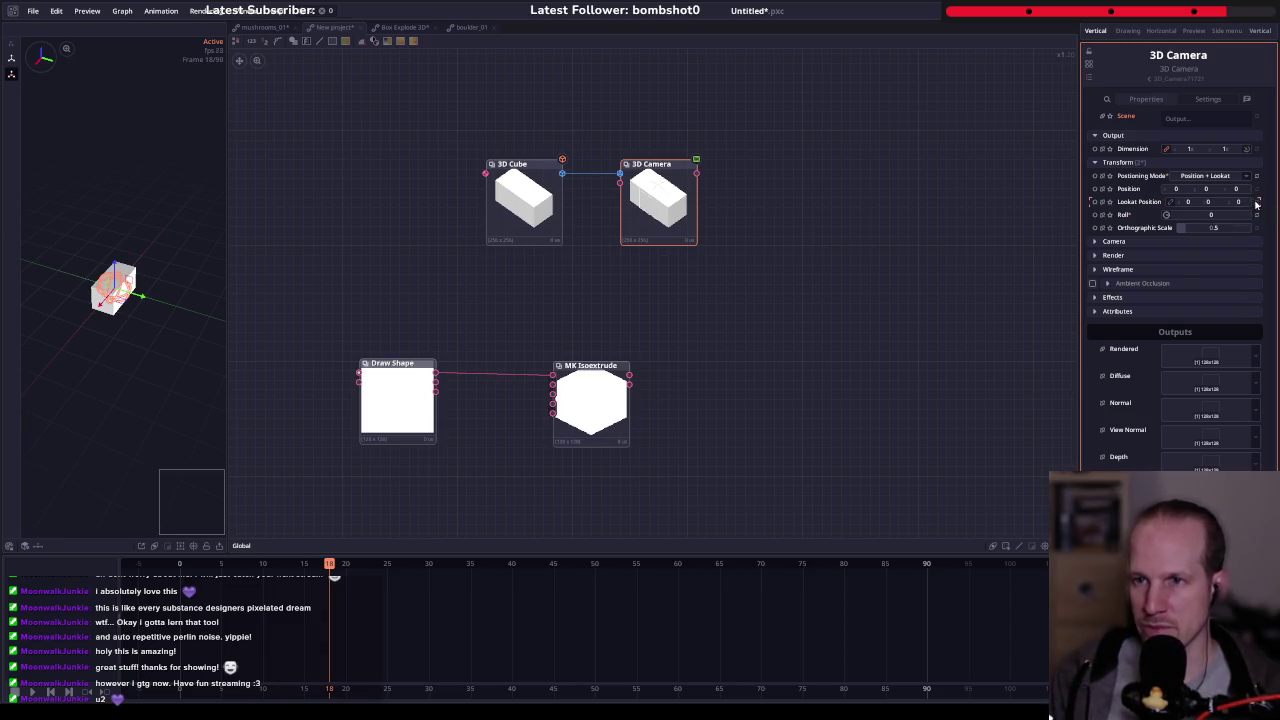
- Drag the camera gizmo to a new position beside the cube
{"action": "left_click", "coordinate": [83, 177]}
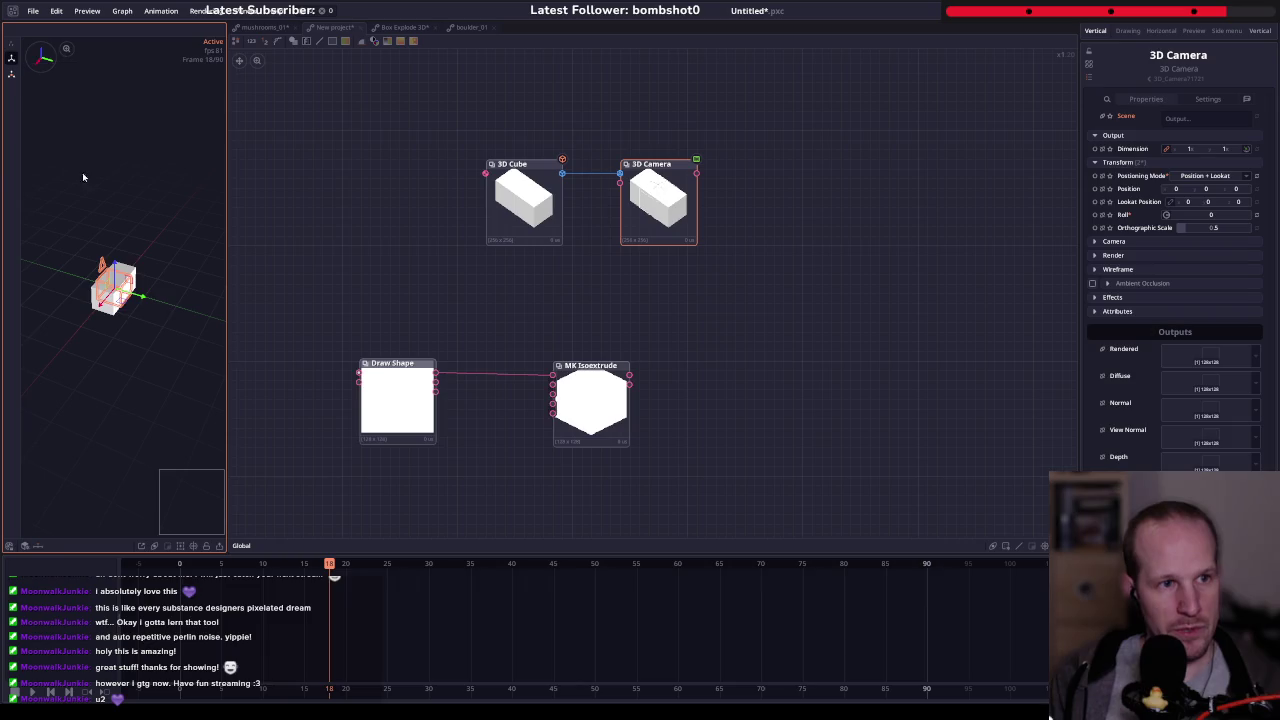
{"action": "mouse_move", "coordinate": [116, 305]}
{"action": "left_mouse_down"}
{"action": "mouse_move", "coordinate": [142, 378]}
{"action": "mouse_move", "coordinate": [172, 263]}
{"action": "left_mouse_up"}
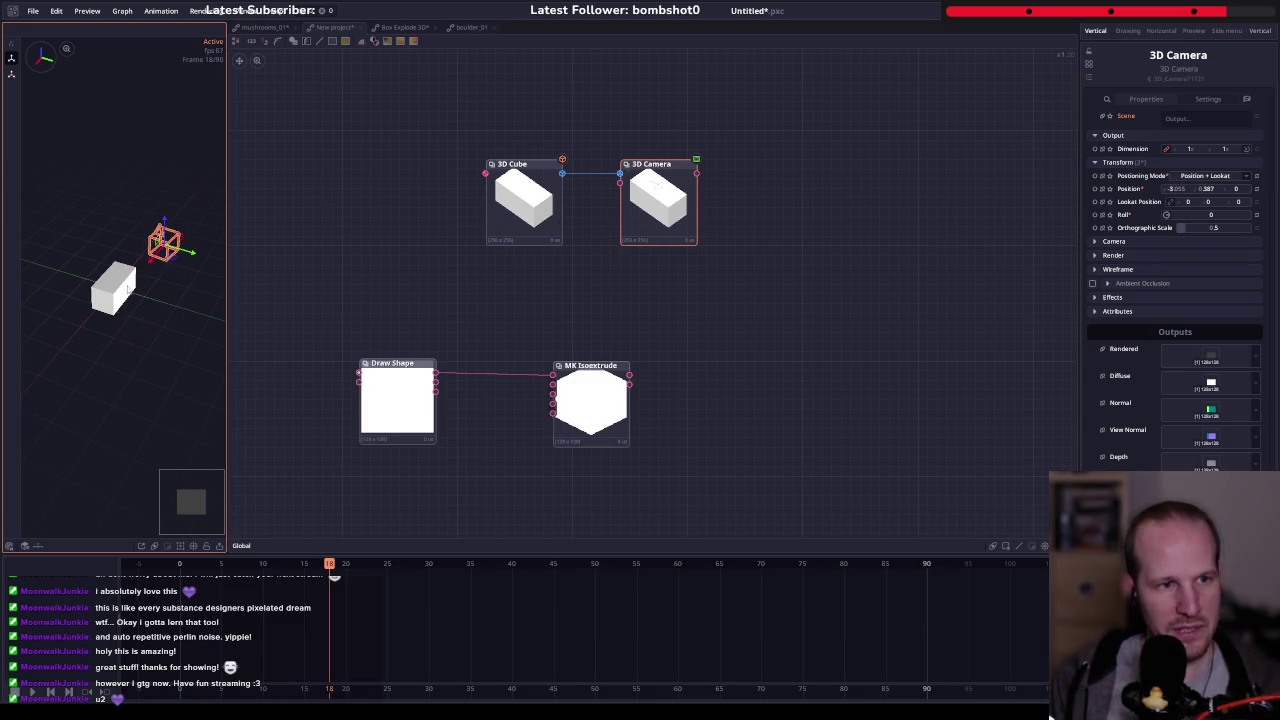
{"action": "left_click_drag", "start_coordinate": [164, 221], "coordinate": [162, 178]}
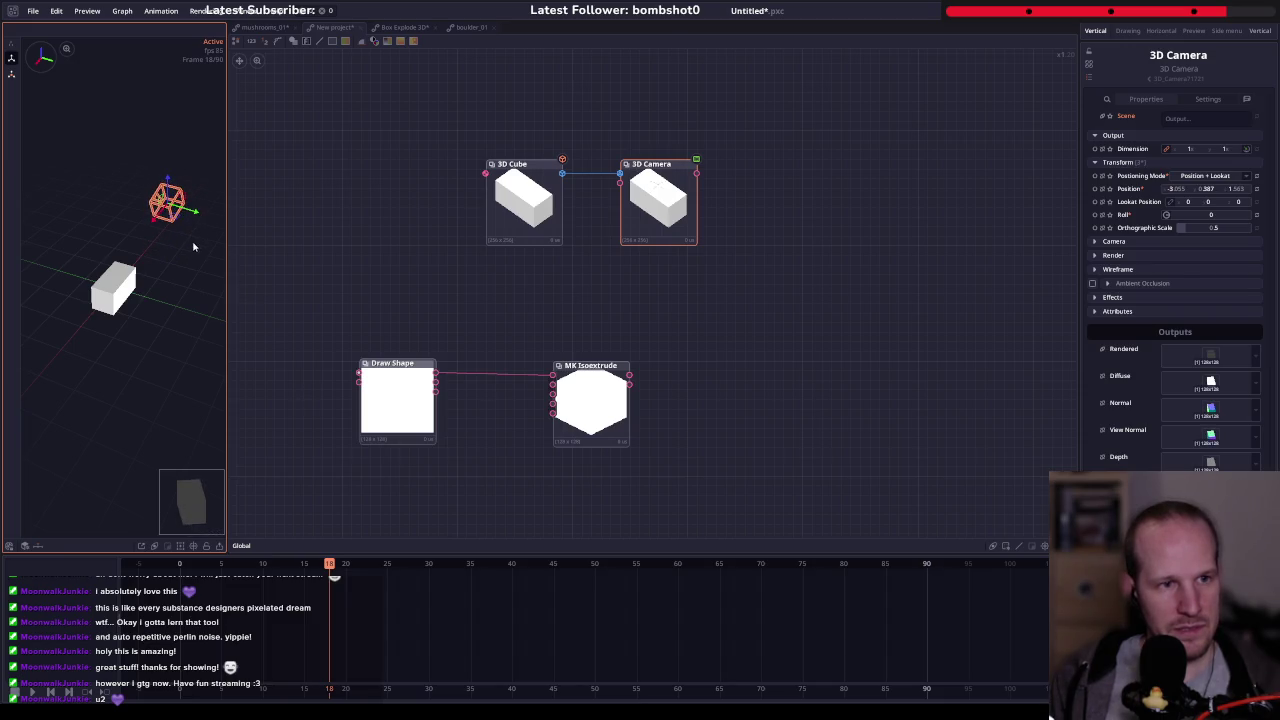
{"action": "mouse_move", "coordinate": [177, 220]}
{"action": "left_mouse_down"}
{"action": "mouse_move", "coordinate": [38, 259]}
{"action": "mouse_move", "coordinate": [110, 290]}
{"action": "mouse_move", "coordinate": [140, 270]}
{"action": "mouse_move", "coordinate": [130, 285]}
{"action": "mouse_move", "coordinate": [119, 262]}
{"action": "mouse_move", "coordinate": [145, 356]}
{"action": "mouse_move", "coordinate": [184, 341]}
{"action": "mouse_move", "coordinate": [184, 325]}
{"action": "left_mouse_up"}
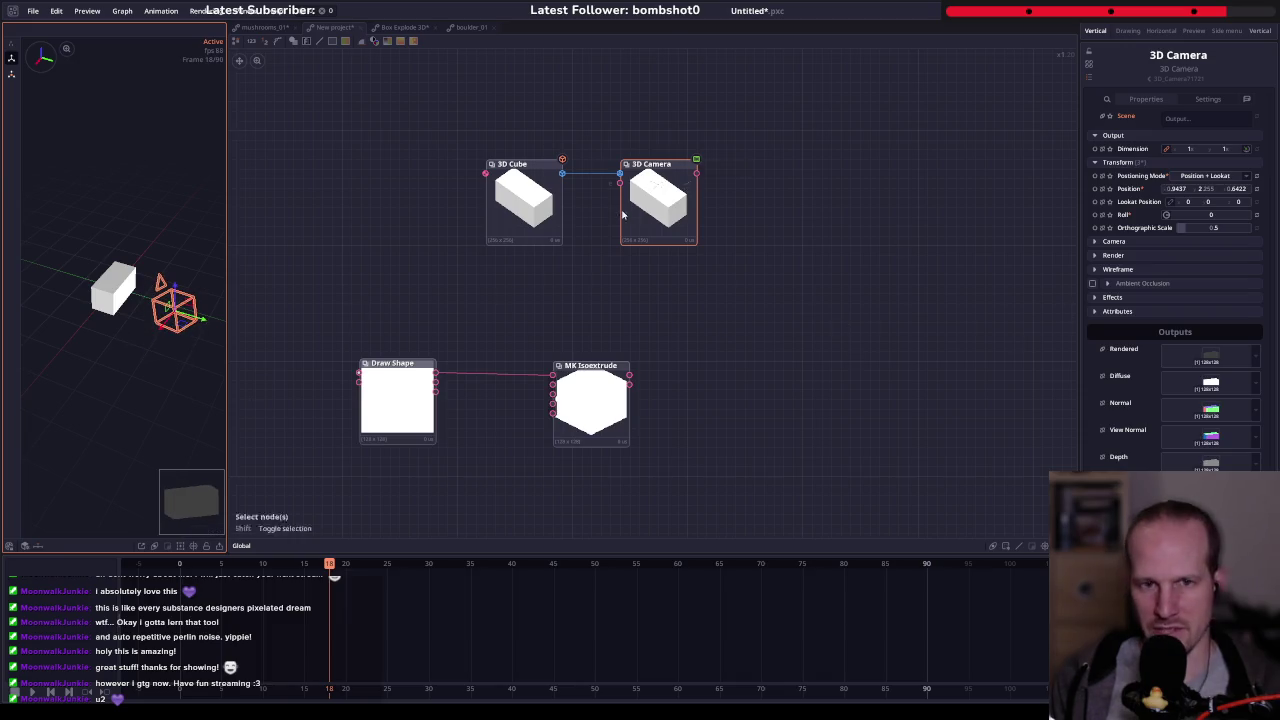
- Recentre the node graph and move the 3D Camera node to the right
{"action": "key", "text": "f"}
{"action": "left_click", "coordinate": [575, 262]}
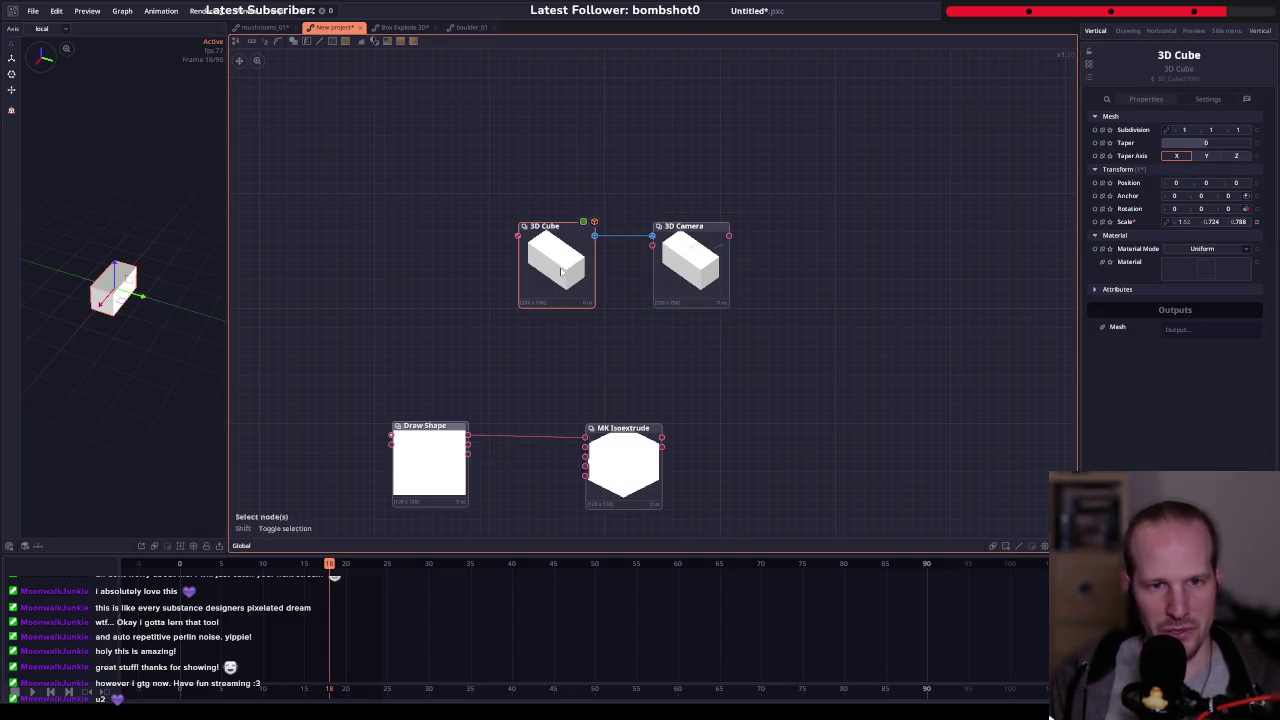
{"action": "left_click", "coordinate": [690, 262]}
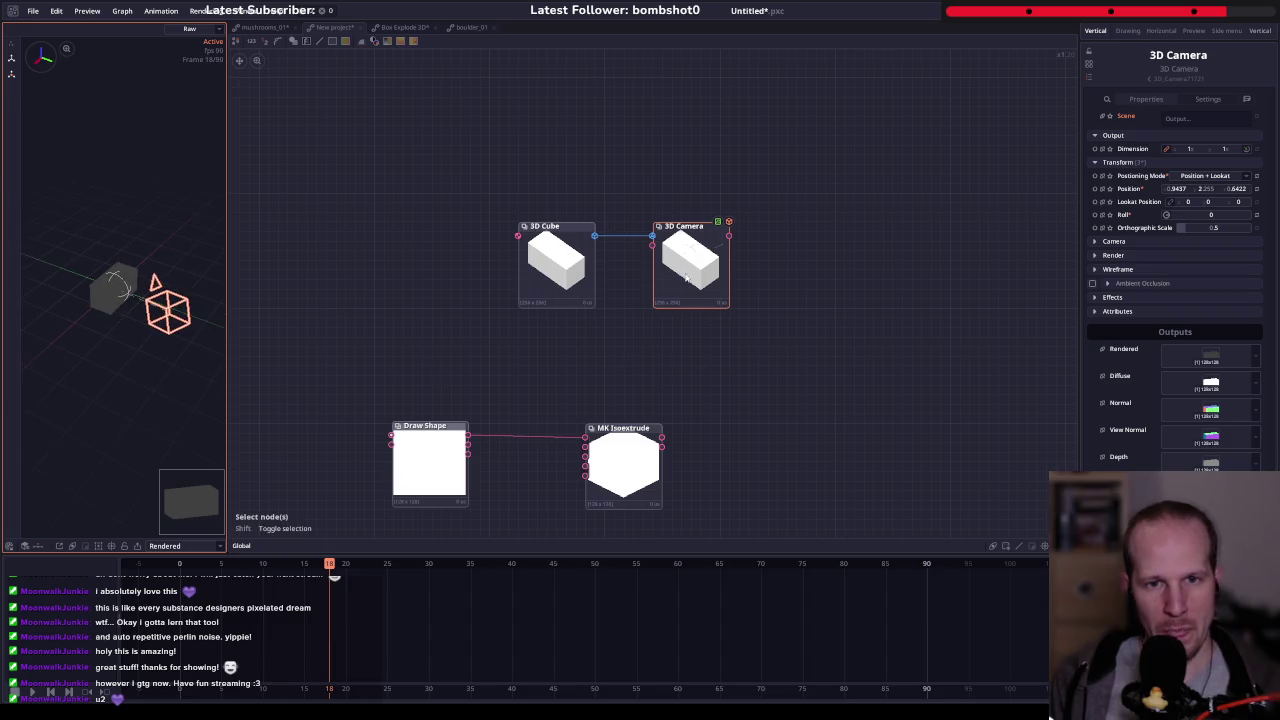
{"action": "left_click_drag", "start_coordinate": [690, 260], "coordinate": [940, 254]}
- Add a 3D Scene node fed by the 3D Cube's mesh, with the camera node beside it
{"action": "right_click", "coordinate": [678, 287]}
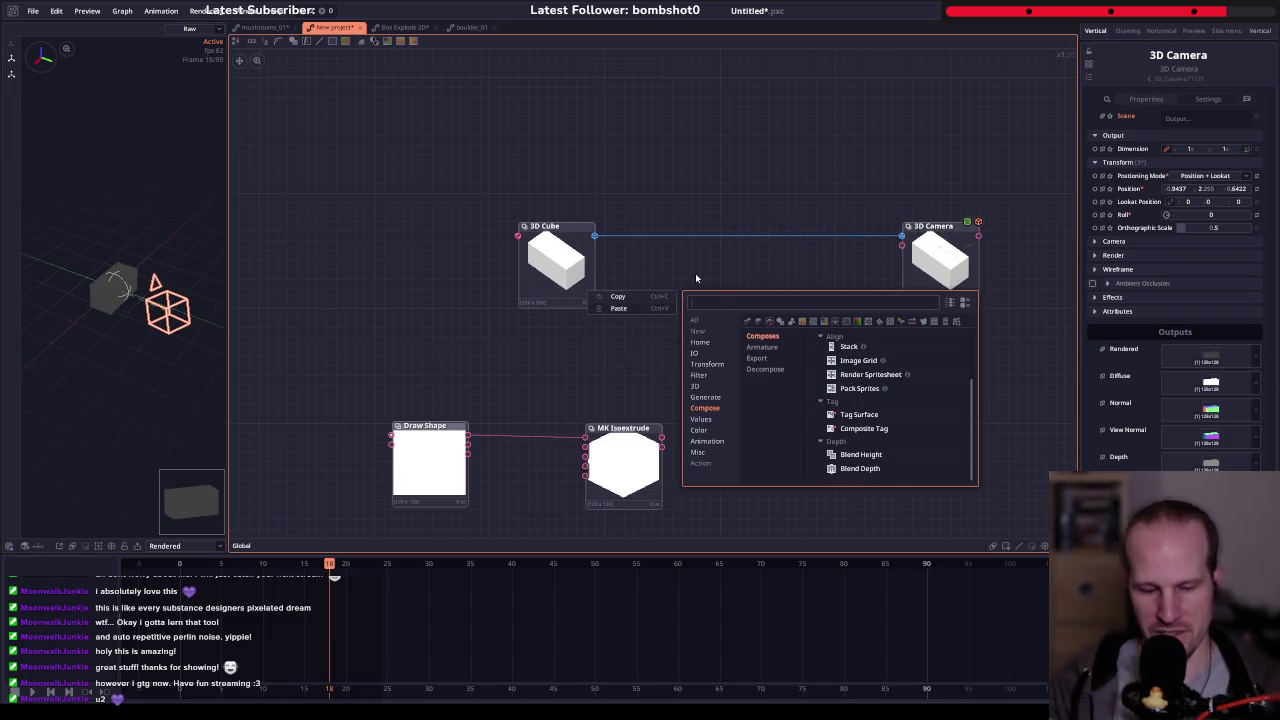
{"action": "type", "text": "scene"}
{"action": "key", "text": "Down"}
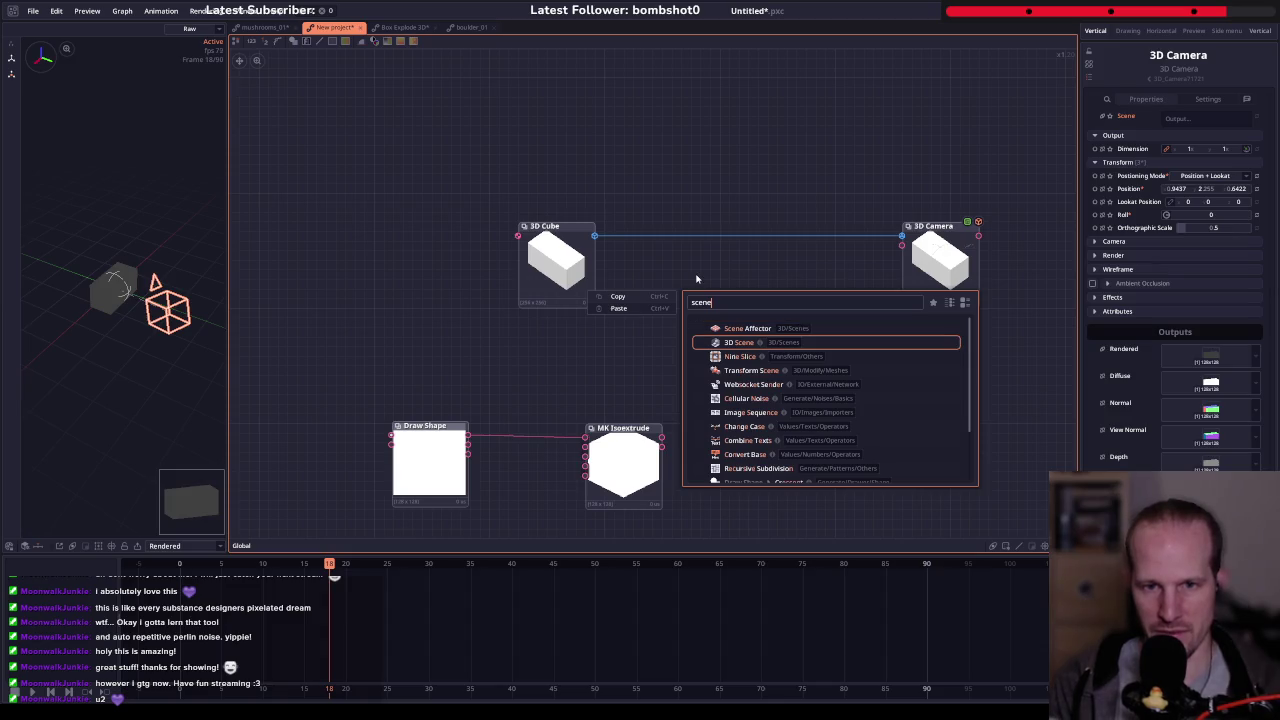
{"action": "key", "text": "Return"}
{"action": "left_click", "coordinate": [782, 300]}
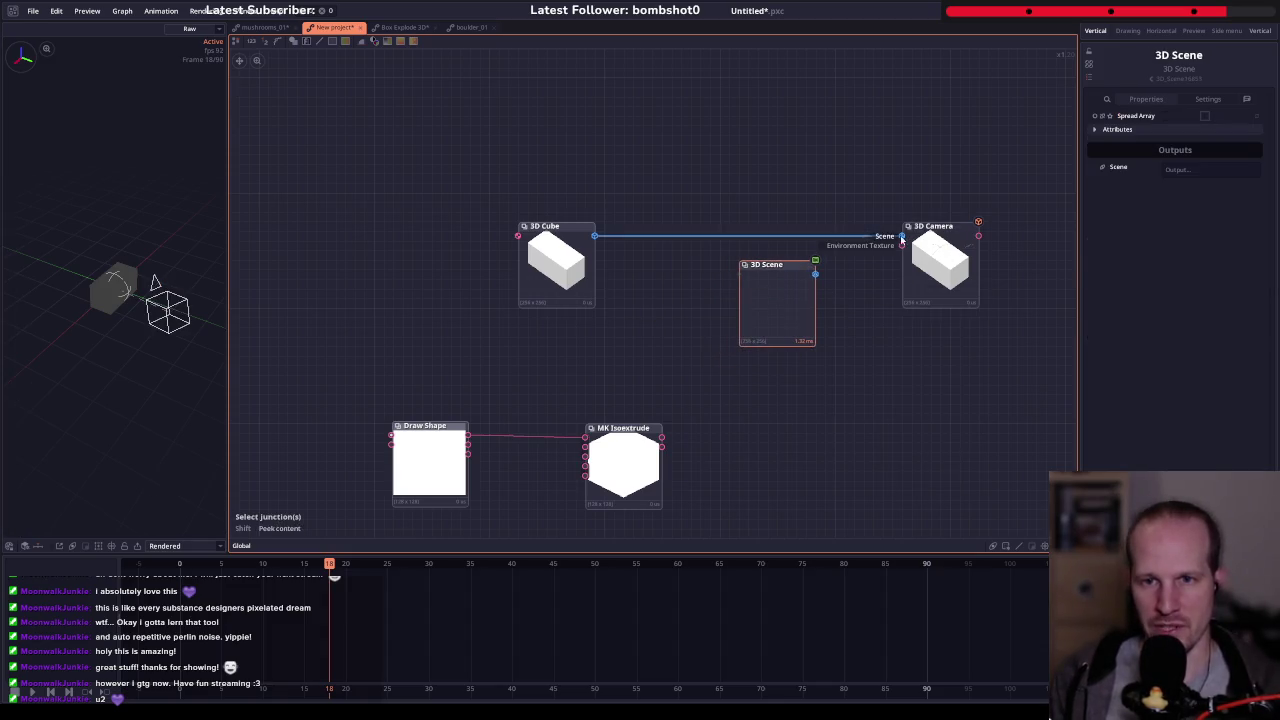
{"action": "mouse_move", "coordinate": [936, 242]}
{"action": "left_mouse_down"}
{"action": "mouse_move", "coordinate": [667, 252]}
{"action": "mouse_move", "coordinate": [674, 240]}
{"action": "mouse_move", "coordinate": [648, 211]}
{"action": "left_mouse_up"}
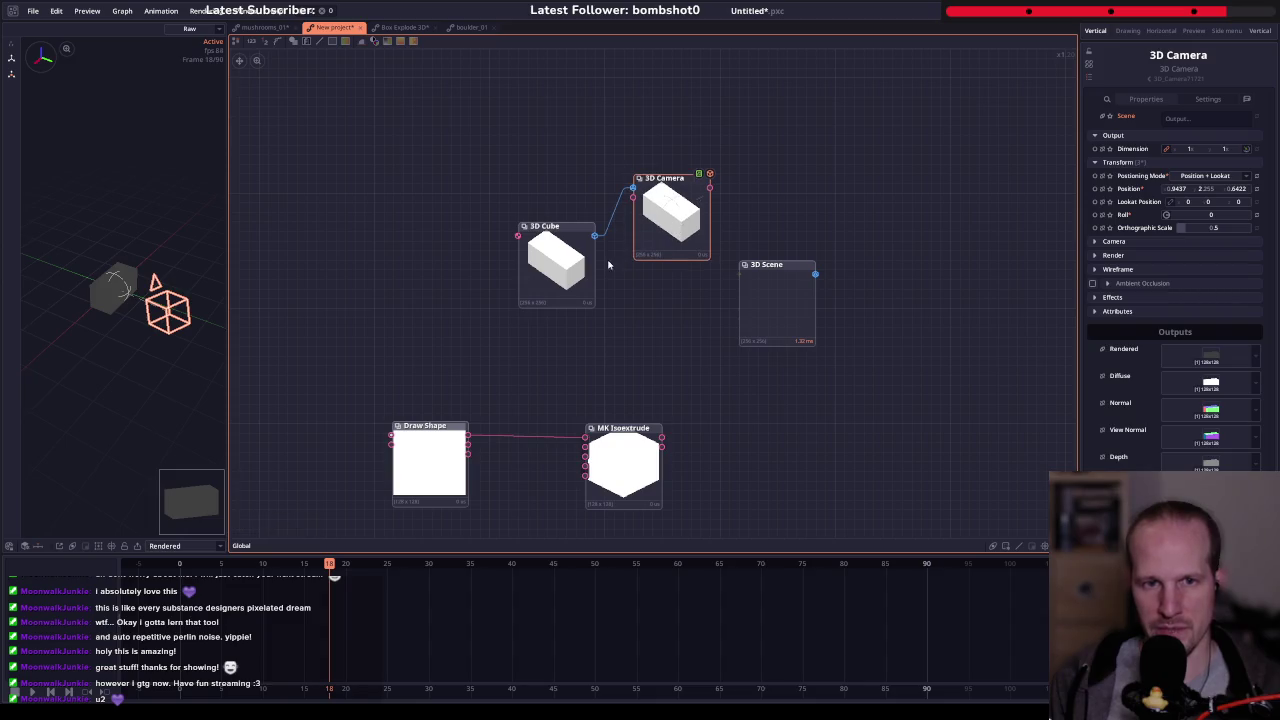
{"action": "left_click_drag", "start_coordinate": [740, 276], "coordinate": [741, 277]}
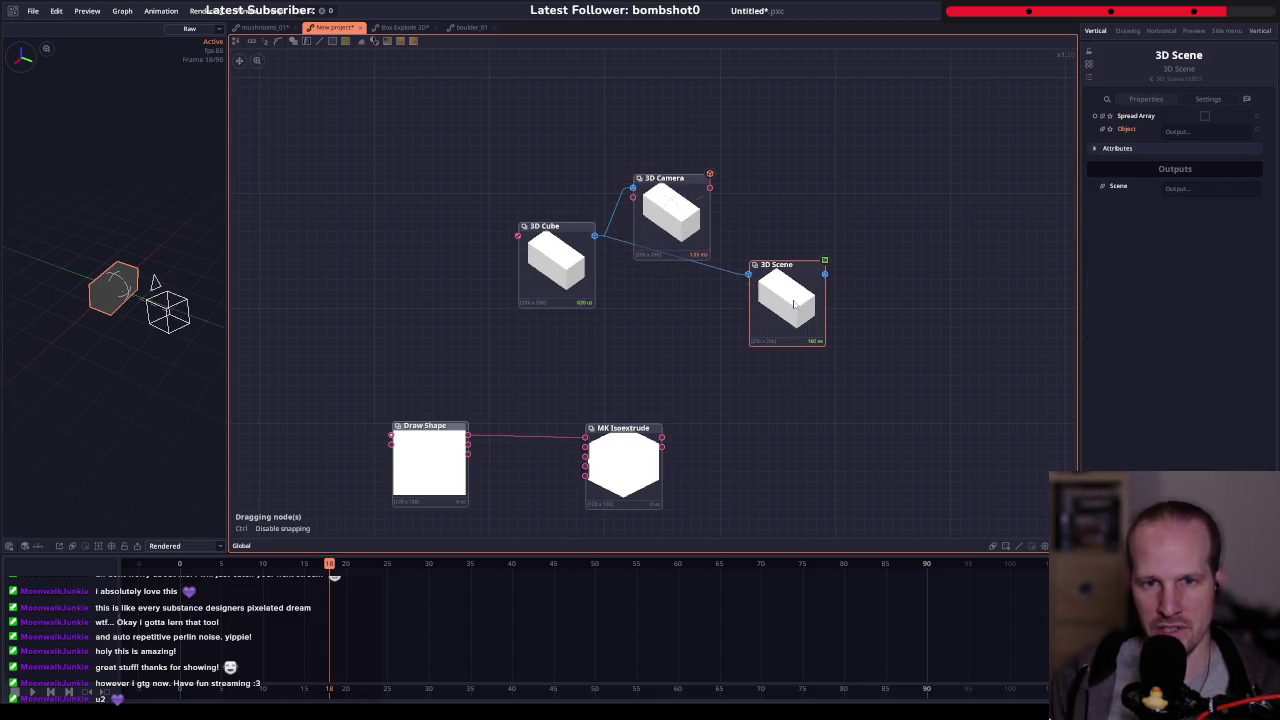
{"action": "left_click_drag", "start_coordinate": [674, 210], "coordinate": [694, 181]}
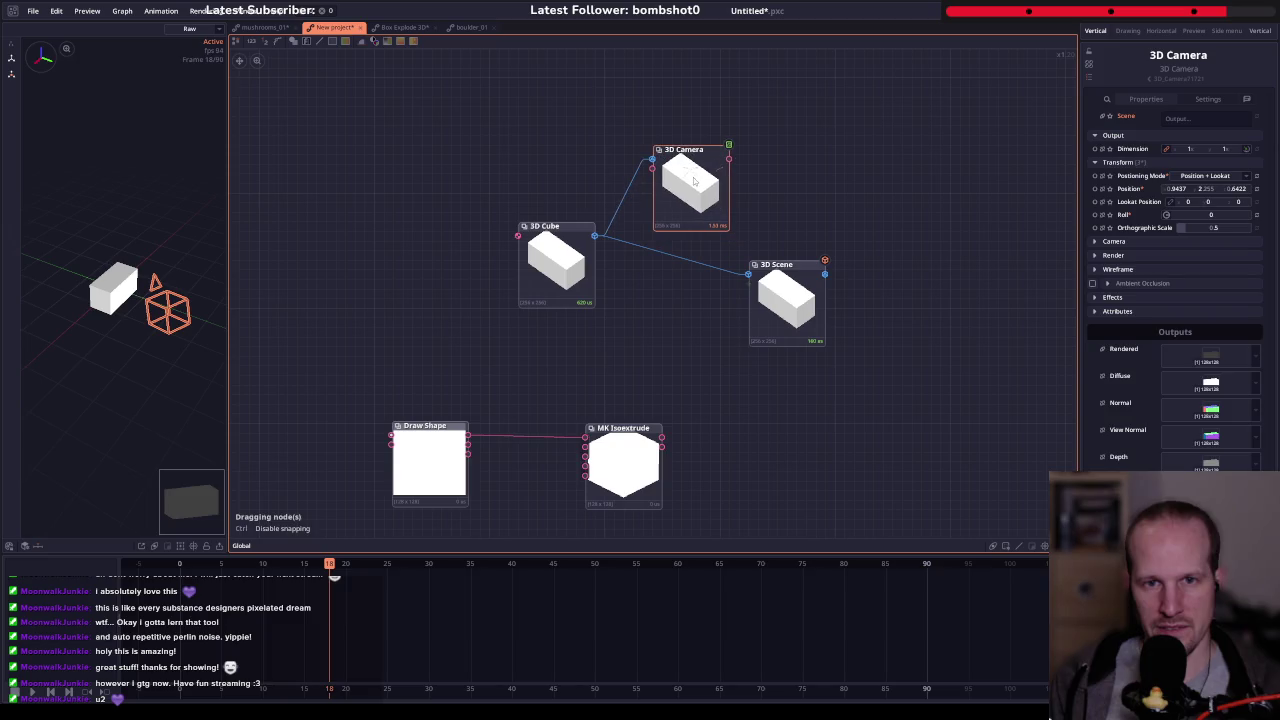
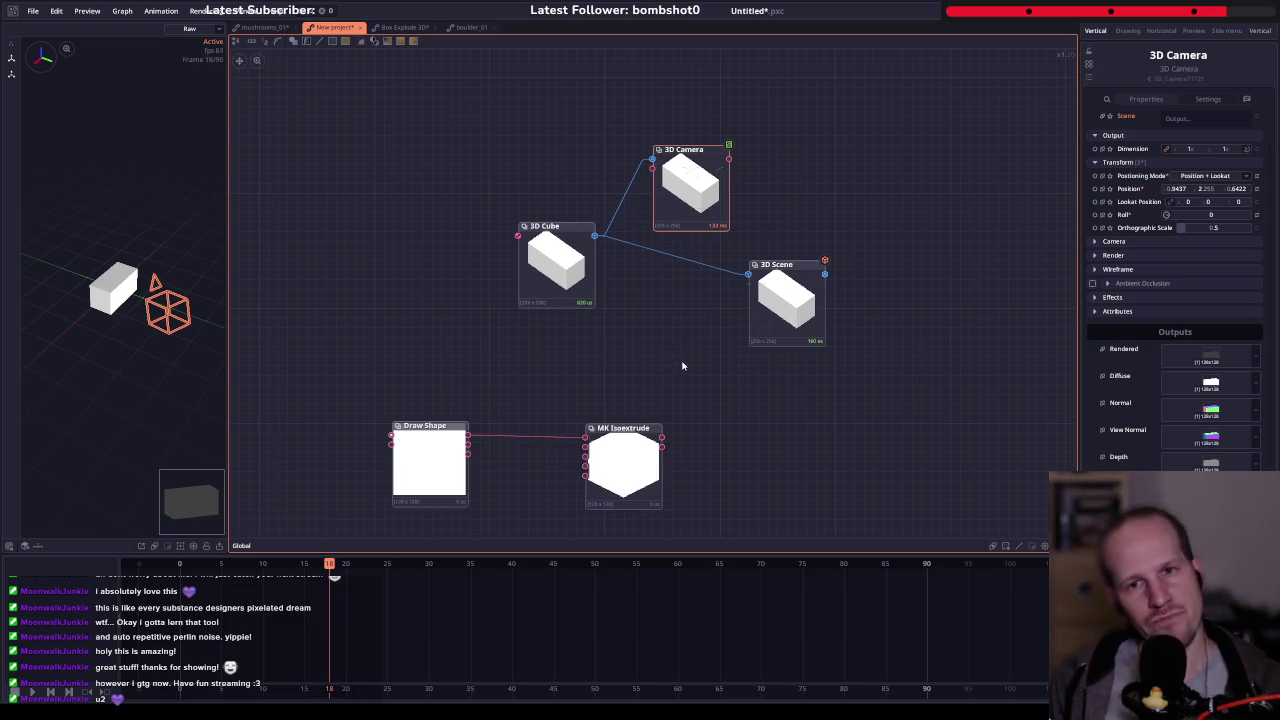
- Inspect the 3D Scene and 3D Camera nodes and move the 3D Camera further right
{"action": "left_click", "coordinate": [786, 285]}
{"action": "left_click", "coordinate": [678, 175]}
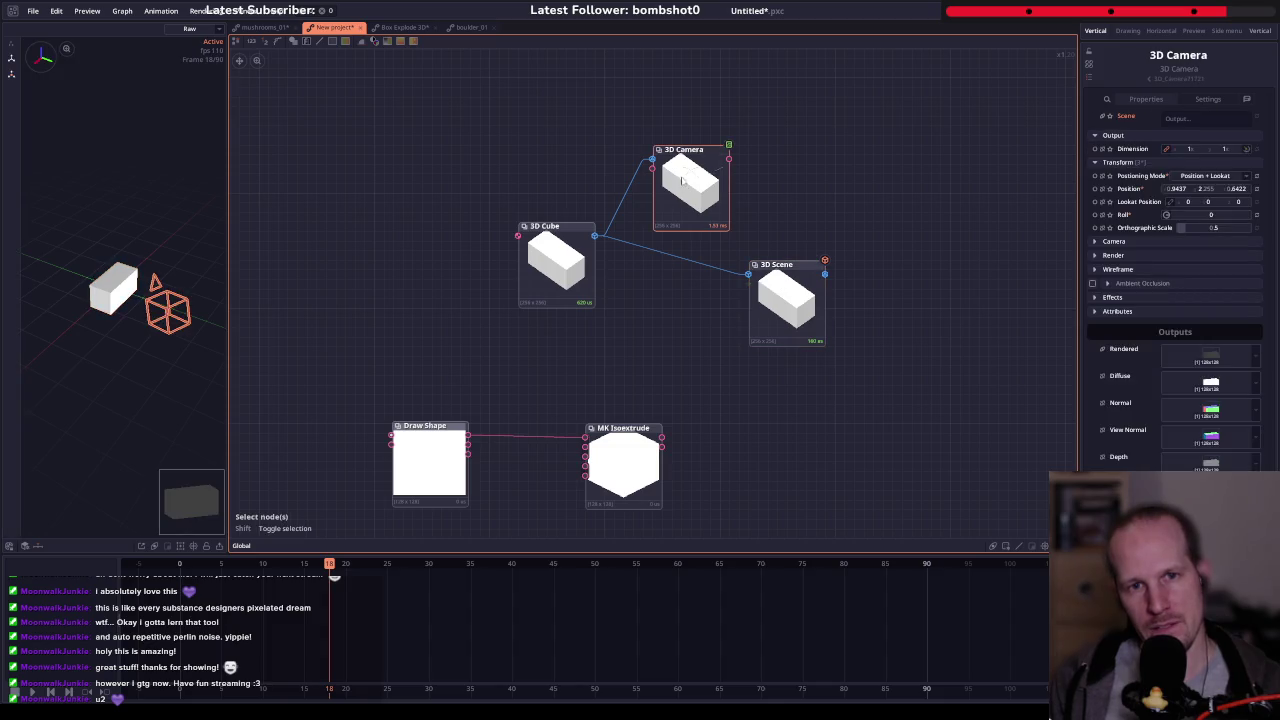
{"action": "left_click", "coordinate": [771, 298]}
{"action": "left_click", "coordinate": [1098, 150]}
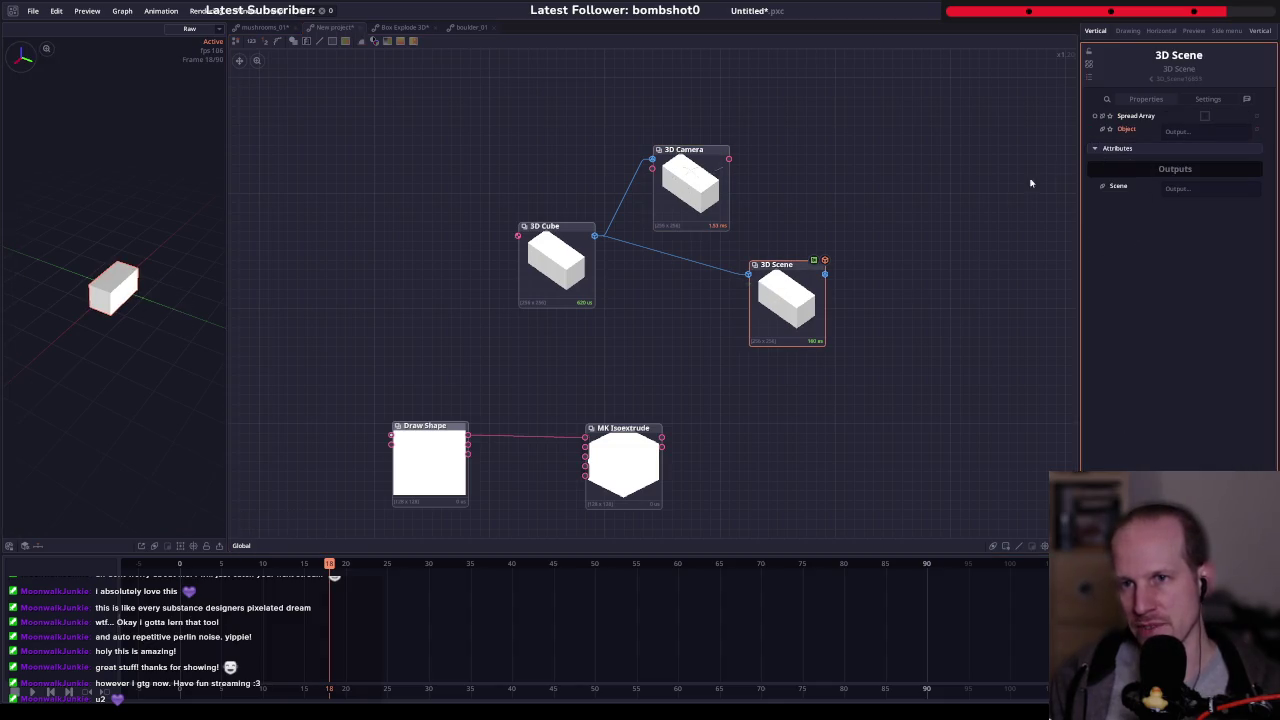
{"action": "left_click", "coordinate": [678, 185]}
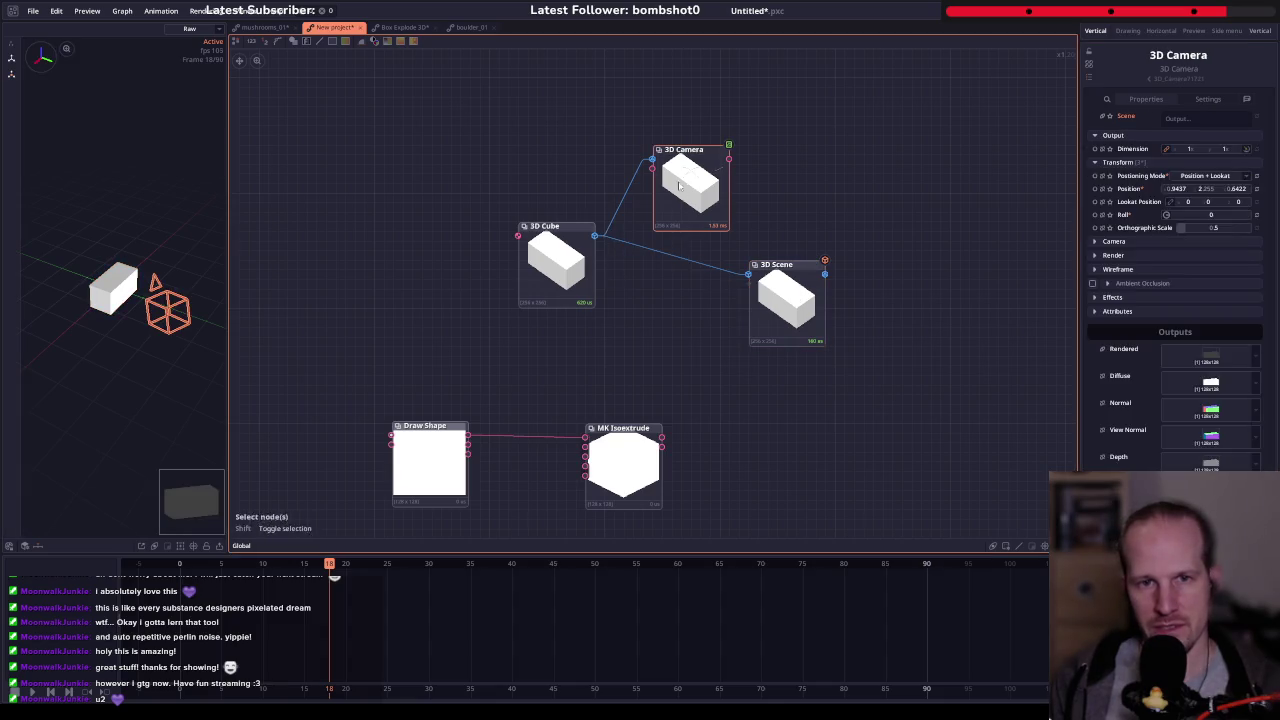
{"action": "left_click_drag", "start_coordinate": [704, 181], "coordinate": [726, 175]}
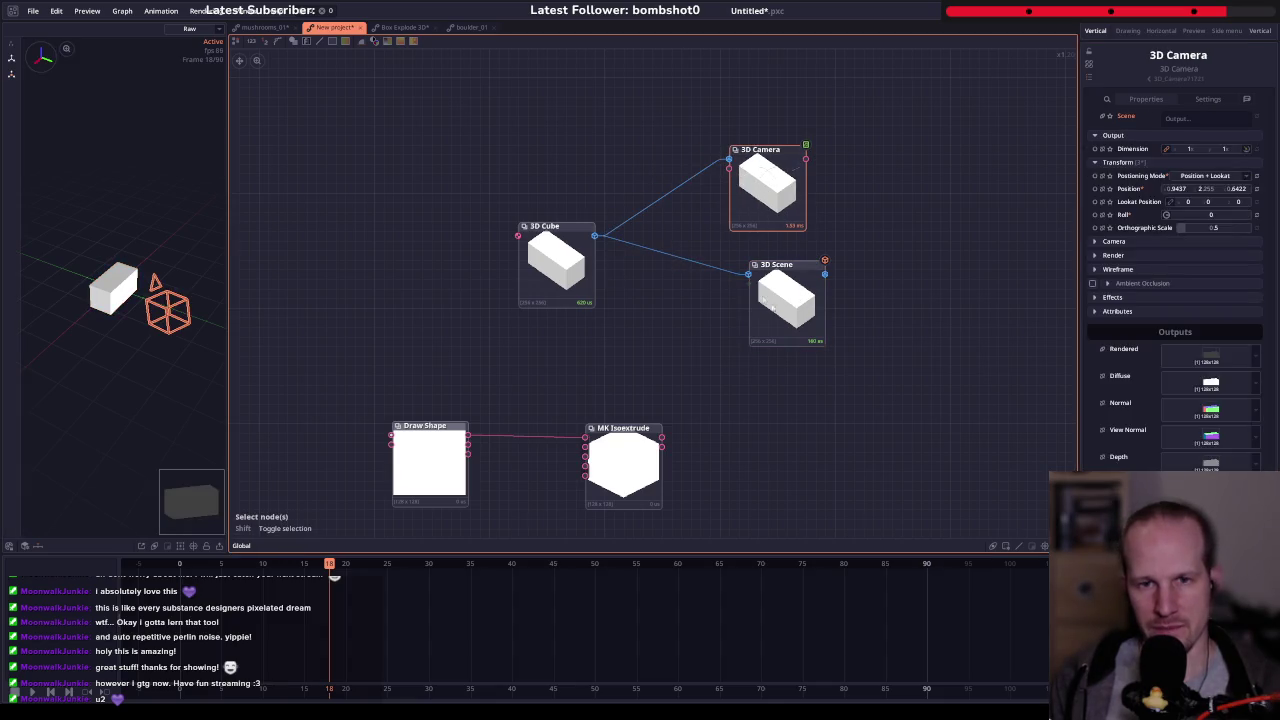
- Add a Directional Light node and wire it into the 3D Scene
{"action": "right_click", "coordinate": [652, 327]}
{"action": "type", "text": "directi"}
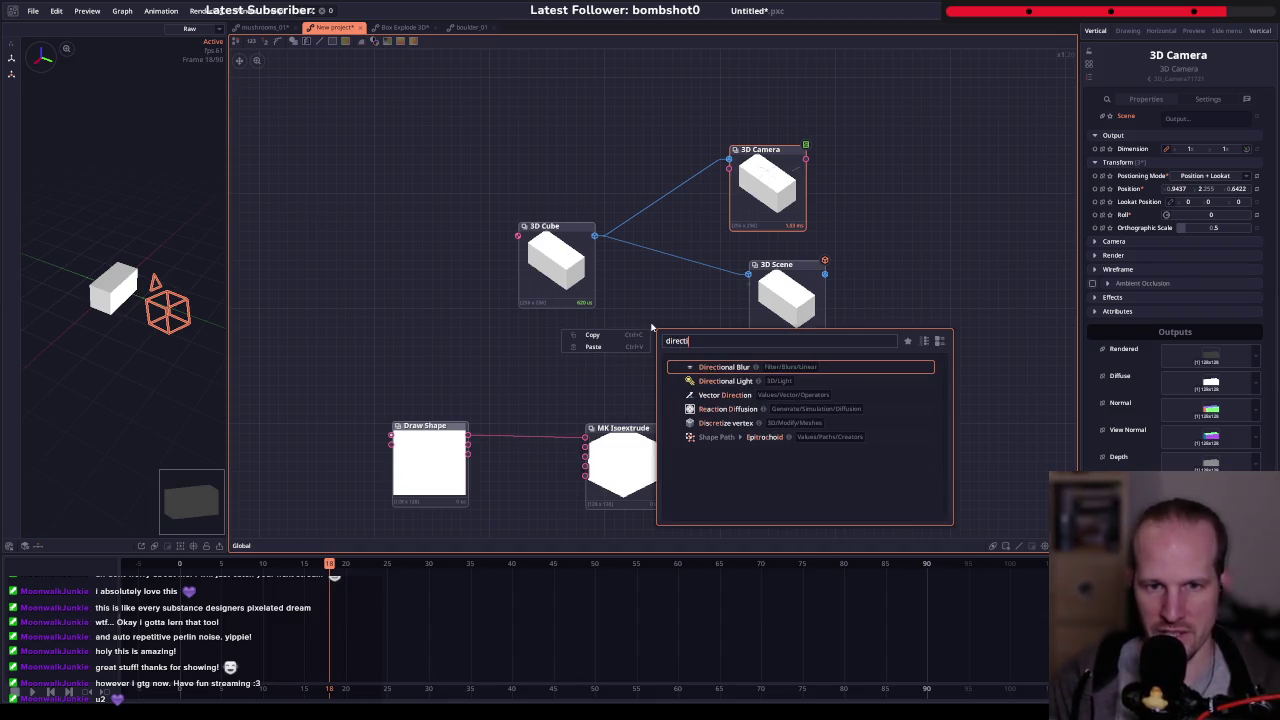
{"action": "key", "text": "Down"}
{"action": "key", "text": "Return"}
{"action": "left_click", "coordinate": [662, 318]}
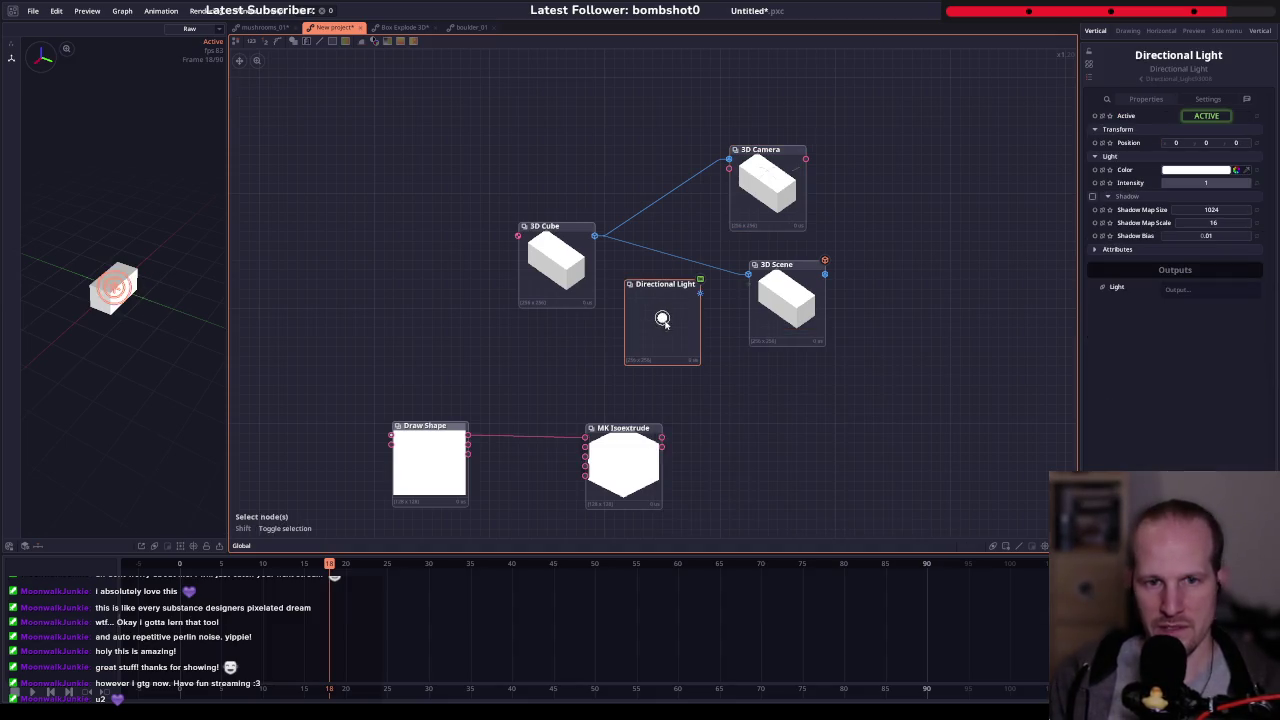
{"action": "left_click_drag", "start_coordinate": [700, 293], "coordinate": [748, 284]}
{"action": "left_click_drag", "start_coordinate": [665, 300], "coordinate": [684, 309]}
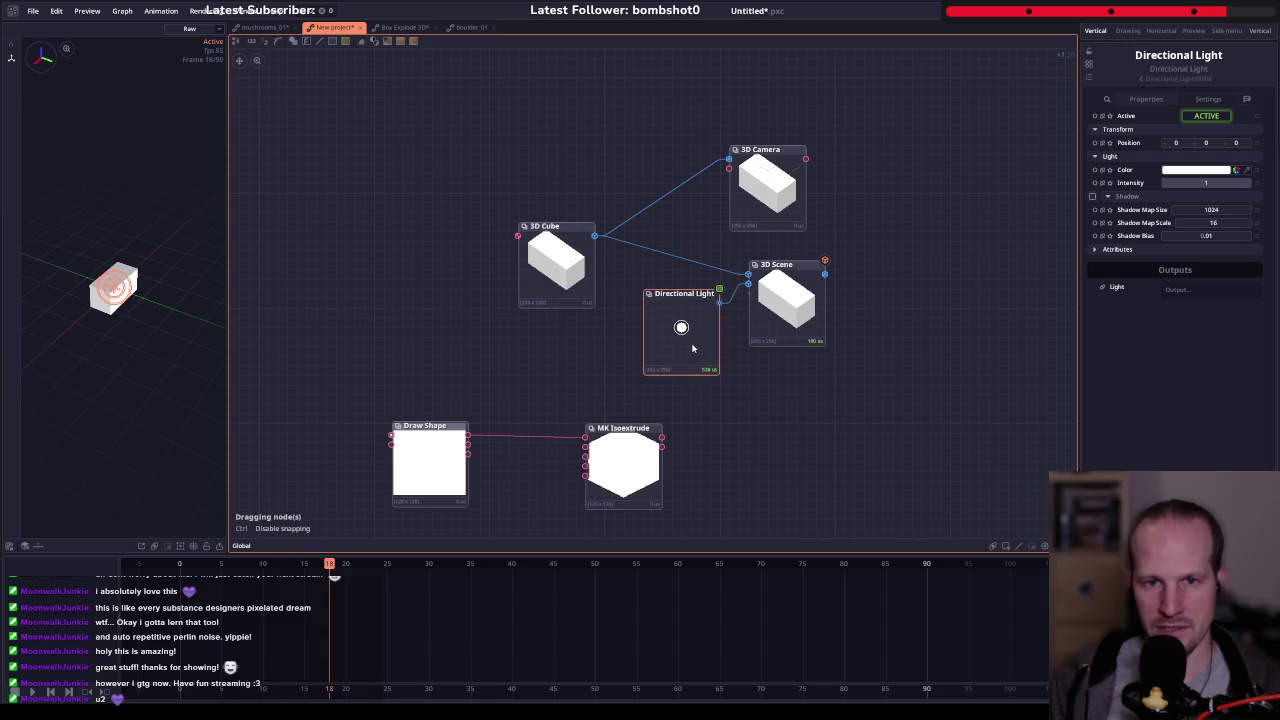
- Add a Camera node from the 3D Scene's output
{"action": "mouse_move", "coordinate": [815, 290]}
{"action": "left_mouse_down"}
{"action": "mouse_move", "coordinate": [815, 310]}
{"action": "mouse_move", "coordinate": [873, 280]}
{"action": "left_mouse_up"}
{"action": "type", "text": "came"}
{"action": "key", "text": "Return"}
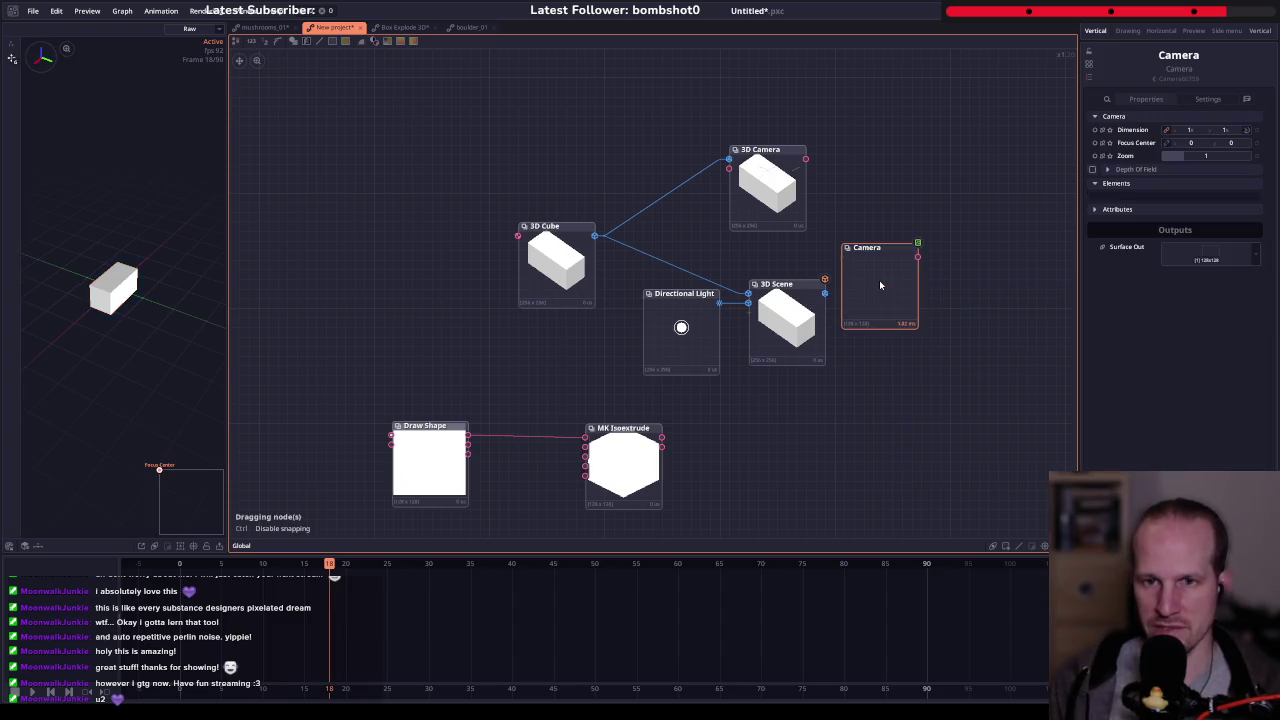
- Delete the new Camera node and feed the 3D Scene into the 3D Camera's Scene input
{"action": "left_click", "coordinate": [900, 333]}
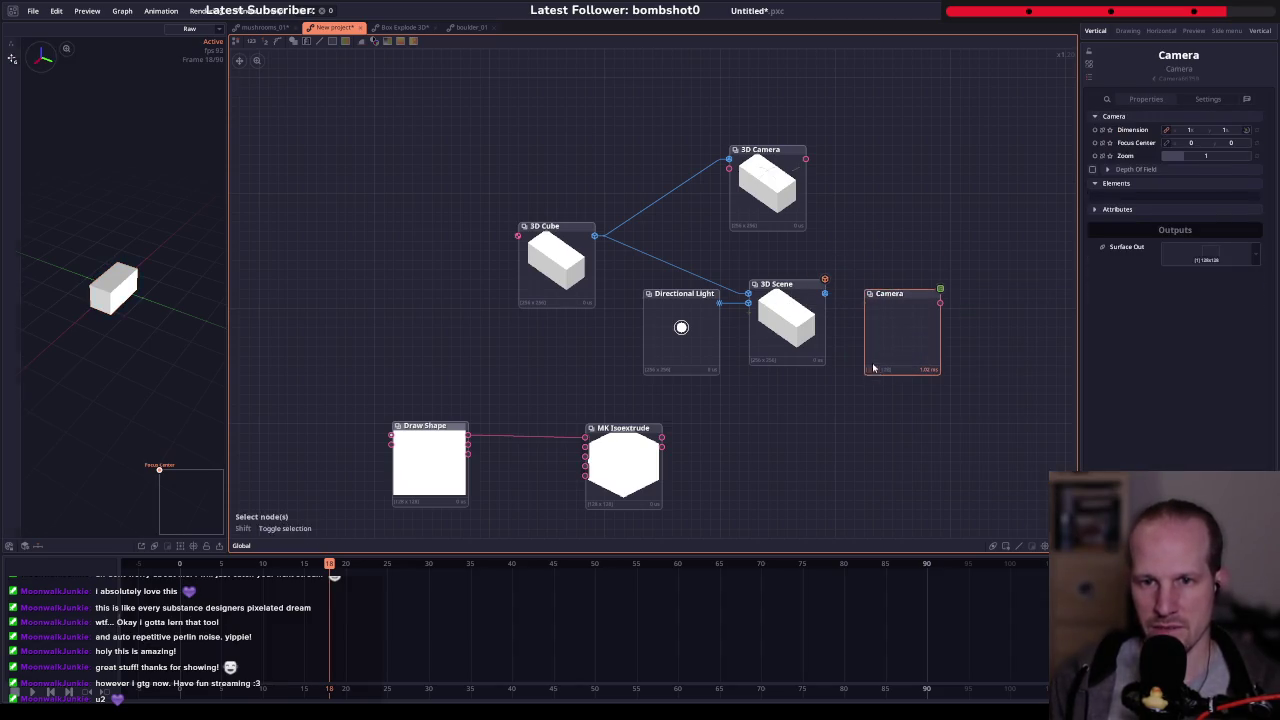
{"action": "key", "text": "Delete"}
{"action": "left_click_drag", "start_coordinate": [828, 286], "coordinate": [818, 281]}
{"action": "left_click_drag", "start_coordinate": [727, 167], "coordinate": [882, 313]}
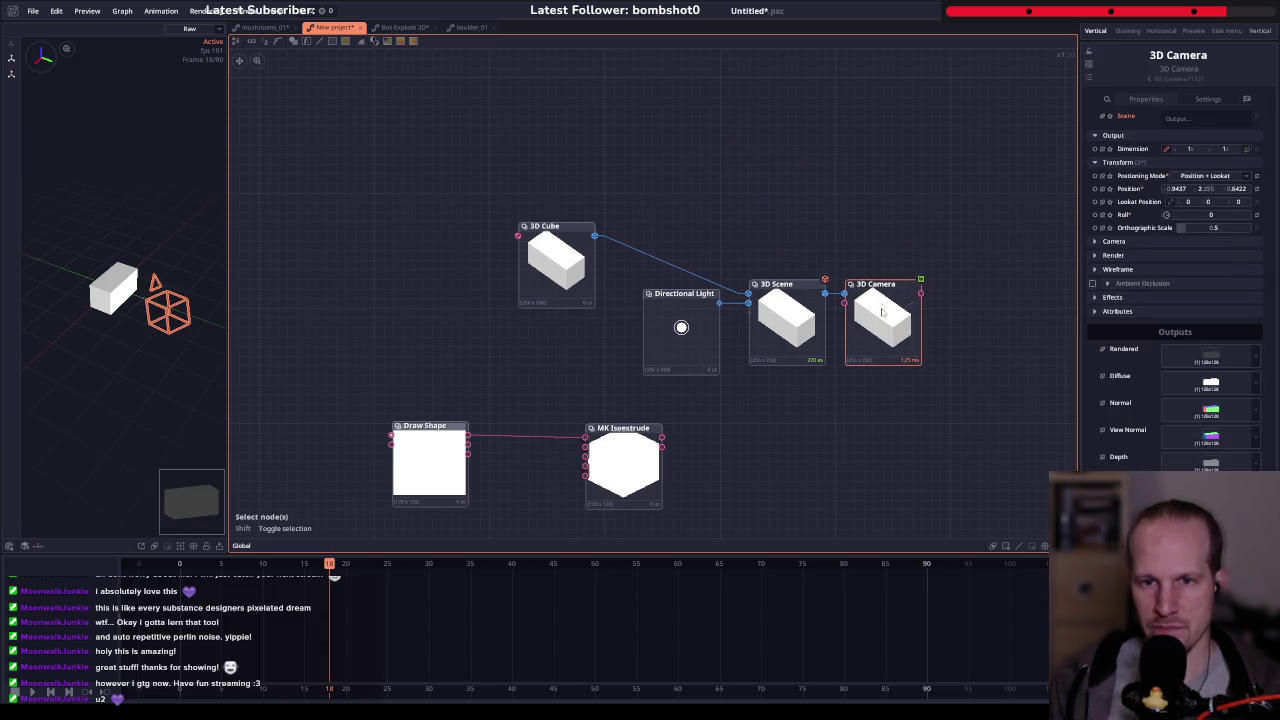
- Raise the Directional Light along Z with the 3D move gizmo
{"action": "left_click", "coordinate": [680, 327]}
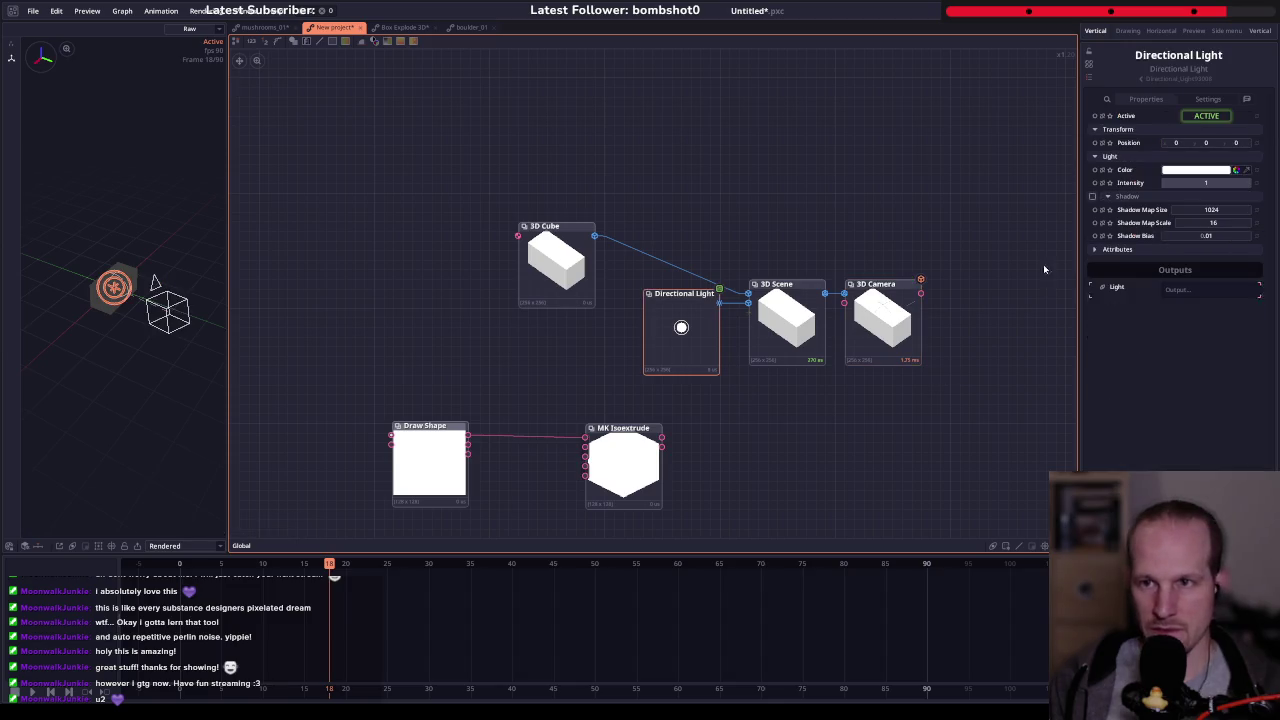
{"action": "left_click", "coordinate": [12, 55]}
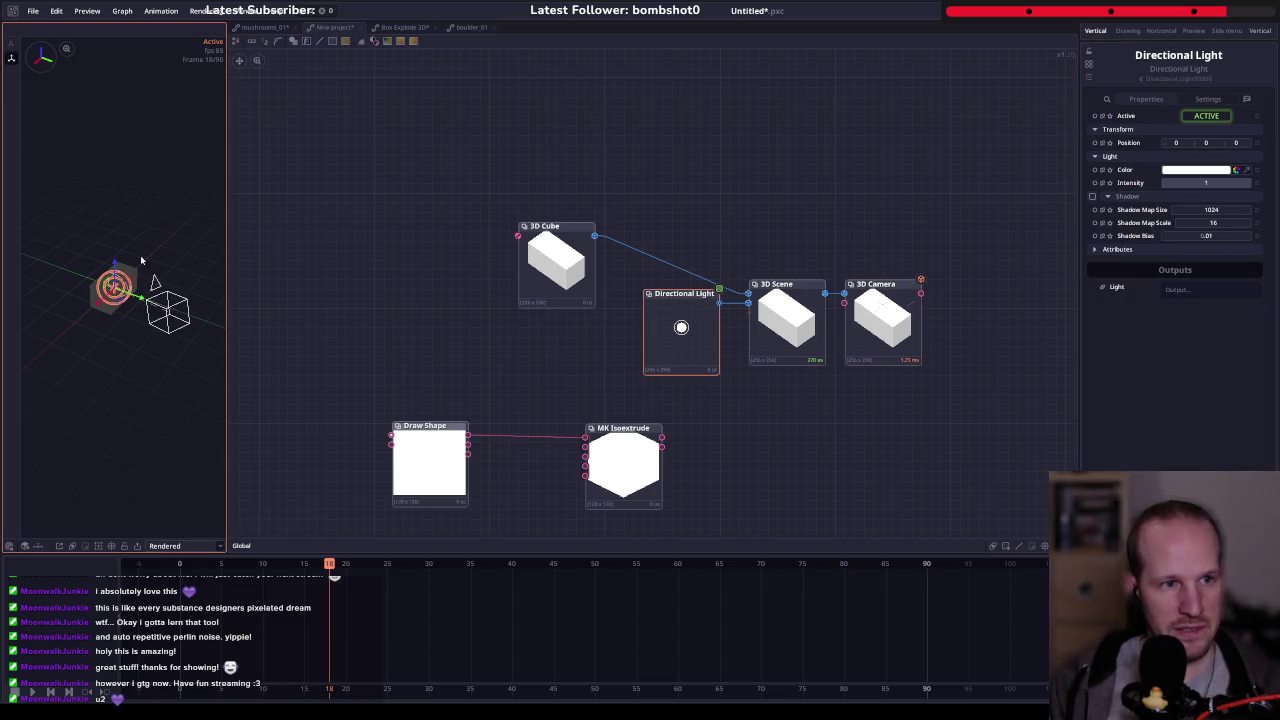
{"action": "mouse_move", "coordinate": [118, 265]}
{"action": "left_mouse_down"}
{"action": "mouse_move", "coordinate": [122, 242]}
{"action": "mouse_move", "coordinate": [140, 265]}
{"action": "mouse_move", "coordinate": [120, 270]}
{"action": "mouse_move", "coordinate": [106, 243]}
{"action": "mouse_move", "coordinate": [68, 258]}
{"action": "mouse_move", "coordinate": [145, 228]}
{"action": "mouse_move", "coordinate": [168, 235]}
{"action": "left_mouse_up"}
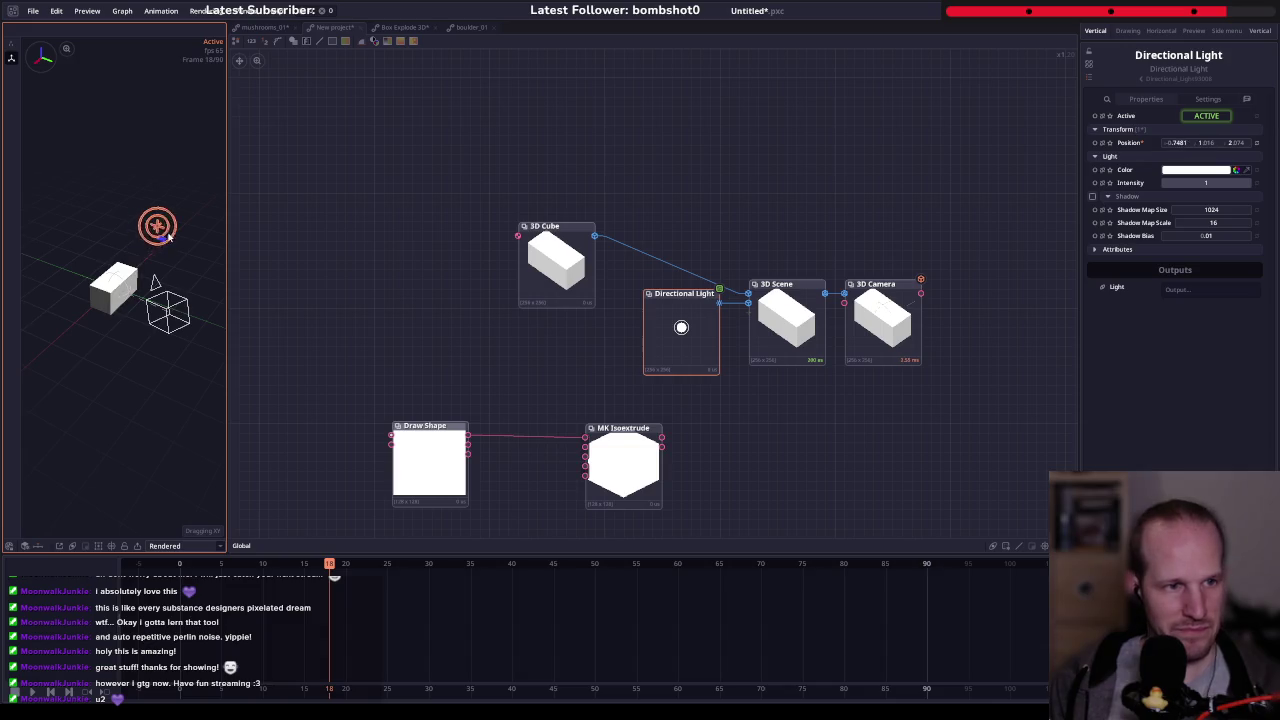
- Preview the 3D Camera render through a Graph Preview node, then remove that node
{"action": "left_click", "coordinate": [690, 395]}
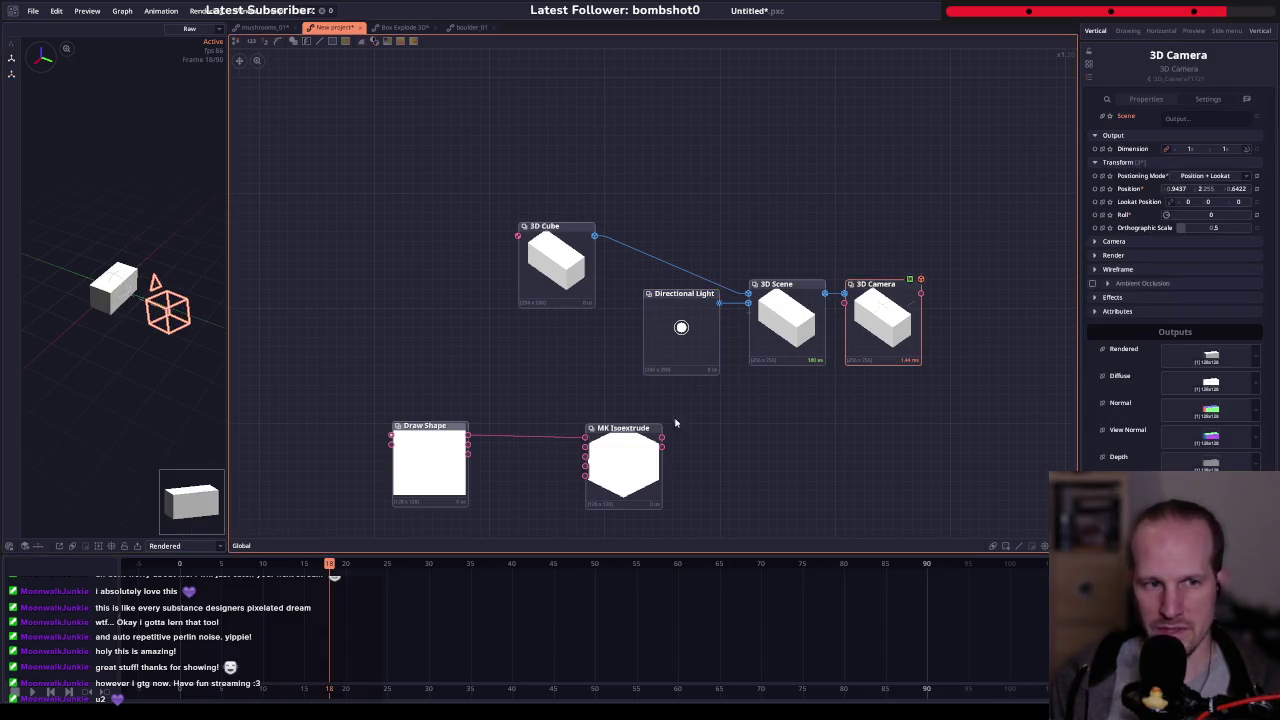
{"action": "mouse_move", "coordinate": [997, 334]}
{"action": "left_mouse_down"}
{"action": "mouse_move", "coordinate": [689, 352]}
{"action": "mouse_move", "coordinate": [781, 334]}
{"action": "left_mouse_up"}
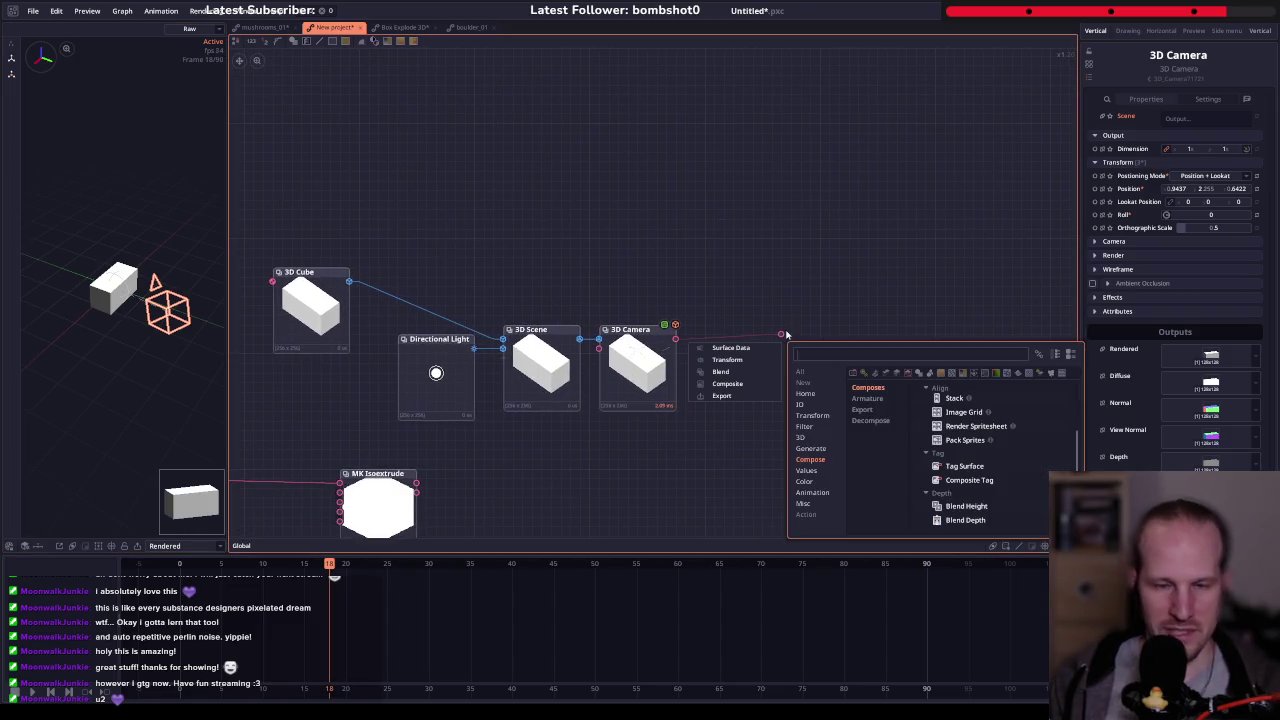
{"action": "type", "text": "graph pre"}
{"action": "key", "text": "Return"}
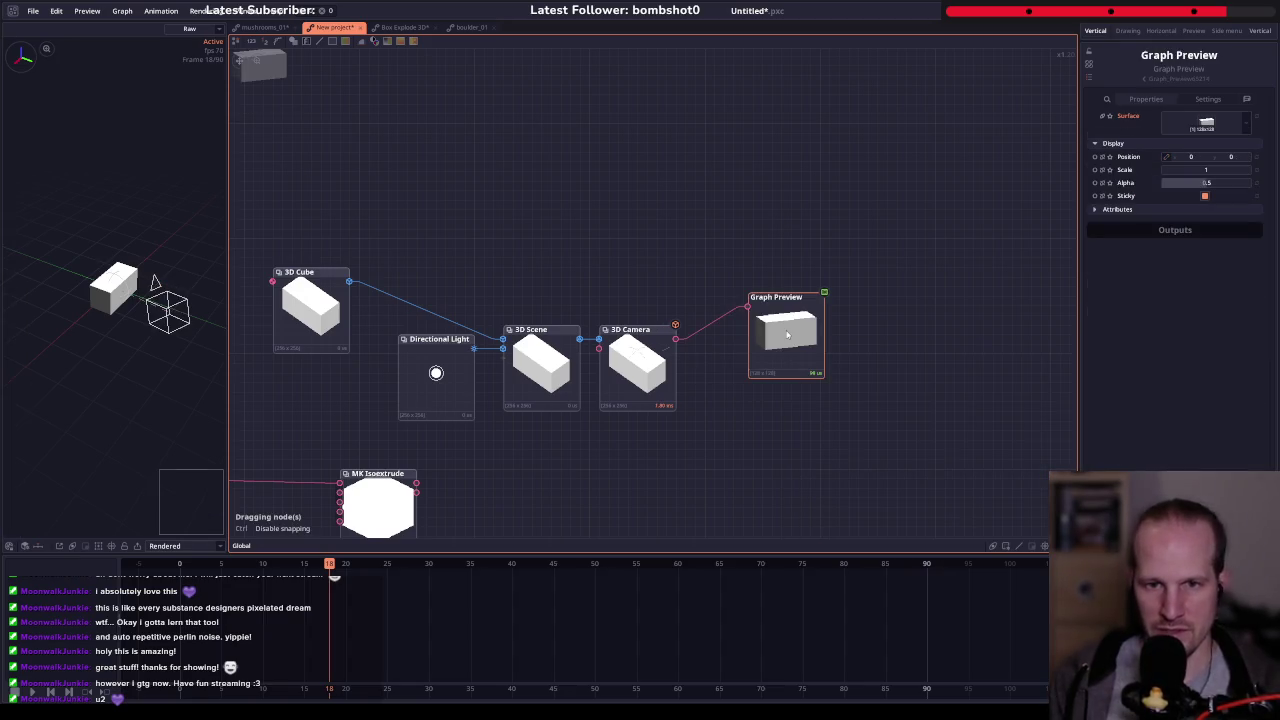
{"action": "left_click", "coordinate": [787, 335]}
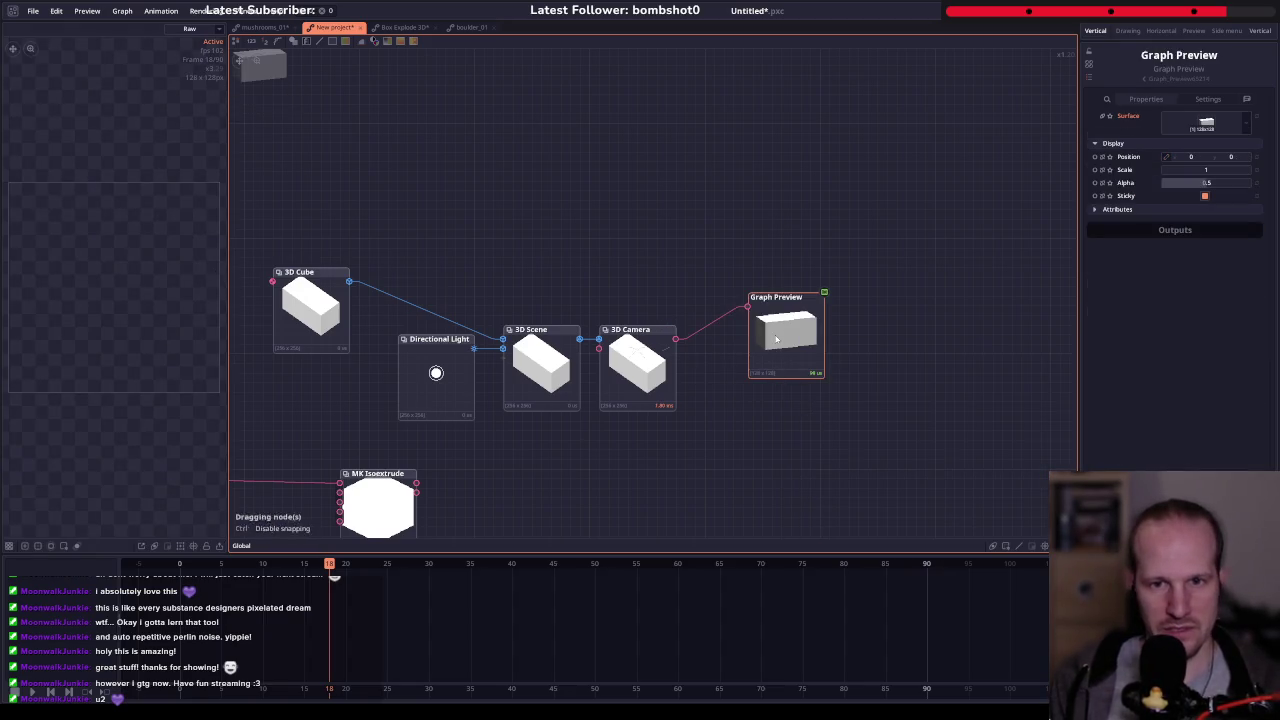
{"action": "mouse_move", "coordinate": [270, 75]}
{"action": "left_mouse_down"}
{"action": "mouse_move", "coordinate": [465, 267]}
{"action": "mouse_move", "coordinate": [535, 282]}
{"action": "left_mouse_up"}
{"action": "left_click_drag", "start_coordinate": [683, 289], "coordinate": [580, 175]}
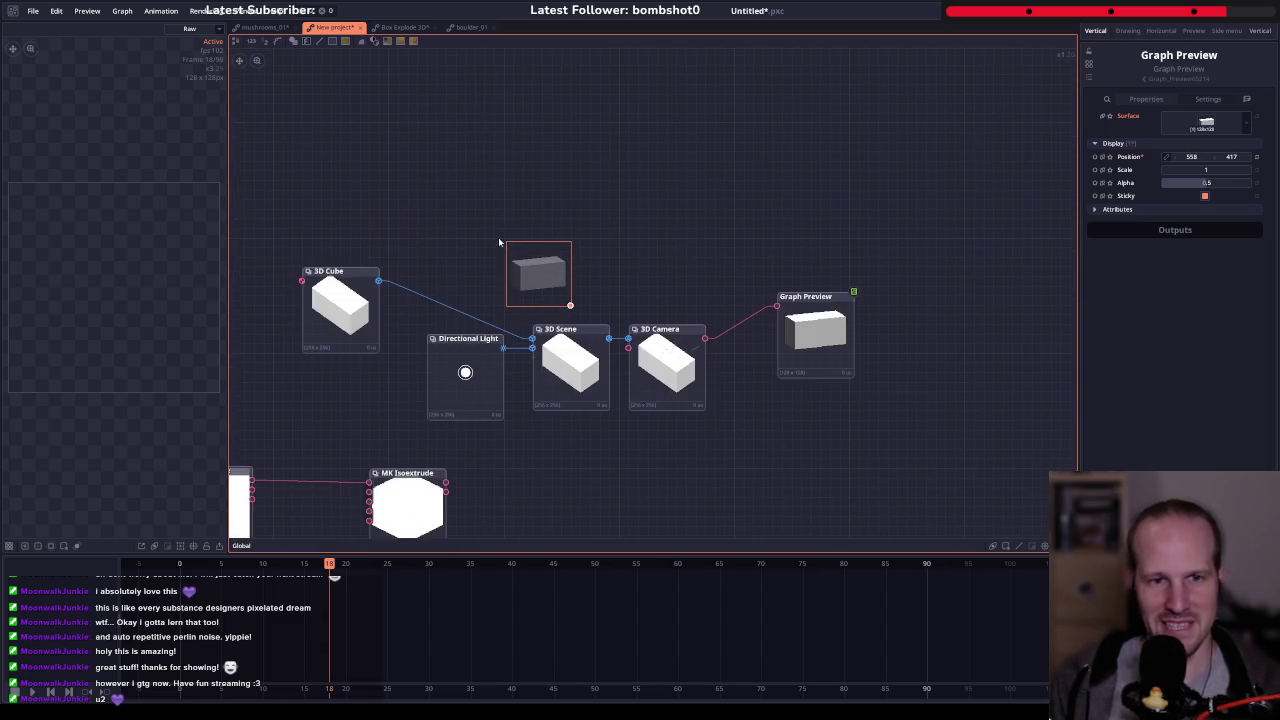
{"action": "left_click_drag", "start_coordinate": [541, 256], "coordinate": [580, 215]}
{"action": "left_click", "coordinate": [826, 325]}
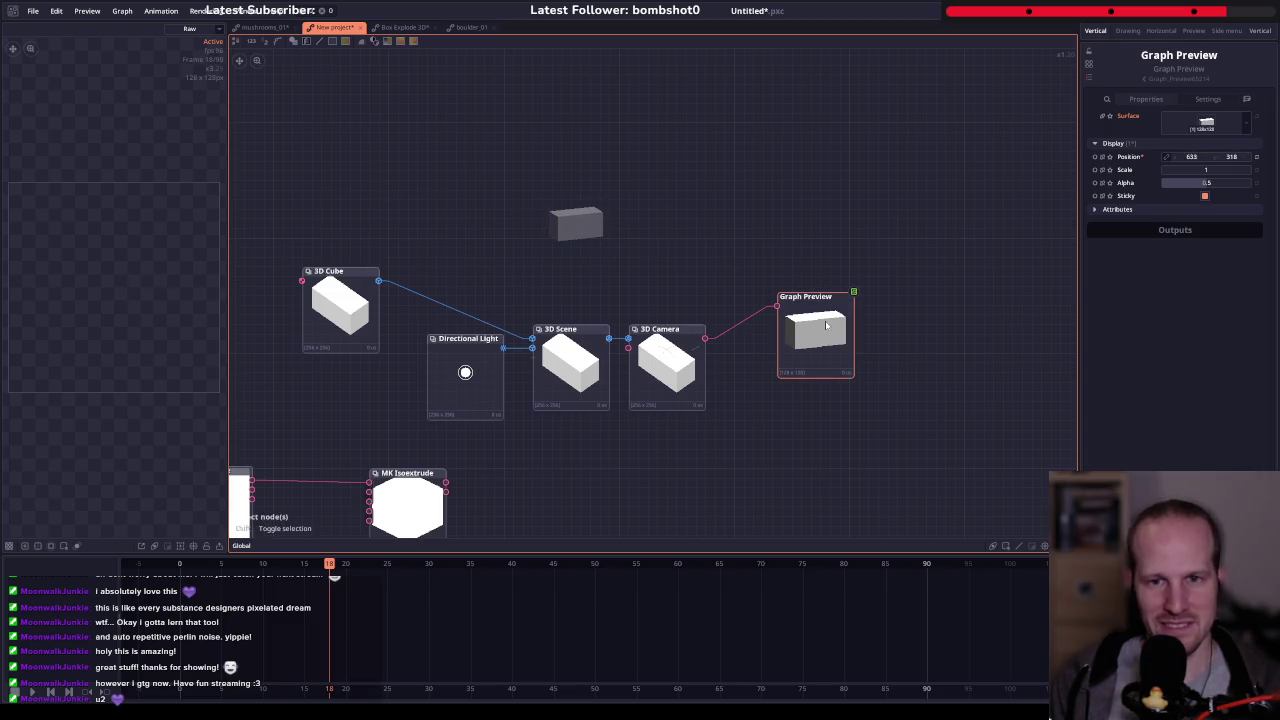
{"action": "key", "text": "Delete"}
- Add a Blend node after the 3D Camera
{"action": "mouse_move", "coordinate": [755, 330]}
{"action": "left_mouse_down"}
{"action": "mouse_move", "coordinate": [682, 289]}
{"action": "mouse_move", "coordinate": [751, 307]}
{"action": "left_mouse_up"}
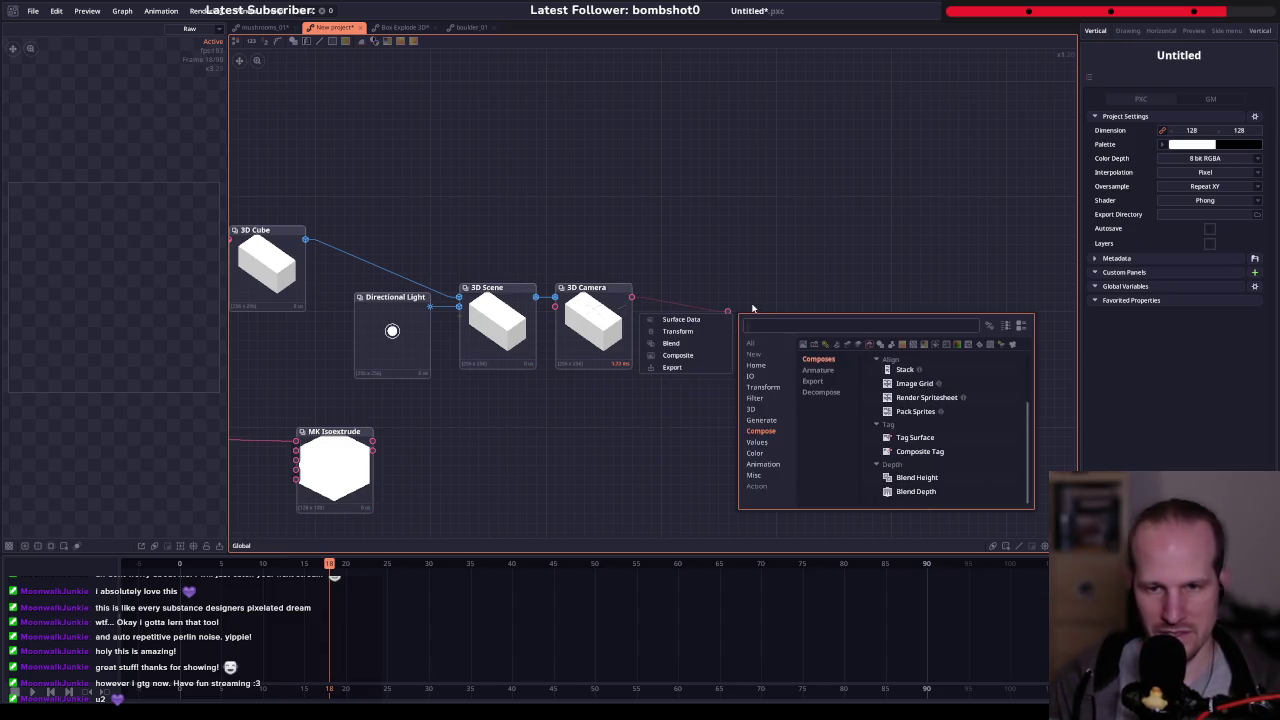
{"action": "type", "text": "blend"}
{"action": "key", "text": "Return"}
{"action": "left_click_drag", "start_coordinate": [757, 308], "coordinate": [723, 325]}
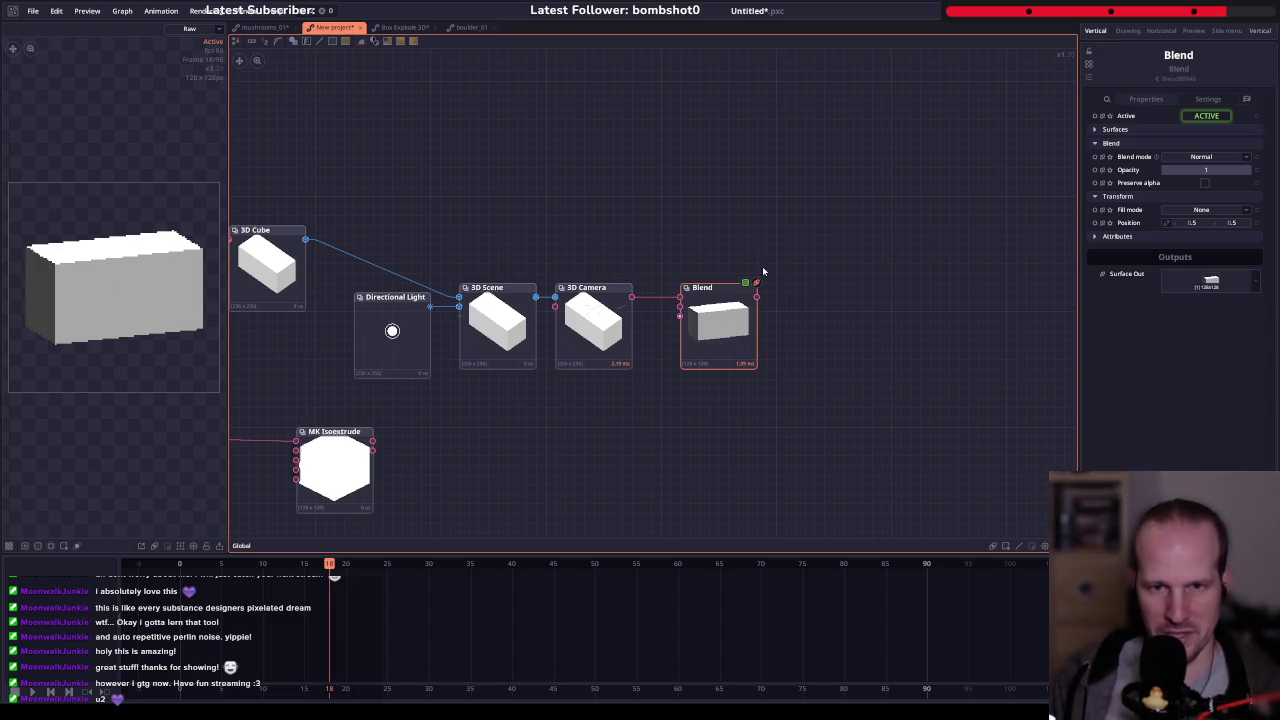
- Reposition the 3D Camera around the box using the gizmo's XY and Z handles
{"action": "left_click", "coordinate": [583, 328]}
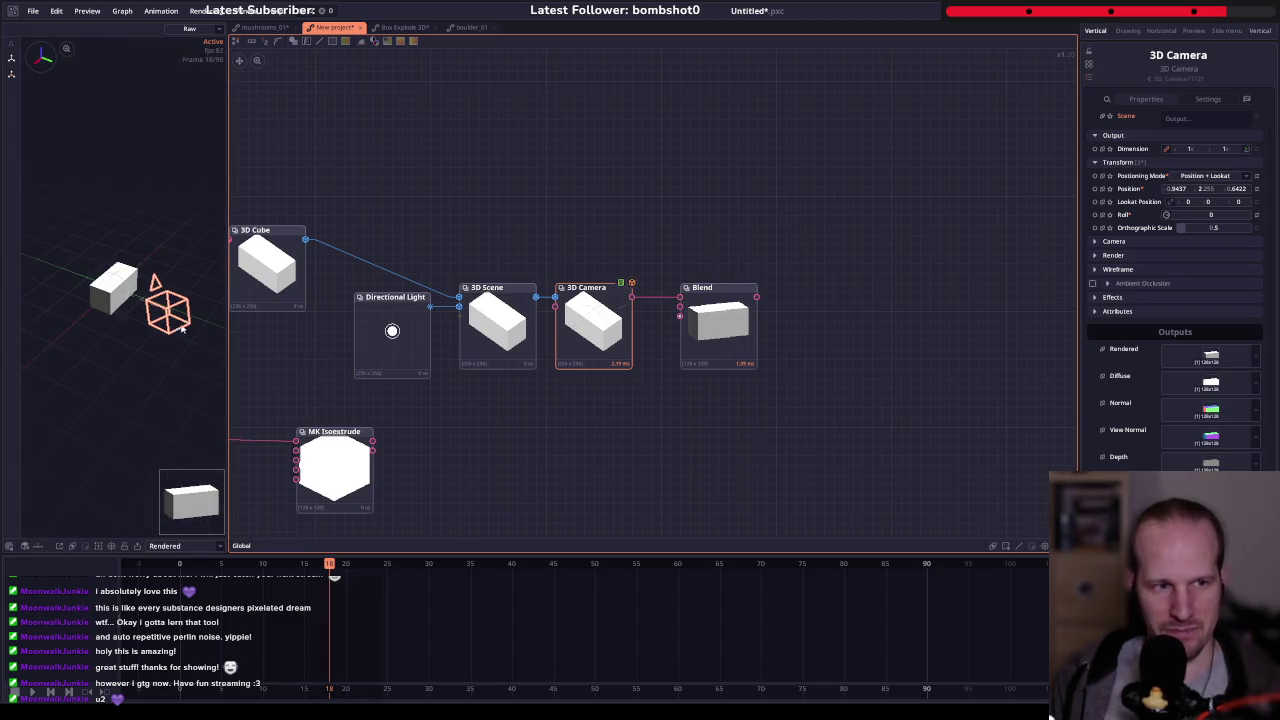
{"action": "left_click", "coordinate": [11, 58]}
{"action": "left_click_drag", "start_coordinate": [180, 332], "coordinate": [157, 320]}
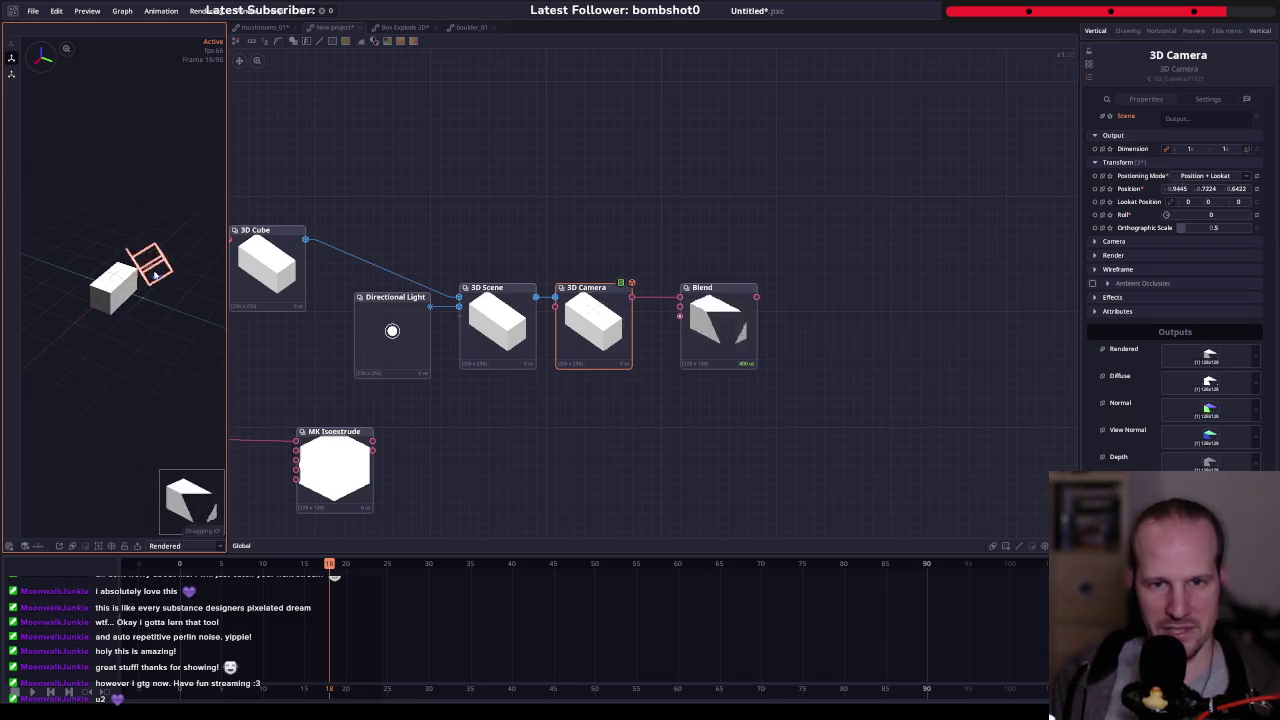
{"action": "mouse_move", "coordinate": [157, 320]}
{"action": "left_mouse_down"}
{"action": "mouse_move", "coordinate": [130, 300]}
{"action": "mouse_move", "coordinate": [157, 348]}
{"action": "mouse_move", "coordinate": [144, 345]}
{"action": "mouse_move", "coordinate": [172, 341]}
{"action": "left_mouse_up"}
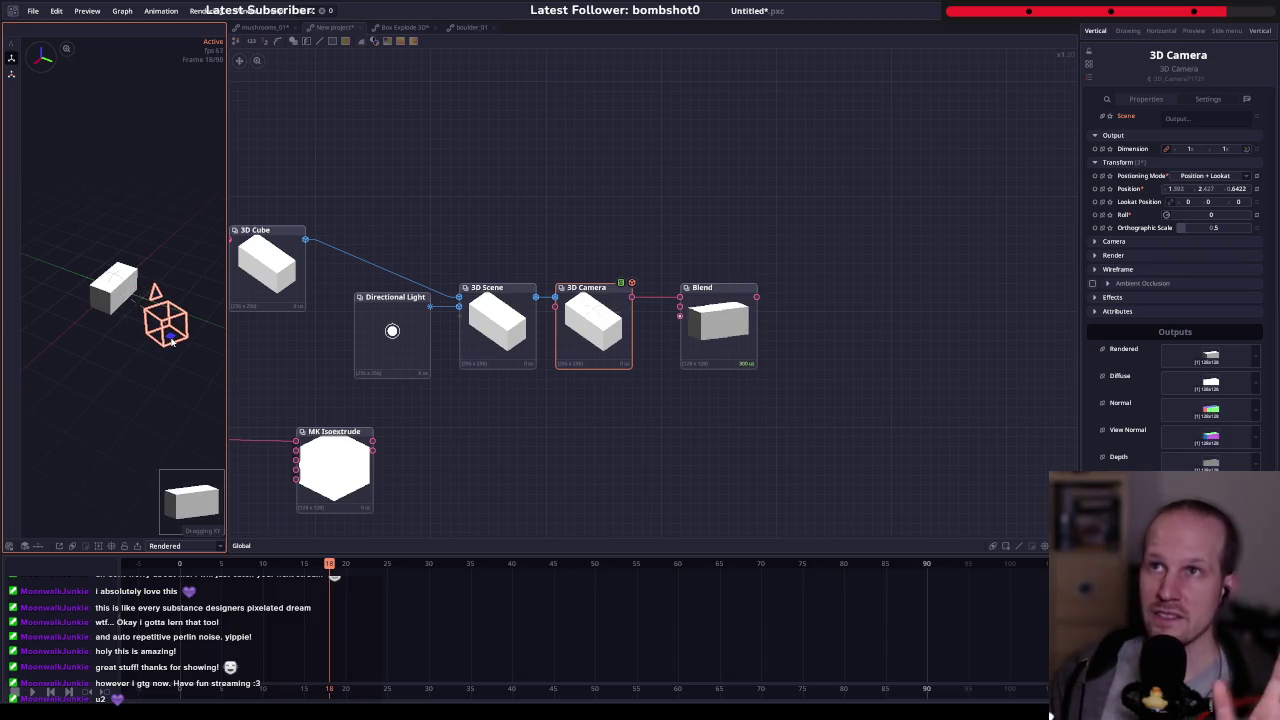
{"action": "left_click_drag", "start_coordinate": [172, 341], "coordinate": [170, 270]}
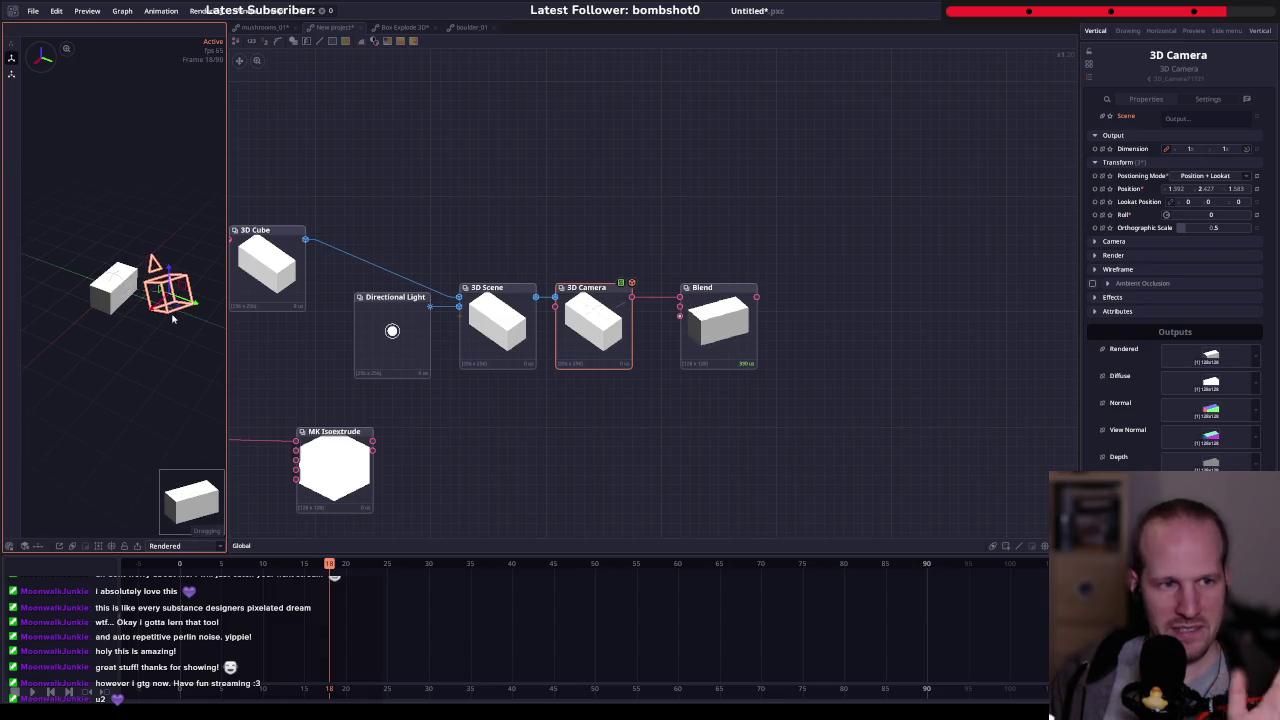
{"action": "mouse_move", "coordinate": [170, 268]}
{"action": "left_mouse_down"}
{"action": "mouse_move", "coordinate": [196, 306]}
{"action": "mouse_move", "coordinate": [216, 301]}
{"action": "left_mouse_up"}
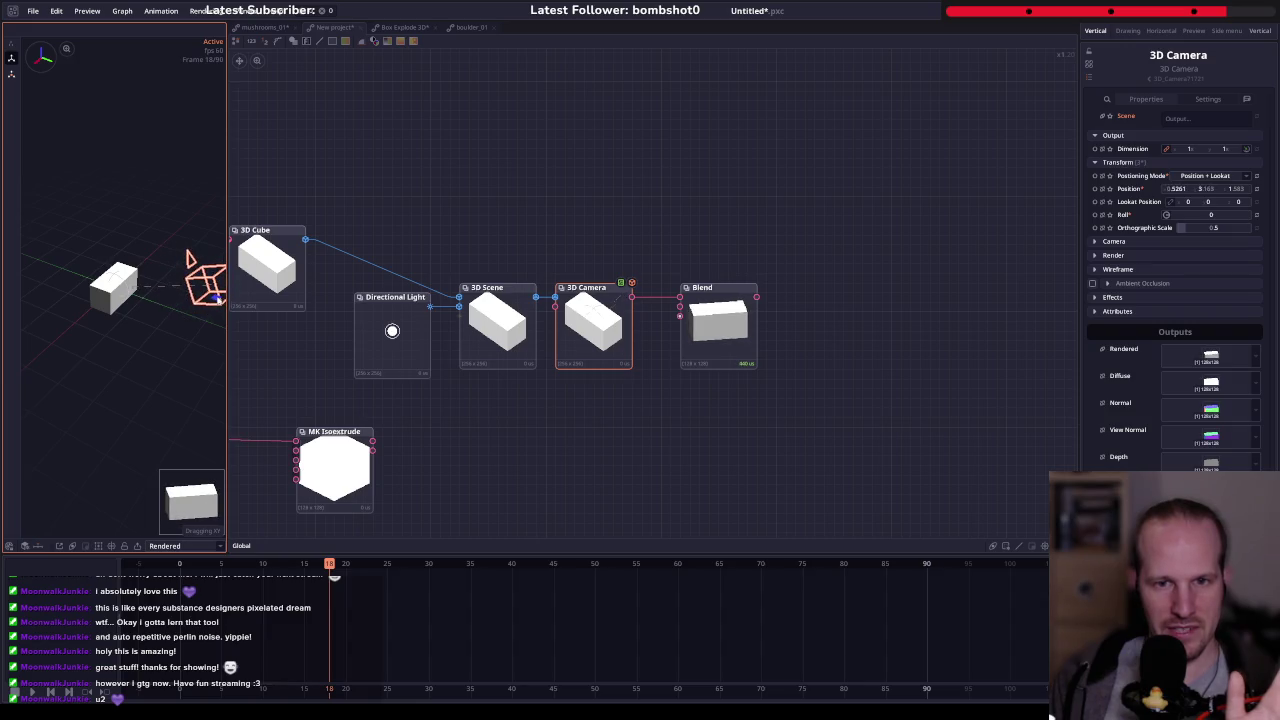
{"action": "left_click_drag", "start_coordinate": [216, 301], "coordinate": [215, 254]}
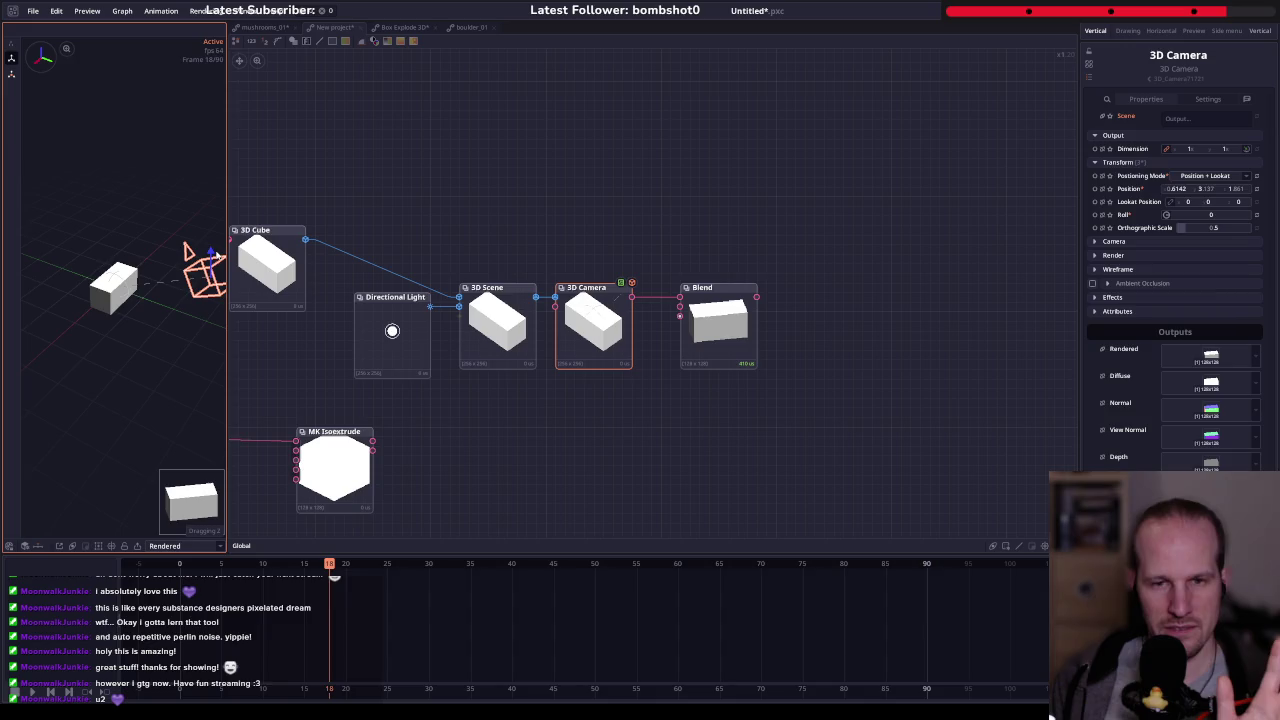
- Check the Blend output and pan the graph to make room beside the 3D Cube
{"action": "left_click", "coordinate": [718, 322]}
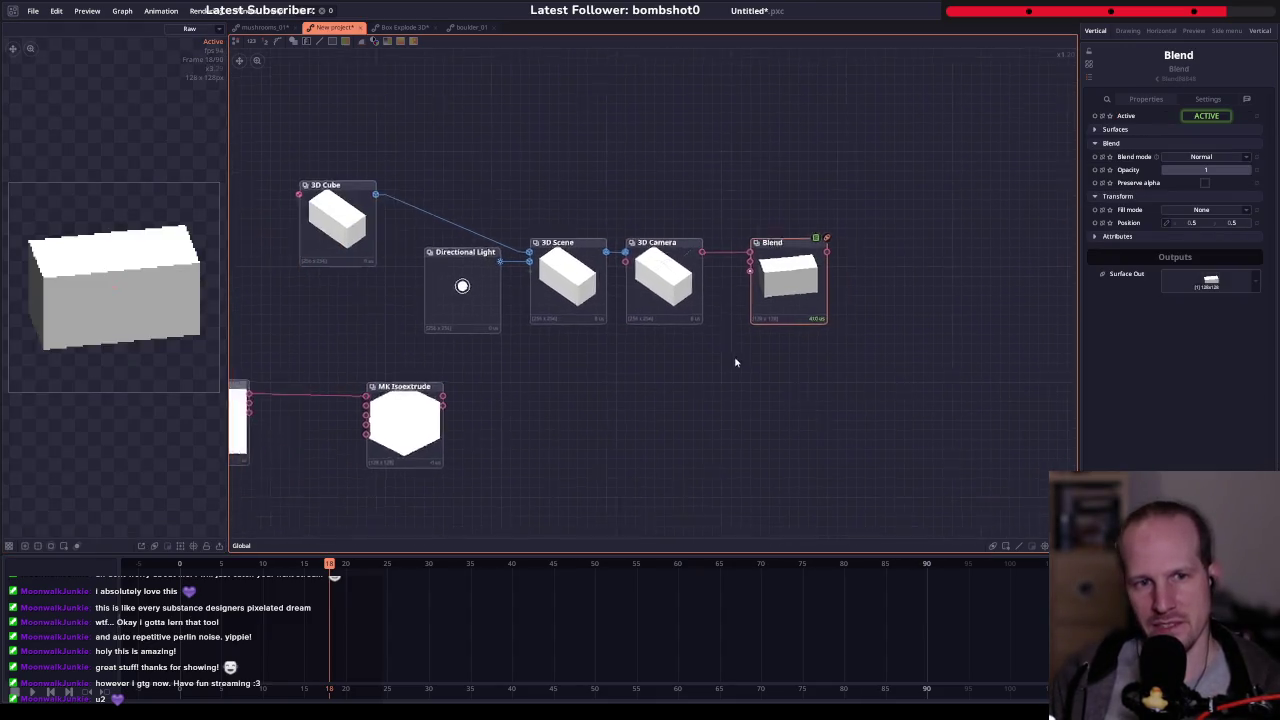
{"action": "left_click_drag", "start_coordinate": [475, 275], "coordinate": [555, 258]}
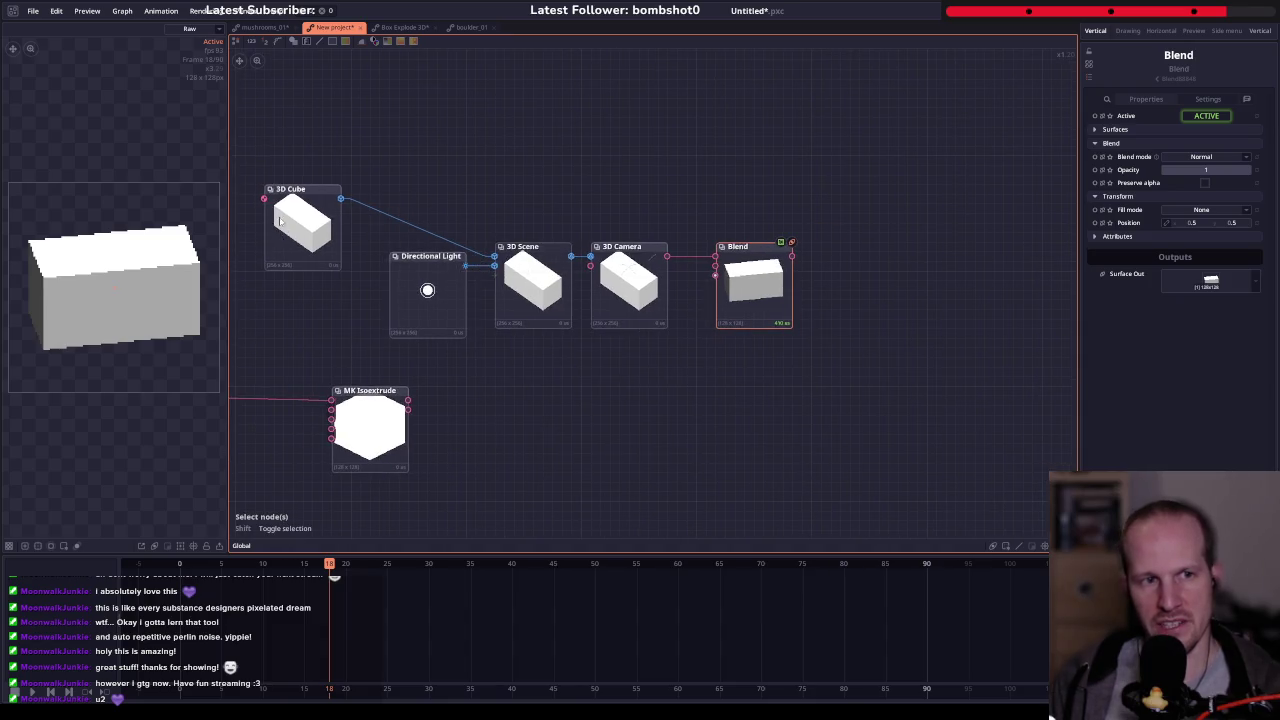
{"action": "left_click_drag", "start_coordinate": [306, 300], "coordinate": [466, 297]}
{"action": "right_click", "coordinate": [463, 296]}
- Add a 3D Material node and wire it into the 3D Cube's Material input
{"action": "type", "text": "3d mat"}
{"action": "key", "text": "Return"}
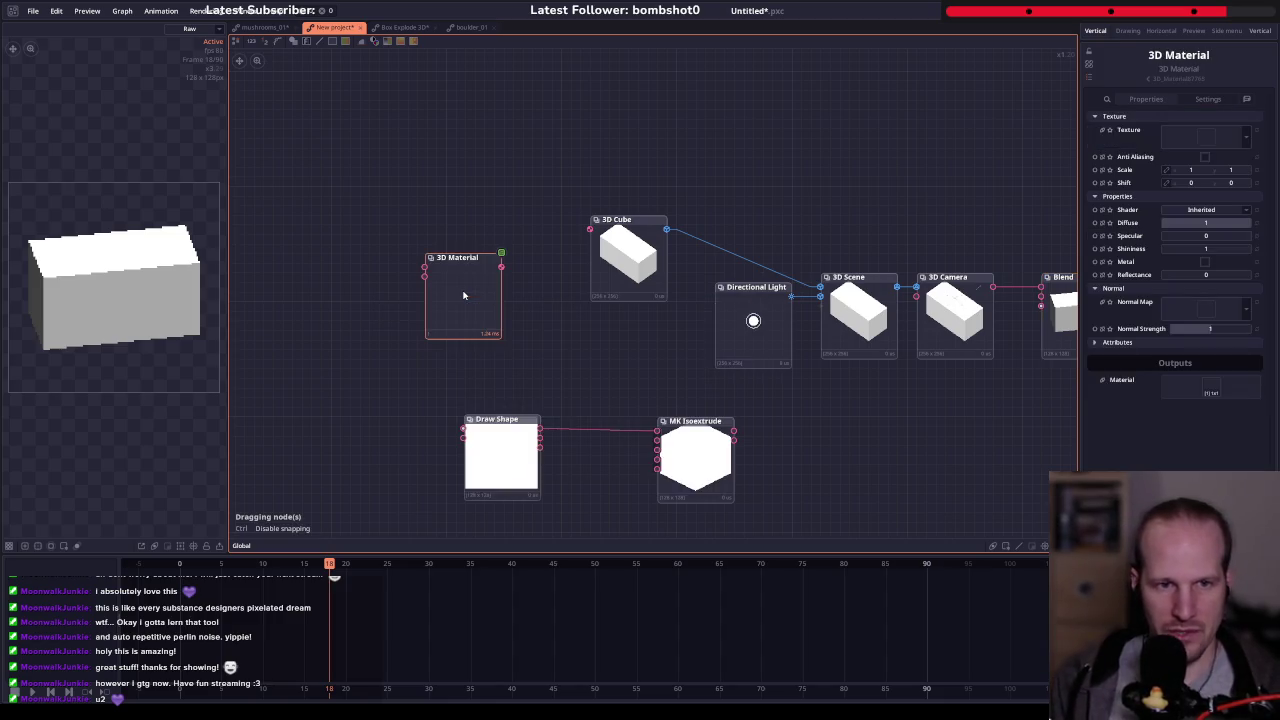
{"action": "left_click_drag", "start_coordinate": [463, 295], "coordinate": [523, 257]}
{"action": "left_click_drag", "start_coordinate": [561, 215], "coordinate": [590, 229]}
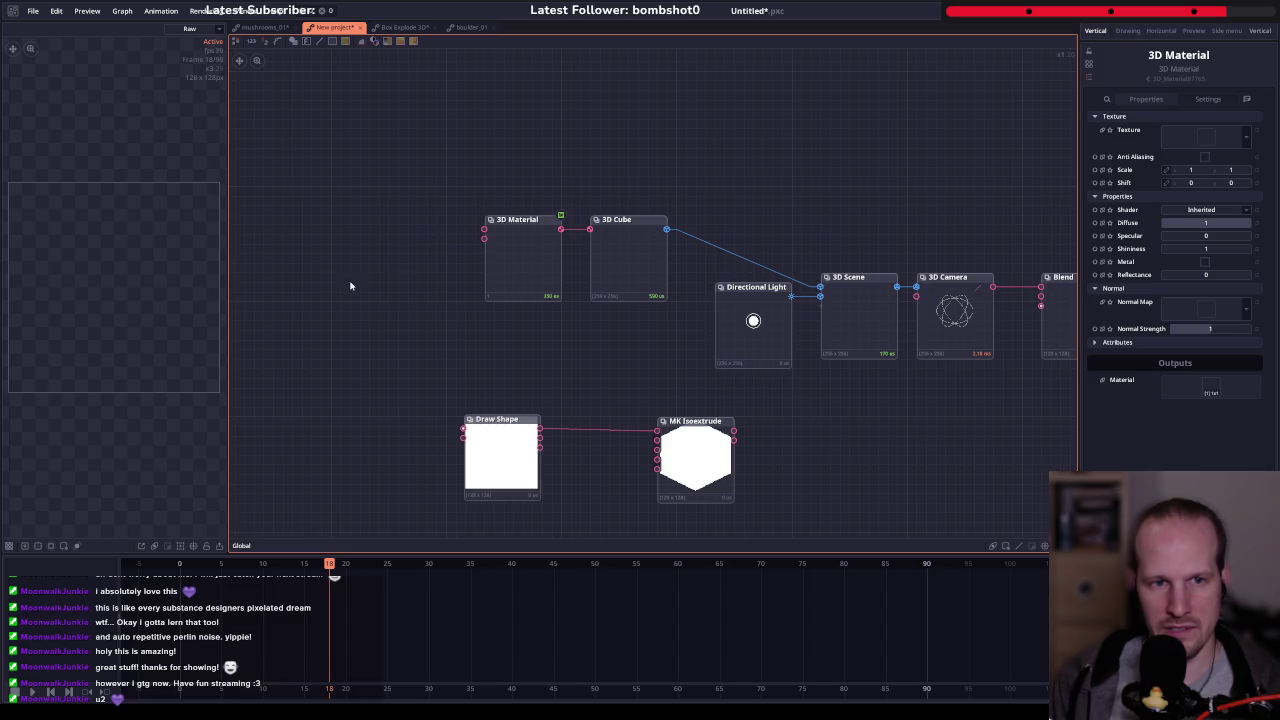
- Add a Perlin Noise node and connect it to the 3D Material texture
{"action": "right_click", "coordinate": [309, 274]}
{"action": "type", "text": "noe"}
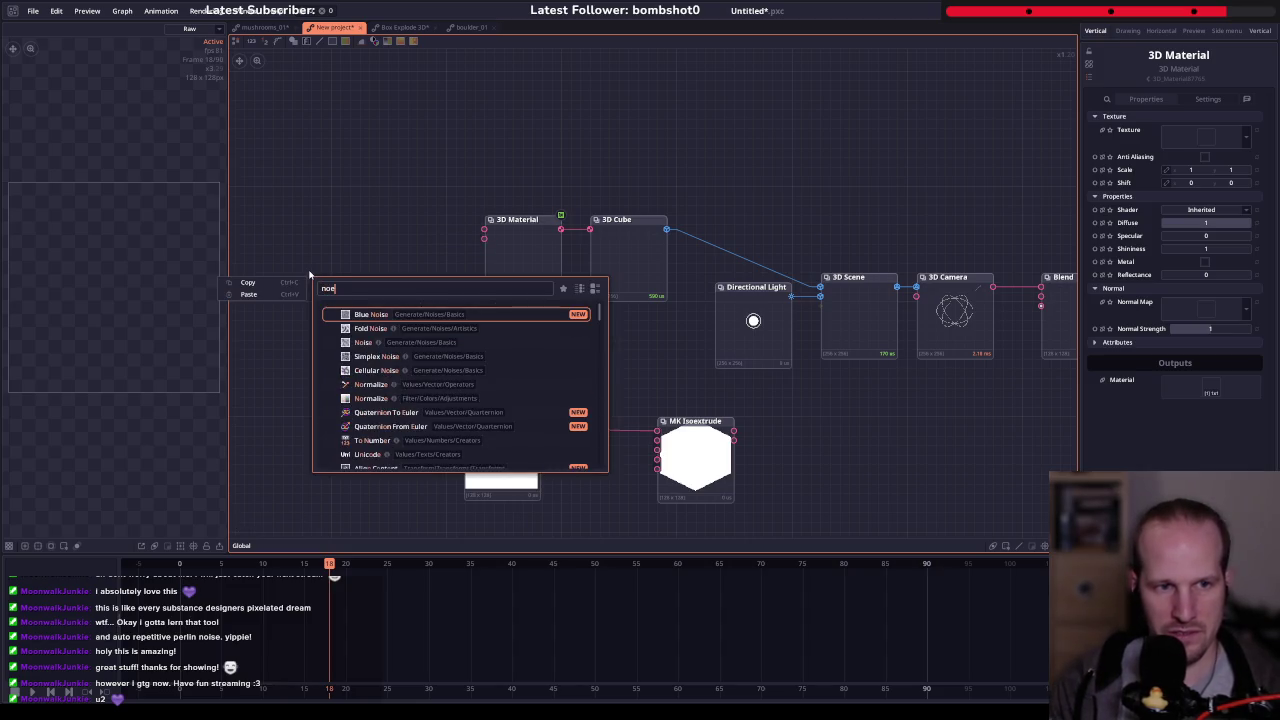
{"action": "key", "text": "BackSpace"}
{"action": "type", "text": "ise"}
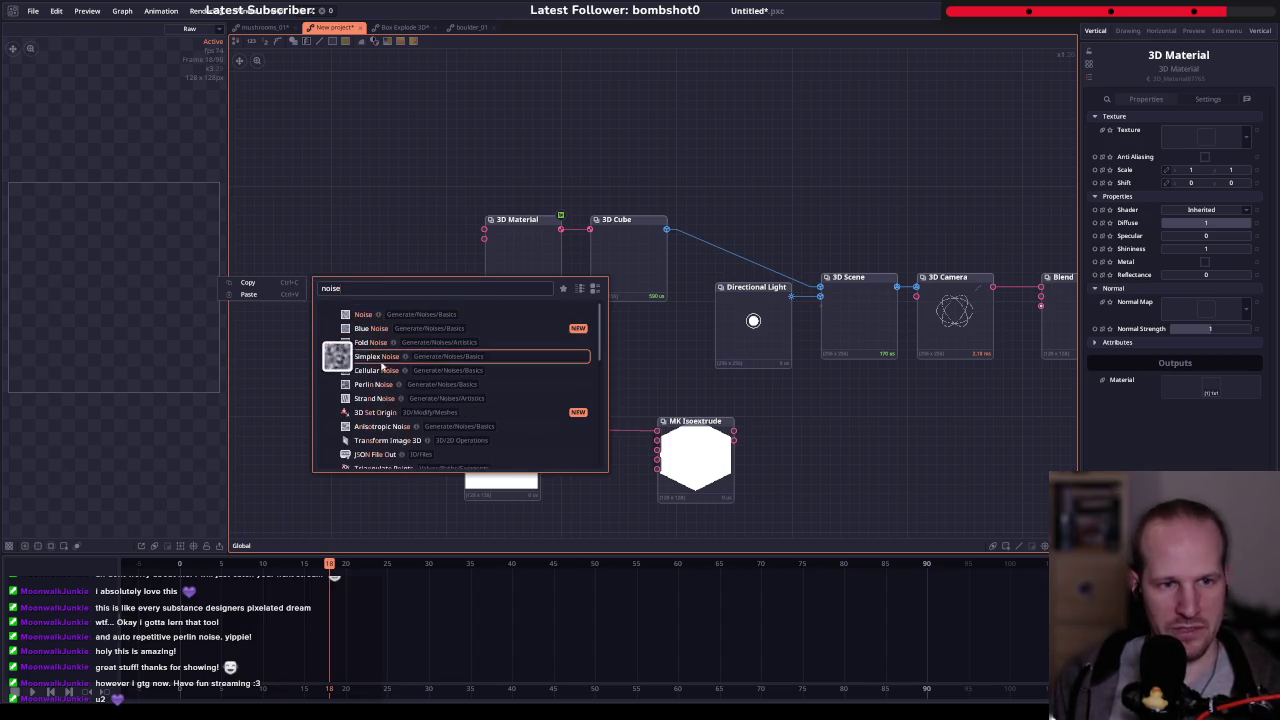
{"action": "left_click", "coordinate": [375, 384]}
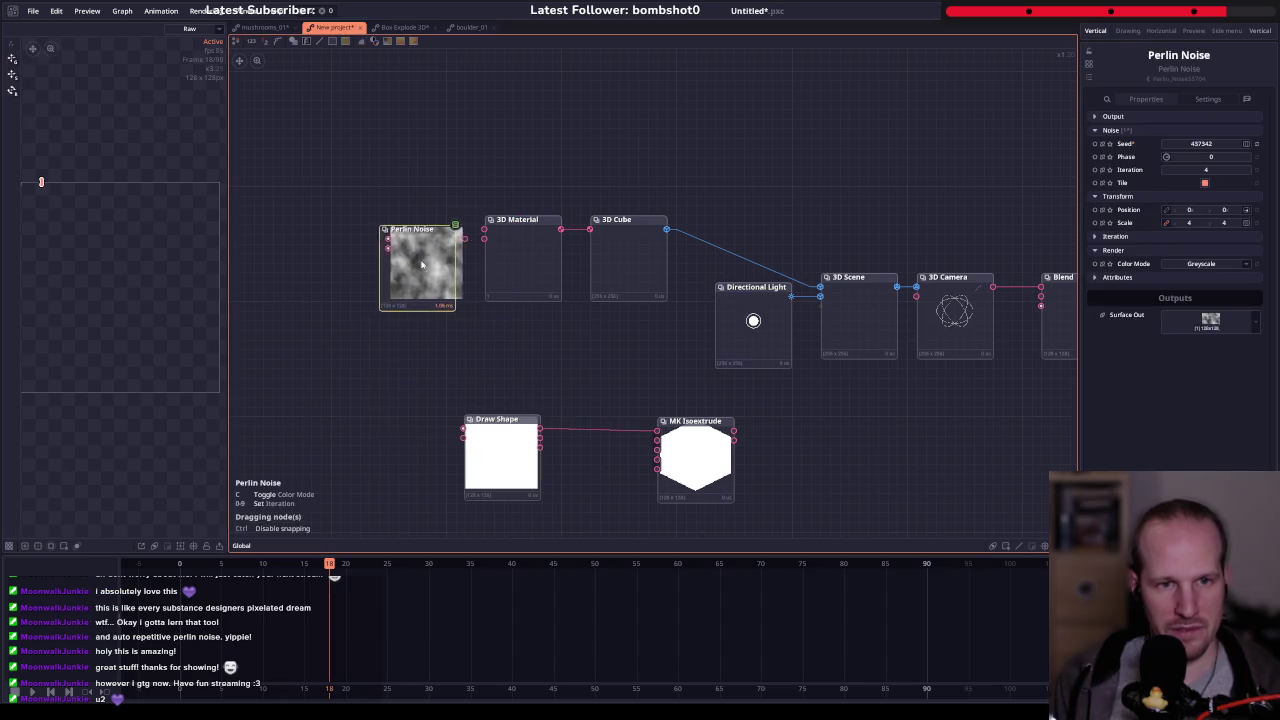
{"action": "left_click_drag", "start_coordinate": [445, 237], "coordinate": [484, 230]}
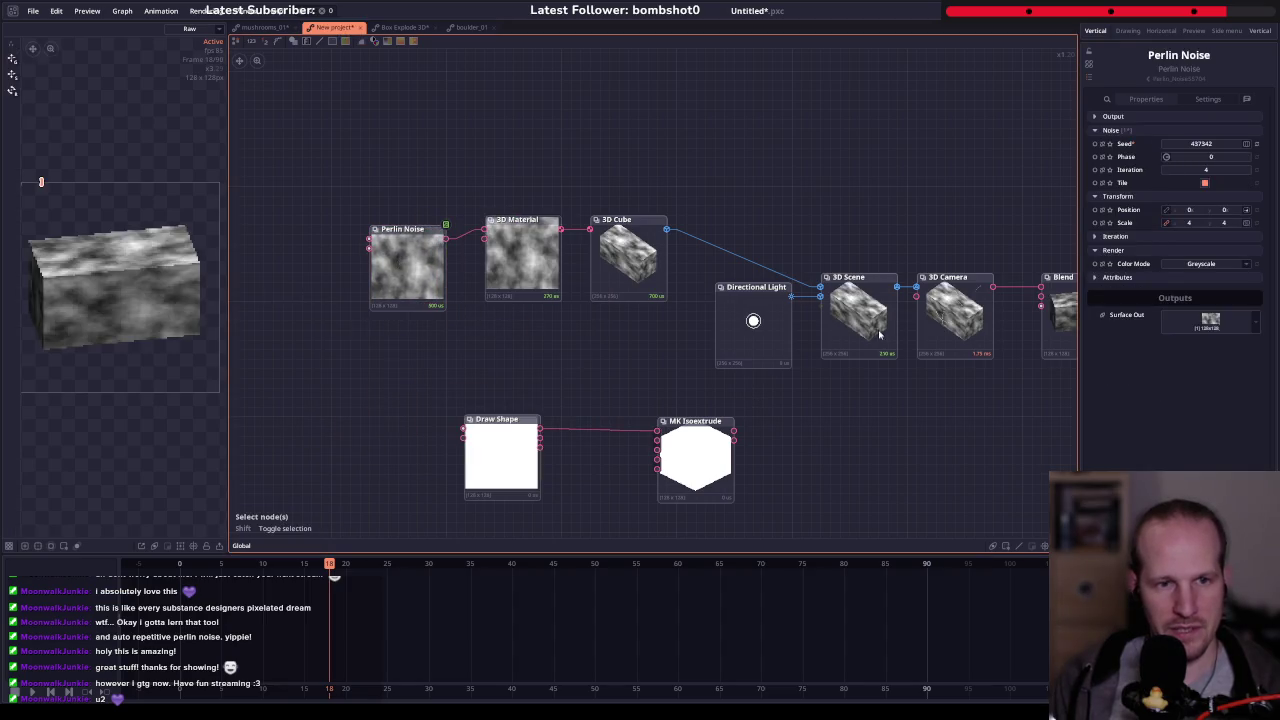
- Arrange the graph around the render chain and select the Blend node to show its inputs
{"action": "scroll", "coordinate": [880, 335], "scroll_direction": "right", "scroll_amount": 5}
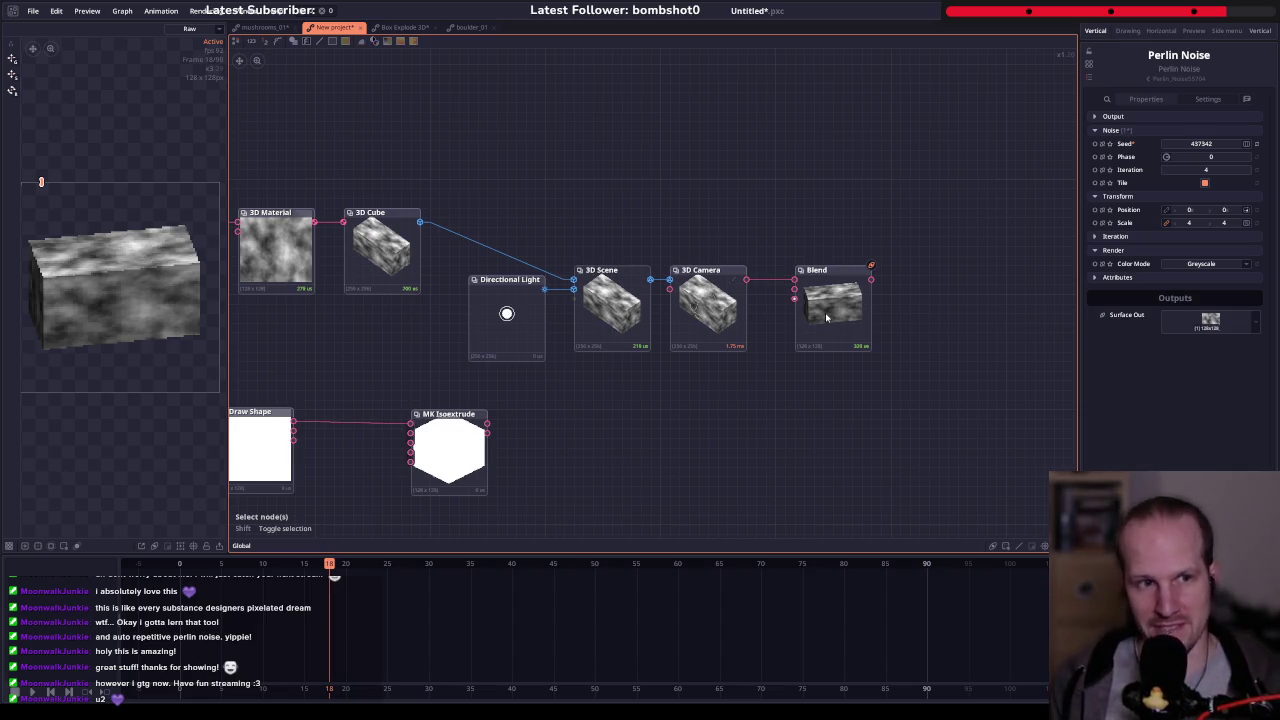
{"action": "left_click_drag", "start_coordinate": [646, 349], "coordinate": [716, 343]}
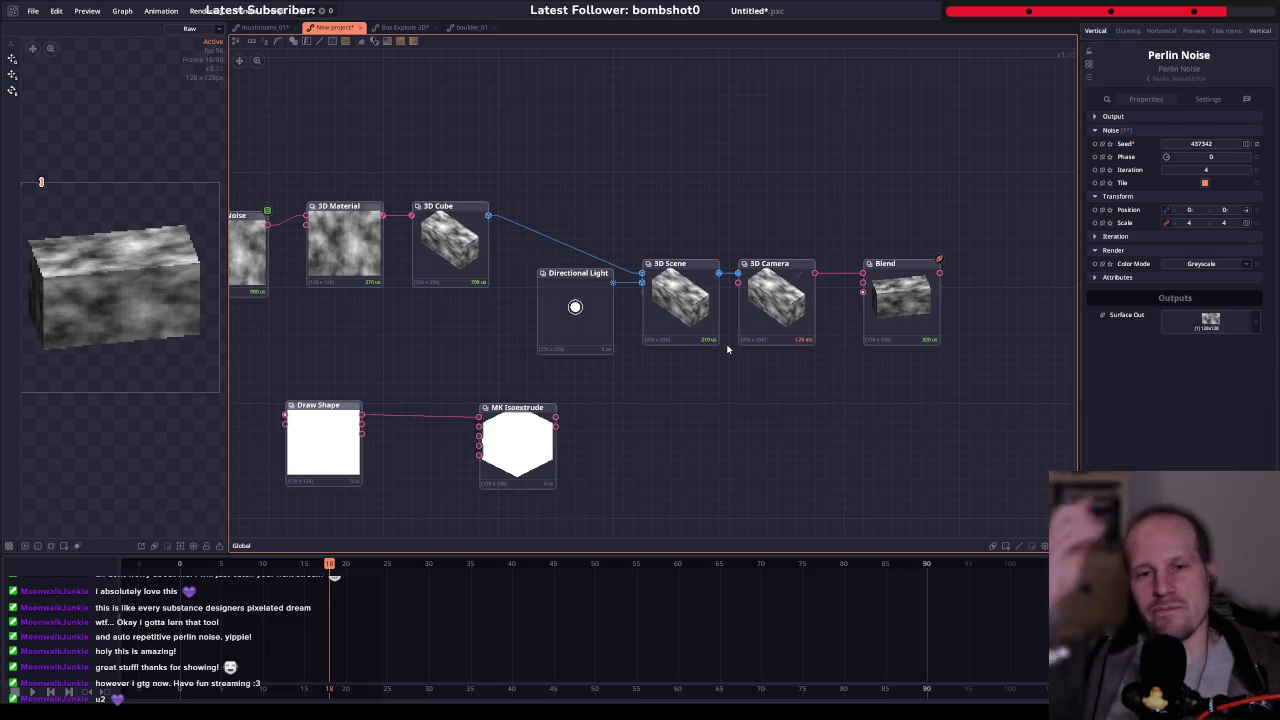
{"action": "scroll", "coordinate": [679, 353], "scroll_direction": "down", "scroll_amount": 1}
{"action": "left_click_drag", "start_coordinate": [285, 267], "coordinate": [301, 259]}
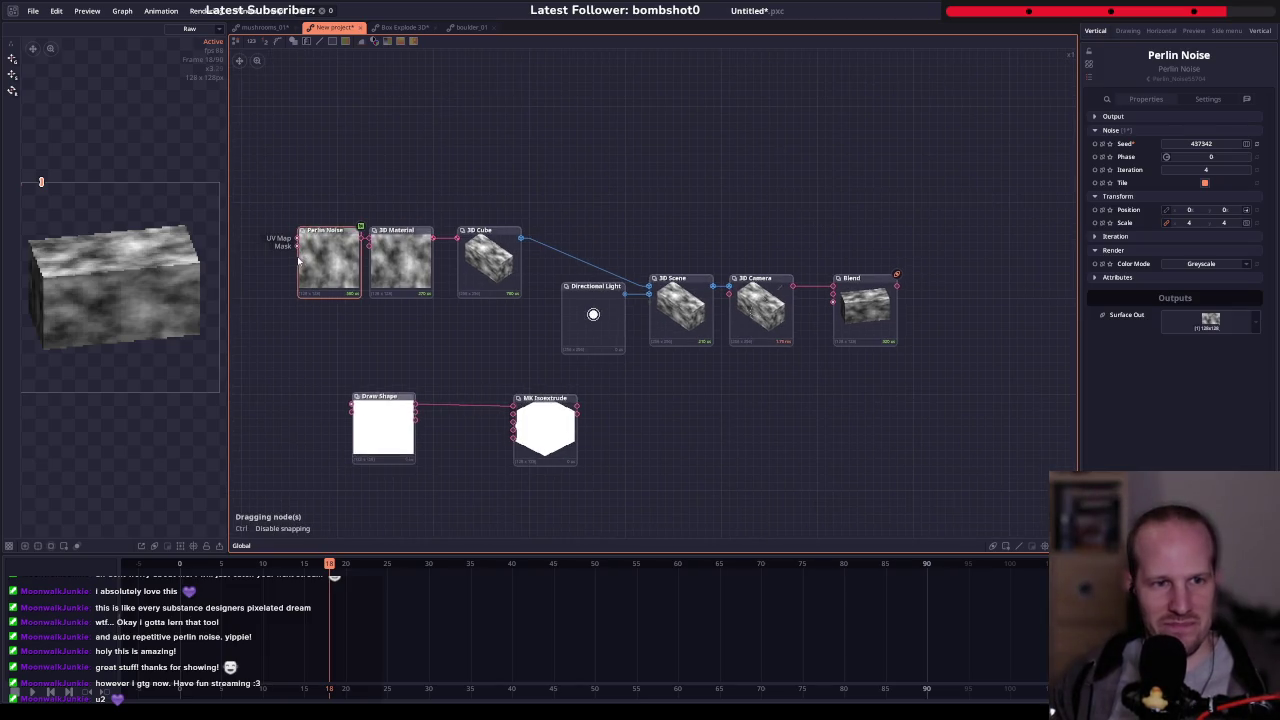
{"action": "left_click_drag", "start_coordinate": [1034, 321], "coordinate": [875, 317]}
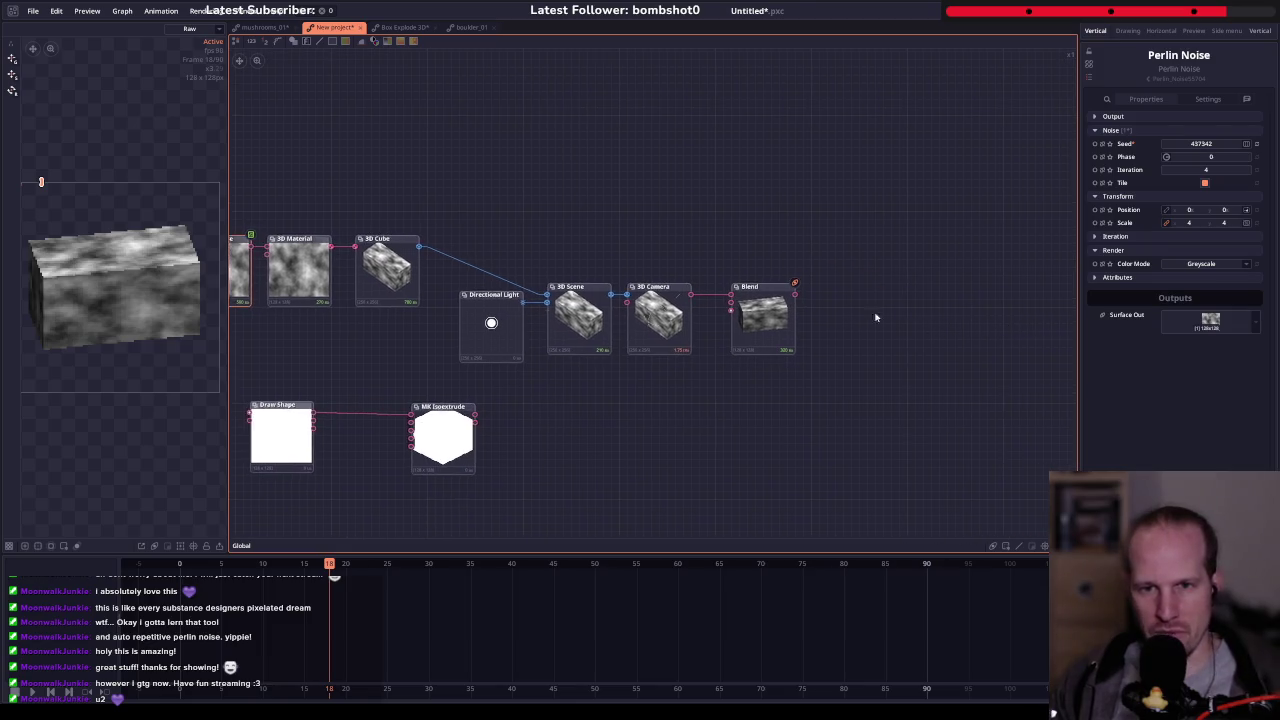
{"action": "left_click", "coordinate": [781, 350]}
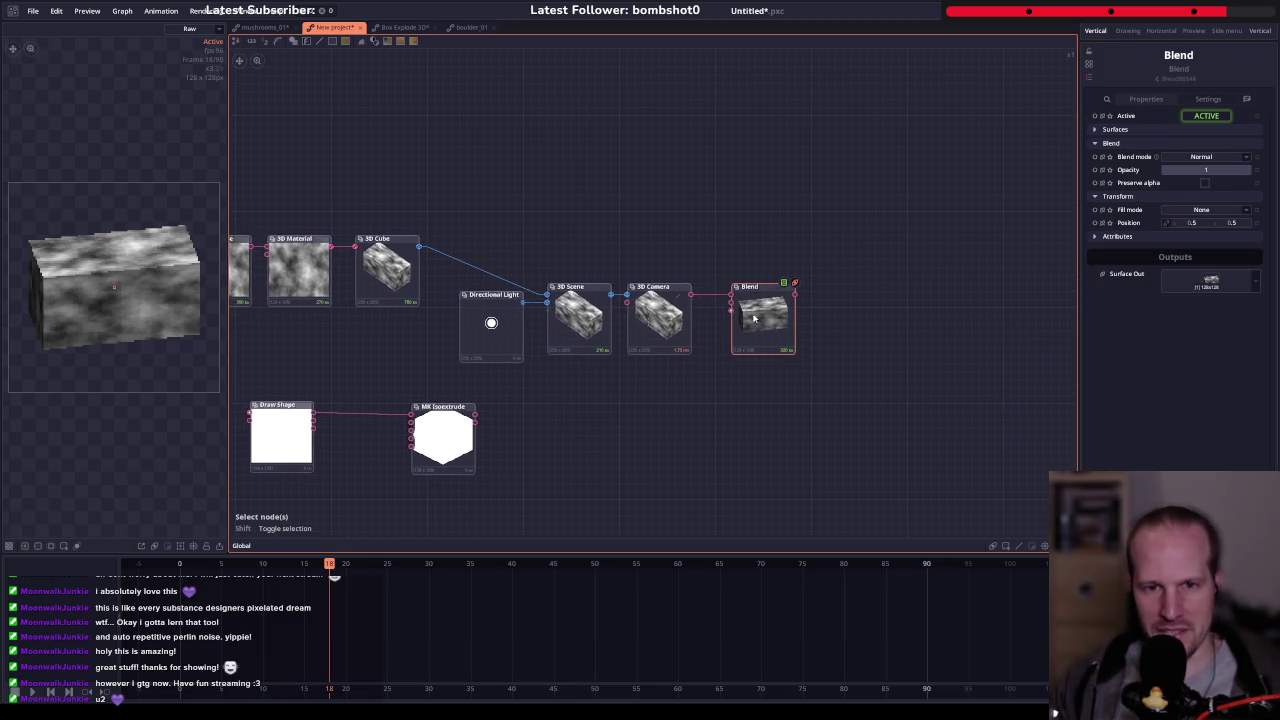
{"action": "left_click_drag", "start_coordinate": [718, 420], "coordinate": [786, 408]}
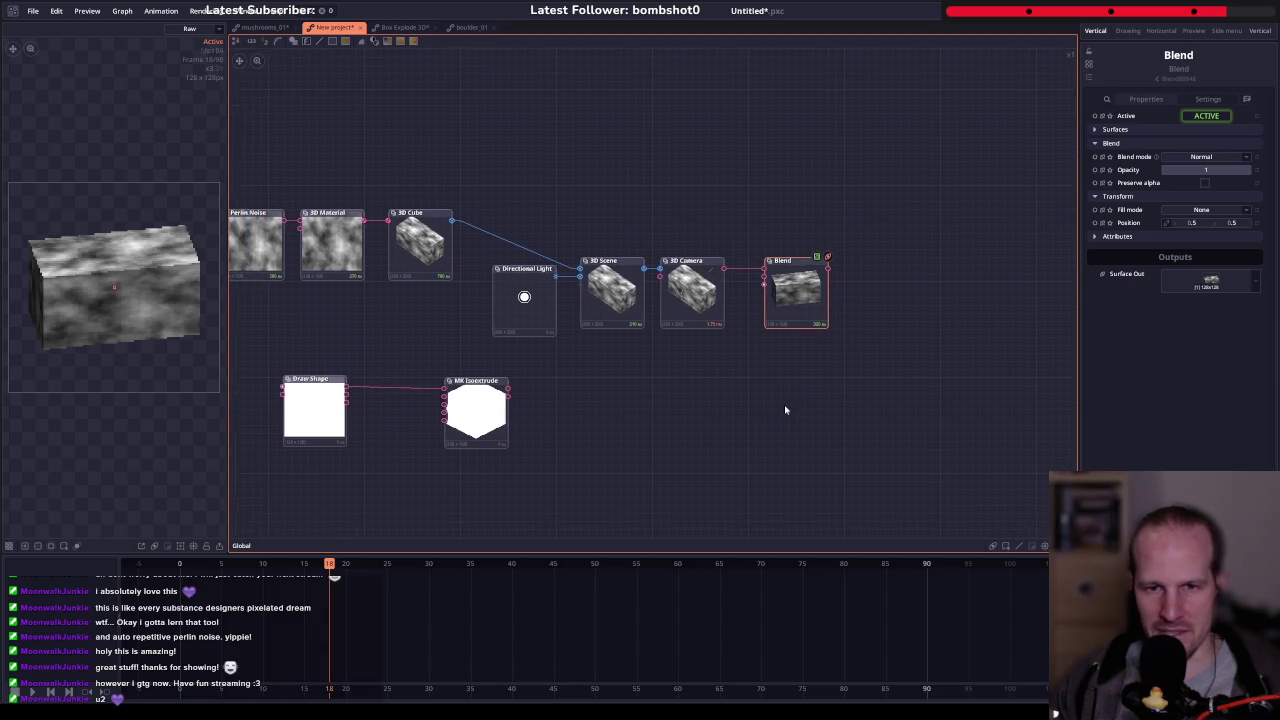
- Connect the 3D Camera render to Blend's Background, then browse the Transform and Filter node categories
{"action": "mouse_move", "coordinate": [743, 309]}
{"action": "left_mouse_down"}
{"action": "mouse_move", "coordinate": [786, 282]}
{"action": "mouse_move", "coordinate": [849, 304]}
{"action": "left_mouse_up"}
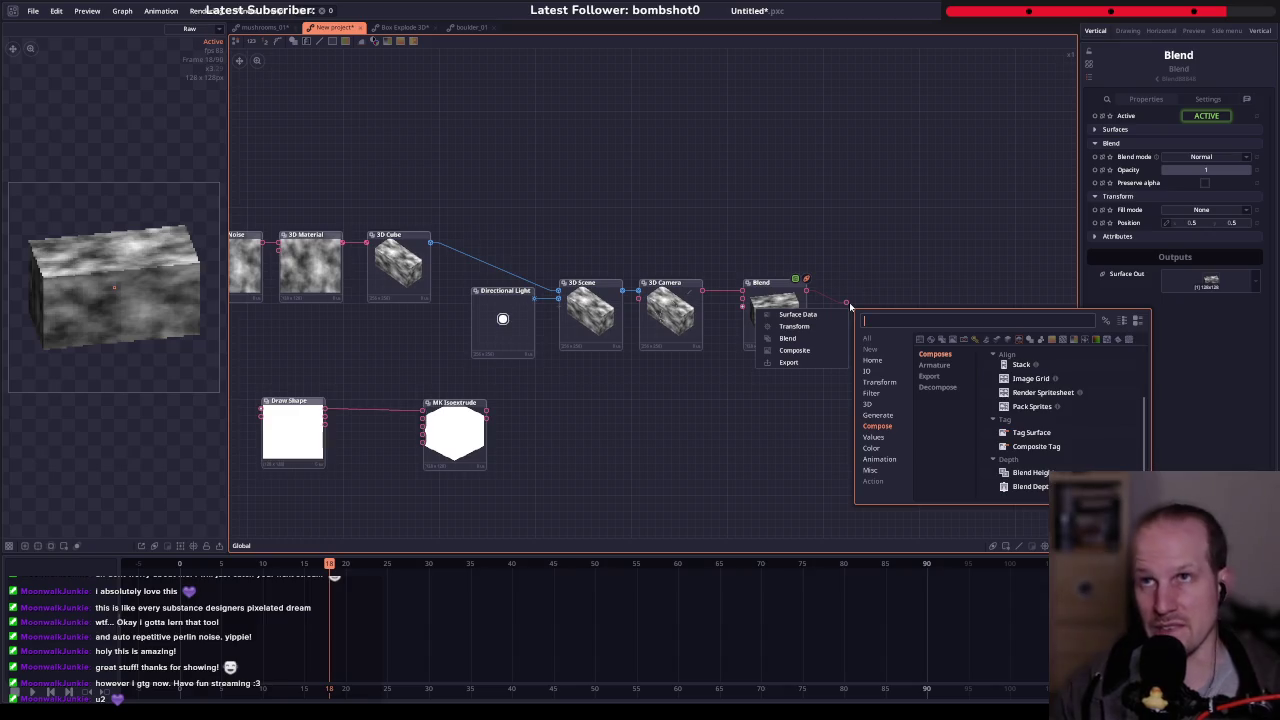
{"action": "type", "text": "twi"}
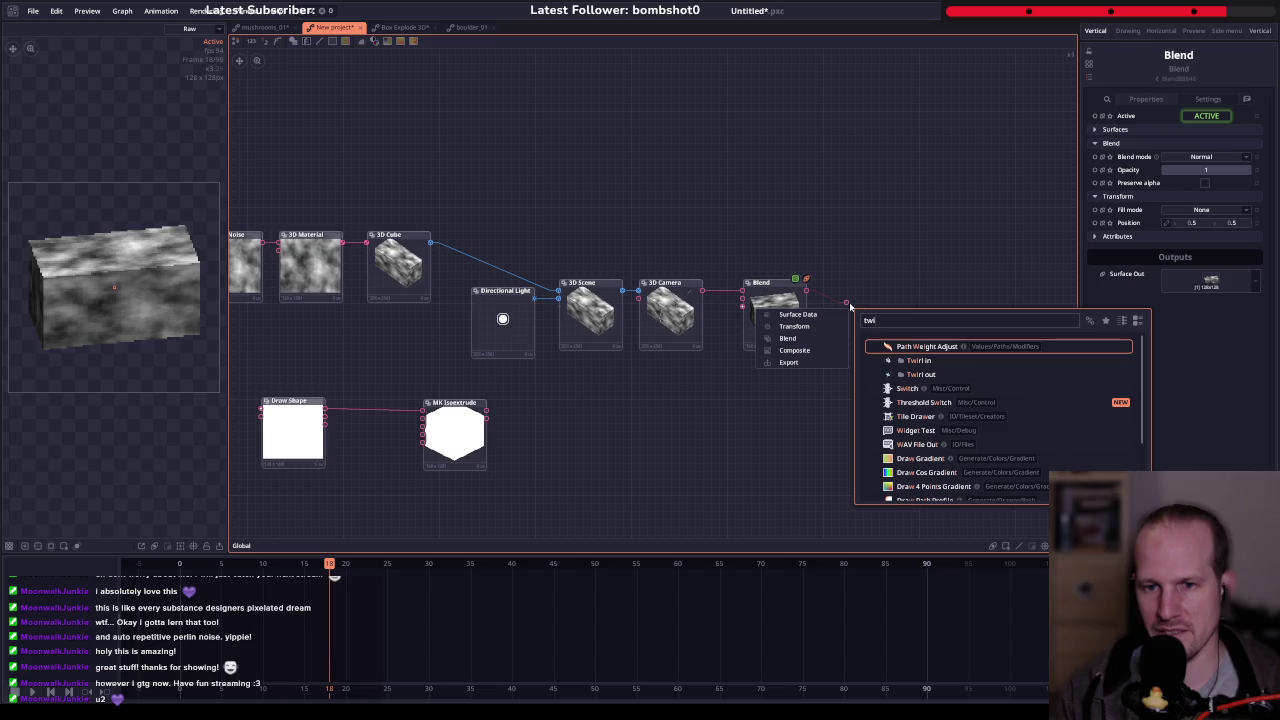
{"action": "key", "text": "BackSpace"}
{"action": "key", "text": "BackSpace"}
{"action": "key", "text": "BackSpace"}
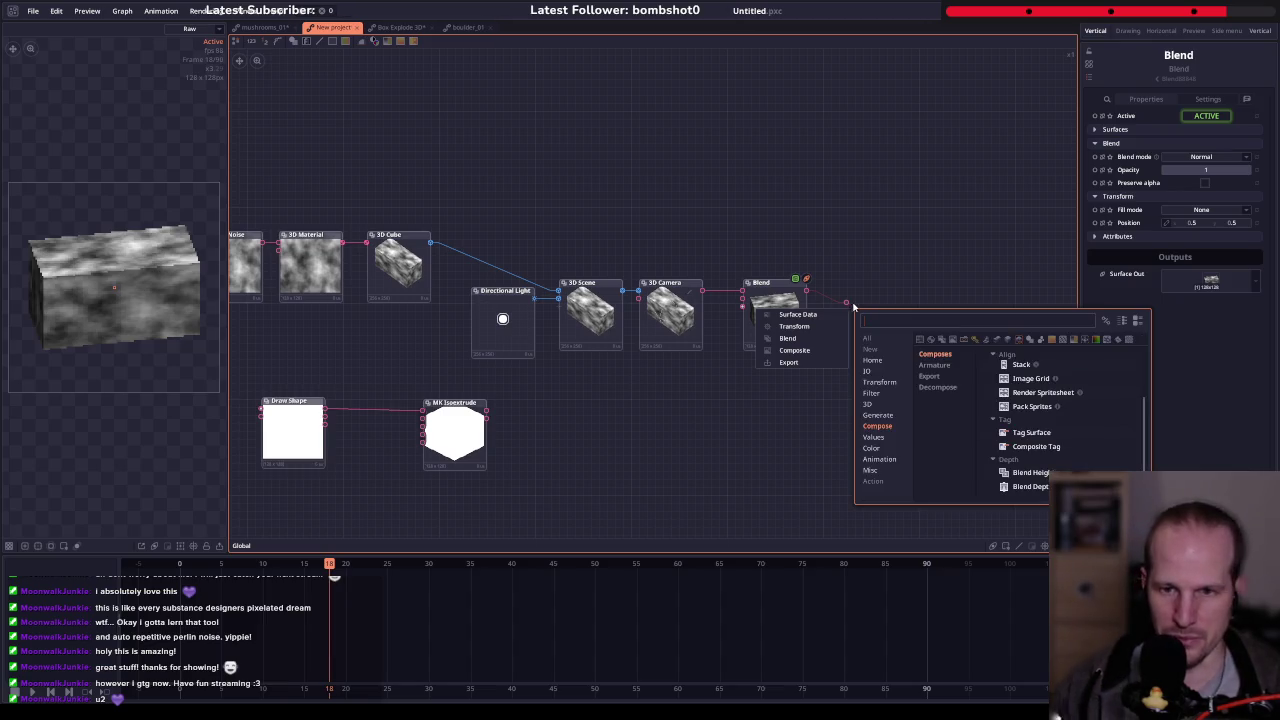
{"action": "left_click", "coordinate": [878, 382]}
{"action": "left_click", "coordinate": [928, 376]}
{"action": "left_click", "coordinate": [871, 393]}
{"action": "left_click", "coordinate": [929, 377]}
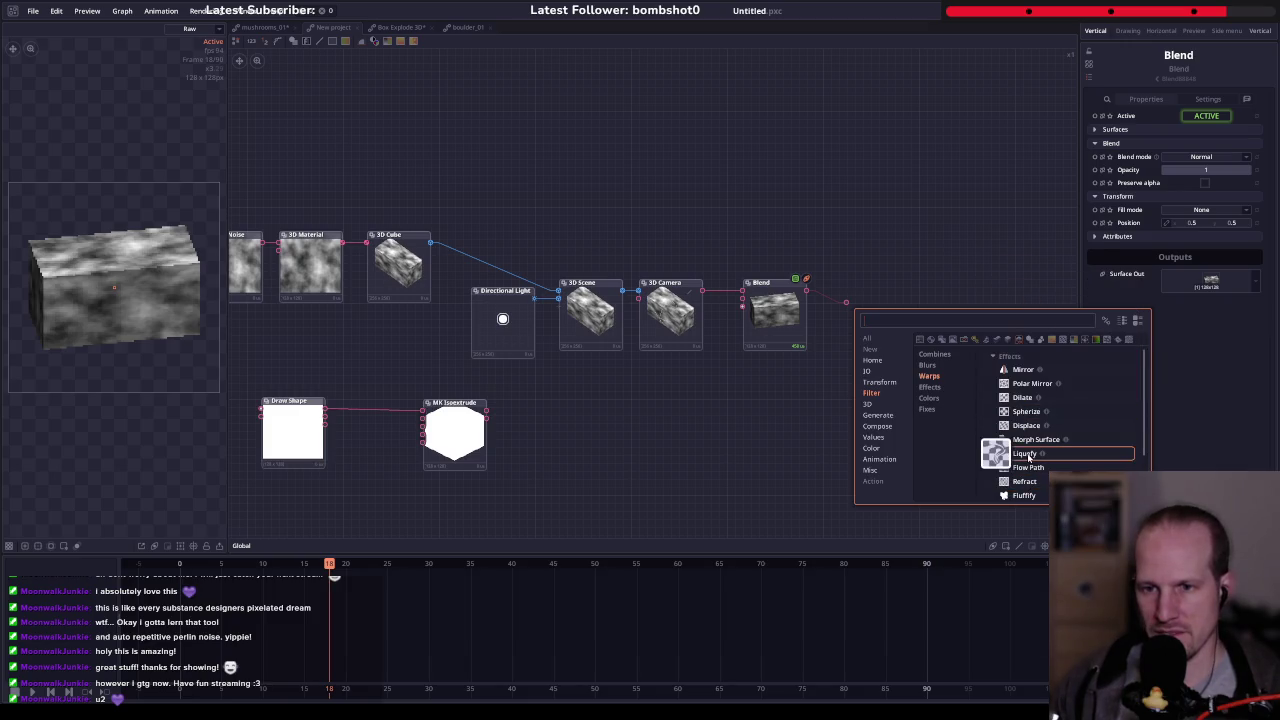
- Add a Fluffify node after the Blend and adjust its fluff size
{"action": "left_click", "coordinate": [1025, 495]}
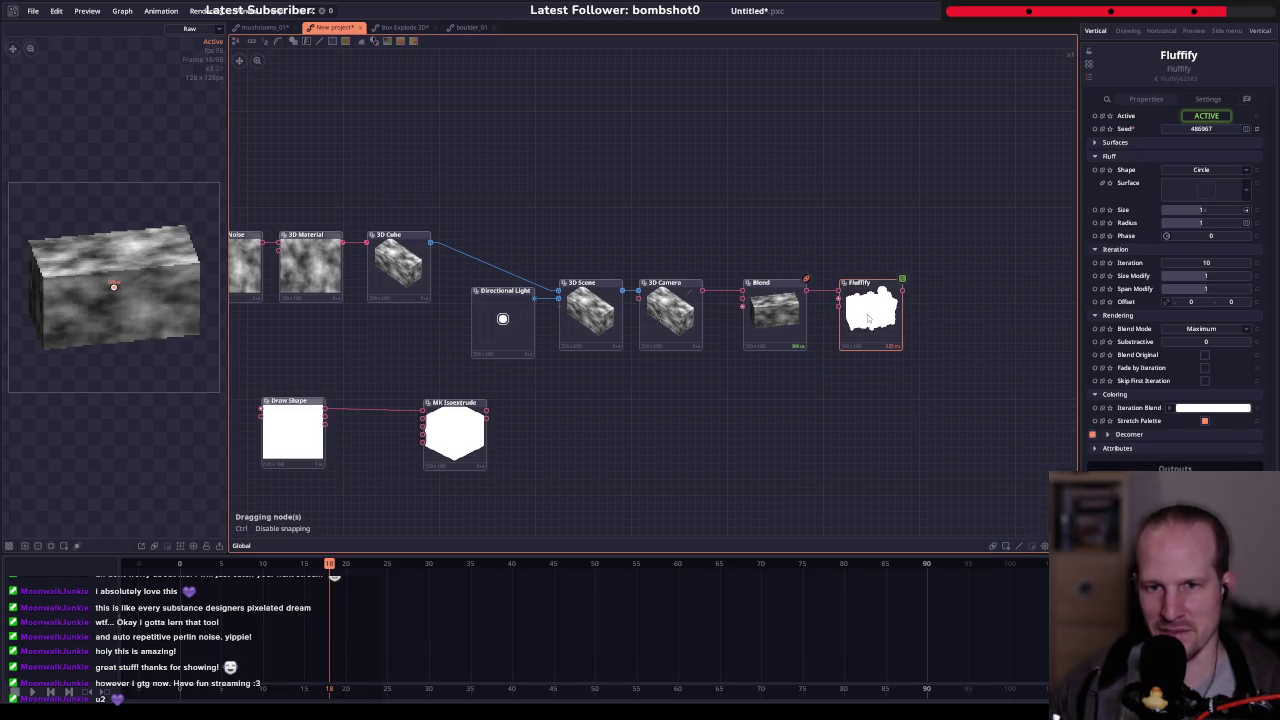
{"action": "scroll", "coordinate": [877, 328], "scroll_direction": "up", "scroll_amount": 2}
{"action": "scroll", "coordinate": [877, 328], "scroll_direction": "up", "scroll_amount": 2}
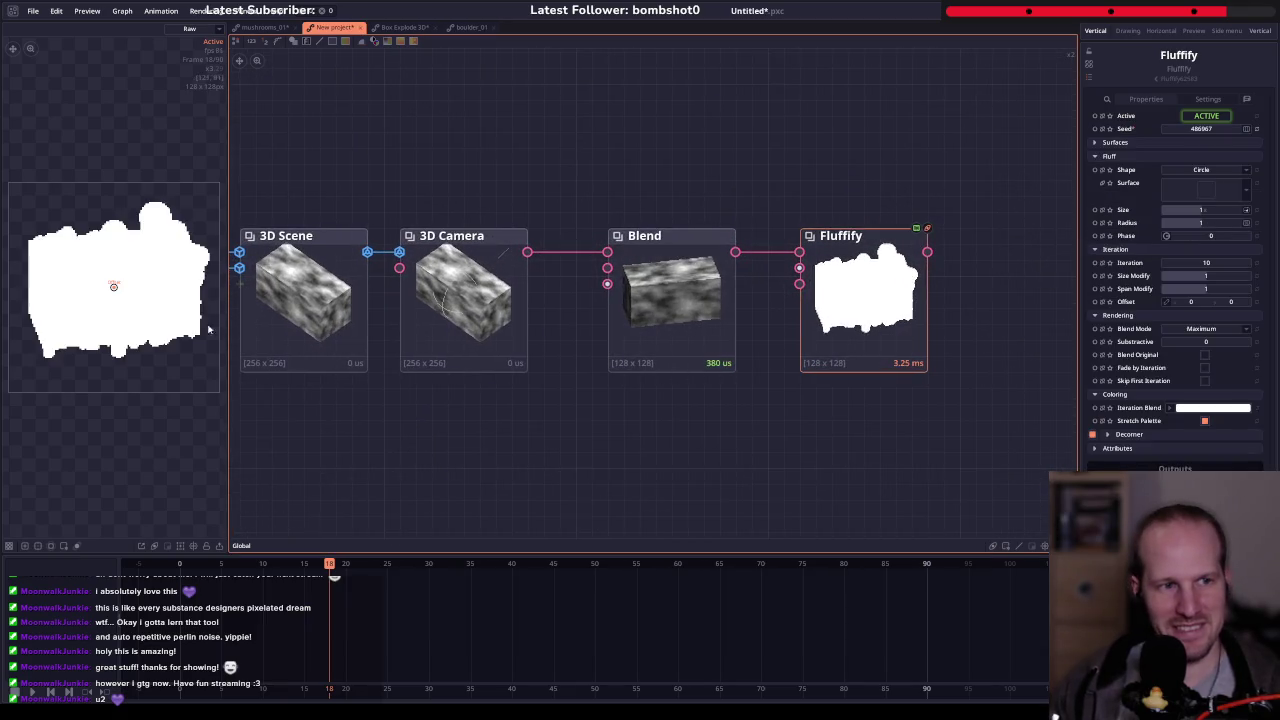
{"action": "scroll", "coordinate": [610, 385], "scroll_direction": "down", "scroll_amount": 2}
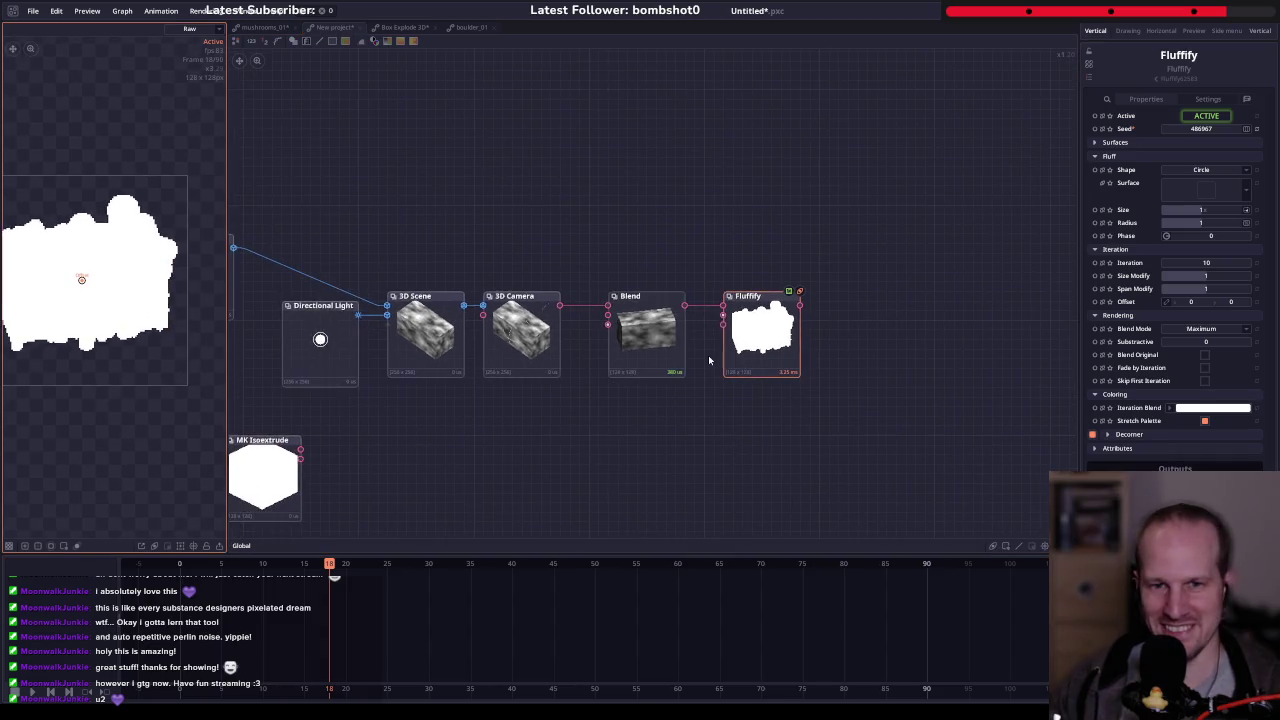
{"action": "scroll", "coordinate": [725, 318], "scroll_direction": "up", "scroll_amount": 1}
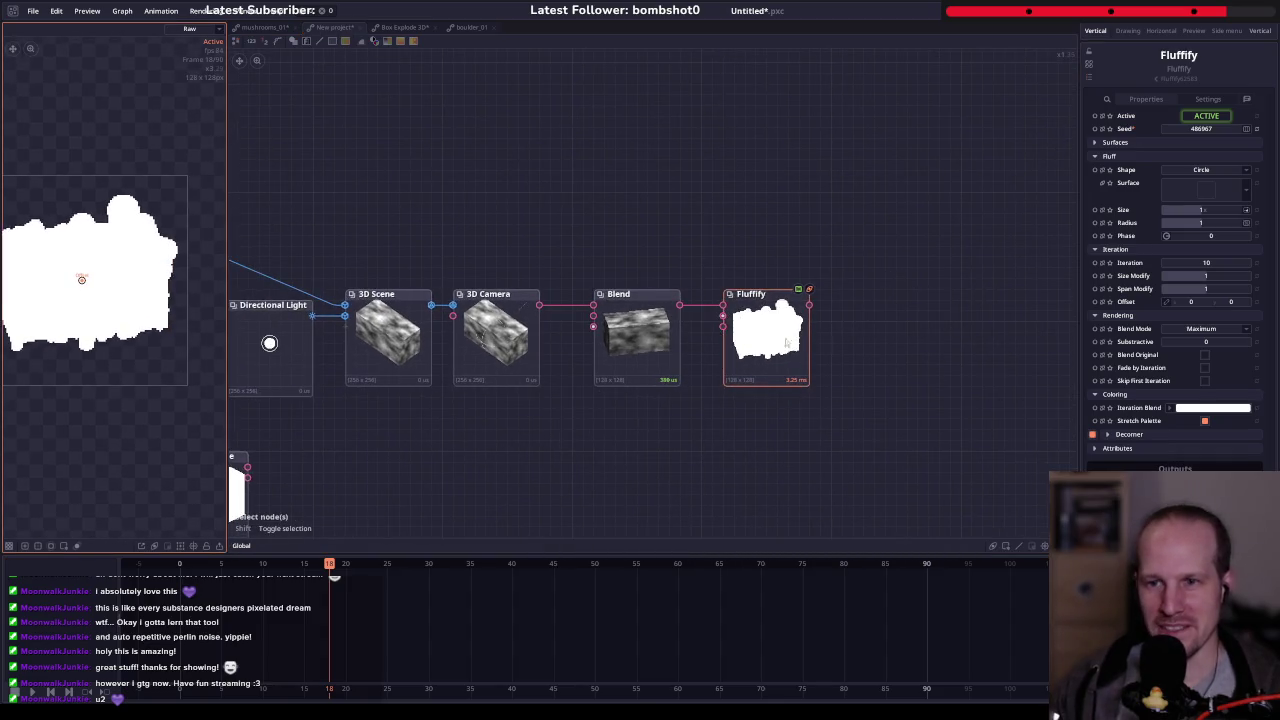
{"action": "mouse_move", "coordinate": [1198, 212]}
{"action": "left_mouse_down"}
{"action": "mouse_move", "coordinate": [1175, 210]}
{"action": "mouse_move", "coordinate": [1187, 228]}
{"action": "left_mouse_up"}
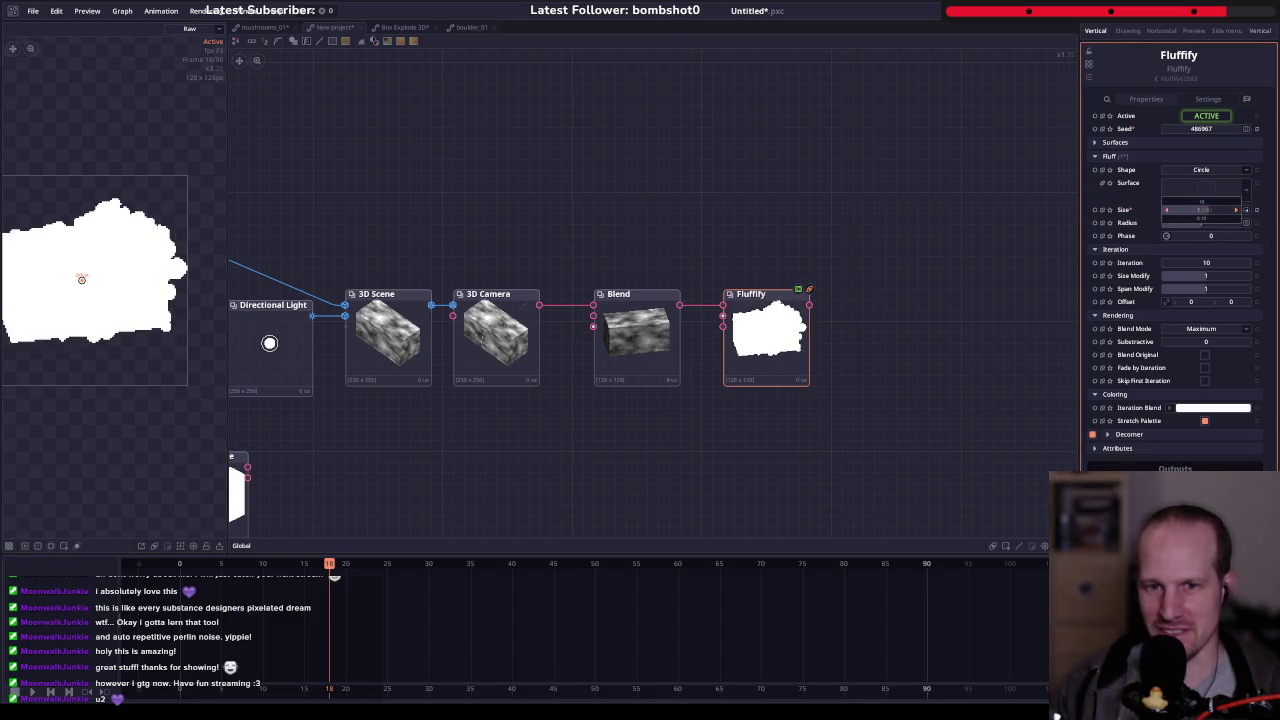
- Edit the Iteration Blend colour and untick Stretch Palette
{"action": "left_click", "coordinate": [1212, 410]}
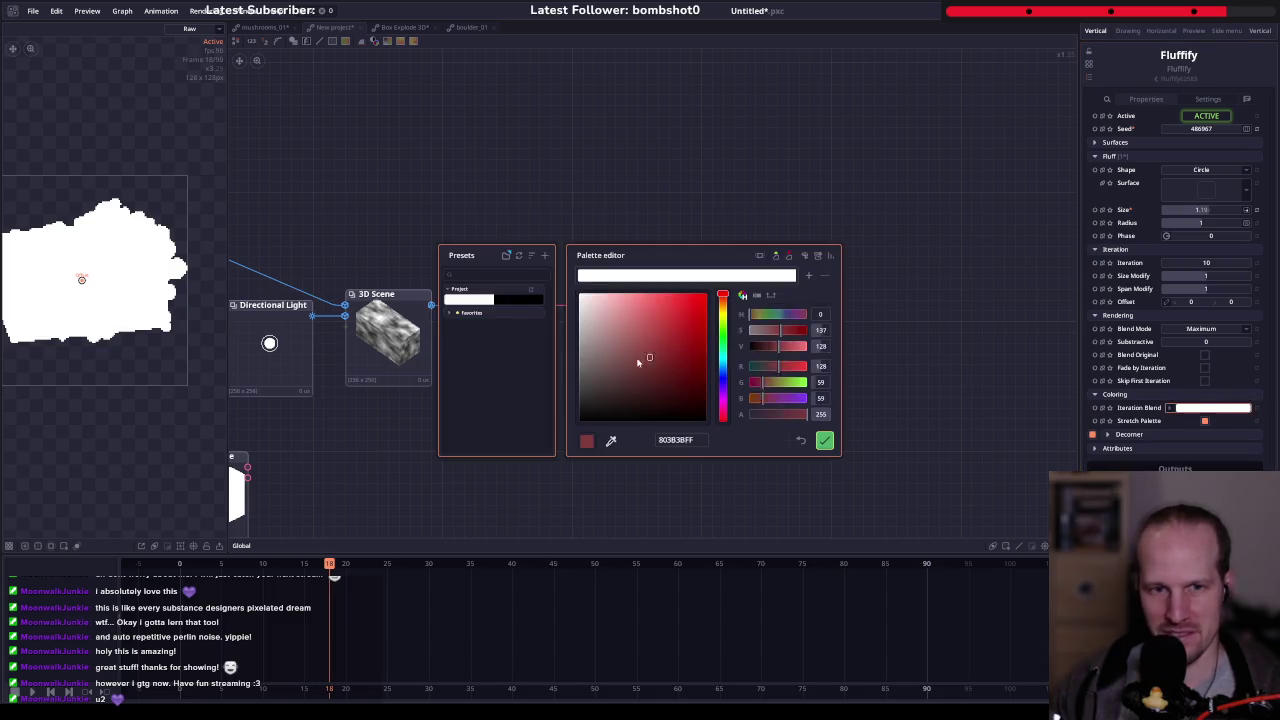
{"action": "left_click", "coordinate": [825, 445]}
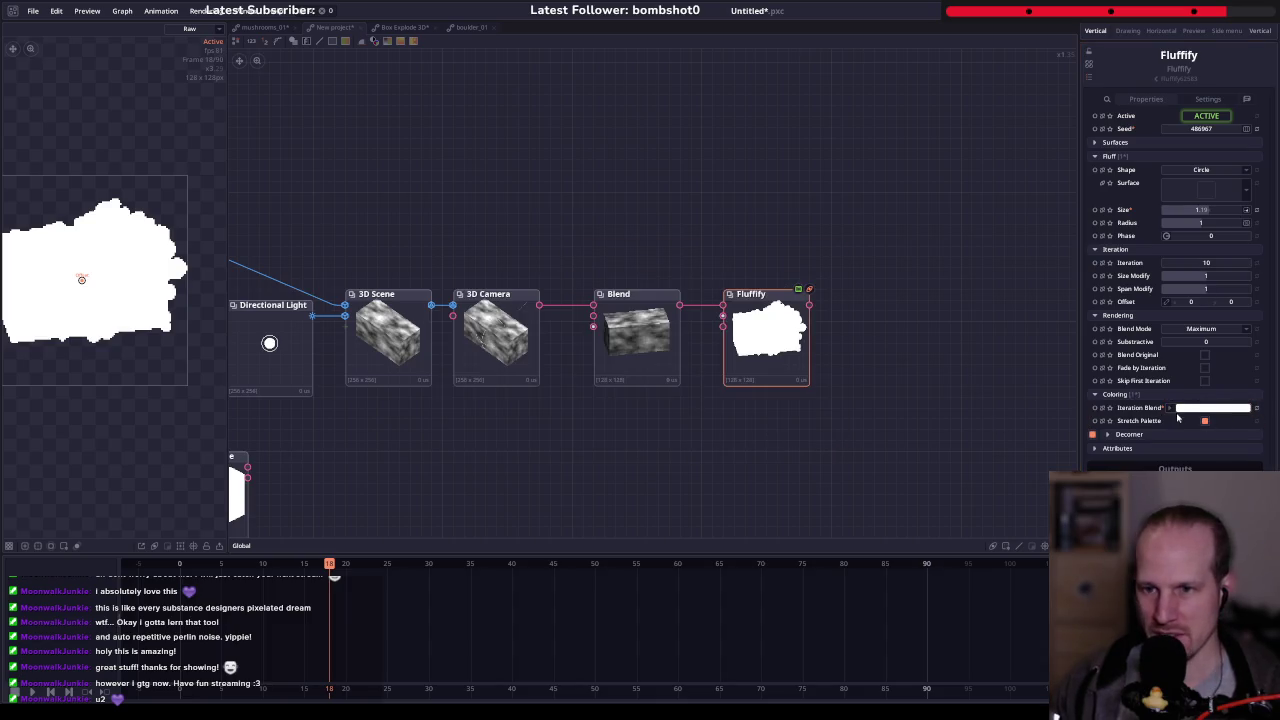
{"action": "left_click", "coordinate": [1212, 408]}
{"action": "left_click", "coordinate": [825, 441]}
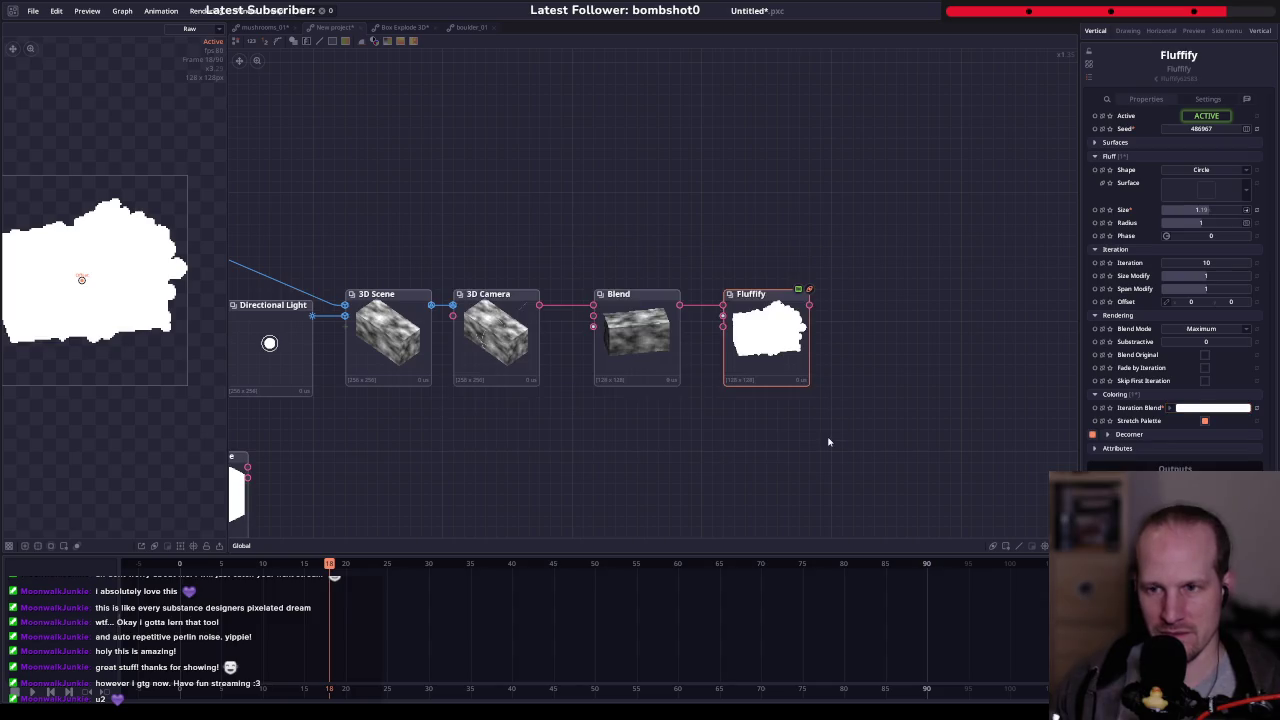
{"action": "left_click", "coordinate": [1205, 420]}
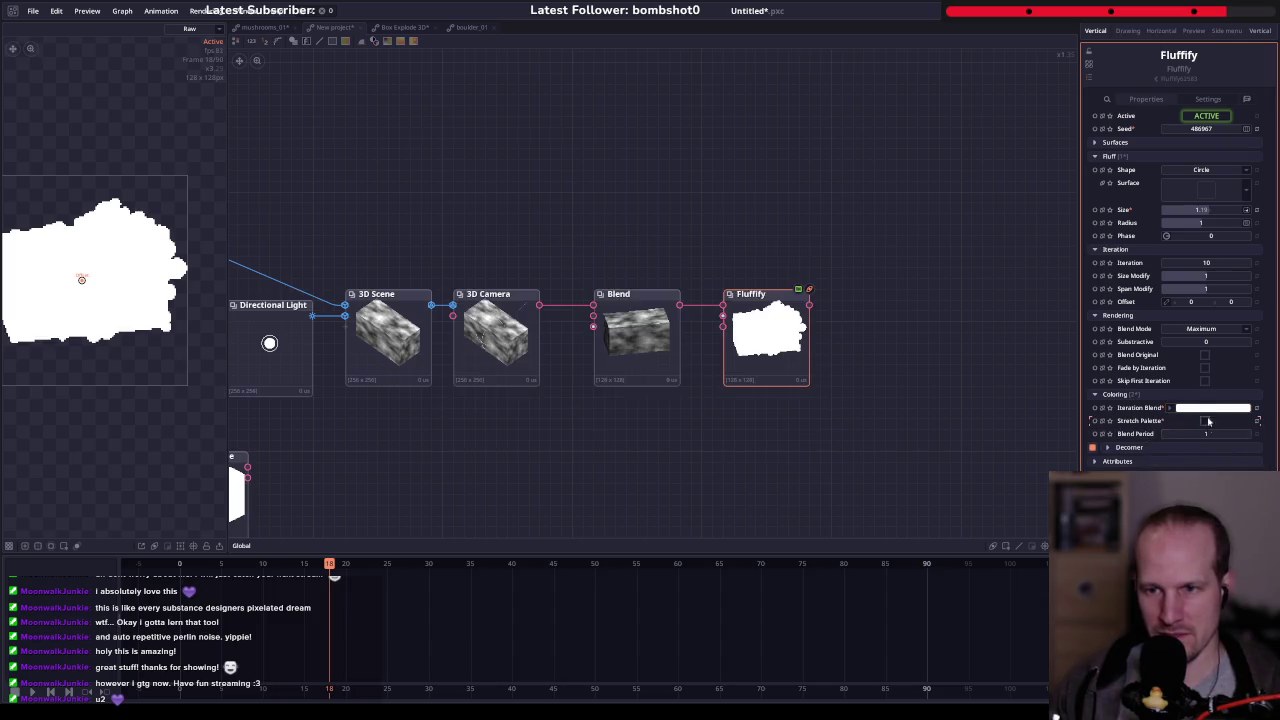
{"action": "left_click", "coordinate": [1198, 409]}
{"action": "left_click", "coordinate": [825, 441]}
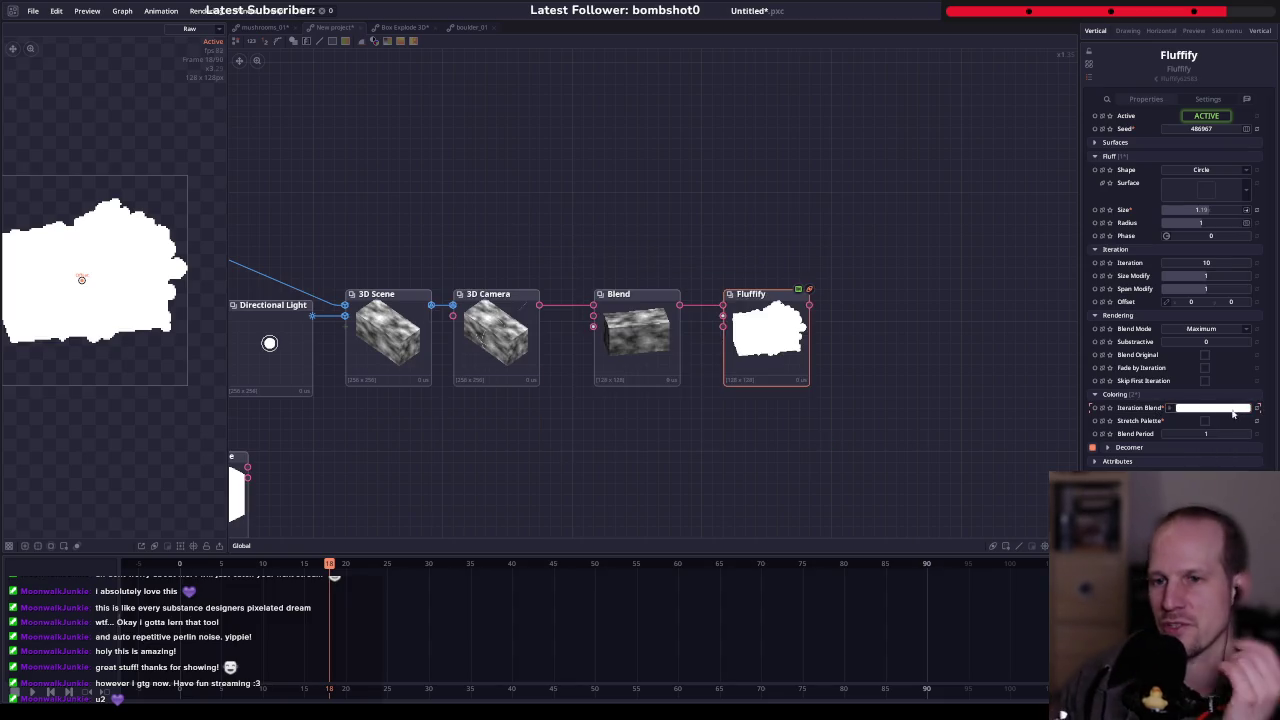
- Set Fluffify's Blend Mode to Override and make the Iteration Blend gradient grey
{"action": "left_click", "coordinate": [1196, 330]}
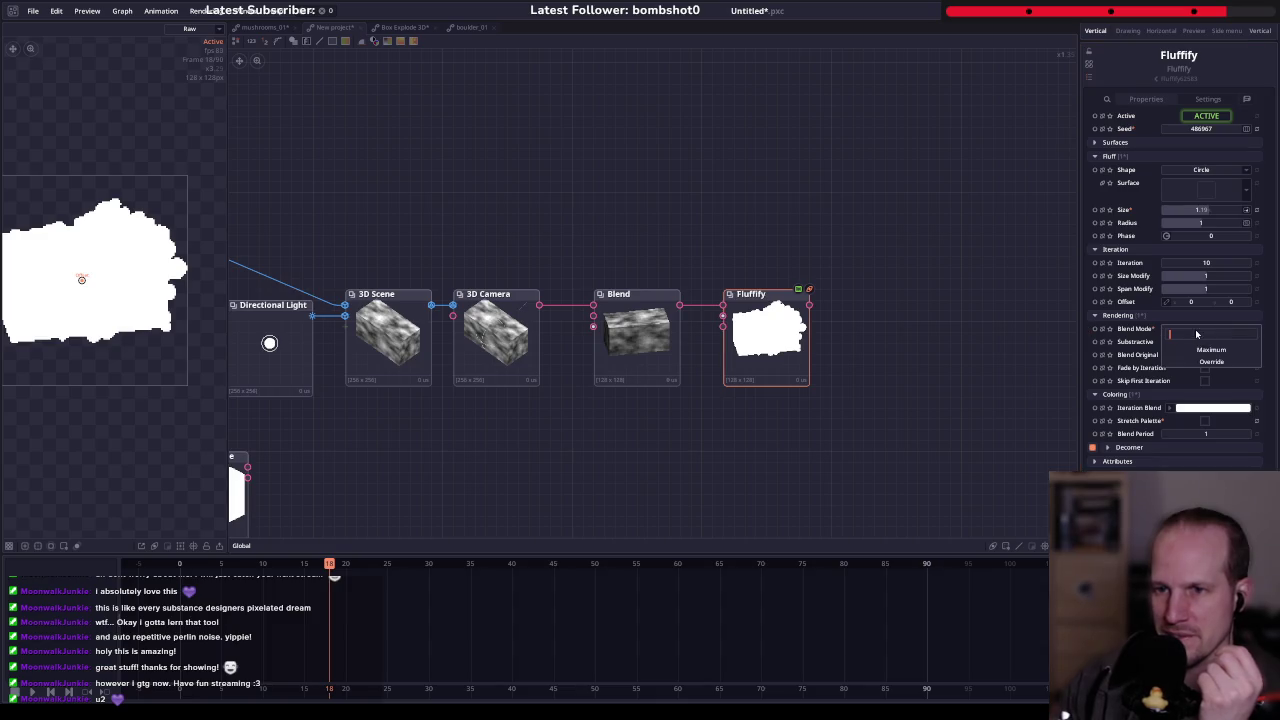
{"action": "left_click", "coordinate": [1208, 360]}
{"action": "left_click", "coordinate": [1215, 408]}
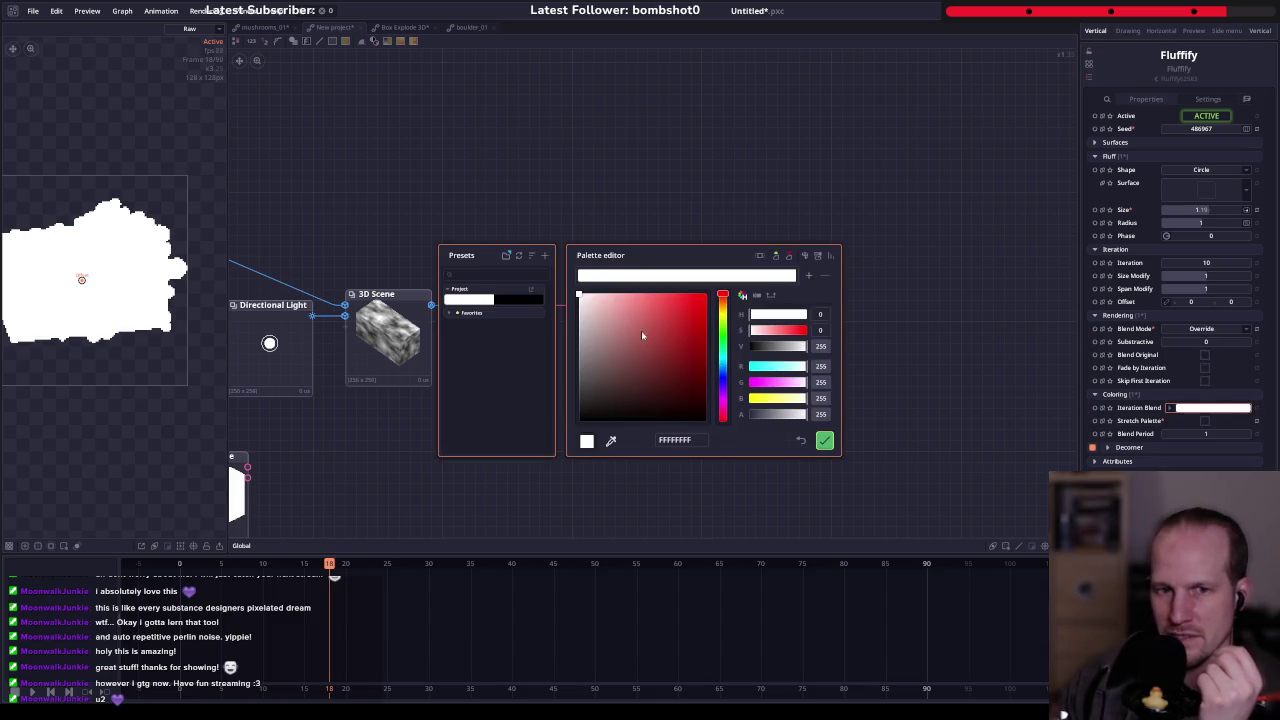
{"action": "left_click", "coordinate": [825, 442]}
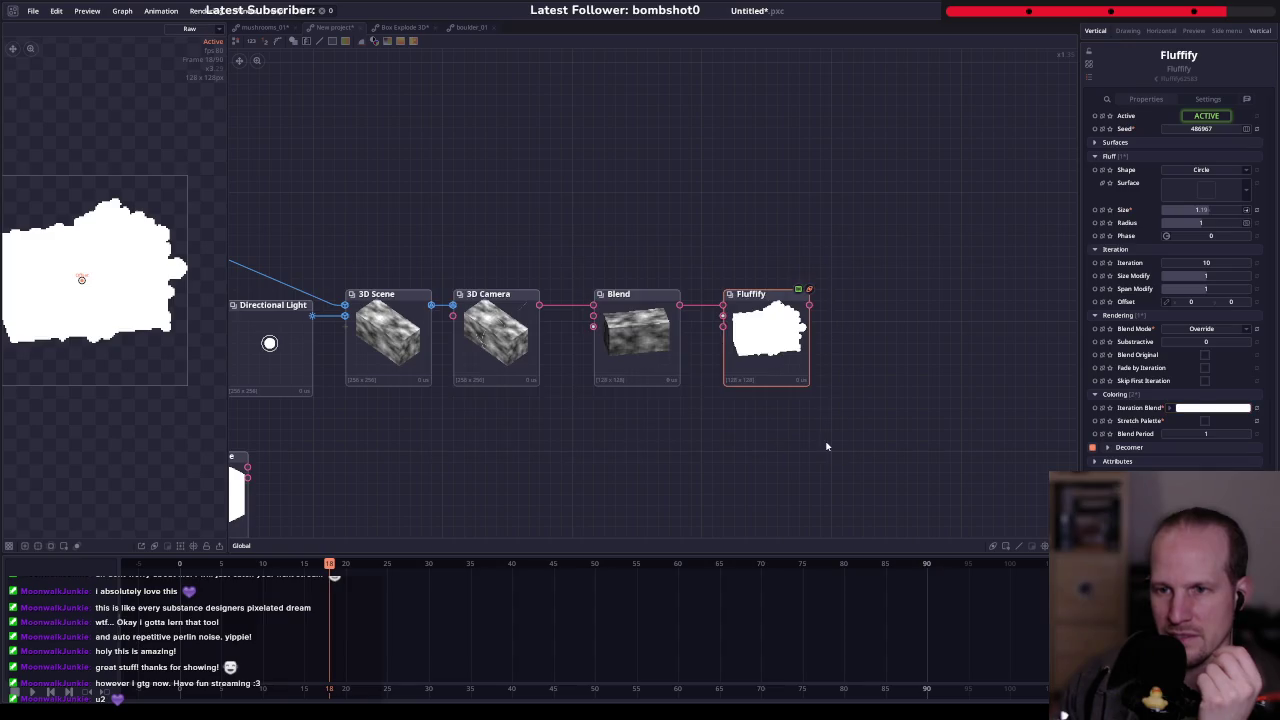
{"action": "left_click", "coordinate": [1163, 408]}
{"action": "left_click", "coordinate": [1175, 418]}
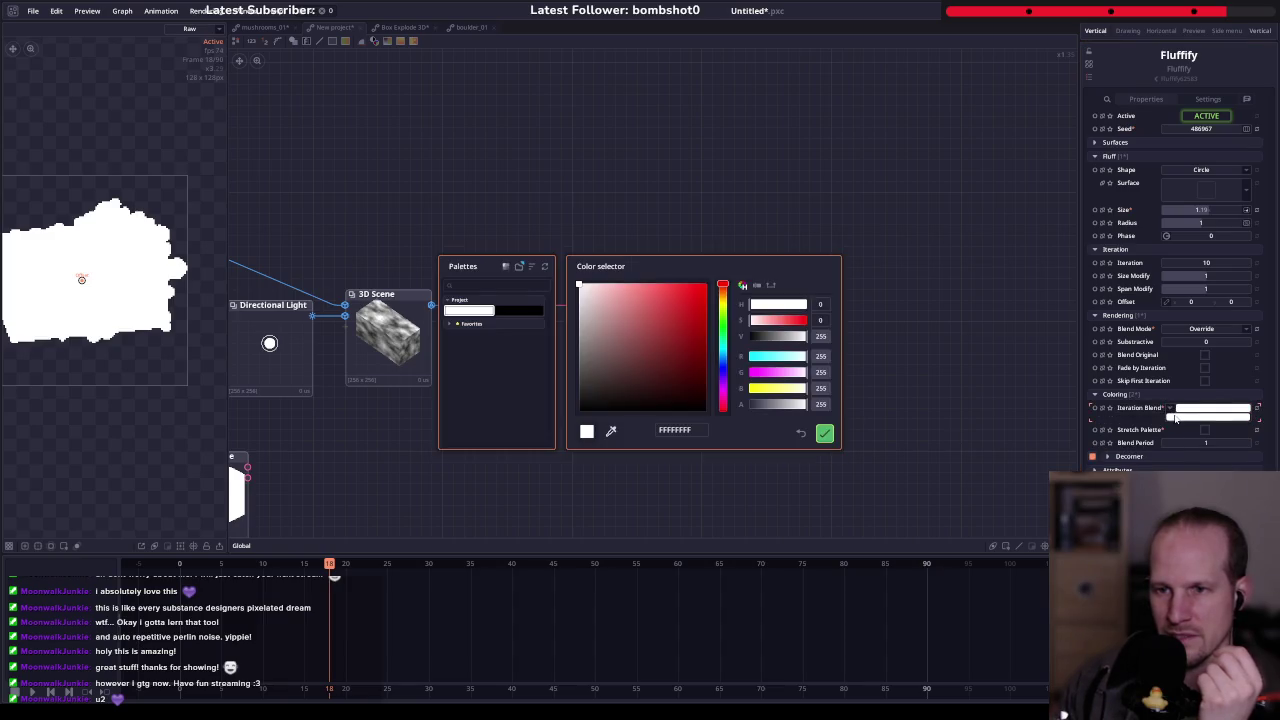
{"action": "left_click", "coordinate": [780, 336]}
{"action": "left_click", "coordinate": [825, 433]}
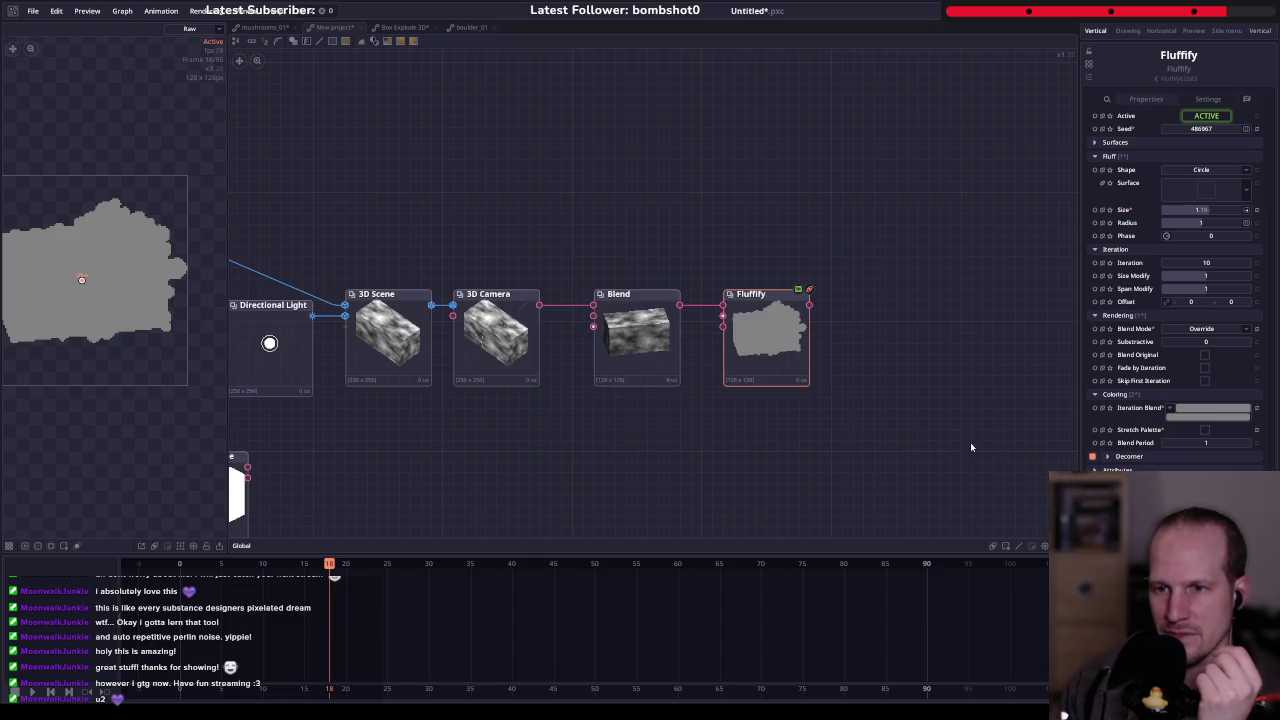
- Blend the fluff with the source and shift its offset. Use a white Iteration Blend with Stretch Palette on
{"action": "left_click", "coordinate": [1205, 355]}
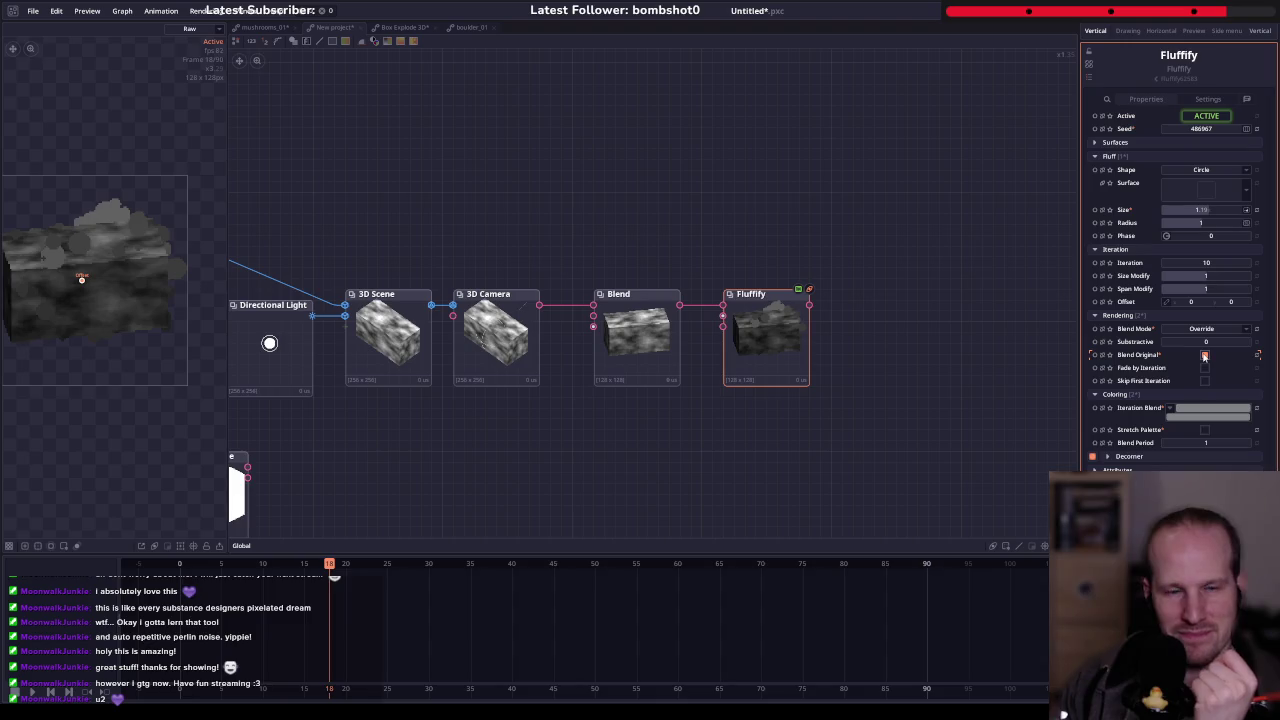
{"action": "mouse_move", "coordinate": [83, 282]}
{"action": "left_mouse_down"}
{"action": "mouse_move", "coordinate": [104, 314]}
{"action": "mouse_move", "coordinate": [185, 283]}
{"action": "left_mouse_up"}
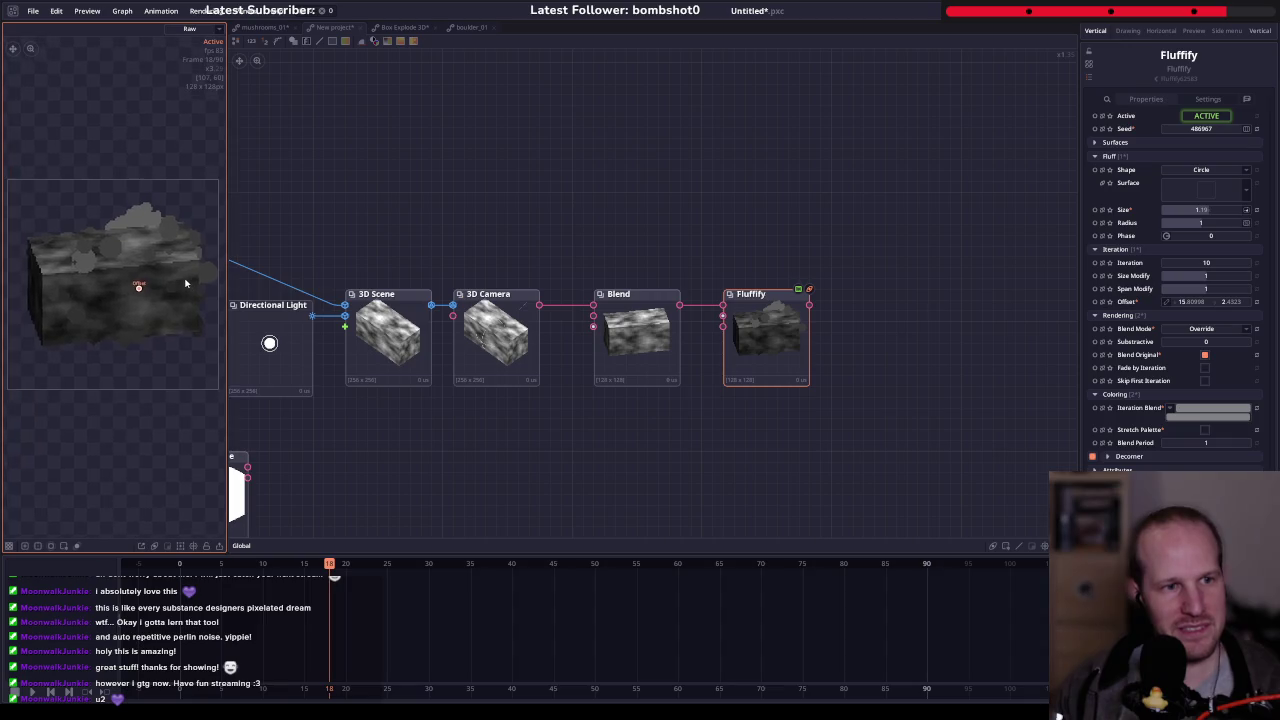
{"action": "left_click", "coordinate": [1212, 408]}
{"action": "left_click", "coordinate": [824, 433]}
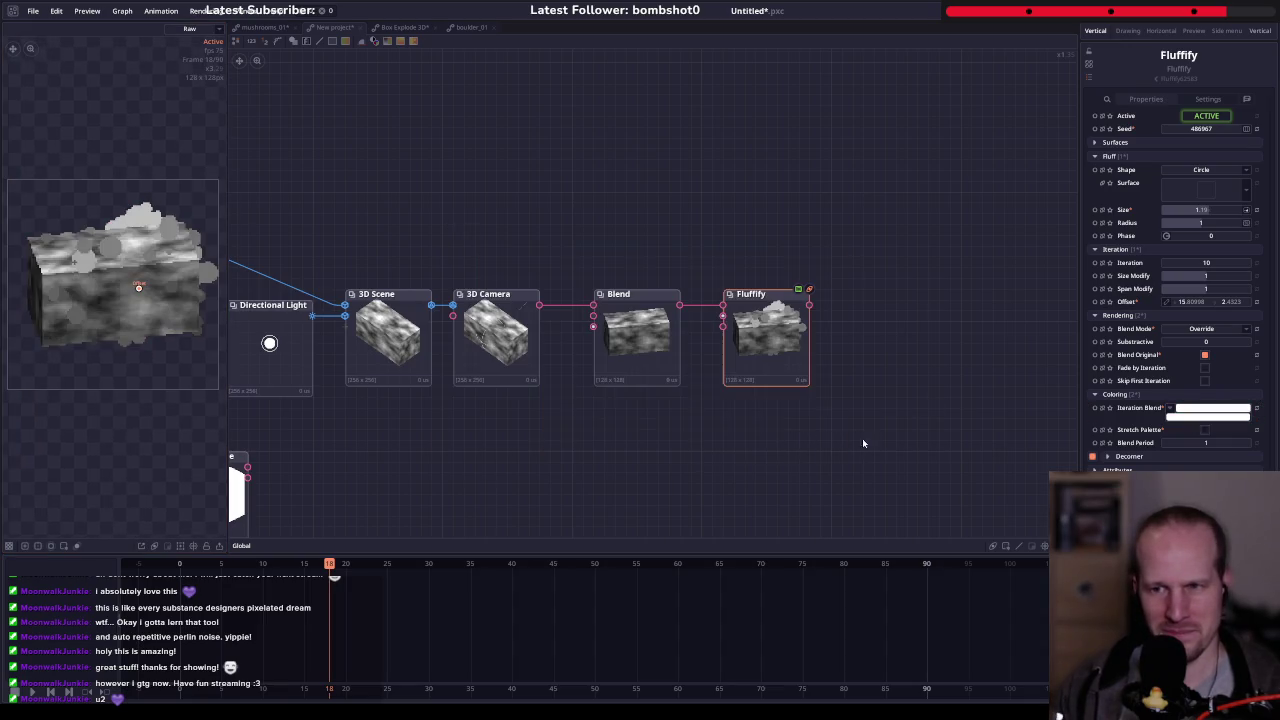
{"action": "left_click", "coordinate": [1205, 430]}
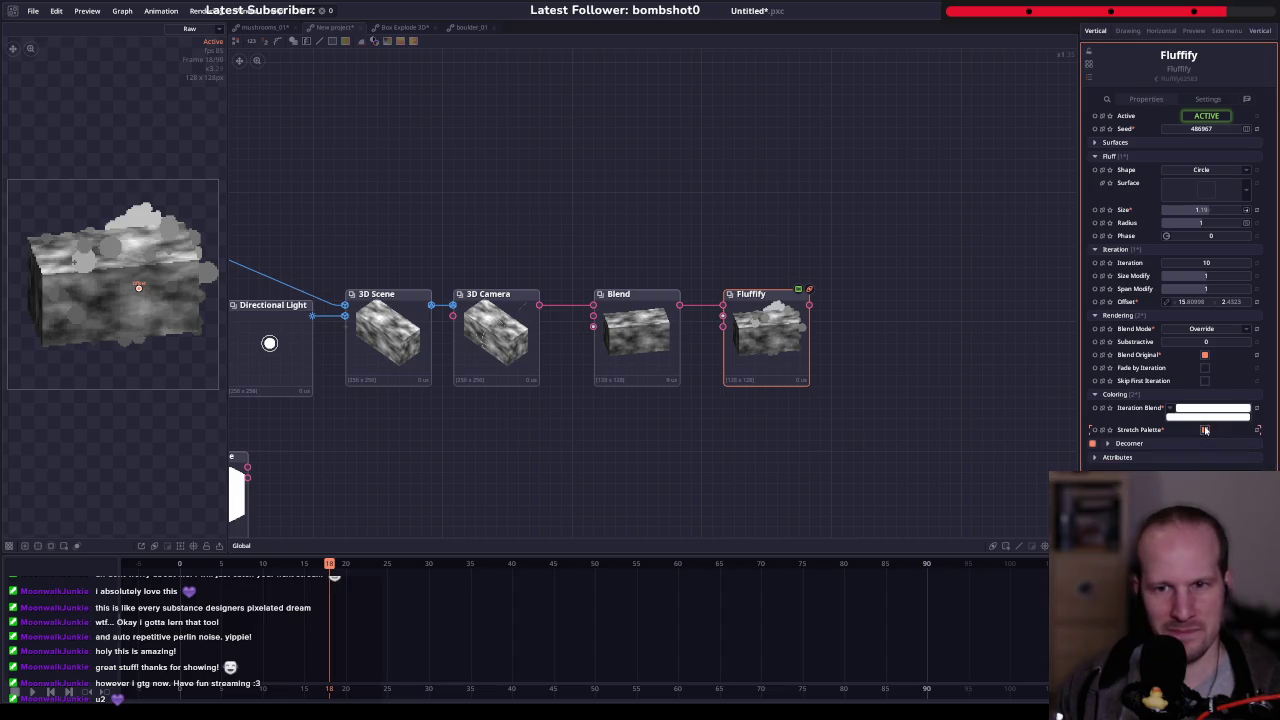
- Try the fade and skip-first-iteration toggles, then set Override blending and radius 2
{"action": "left_click", "coordinate": [1204, 367]}
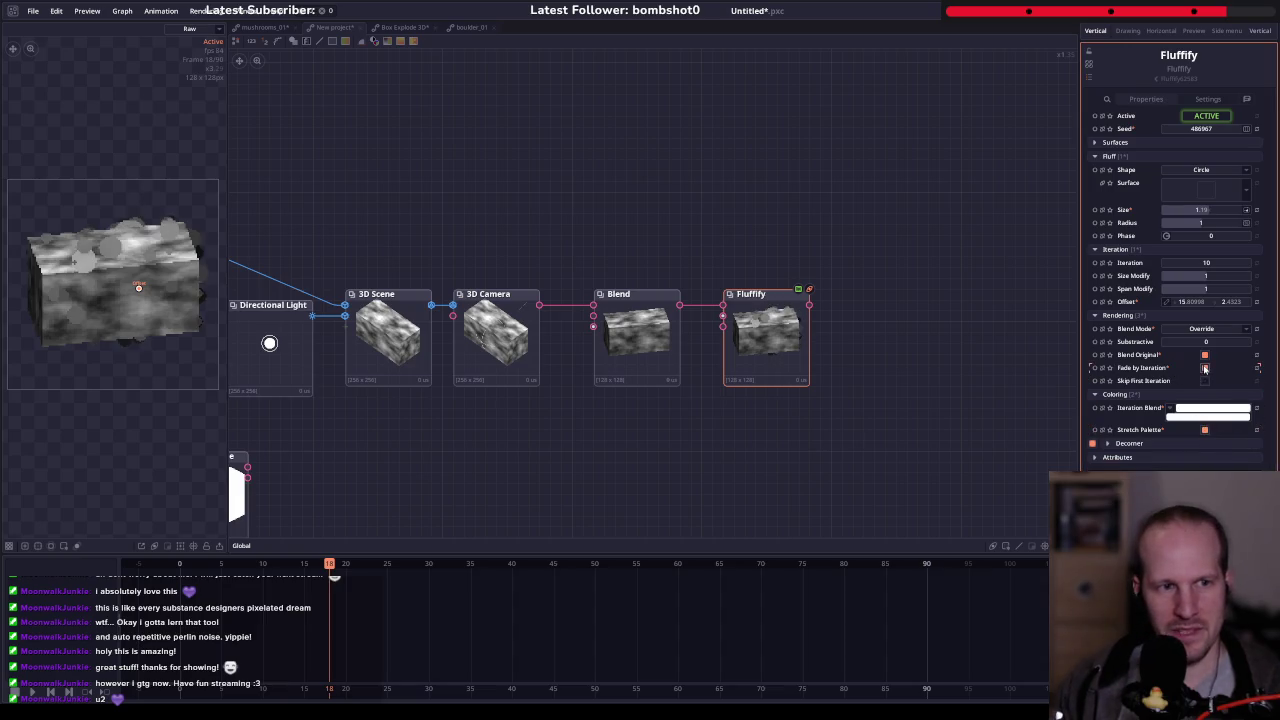
{"action": "left_click", "coordinate": [1204, 381]}
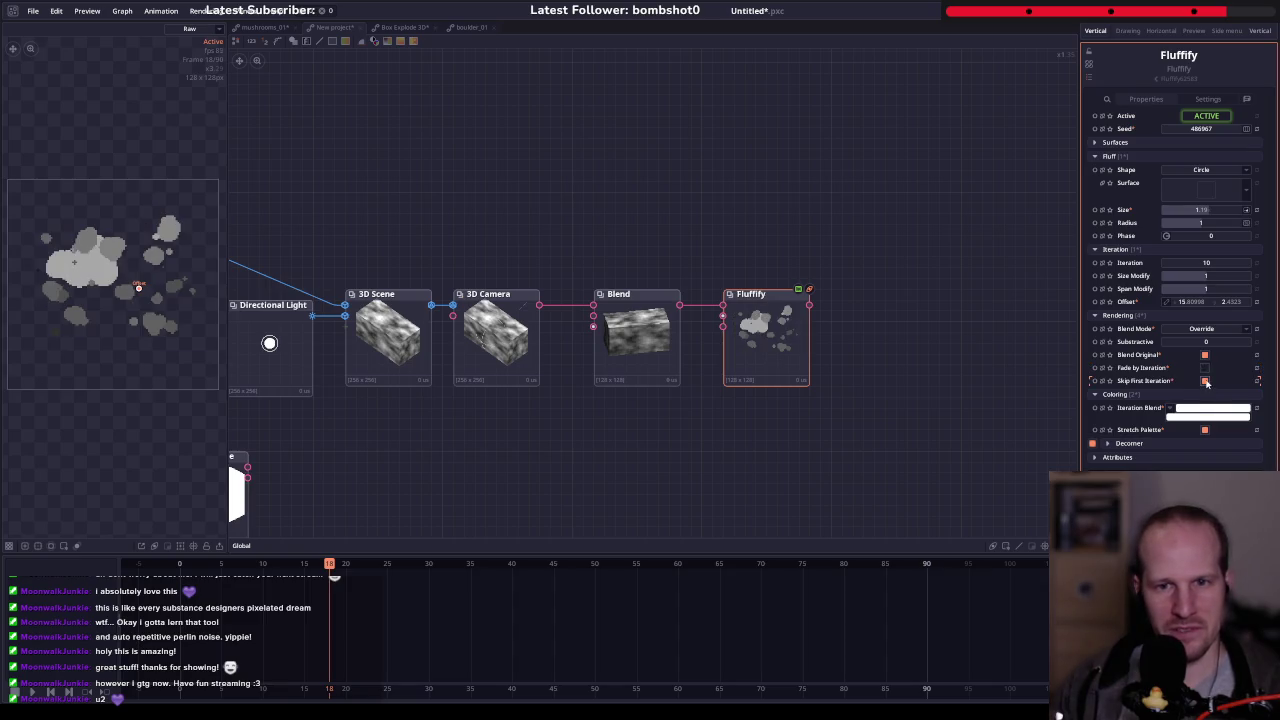
{"action": "left_click", "coordinate": [1205, 381]}
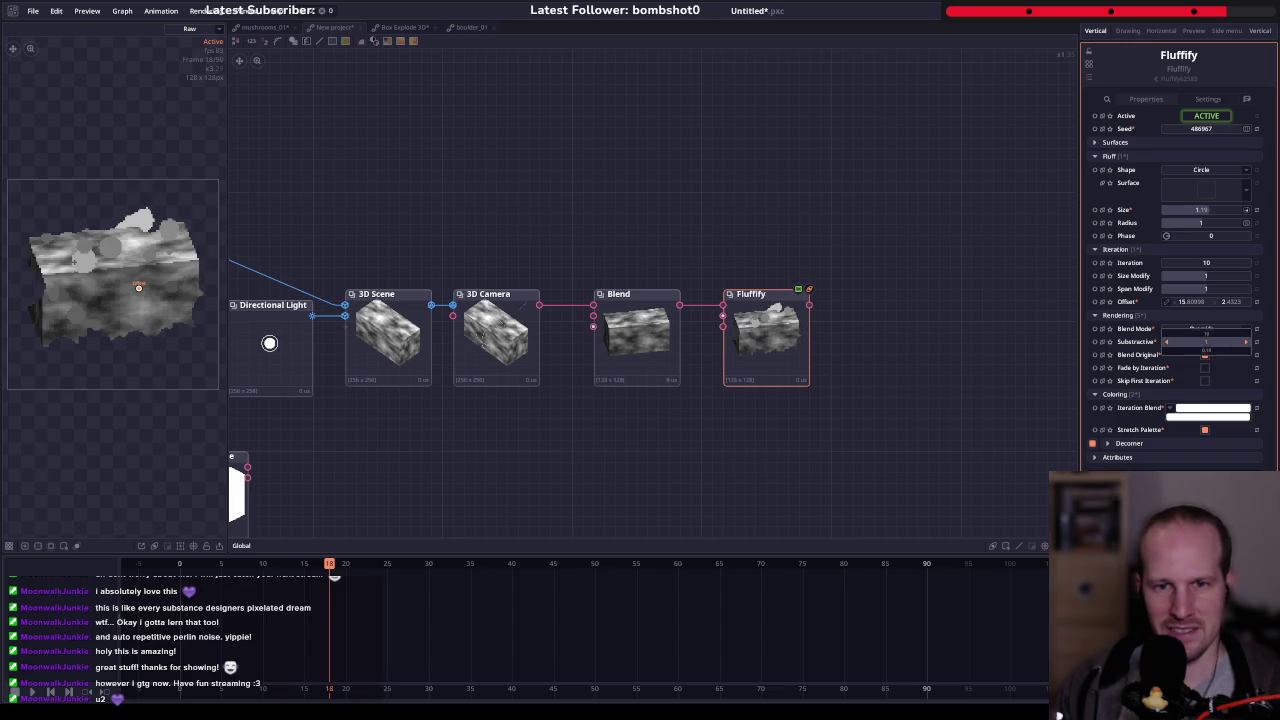
{"action": "left_click", "coordinate": [1198, 330]}
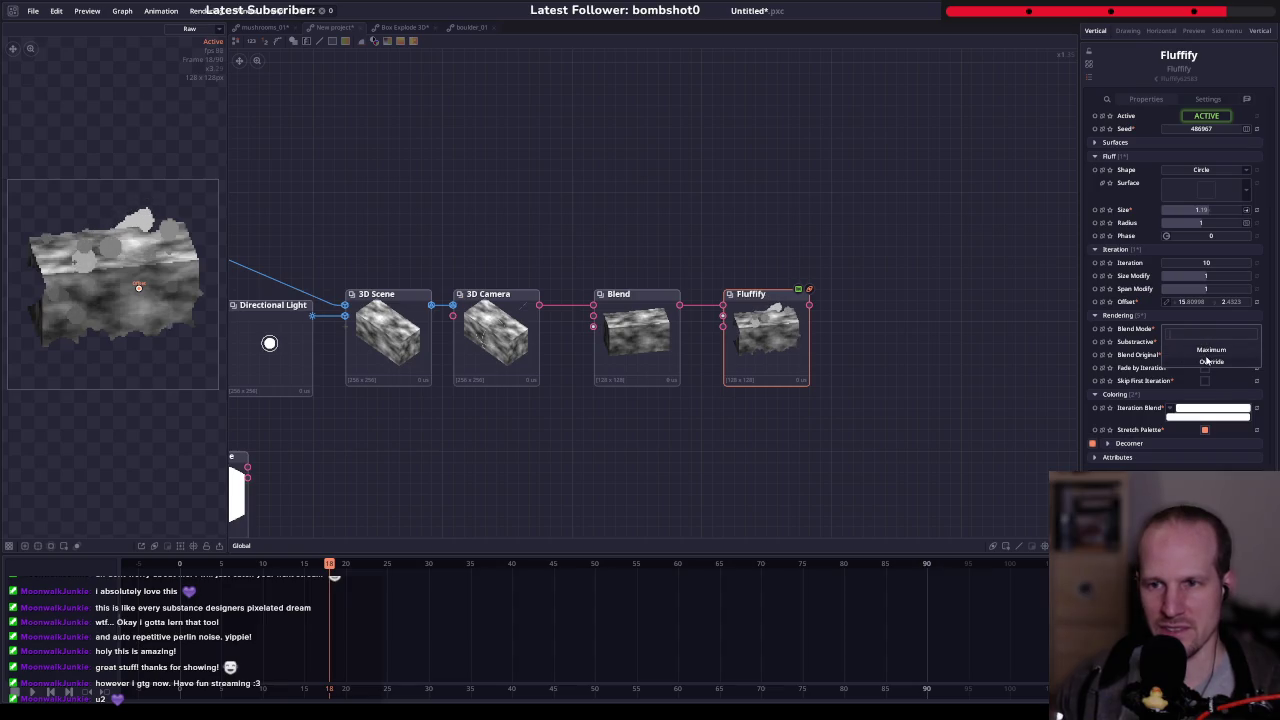
{"action": "left_click", "coordinate": [1210, 361]}
{"action": "left_click_drag", "start_coordinate": [1200, 222], "coordinate": [1222, 222]}
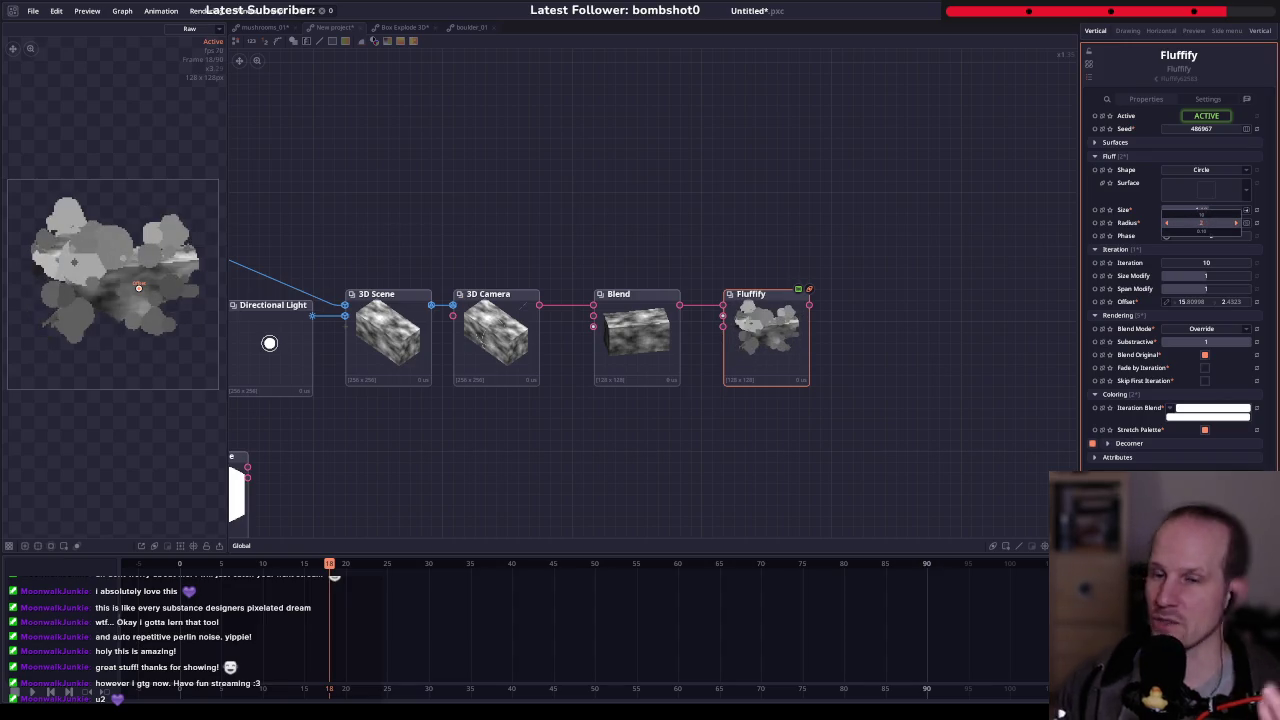
{"action": "left_click_drag", "start_coordinate": [1222, 222], "coordinate": [1222, 222]}
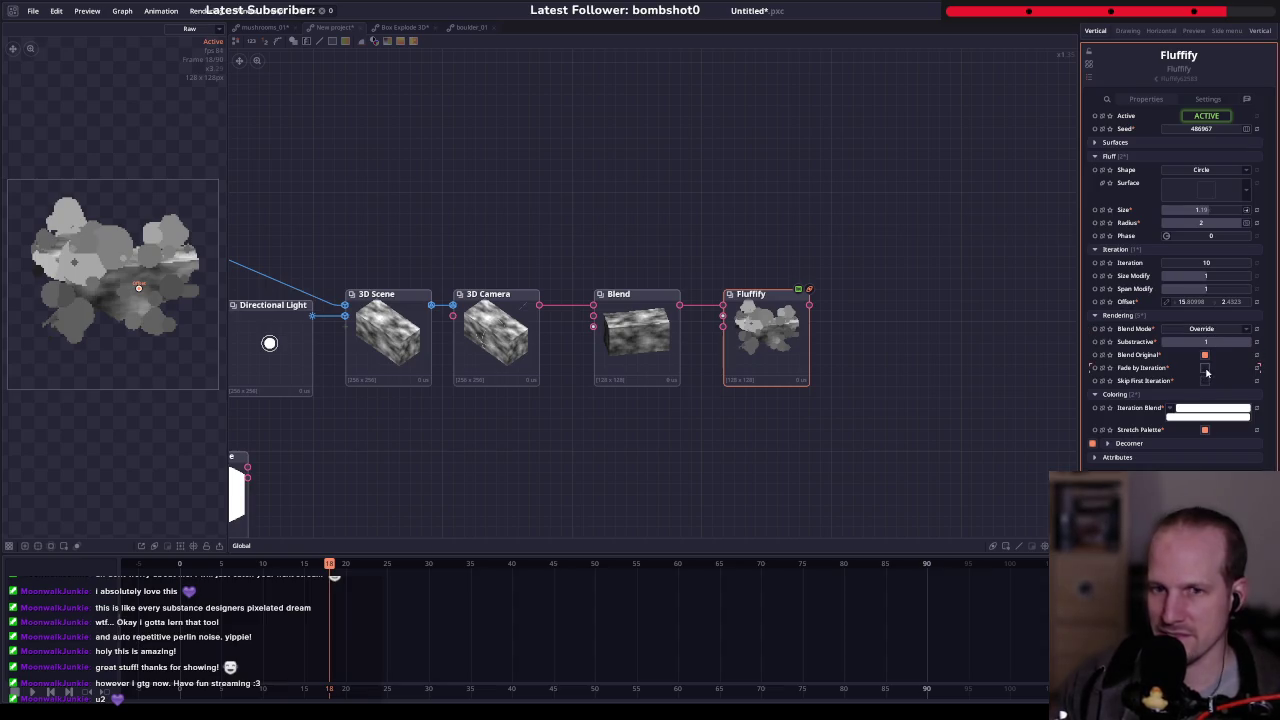
- Adjust the fluff blob size and switch to the empty New project tab
{"action": "left_click", "coordinate": [1205, 381]}
{"action": "left_click", "coordinate": [1205, 381]}
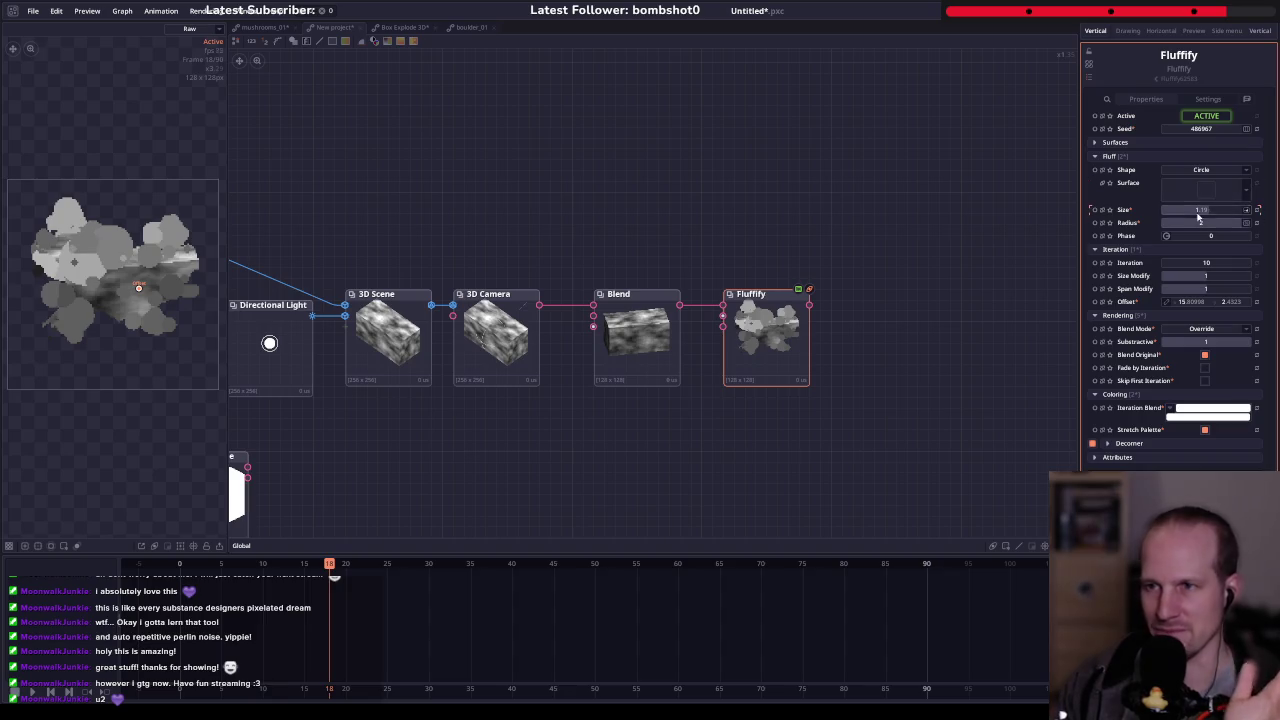
{"action": "left_click_drag", "start_coordinate": [1200, 209], "coordinate": [1225, 209]}
{"action": "key", "text": "ctrl+Tab"}
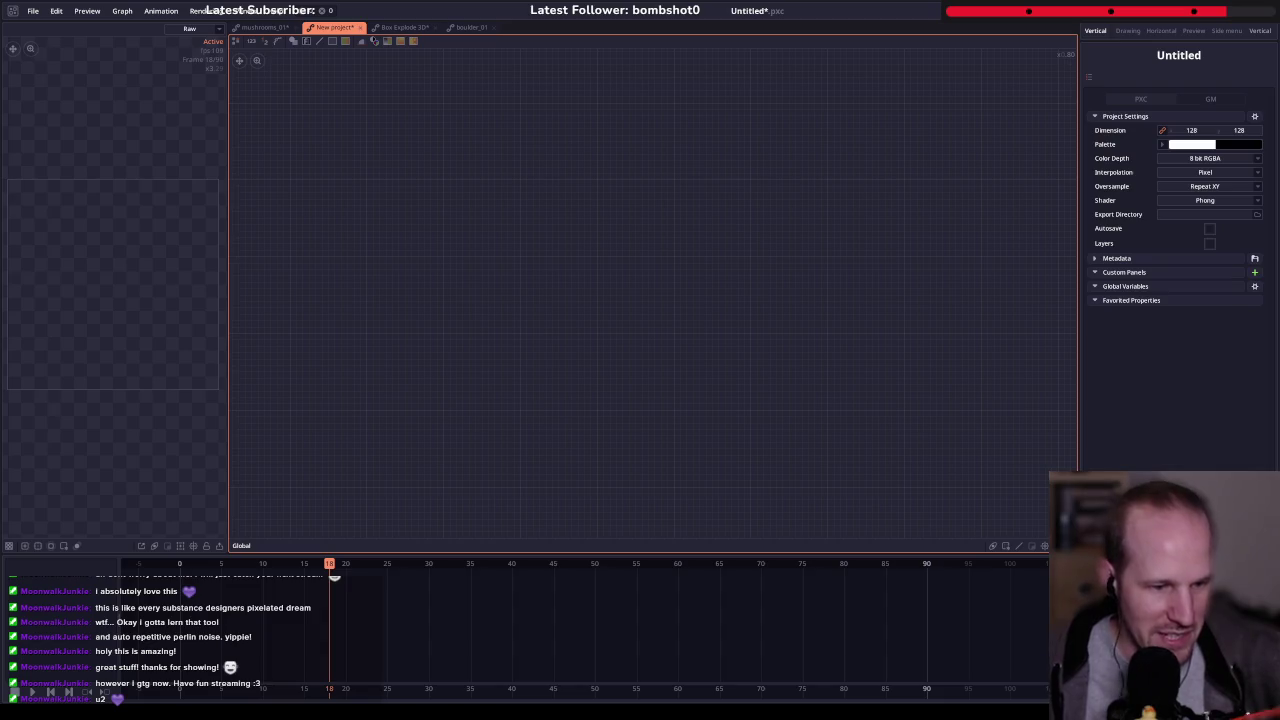
{"action": "key", "text": "alt+Tab"}
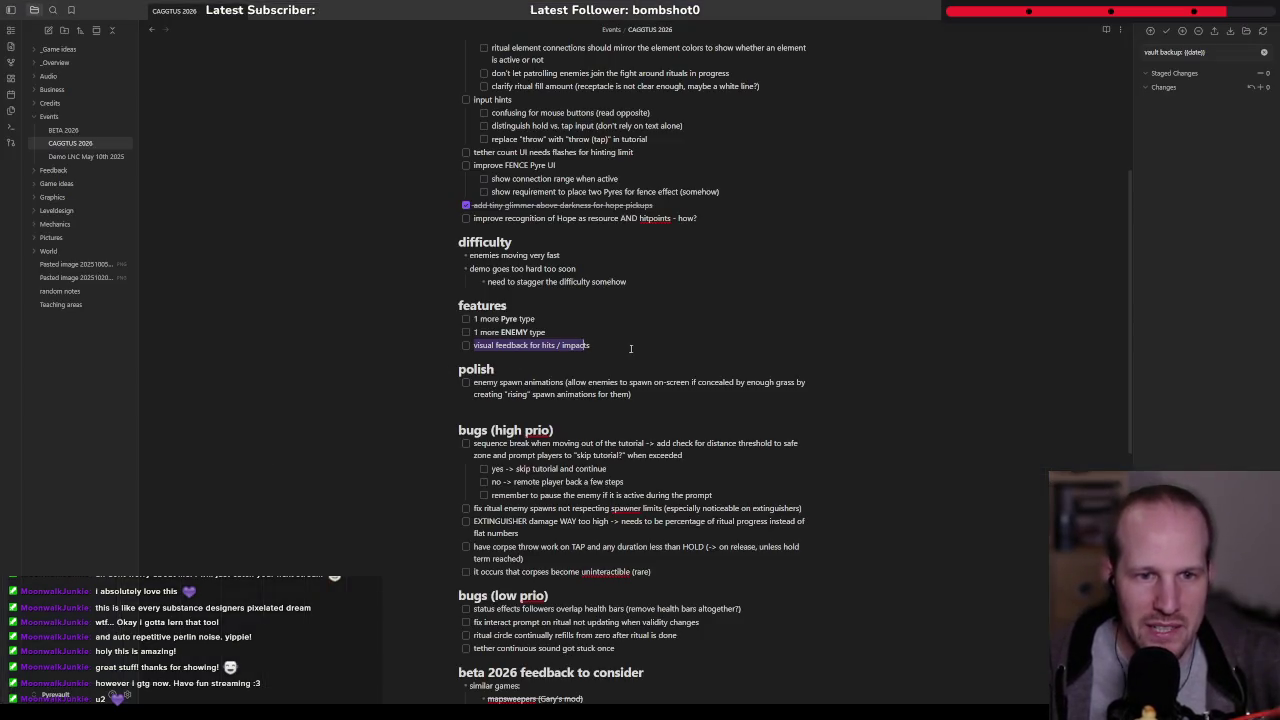
- Tick the hits/impacts task and add a ticked sub-task 'first iteration of impact particles for enemies'
{"action": "key", "text": "Right"}
{"action": "left_click", "coordinate": [465, 346]}
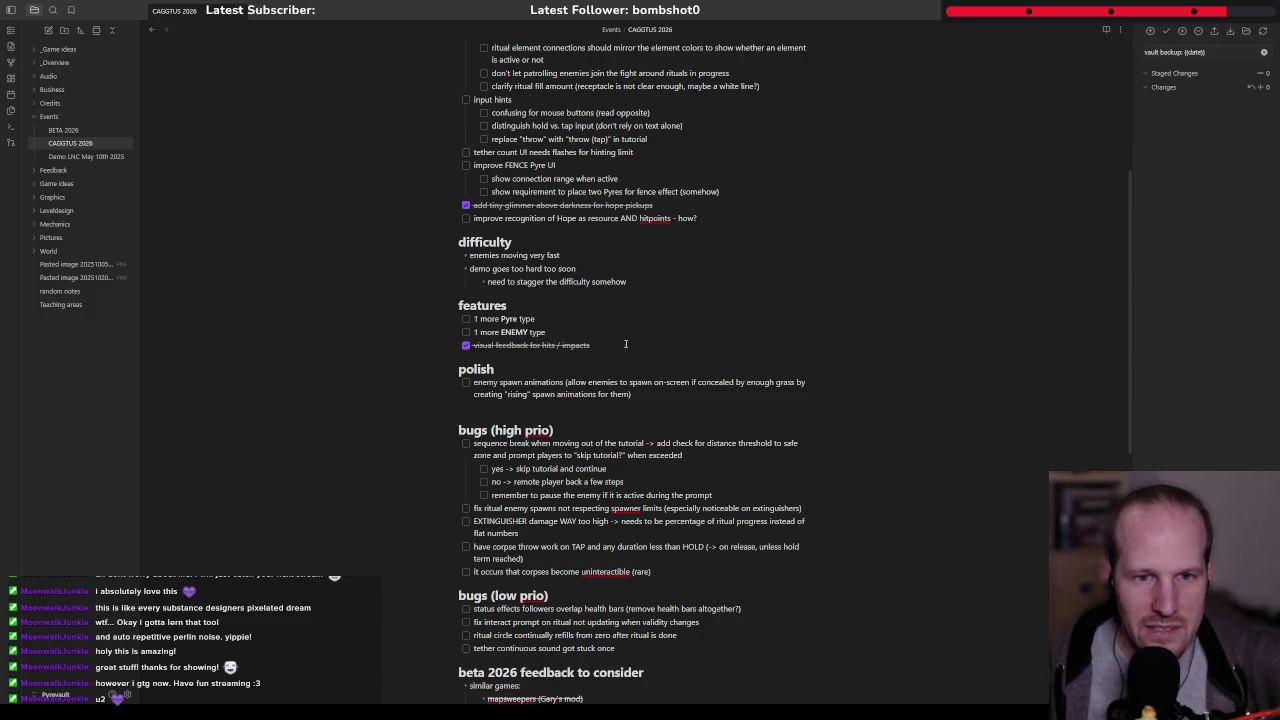
{"action": "key", "text": "Return"}
{"action": "type", "text": "first iteration of impact particles for enem"}
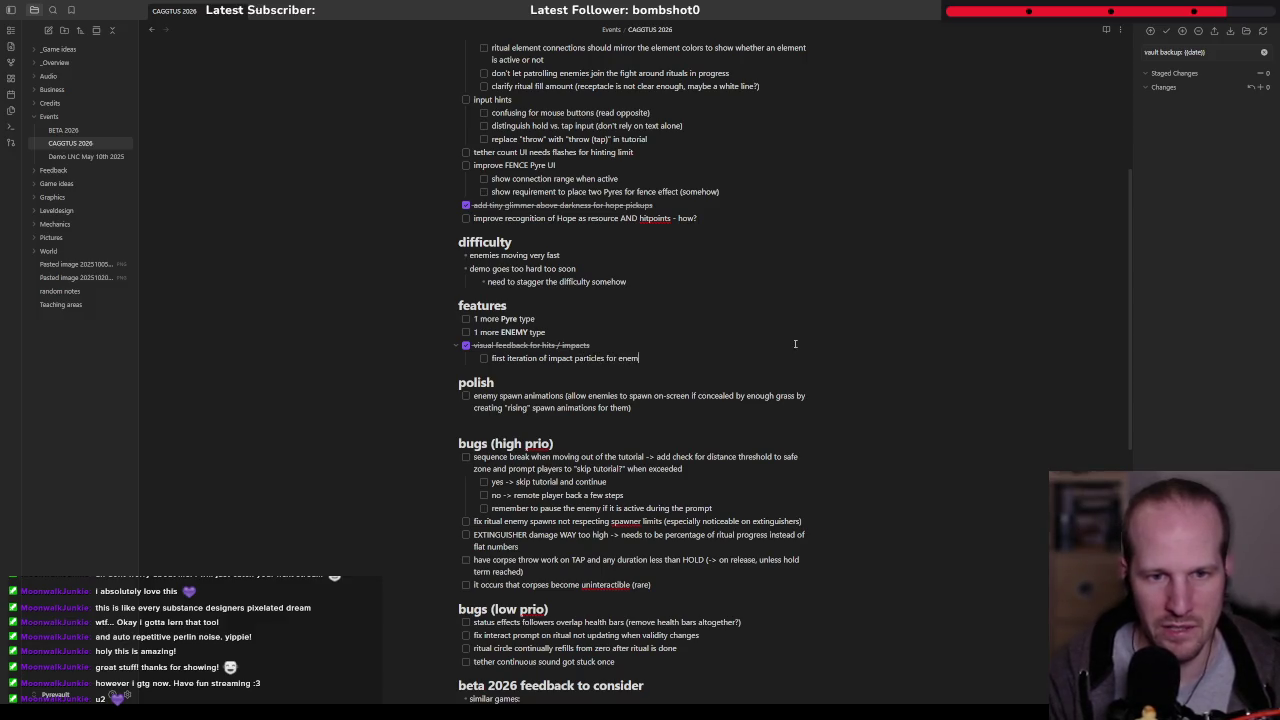
{"action": "type", "text": "ies"}
{"action": "left_click", "coordinate": [483, 358]}
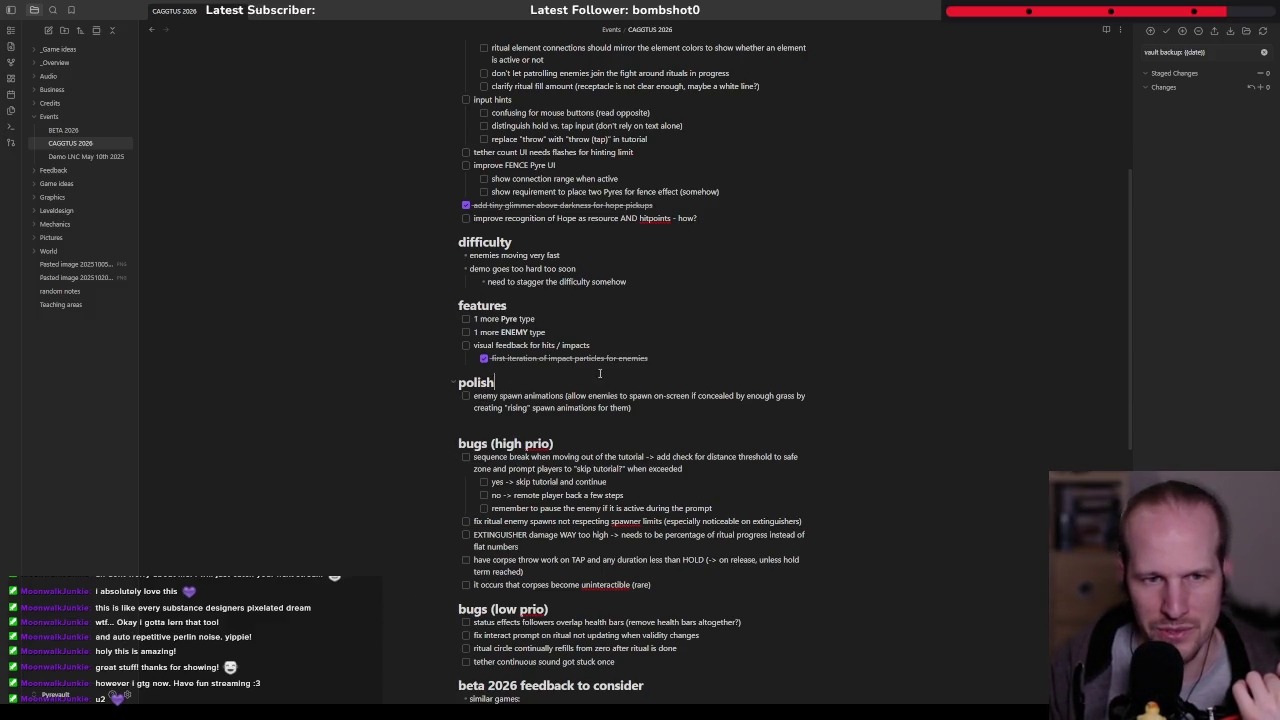
{"action": "scroll", "coordinate": [590, 390], "scroll_direction": "up", "scroll_amount": 2}
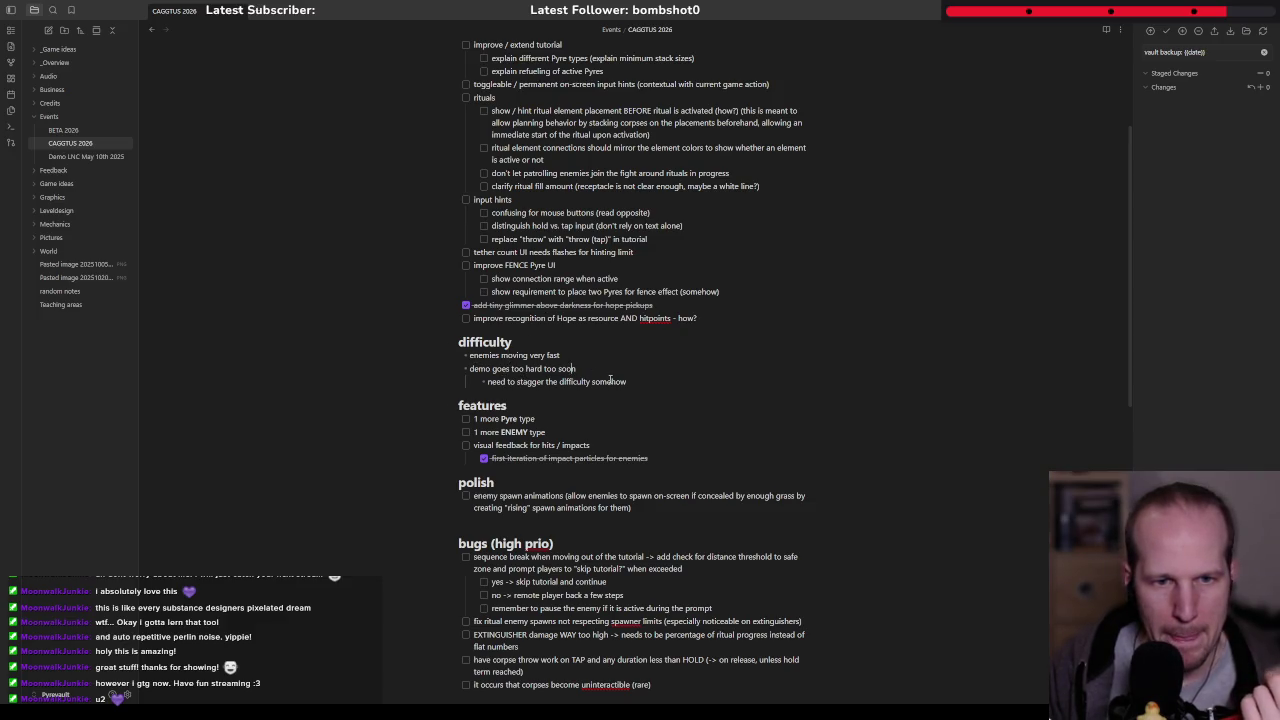
{"action": "scroll", "coordinate": [540, 405], "scroll_direction": "up", "scroll_amount": 4}
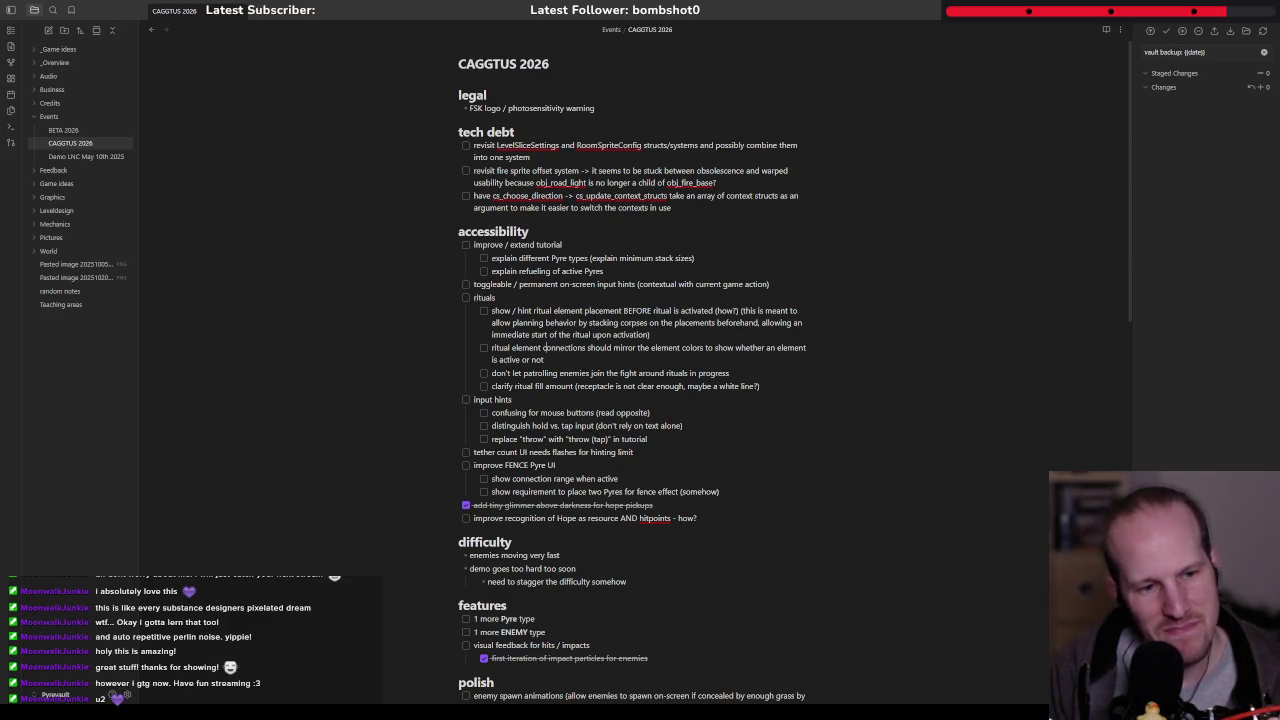
{"action": "key", "text": "alt+Tab"}
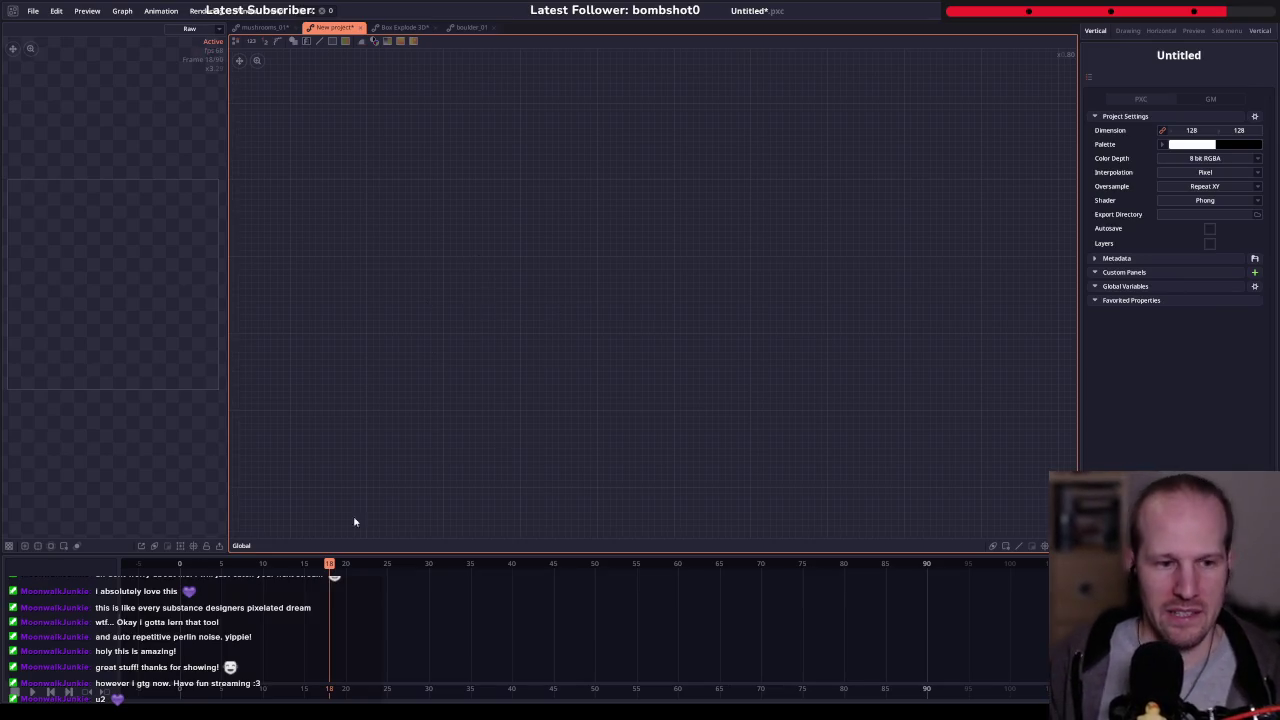
- In GameMaker, search 'ritual' and open the spr_ritual_safe_spot sprite
{"action": "key", "text": "alt+Tab"}
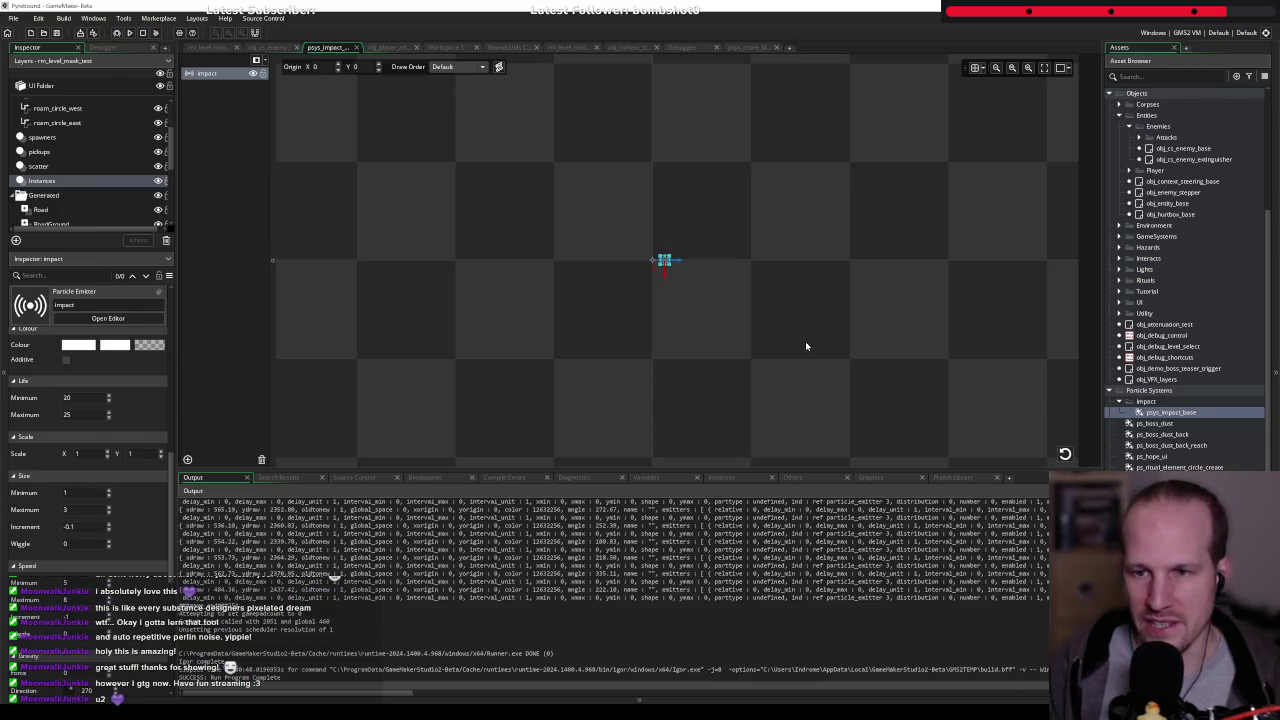
{"action": "key", "text": "ctrl+t"}
{"action": "type", "text": "ritual"}
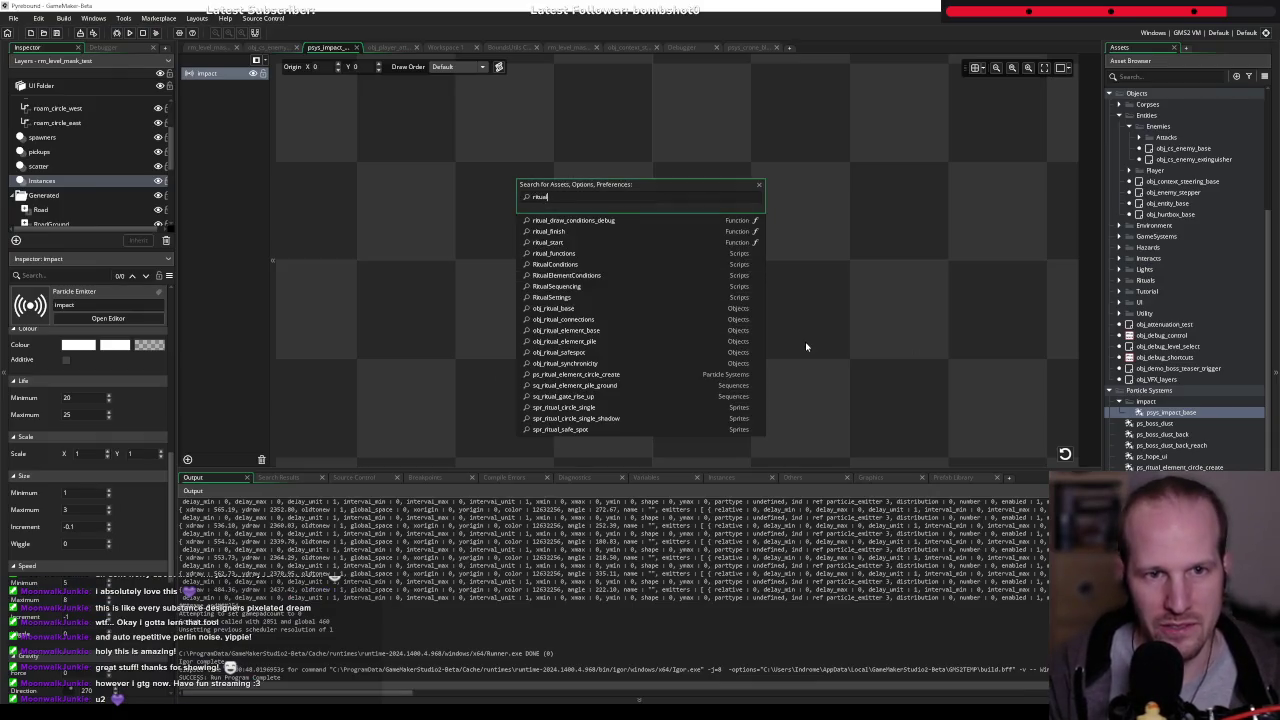
{"action": "left_click", "coordinate": [568, 430]}
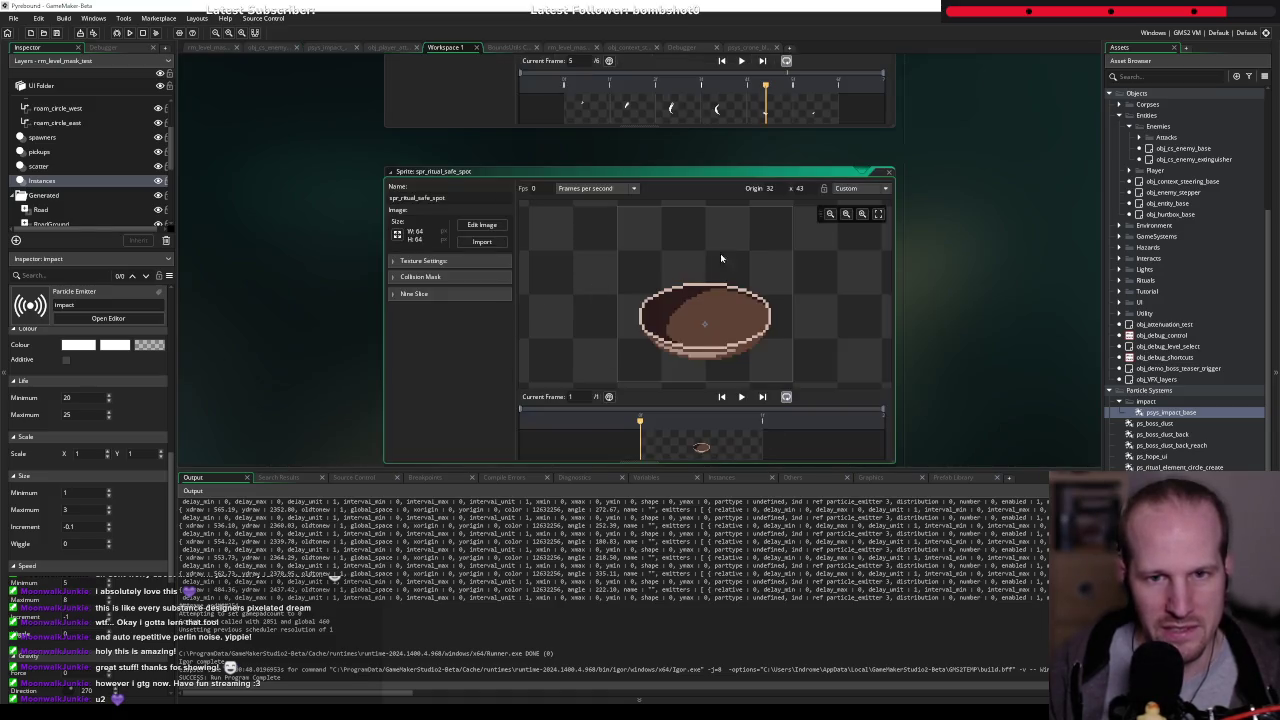
- Filter assets by 'ritual' and open obj_ritual_safespot's sprite spr_safespot_altar_pieta
{"action": "left_click", "coordinate": [1156, 77]}
{"action": "type", "text": "ritual"}
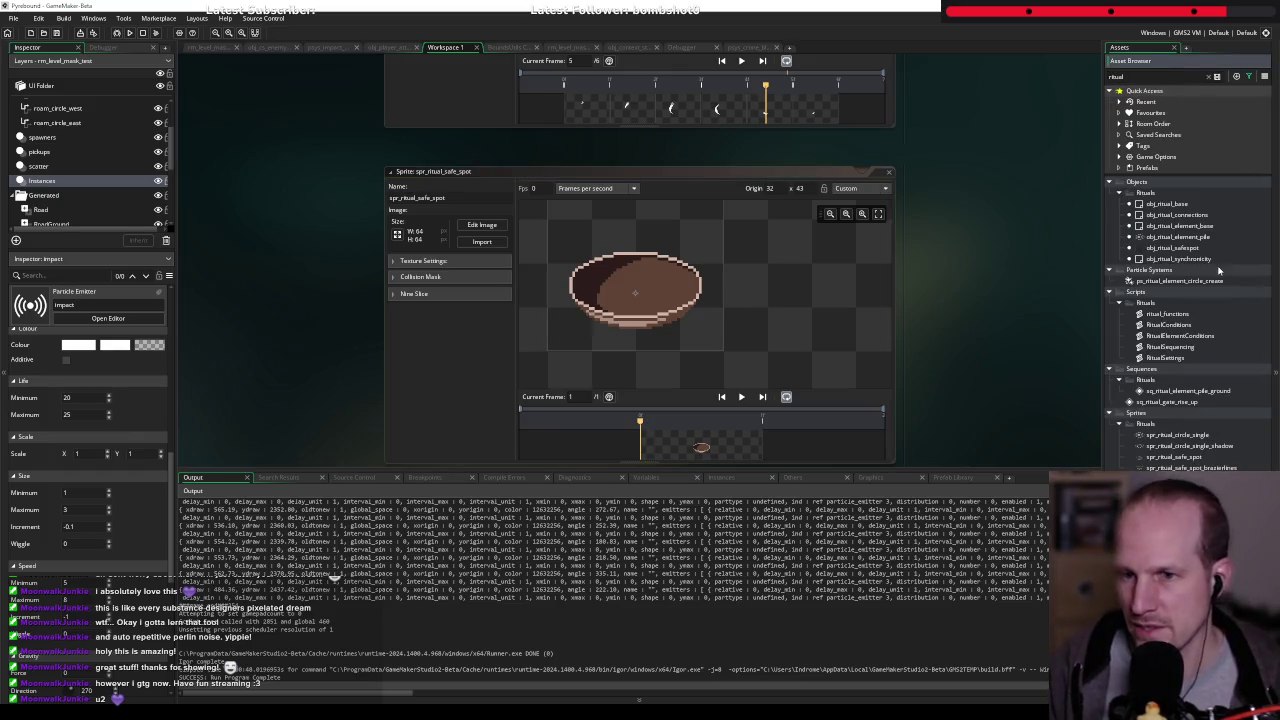
{"action": "left_click", "coordinate": [1165, 247]}
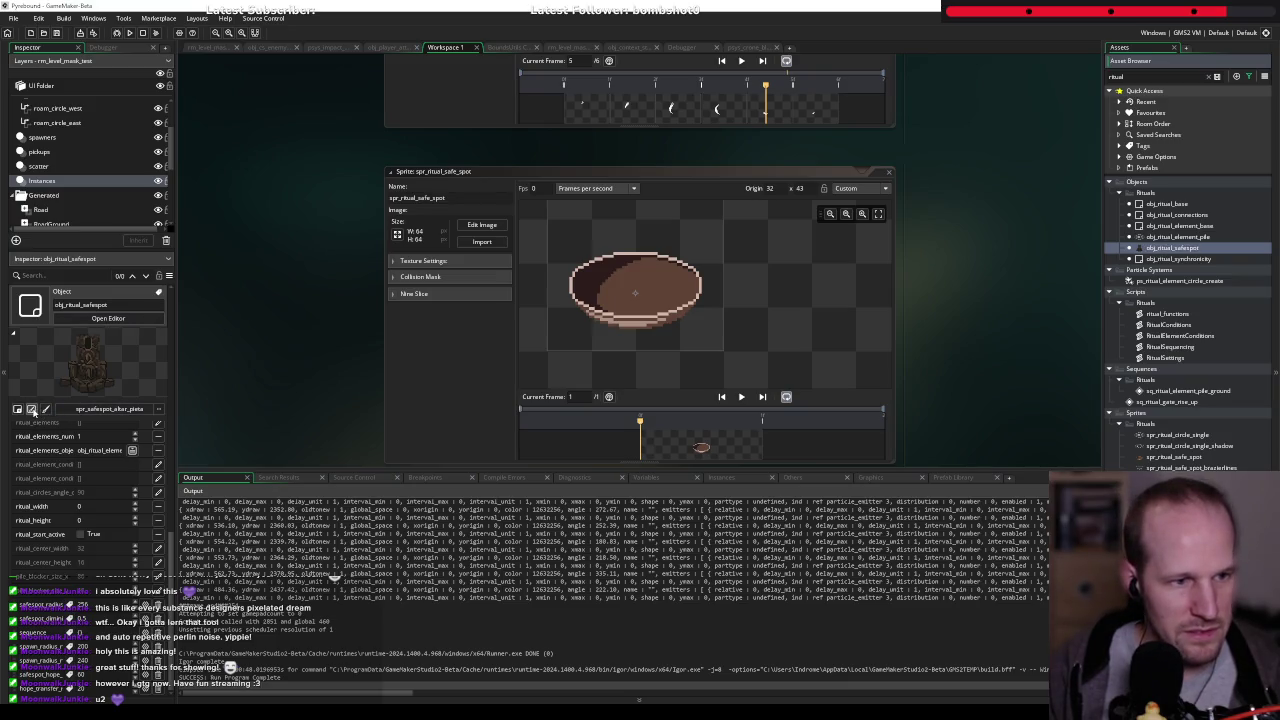
{"action": "left_click", "coordinate": [32, 410]}
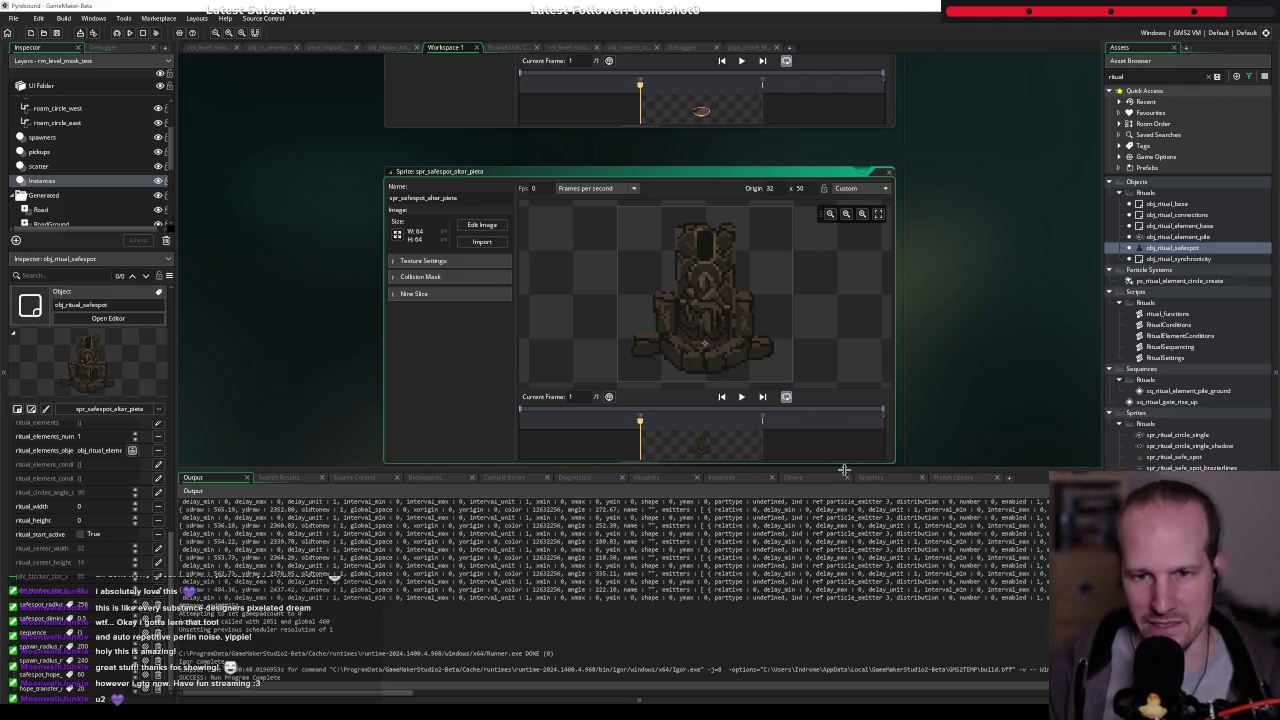
- Shrink the Output panel, enlarge the sprite editor, and filter the asset list to the altar sprite
{"action": "left_click_drag", "start_coordinate": [844, 469], "coordinate": [835, 534]}
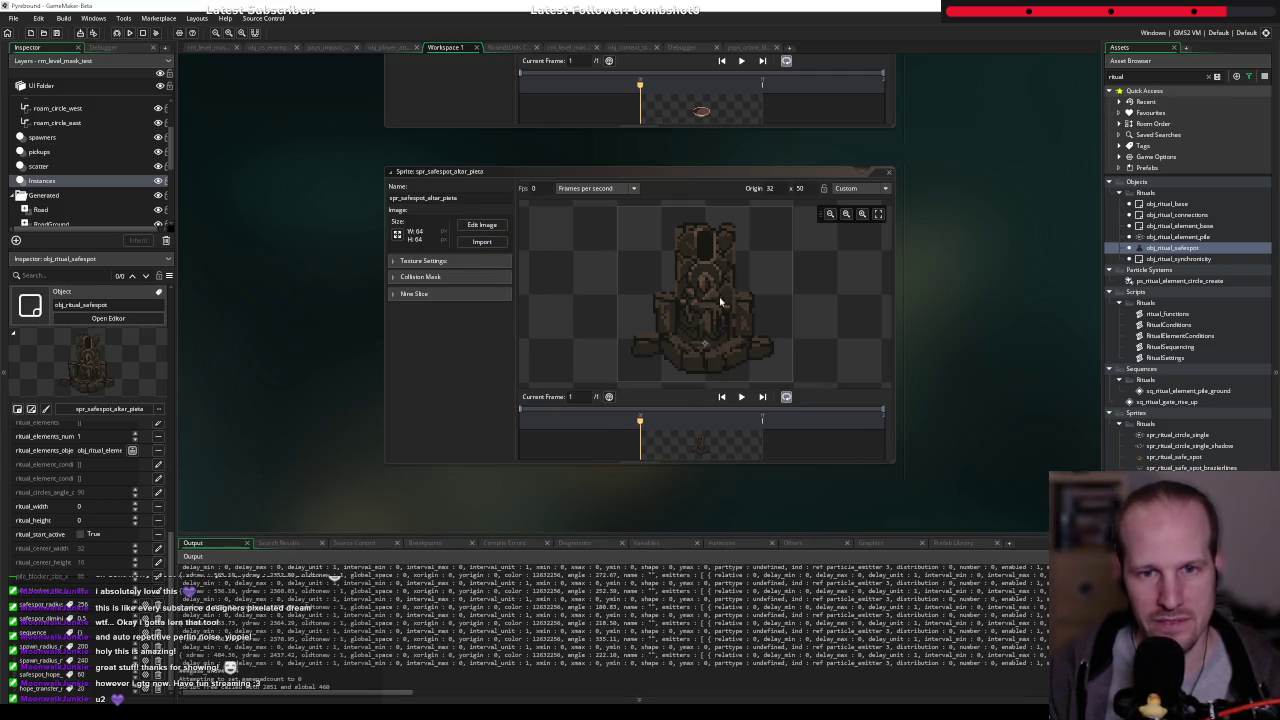
{"action": "left_click_drag", "start_coordinate": [740, 464], "coordinate": [740, 534]}
{"action": "scroll", "coordinate": [705, 320], "scroll_direction": "up", "scroll_amount": 1}
{"action": "scroll", "coordinate": [703, 355], "scroll_direction": "up", "scroll_amount": 1}
{"action": "scroll", "coordinate": [708, 357], "scroll_direction": "up", "scroll_amount": 1}
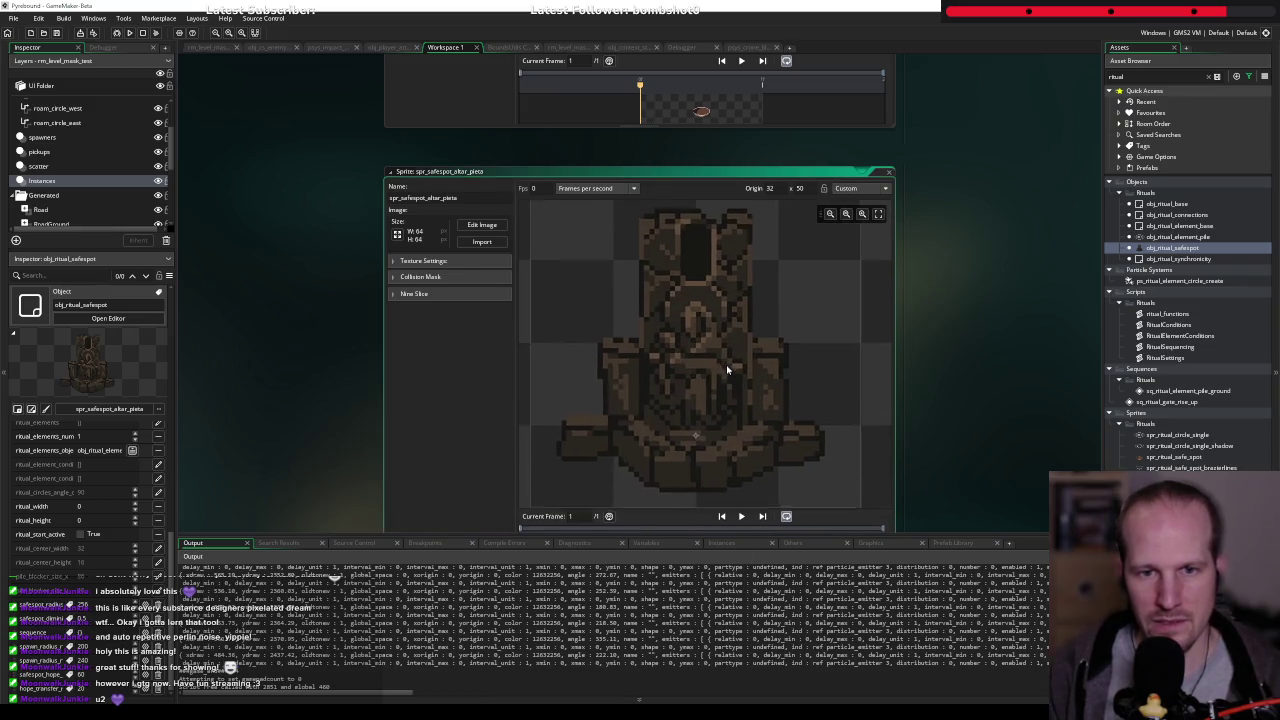
{"action": "scroll", "coordinate": [715, 358], "scroll_direction": "down", "scroll_amount": 1}
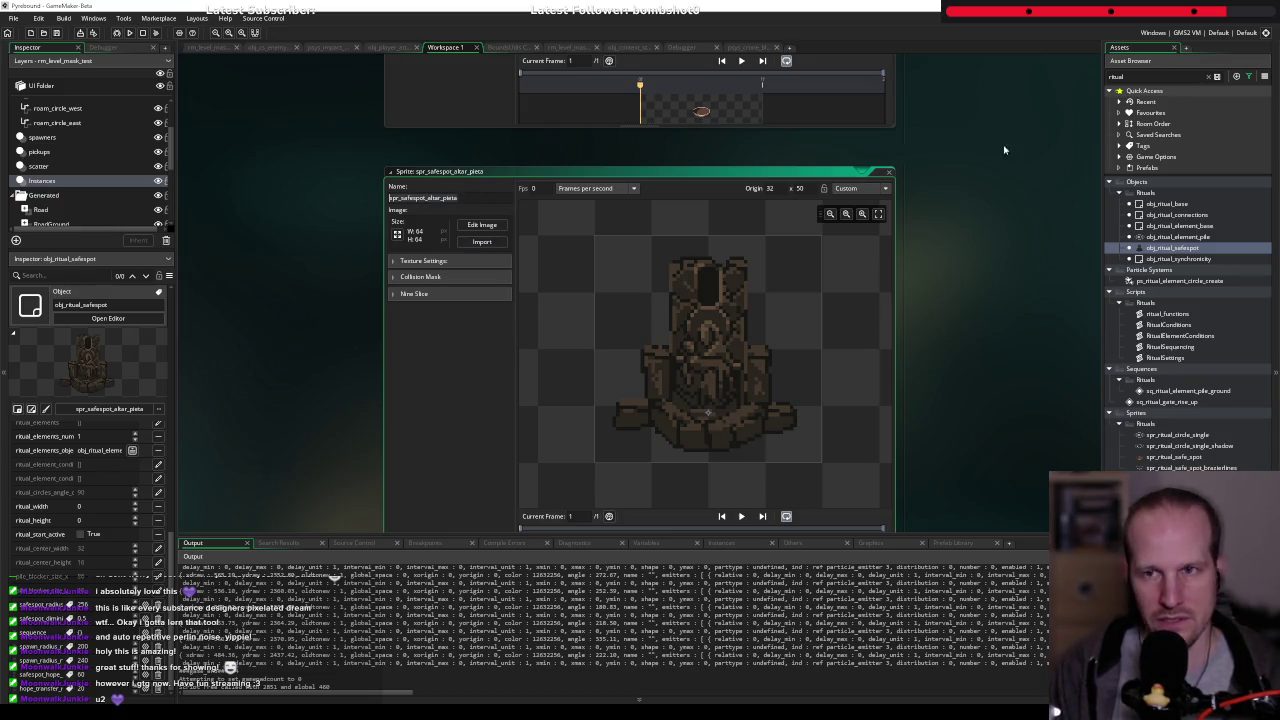
{"action": "double_click", "coordinate": [1159, 76]}
{"action": "type", "text": "spr_safespot_altar_pieta"}
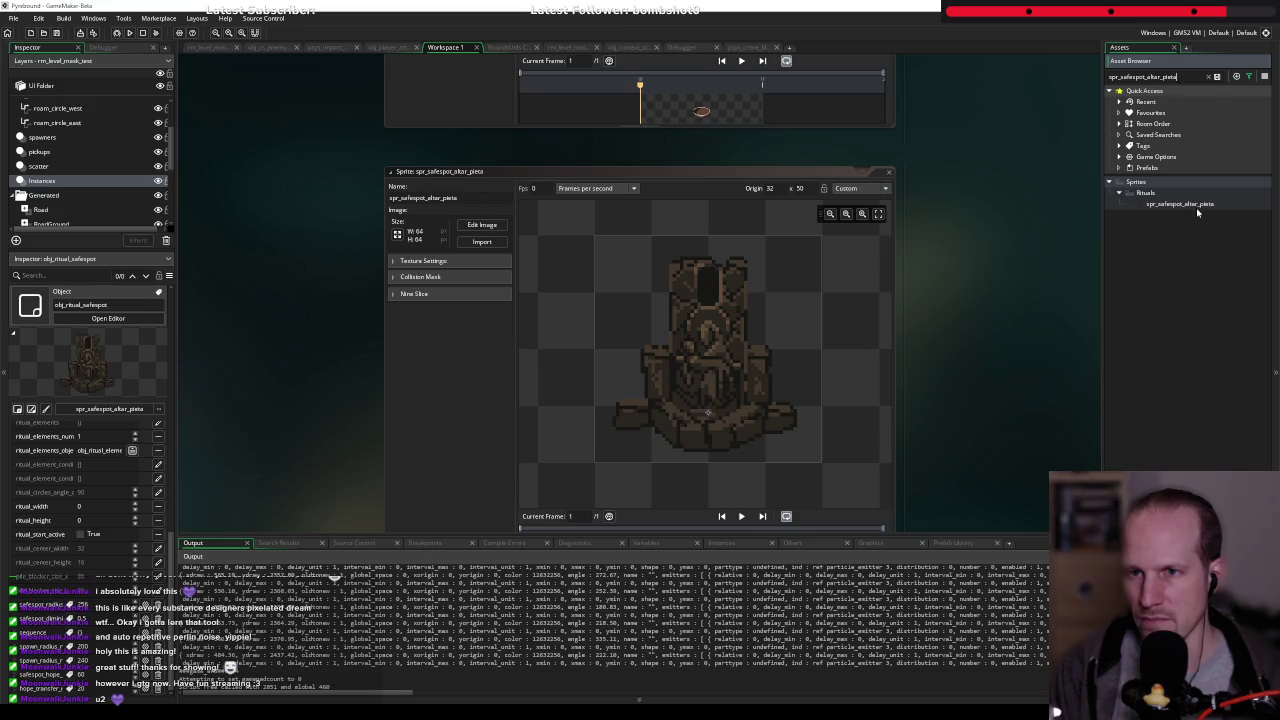
- Show the altar sprite's PNG in File Explorer and drag it into Pixel Composer
{"action": "right_click", "coordinate": [1195, 208]}
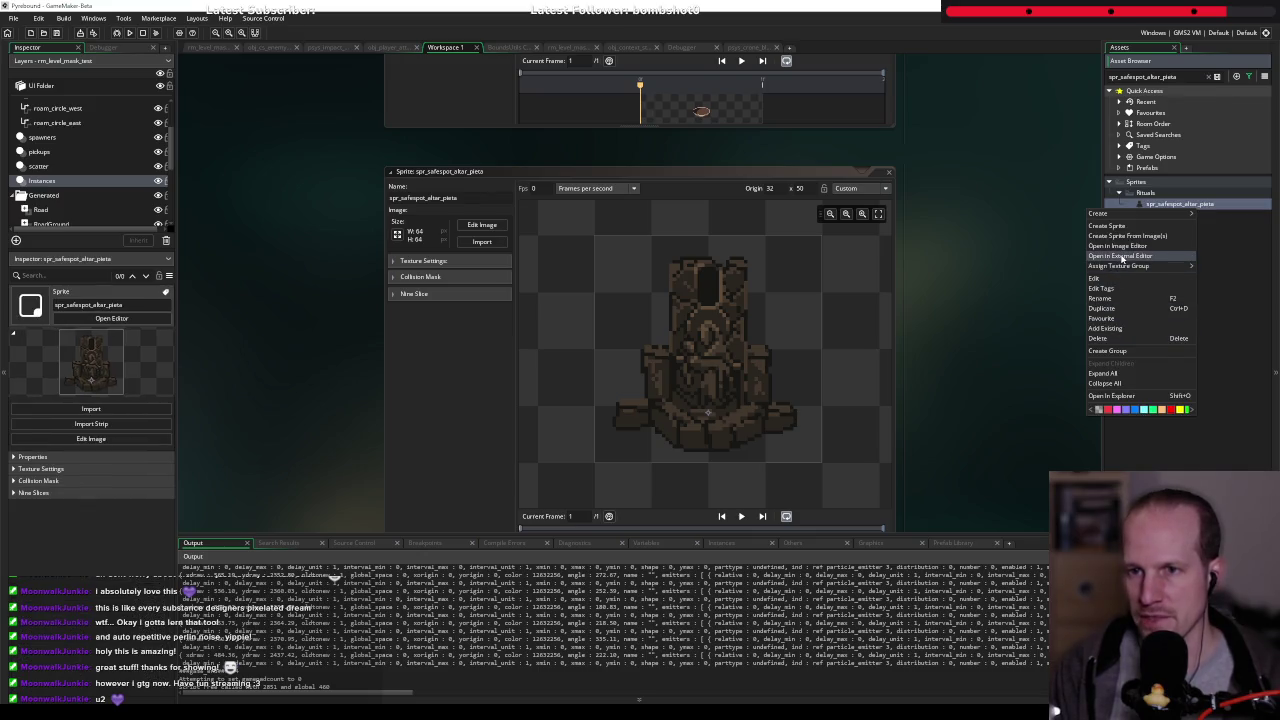
{"action": "left_click", "coordinate": [1122, 257]}
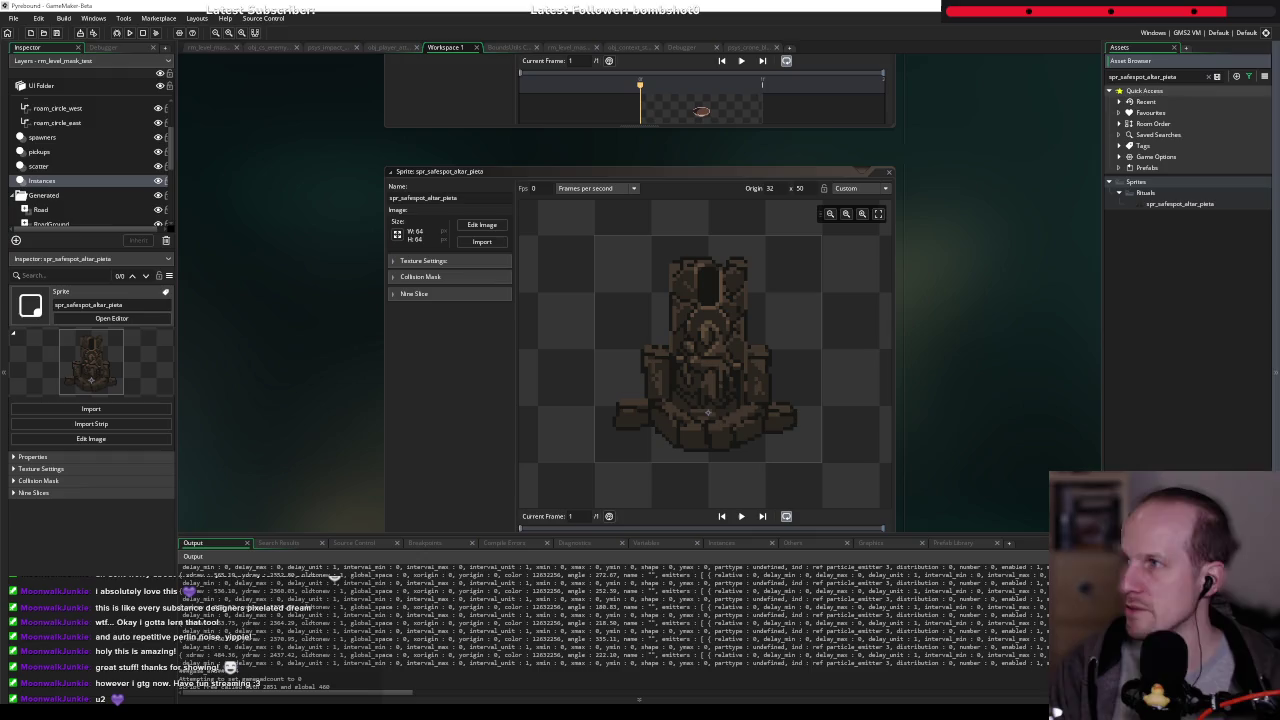
{"action": "right_click", "coordinate": [1211, 206]}
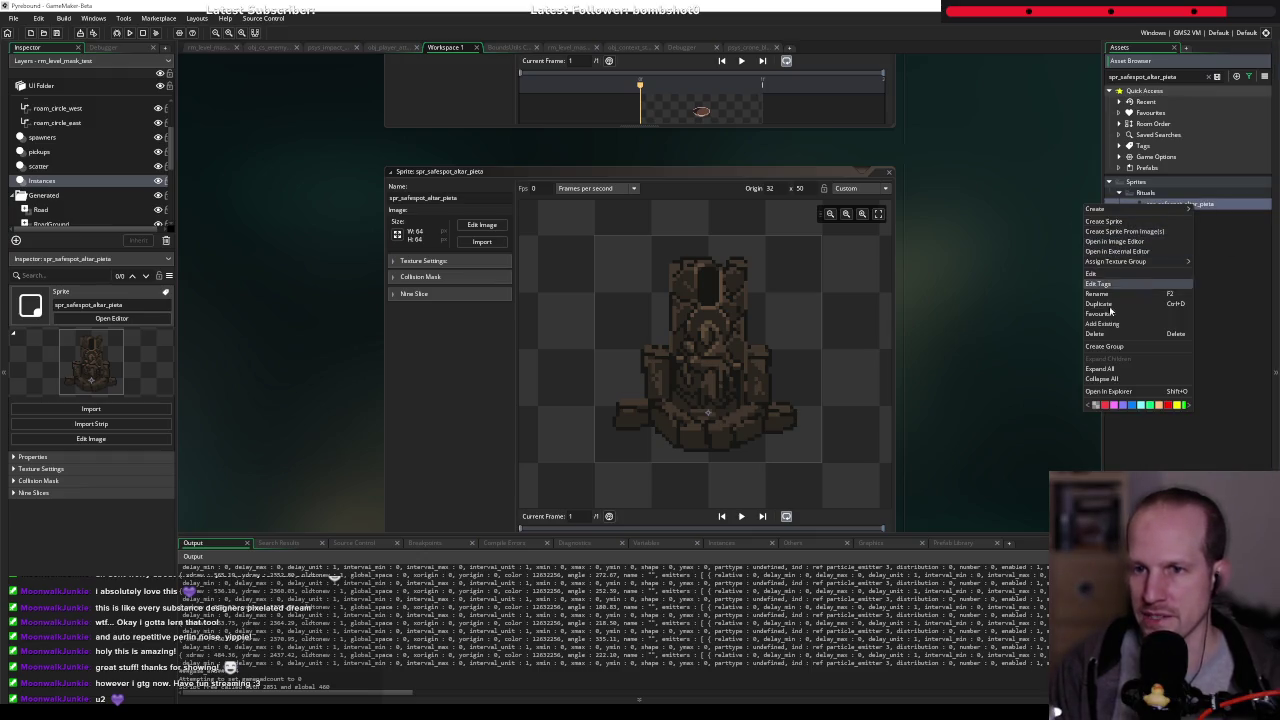
{"action": "left_click", "coordinate": [695, 345]}
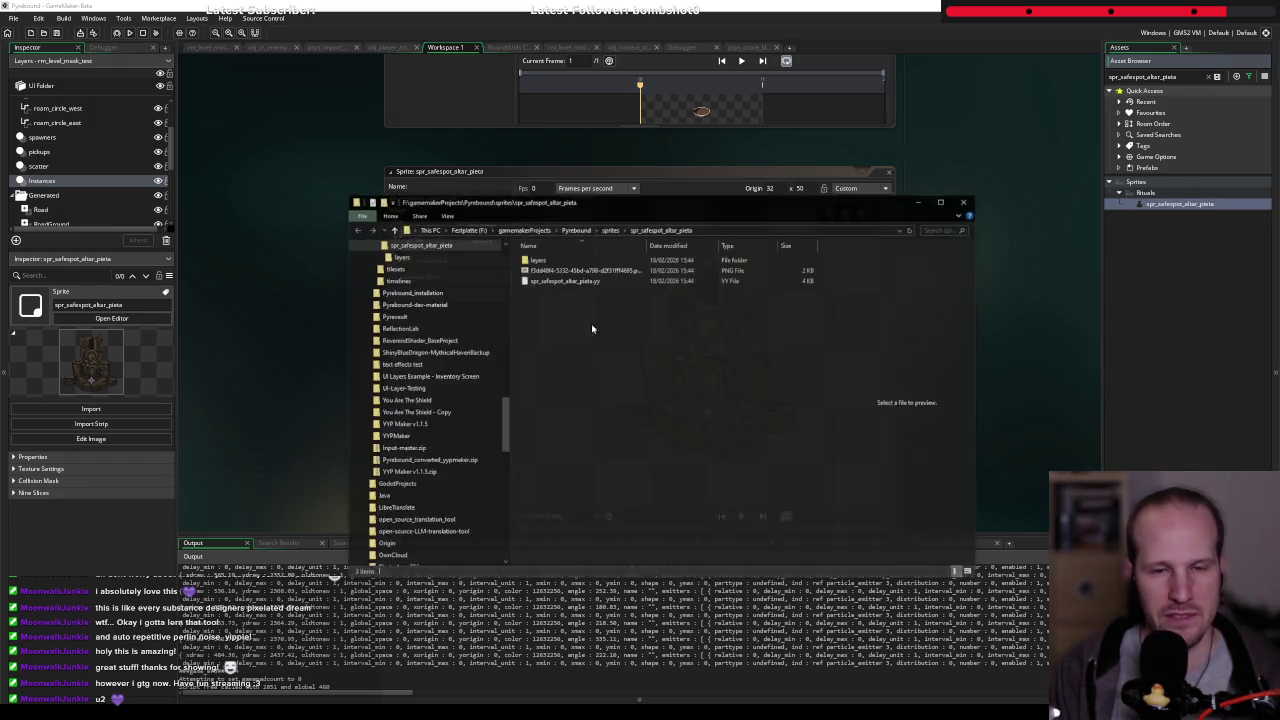
{"action": "mouse_move", "coordinate": [578, 270]}
{"action": "left_mouse_down"}
{"action": "mouse_move", "coordinate": [671, 432]}
{"action": "mouse_move", "coordinate": [541, 343]}
{"action": "mouse_move", "coordinate": [490, 283]}
{"action": "mouse_move", "coordinate": [612, 270]}
{"action": "left_mouse_up"}
{"action": "key", "text": "alt+Tab"}
- Add a Normal node after the altar image with Height about 2 and Smooth 0.04
{"action": "type", "text": "norm"}
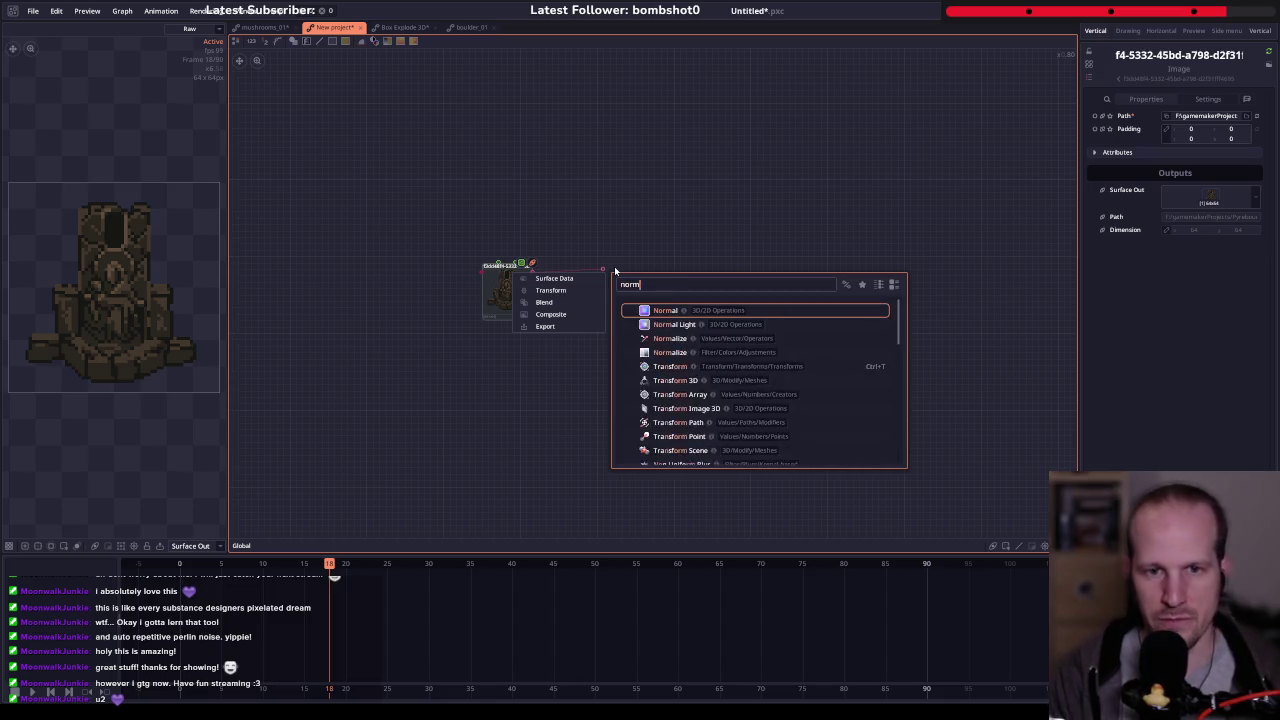
{"action": "type", "text": "al"}
{"action": "key", "text": "Return"}
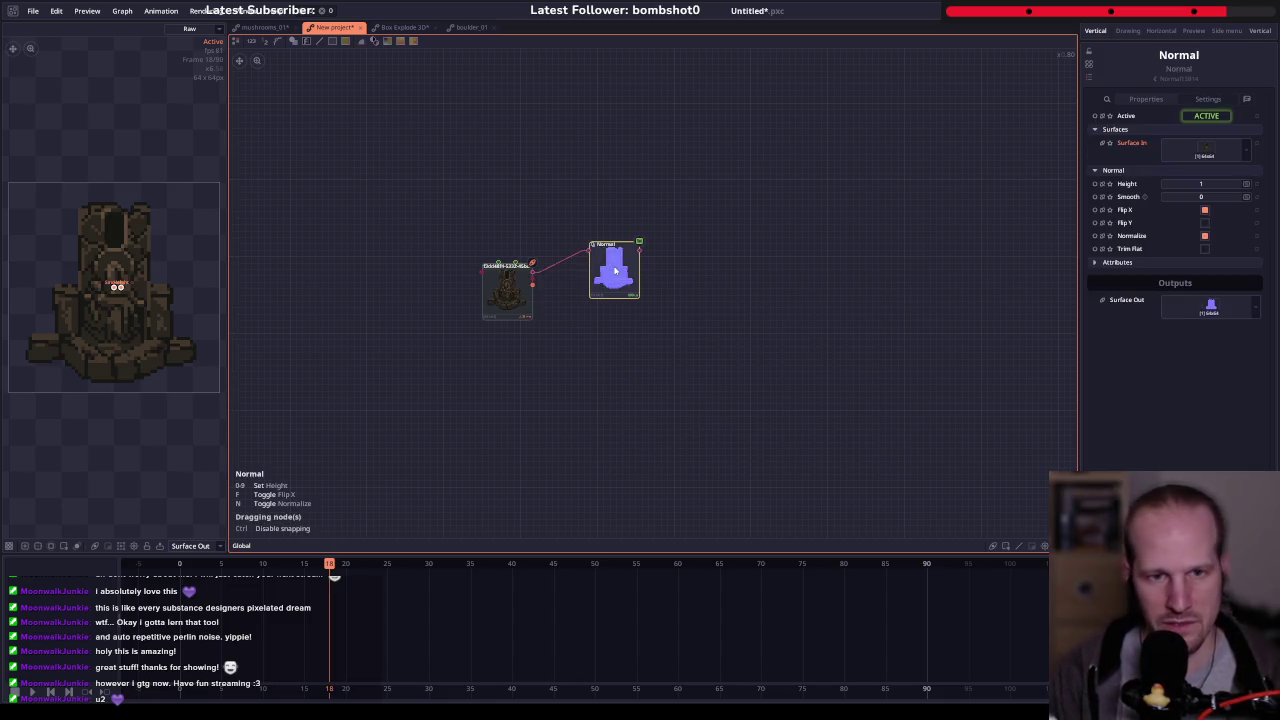
{"action": "left_click_drag", "start_coordinate": [614, 270], "coordinate": [584, 288]}
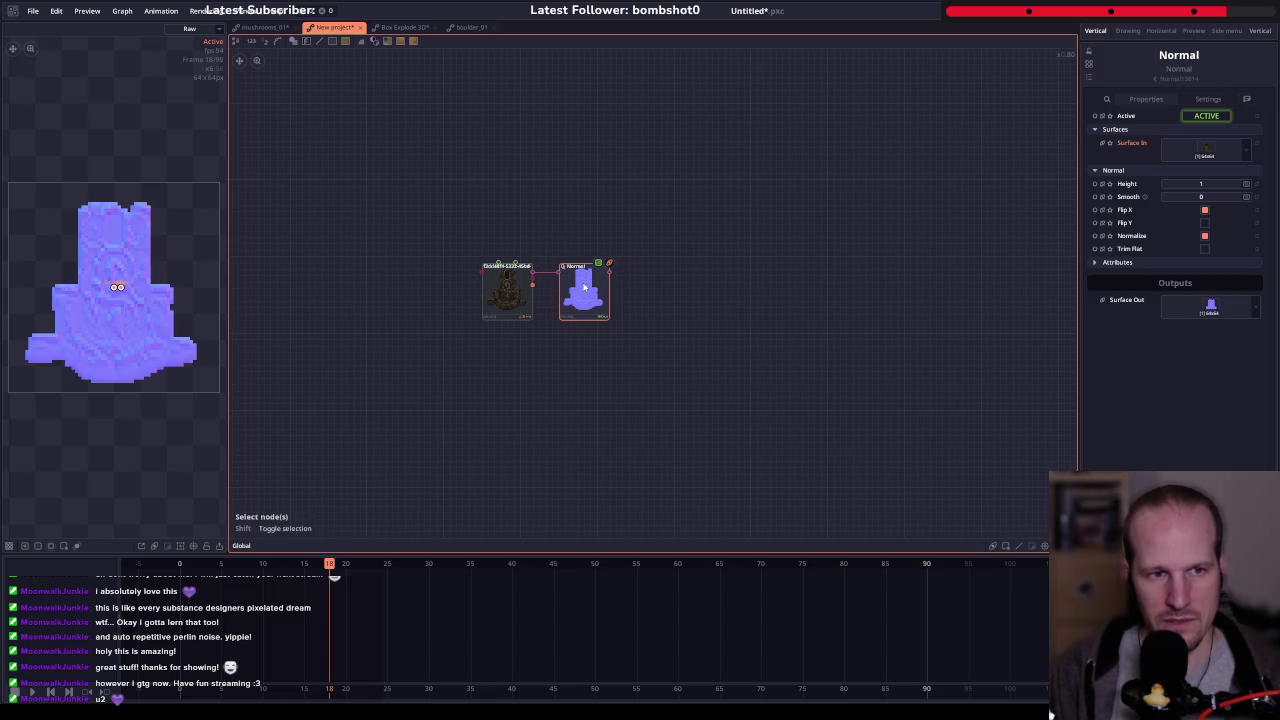
{"action": "left_click_drag", "start_coordinate": [121, 299], "coordinate": [119, 294]}
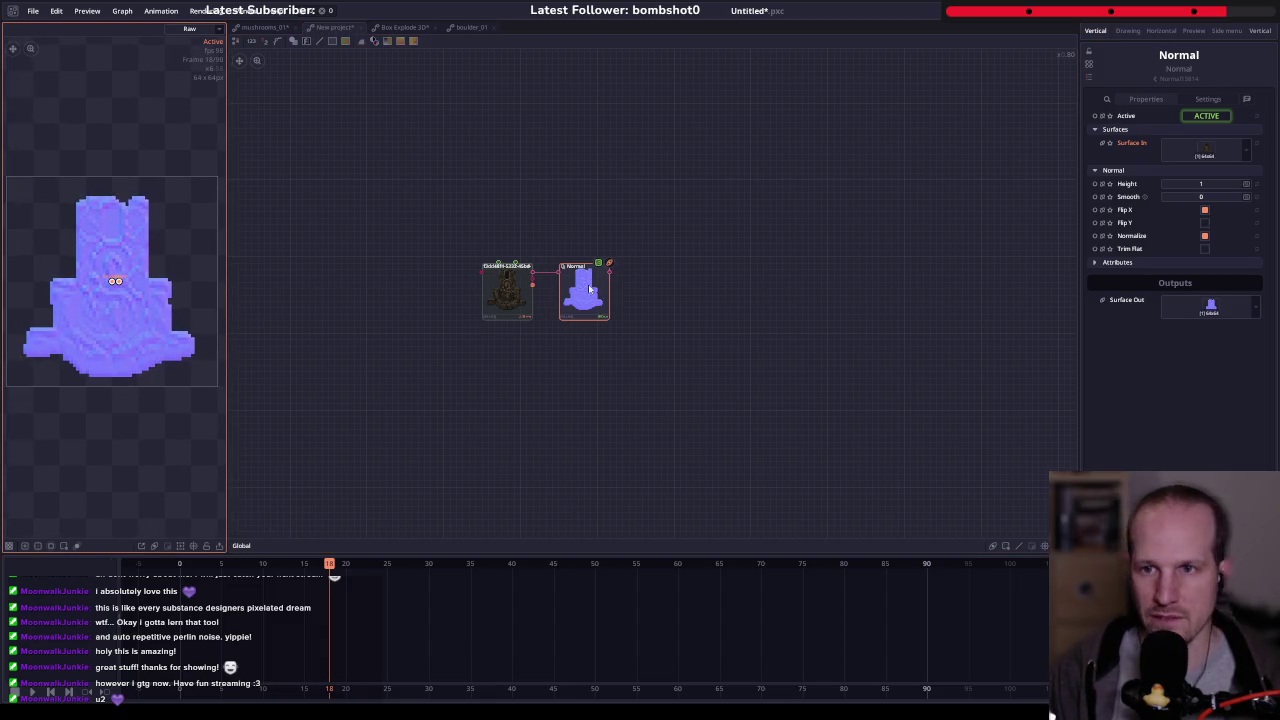
{"action": "left_click_drag", "start_coordinate": [1197, 184], "coordinate": [1215, 184]}
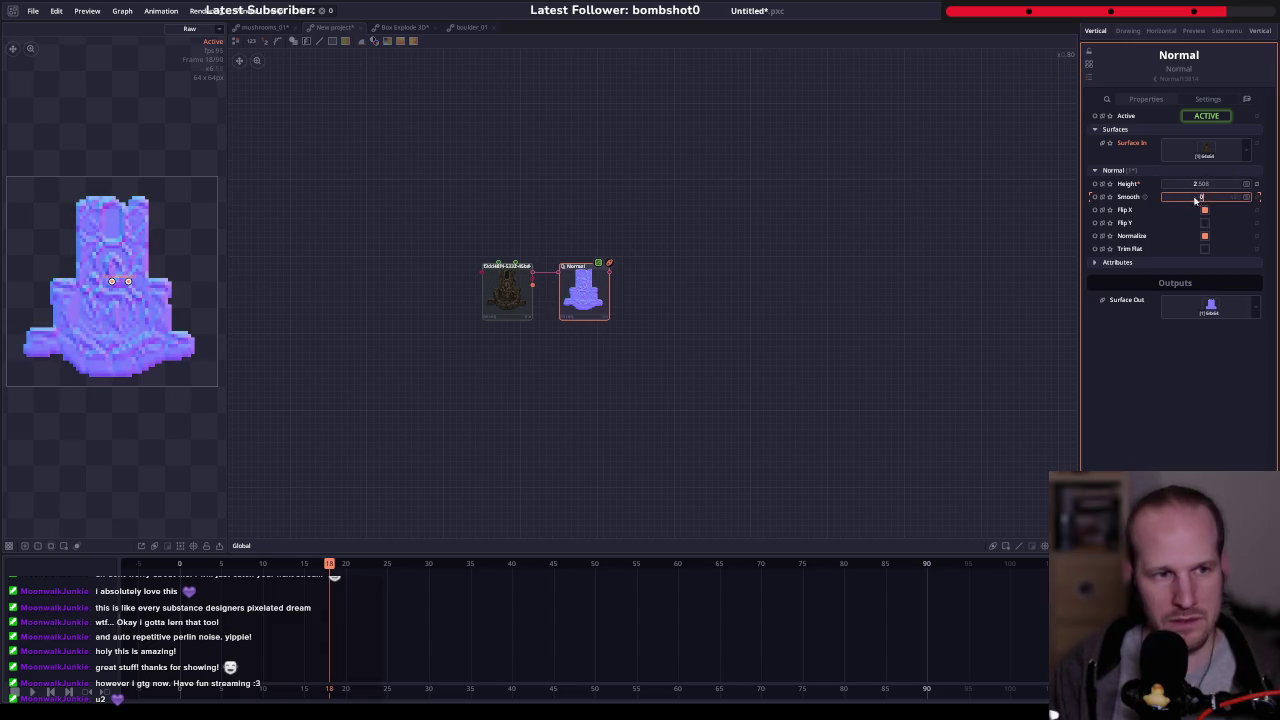
{"action": "mouse_move", "coordinate": [1200, 197]}
{"action": "left_mouse_down"}
{"action": "mouse_move", "coordinate": [1215, 197]}
{"action": "mouse_move", "coordinate": [1200, 197]}
{"action": "left_mouse_up"}
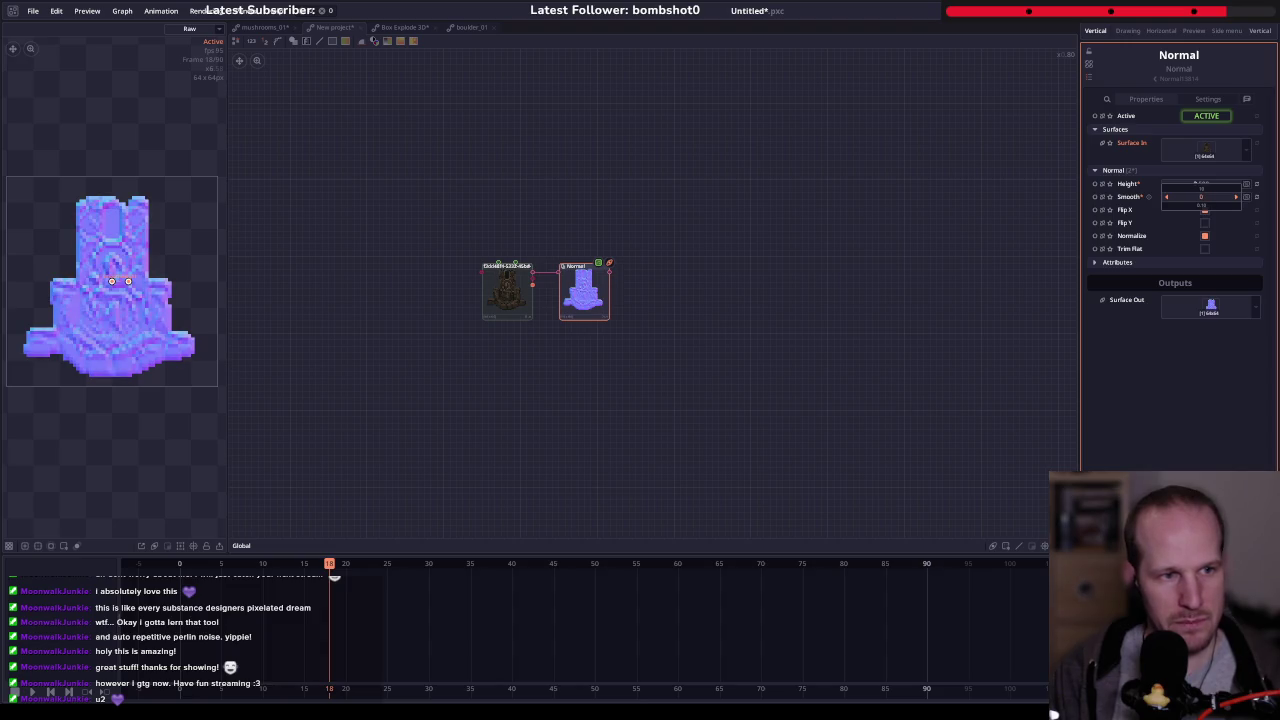
{"action": "left_click_drag", "start_coordinate": [634, 263], "coordinate": [598, 305]}
{"action": "scroll", "coordinate": [598, 305], "scroll_direction": "up", "scroll_amount": 2}
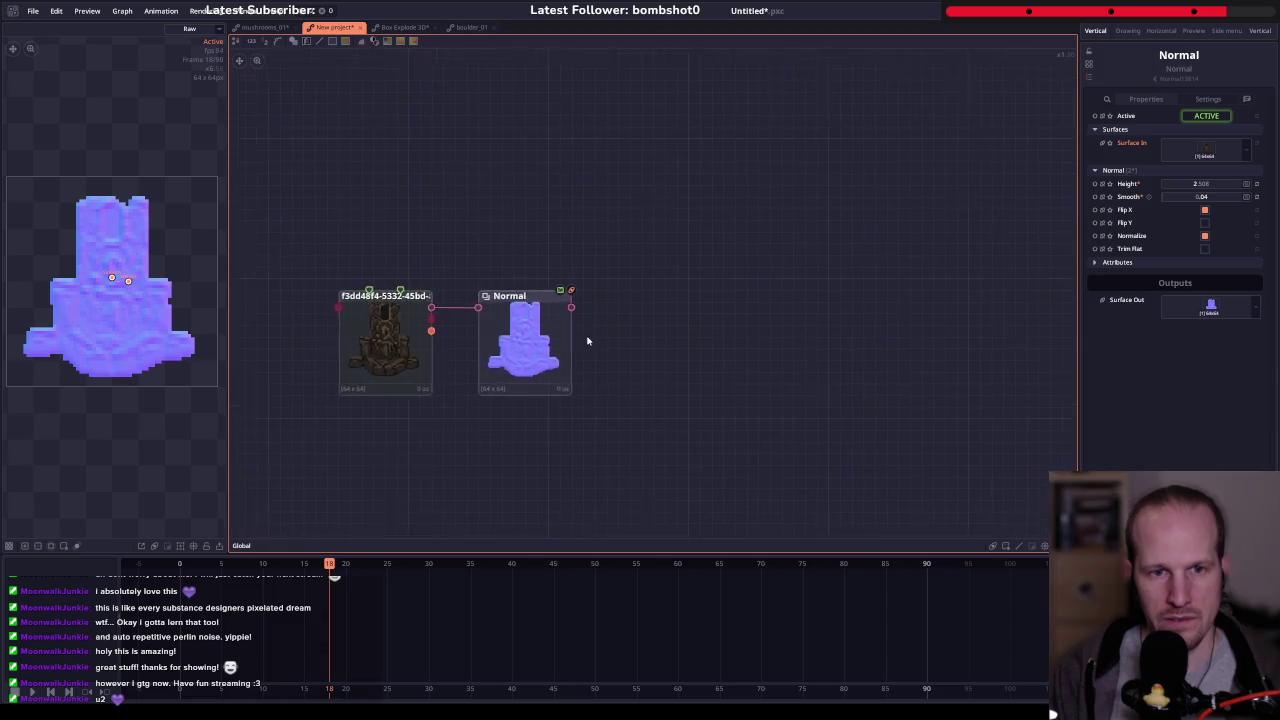
- Toggle the Normal node's checkboxes, leaving Flip X and Normalize on
{"action": "left_click", "coordinate": [547, 357]}
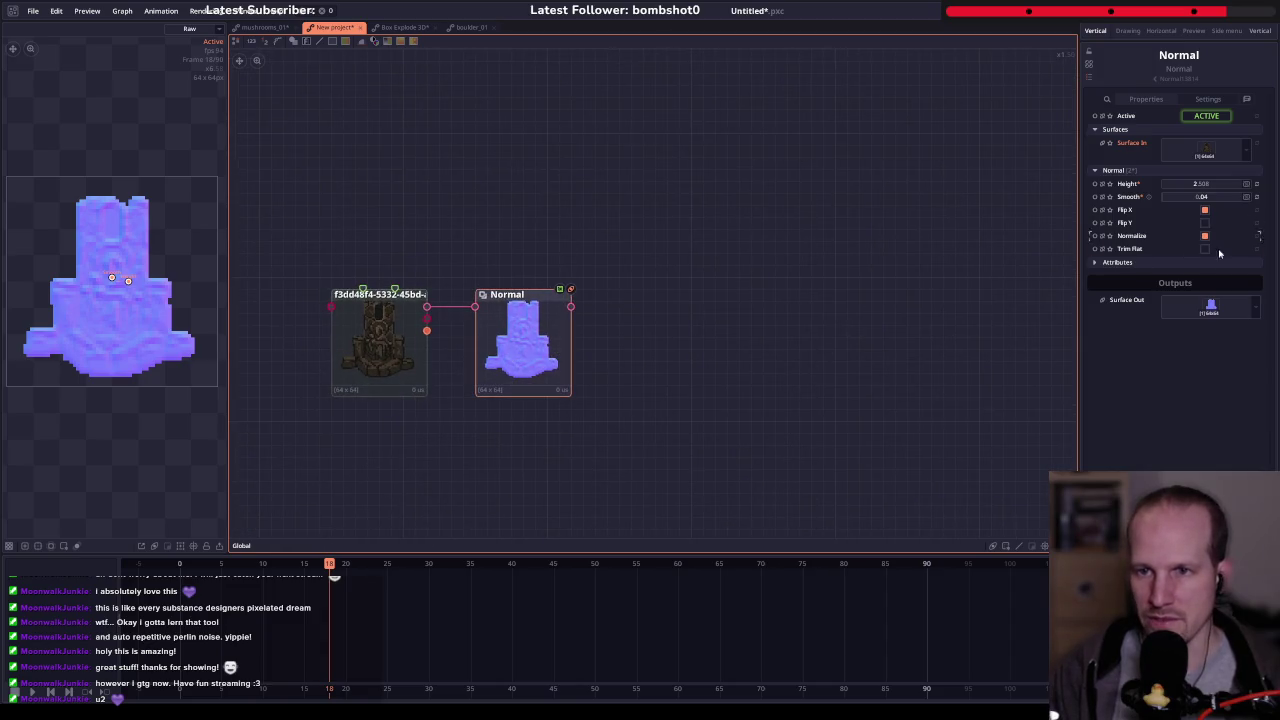
{"action": "left_click", "coordinate": [1205, 223]}
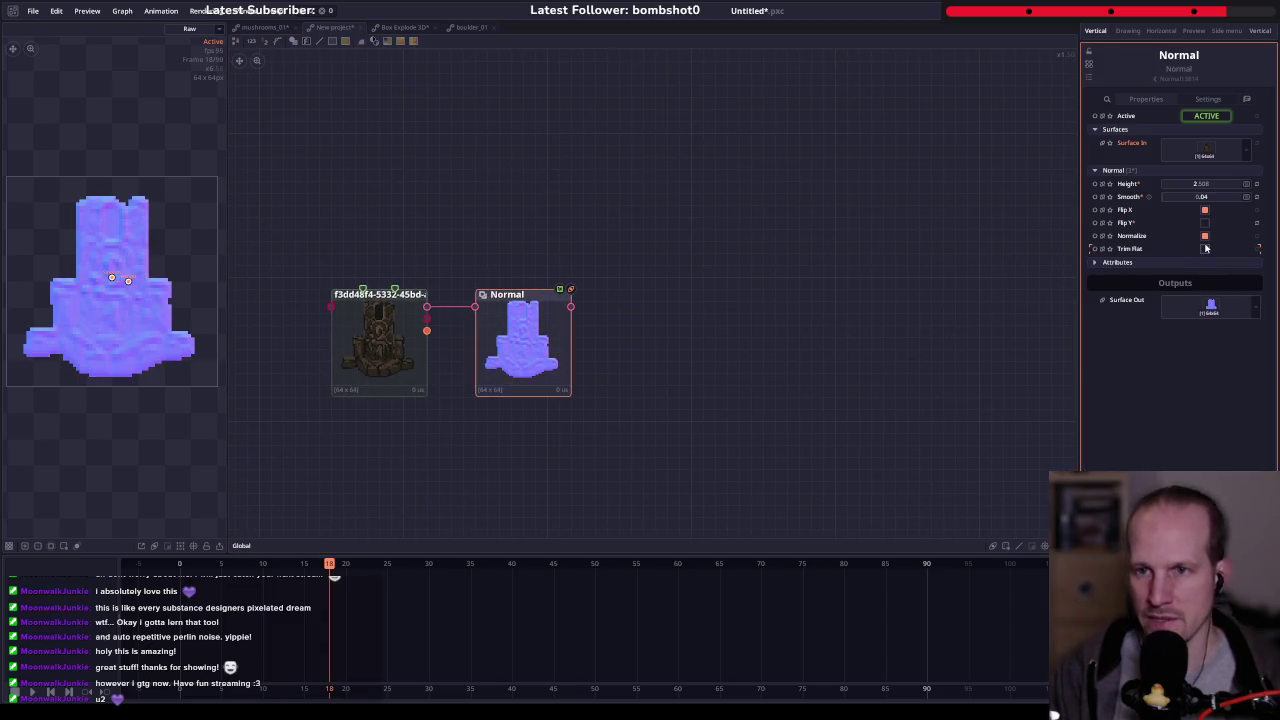
{"action": "left_click", "coordinate": [1205, 249]}
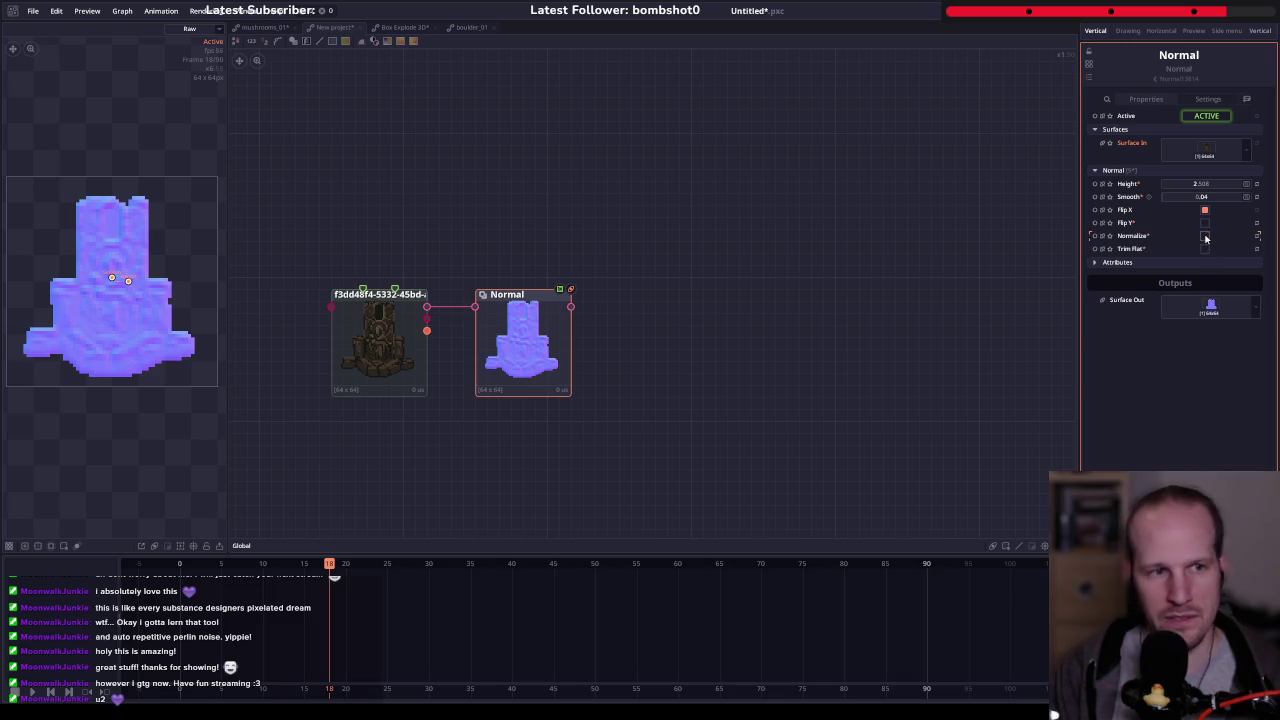
{"action": "left_click", "coordinate": [1205, 211]}
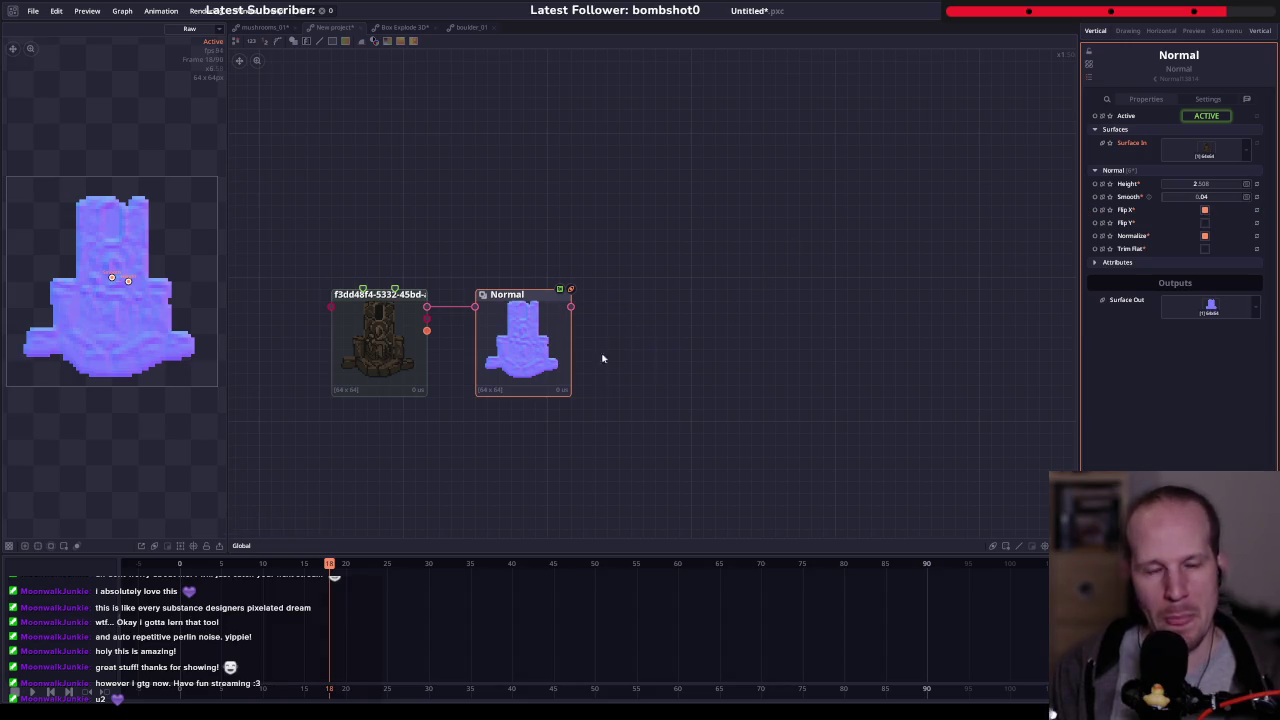
{"action": "left_click", "coordinate": [571, 374]}
- Add a Draw Shape node set to Arc with thickness lowered to 0.16
{"action": "key", "text": "f"}
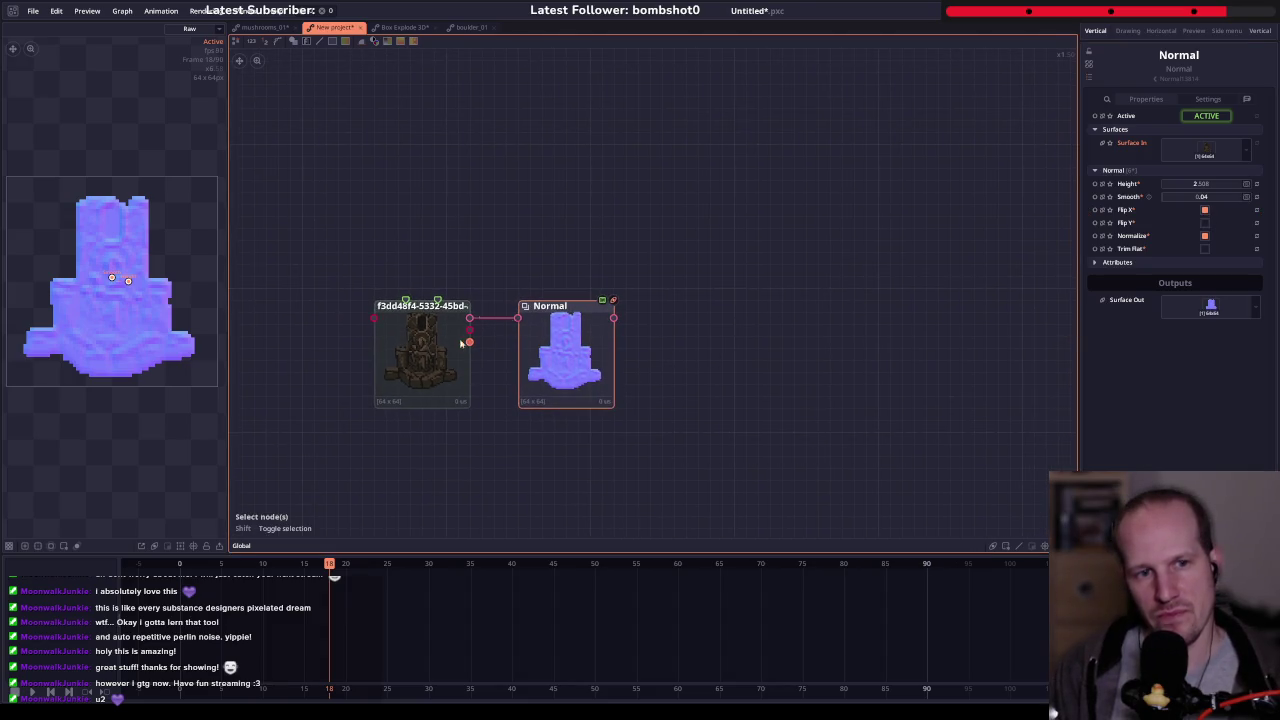
{"action": "right_click", "coordinate": [438, 194]}
{"action": "type", "text": "shape"}
{"action": "key", "text": "Down"}
{"action": "key", "text": "Down"}
{"action": "key", "text": "Down"}
{"action": "key", "text": "Up"}
{"action": "key", "text": "Down"}
{"action": "key", "text": "Down"}
{"action": "key", "text": "Return"}
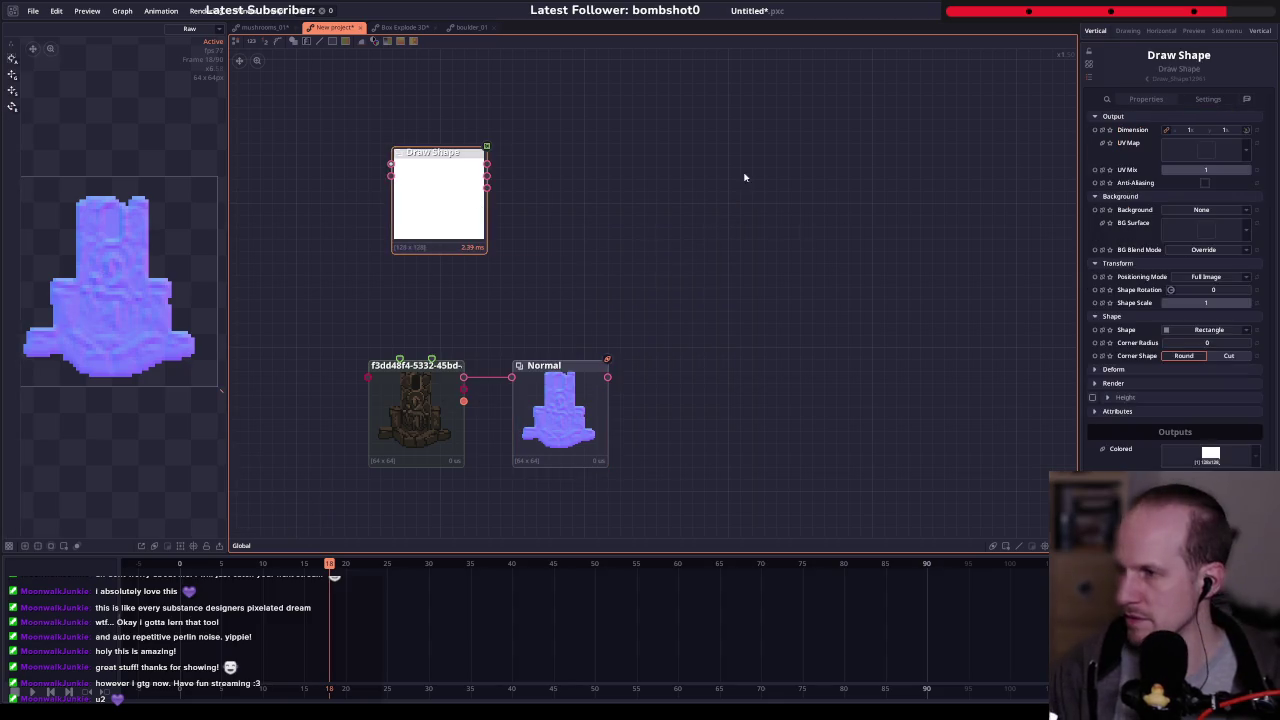
{"action": "left_click", "coordinate": [1207, 329]}
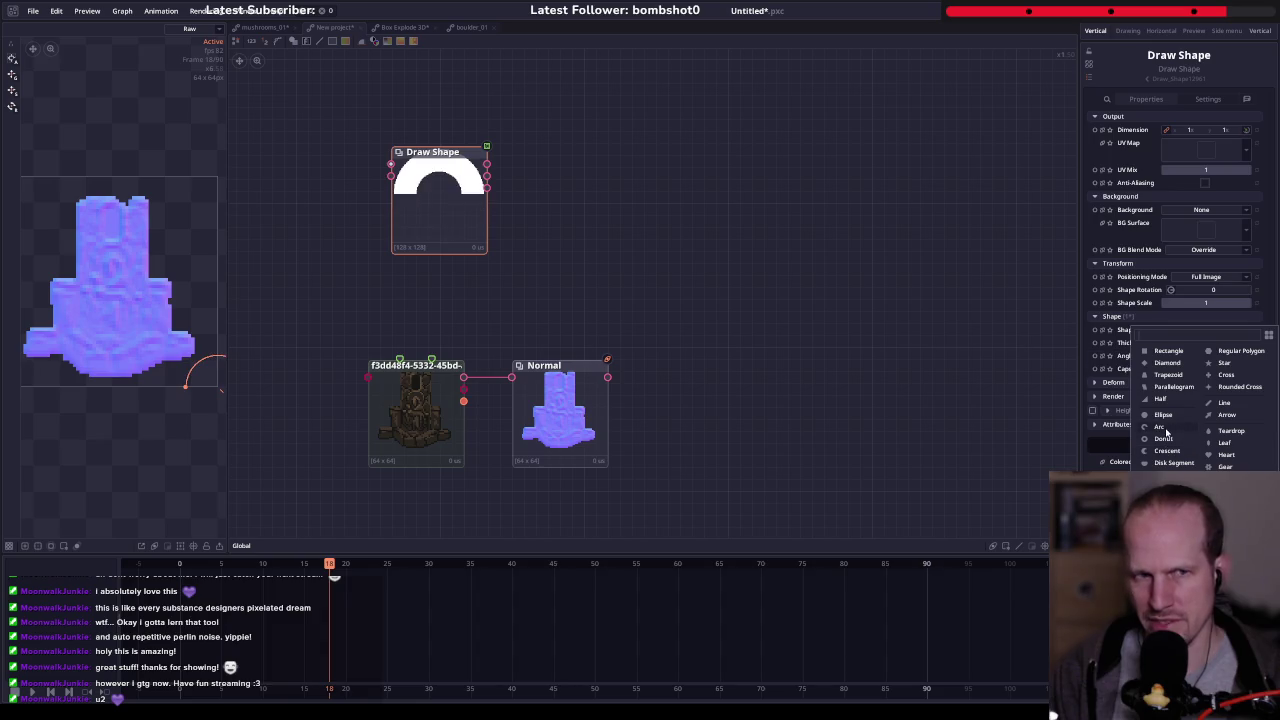
{"action": "left_click", "coordinate": [1163, 428]}
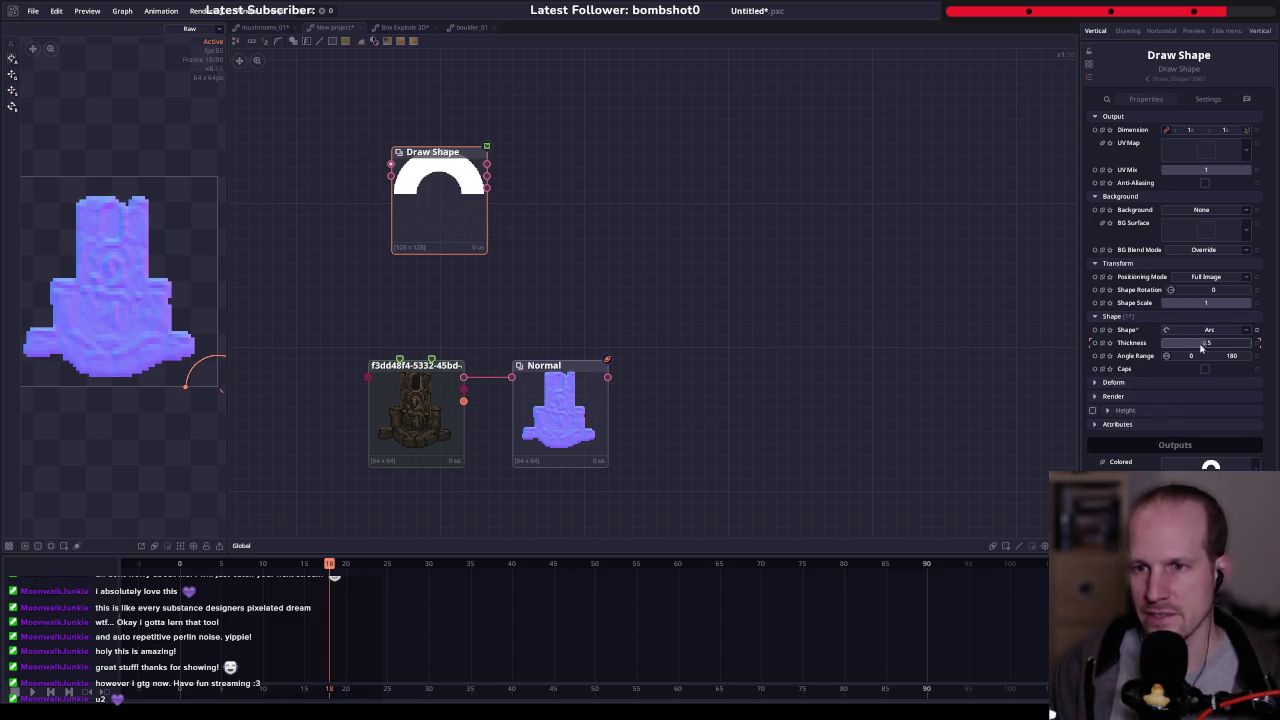
{"action": "left_click_drag", "start_coordinate": [1202, 347], "coordinate": [520, 354]}
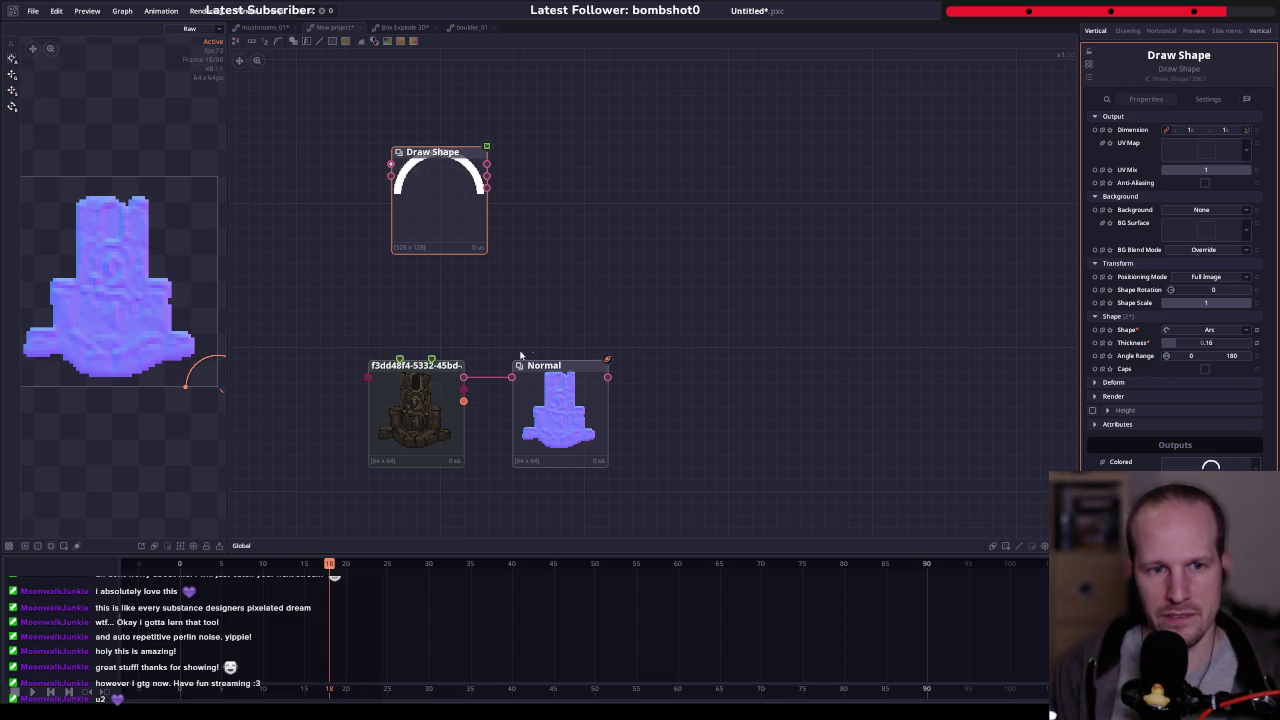
- Blend the arc node with the altar image node using Ctrl+B
{"action": "left_click_drag", "start_coordinate": [460, 216], "coordinate": [437, 238]}
{"action": "mouse_move", "coordinate": [298, 222]}
{"action": "left_mouse_down"}
{"action": "mouse_move", "coordinate": [410, 432]}
{"action": "mouse_move", "coordinate": [564, 232]}
{"action": "left_mouse_up"}
{"action": "key", "text": "ctrl+b"}
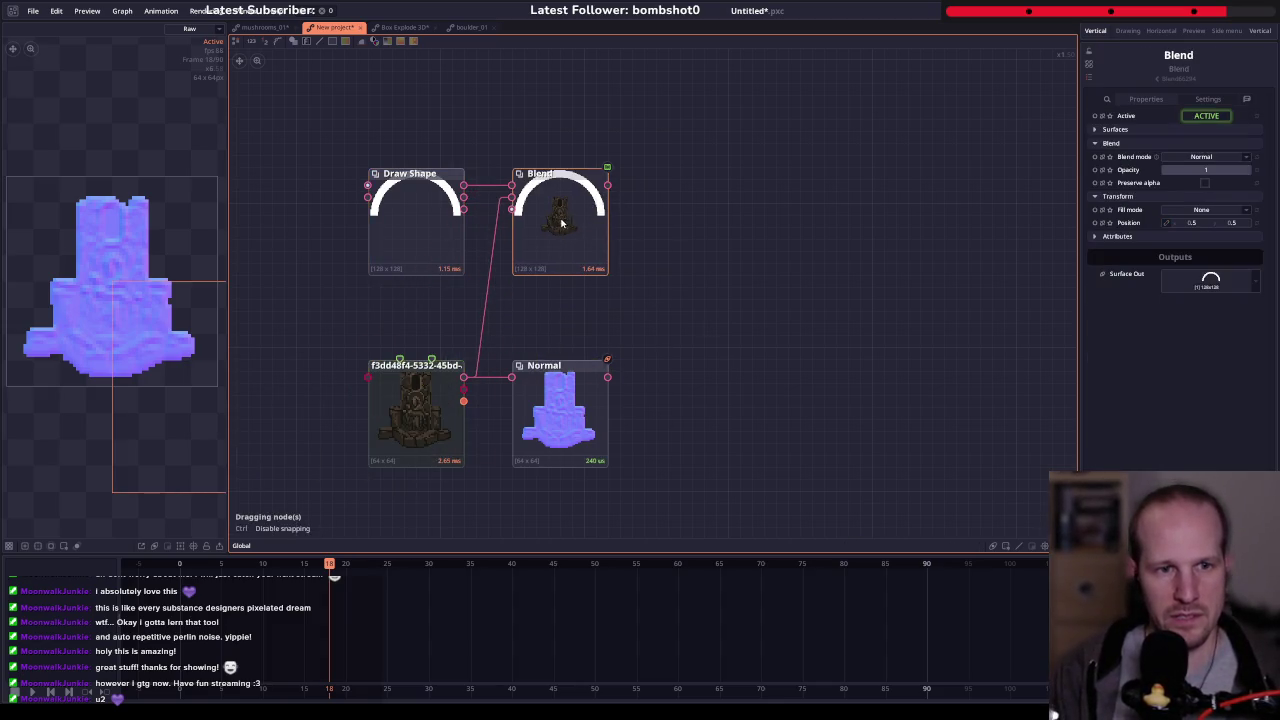
- Set the project canvas dimension to 64 × 64 in project settings
{"action": "left_click", "coordinate": [430, 230]}
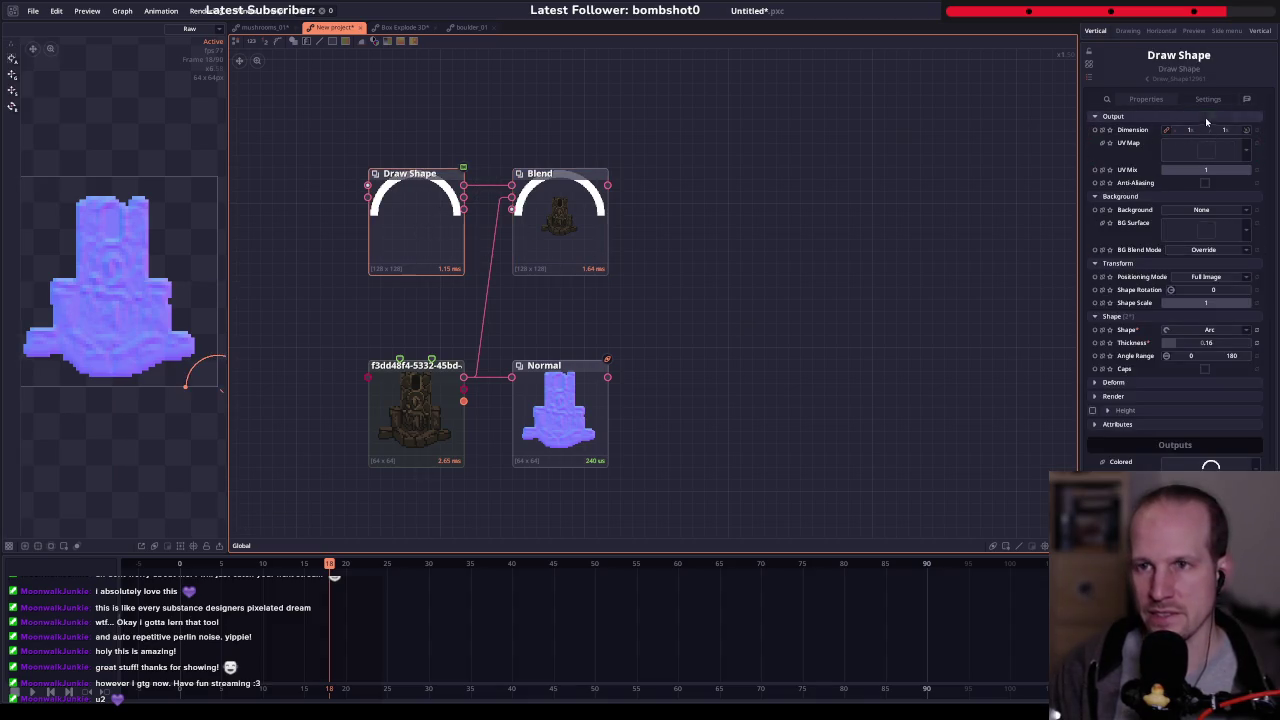
{"action": "left_click", "coordinate": [981, 139]}
{"action": "left_click", "coordinate": [1192, 130]}
{"action": "type", "text": "64"}
{"action": "key", "text": "Tab"}
{"action": "type", "text": "64"}
{"action": "key", "text": "Return"}
- Delete the Blend node from the graph
{"action": "left_click", "coordinate": [590, 224]}
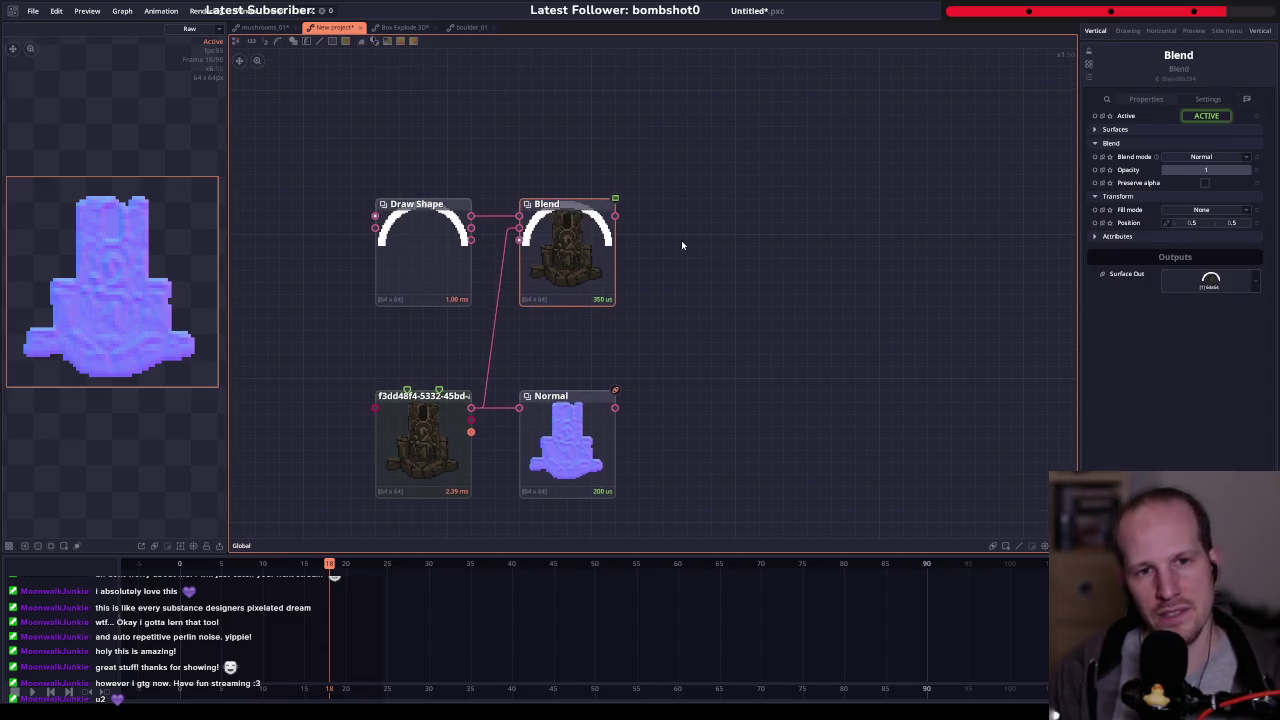
{"action": "key", "text": "Delete"}
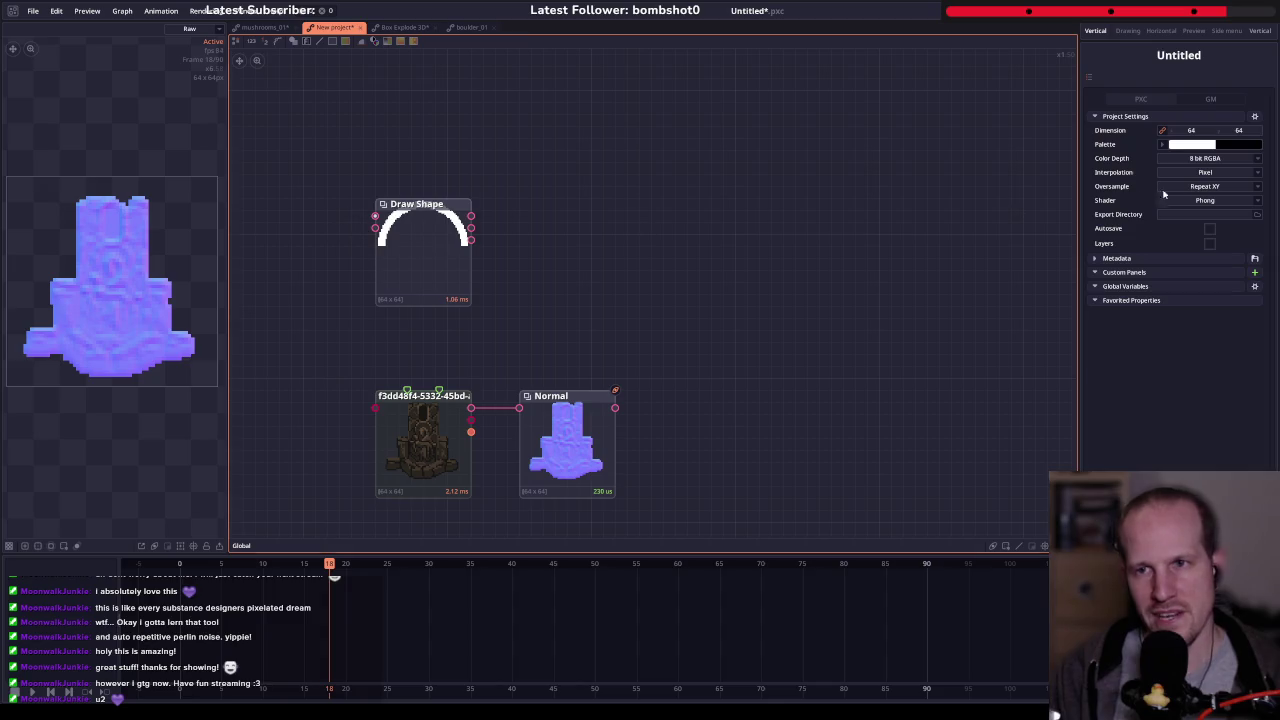
{"action": "left_click", "coordinate": [1192, 130]}
{"action": "type", "text": "128"}
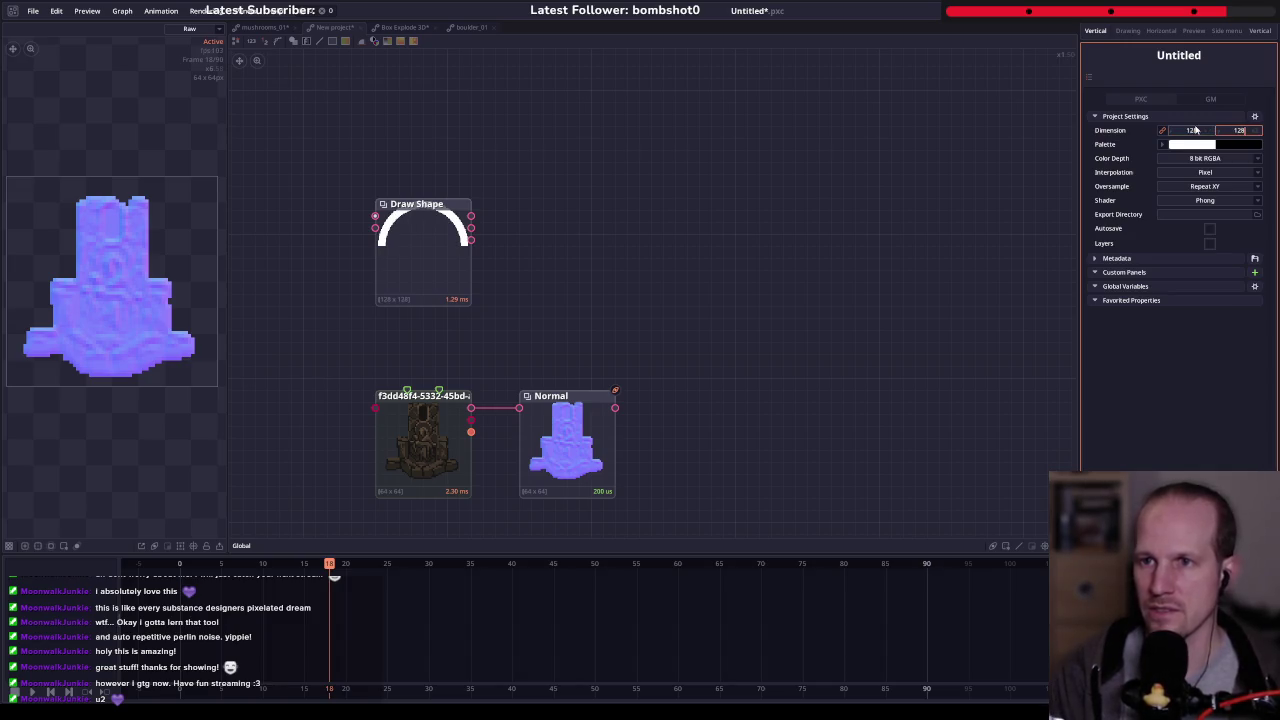
- Blend the arc over the altar image again in a new Blend node
{"action": "left_click", "coordinate": [450, 290]}
{"action": "left_click", "coordinate": [422, 433], "text": "shift"}
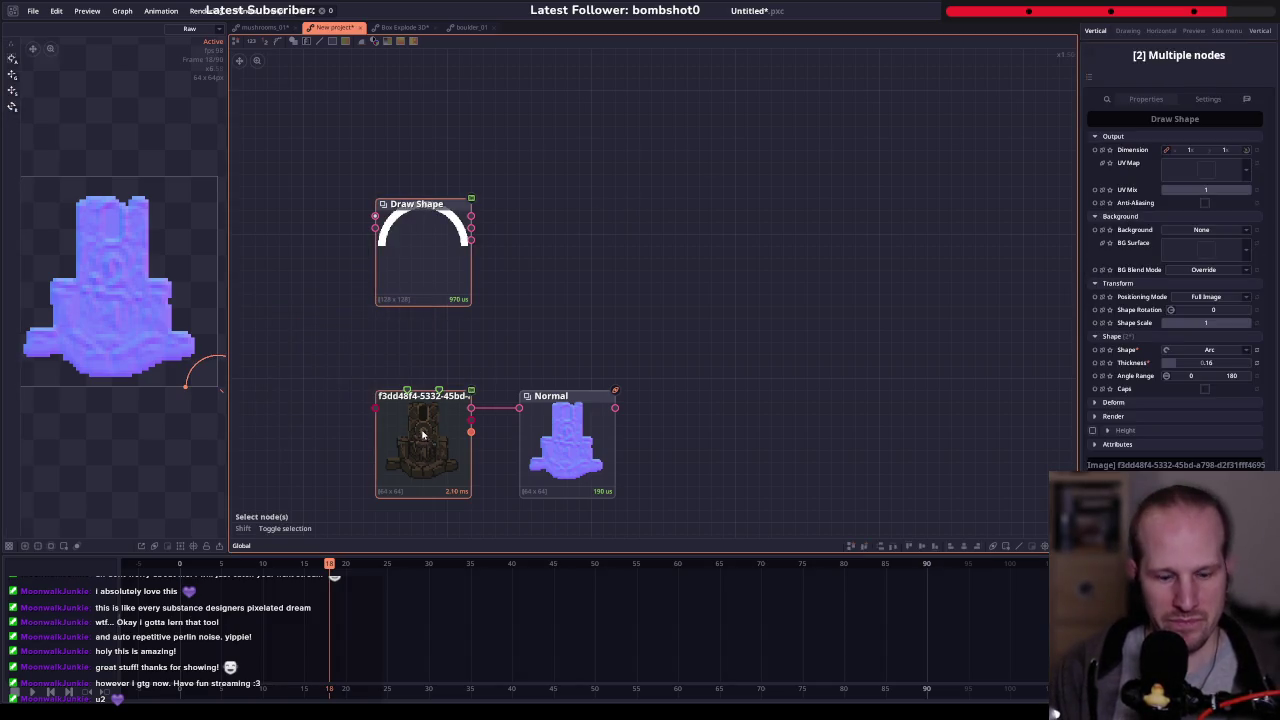
{"action": "key", "text": "ctrl+b"}
{"action": "left_click_drag", "start_coordinate": [568, 354], "coordinate": [580, 270]}
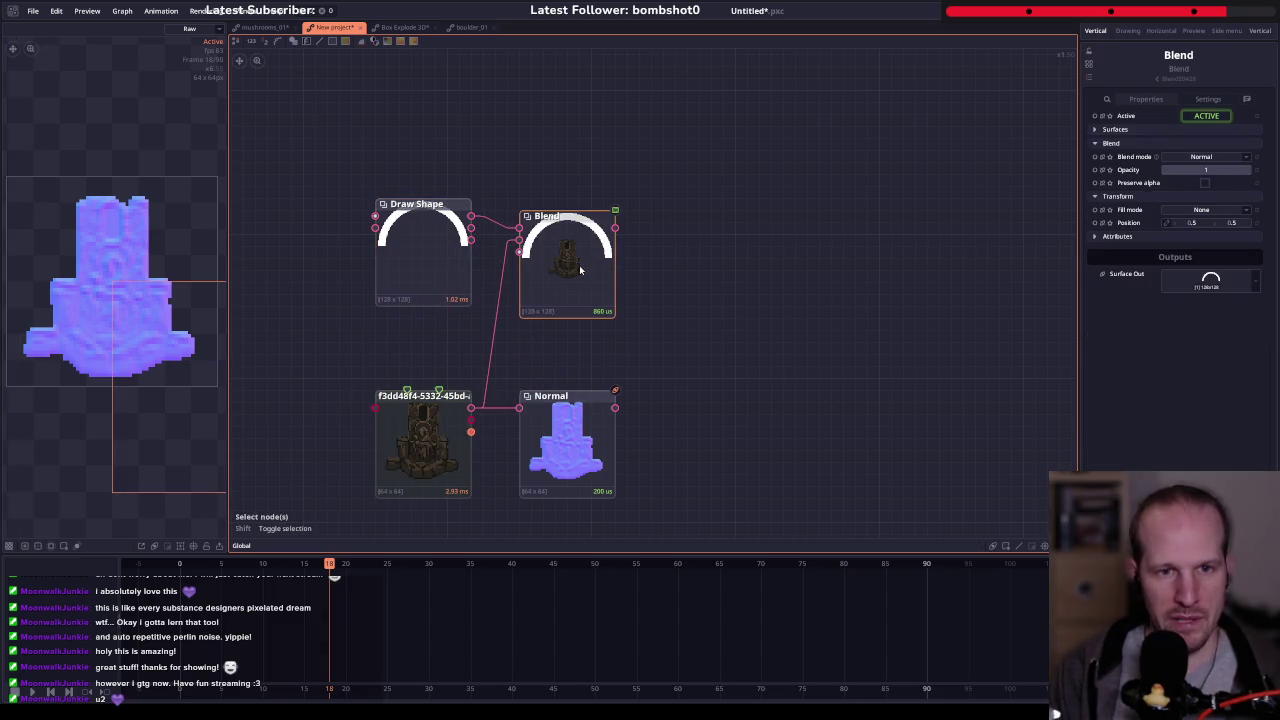
{"action": "left_click", "coordinate": [432, 206]}
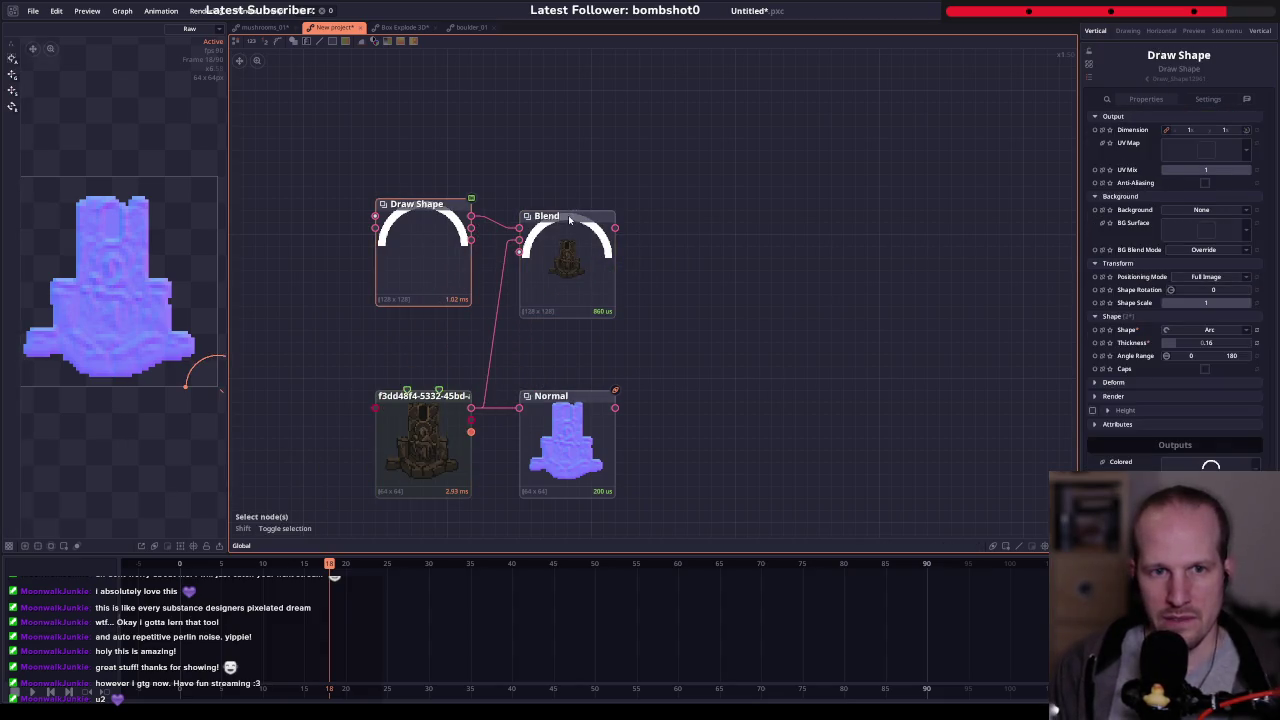
{"action": "left_click", "coordinate": [565, 250]}
{"action": "left_click", "coordinate": [423, 257]}
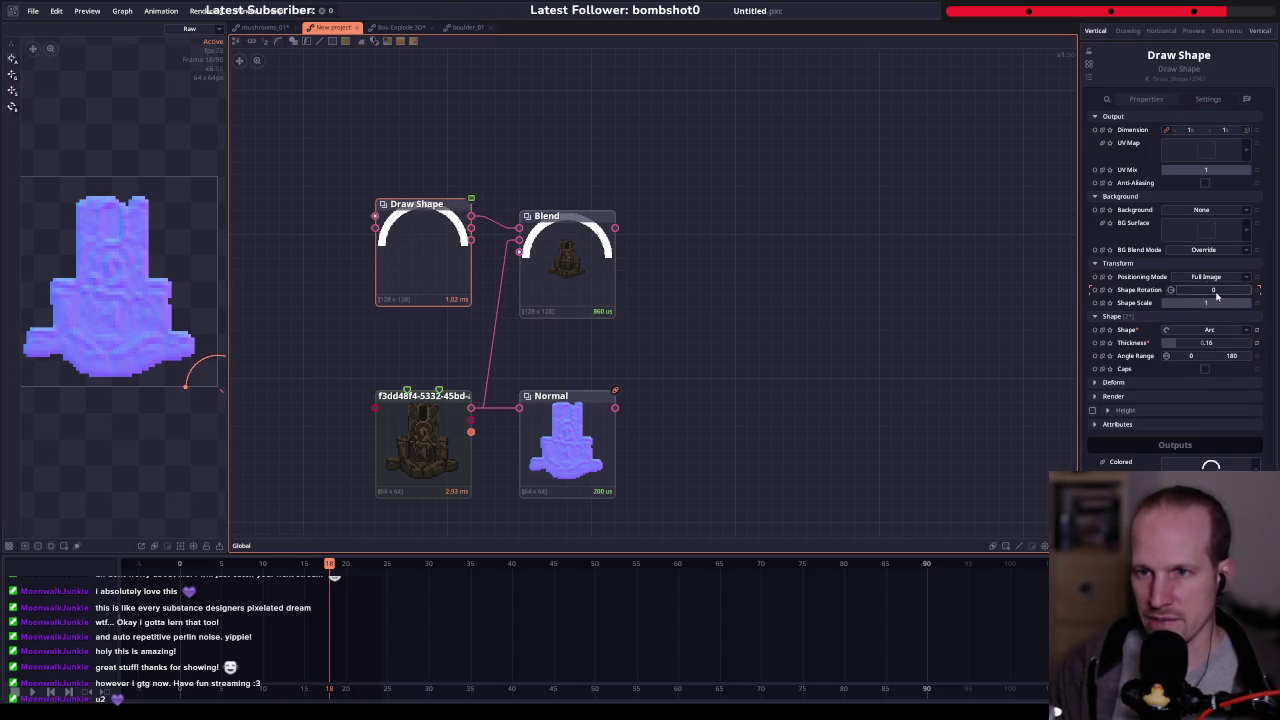
- Shrink the arc's scale and spread out the Draw Shape and Blend nodes
{"action": "left_click_drag", "start_coordinate": [1210, 302], "coordinate": [1180, 302]}
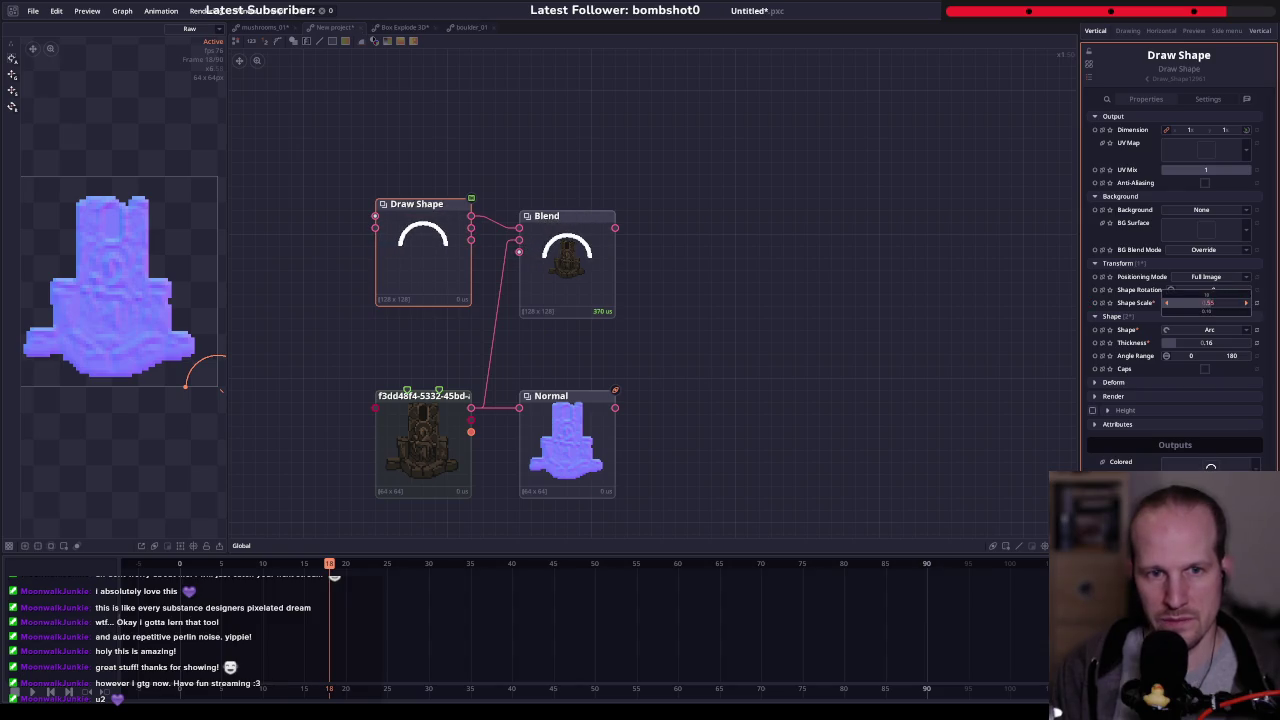
{"action": "left_click_drag", "start_coordinate": [1210, 302], "coordinate": [1210, 304]}
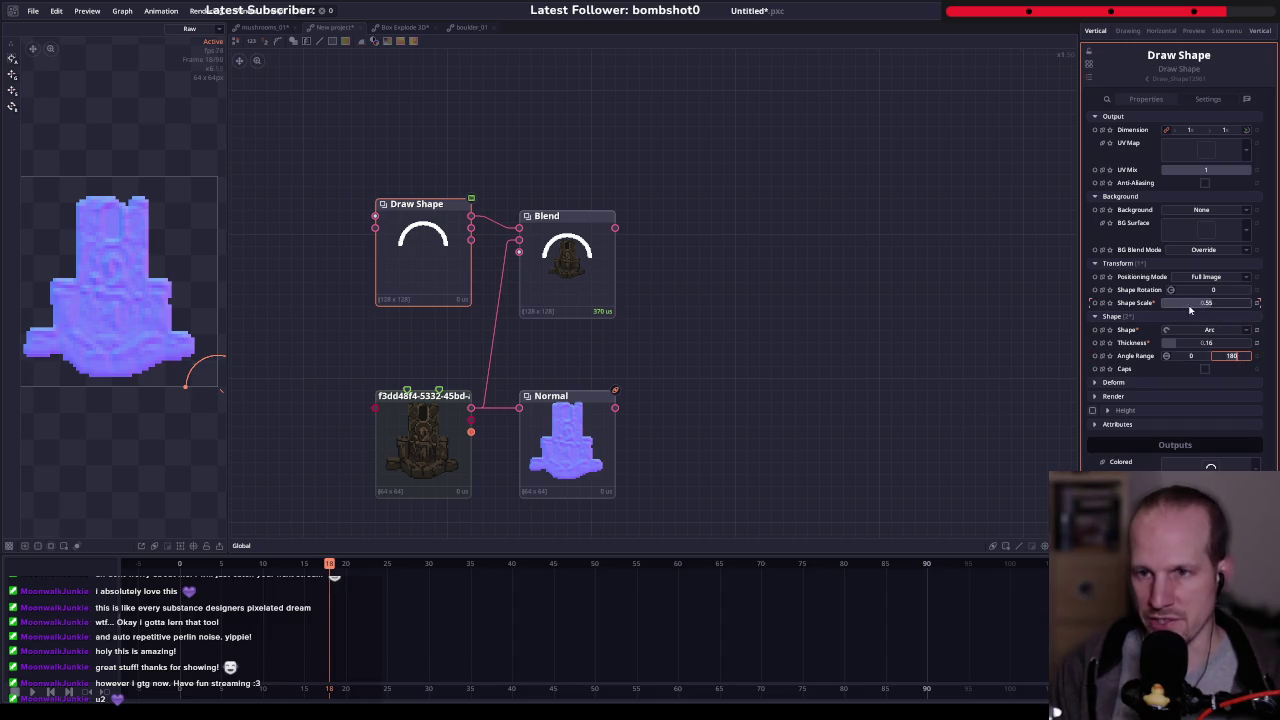
{"action": "left_click_drag", "start_coordinate": [567, 250], "coordinate": [699, 238]}
{"action": "left_click_drag", "start_coordinate": [393, 247], "coordinate": [345, 247]}
- Insert a Transform node with Scale Y 1.312 and drag the arc's Angle Range start toward -27
{"action": "right_click", "coordinate": [510, 216]}
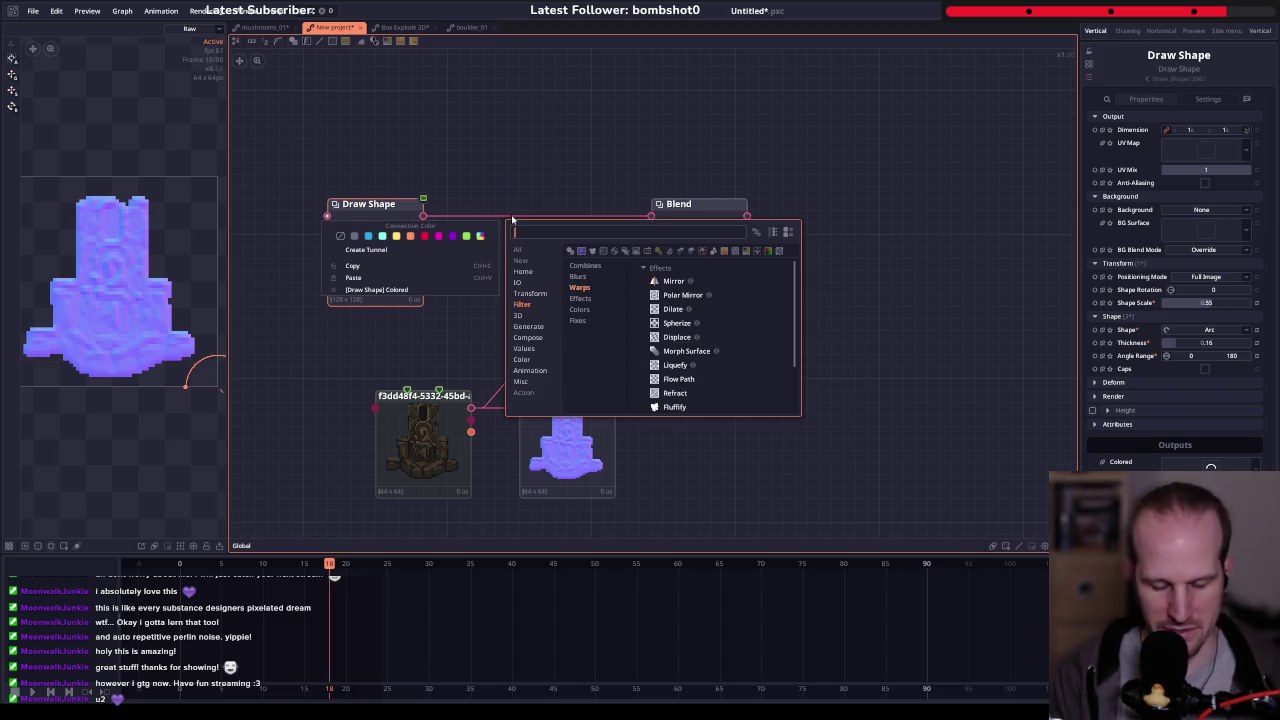
{"action": "type", "text": "traenso"}
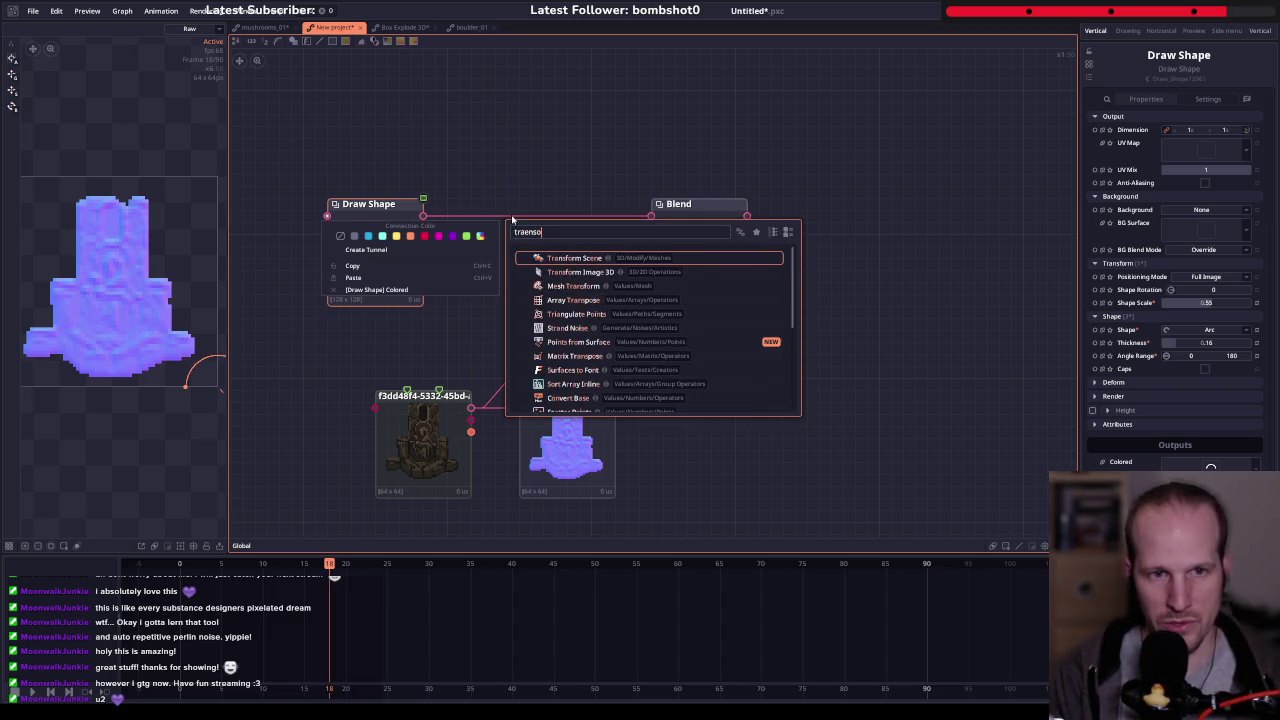
{"action": "key", "text": "BackSpace"}
{"action": "key", "text": "BackSpace"}
{"action": "key", "text": "BackSpace"}
{"action": "type", "text": "nsform"}
{"action": "key", "text": "Return"}
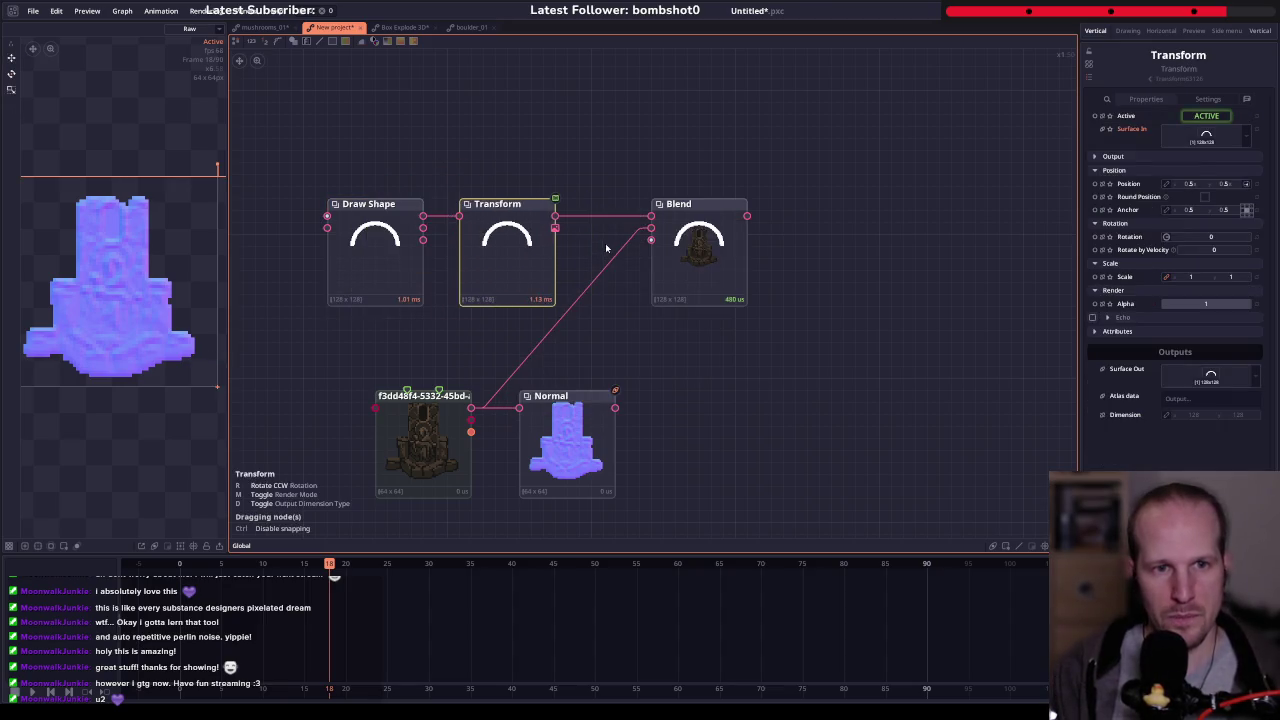
{"action": "left_click", "coordinate": [510, 219]}
{"action": "left_click_drag", "start_coordinate": [1231, 276], "coordinate": [1245, 272]}
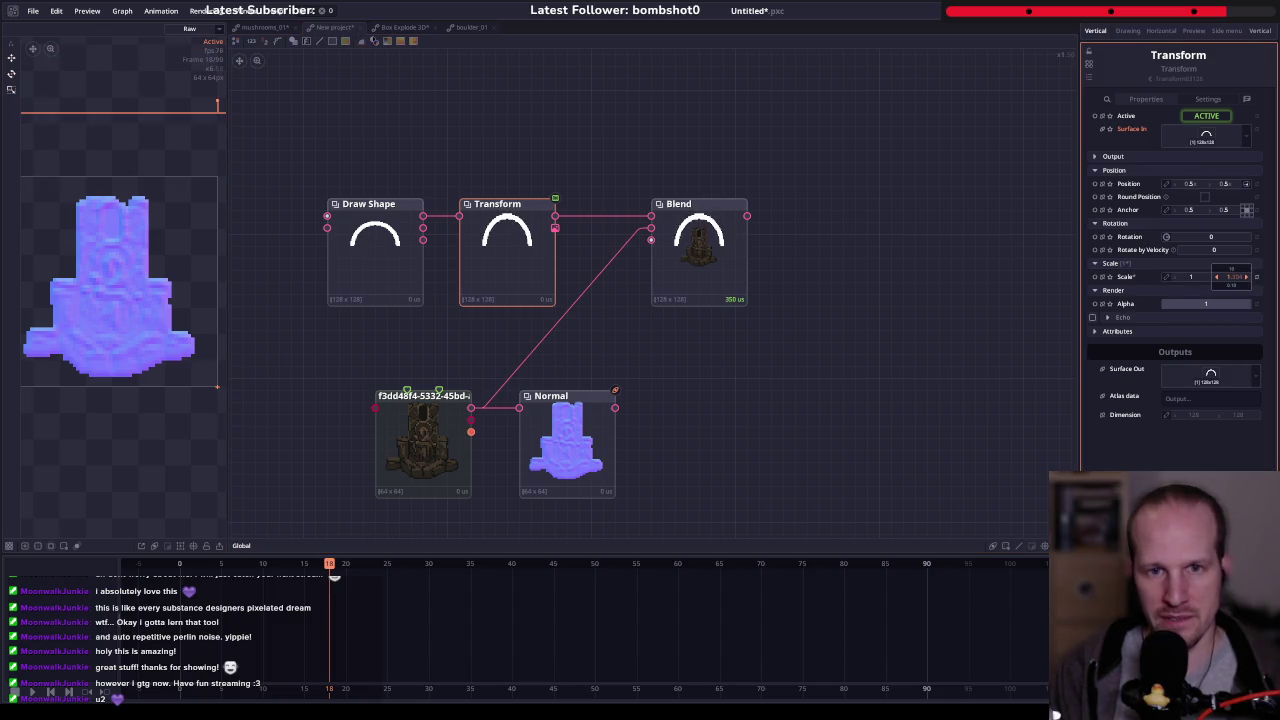
{"action": "left_click_drag", "start_coordinate": [1231, 276], "coordinate": [1122, 335]}
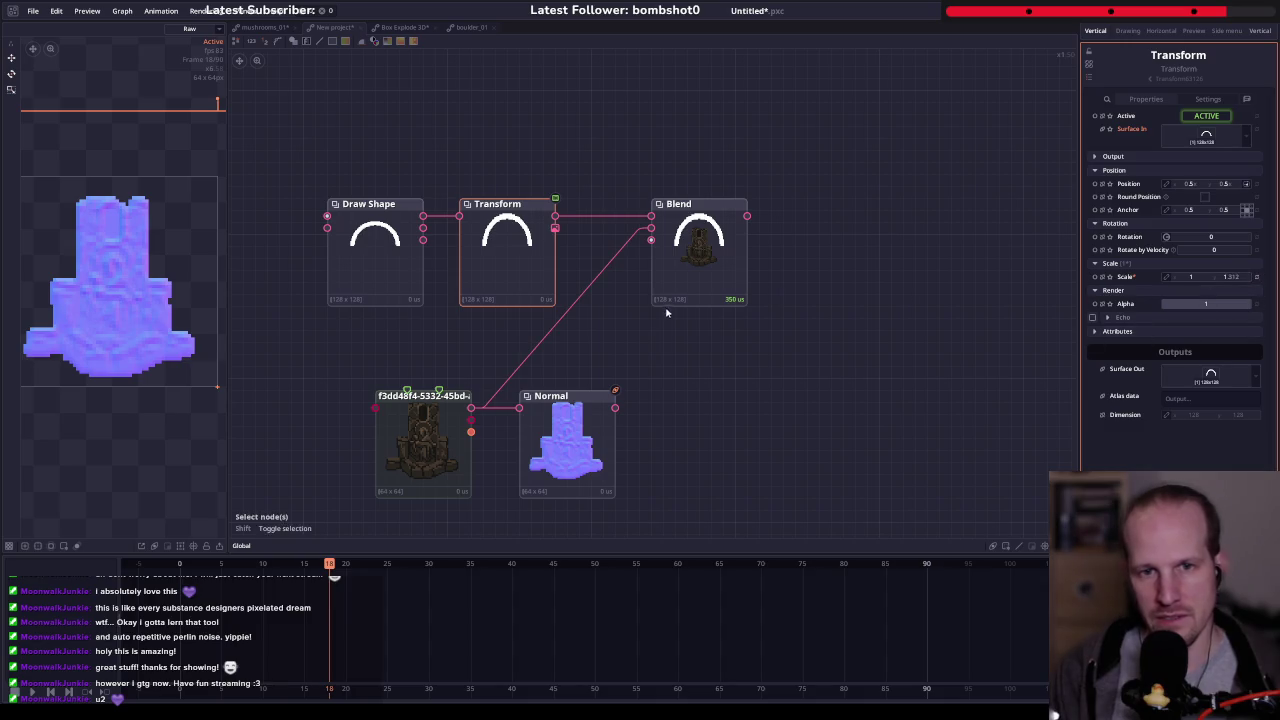
{"action": "left_click", "coordinate": [351, 282]}
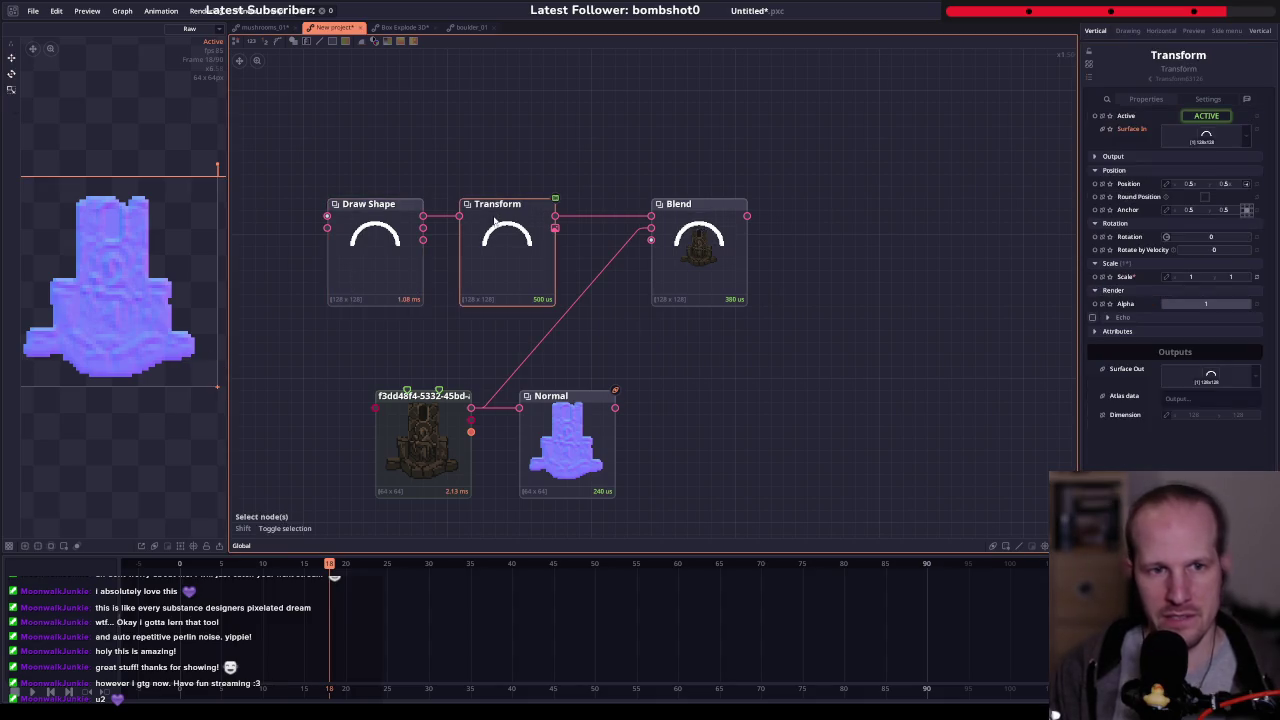
{"action": "left_click_drag", "start_coordinate": [1190, 357], "coordinate": [1180, 355]}
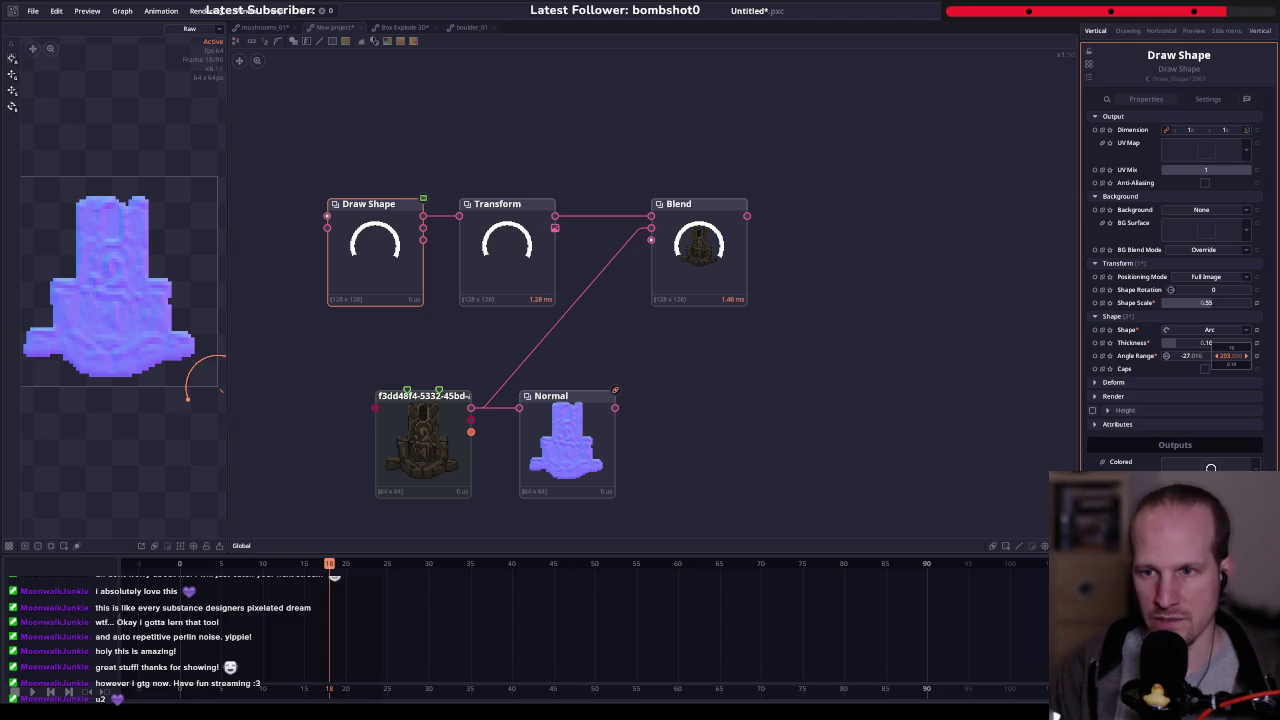
- Set the arc's Angle Range to -20 to 210 with Caps on, and view the Blend output
{"action": "left_click_drag", "start_coordinate": [1230, 356], "coordinate": [1228, 356]}
{"action": "left_click", "coordinate": [1191, 358]}
{"action": "type", "text": "180+30"}
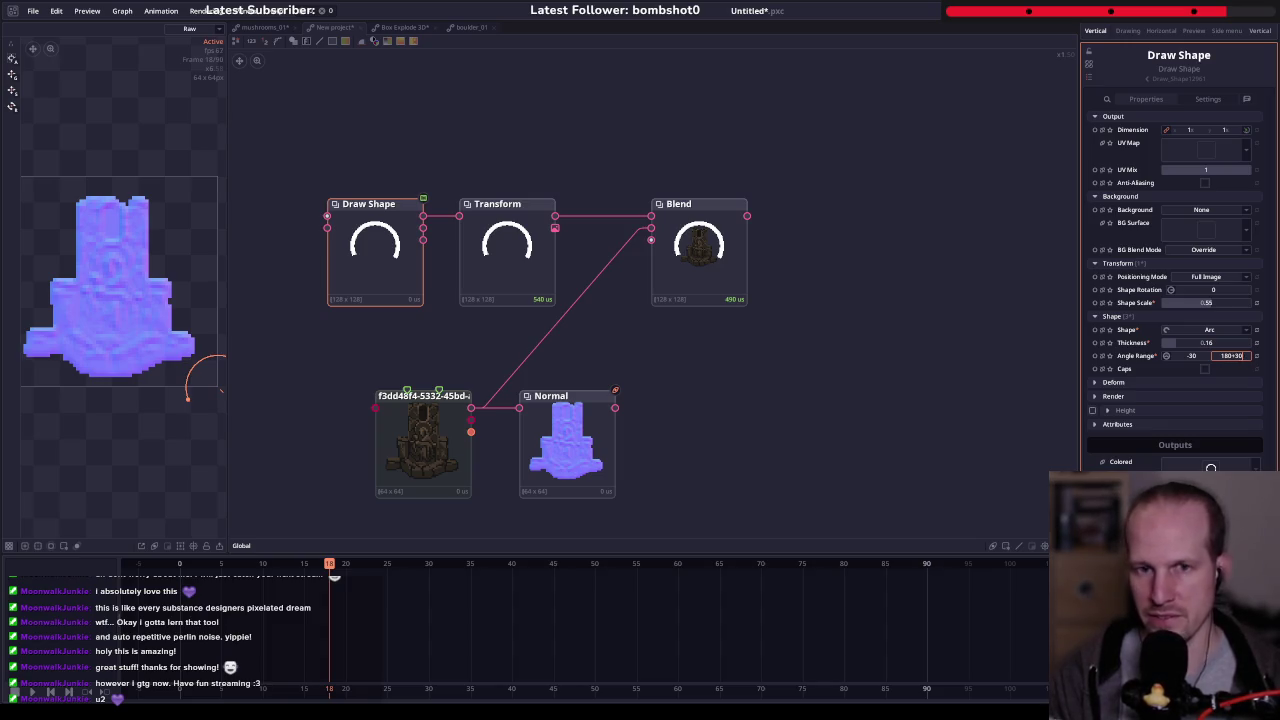
{"action": "type", "text": "210"}
{"action": "key", "text": "Return"}
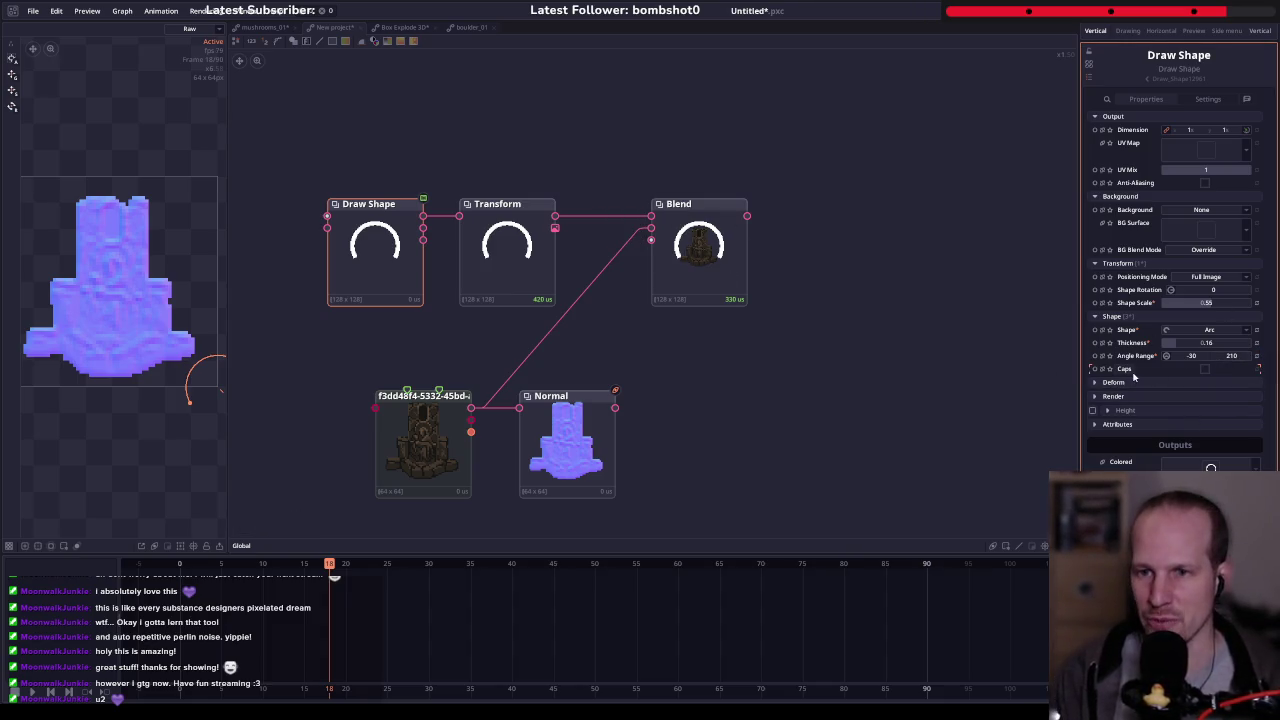
{"action": "left_click", "coordinate": [1205, 369]}
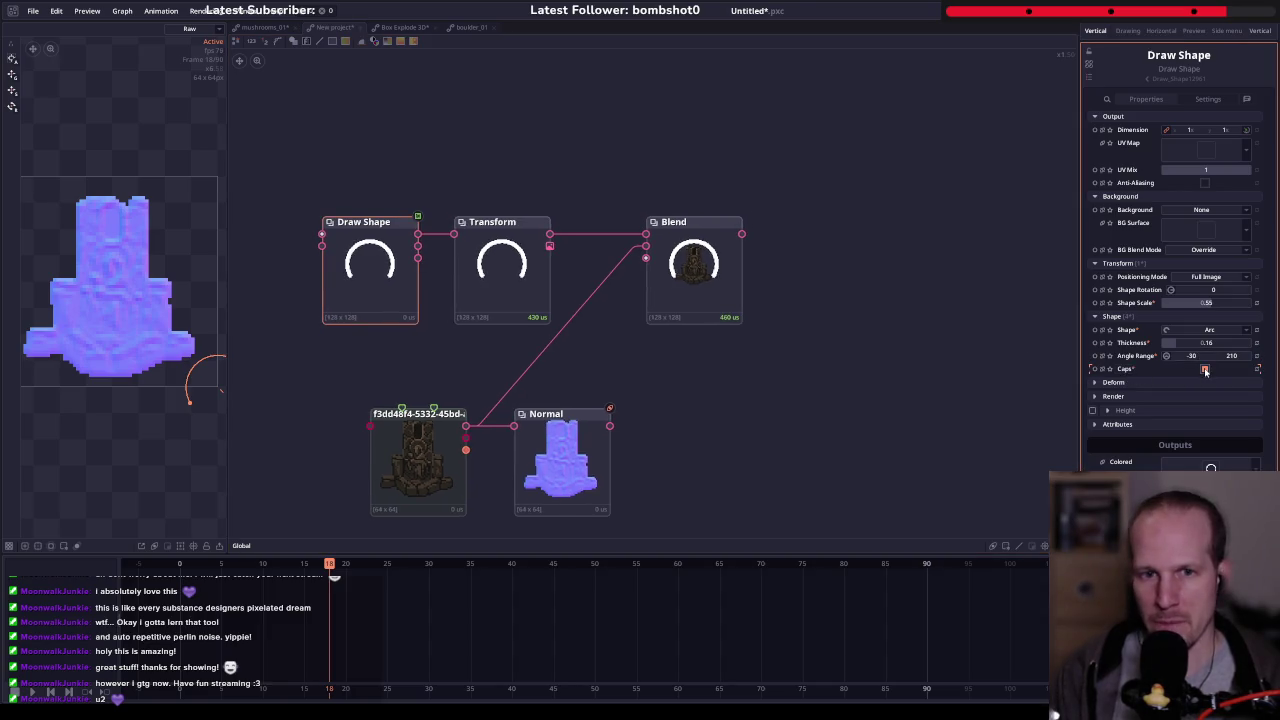
{"action": "left_click", "coordinate": [1196, 356]}
{"action": "type", "text": "-20"}
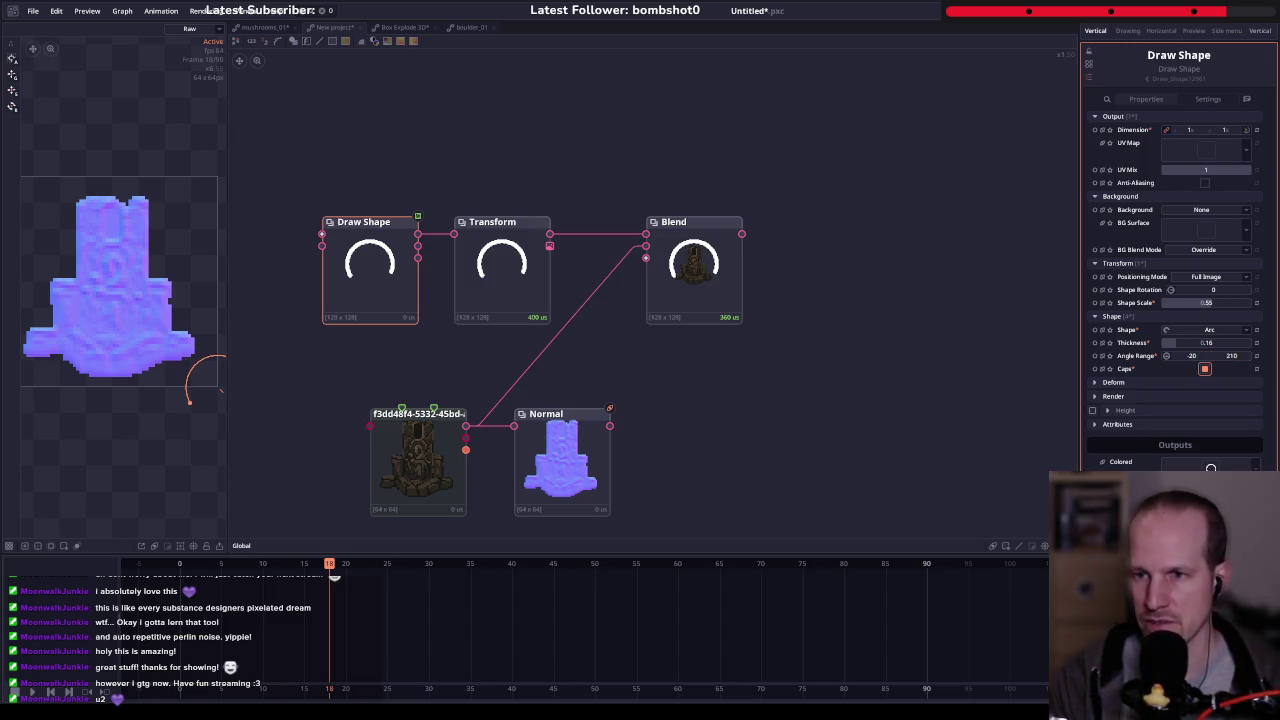
{"action": "left_click", "coordinate": [1233, 356]}
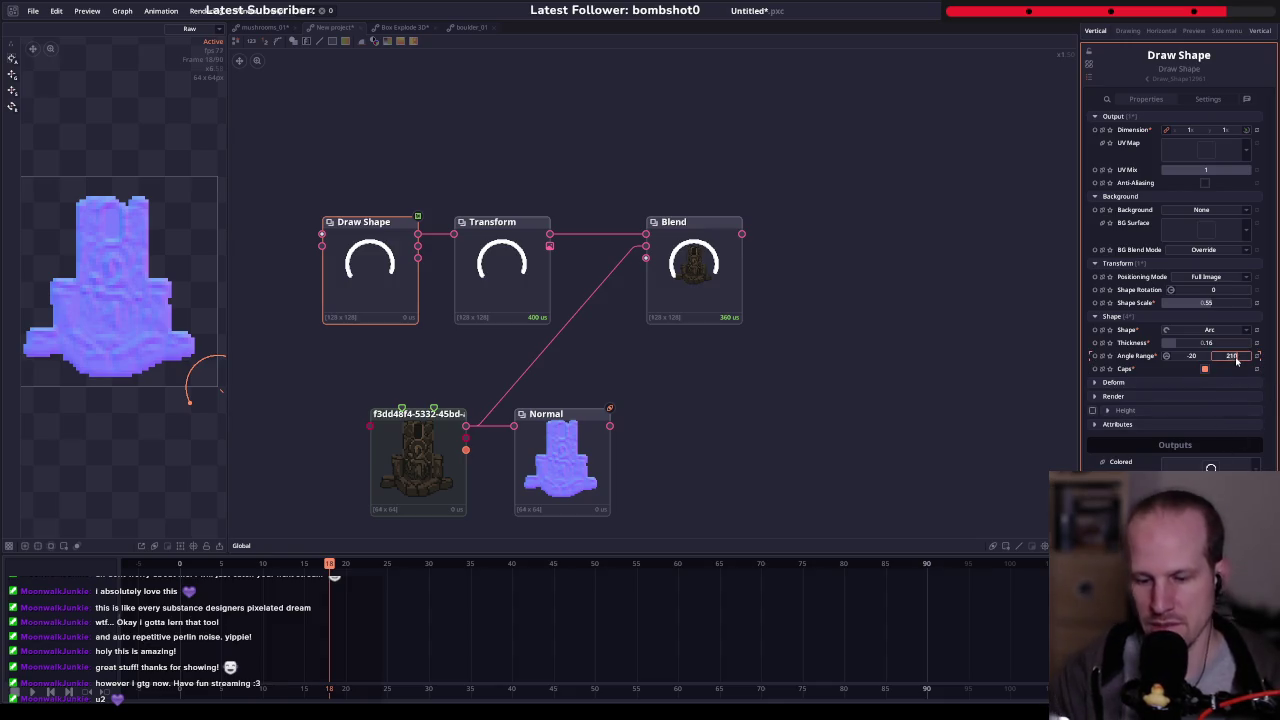
{"action": "type", "text": "200"}
{"action": "left_click", "coordinate": [697, 277]}
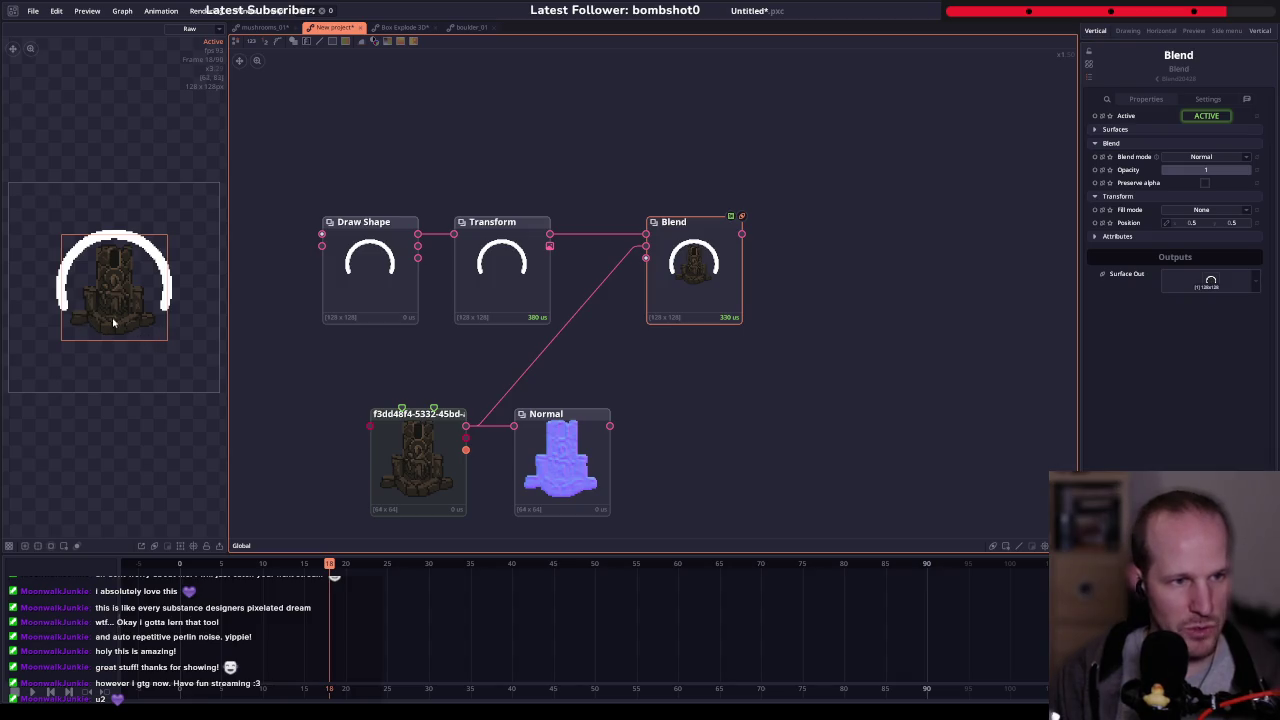
{"action": "scroll", "coordinate": [120, 308], "scroll_direction": "up", "scroll_amount": 3}
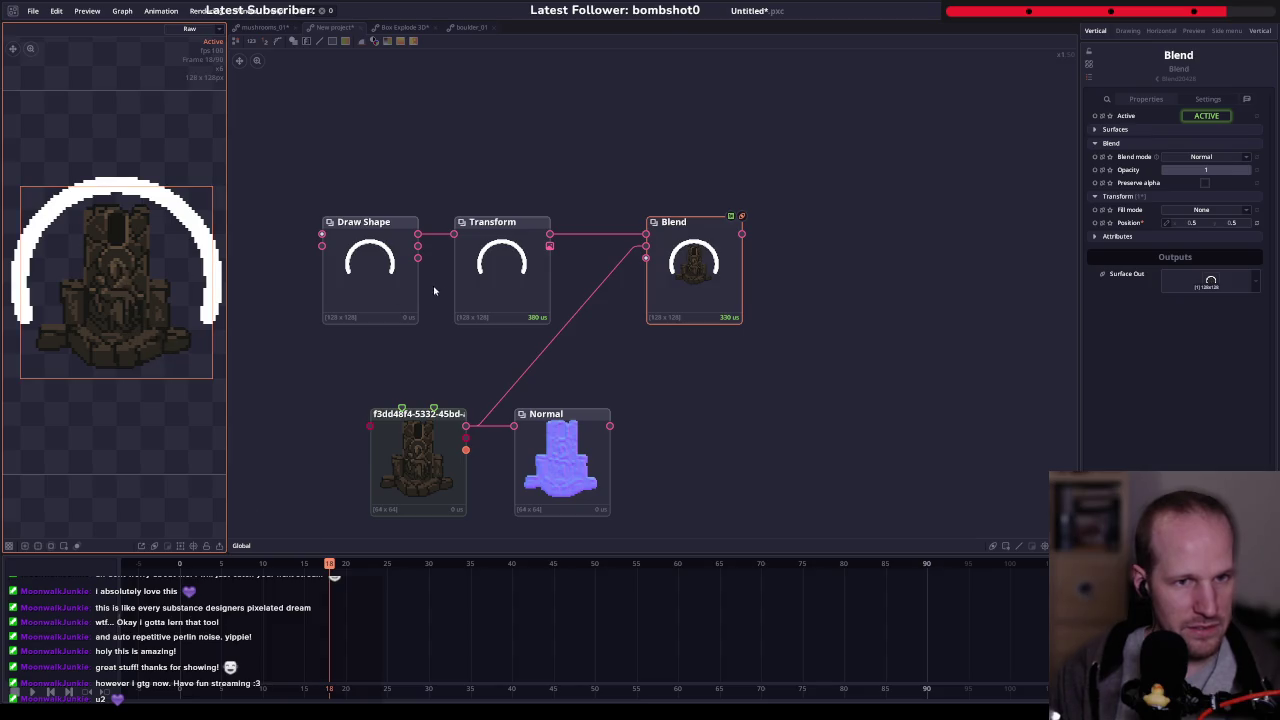
{"action": "left_click", "coordinate": [357, 270]}
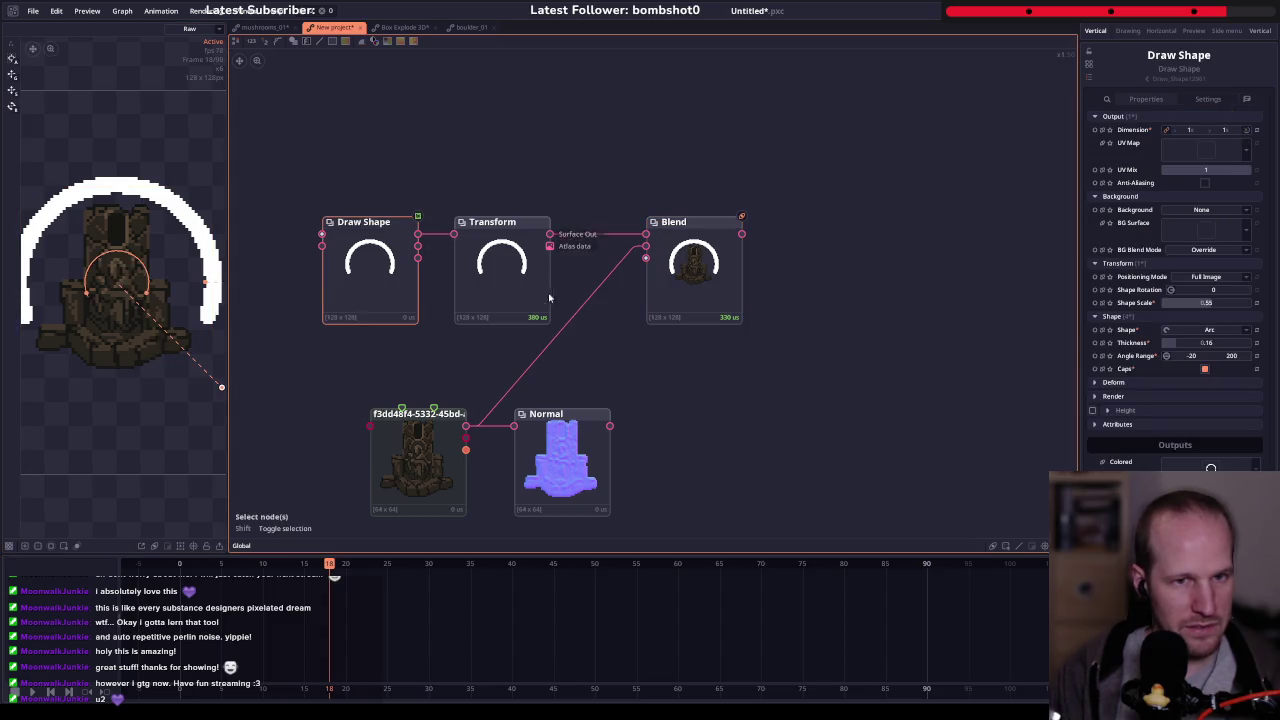
{"action": "left_click", "coordinate": [413, 470]}
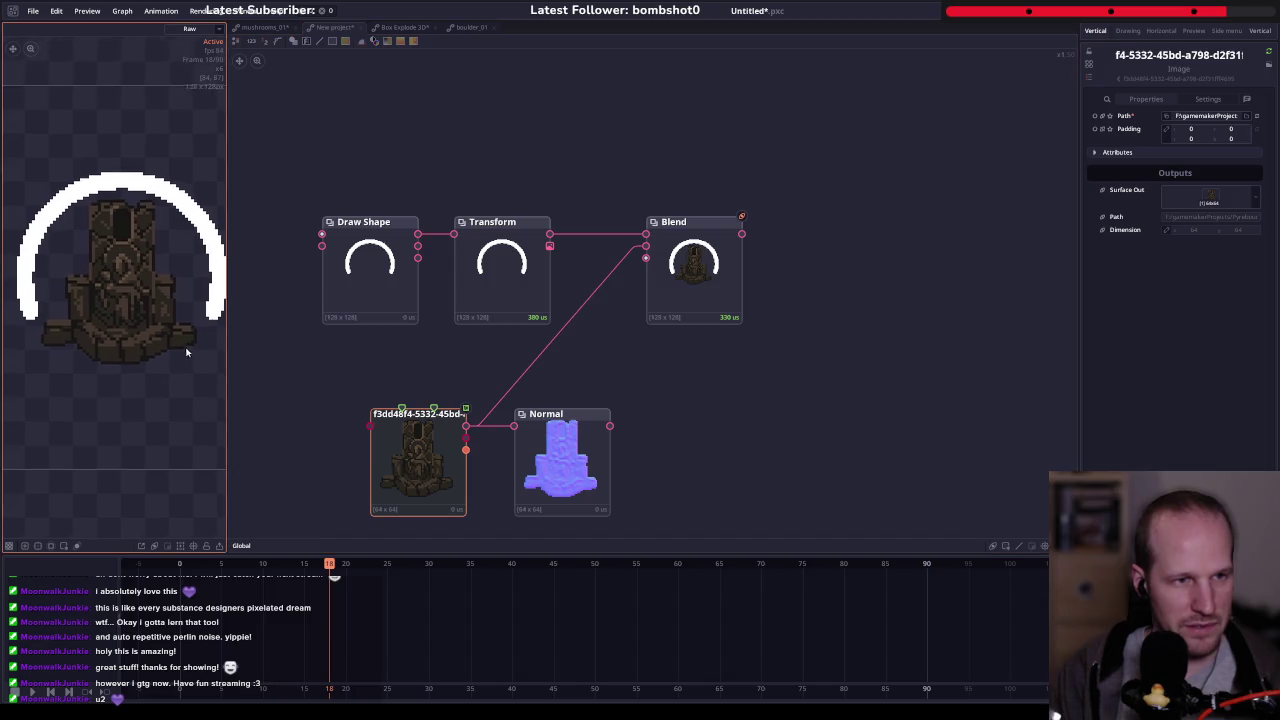
{"action": "left_click_drag", "start_coordinate": [183, 346], "coordinate": [198, 349]}
{"action": "scroll", "coordinate": [165, 275], "scroll_direction": "up", "scroll_amount": 1}
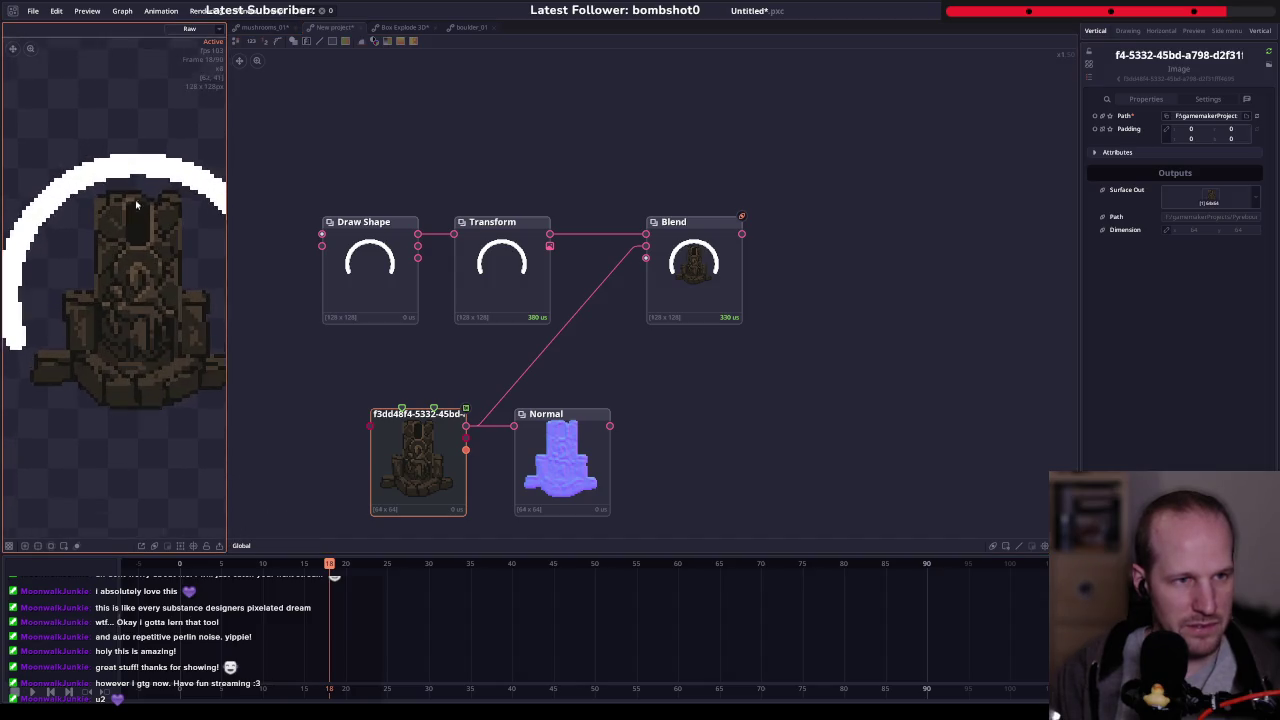
{"action": "scroll", "coordinate": [150, 250], "scroll_direction": "up", "scroll_amount": 2}
{"action": "scroll", "coordinate": [140, 225], "scroll_direction": "up", "scroll_amount": 1}
{"action": "scroll", "coordinate": [133, 210], "scroll_direction": "up", "scroll_amount": 1}
{"action": "left_click_drag", "start_coordinate": [133, 210], "coordinate": [169, 170]}
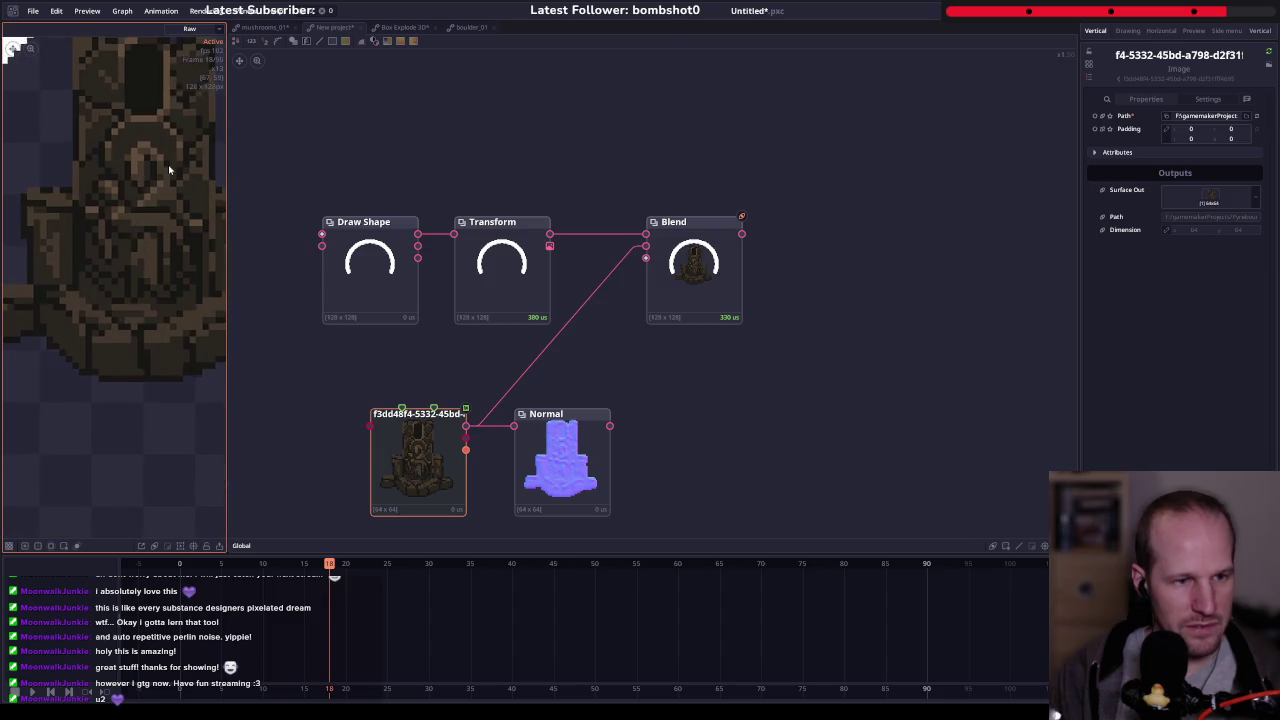
{"action": "scroll", "coordinate": [166, 249], "scroll_direction": "down", "scroll_amount": 3}
{"action": "mouse_move", "coordinate": [166, 249]}
{"action": "left_mouse_down"}
{"action": "mouse_move", "coordinate": [100, 230]}
{"action": "mouse_move", "coordinate": [134, 229]}
{"action": "mouse_move", "coordinate": [74, 199]}
{"action": "left_mouse_up"}
{"action": "scroll", "coordinate": [185, 208], "scroll_direction": "up", "scroll_amount": 2}
{"action": "scroll", "coordinate": [74, 199], "scroll_direction": "down", "scroll_amount": 3}
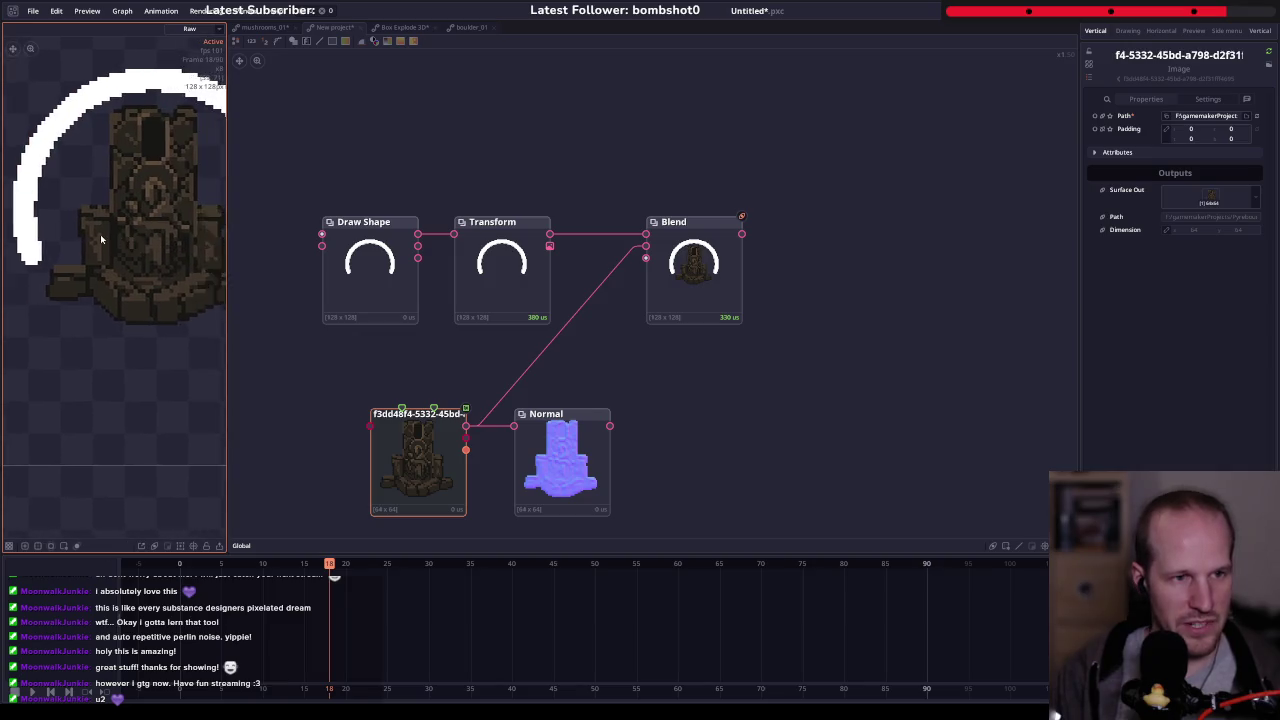
{"action": "scroll", "coordinate": [140, 249], "scroll_direction": "up", "scroll_amount": 1}
{"action": "scroll", "coordinate": [140, 249], "scroll_direction": "up", "scroll_amount": 1}
{"action": "scroll", "coordinate": [128, 268], "scroll_direction": "down", "scroll_amount": 1}
{"action": "left_click_drag", "start_coordinate": [128, 268], "coordinate": [165, 285]}
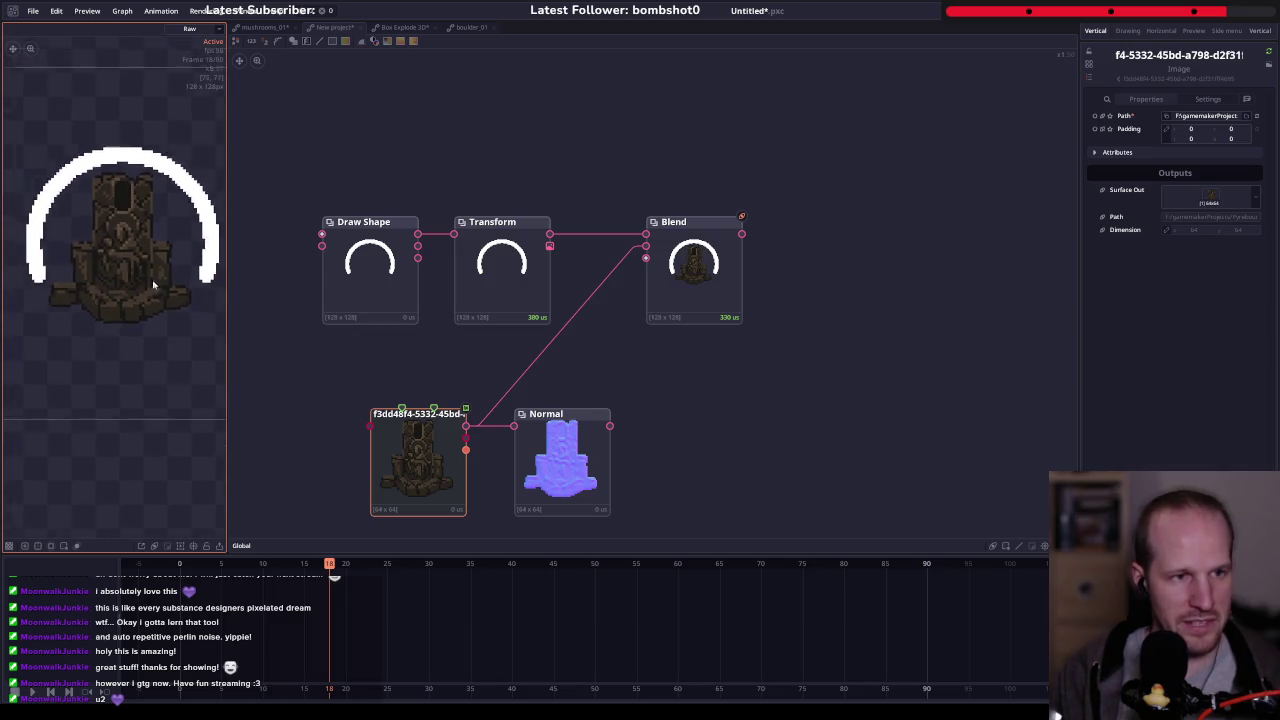
{"action": "scroll", "coordinate": [181, 300], "scroll_direction": "down", "scroll_amount": 1}
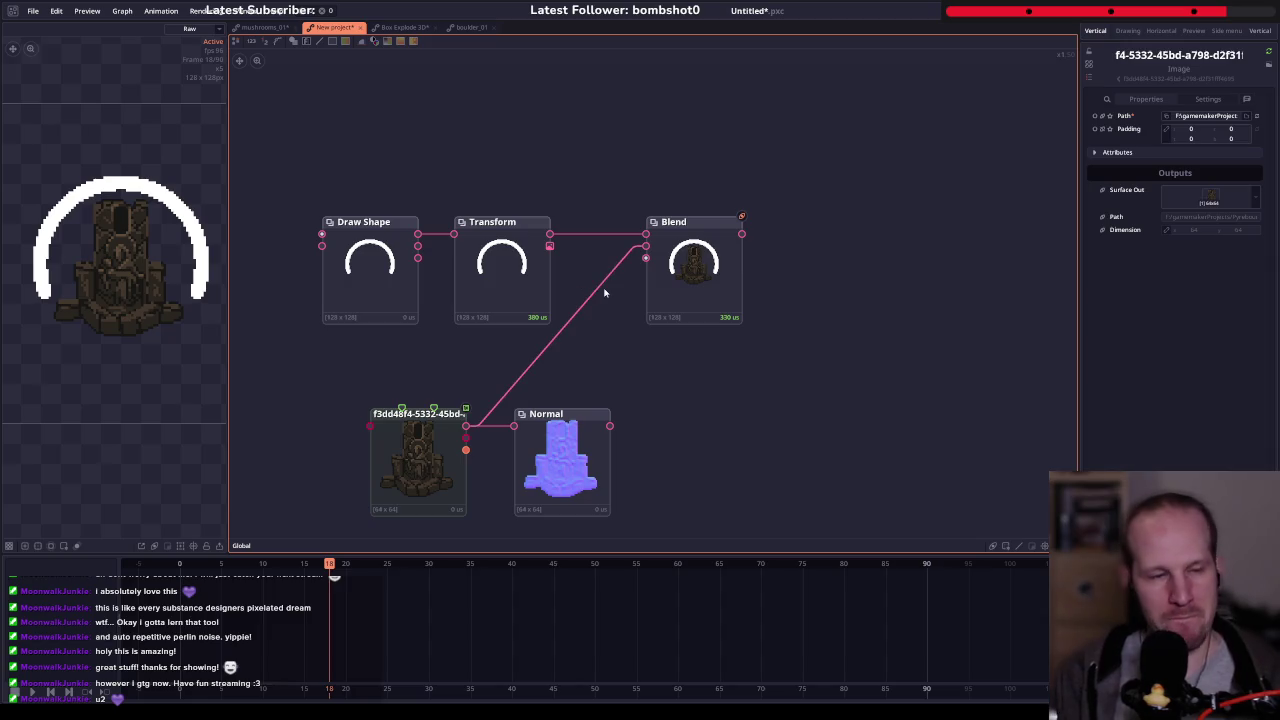
{"action": "left_click_drag", "start_coordinate": [680, 394], "coordinate": [563, 370]}
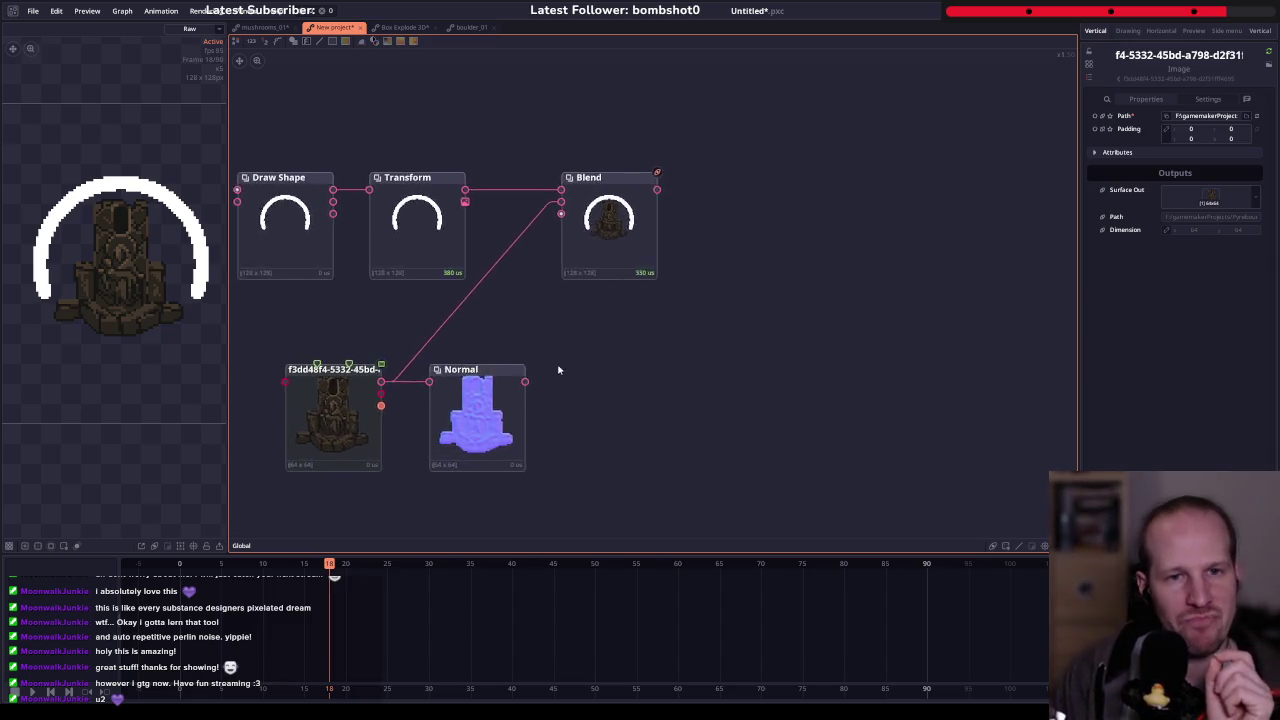
{"action": "left_click", "coordinate": [574, 241]}
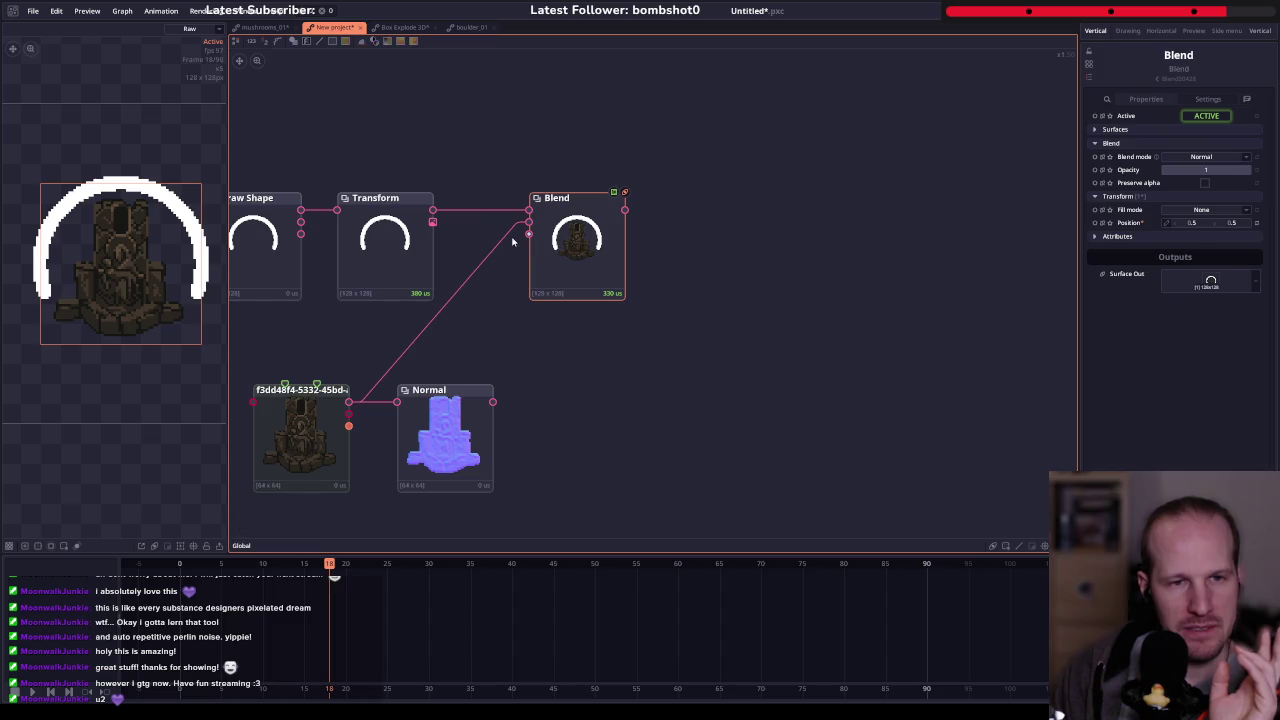
{"action": "left_click_drag", "start_coordinate": [512, 241], "coordinate": [561, 267]}
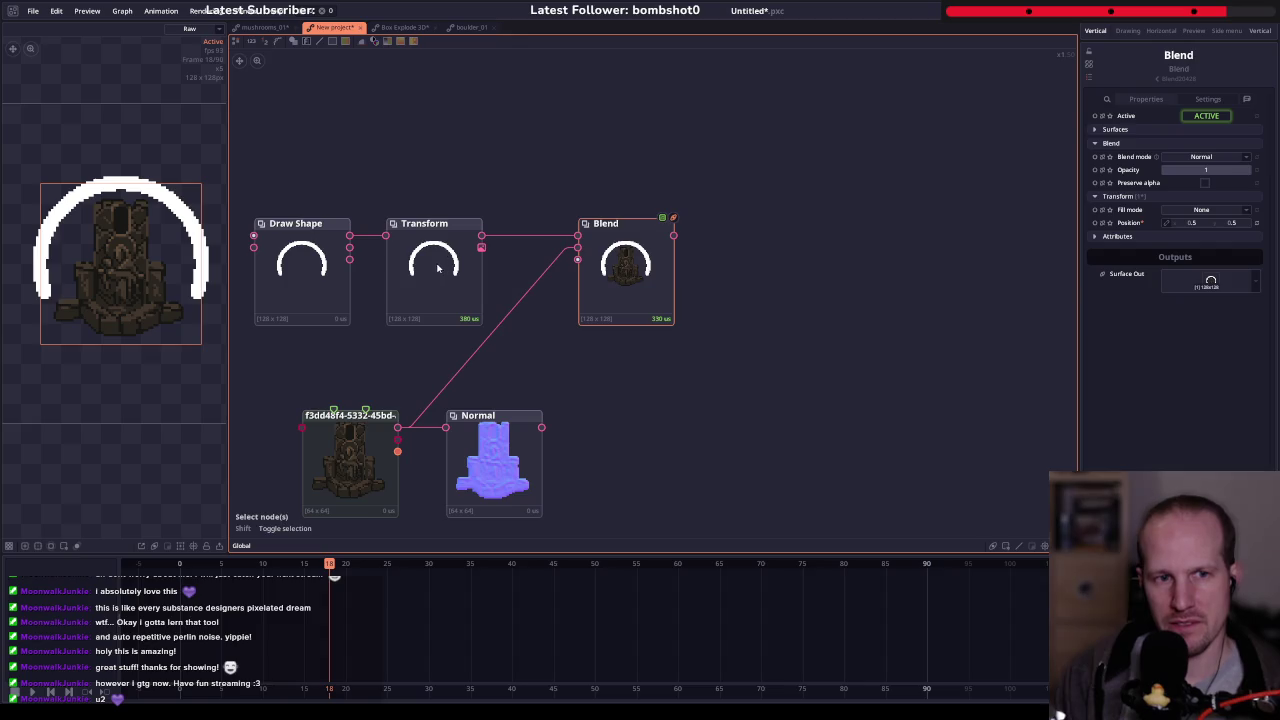
- Try a Shape Path node off the arc output, then delete it
{"action": "right_click", "coordinate": [445, 135]}
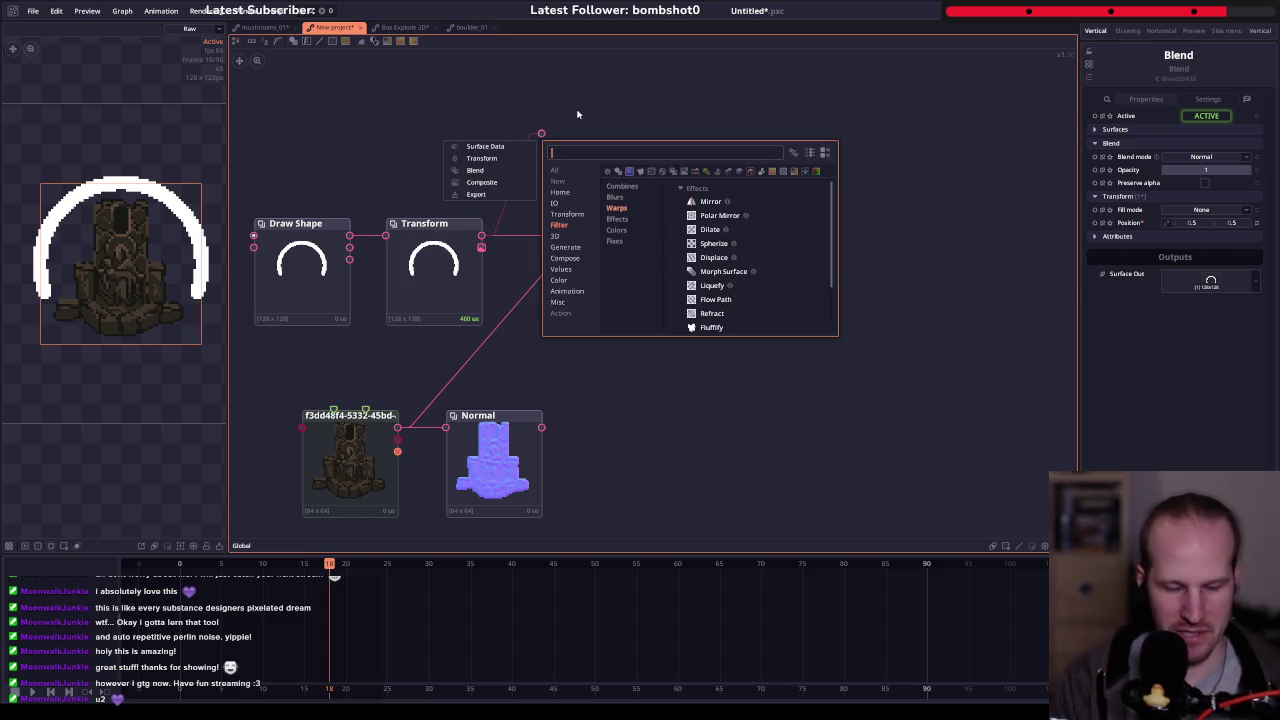
{"action": "left_click", "coordinate": [616, 110]}
{"action": "left_click_drag", "start_coordinate": [349, 235], "coordinate": [469, 145]}
{"action": "type", "text": "path from"}
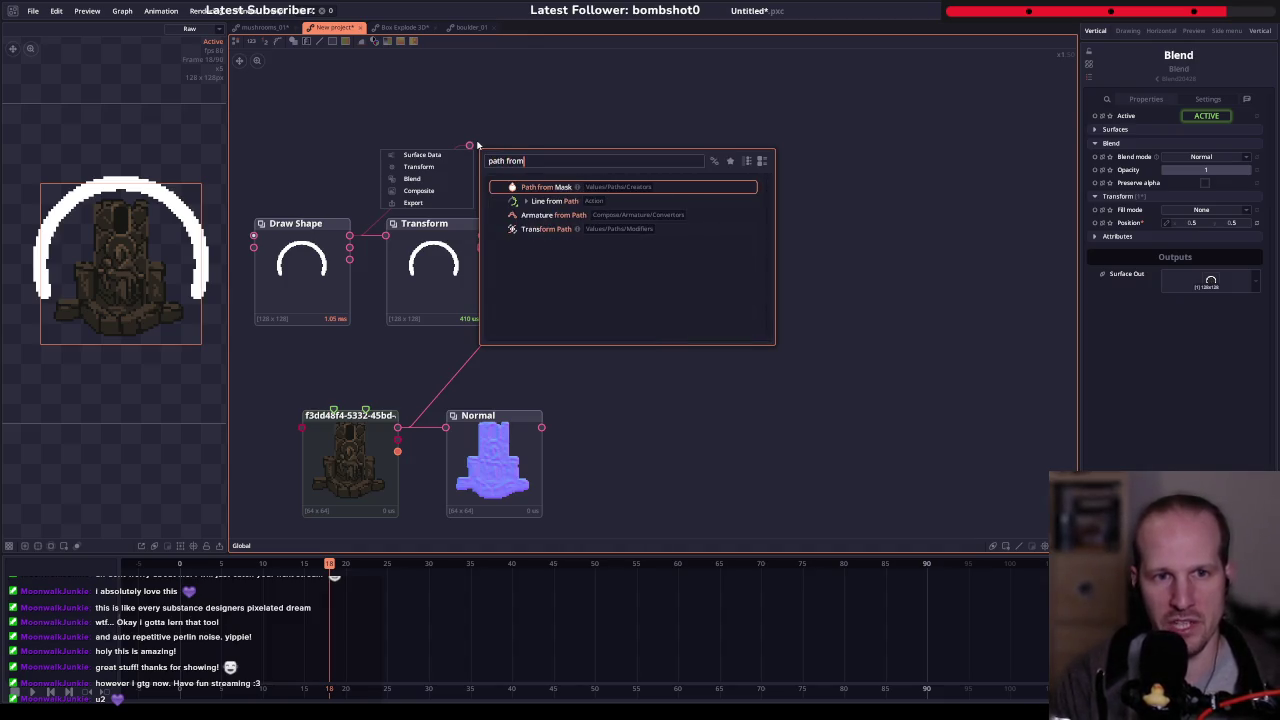
{"action": "key", "text": "BackSpace"}
{"action": "key", "text": "BackSpace"}
{"action": "key", "text": "BackSpace"}
{"action": "type", "text": "shape path"}
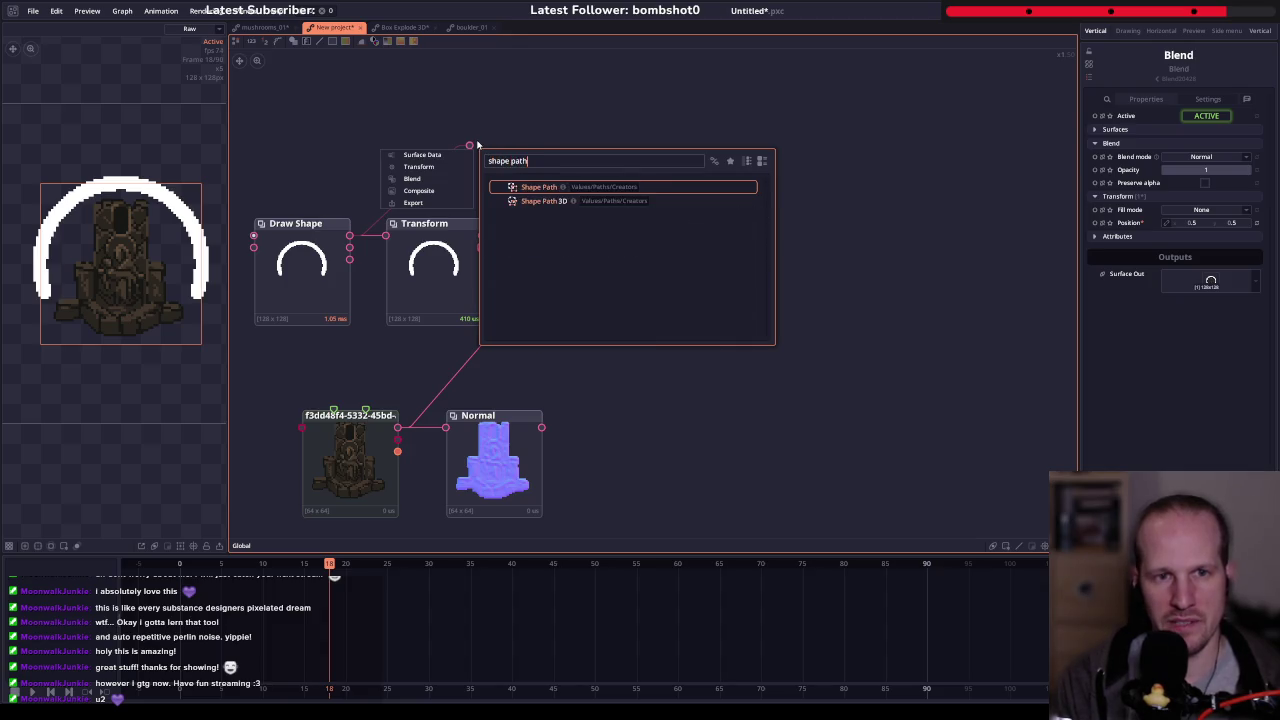
{"action": "key", "text": "Return"}
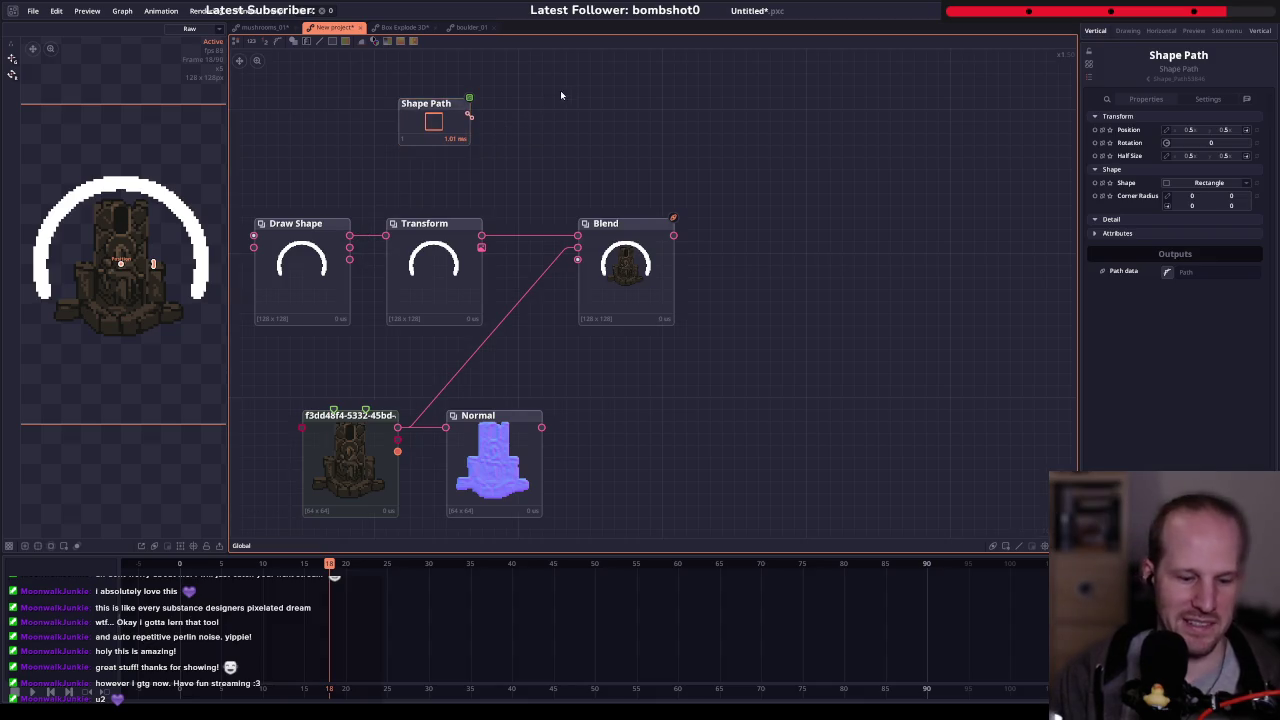
{"action": "key", "text": "Delete"}
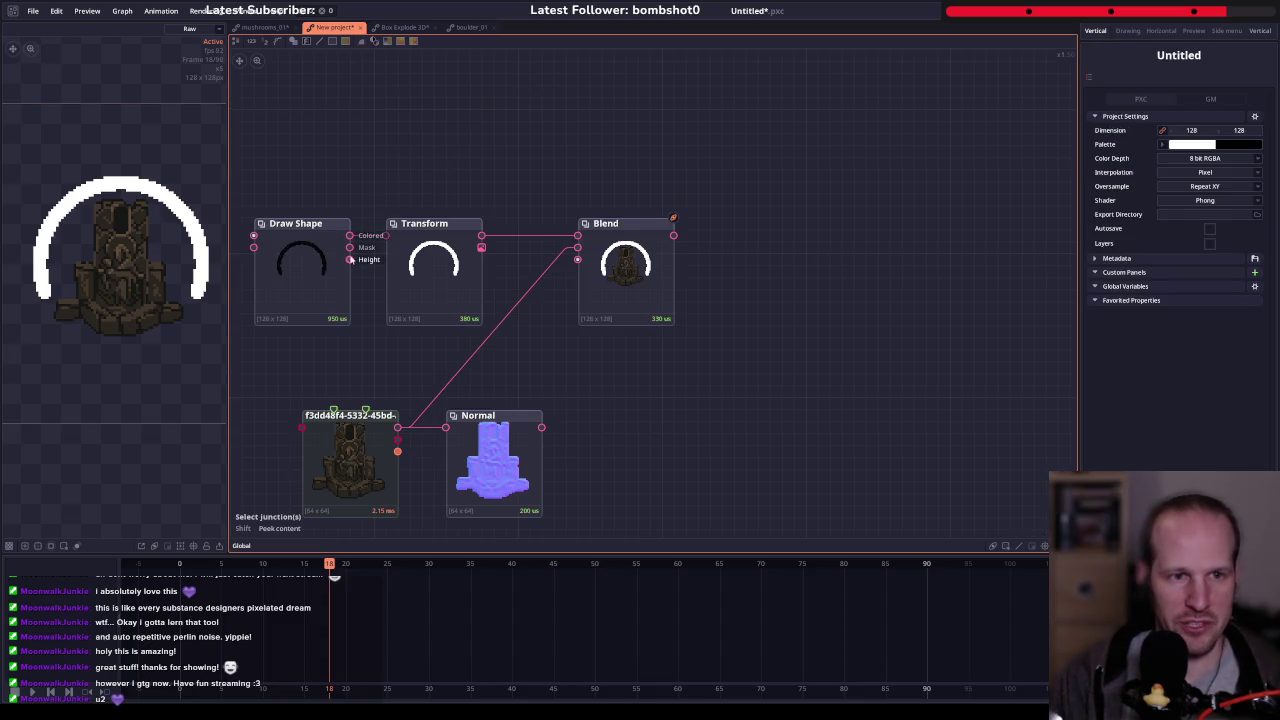
- Abandon the shape search on the Transform output and add a Path node instead
{"action": "left_click_drag", "start_coordinate": [481, 235], "coordinate": [481, 147]}
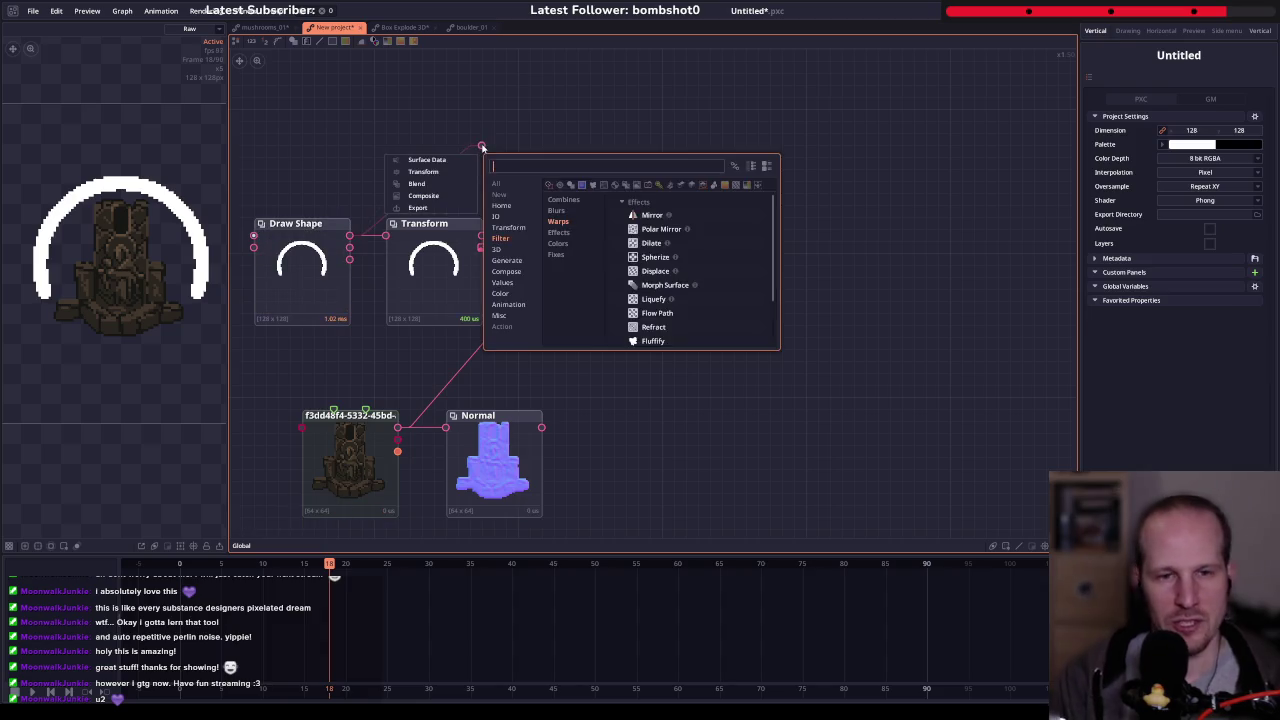
{"action": "type", "text": "shape"}
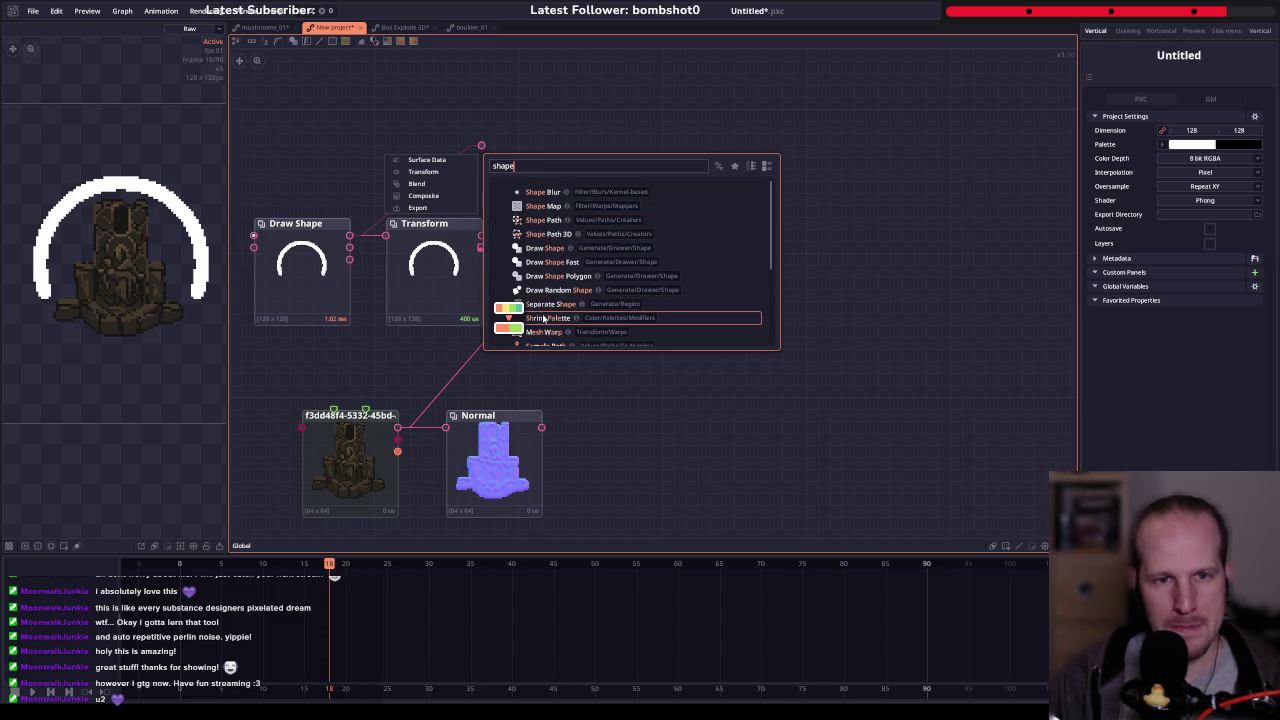
{"action": "scroll", "coordinate": [520, 290], "scroll_direction": "down", "scroll_amount": 3}
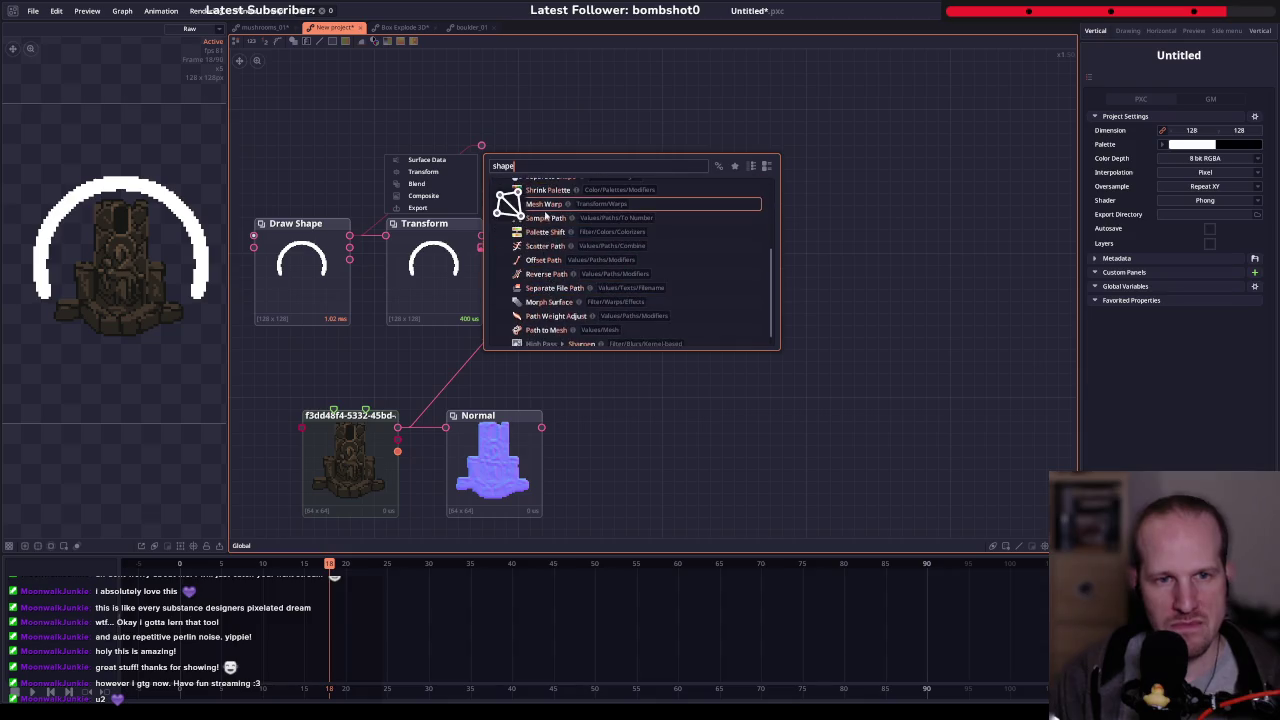
{"action": "scroll", "coordinate": [555, 265], "scroll_direction": "down", "scroll_amount": 1}
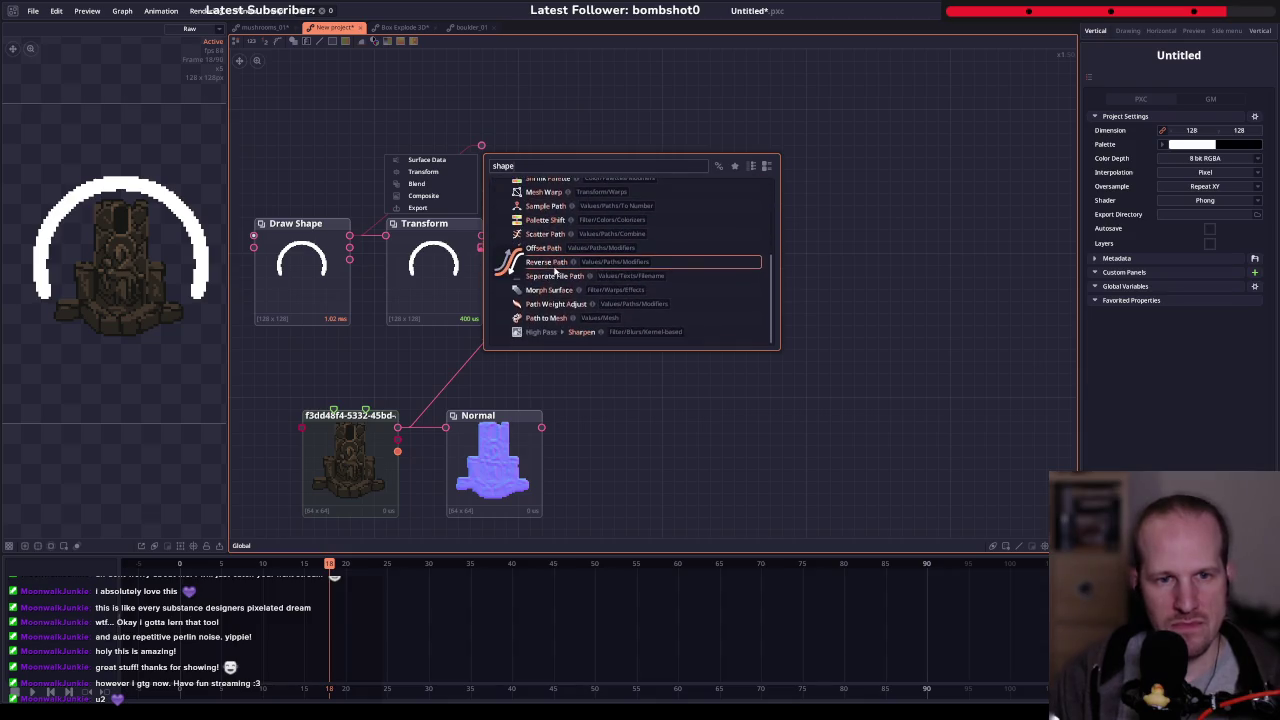
{"action": "scroll", "coordinate": [509, 255], "scroll_direction": "up", "scroll_amount": 3}
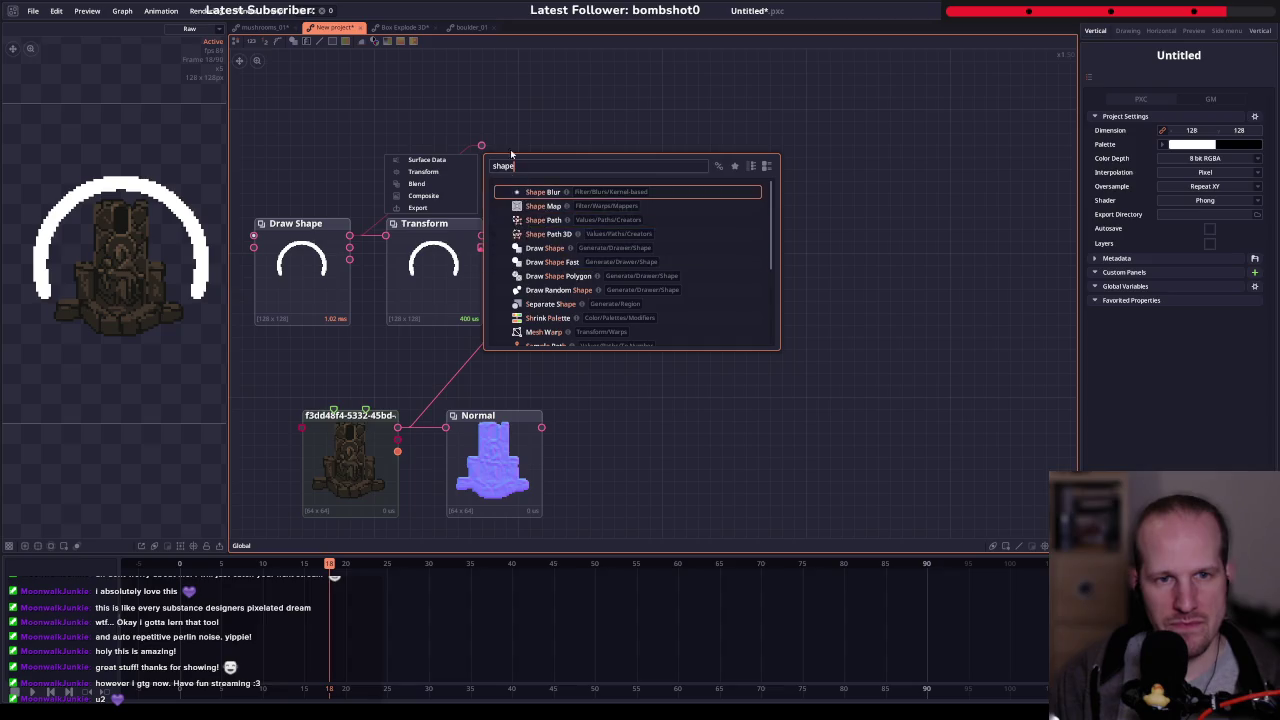
{"action": "key", "text": "Escape"}
{"action": "right_click", "coordinate": [431, 120]}
{"action": "type", "text": "path"}
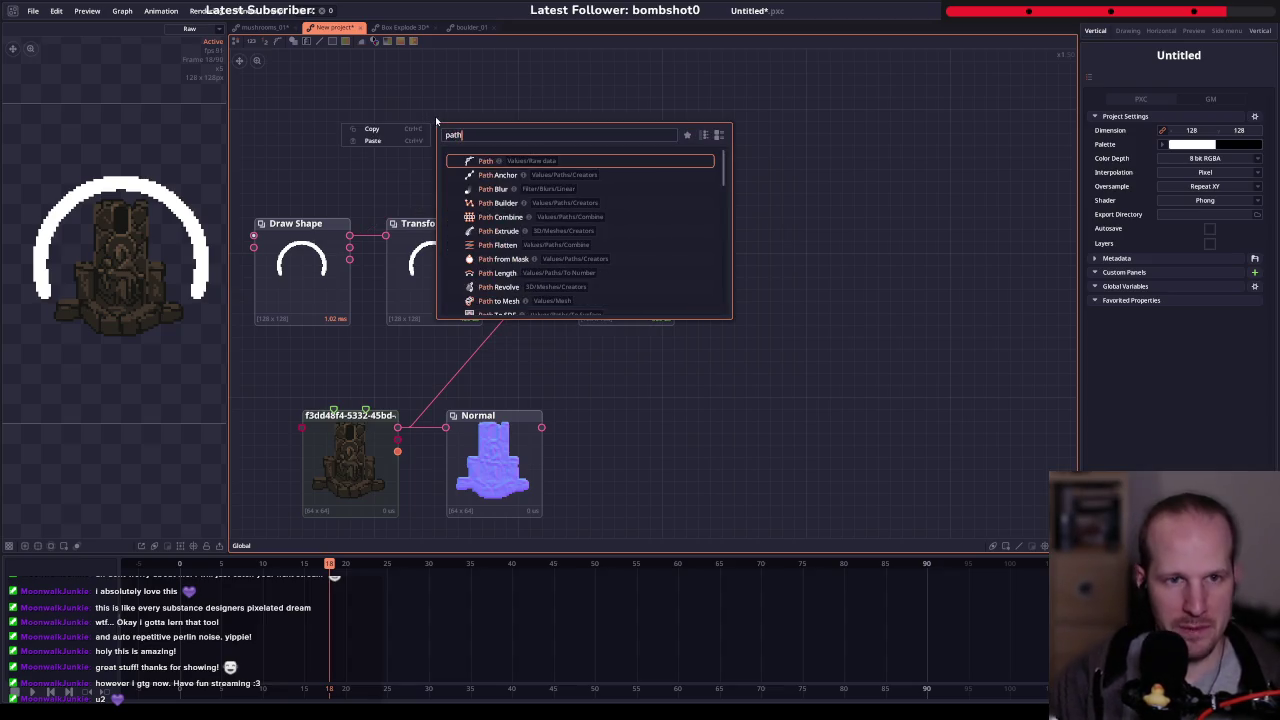
{"action": "key", "text": "Return"}
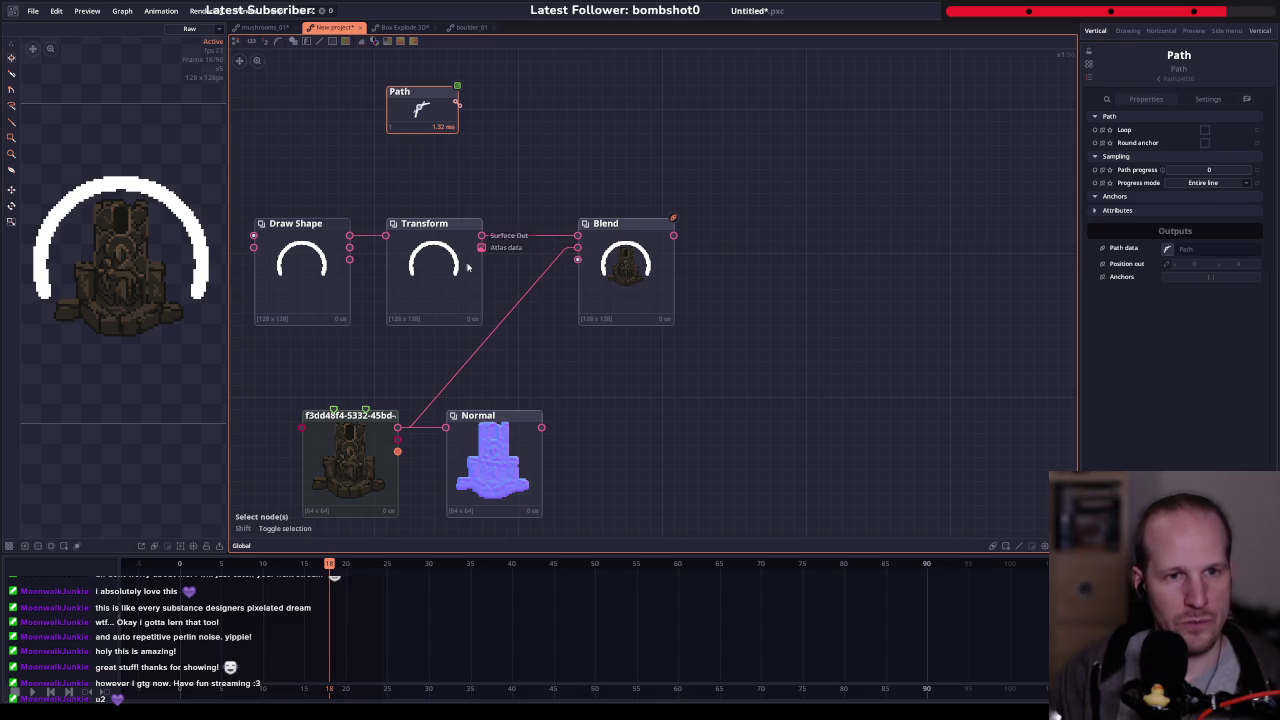
- Draw a circle path in the preview with the Path node's Circle tool
{"action": "left_click", "coordinate": [467, 267]}
{"action": "left_click", "coordinate": [300, 285]}
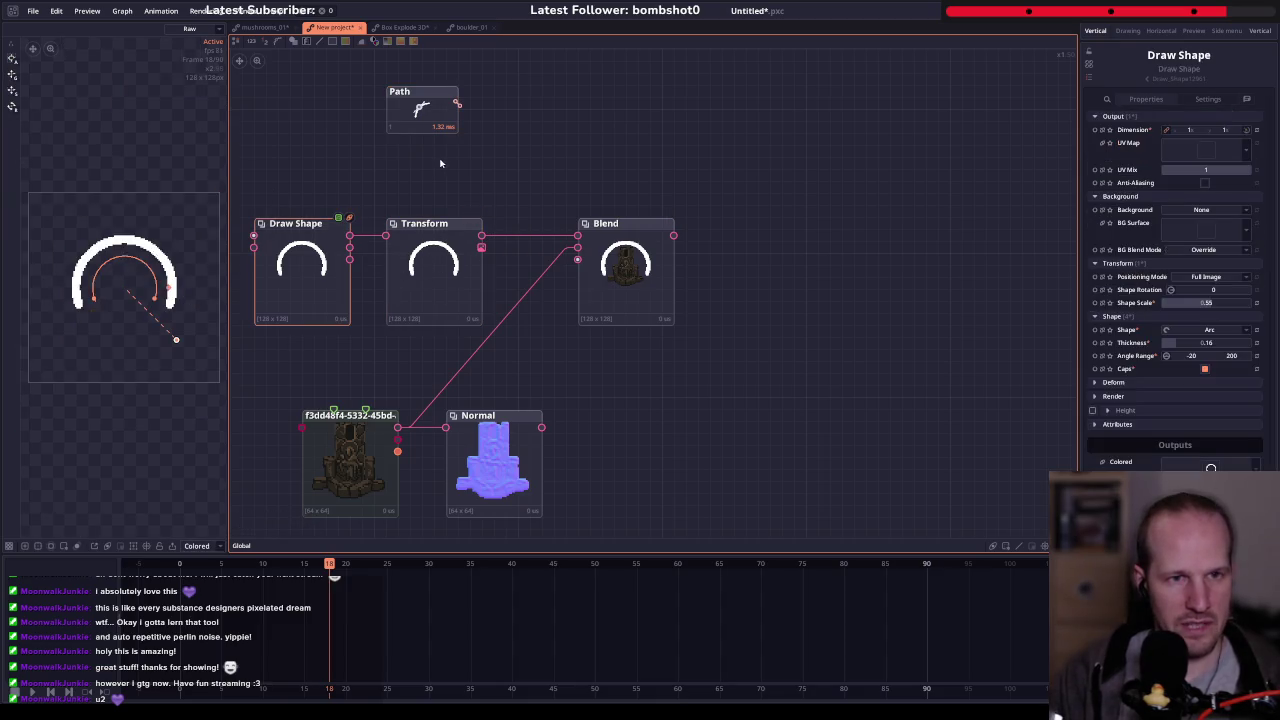
{"action": "left_click", "coordinate": [422, 110]}
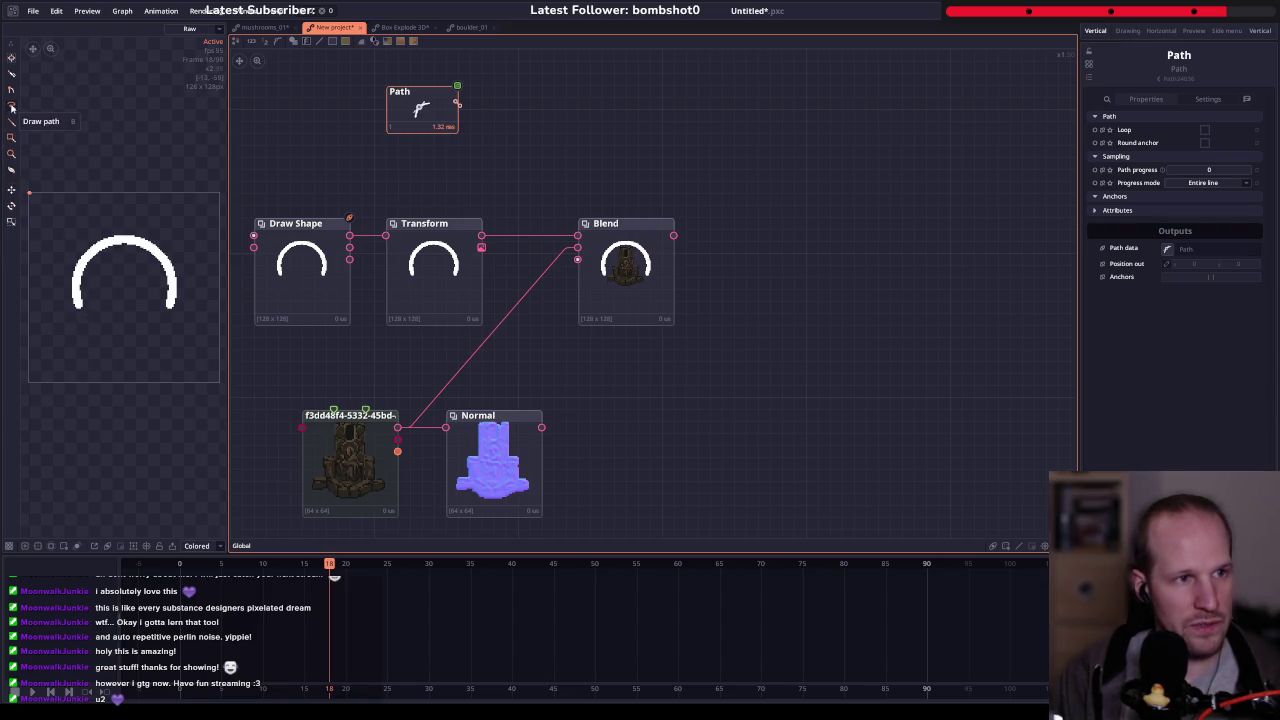
{"action": "left_click", "coordinate": [12, 155]}
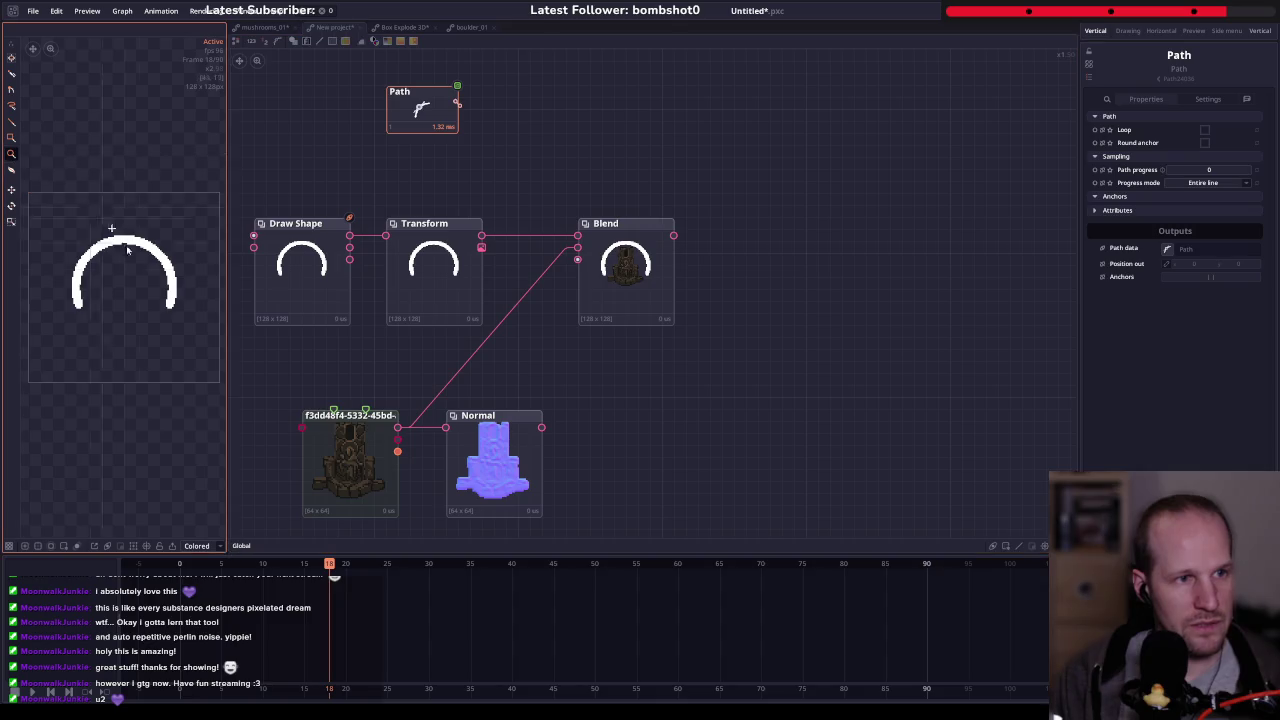
{"action": "left_click_drag", "start_coordinate": [122, 288], "coordinate": [208, 370]}
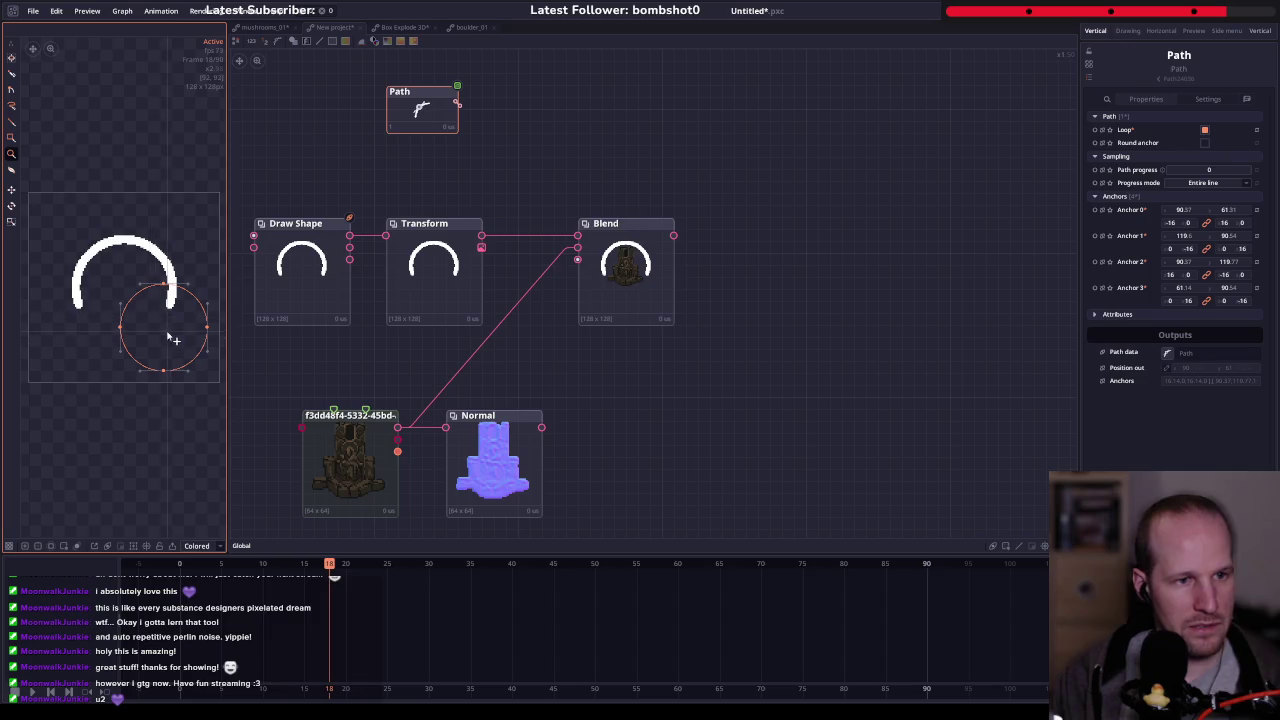
- Move and scale the circle path so it fits over the white arc
{"action": "left_click", "coordinate": [12, 58]}
{"action": "mouse_move", "coordinate": [181, 340]}
{"action": "left_mouse_down"}
{"action": "mouse_move", "coordinate": [142, 295]}
{"action": "mouse_move", "coordinate": [142, 338]}
{"action": "left_mouse_up"}
{"action": "key", "text": "Left"}
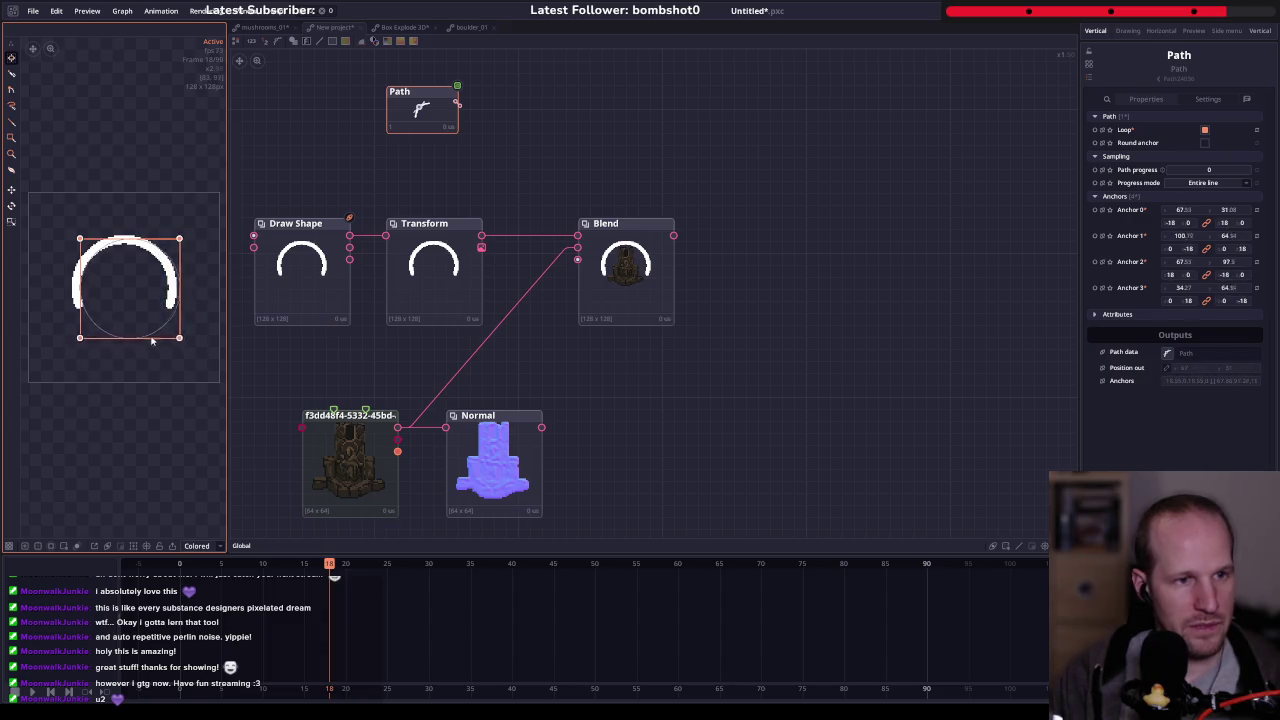
{"action": "left_click_drag", "start_coordinate": [81, 338], "coordinate": [73, 342]}
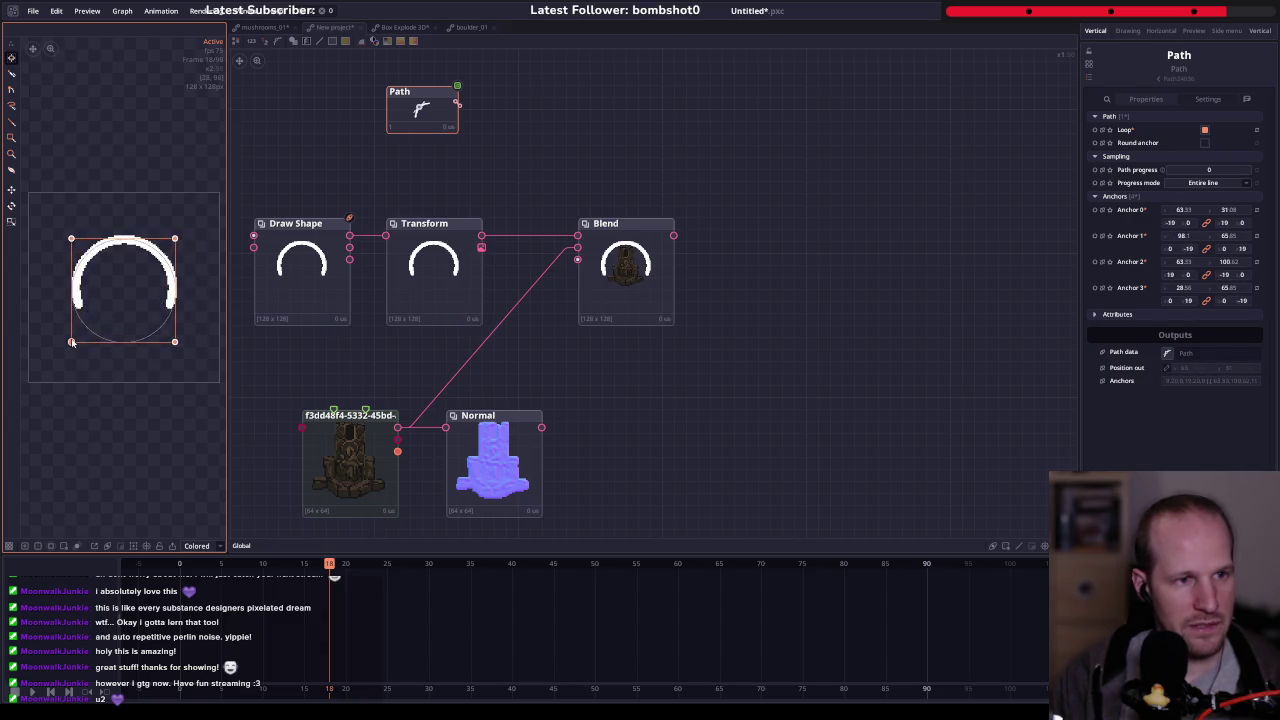
{"action": "left_click_drag", "start_coordinate": [73, 341], "coordinate": [75, 338]}
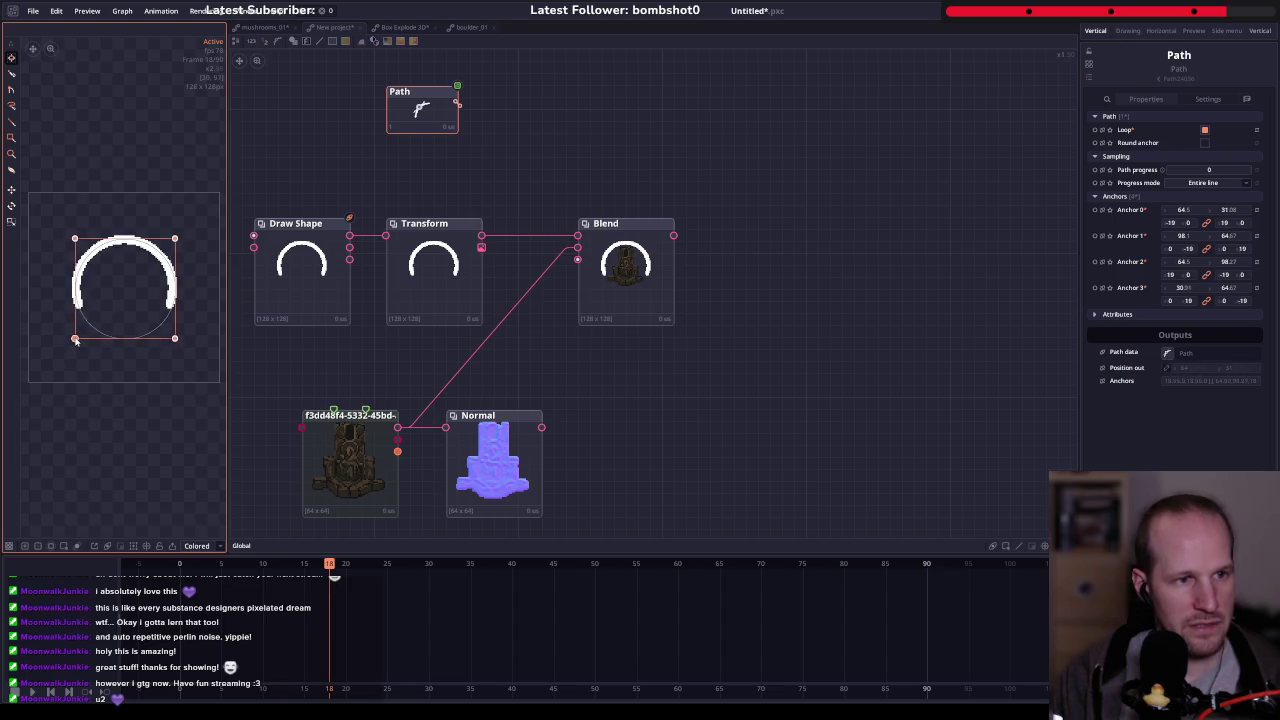
{"action": "left_click_drag", "start_coordinate": [176, 339], "coordinate": [169, 337]}
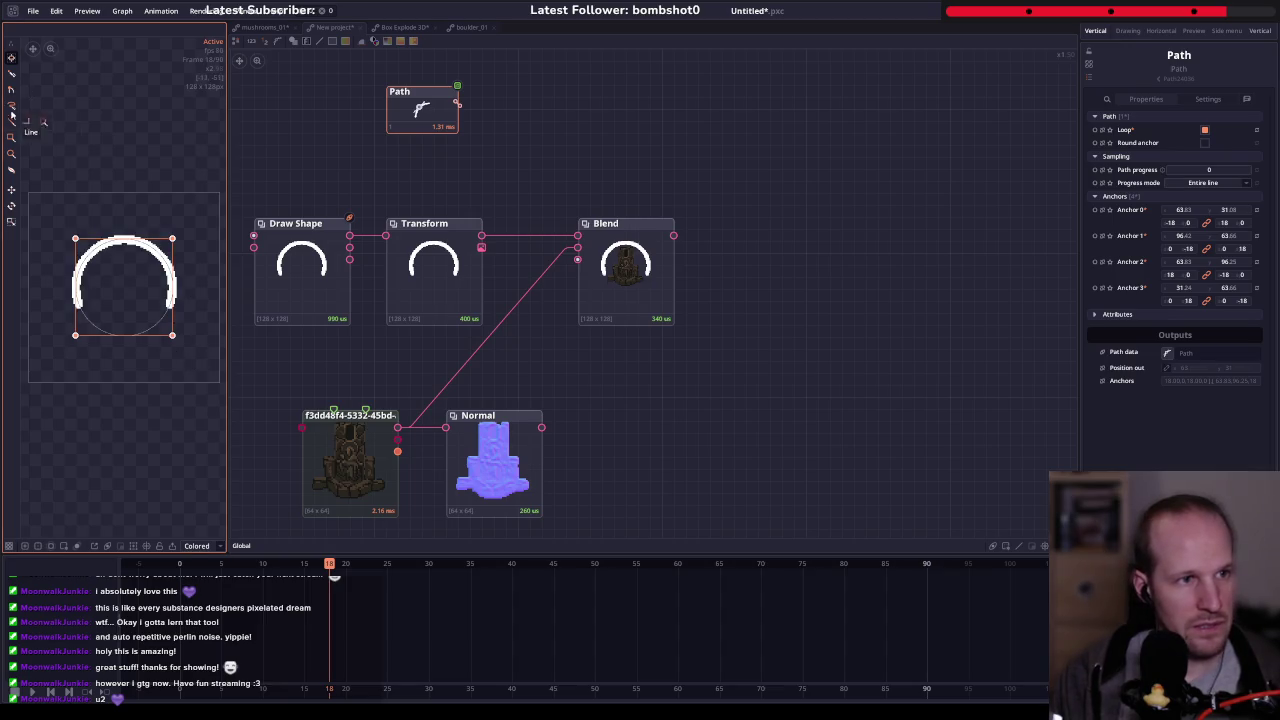
- Add anchors to the path on the arc's right and left sides
{"action": "left_click", "coordinate": [11, 73]}
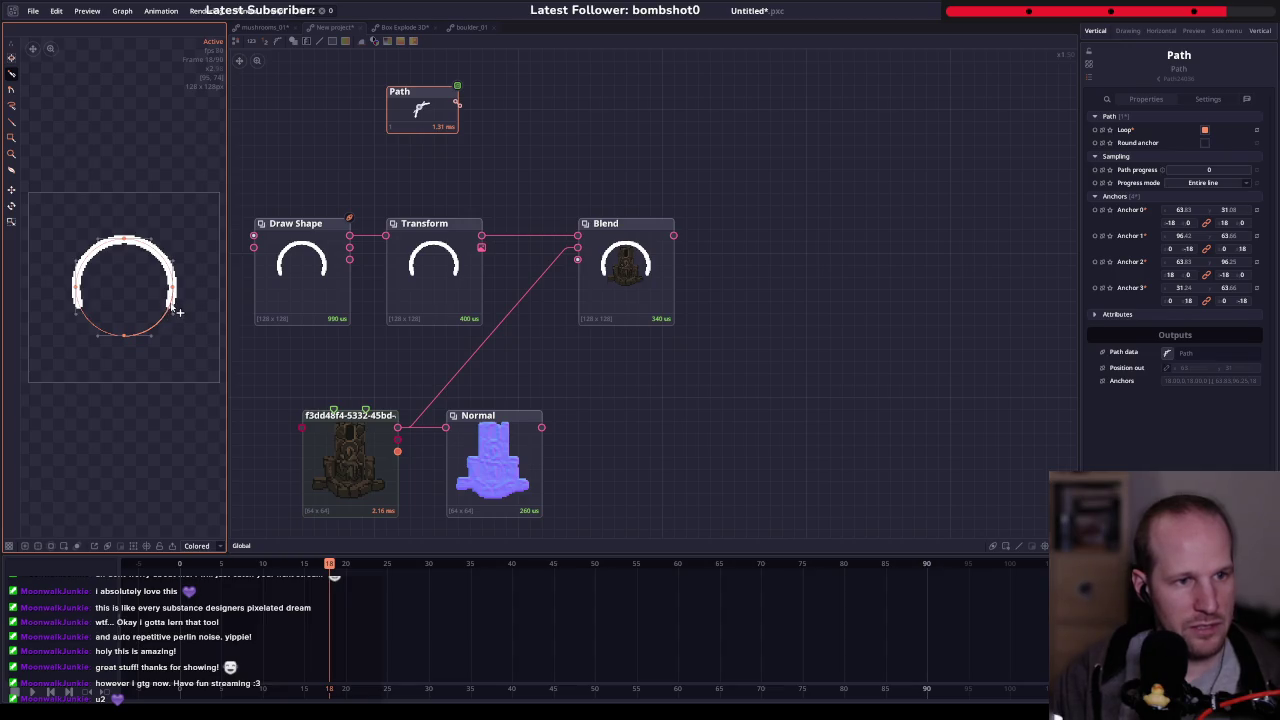
{"action": "left_click", "coordinate": [176, 310]}
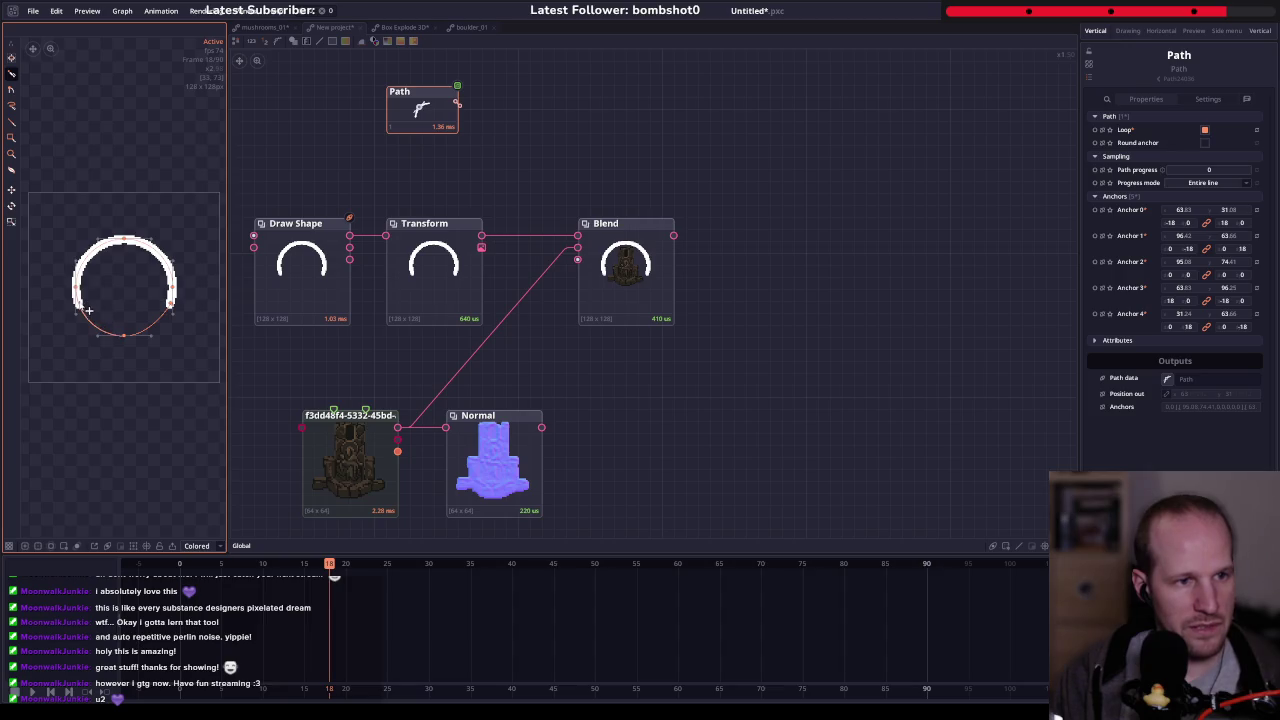
{"action": "left_click", "coordinate": [87, 313]}
{"action": "scroll", "coordinate": [112, 316], "scroll_direction": "up", "scroll_amount": 3}
{"action": "scroll", "coordinate": [88, 318], "scroll_direction": "up", "scroll_amount": 2}
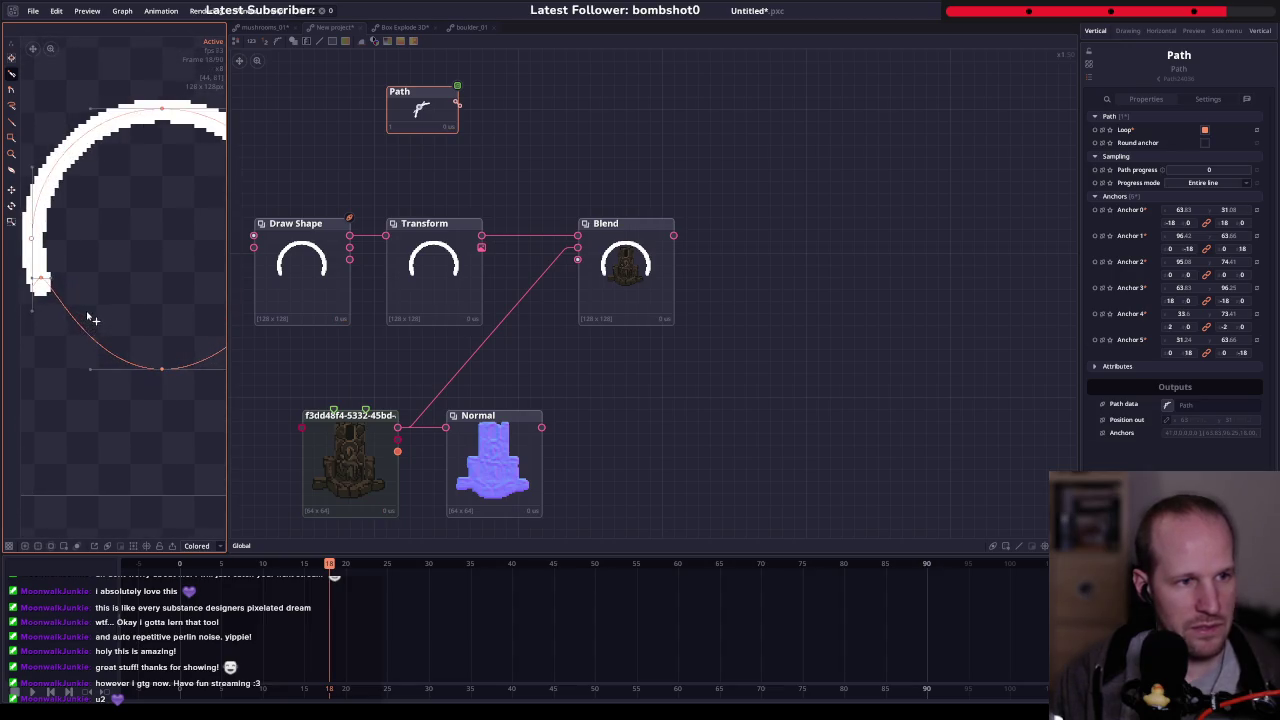
{"action": "mouse_move", "coordinate": [140, 300]}
{"action": "left_mouse_down"}
{"action": "mouse_move", "coordinate": [20, 300]}
{"action": "mouse_move", "coordinate": [166, 294]}
{"action": "left_mouse_up"}
{"action": "left_click_drag", "start_coordinate": [214, 359], "coordinate": [160, 340]}
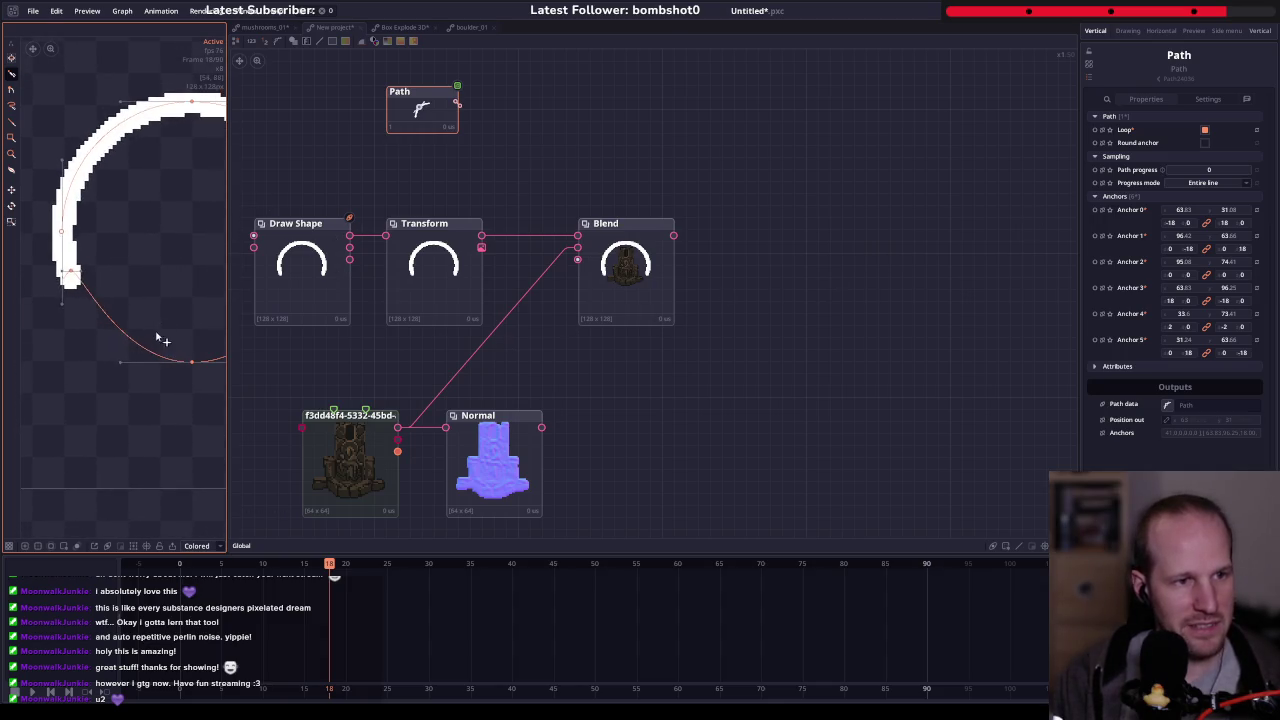
- Remove the extra lower-left and right-side anchors to leave a smooth four-anchor loop
{"action": "left_click", "coordinate": [151, 329], "text": "alt"}
{"action": "scroll", "coordinate": [157, 306], "scroll_direction": "down", "scroll_amount": 1}
{"action": "scroll", "coordinate": [166, 294], "scroll_direction": "down", "scroll_amount": 1}
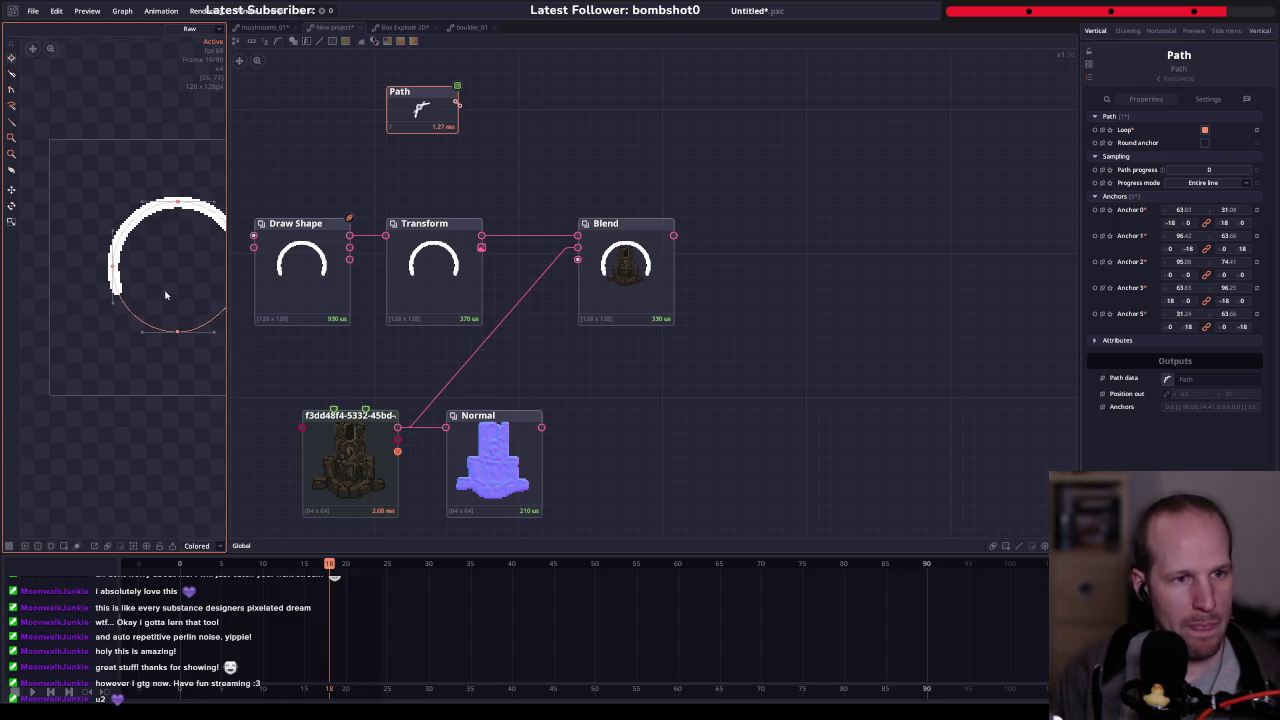
{"action": "key", "text": "f"}
{"action": "left_click", "coordinate": [157, 277], "text": "alt"}
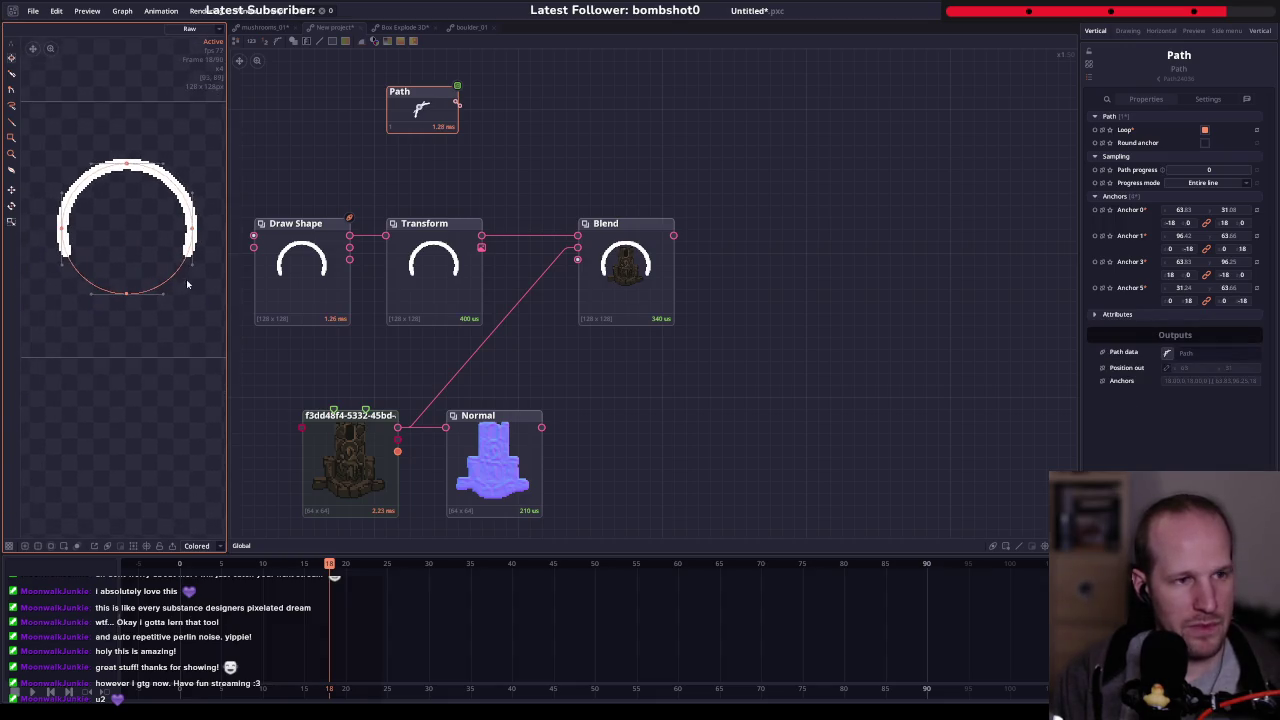
{"action": "left_click_drag", "start_coordinate": [166, 300], "coordinate": [188, 280]}
{"action": "left_click_drag", "start_coordinate": [493, 152], "coordinate": [547, 210]}
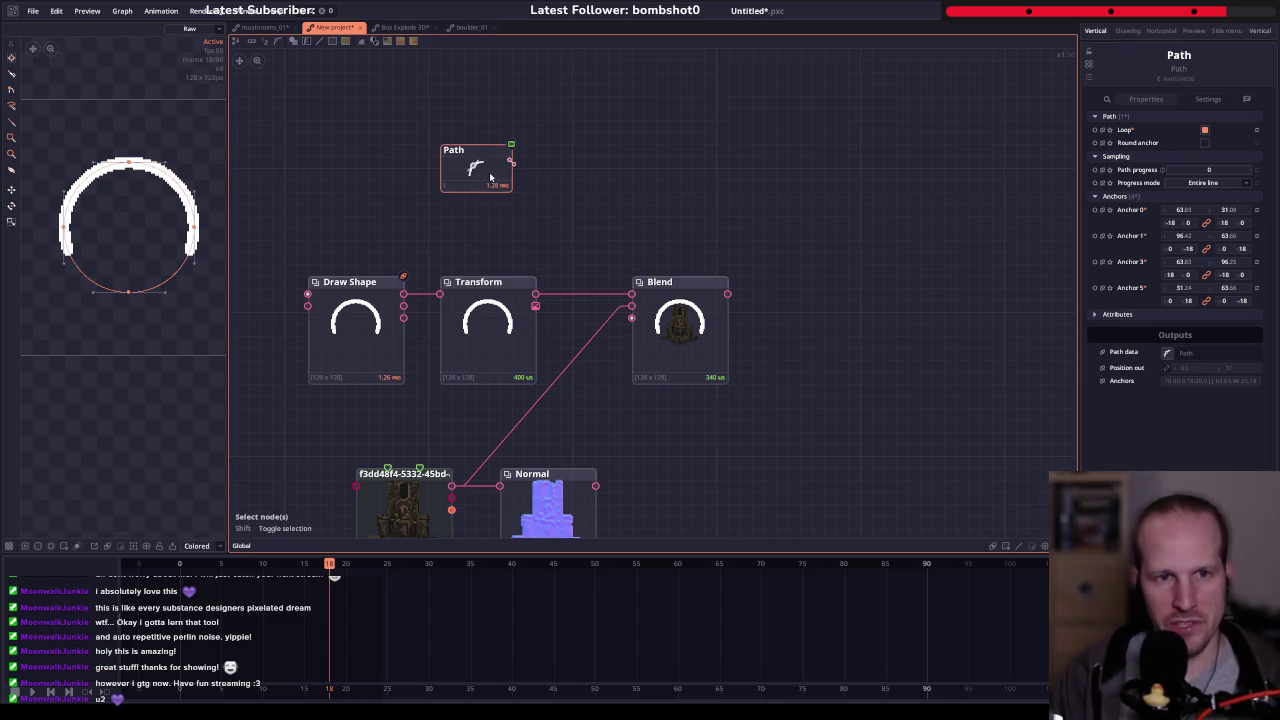
- Add a Scatter node with Distribution set to Path, fed by the Path node
{"action": "right_click", "coordinate": [657, 187]}
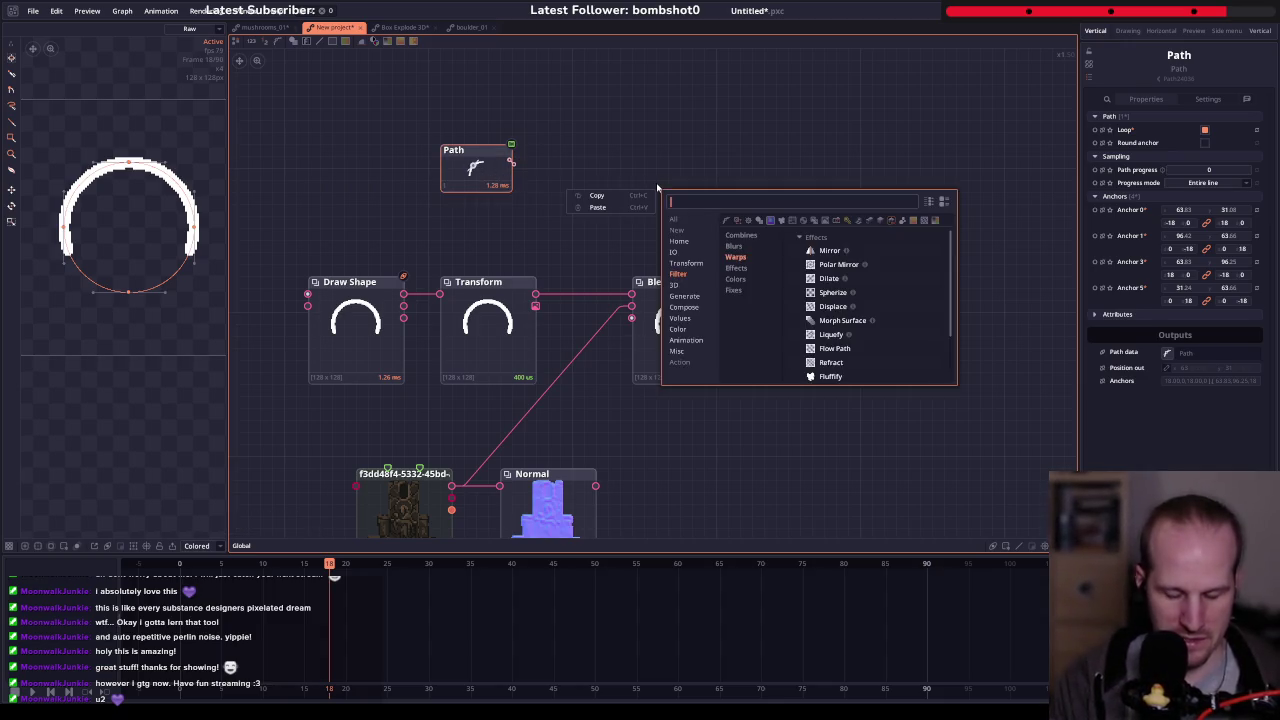
{"action": "type", "text": "scatter"}
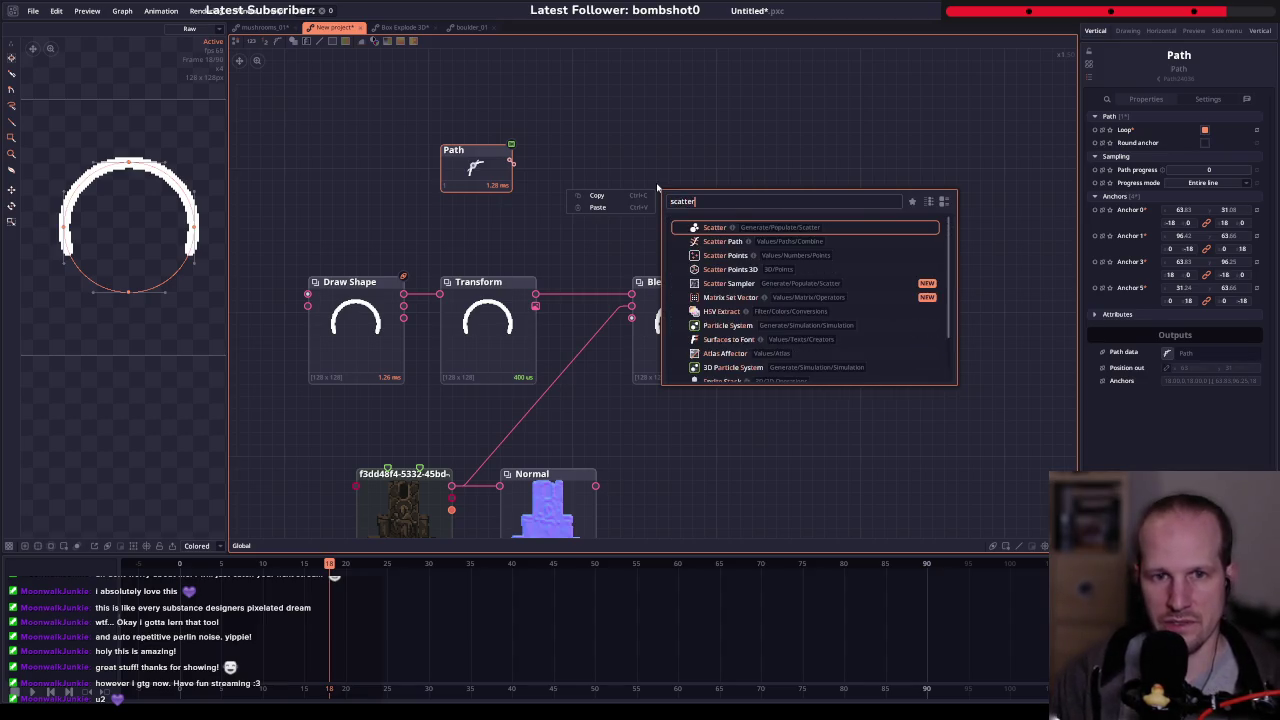
{"action": "key", "text": "Return"}
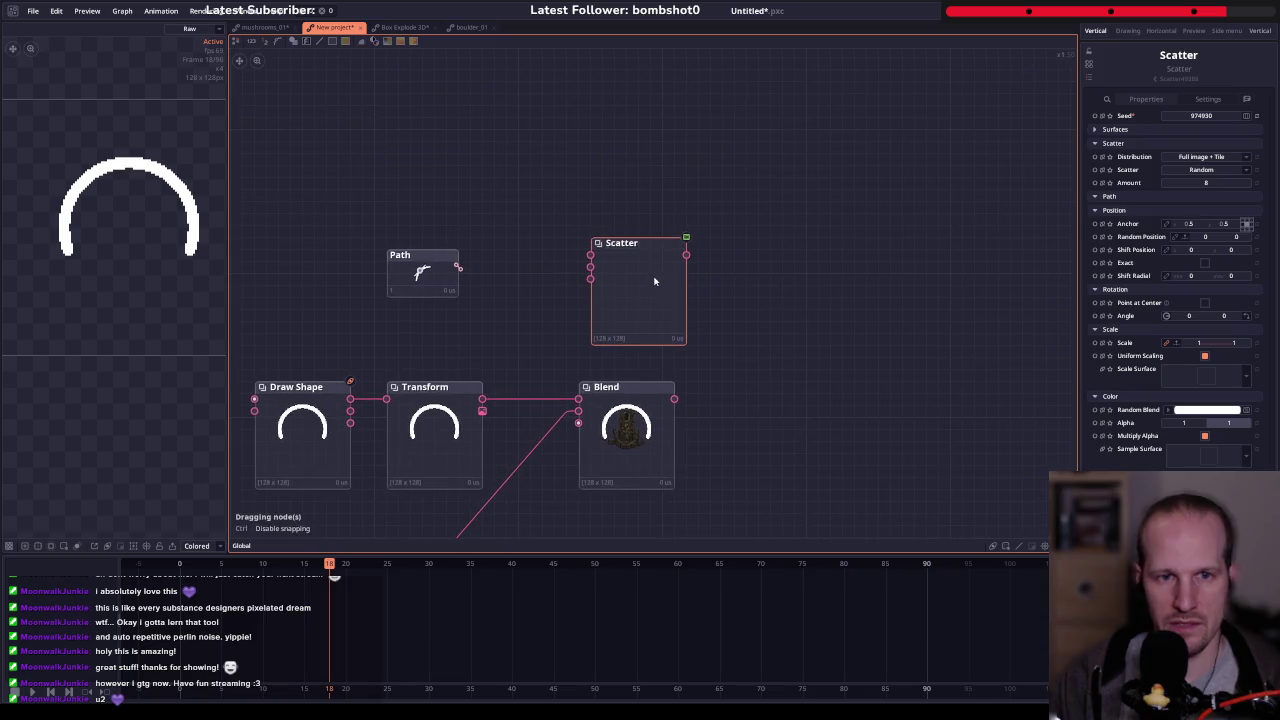
{"action": "left_click", "coordinate": [642, 269]}
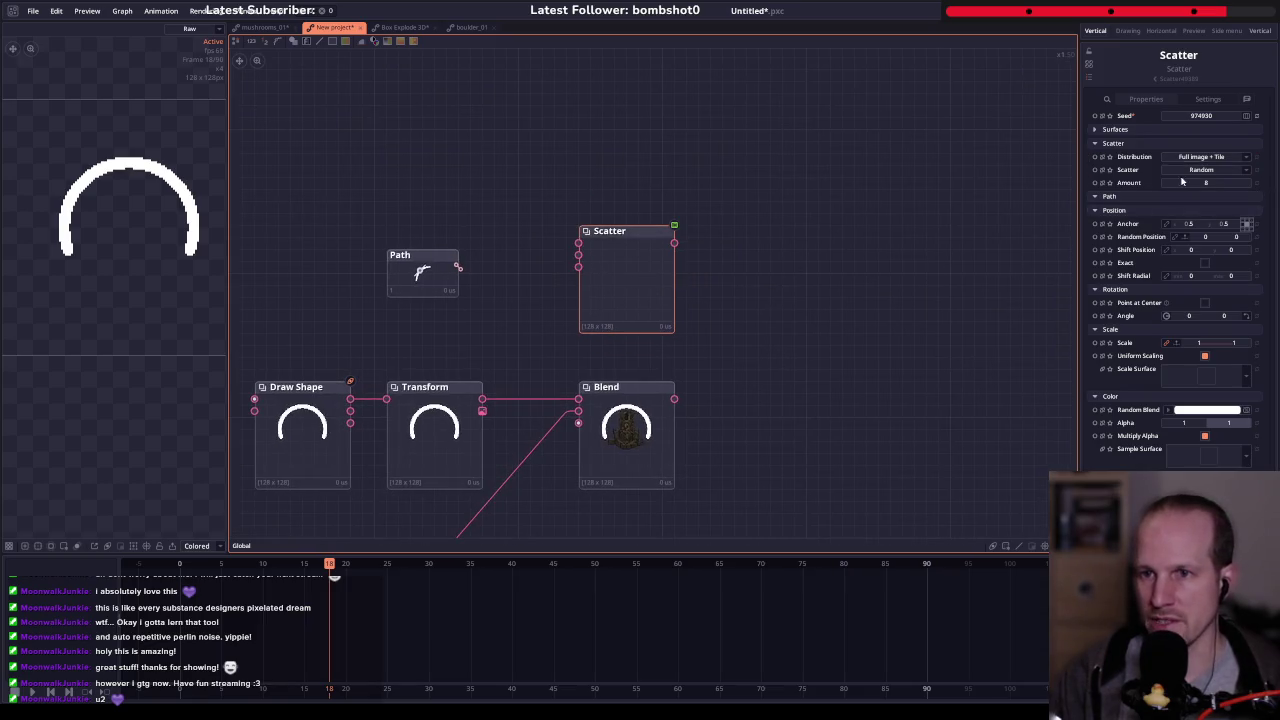
{"action": "left_click", "coordinate": [1200, 157]}
{"action": "left_click", "coordinate": [1198, 228]}
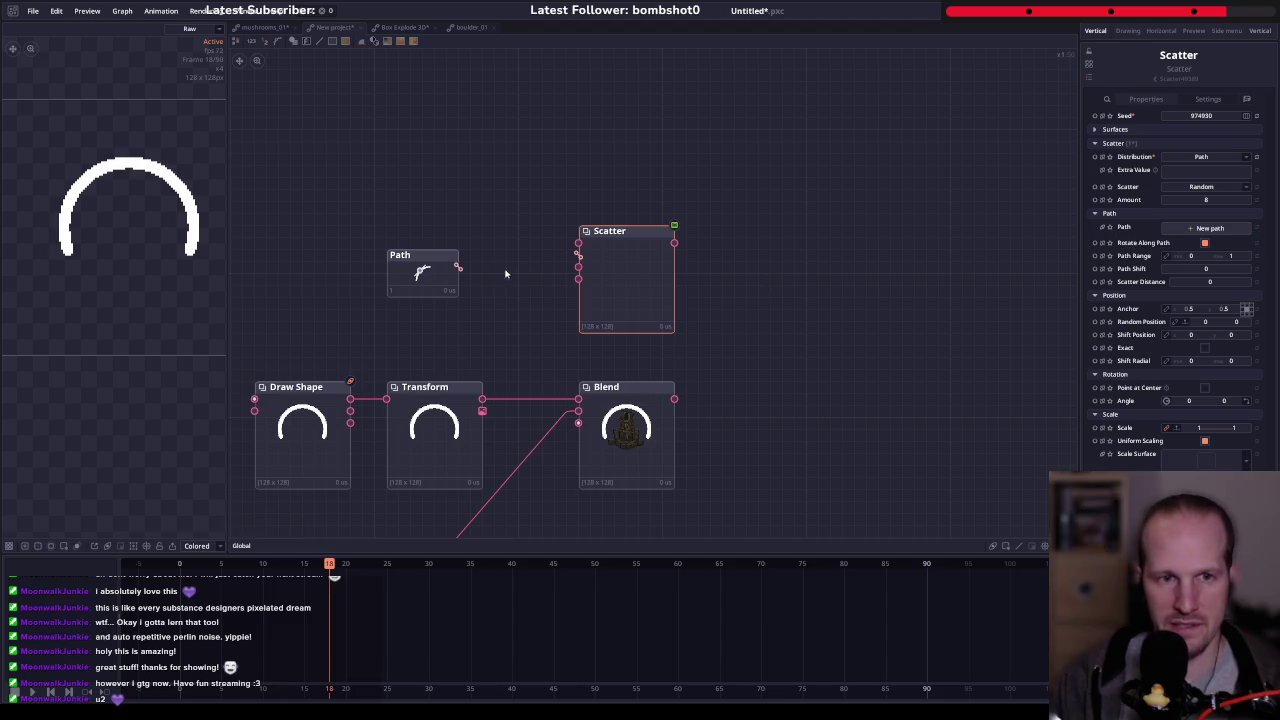
{"action": "left_click_drag", "start_coordinate": [458, 267], "coordinate": [578, 255]}
{"action": "left_click_drag", "start_coordinate": [432, 281], "coordinate": [432, 257]}
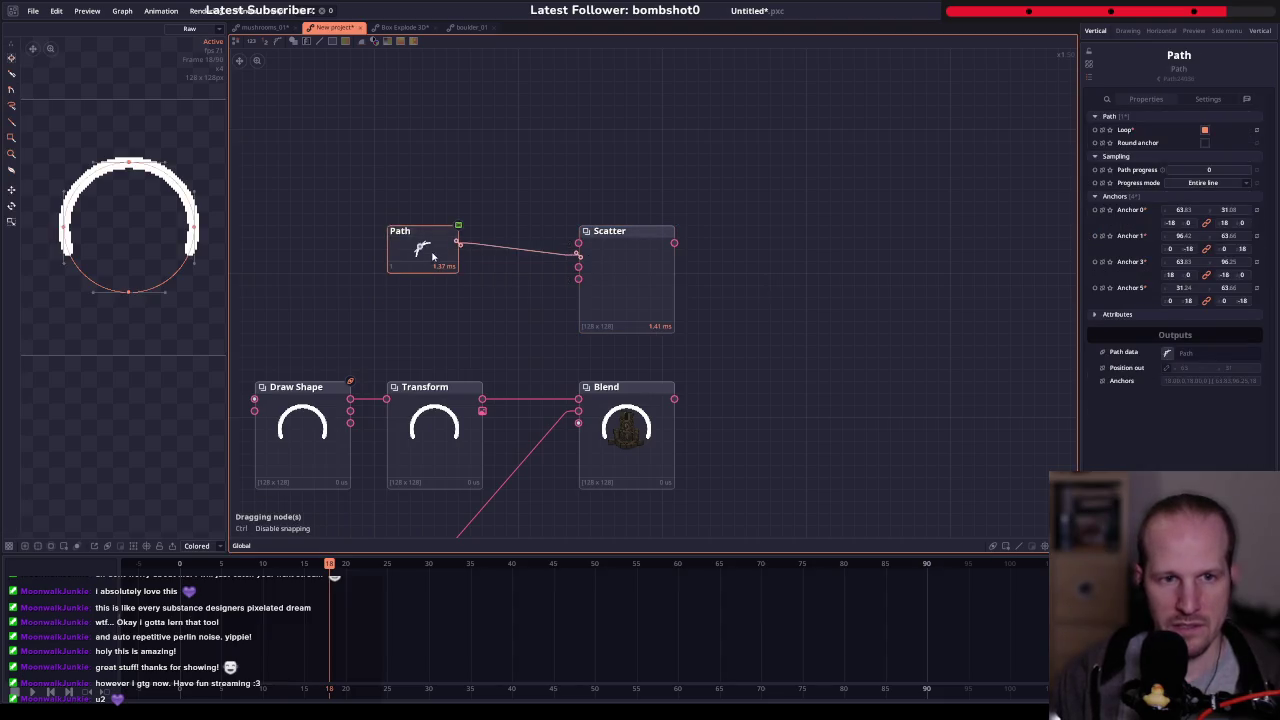
- Add a new Draw Shape node to serve as the scattered square
{"action": "right_click", "coordinate": [295, 120]}
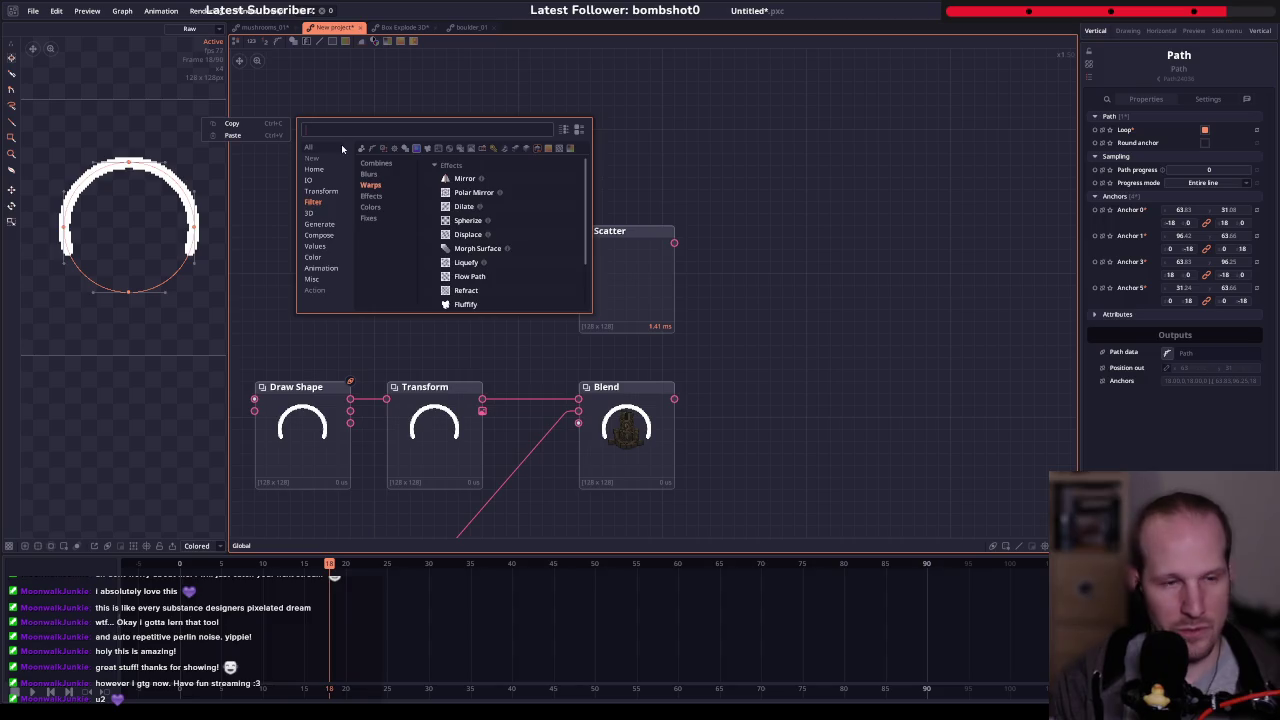
{"action": "type", "text": "s"}
{"action": "key", "text": "BackSpace"}
{"action": "type", "text": "re"}
{"action": "key", "text": "BackSpace"}
{"action": "key", "text": "BackSpace"}
{"action": "type", "text": "path"}
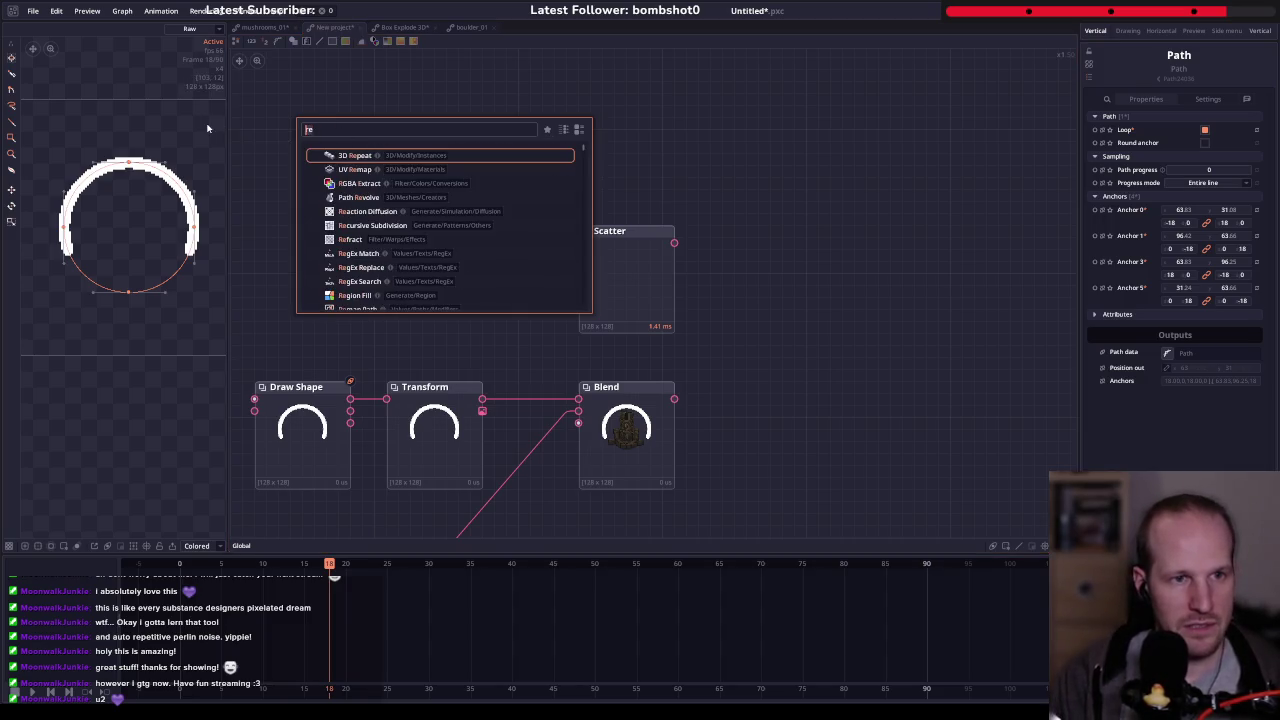
{"action": "key", "text": "Return"}
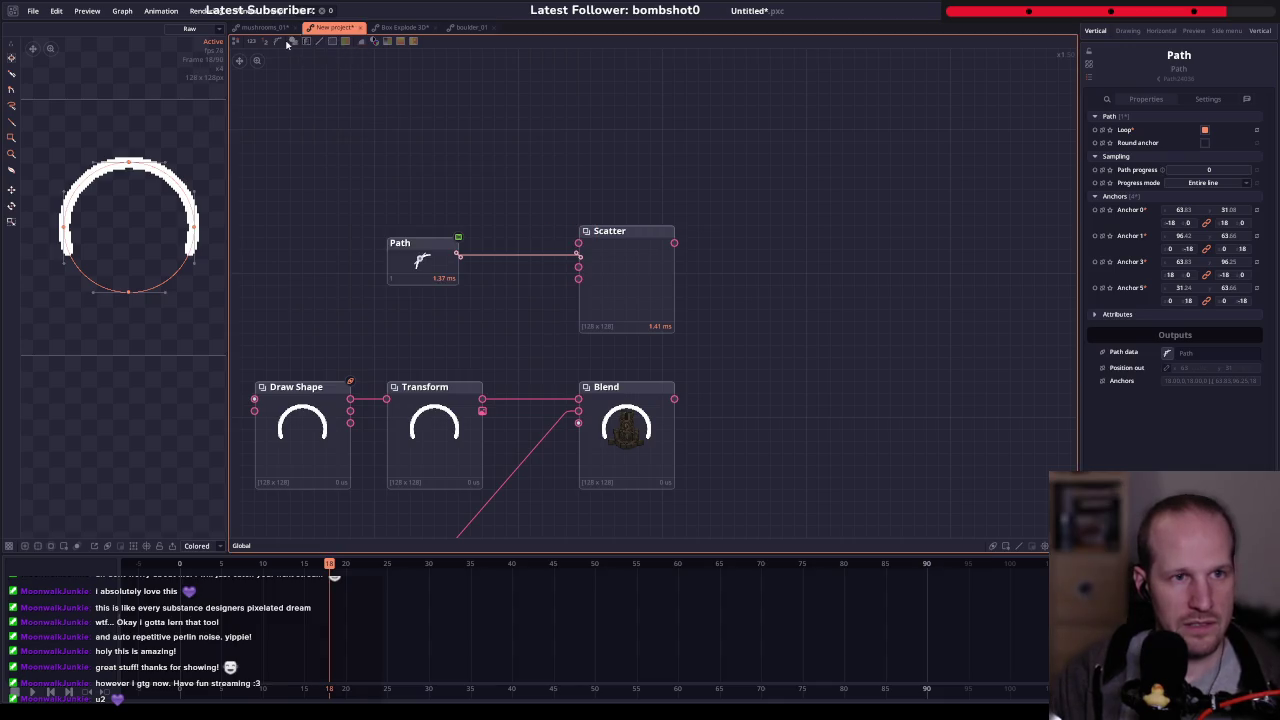
{"action": "left_click", "coordinate": [295, 43]}
- Shrink the square and connect it as the Scatter node's surface
{"action": "left_click", "coordinate": [456, 145]}
{"action": "left_click_drag", "start_coordinate": [1210, 303], "coordinate": [1185, 303]}
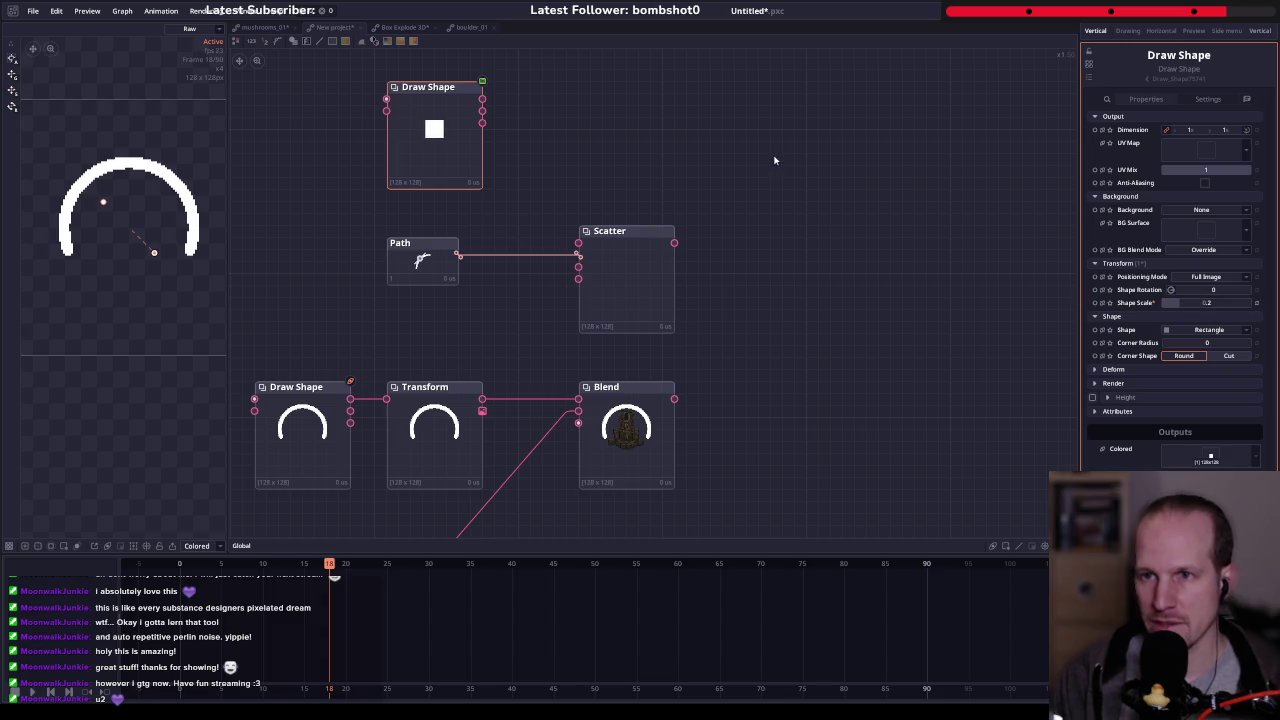
{"action": "mouse_move", "coordinate": [479, 184]}
{"action": "left_mouse_down"}
{"action": "mouse_move", "coordinate": [572, 358]}
{"action": "mouse_move", "coordinate": [574, 330]}
{"action": "left_mouse_up"}
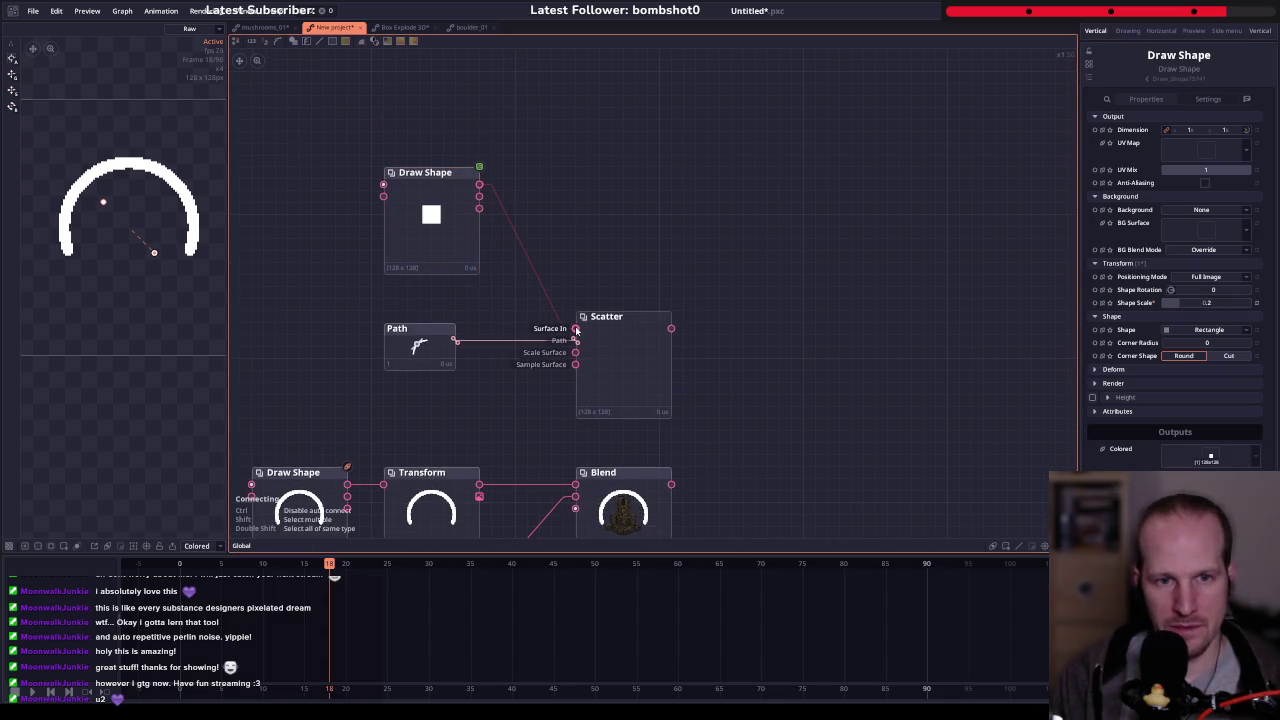
{"action": "left_click", "coordinate": [640, 395]}
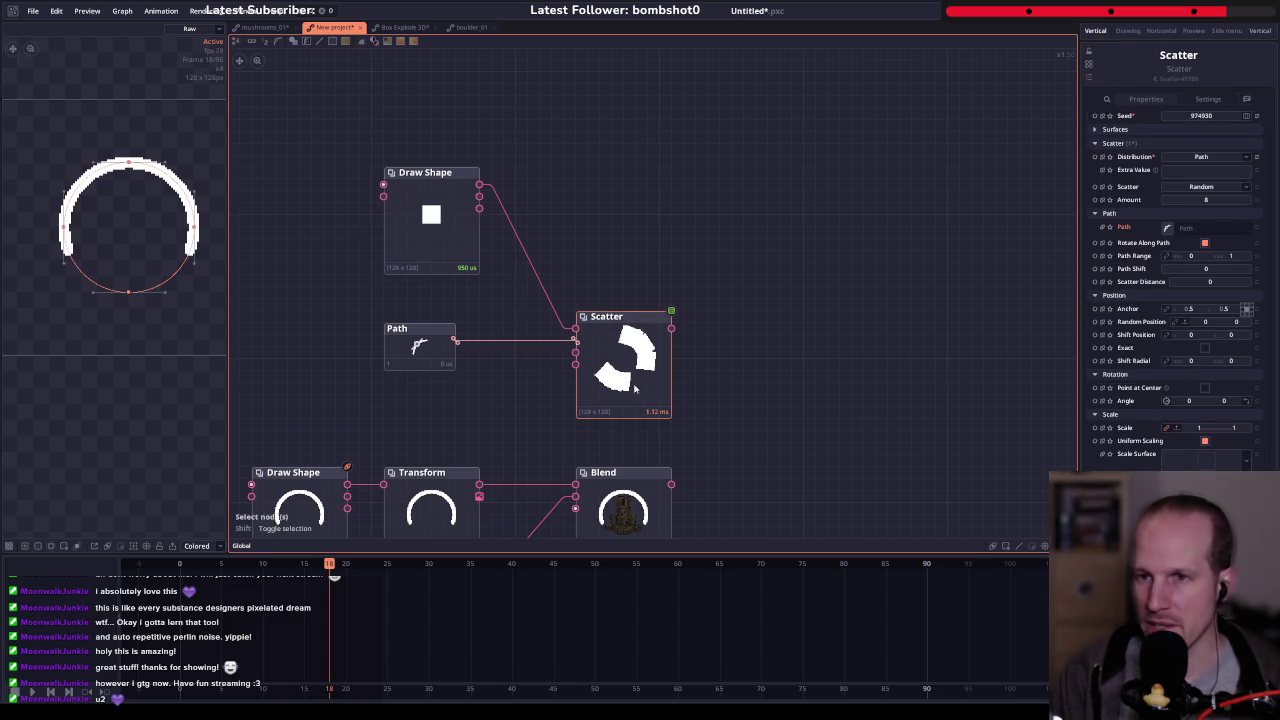
- Set the scatter's Path Range start to 0.5 and leave Path Shift at 0
{"action": "left_click_drag", "start_coordinate": [1193, 257], "coordinate": [1183, 257]}
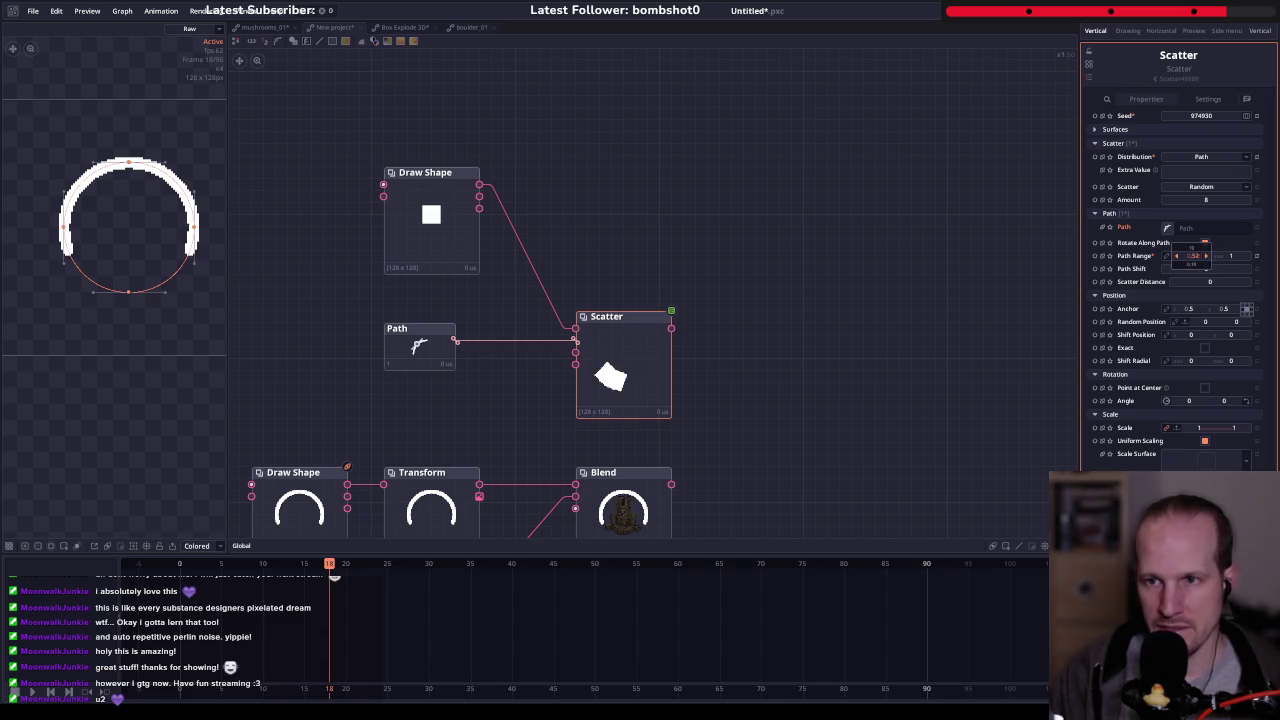
{"action": "left_click_drag", "start_coordinate": [1187, 257], "coordinate": [1190, 259]}
{"action": "type", "text": "0.5"}
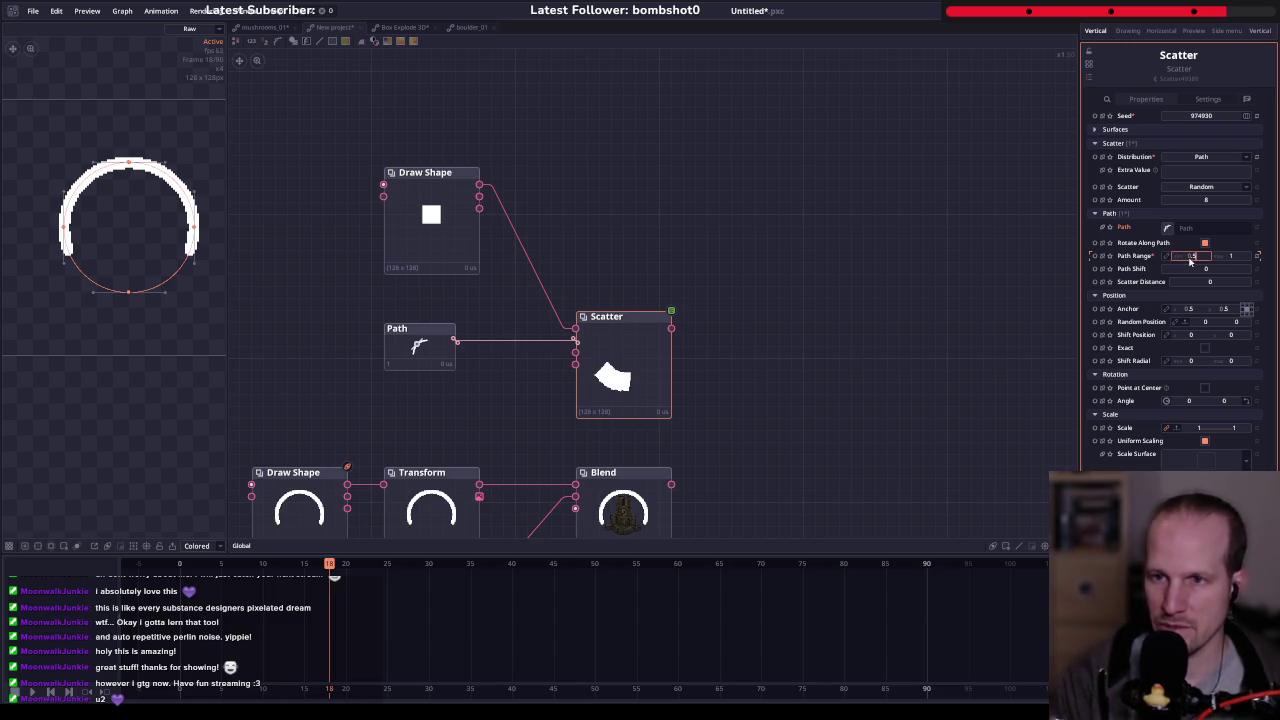
{"action": "left_click_drag", "start_coordinate": [1192, 269], "coordinate": [1208, 269]}
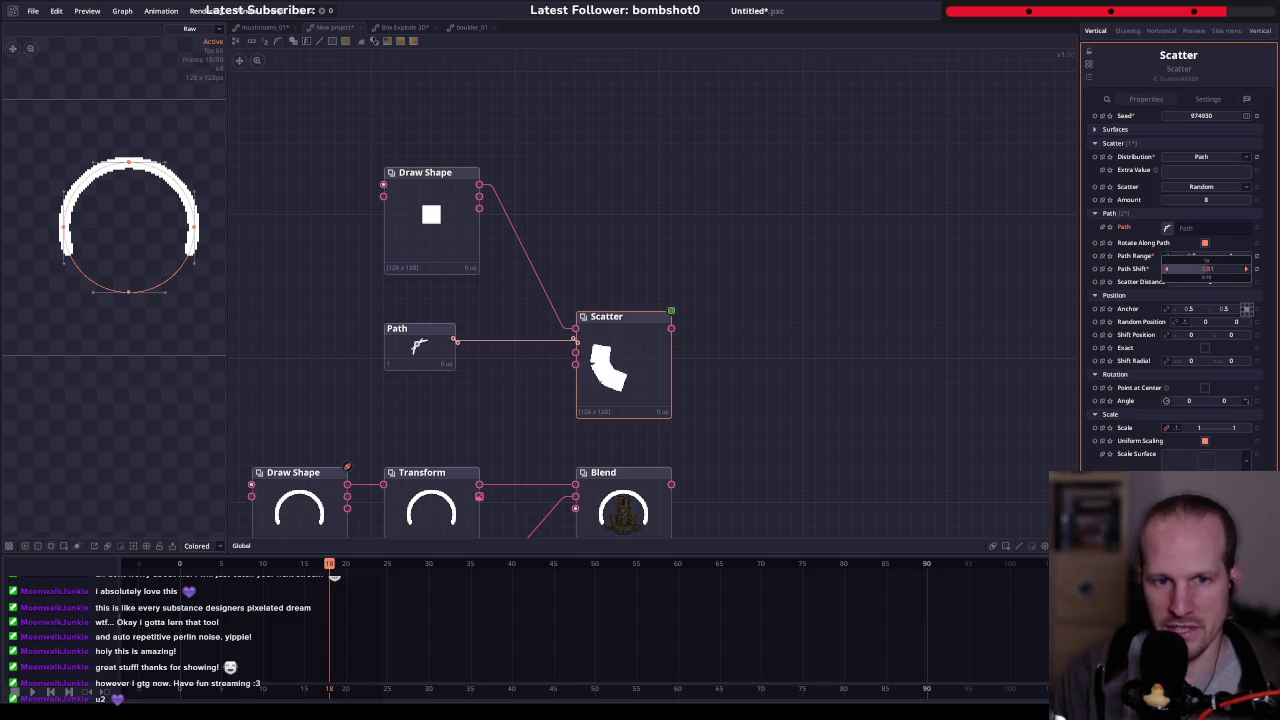
{"action": "left_click_drag", "start_coordinate": [1208, 269], "coordinate": [1165, 269]}
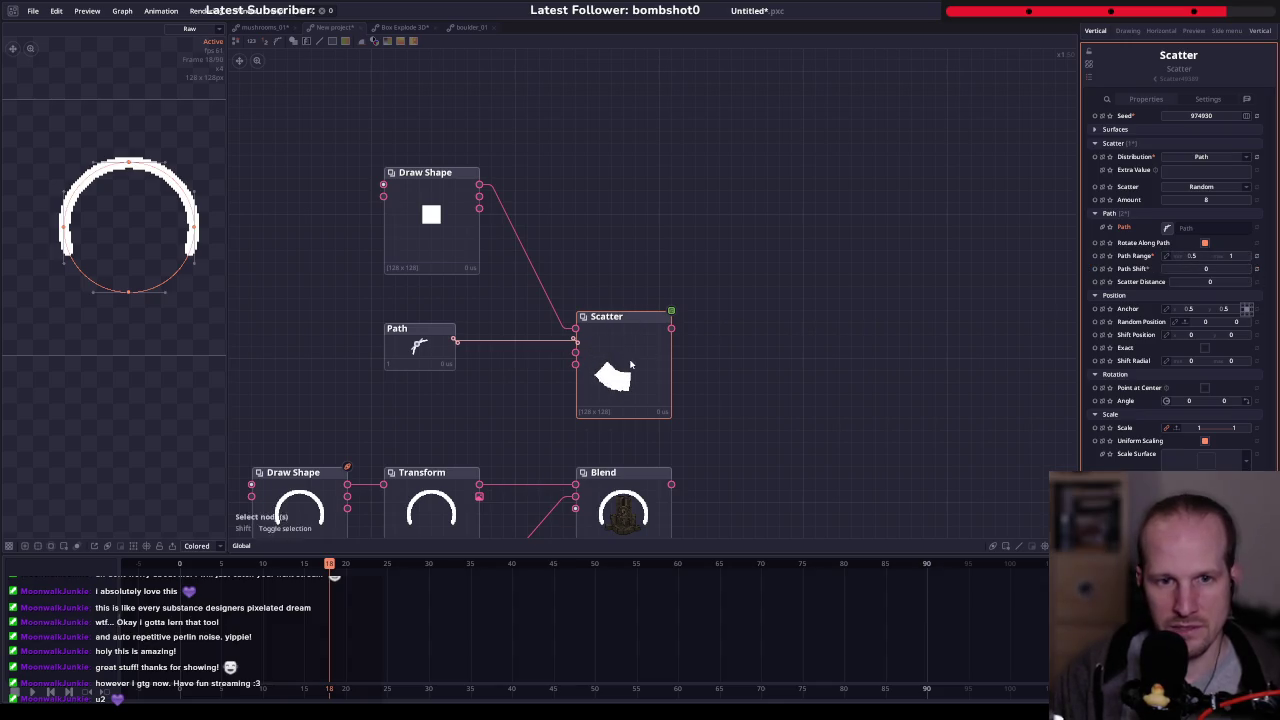
{"action": "left_click", "coordinate": [463, 235]}
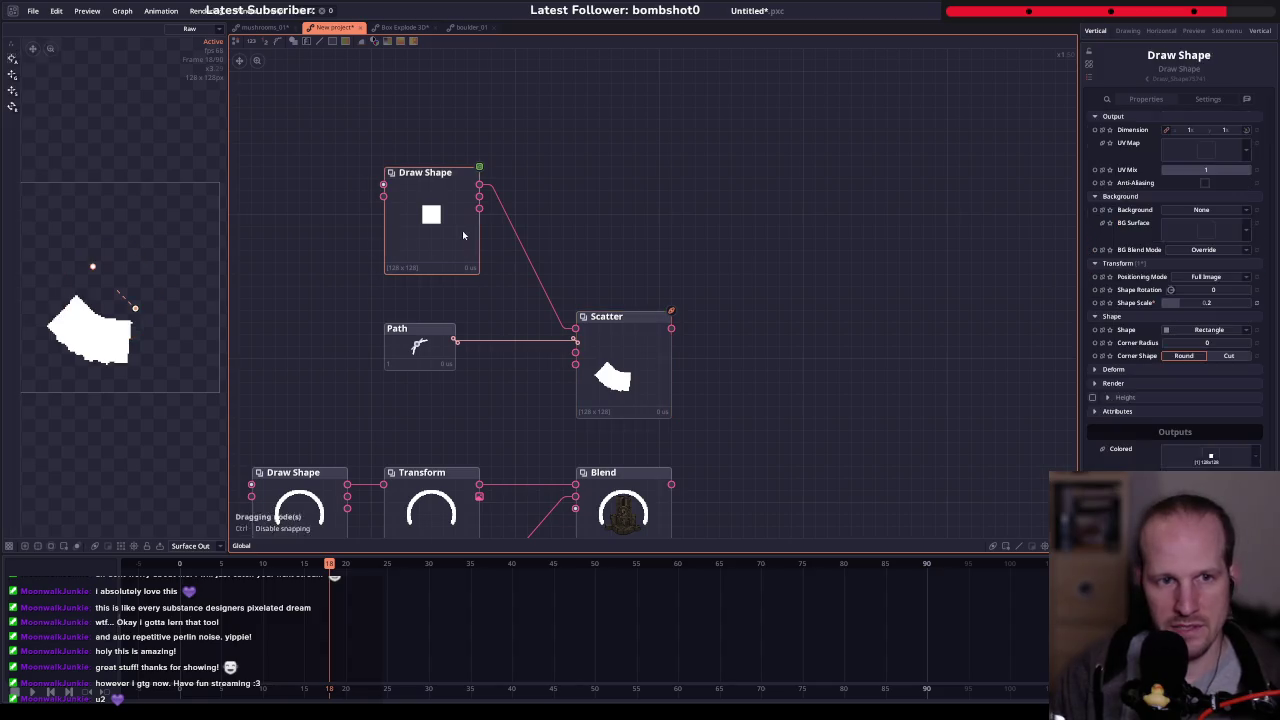
- Shrink the square to ~0.16 and scatter 118 copies over Path Range 0.164–1.444
{"action": "left_click_drag", "start_coordinate": [1208, 302], "coordinate": [1168, 302]}
{"action": "left_click", "coordinate": [626, 360]}
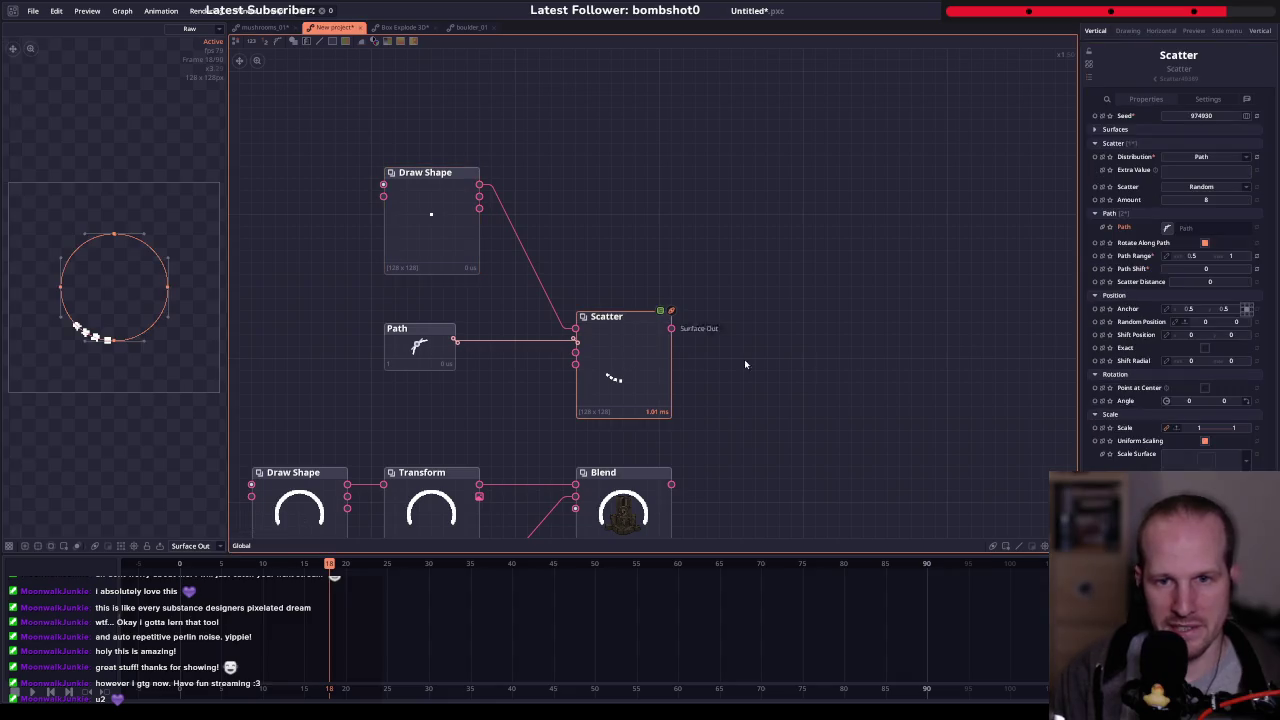
{"action": "left_click_drag", "start_coordinate": [1208, 202], "coordinate": [990, 326]}
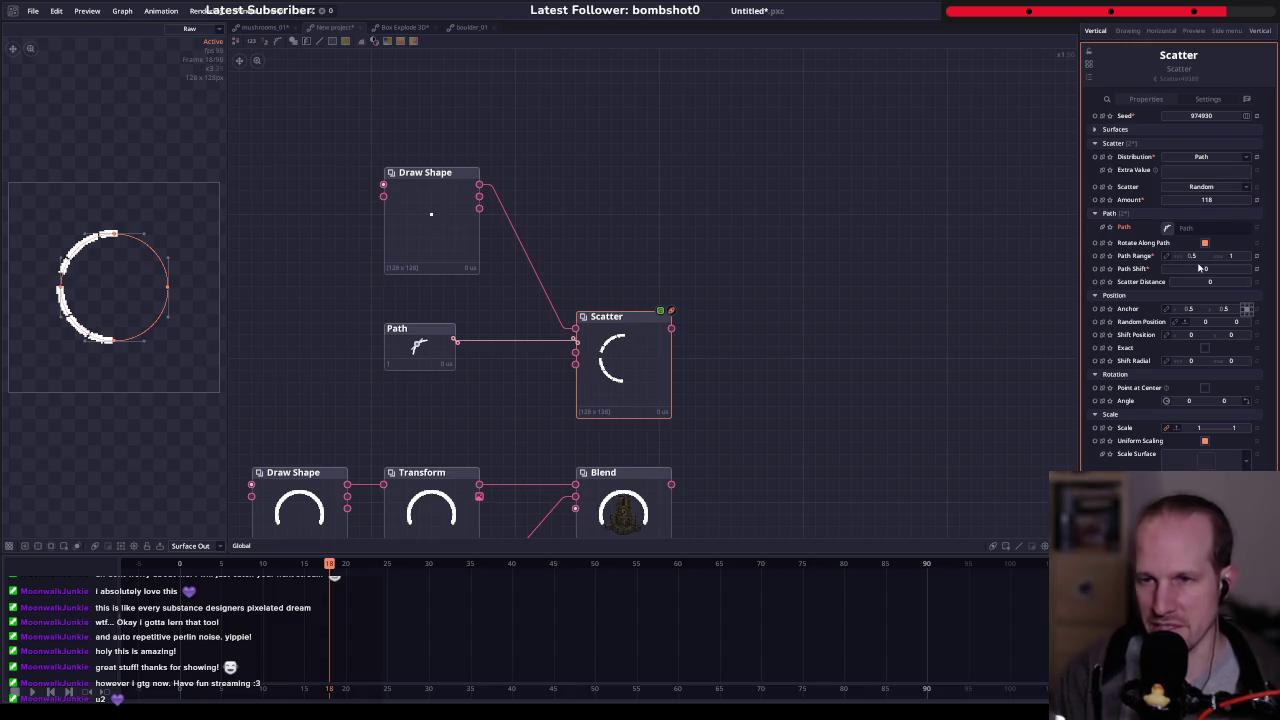
{"action": "left_click_drag", "start_coordinate": [1205, 268], "coordinate": [1210, 268]}
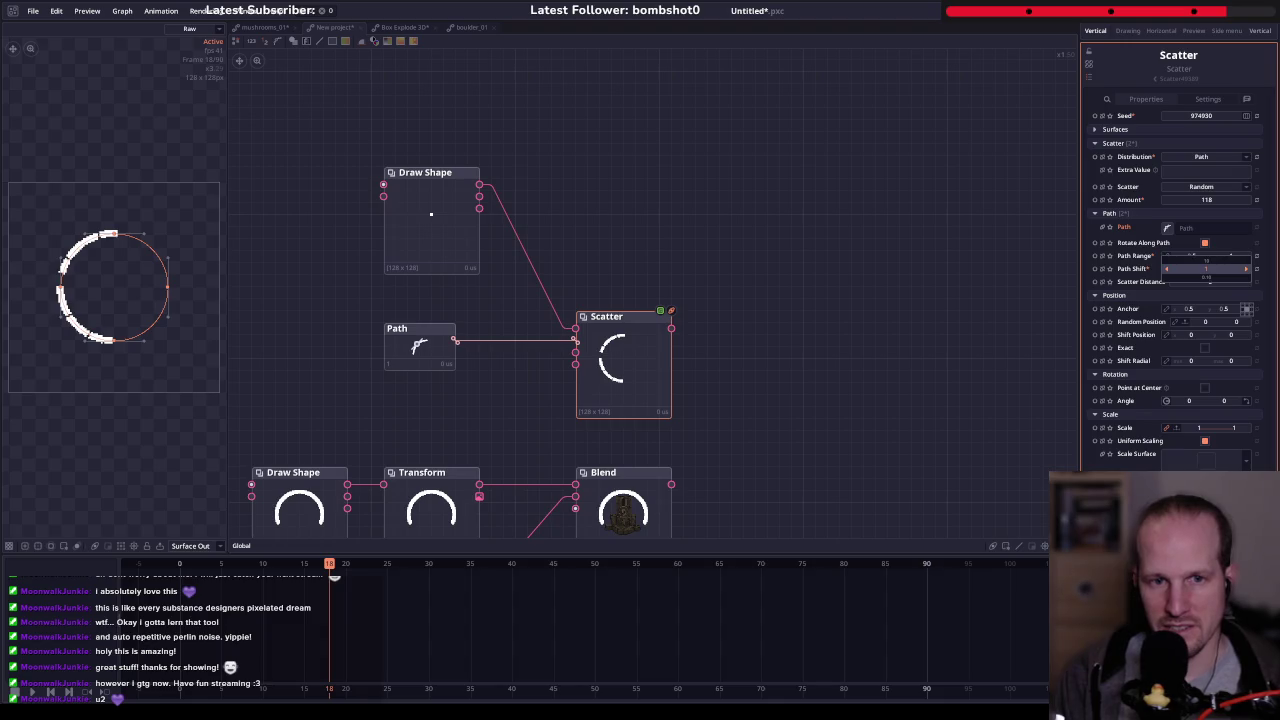
{"action": "mouse_move", "coordinate": [1205, 268]}
{"action": "left_mouse_down"}
{"action": "mouse_move", "coordinate": [1234, 256]}
{"action": "mouse_move", "coordinate": [1214, 243]}
{"action": "left_mouse_up"}
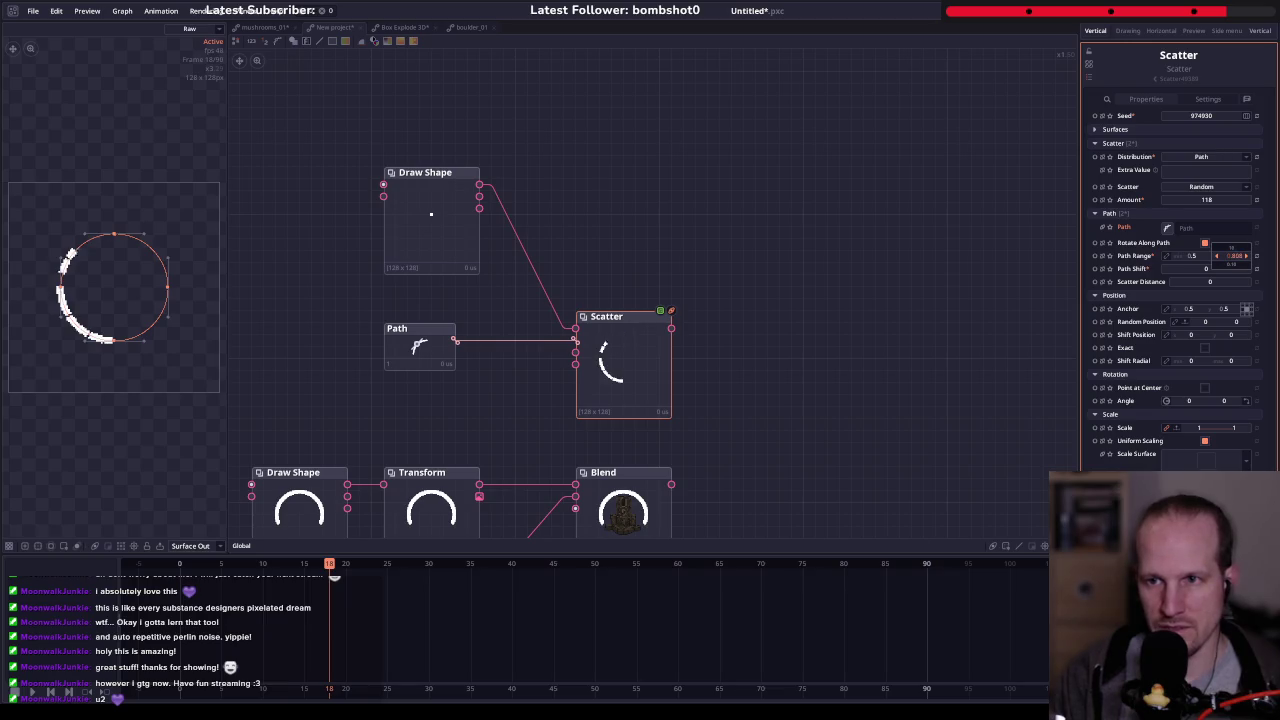
{"action": "left_click", "coordinate": [1206, 284]}
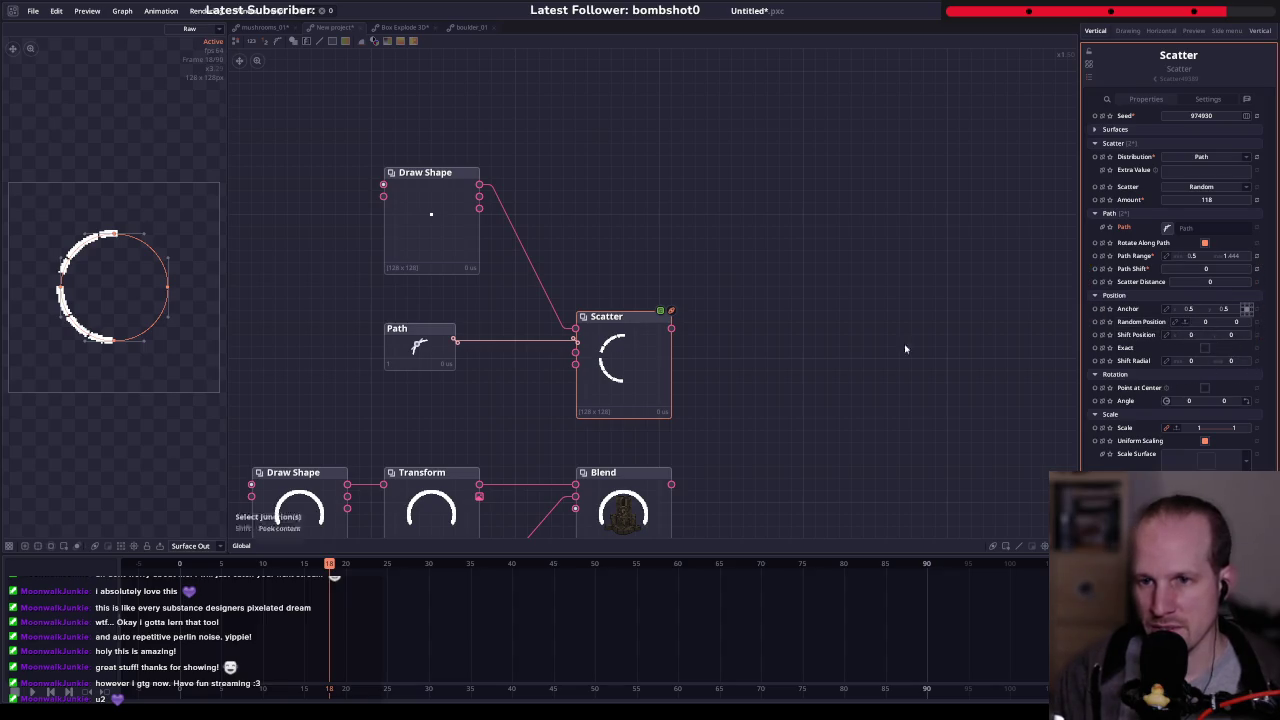
{"action": "scroll", "coordinate": [588, 370], "scroll_direction": "up", "scroll_amount": 3}
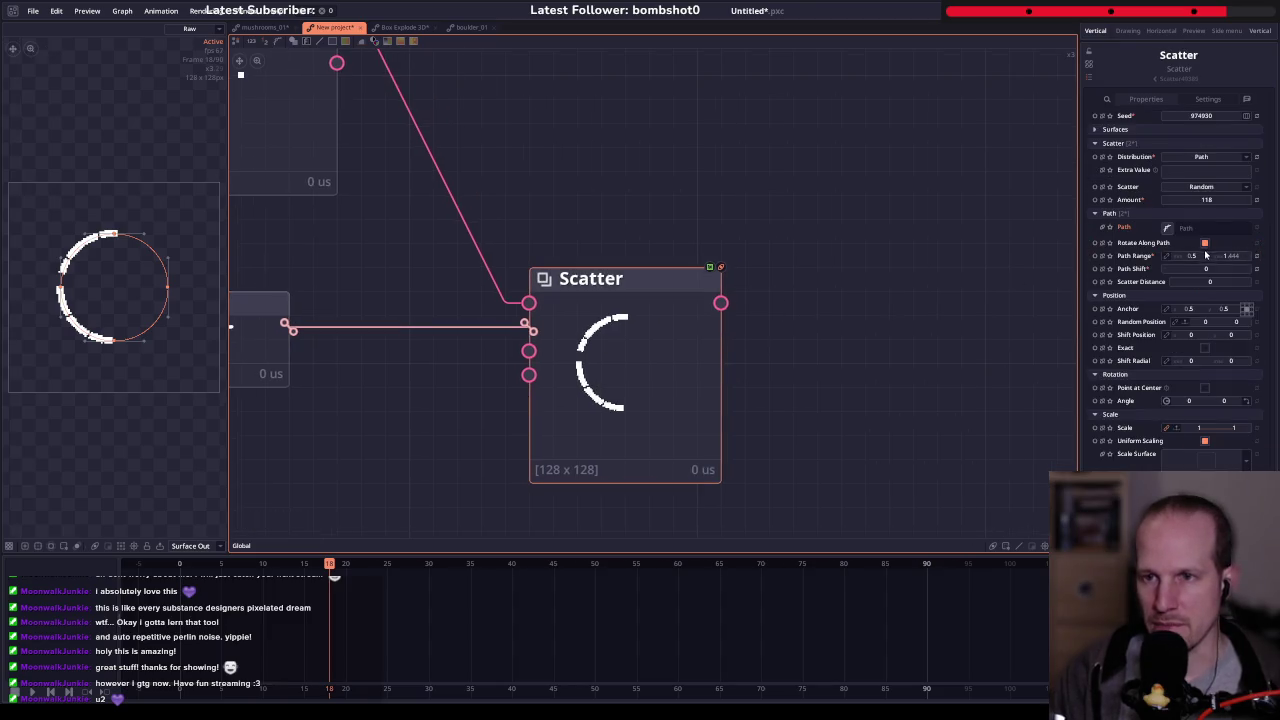
{"action": "mouse_move", "coordinate": [1193, 256]}
{"action": "left_mouse_down"}
{"action": "mouse_move", "coordinate": [1170, 258]}
{"action": "mouse_move", "coordinate": [1220, 268]}
{"action": "left_mouse_up"}
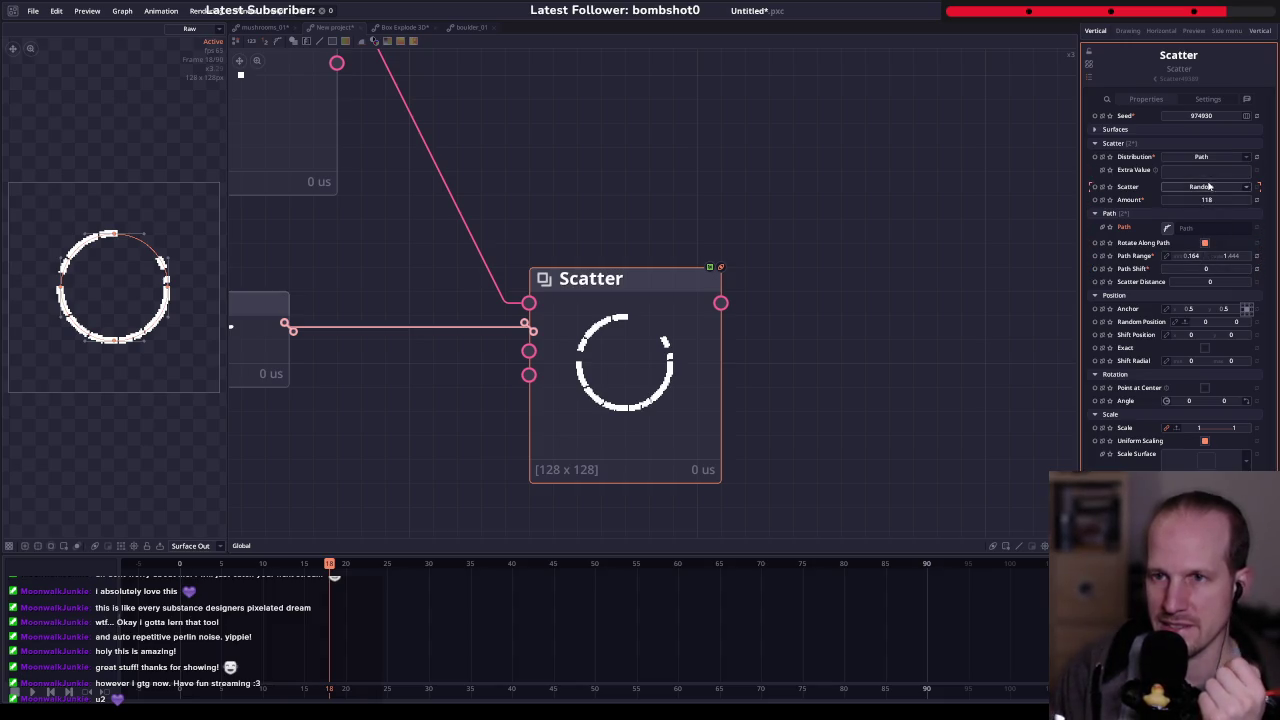
- Switch Scatter to Uniform mode and move the Path Range start to 0.408
{"action": "left_click", "coordinate": [1206, 187]}
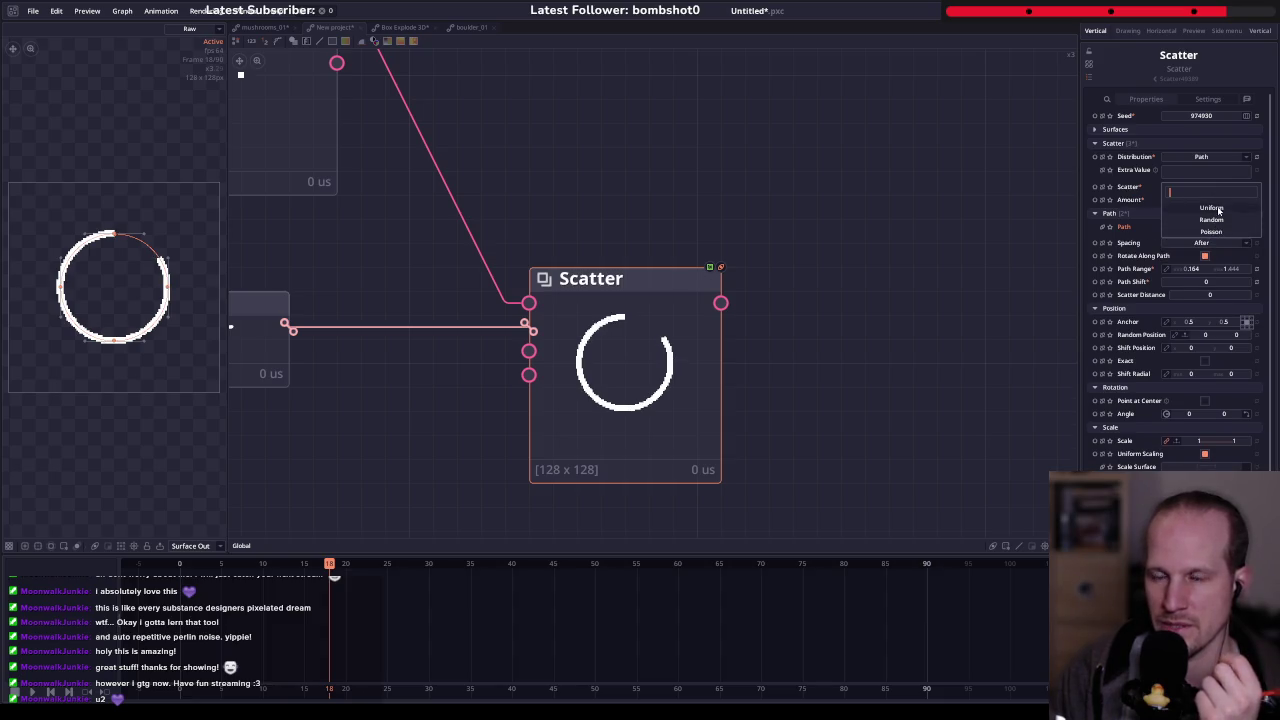
{"action": "left_click", "coordinate": [1218, 208]}
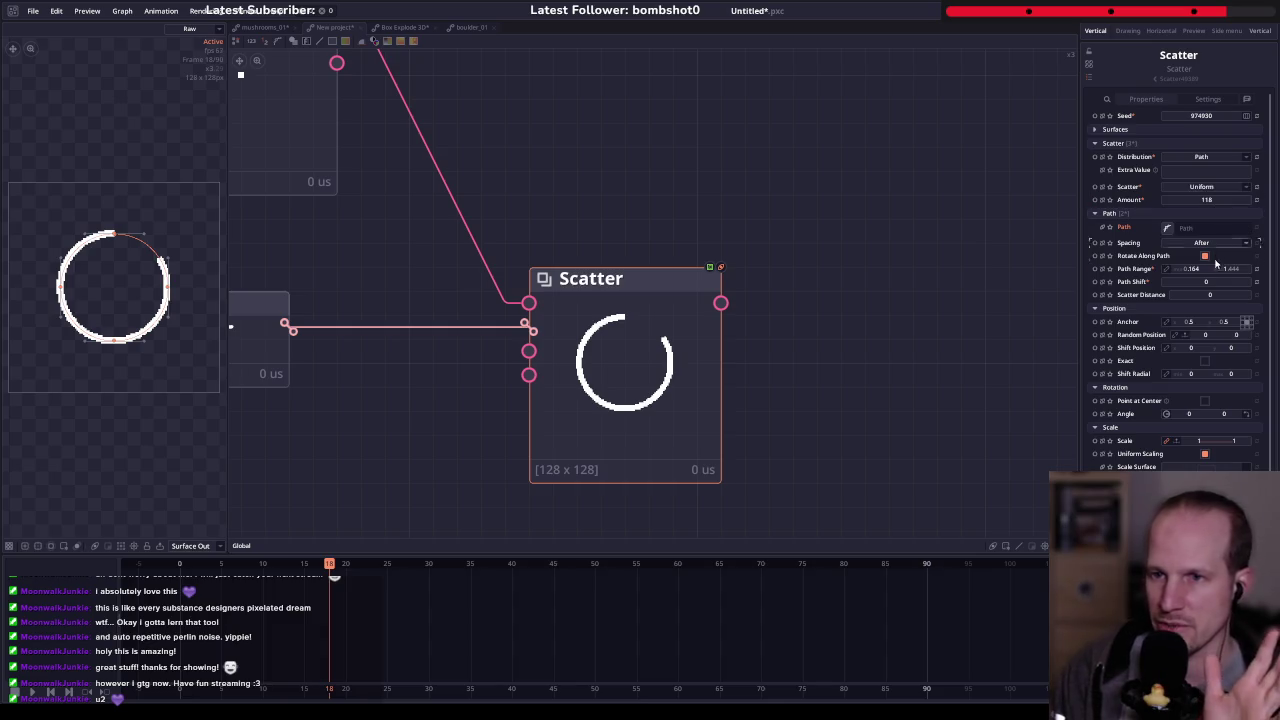
{"action": "left_click_drag", "start_coordinate": [1198, 272], "coordinate": [1205, 281]}
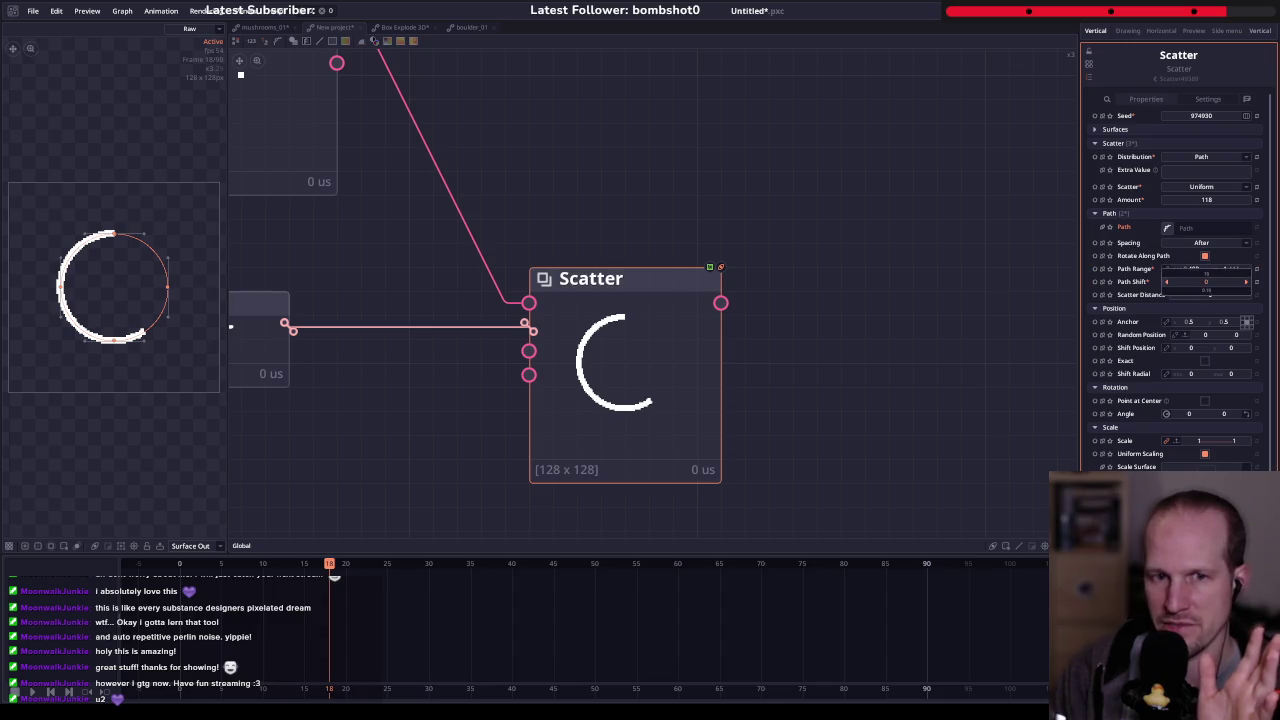
{"action": "left_click_drag", "start_coordinate": [1205, 281], "coordinate": [1207, 283]}
{"action": "scroll", "coordinate": [1207, 283], "scroll_direction": "down", "scroll_amount": 1}
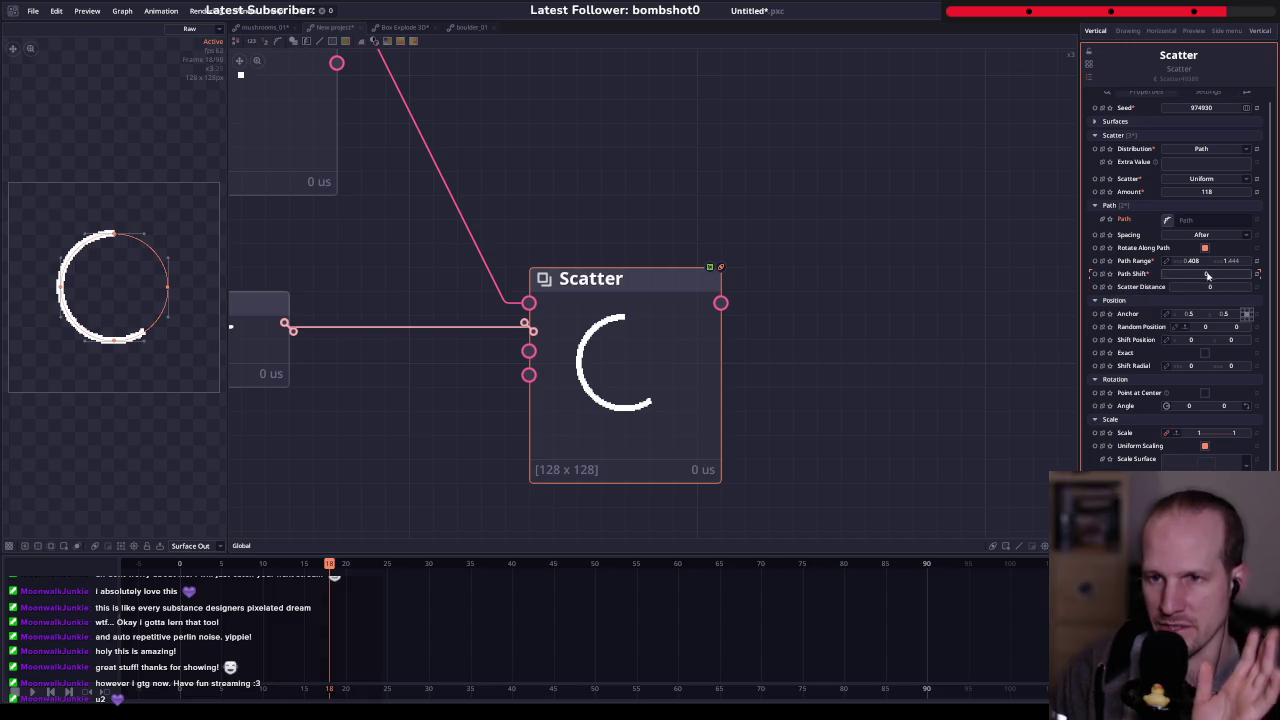
- Pan to and select the Path node, then bring up node search on the Path–Scatter wire
{"action": "left_click_drag", "start_coordinate": [680, 360], "coordinate": [815, 350]}
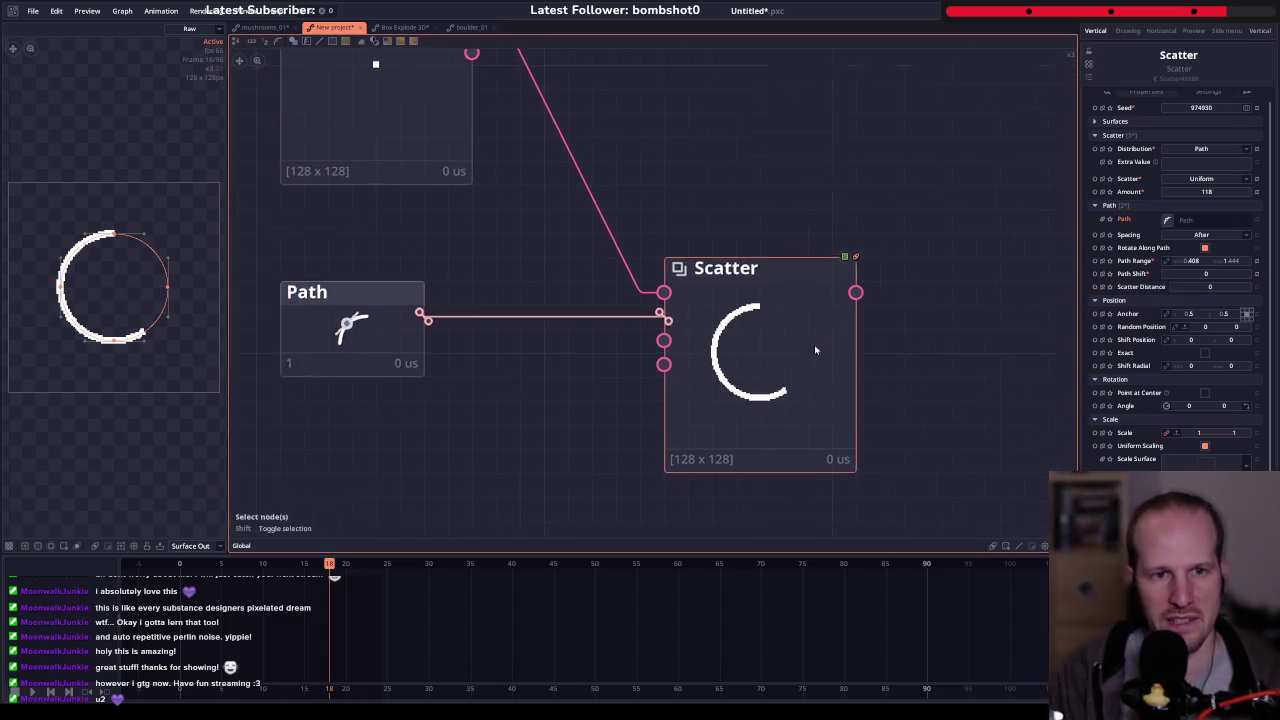
{"action": "scroll", "coordinate": [815, 350], "scroll_direction": "down", "scroll_amount": 2}
{"action": "left_click", "coordinate": [400, 343]}
{"action": "mouse_move", "coordinate": [484, 386]}
{"action": "left_mouse_down"}
{"action": "mouse_move", "coordinate": [522, 349]}
{"action": "mouse_move", "coordinate": [373, 327]}
{"action": "left_mouse_up"}
{"action": "right_click", "coordinate": [548, 318]}
{"action": "left_click", "coordinate": [1034, 252]}
{"action": "left_click", "coordinate": [1208, 170]}
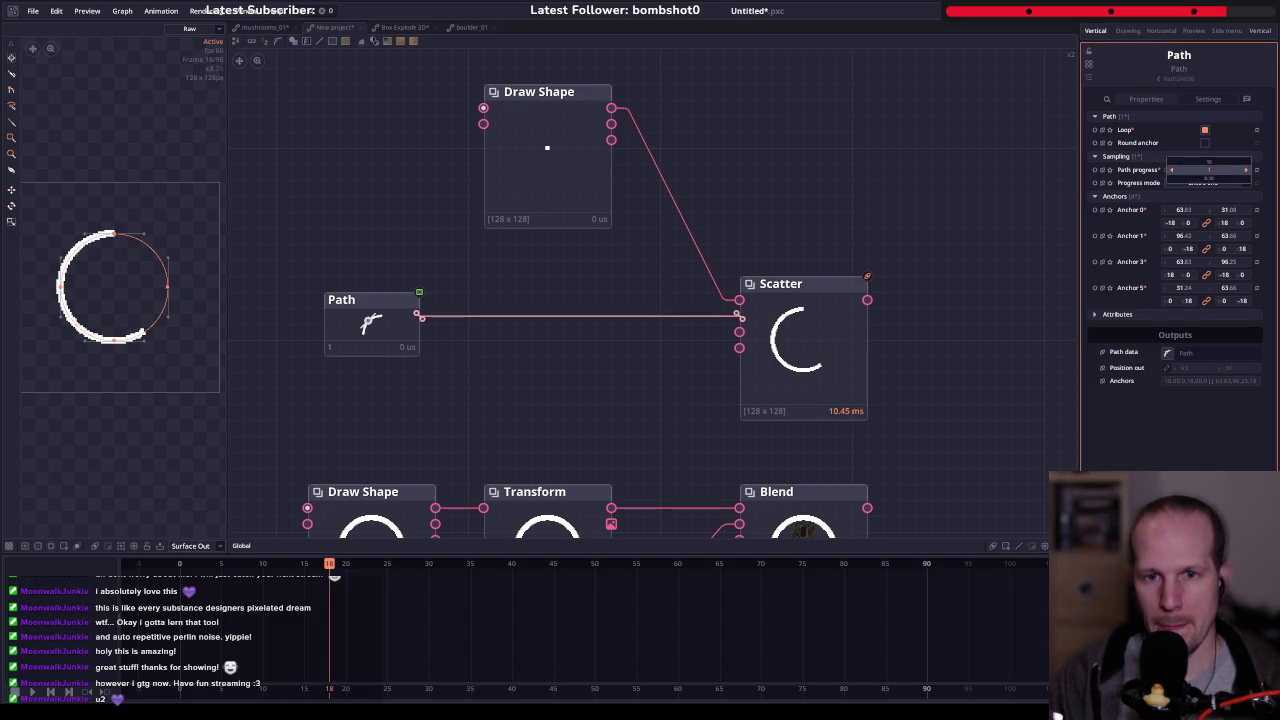
{"action": "right_click", "coordinate": [540, 320]}
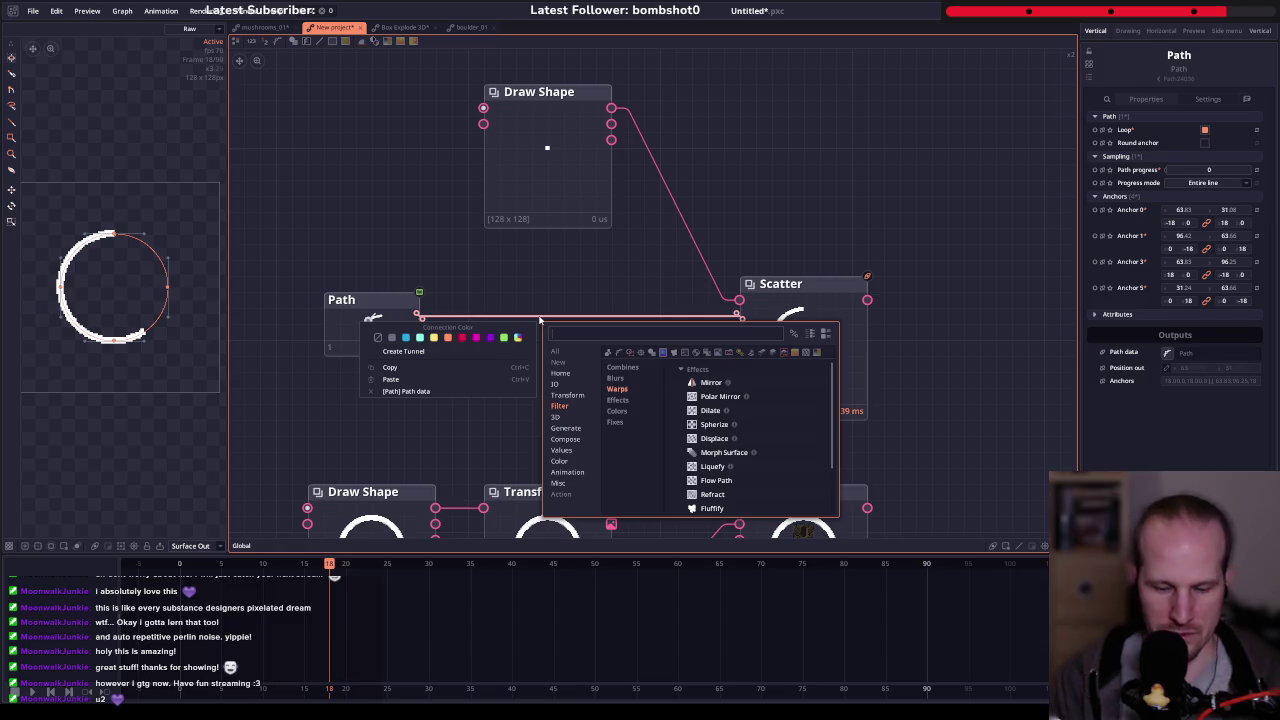
- Insert a Transform Path node between Path and Scatter by searching 'trans'
{"action": "type", "text": "trans"}
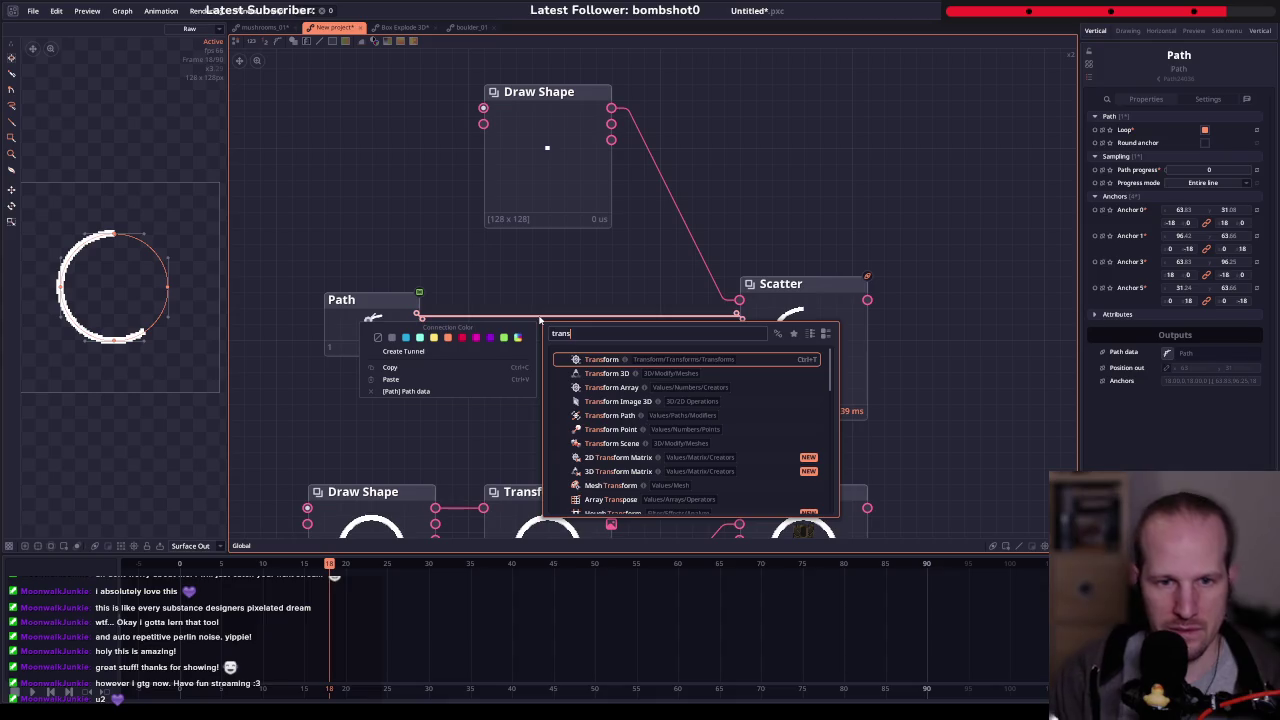
{"action": "left_click", "coordinate": [609, 416]}
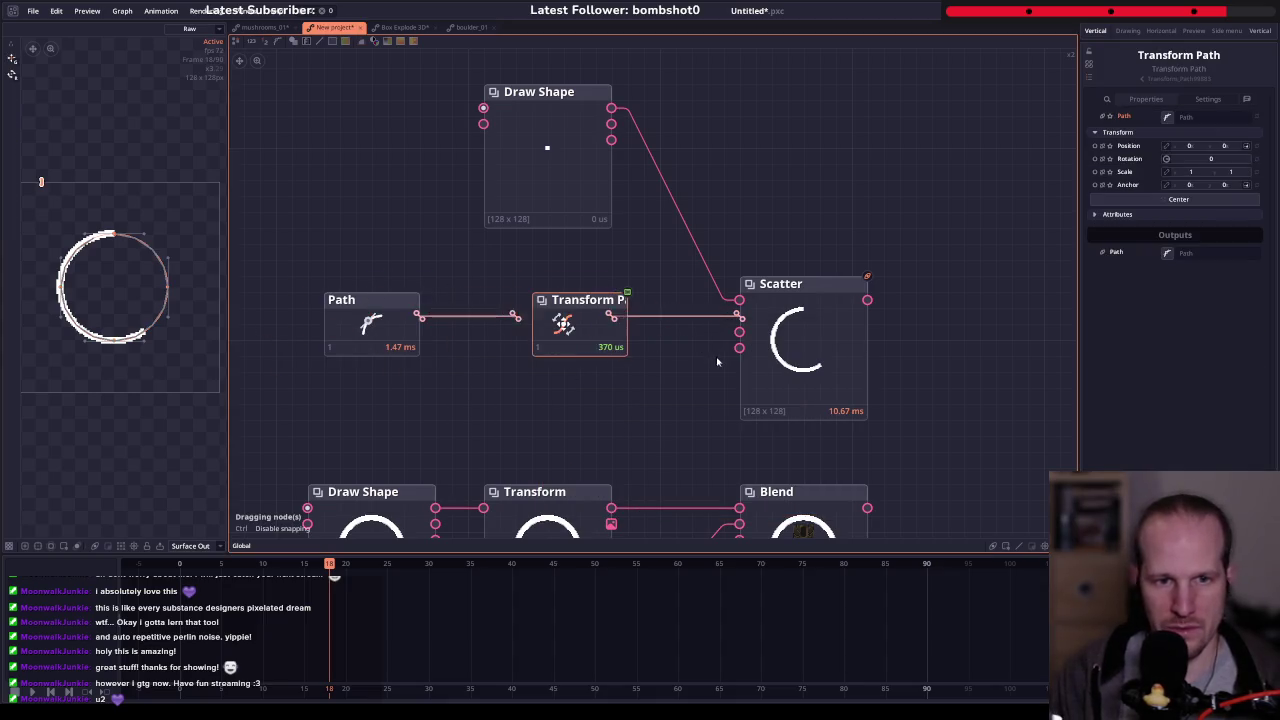
{"action": "left_click_drag", "start_coordinate": [555, 370], "coordinate": [663, 355]}
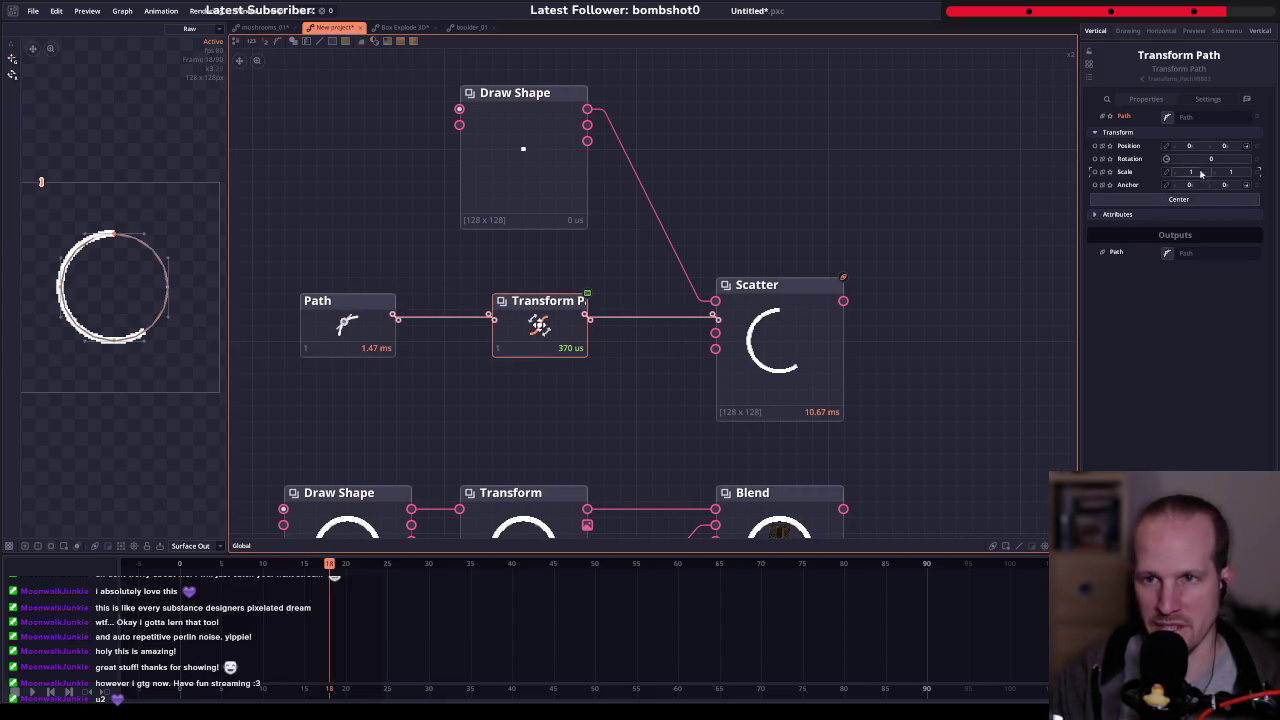
- Set the Transform Path anchor to the circle's centre at 0.5, 0.5
{"action": "left_click_drag", "start_coordinate": [1200, 158], "coordinate": [1218, 160]}
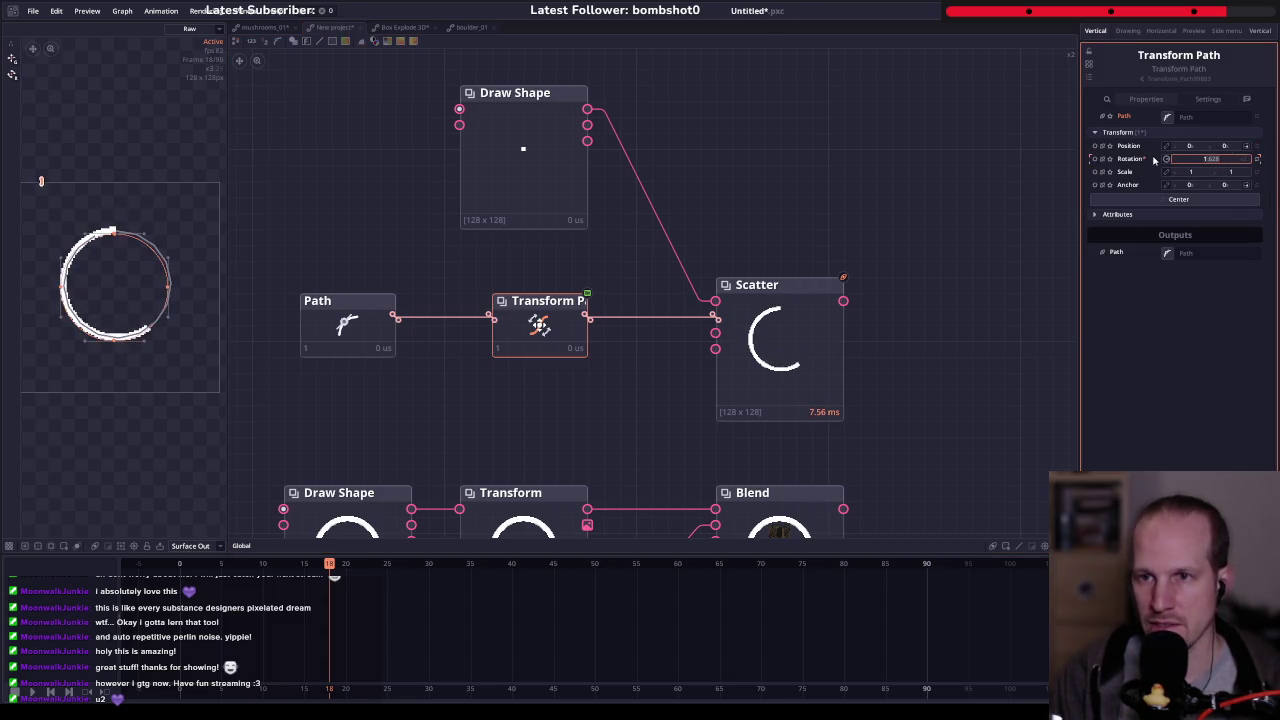
{"action": "left_click", "coordinate": [1247, 187]}
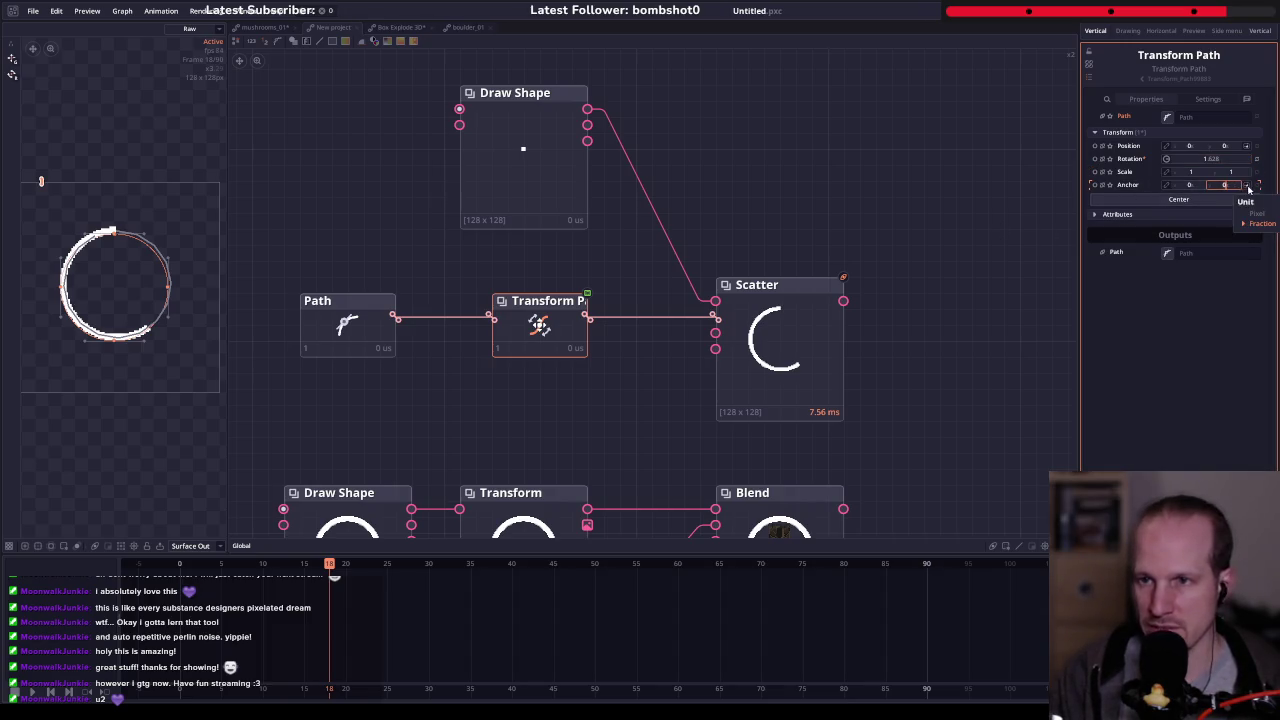
{"action": "left_click", "coordinate": [1260, 222]}
{"action": "left_click", "coordinate": [1189, 185]}
{"action": "type", "text": "0.5"}
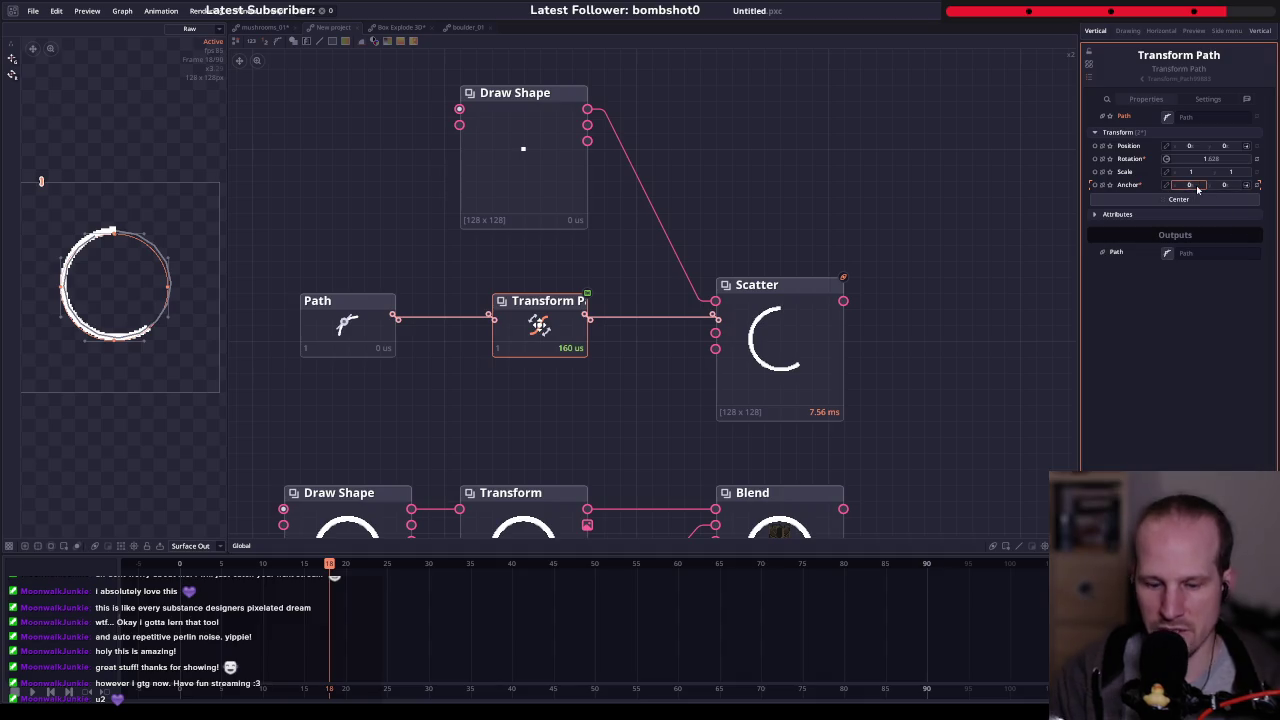
{"action": "key", "text": "Tab"}
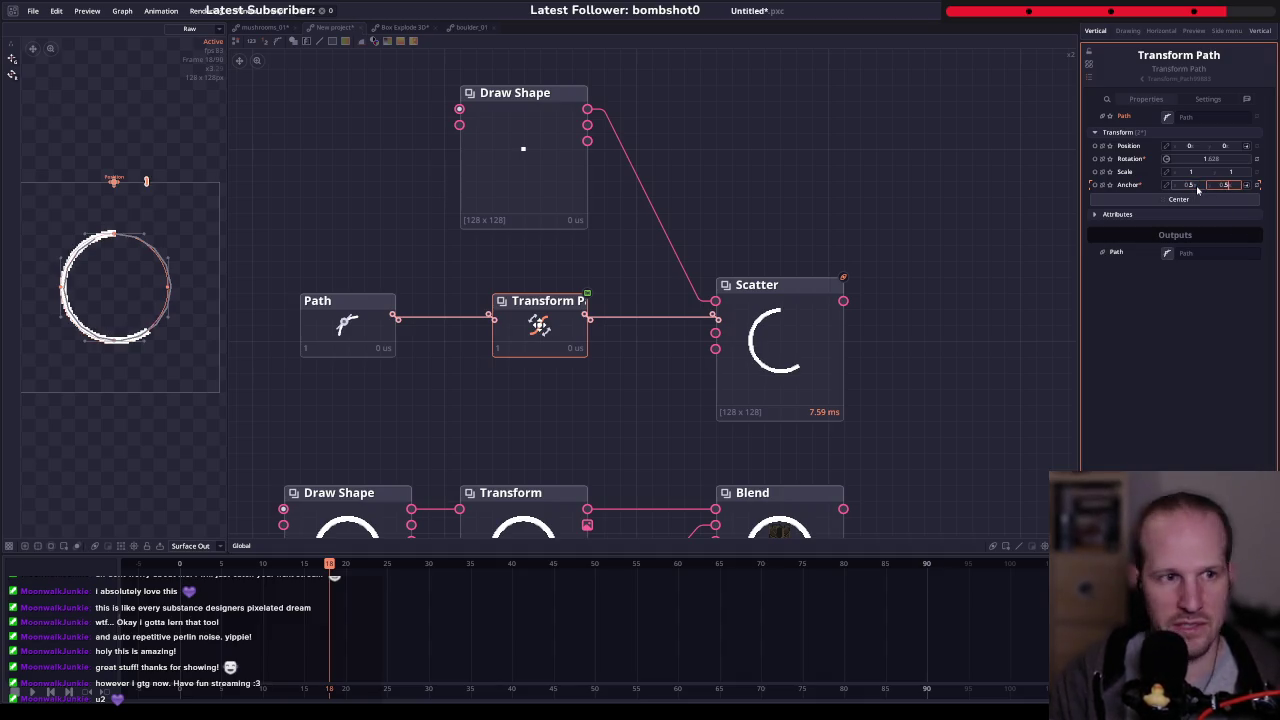
{"action": "key", "text": "Return"}
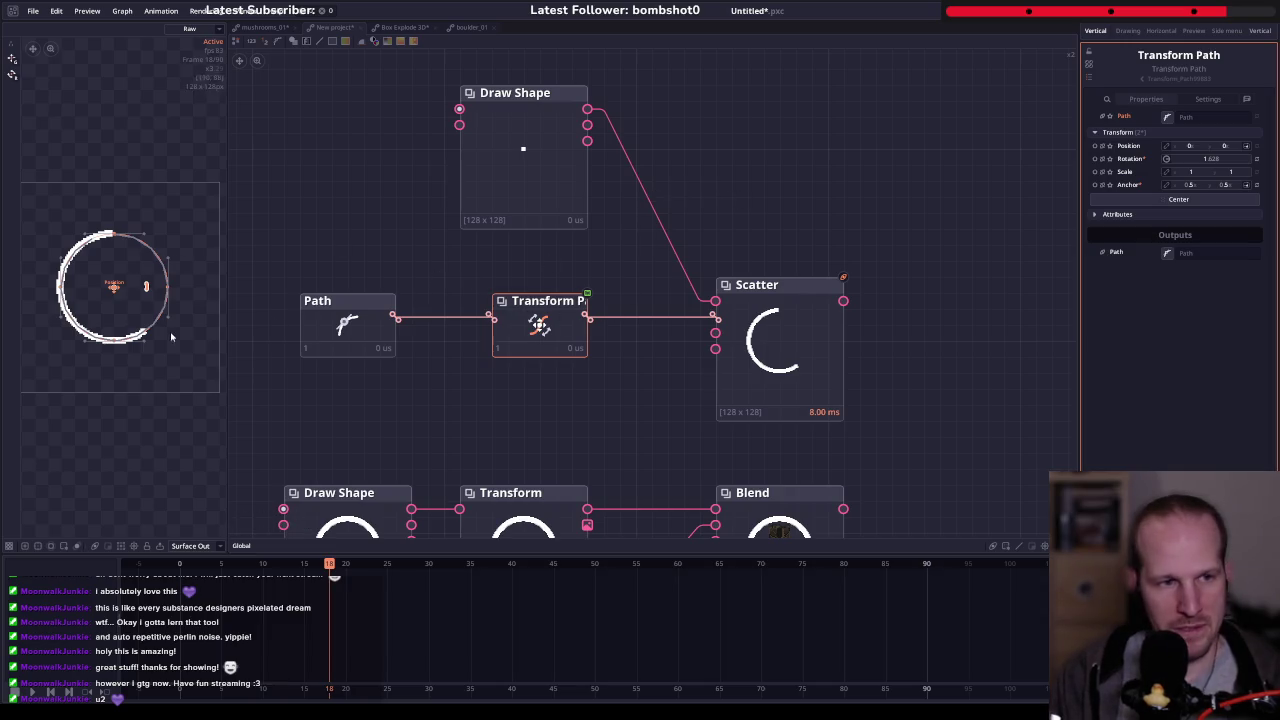
- Rotate the path about its centre, entering a rotation of 27
{"action": "mouse_move", "coordinate": [1210, 158]}
{"action": "left_mouse_down"}
{"action": "mouse_move", "coordinate": [1235, 158]}
{"action": "mouse_move", "coordinate": [1221, 162]}
{"action": "left_mouse_up"}
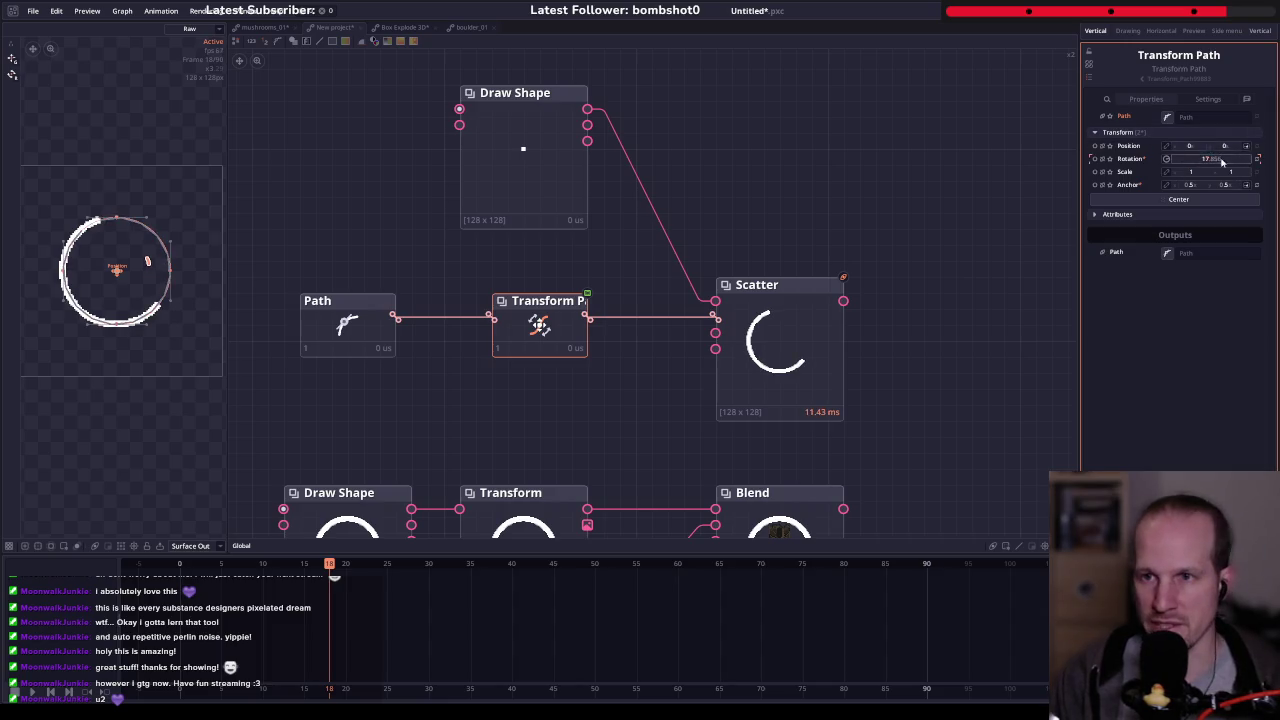
{"action": "left_click", "coordinate": [1214, 160]}
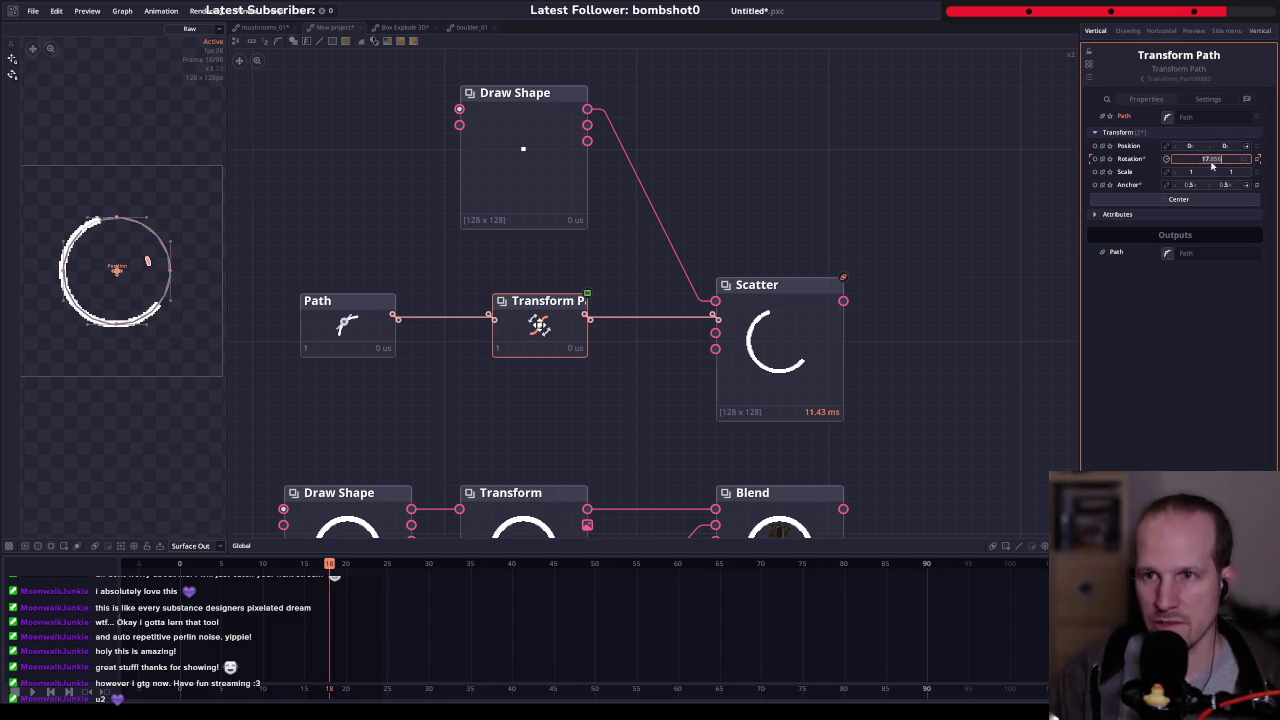
{"action": "key", "text": "Return"}
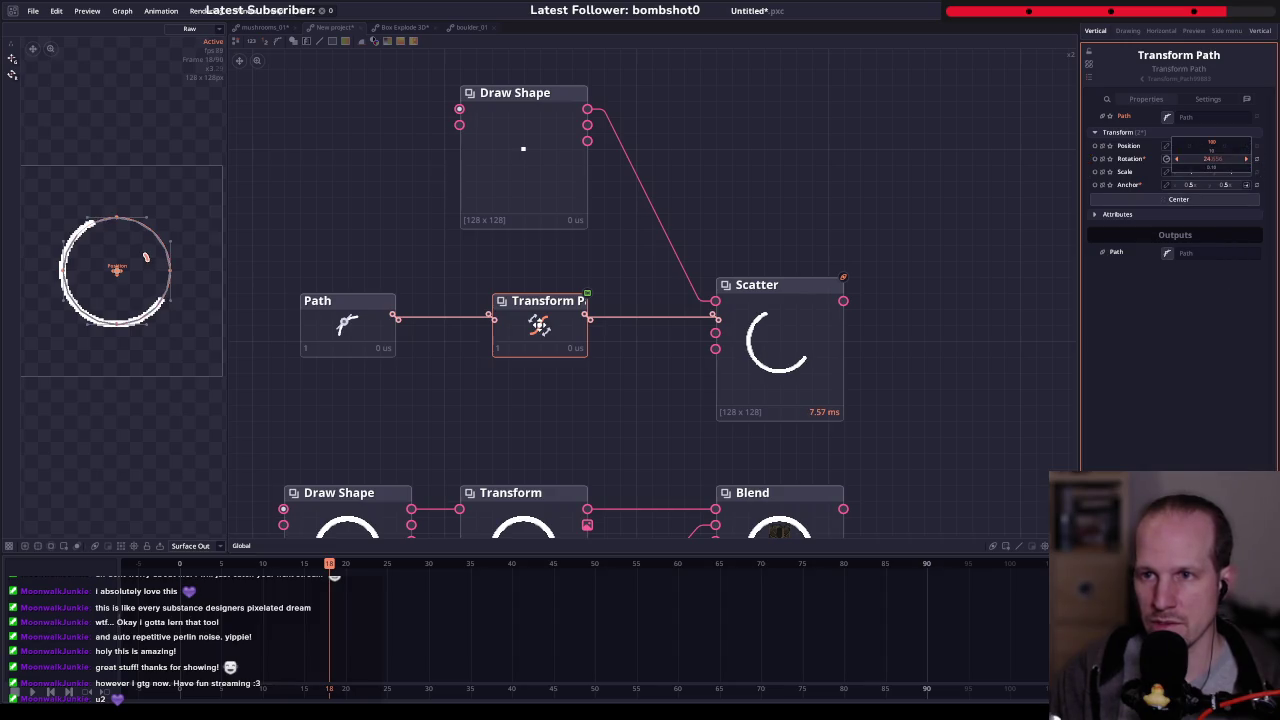
{"action": "mouse_move", "coordinate": [1214, 158]}
{"action": "left_mouse_down"}
{"action": "mouse_move", "coordinate": [1200, 159]}
{"action": "mouse_move", "coordinate": [1240, 158]}
{"action": "left_mouse_up"}
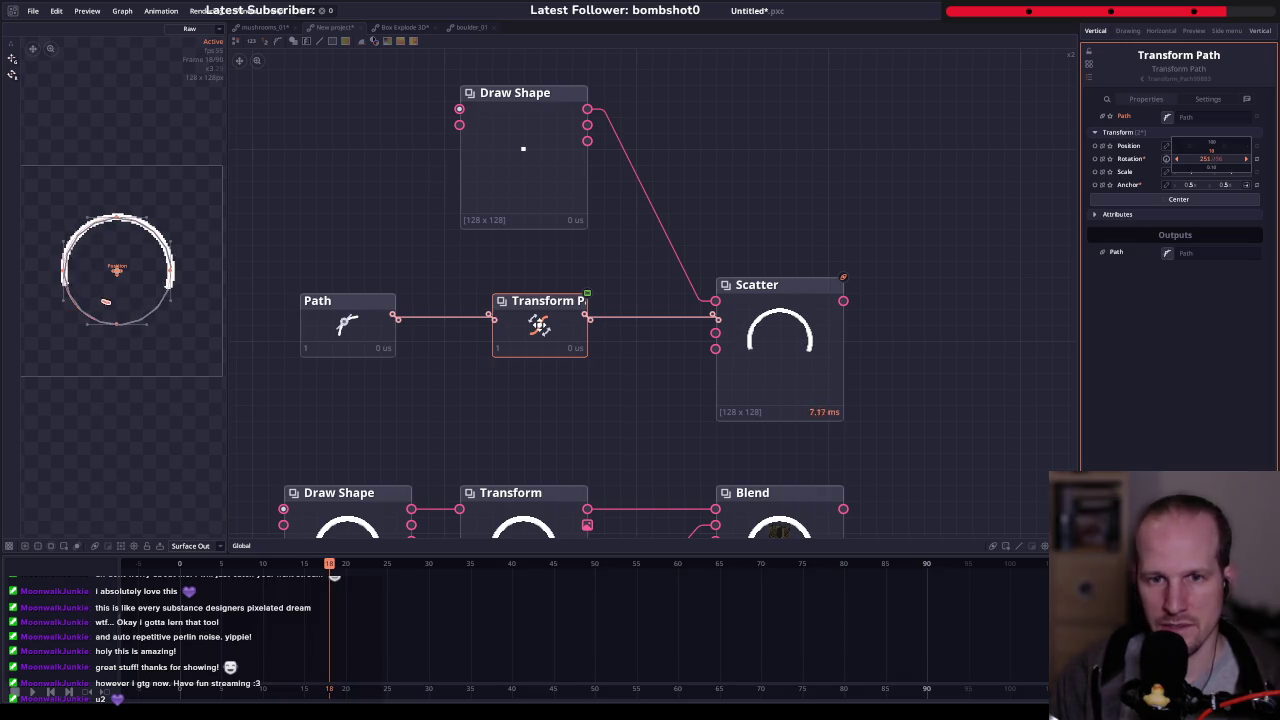
{"action": "left_click", "coordinate": [1203, 159]}
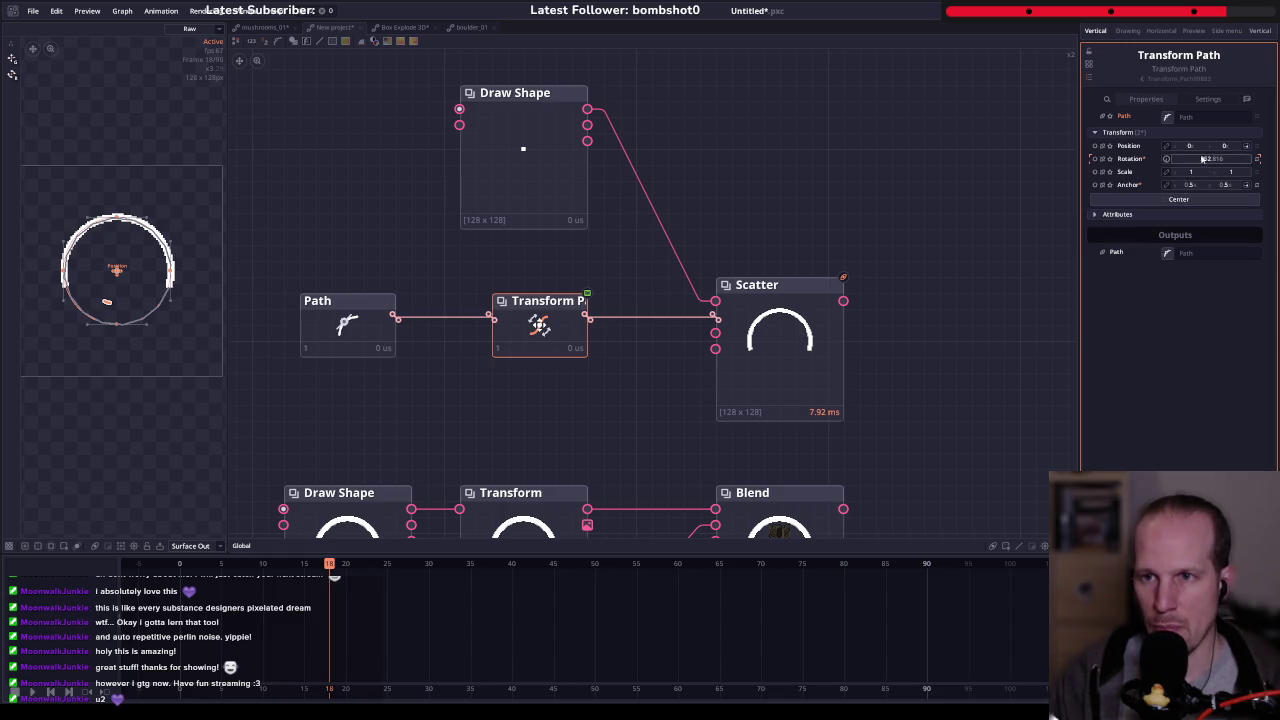
{"action": "type", "text": "270"}
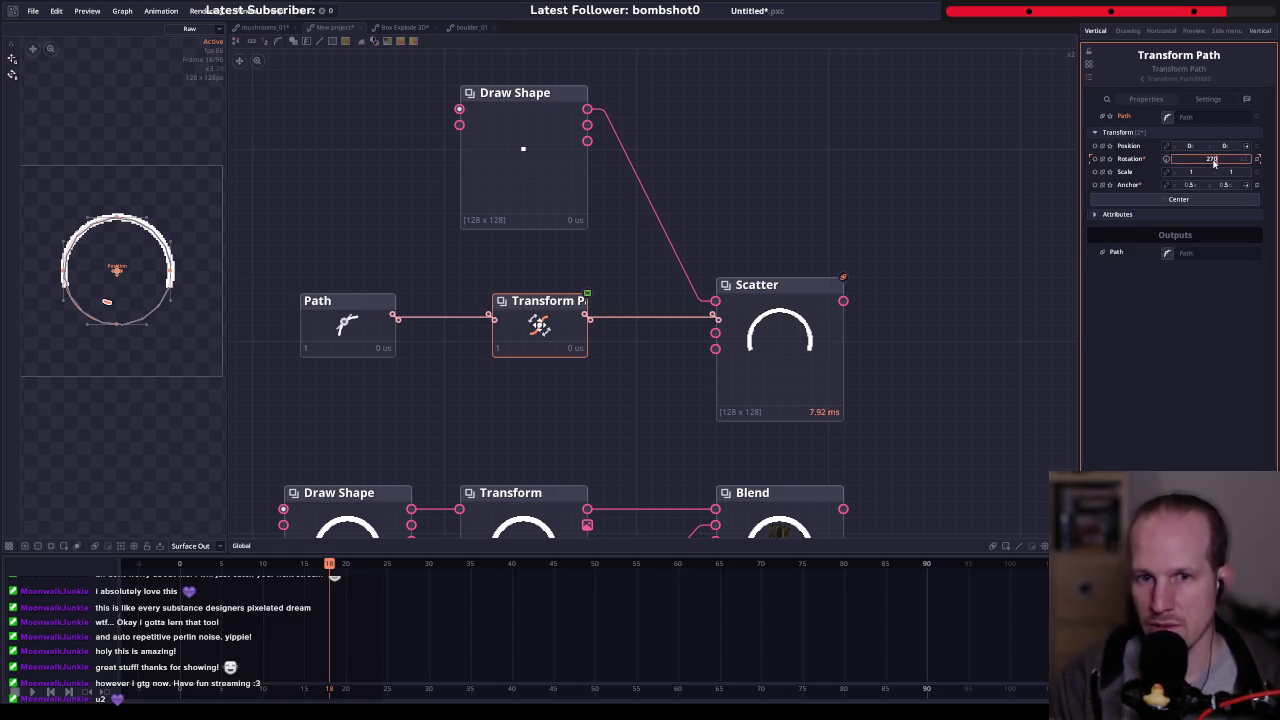
{"action": "left_click", "coordinate": [778, 336]}
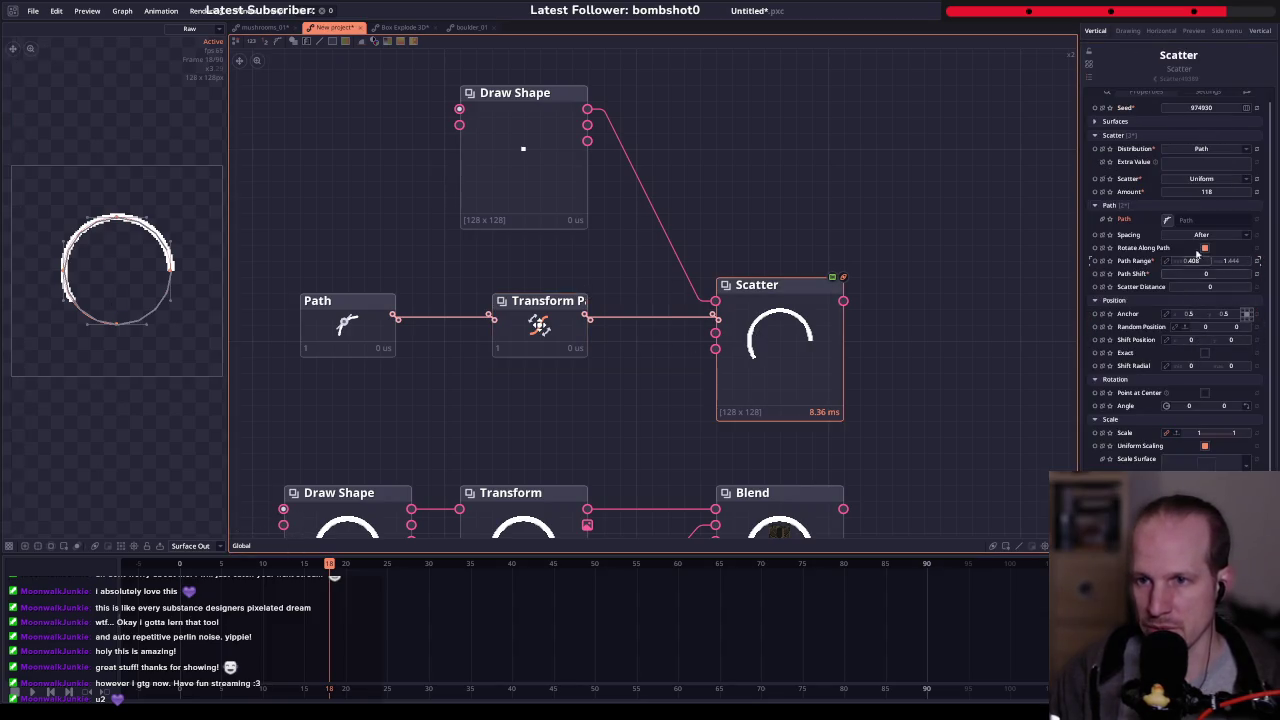
- Reset Scatter Path Range end to 1 and rotate the Transform Path to 180 degrees
{"action": "left_click_drag", "start_coordinate": [1191, 262], "coordinate": [1210, 262]}
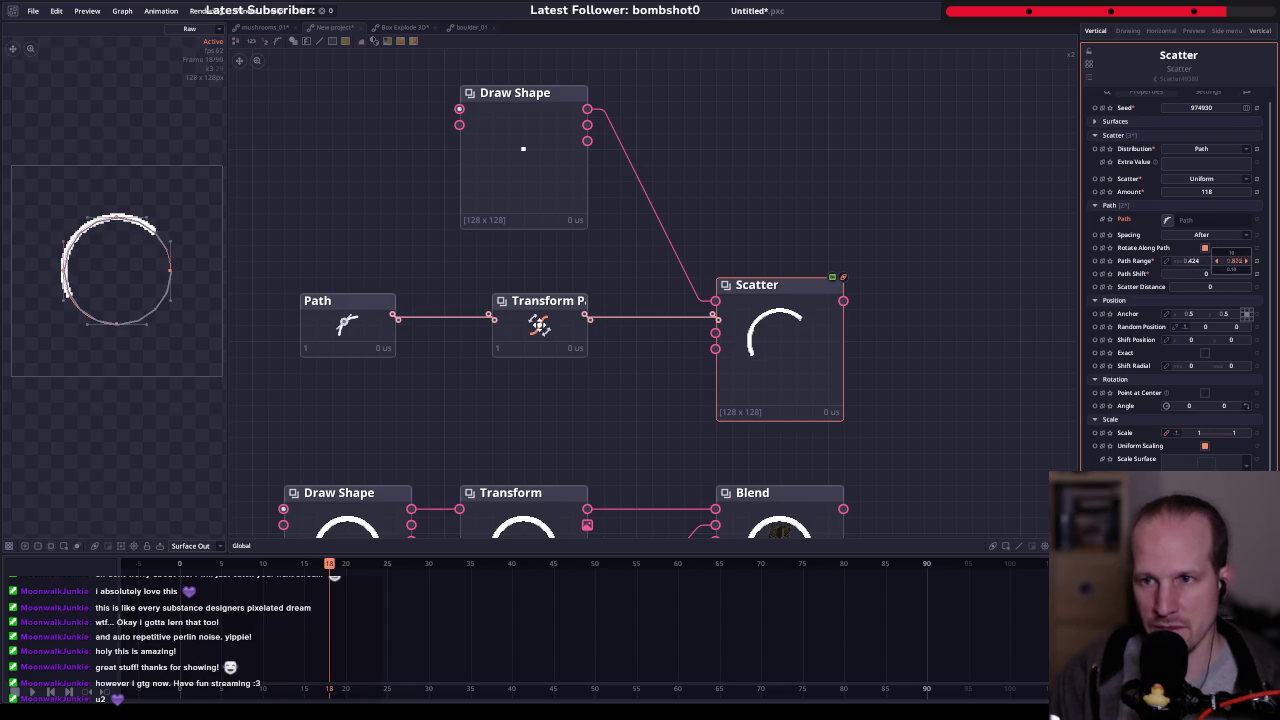
{"action": "left_click_drag", "start_coordinate": [1230, 261], "coordinate": [1180, 265]}
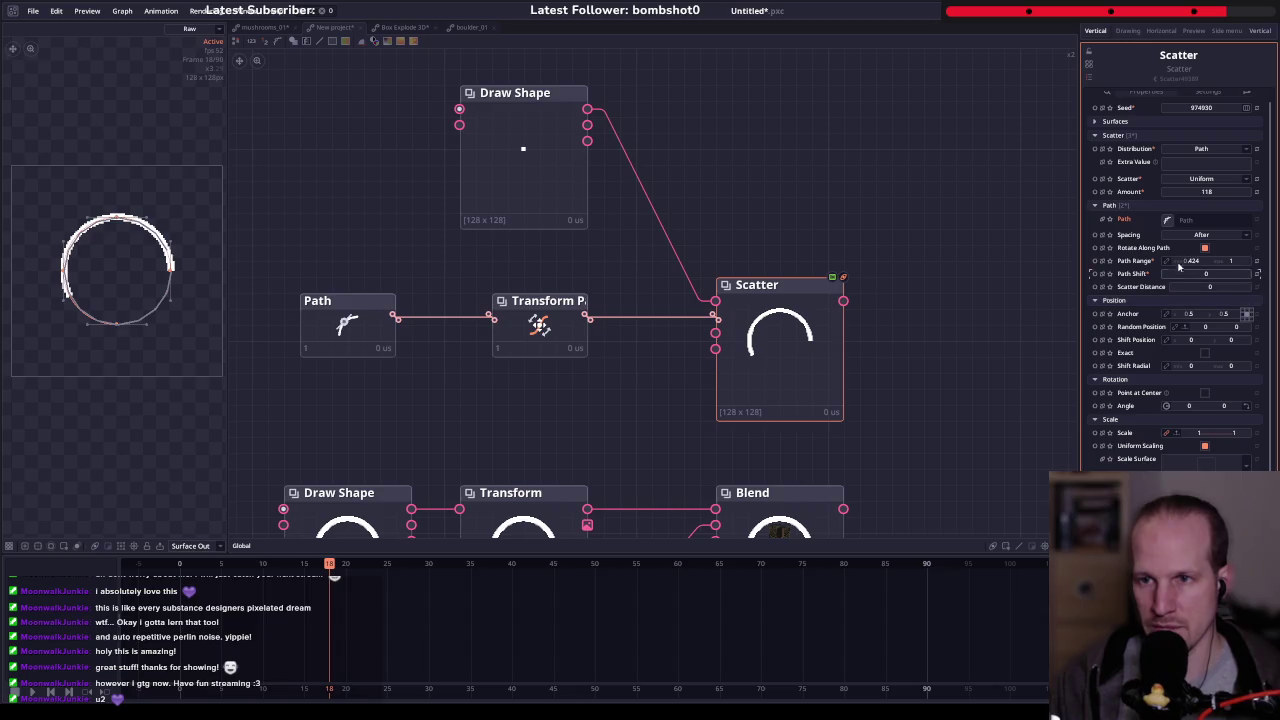
{"action": "left_click", "coordinate": [572, 348]}
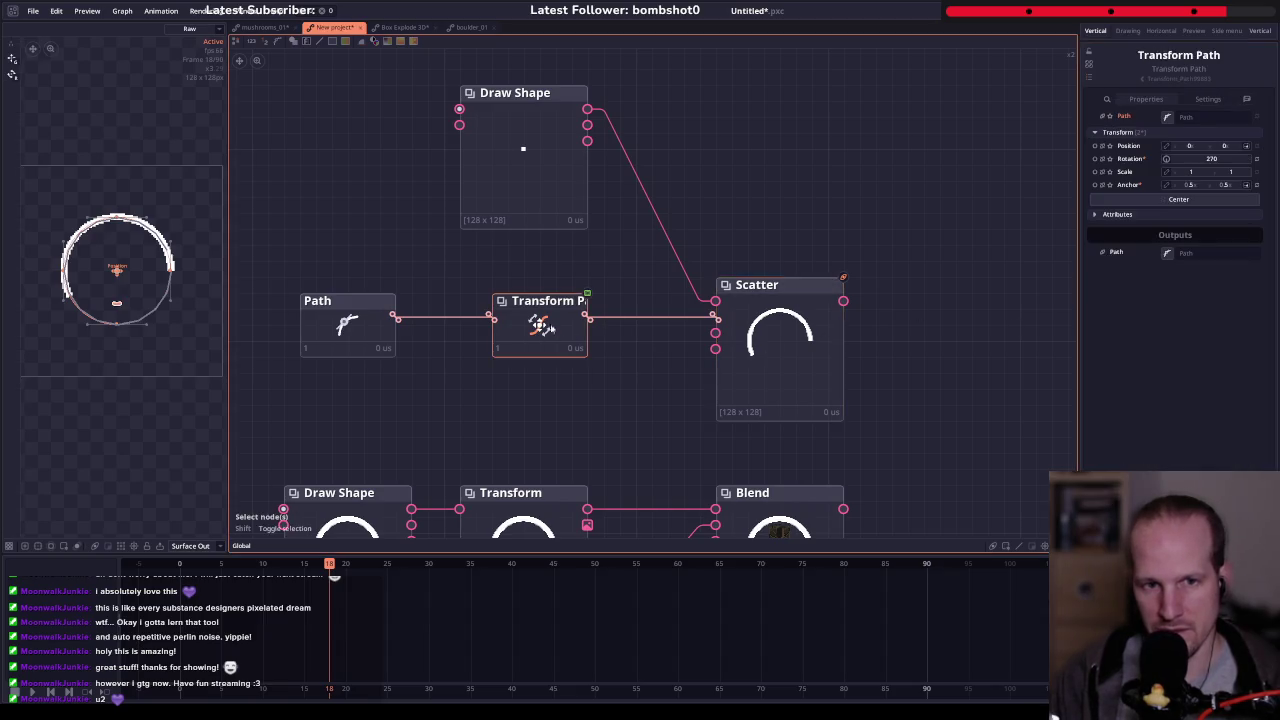
{"action": "left_click_drag", "start_coordinate": [1212, 158], "coordinate": [1277, 158]}
{"action": "key", "text": "Return"}
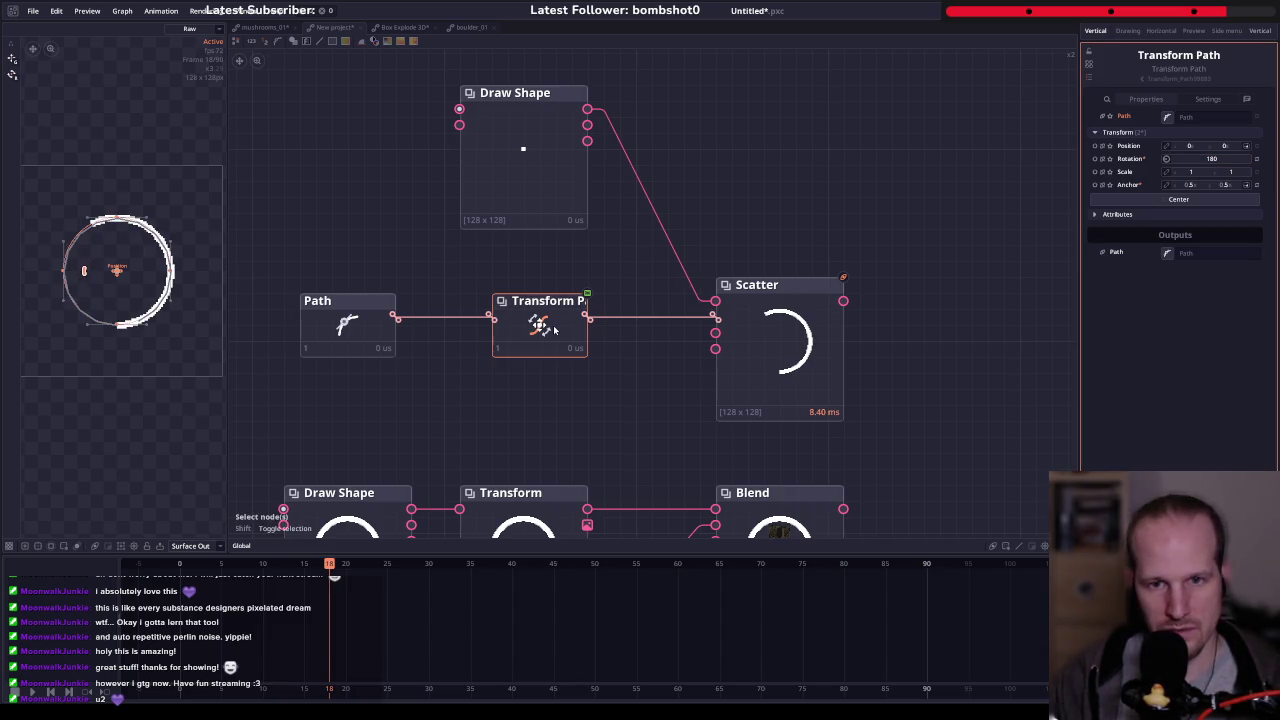
- Set the Scatter Path Range start to 0.148, then check the white arc's Transform node
{"action": "left_click", "coordinate": [780, 320]}
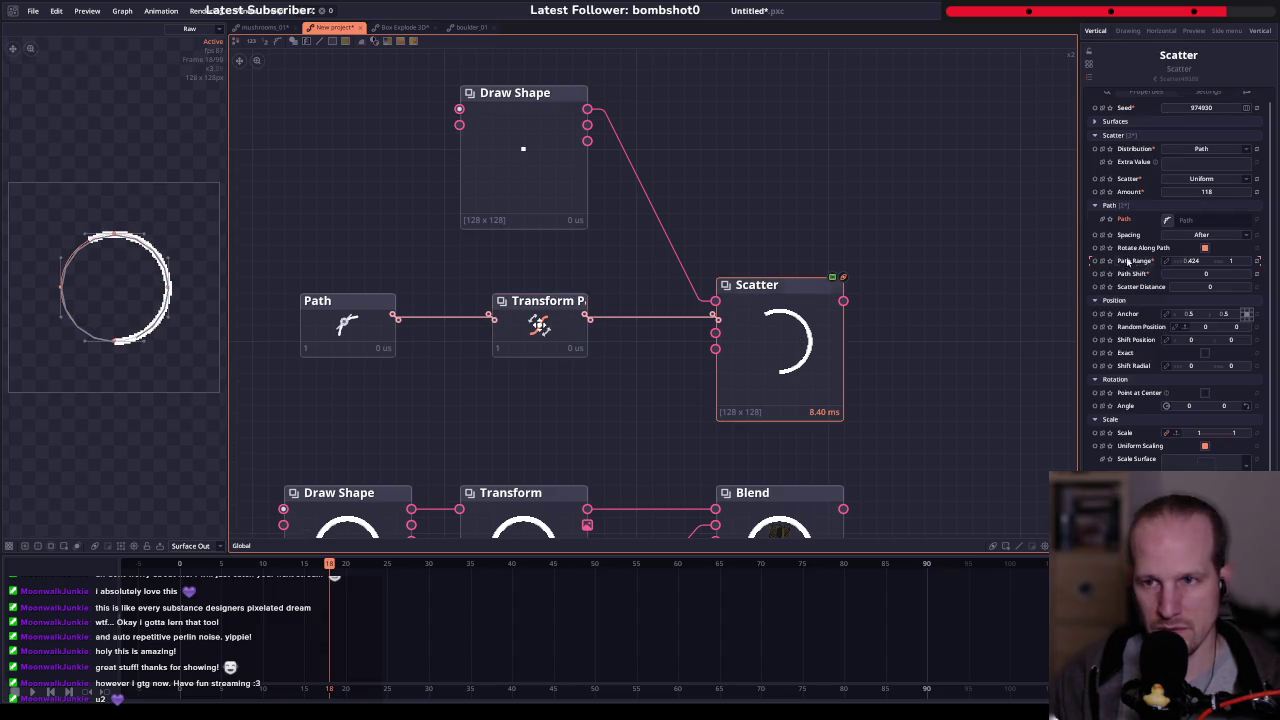
{"action": "left_click_drag", "start_coordinate": [1193, 262], "coordinate": [1170, 262]}
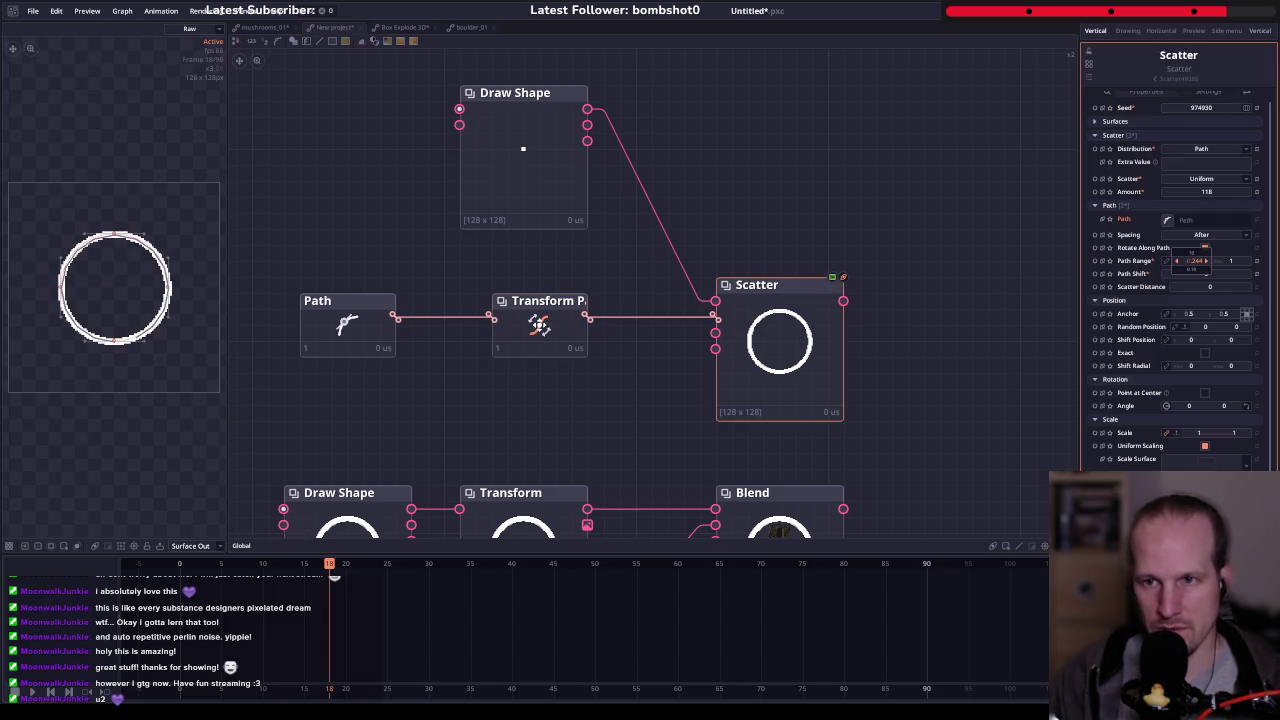
{"action": "left_click_drag", "start_coordinate": [1190, 261], "coordinate": [1200, 261]}
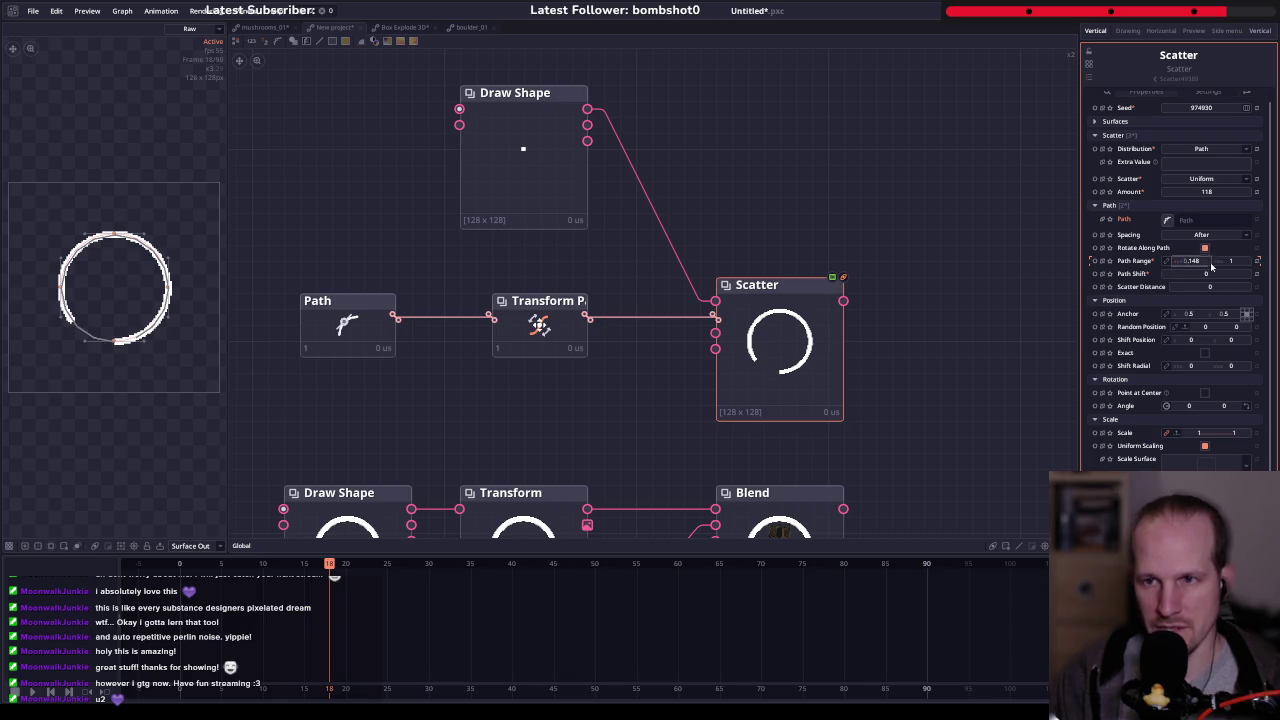
{"action": "scroll", "coordinate": [640, 300], "scroll_direction": "down", "scroll_amount": 2}
{"action": "scroll", "coordinate": [640, 300], "scroll_direction": "up", "scroll_amount": 1}
{"action": "left_click", "coordinate": [520, 320]}
{"action": "left_click", "coordinate": [703, 215]}
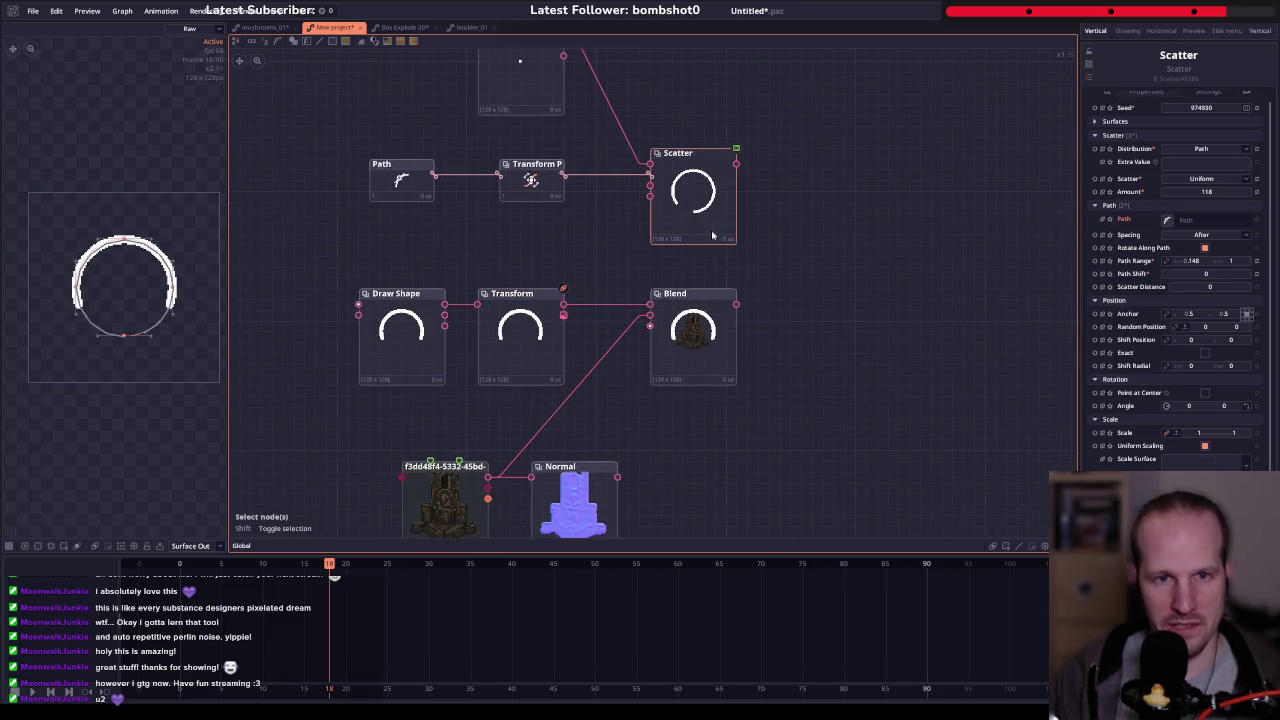
- Blend the Scatter node over the altar Blend with Ctrl+B
{"action": "left_click", "coordinate": [513, 355]}
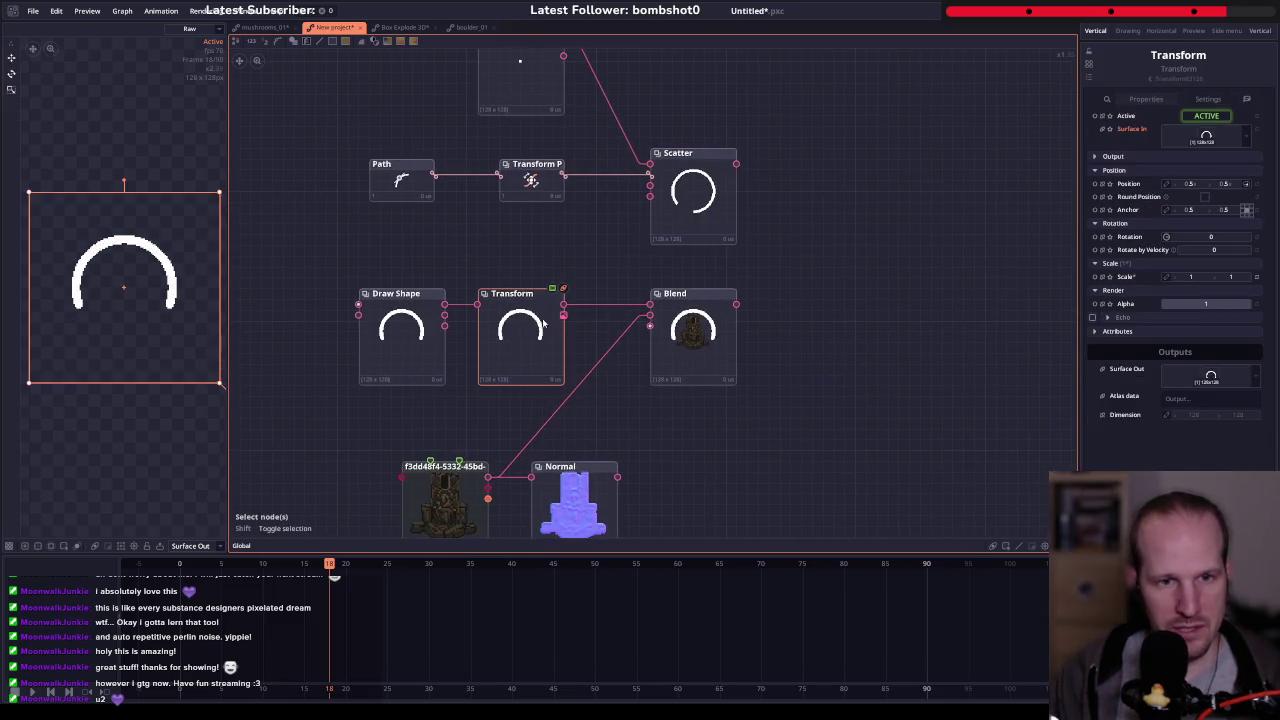
{"action": "left_click_drag", "start_coordinate": [578, 242], "coordinate": [564, 313]}
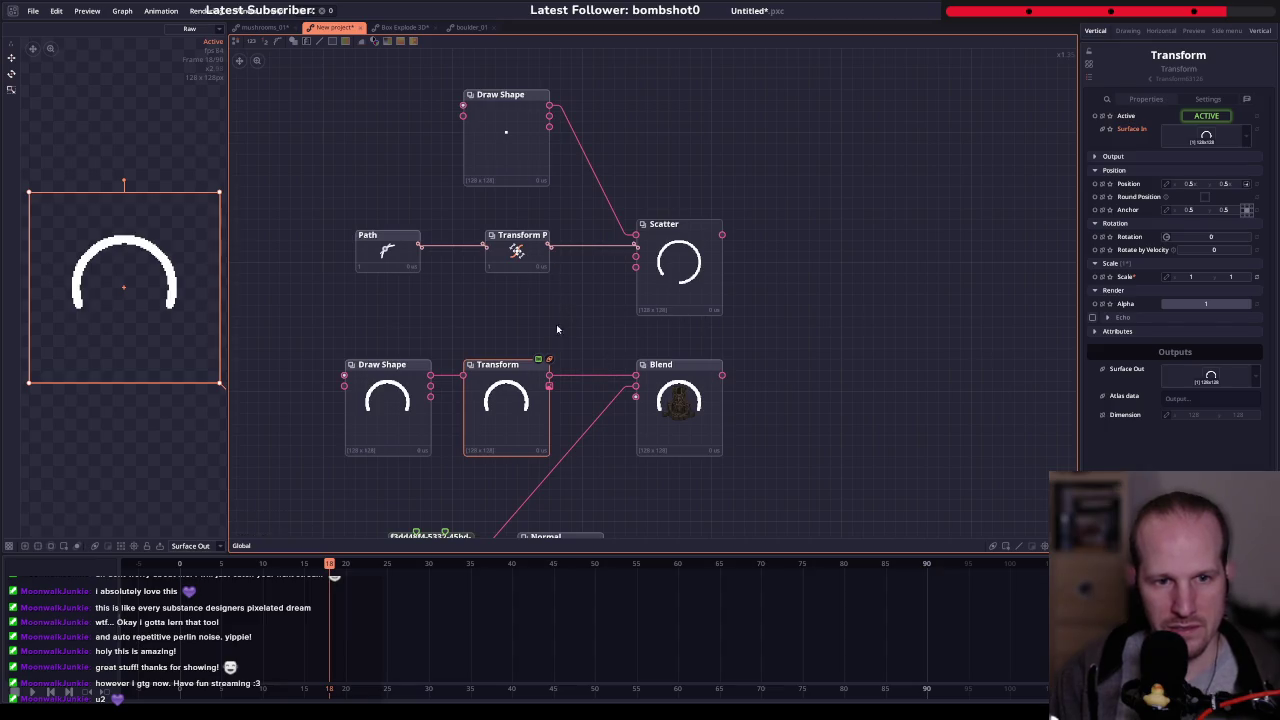
{"action": "left_click_drag", "start_coordinate": [672, 290], "coordinate": [683, 290]}
{"action": "left_click", "coordinate": [632, 348]}
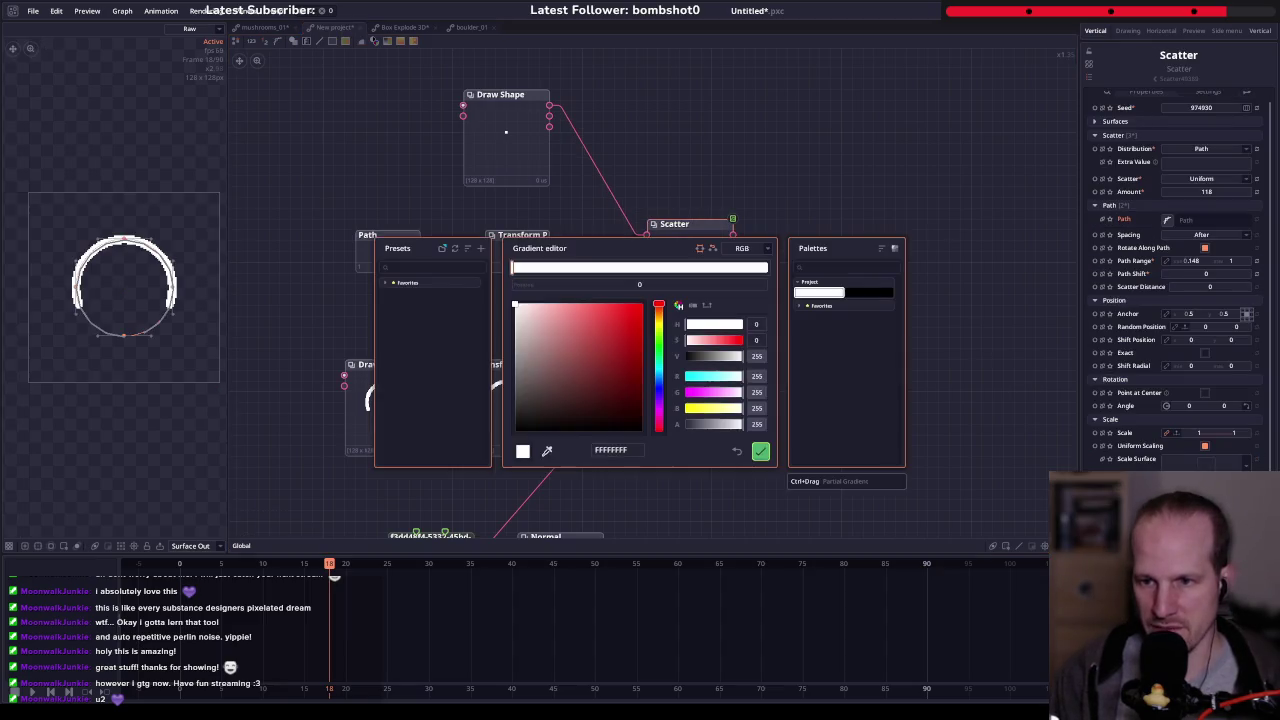
{"action": "left_click", "coordinate": [762, 452]}
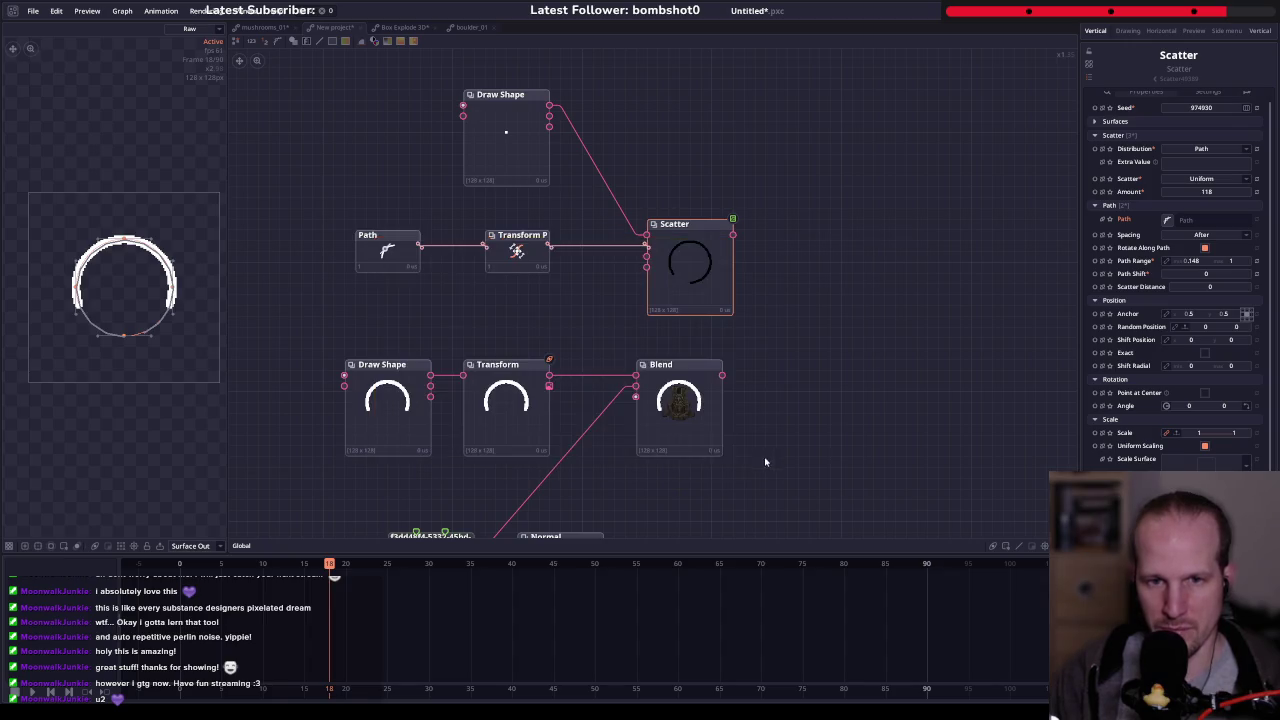
{"action": "left_click", "coordinate": [716, 408], "text": "shift"}
{"action": "key", "text": "ctrl+b"}
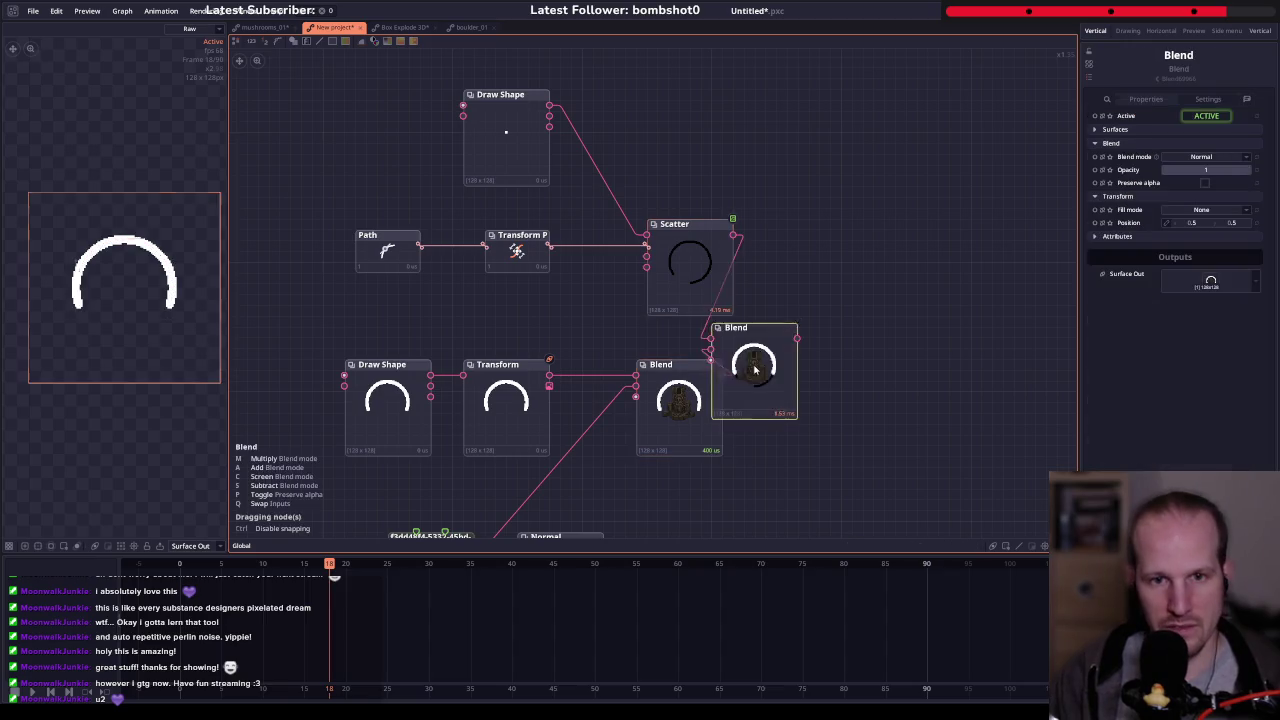
{"action": "mouse_move", "coordinate": [762, 277]}
{"action": "left_mouse_down"}
{"action": "mouse_move", "coordinate": [788, 338]}
{"action": "mouse_move", "coordinate": [733, 235]}
{"action": "left_mouse_up"}
- Narrow the Scatter Path Range to 0.2–0.804
{"action": "scroll", "coordinate": [835, 340], "scroll_direction": "up", "scroll_amount": 1}
{"action": "scroll", "coordinate": [835, 340], "scroll_direction": "up", "scroll_amount": 2}
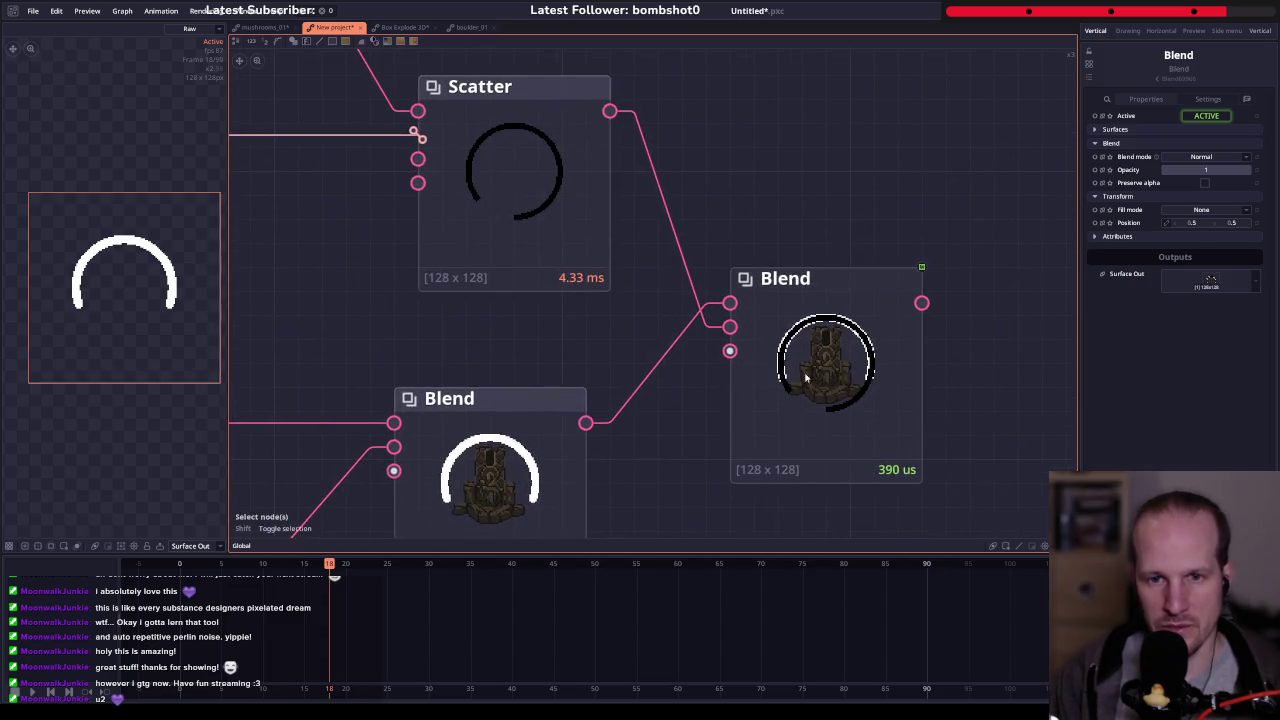
{"action": "left_click", "coordinate": [571, 200]}
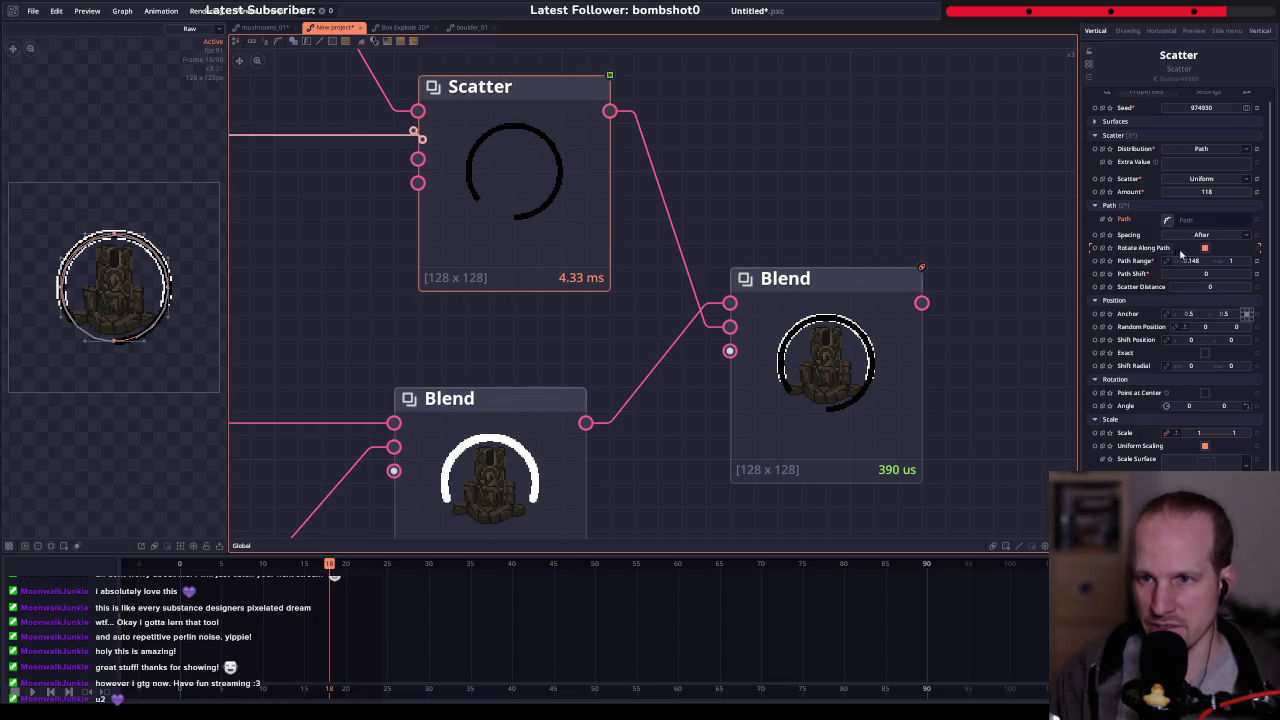
{"action": "left_click_drag", "start_coordinate": [1188, 260], "coordinate": [1170, 260]}
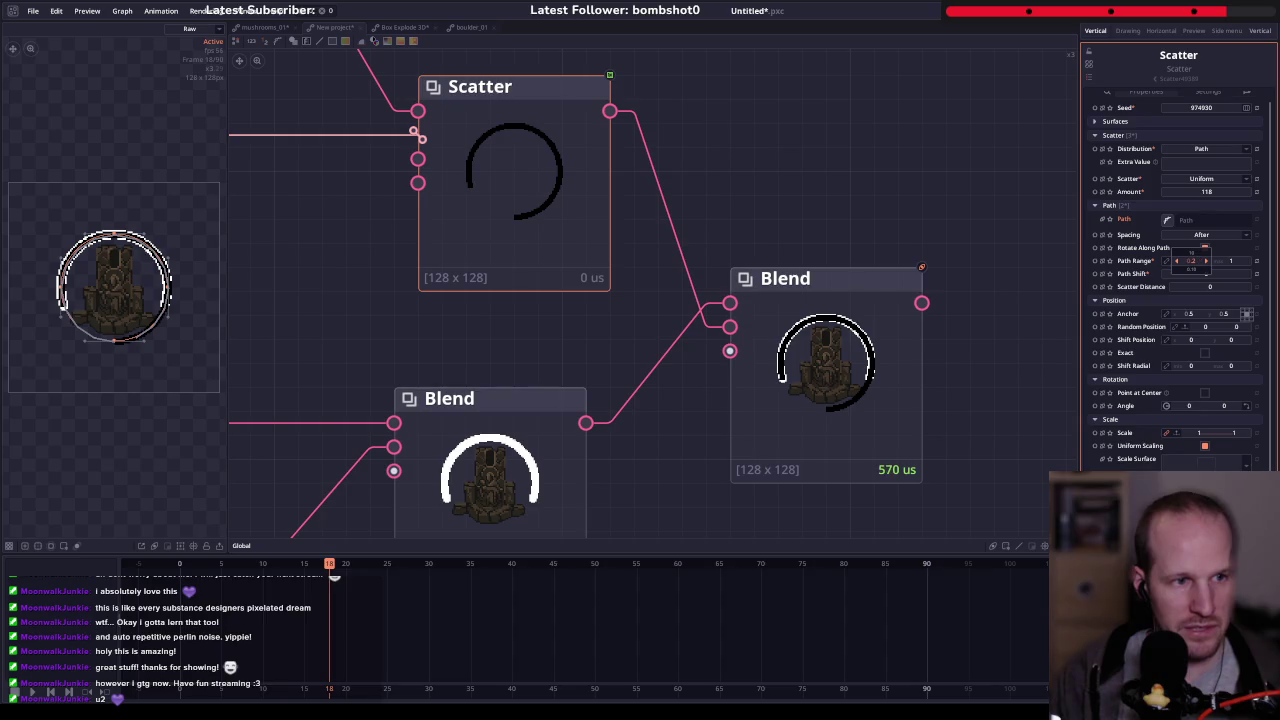
{"action": "left_click_drag", "start_coordinate": [1236, 263], "coordinate": [1160, 263]}
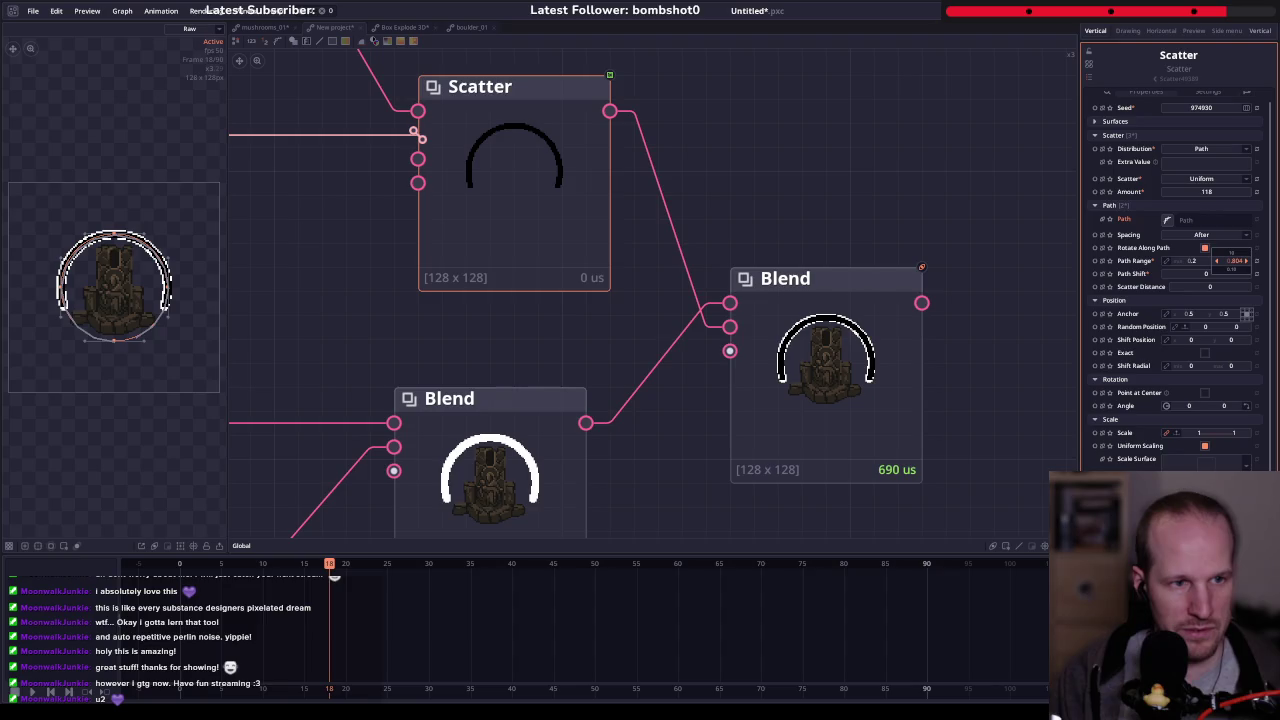
{"action": "left_click", "coordinate": [753, 358]}
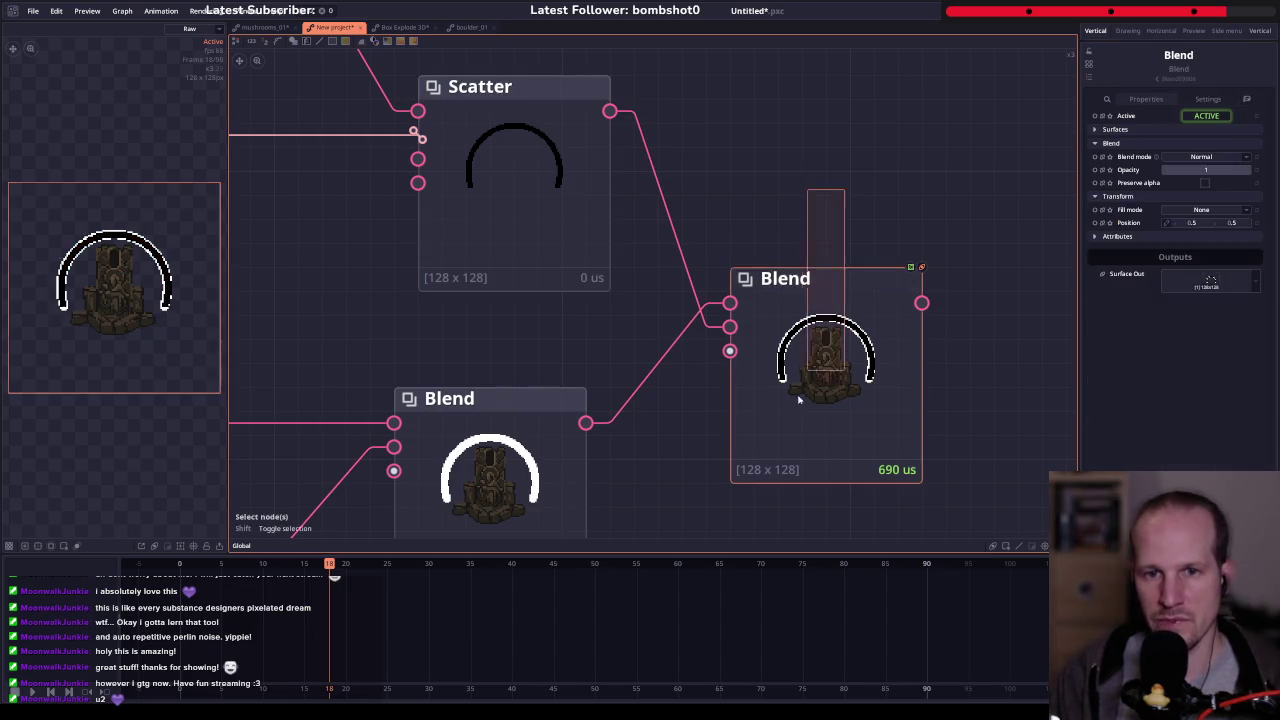
- Delete the extra Blend node and set the Scatter Amount to 33
{"action": "key", "text": "Delete"}
{"action": "scroll", "coordinate": [753, 358], "scroll_direction": "down", "scroll_amount": 2}
{"action": "left_click", "coordinate": [555, 200]}
{"action": "key", "text": "f"}
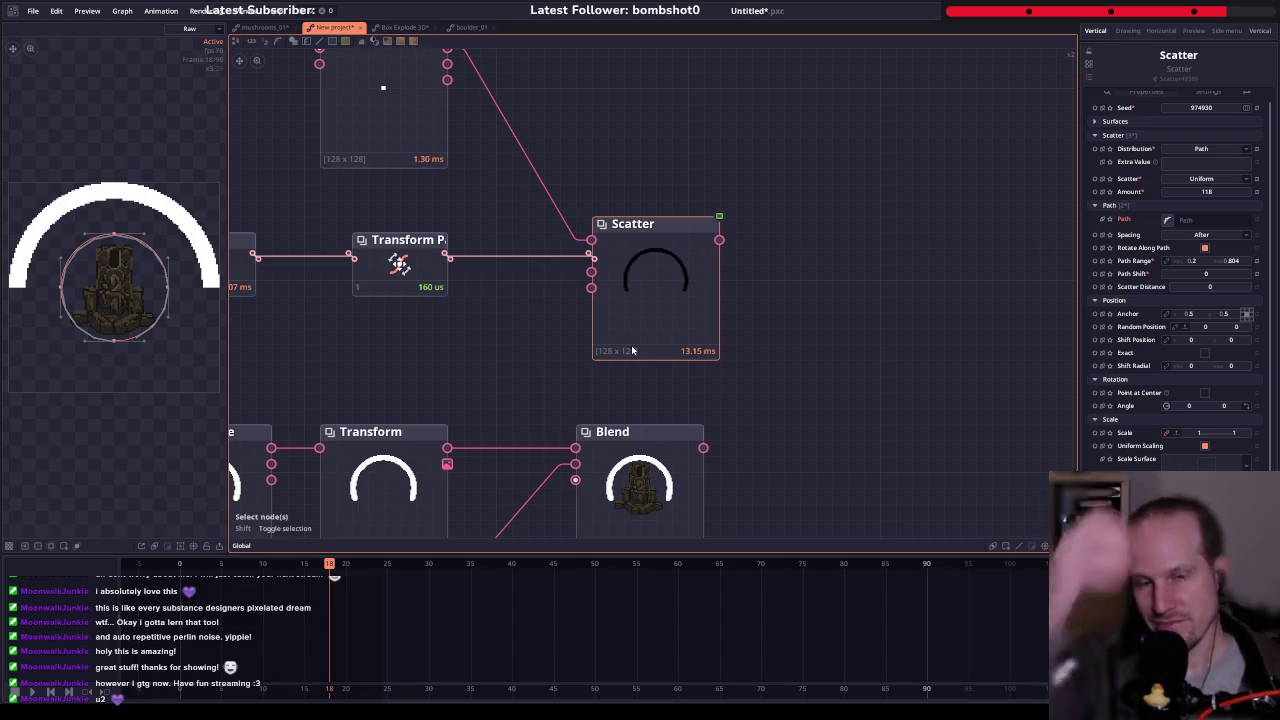
{"action": "scroll", "coordinate": [557, 320], "scroll_direction": "down", "scroll_amount": 2}
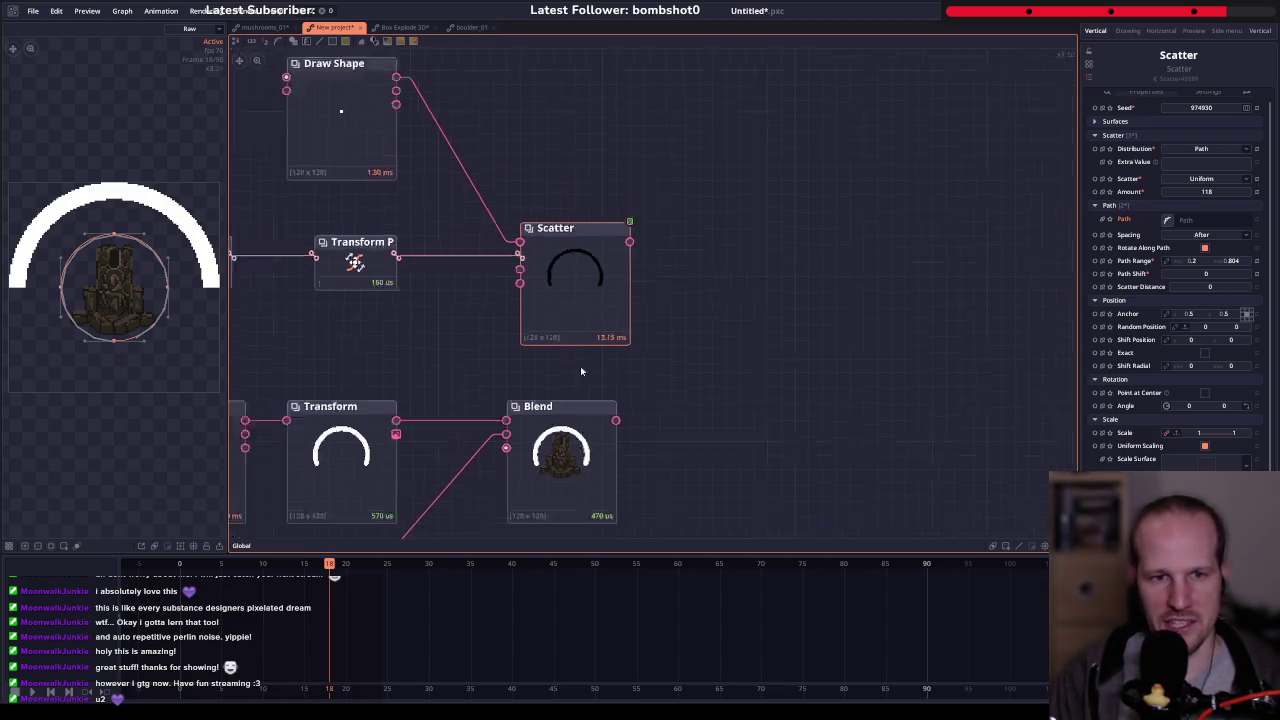
{"action": "left_click_drag", "start_coordinate": [250, 370], "coordinate": [610, 470]}
{"action": "left_click", "coordinate": [582, 309]}
{"action": "scroll", "coordinate": [582, 309], "scroll_direction": "up", "scroll_amount": 3}
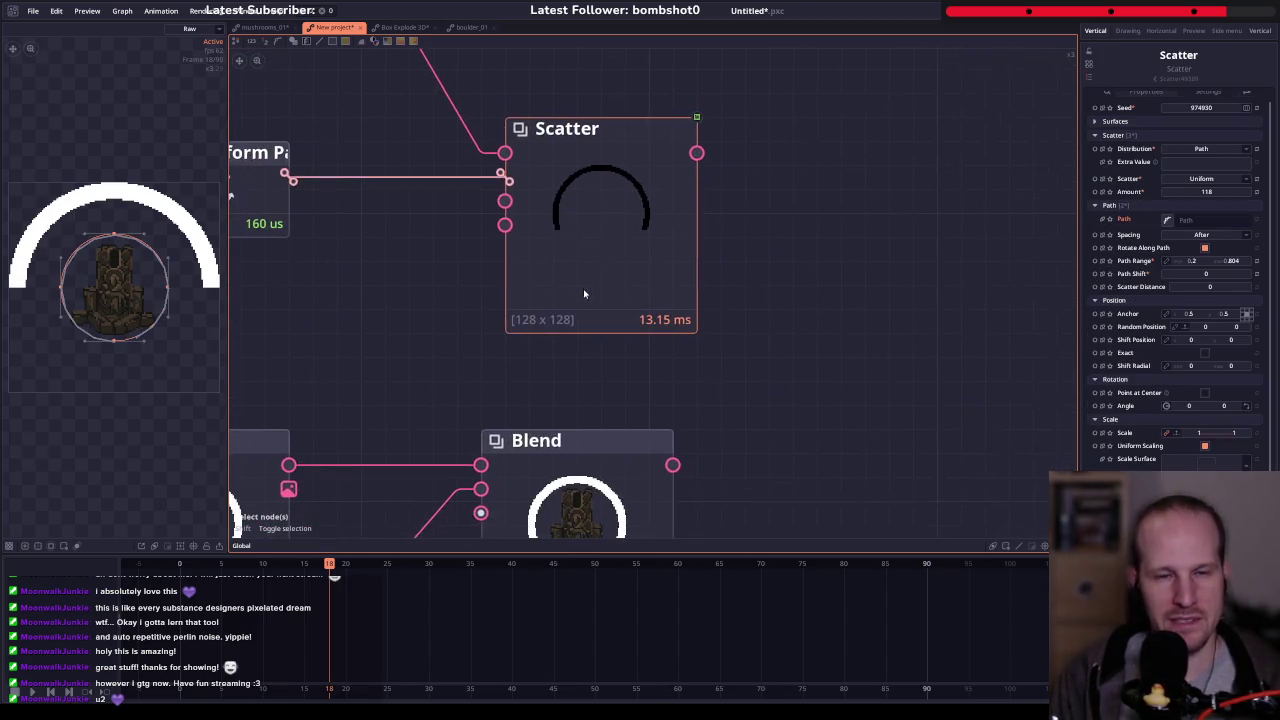
{"action": "key", "text": "f"}
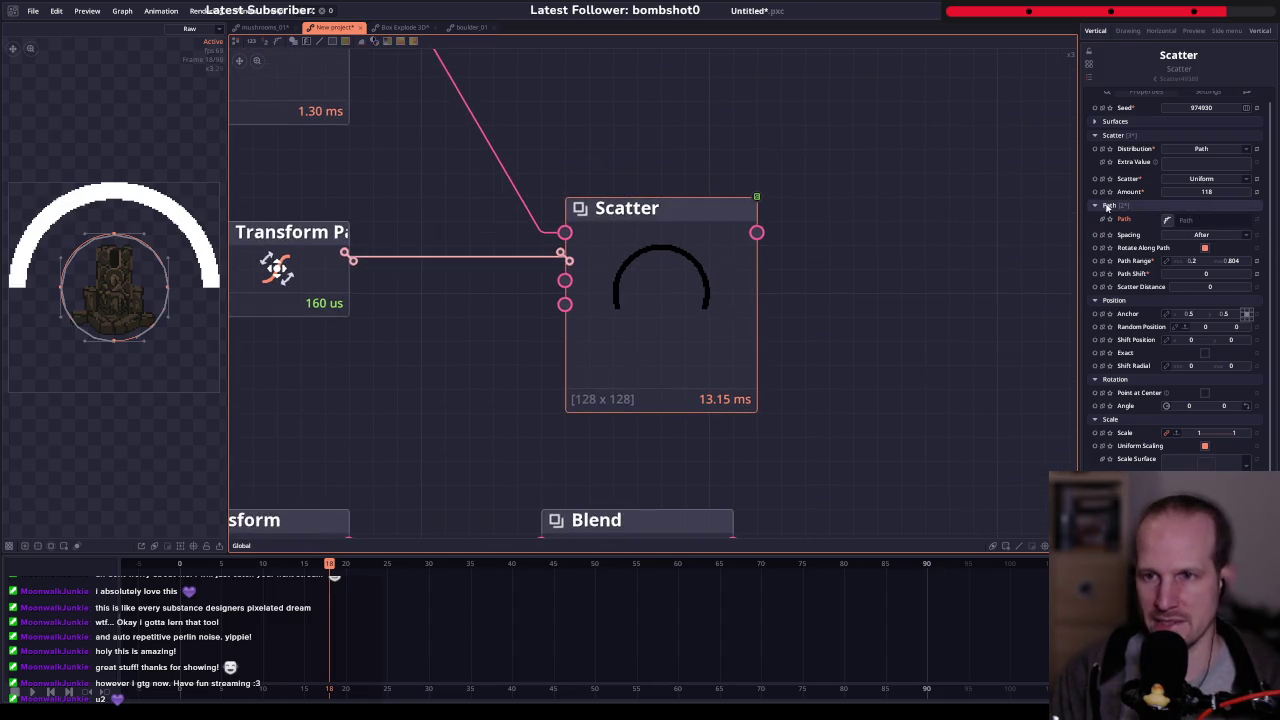
{"action": "left_click", "coordinate": [1207, 192]}
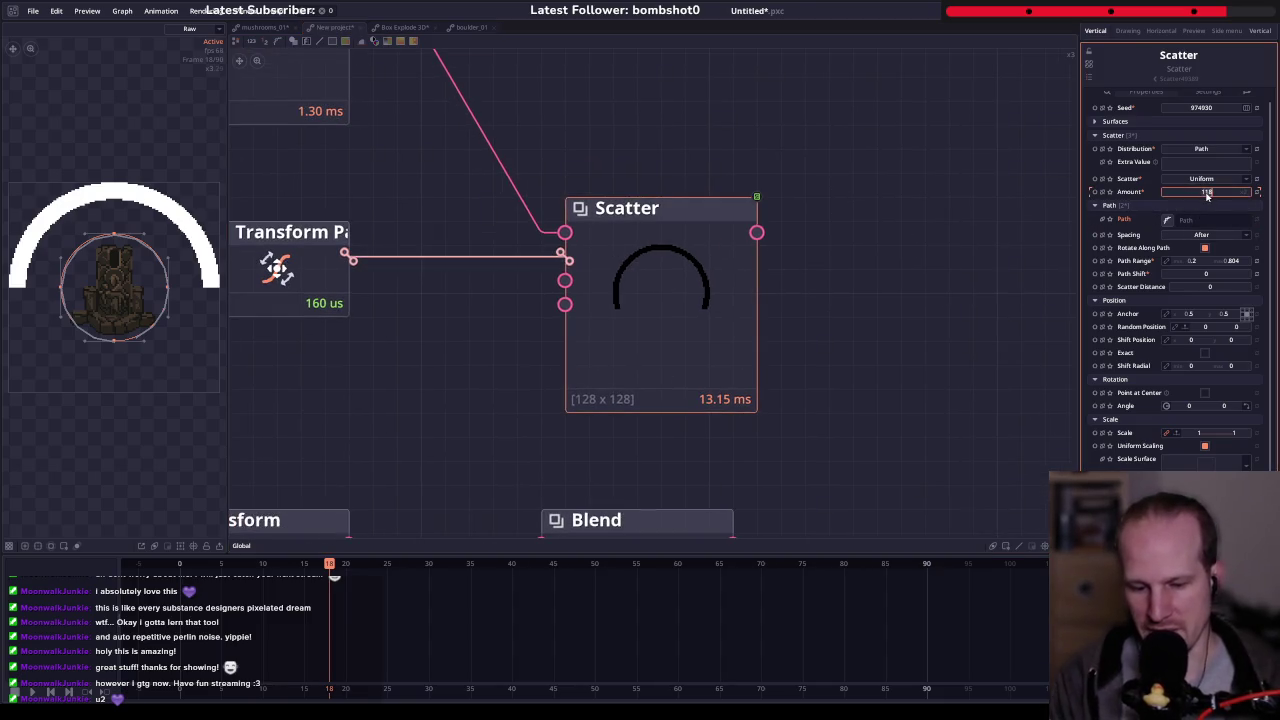
{"action": "type", "text": "33"}
{"action": "key", "text": "Return"}
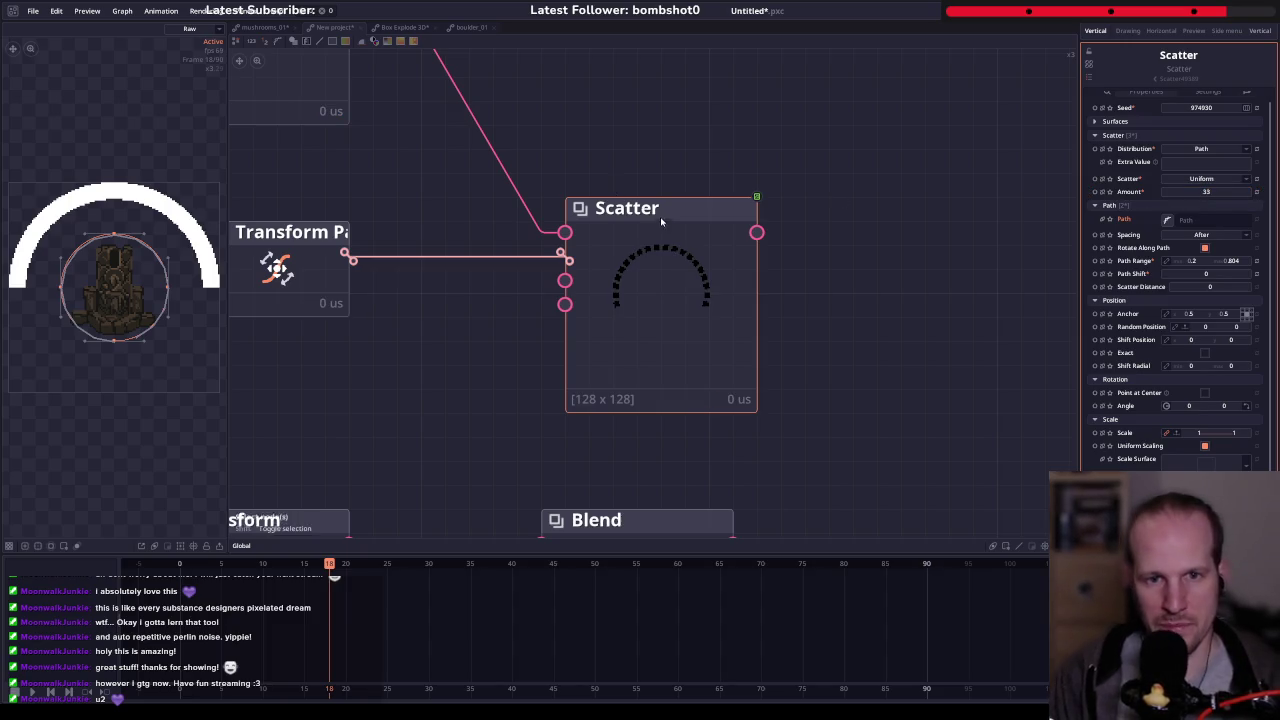
- Insert a Transform node on the Draw Shape–Scatter wire and shift both nodes left
{"action": "right_click", "coordinate": [556, 291]}
{"action": "type", "text": "transof"}
{"action": "key", "text": "BackSpace"}
{"action": "key", "text": "BackSpace"}
{"action": "type", "text": "form"}
{"action": "key", "text": "Return"}
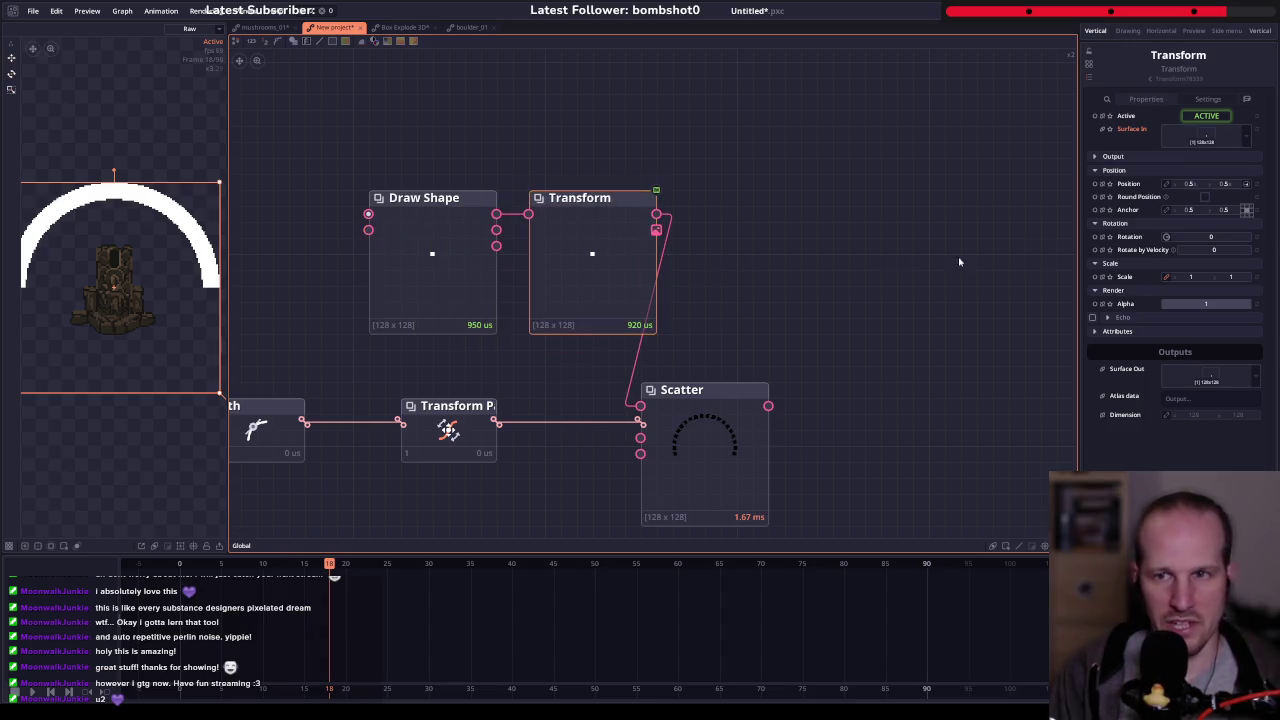
{"action": "left_click", "coordinate": [430, 270], "text": "shift"}
{"action": "left_click_drag", "start_coordinate": [611, 240], "coordinate": [563, 240]}
- Set the Scatter colour gradient to white
{"action": "left_click", "coordinate": [700, 460]}
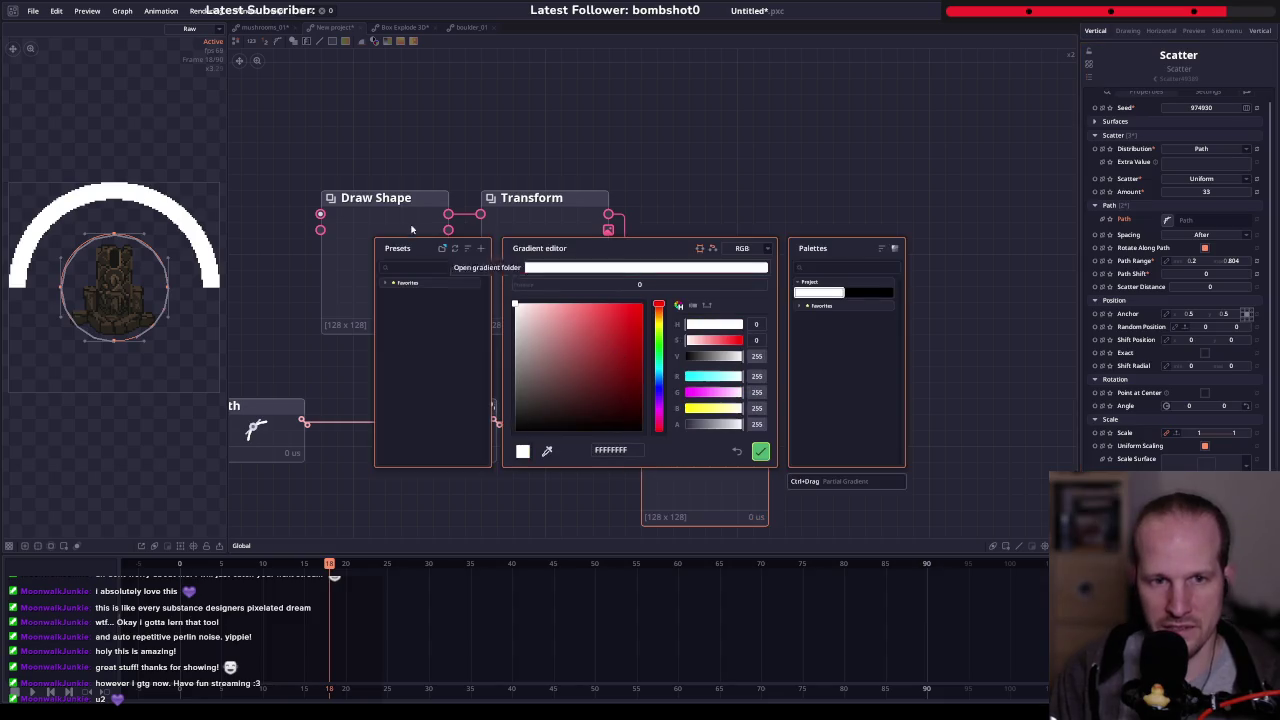
{"action": "left_click", "coordinate": [760, 451]}
{"action": "left_click_drag", "start_coordinate": [675, 361], "coordinate": [587, 204]}
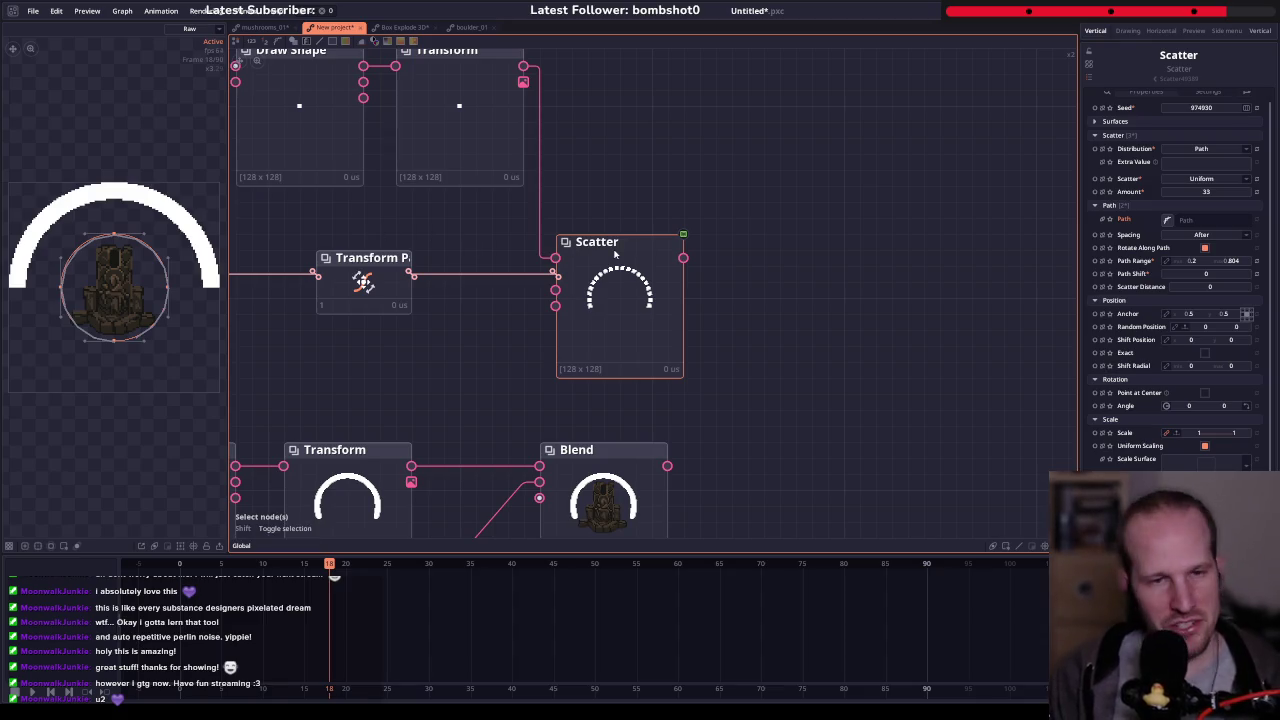
{"action": "left_click_drag", "start_coordinate": [614, 246], "coordinate": [664, 348]}
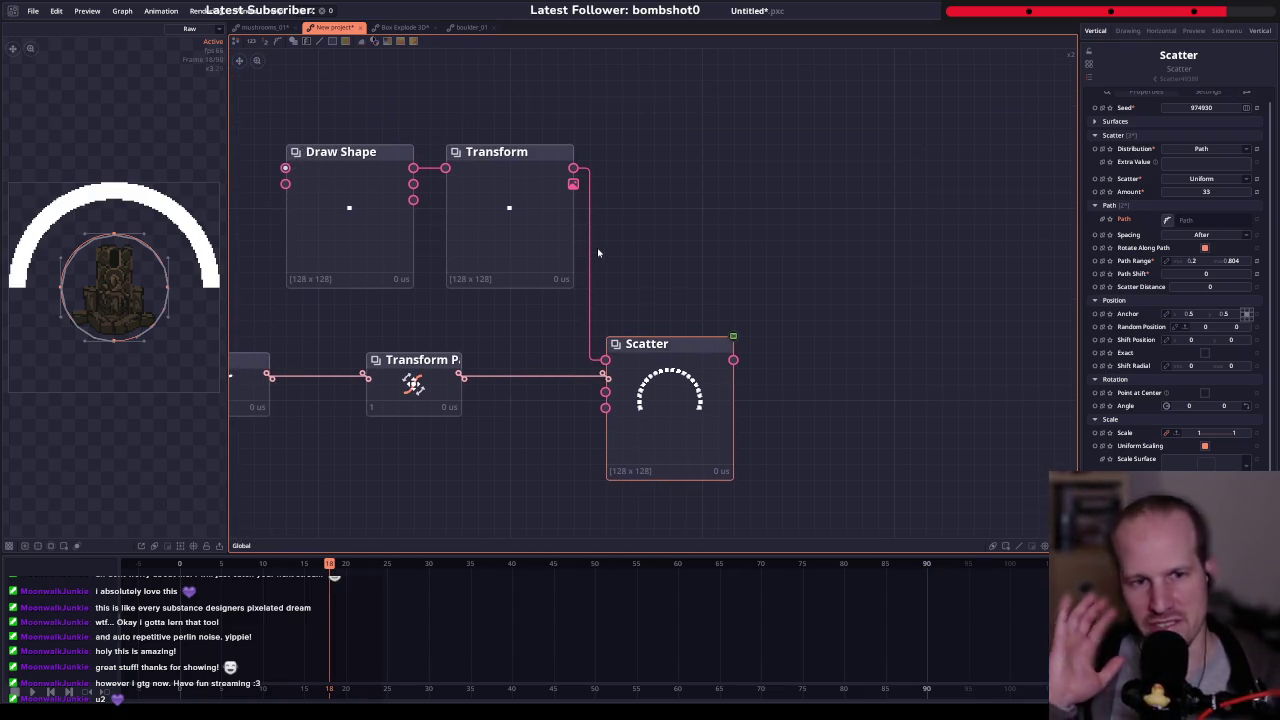
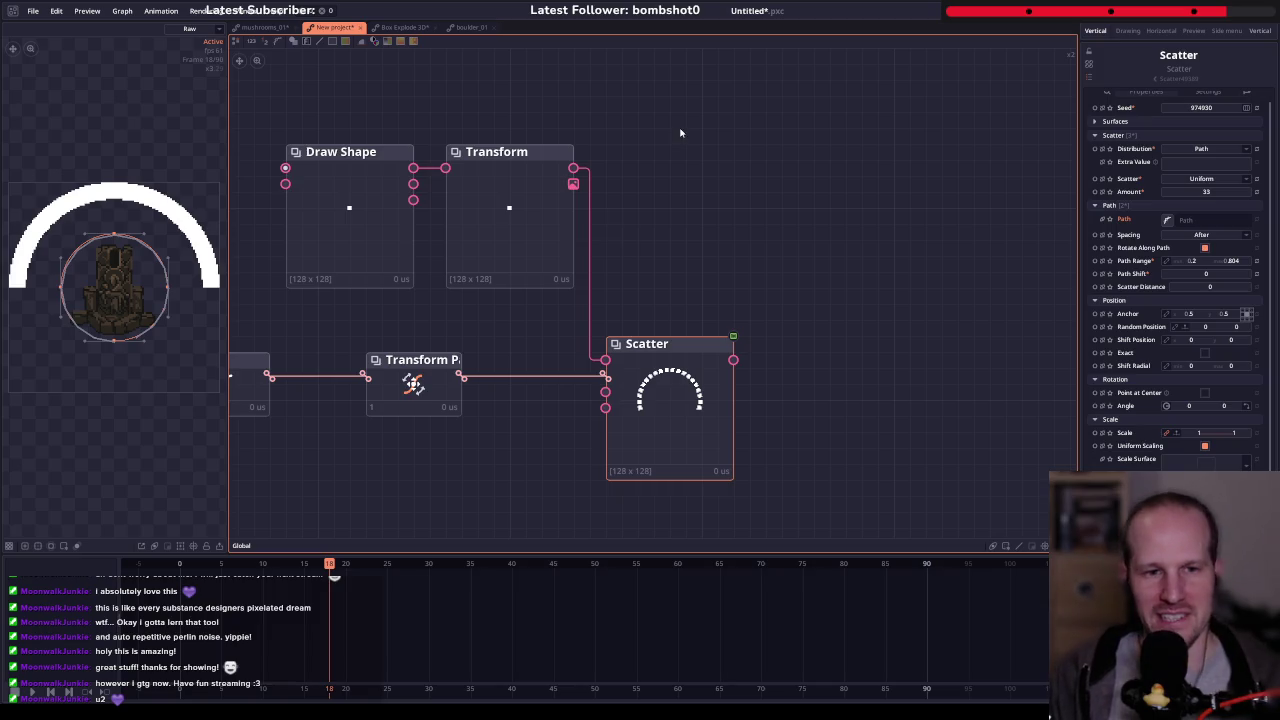
- Box-select the Path and Transform Path nodes and move them to the right
{"action": "scroll", "coordinate": [513, 439], "scroll_direction": "down", "scroll_amount": 3}
{"action": "left_click_drag", "start_coordinate": [493, 436], "coordinate": [365, 383]}
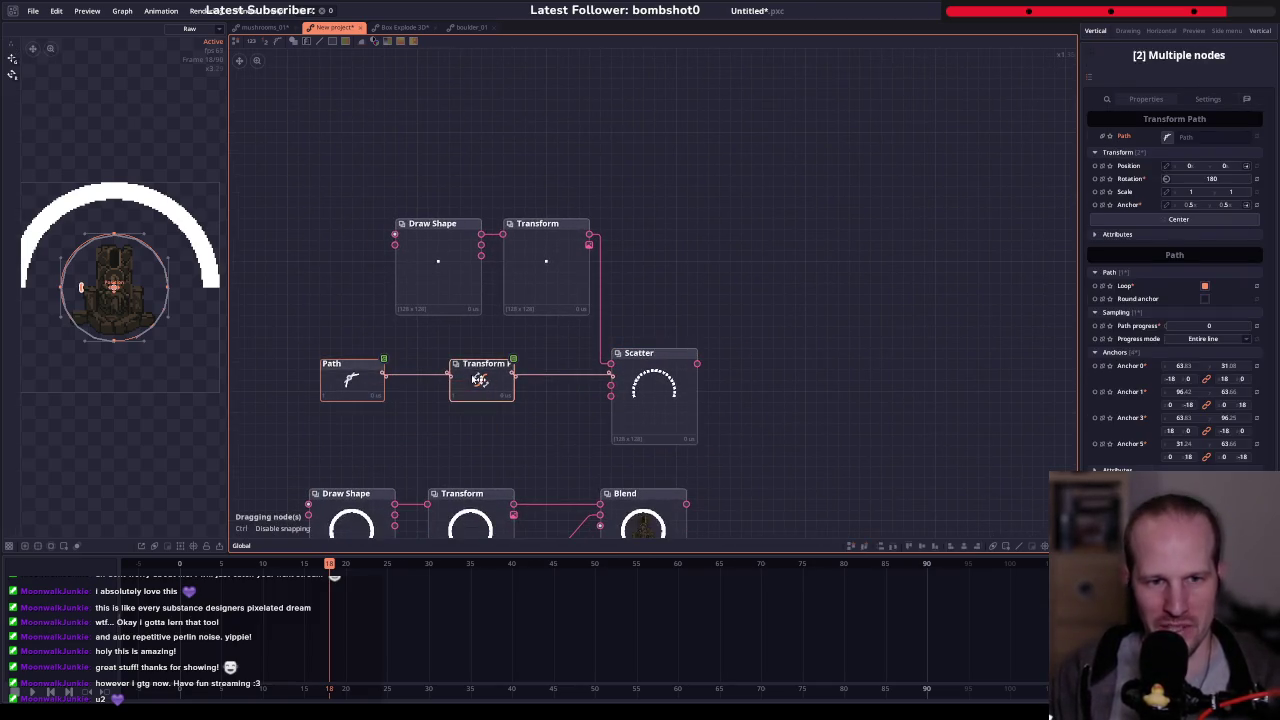
{"action": "left_click_drag", "start_coordinate": [485, 383], "coordinate": [550, 383]}
{"action": "scroll", "coordinate": [551, 370], "scroll_direction": "down", "scroll_amount": 1}
{"action": "scroll", "coordinate": [551, 370], "scroll_direction": "up", "scroll_amount": 2}
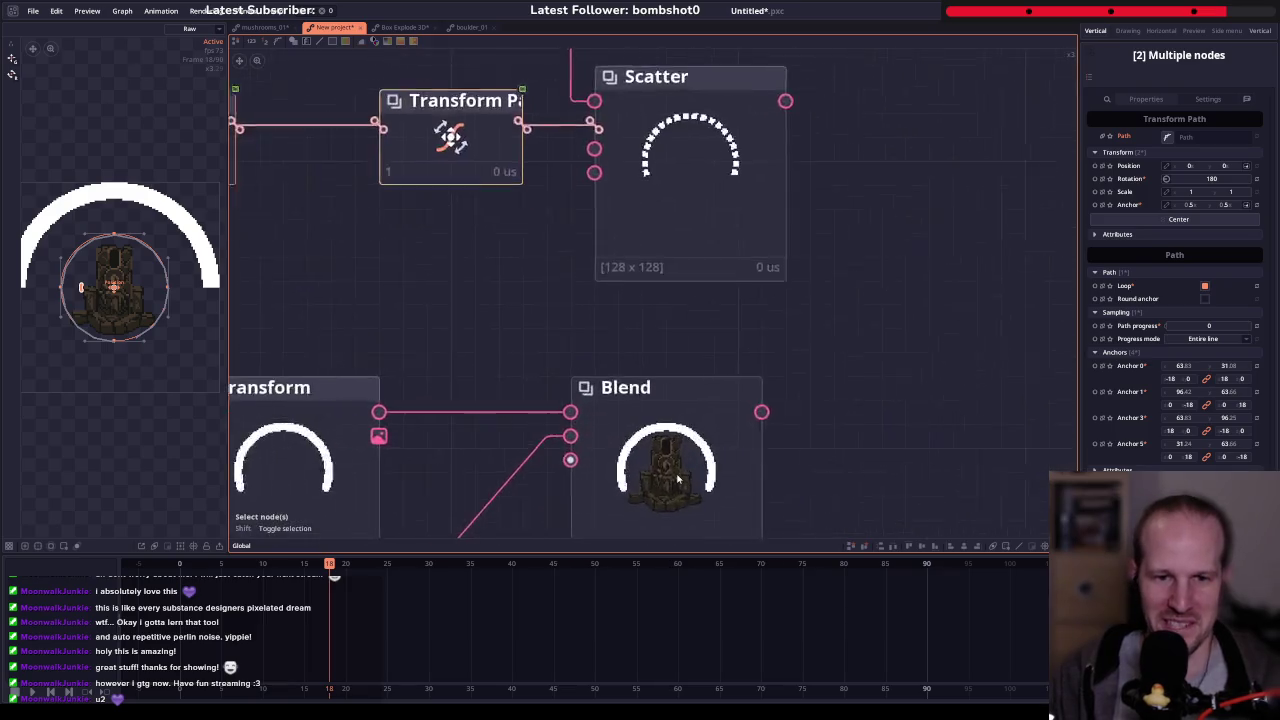
{"action": "scroll", "coordinate": [545, 370], "scroll_direction": "up", "scroll_amount": 2}
{"action": "scroll", "coordinate": [535, 372], "scroll_direction": "down", "scroll_amount": 3}
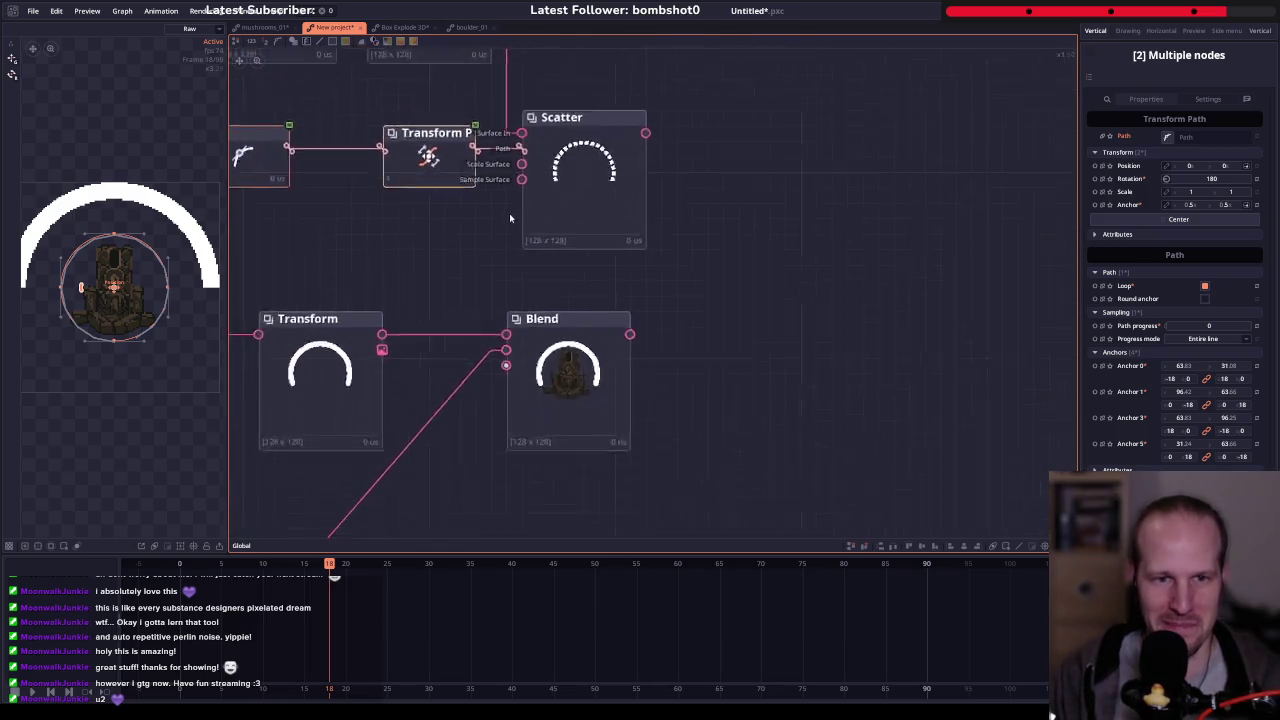
- On the Transform feeding Scatter, stretch the Y scale and anchor it at the bottom edge
{"action": "left_click", "coordinate": [544, 350]}
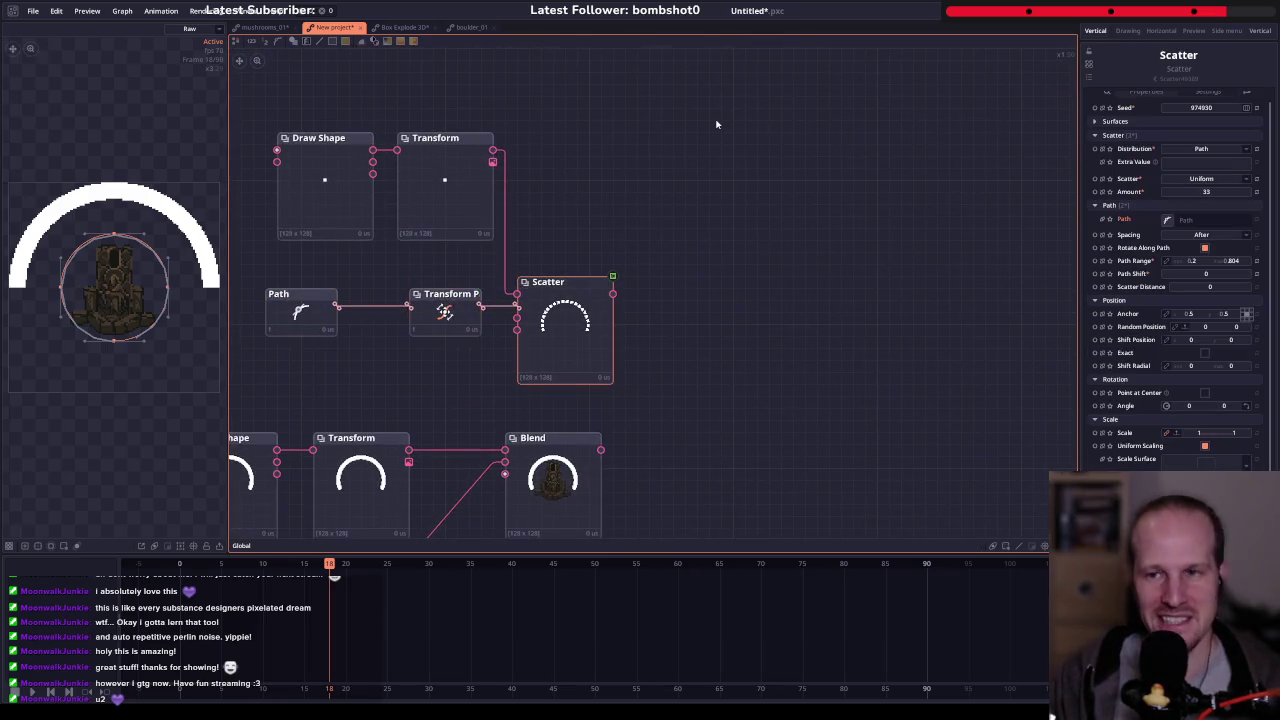
{"action": "left_click", "coordinate": [492, 149]}
{"action": "left_click", "coordinate": [1229, 276]}
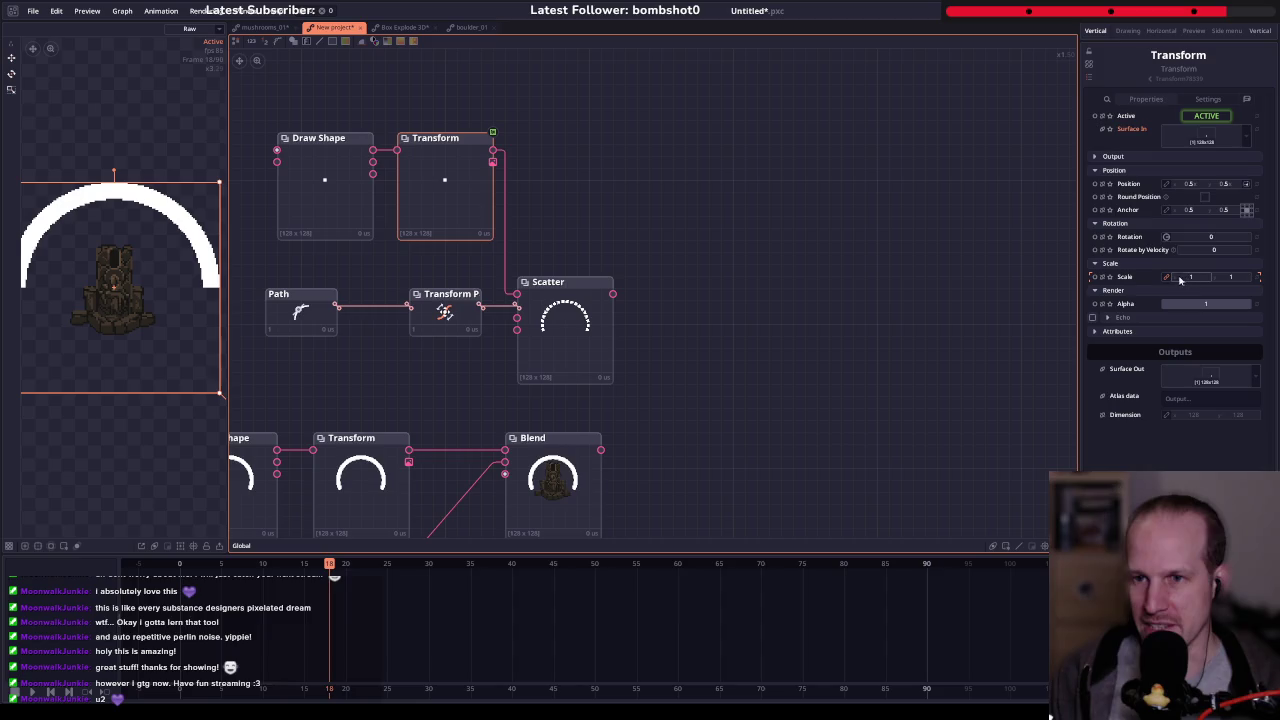
{"action": "mouse_move", "coordinate": [1245, 281]}
{"action": "left_mouse_down"}
{"action": "mouse_move", "coordinate": [1270, 281]}
{"action": "mouse_move", "coordinate": [1258, 276]}
{"action": "left_mouse_up"}
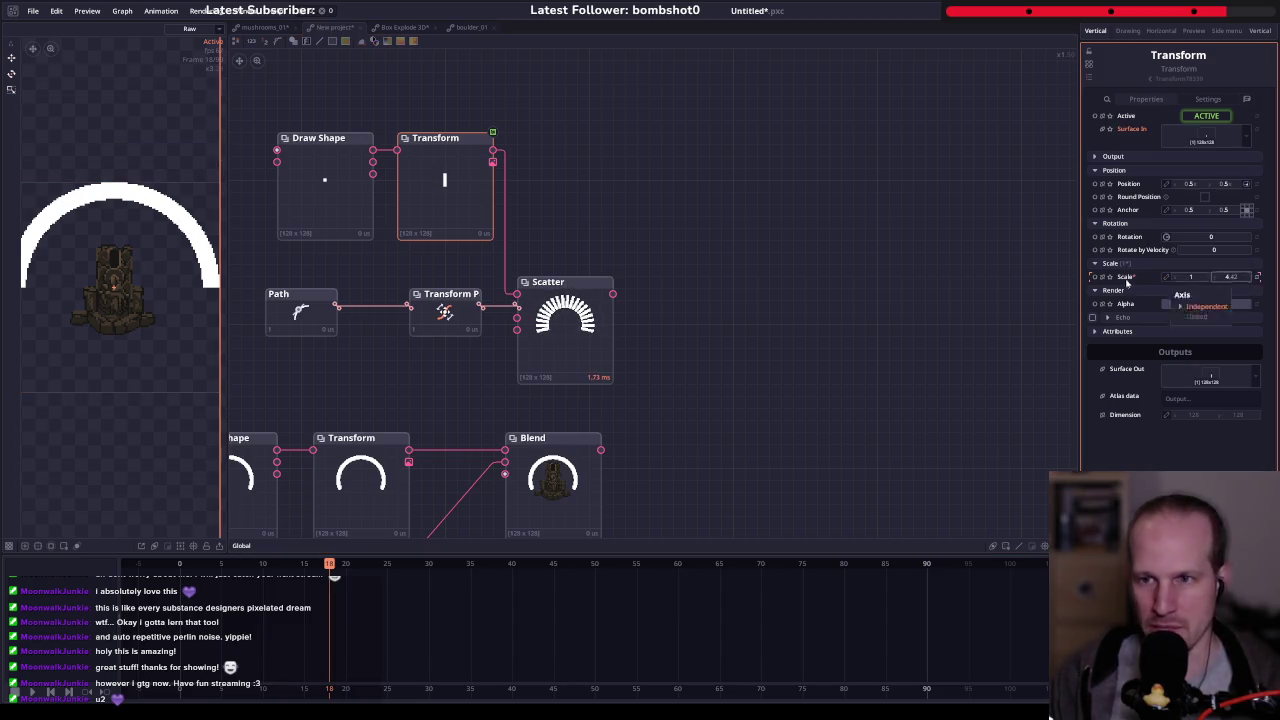
{"action": "left_click", "coordinate": [1246, 216]}
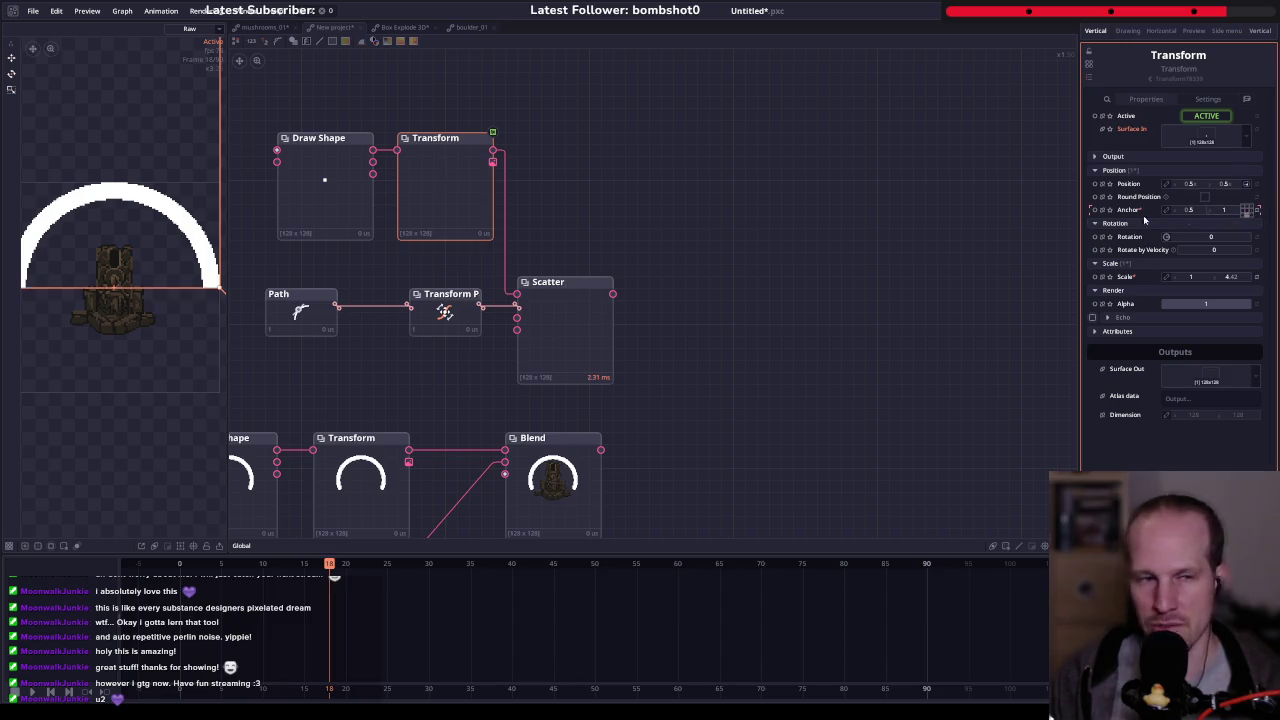
{"action": "left_click", "coordinate": [330, 210]}
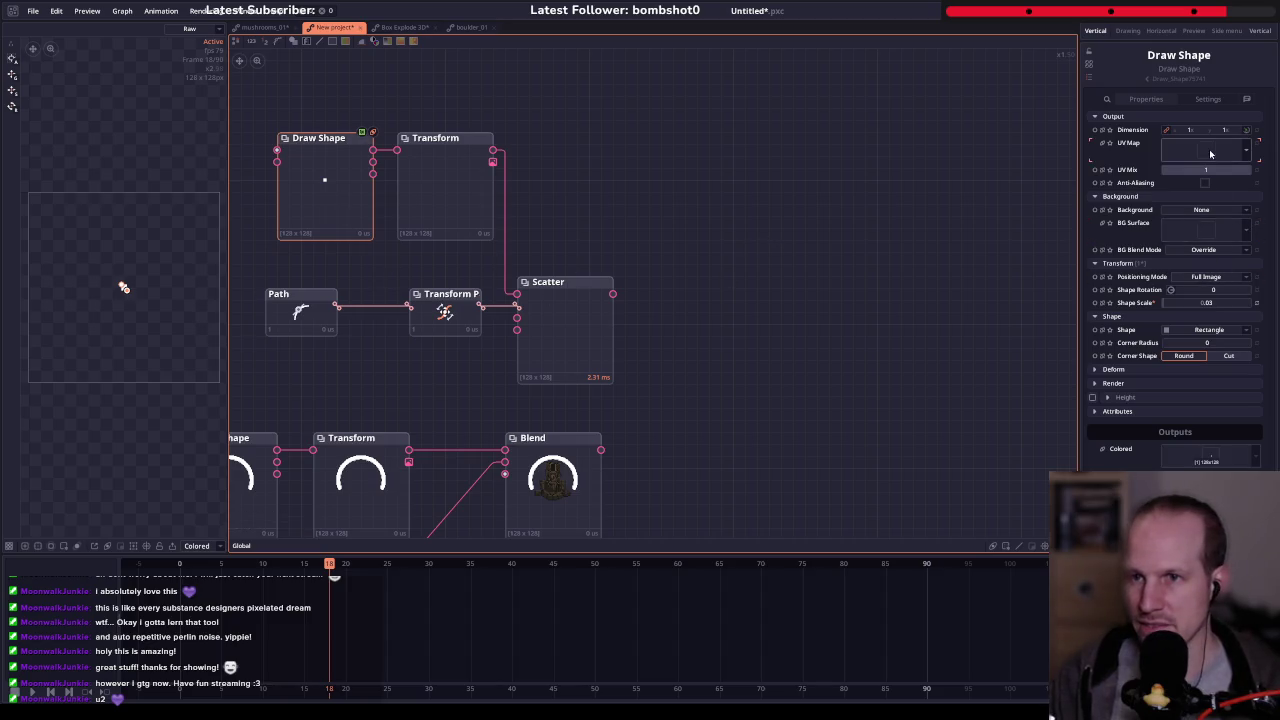
{"action": "left_click", "coordinate": [448, 195]}
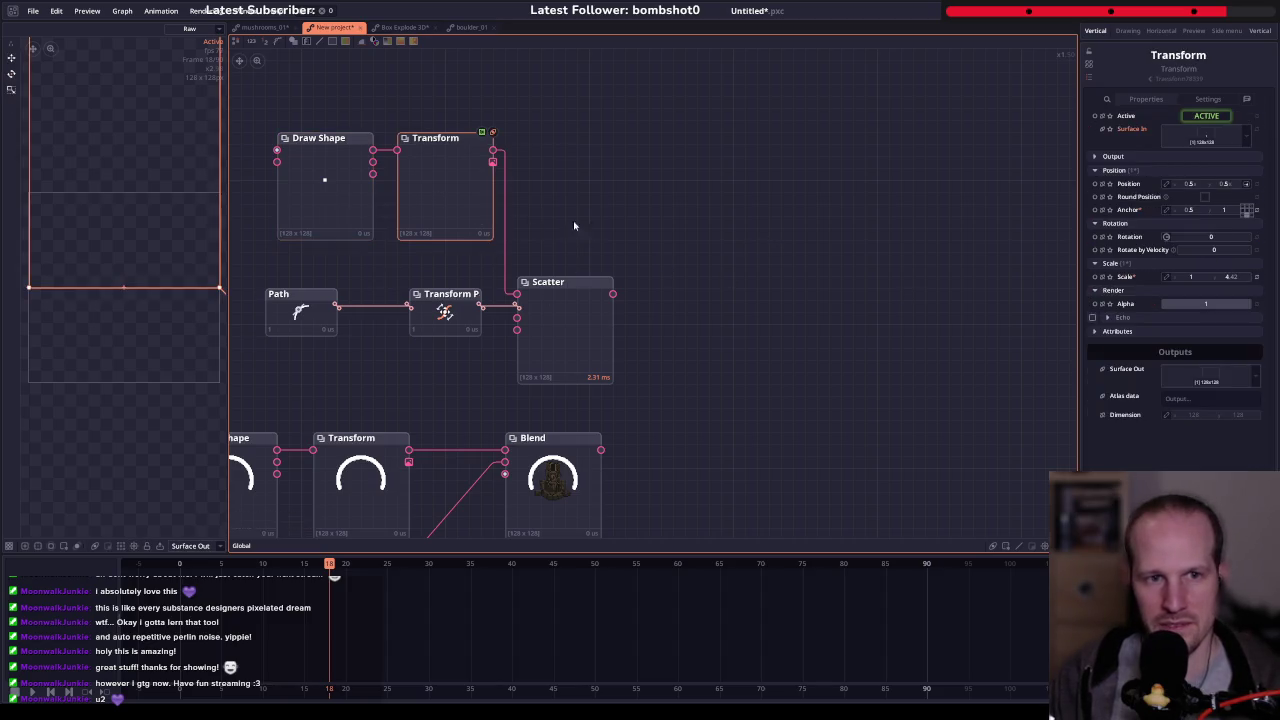
- Keep the Transform's Position Y at 1 and set its Y scale to about 0.728
{"action": "scroll", "coordinate": [160, 300], "scroll_direction": "down", "scroll_amount": 2}
{"action": "scroll", "coordinate": [103, 371], "scroll_direction": "down", "scroll_amount": 1}
{"action": "scroll", "coordinate": [114, 263], "scroll_direction": "down", "scroll_amount": 2}
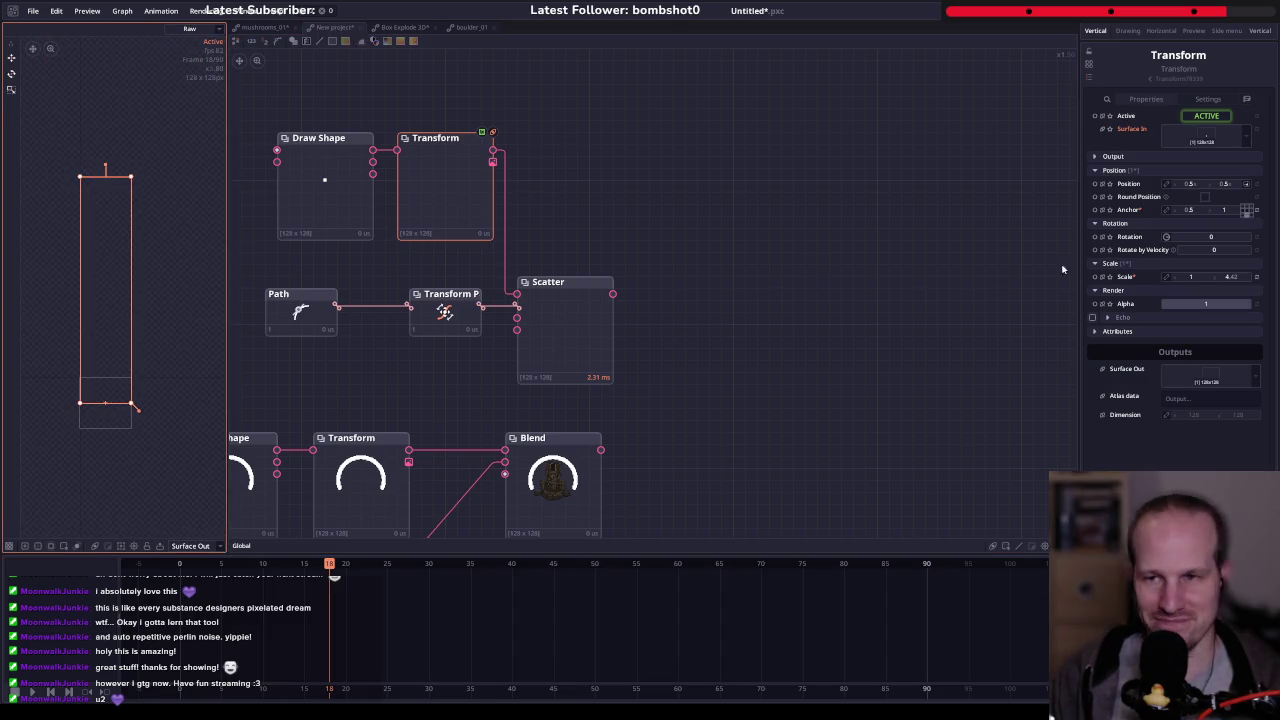
{"action": "mouse_move", "coordinate": [1240, 286]}
{"action": "left_mouse_down"}
{"action": "mouse_move", "coordinate": [1200, 286]}
{"action": "mouse_move", "coordinate": [1240, 276]}
{"action": "left_mouse_up"}
{"action": "scroll", "coordinate": [141, 398], "scroll_direction": "up", "scroll_amount": 3}
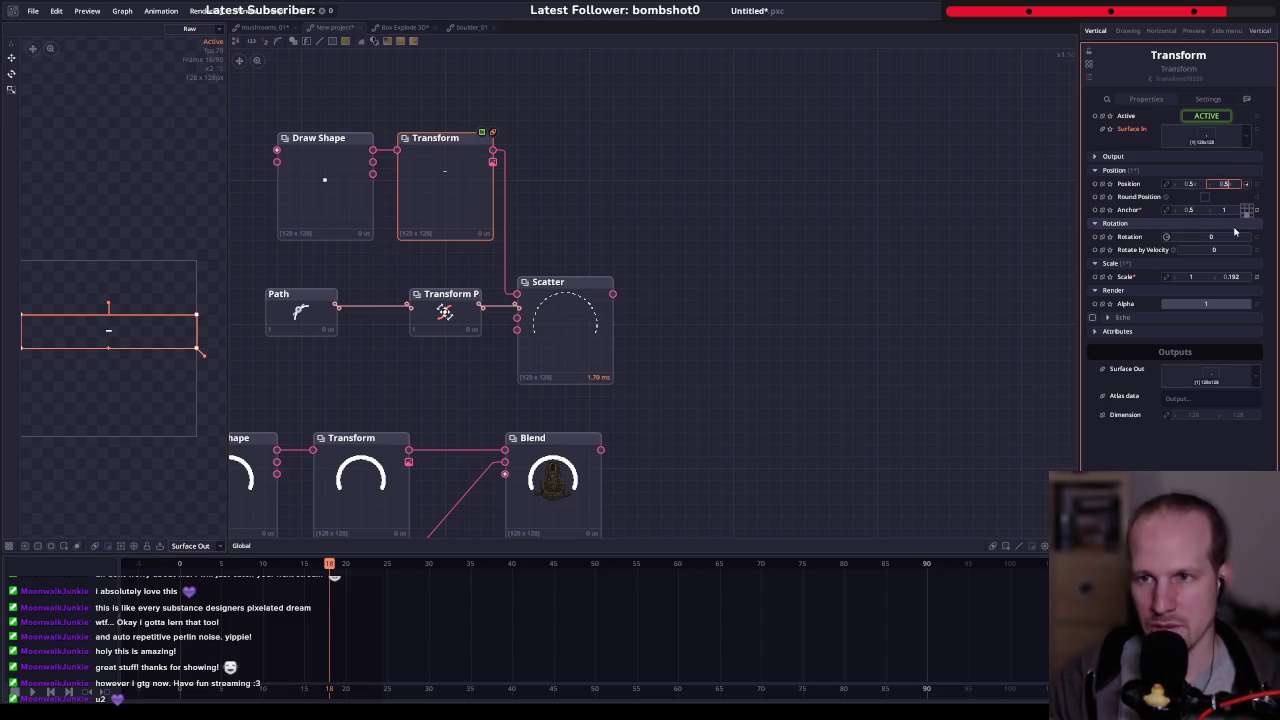
{"action": "type", "text": "0"}
{"action": "key", "text": "Return"}
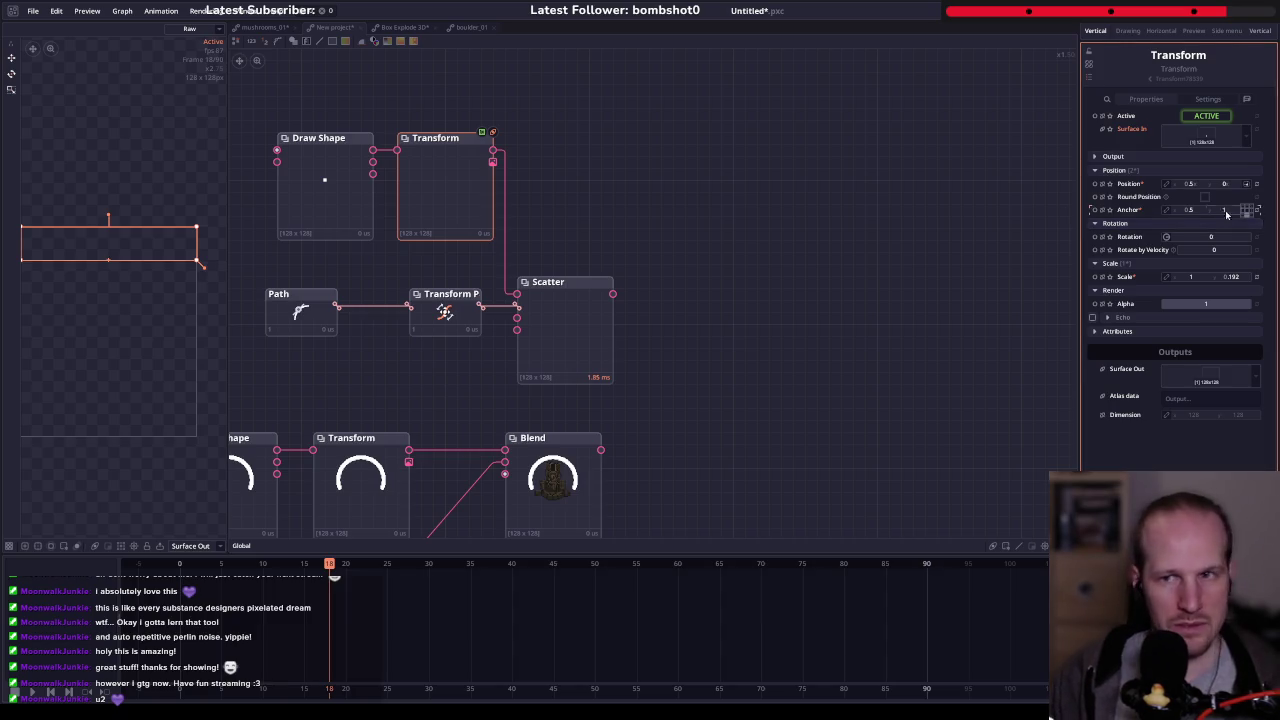
{"action": "key", "text": "ctrl+z"}
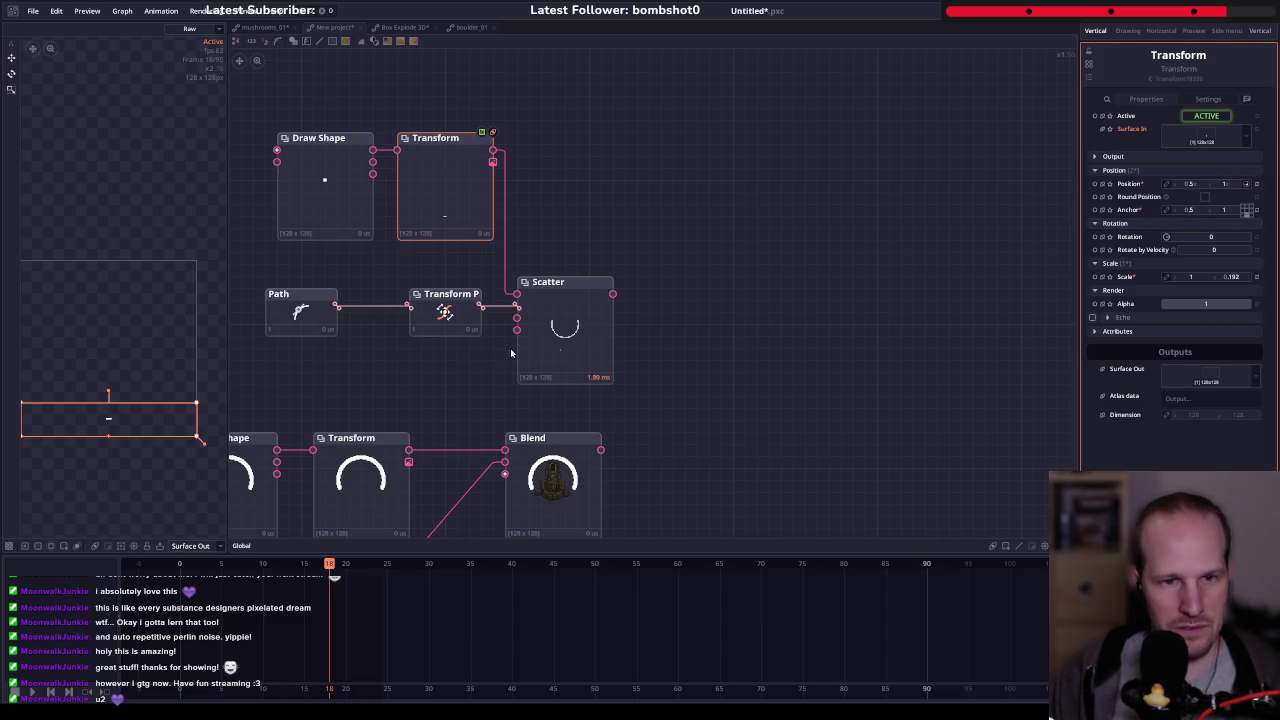
{"action": "left_click_drag", "start_coordinate": [1236, 284], "coordinate": [1250, 284]}
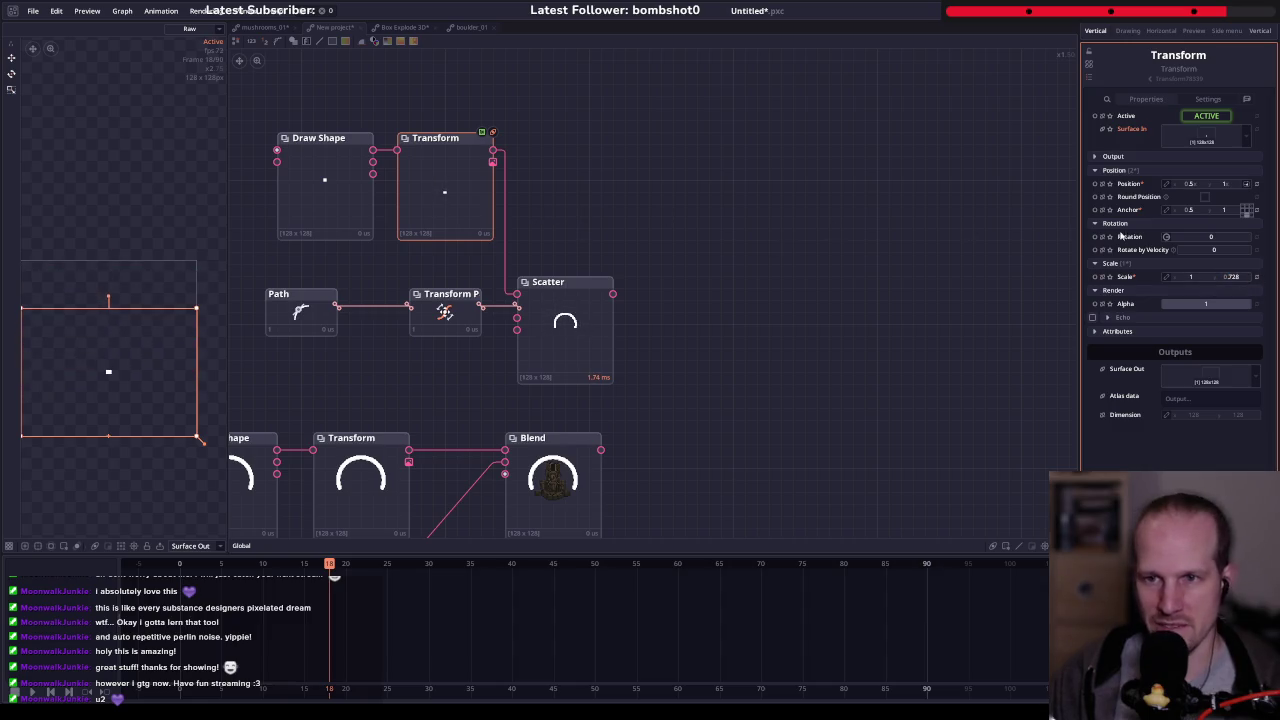
{"action": "left_click", "coordinate": [342, 162]}
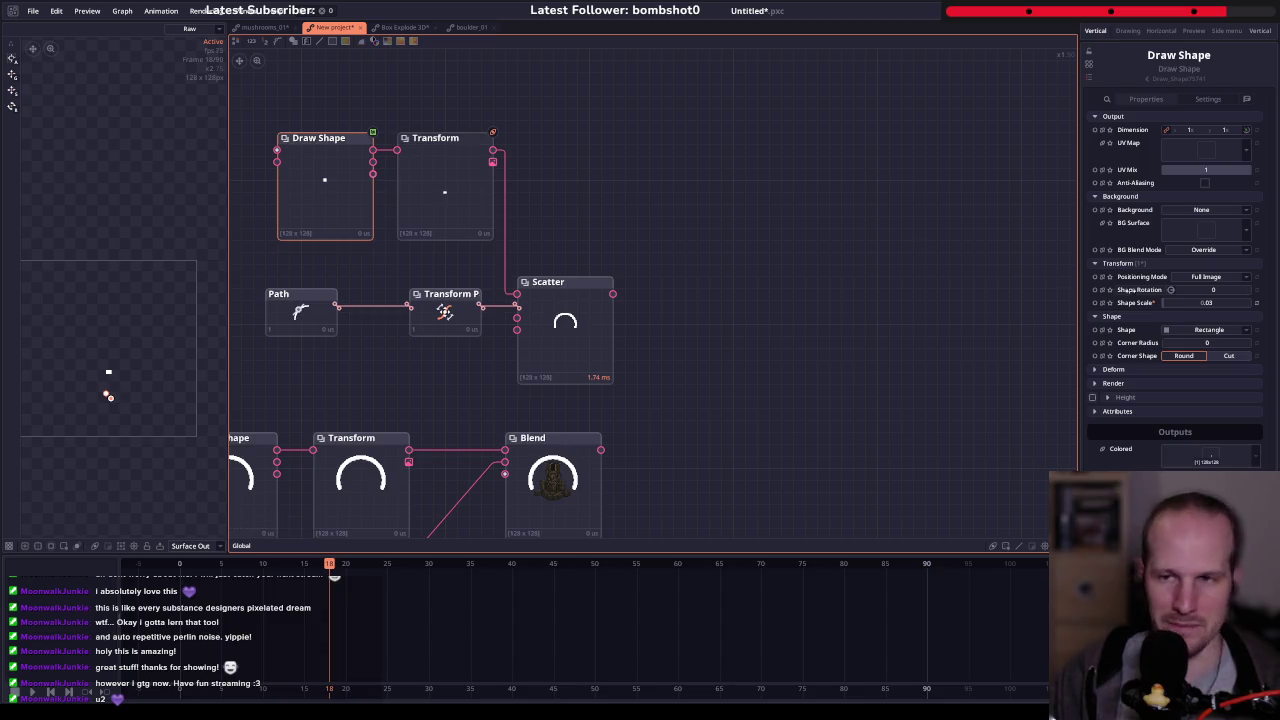
- Enlarge Draw Shape's shape scale, keep the Transform bottom-anchored, and set Scatter Anchor Y to 1
{"action": "left_click_drag", "start_coordinate": [1210, 303], "coordinate": [1240, 303]}
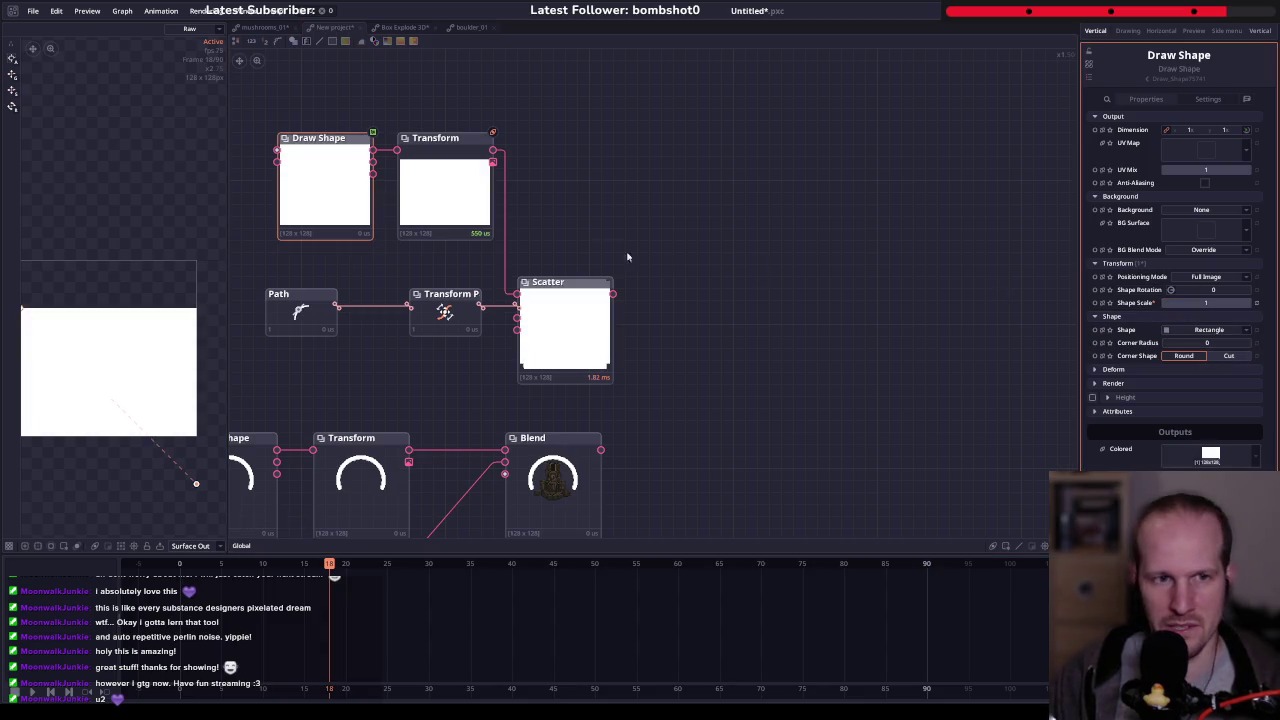
{"action": "left_click", "coordinate": [440, 192]}
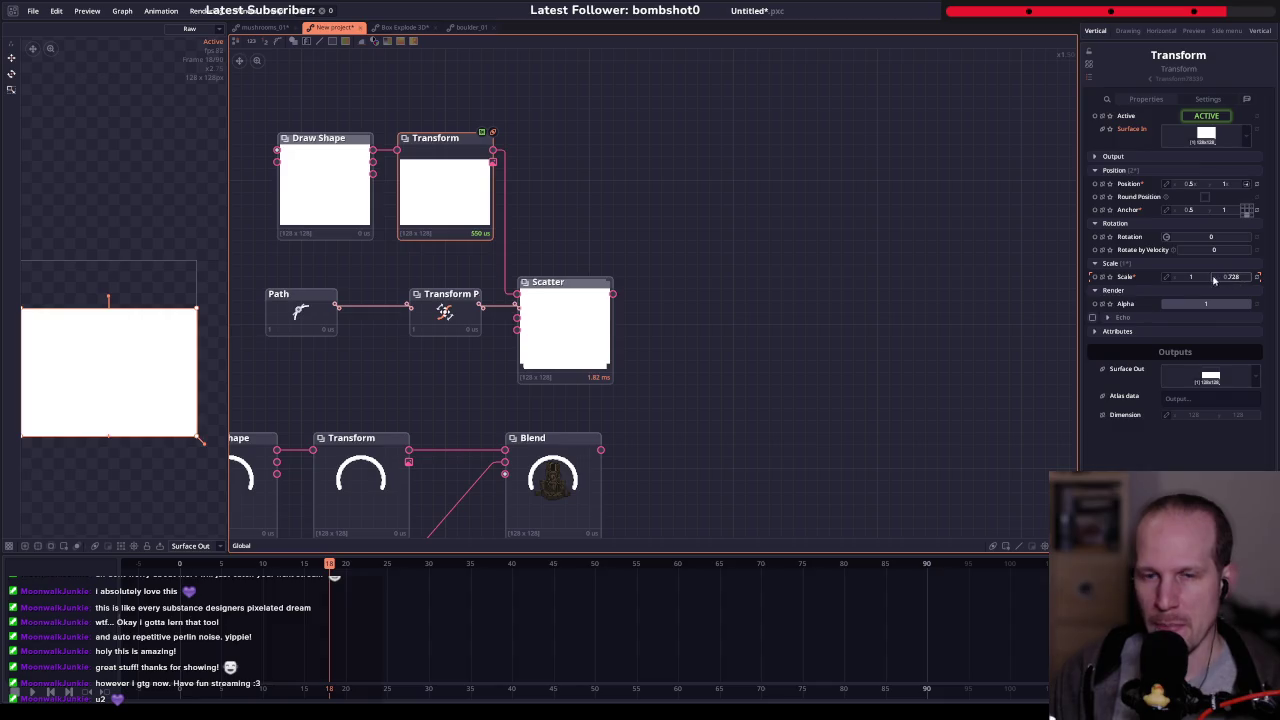
{"action": "mouse_move", "coordinate": [1230, 276]}
{"action": "left_mouse_down"}
{"action": "mouse_move", "coordinate": [1150, 276]}
{"action": "mouse_move", "coordinate": [1246, 285]}
{"action": "mouse_move", "coordinate": [1228, 277]}
{"action": "left_mouse_up"}
{"action": "left_click", "coordinate": [1247, 211]}
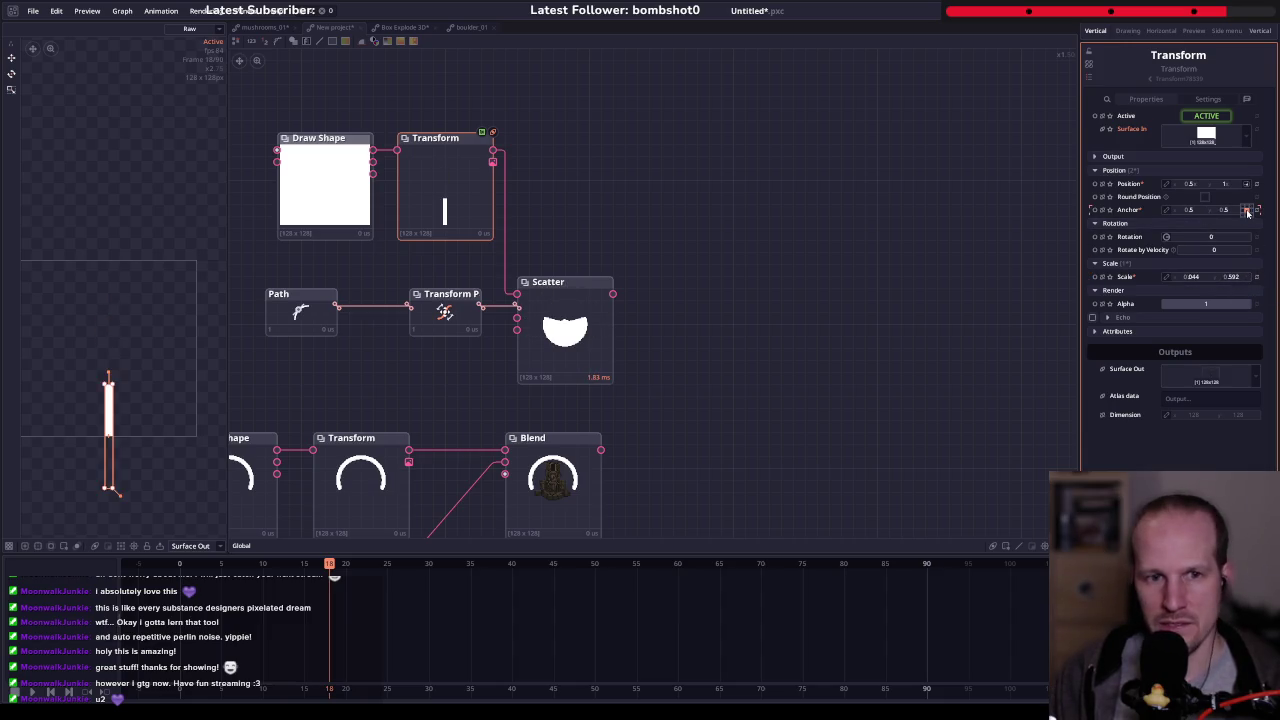
{"action": "left_click", "coordinate": [1247, 210]}
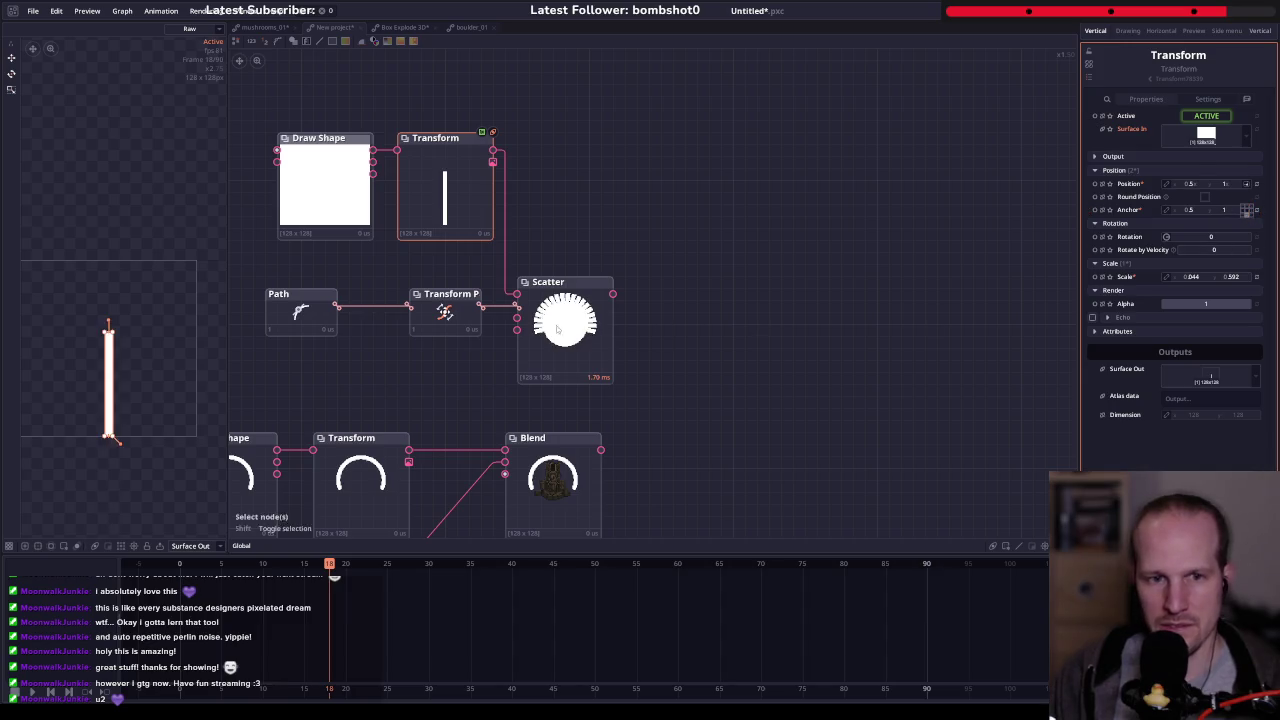
{"action": "left_click", "coordinate": [462, 317]}
{"action": "left_click", "coordinate": [562, 325]}
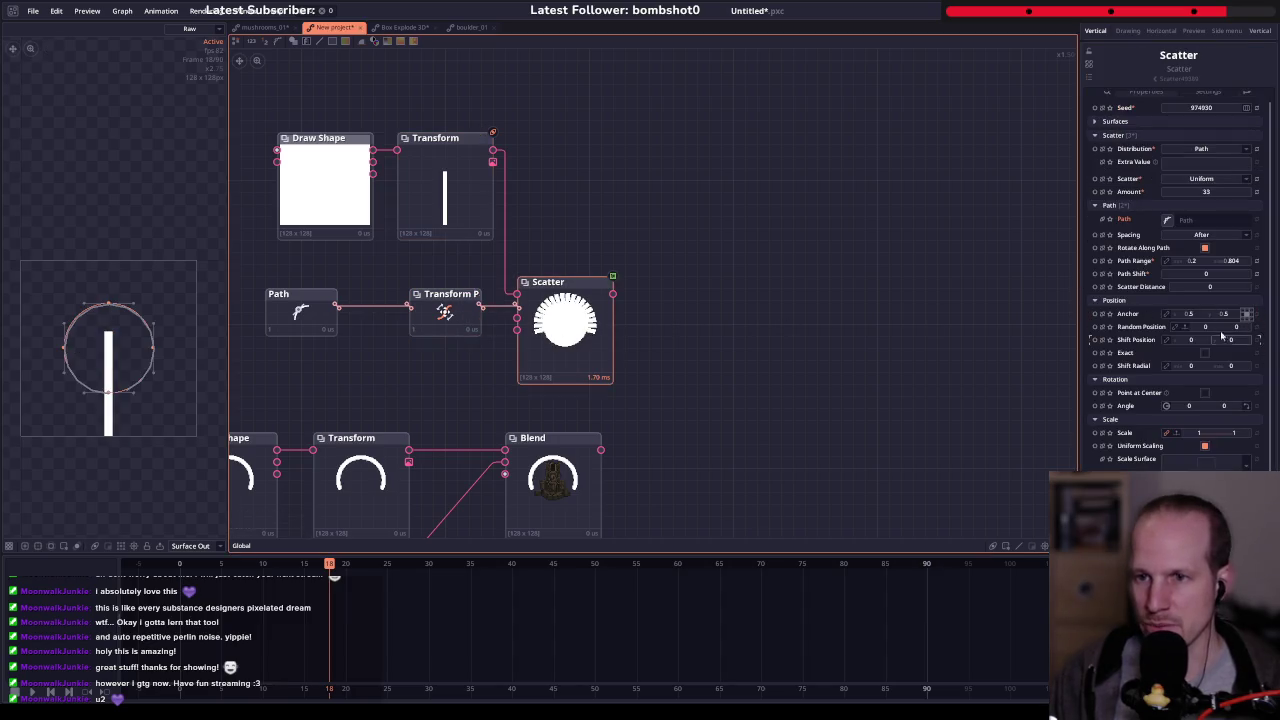
{"action": "left_click", "coordinate": [1247, 314]}
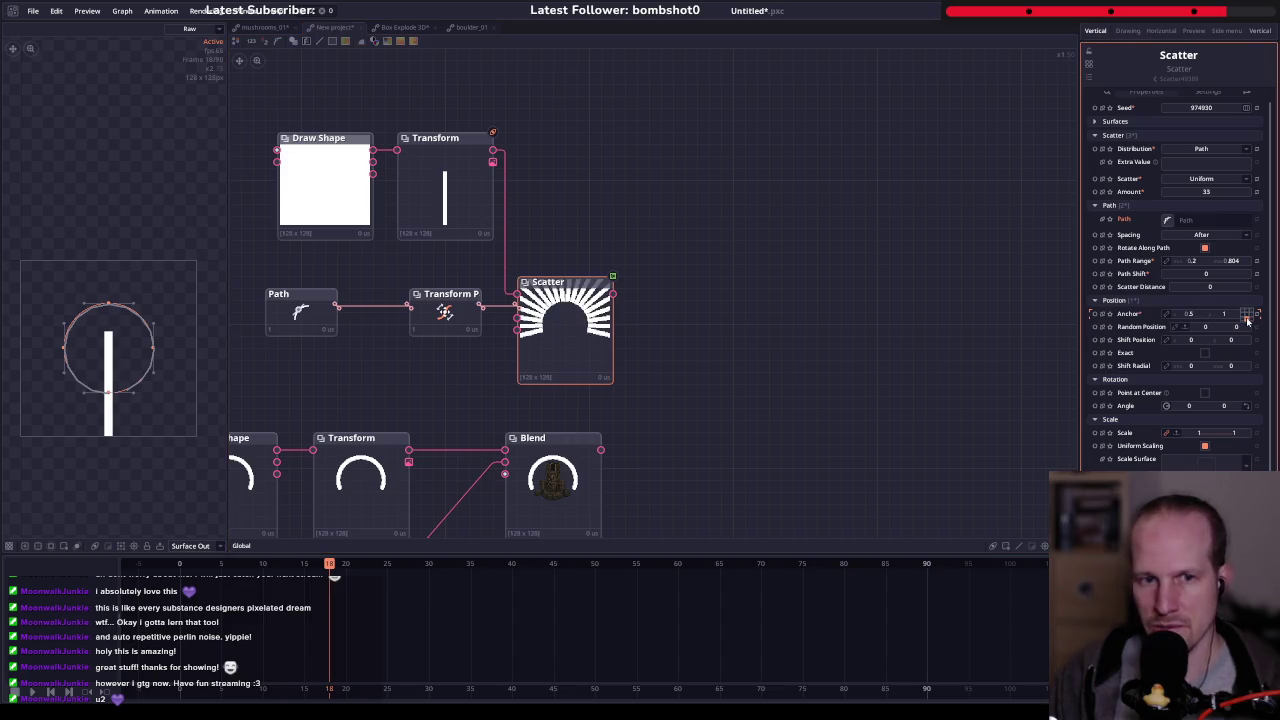
- Preview the Scatter and shrink the ray Transform scale to 0.02 by 0.164
{"action": "double_click", "coordinate": [601, 363]}
{"action": "left_click", "coordinate": [452, 232]}
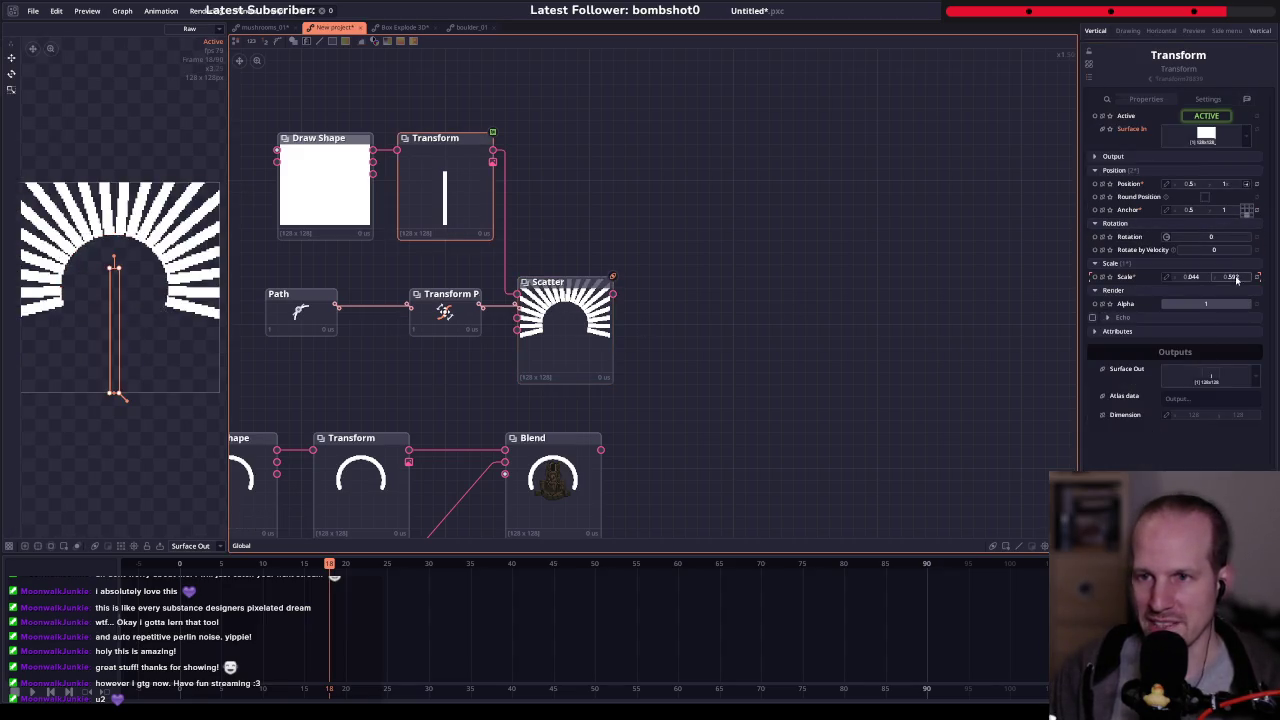
{"action": "mouse_move", "coordinate": [1230, 276]}
{"action": "left_mouse_down"}
{"action": "mouse_move", "coordinate": [1218, 277]}
{"action": "mouse_move", "coordinate": [1230, 282]}
{"action": "left_mouse_up"}
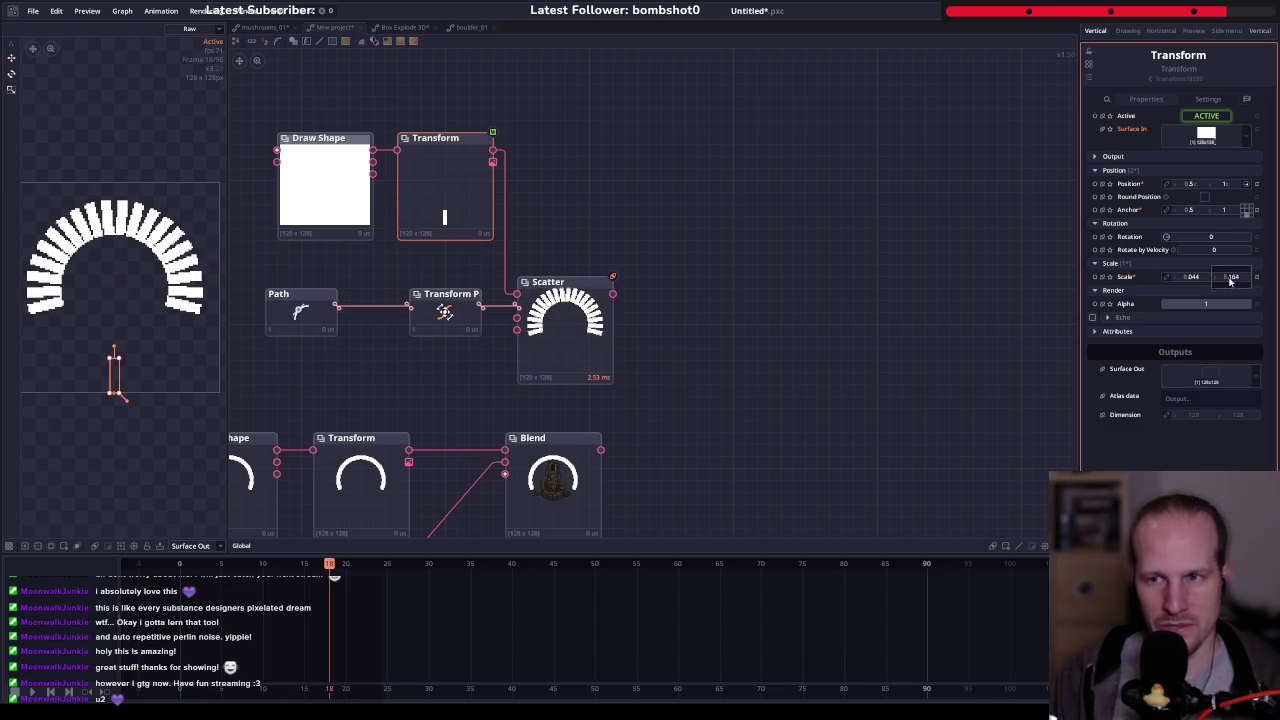
{"action": "left_click", "coordinate": [1200, 278]}
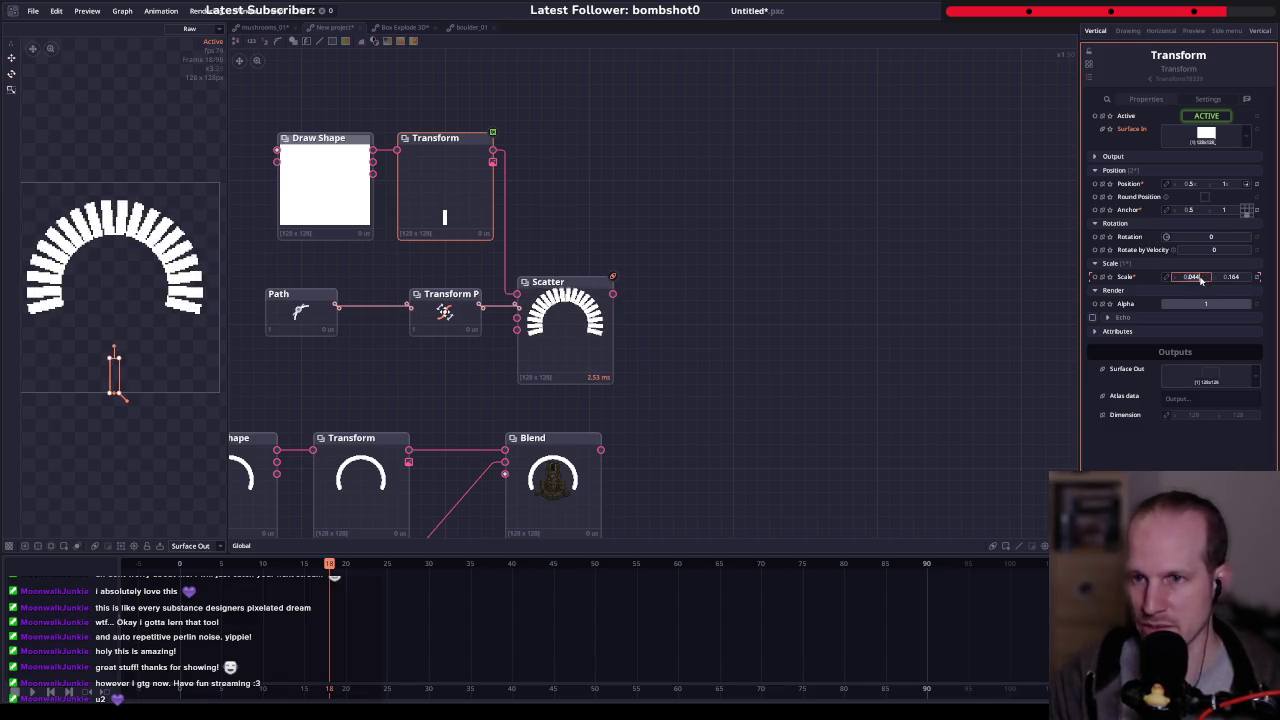
{"action": "type", "text": "0.02"}
{"action": "key", "text": "Return"}
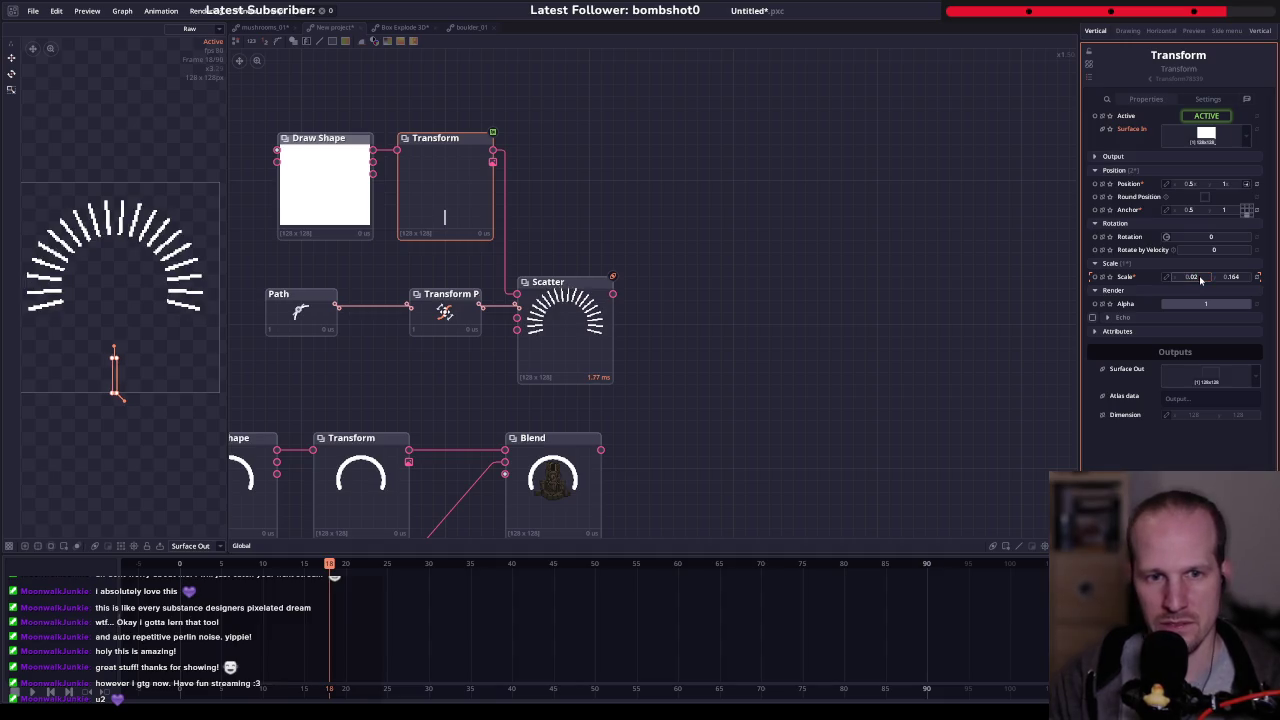
{"action": "scroll", "coordinate": [619, 313], "scroll_direction": "down", "scroll_amount": 2}
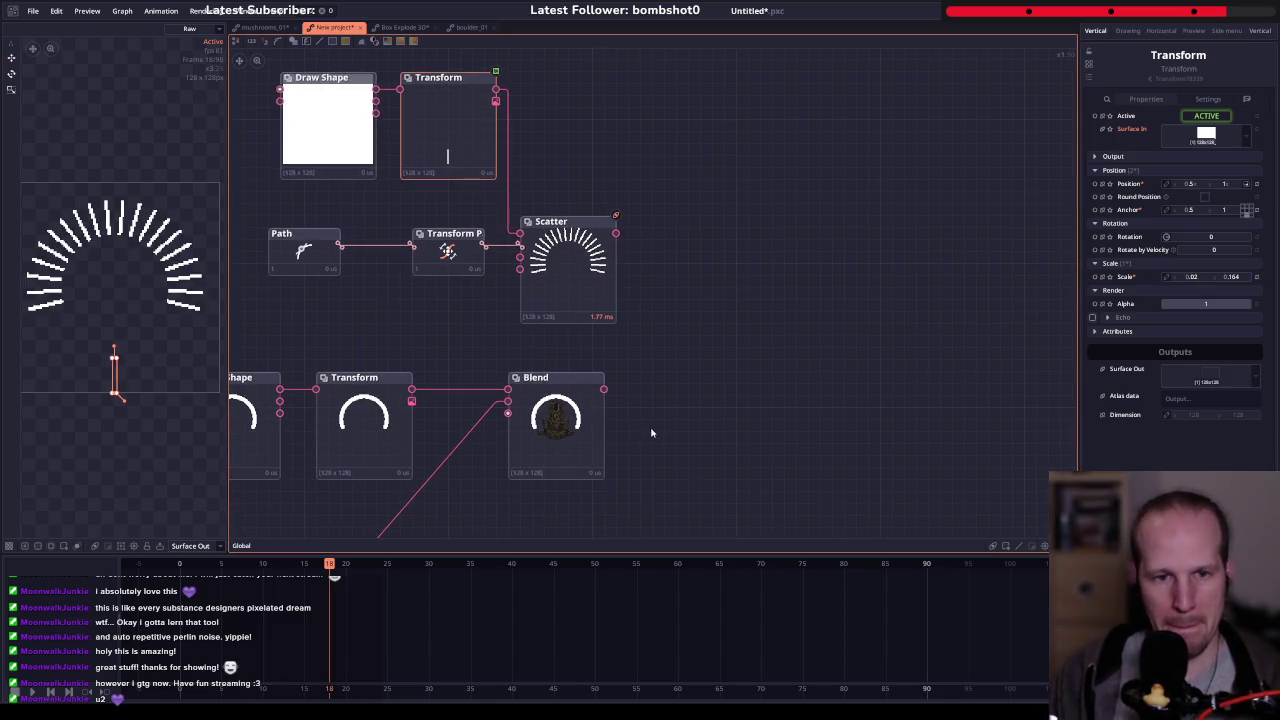
- Blend the Scatter rays over the existing Blend composite and preview the new Blend output
{"action": "left_click_drag", "start_coordinate": [600, 425], "coordinate": [612, 425]}
{"action": "left_click", "coordinate": [593, 296], "text": "shift"}
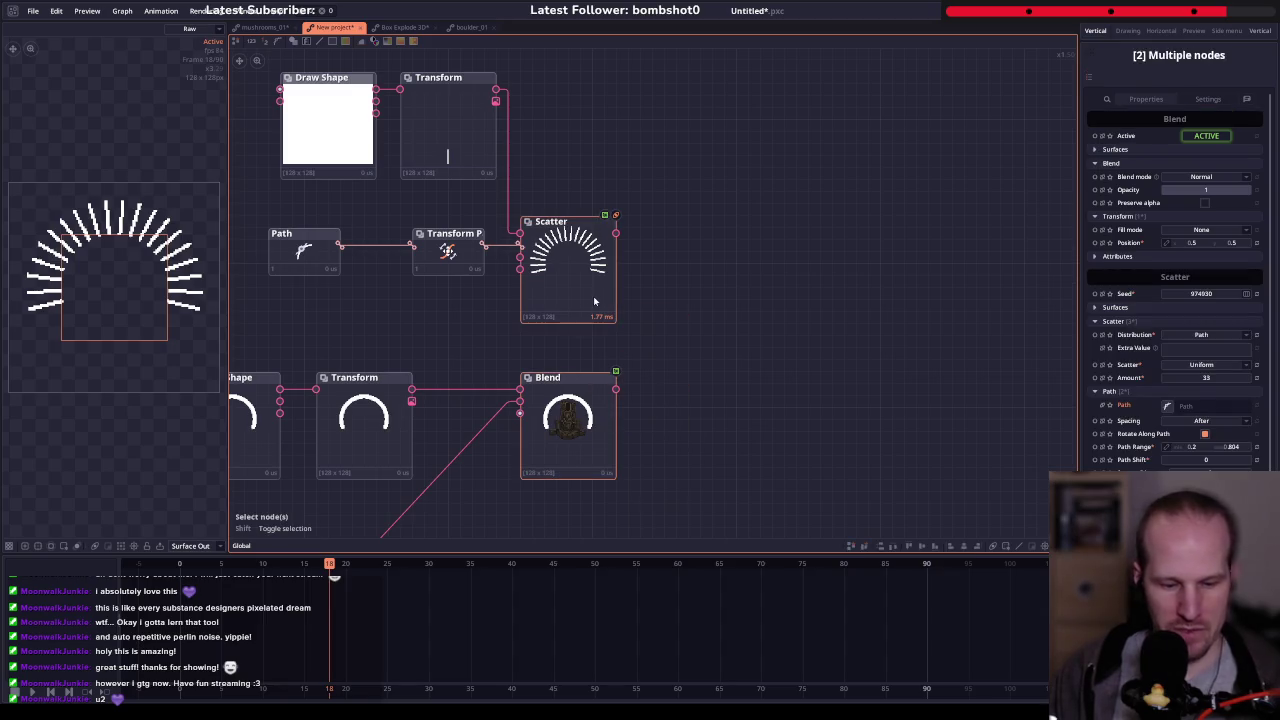
{"action": "key", "text": "ctrl+b"}
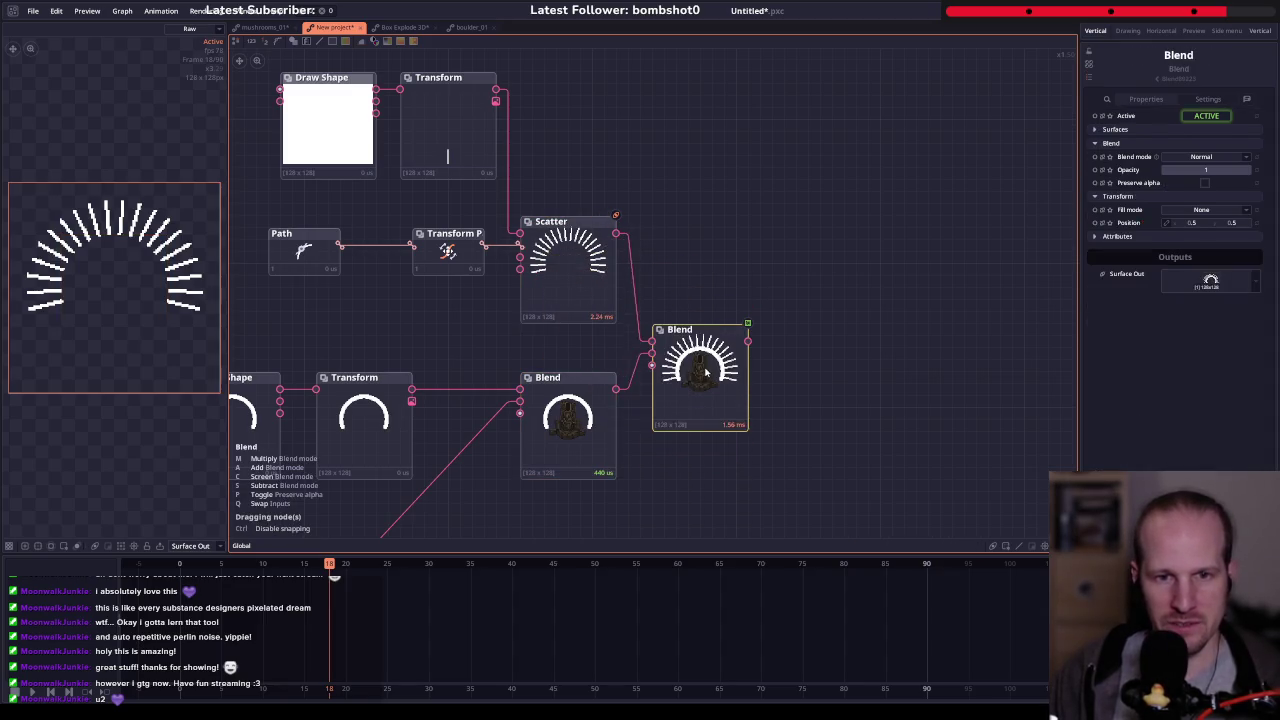
{"action": "left_click", "coordinate": [718, 352]}
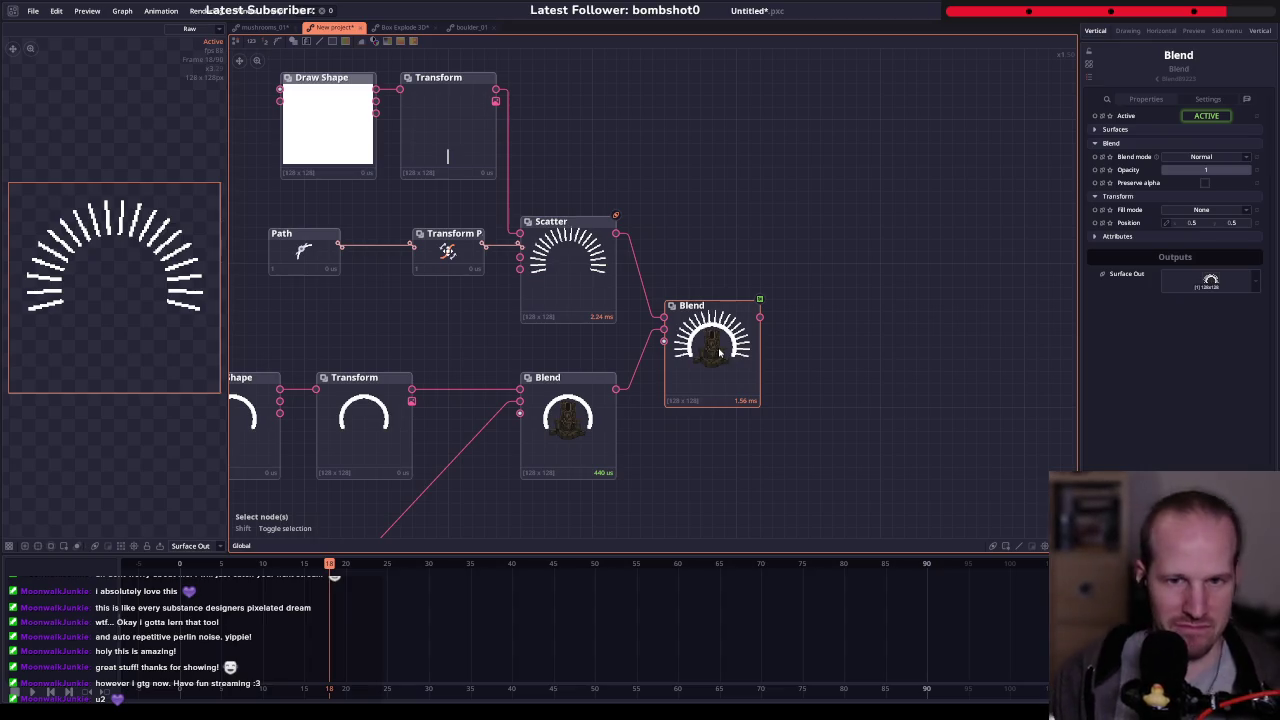
{"action": "left_click", "coordinate": [718, 352]}
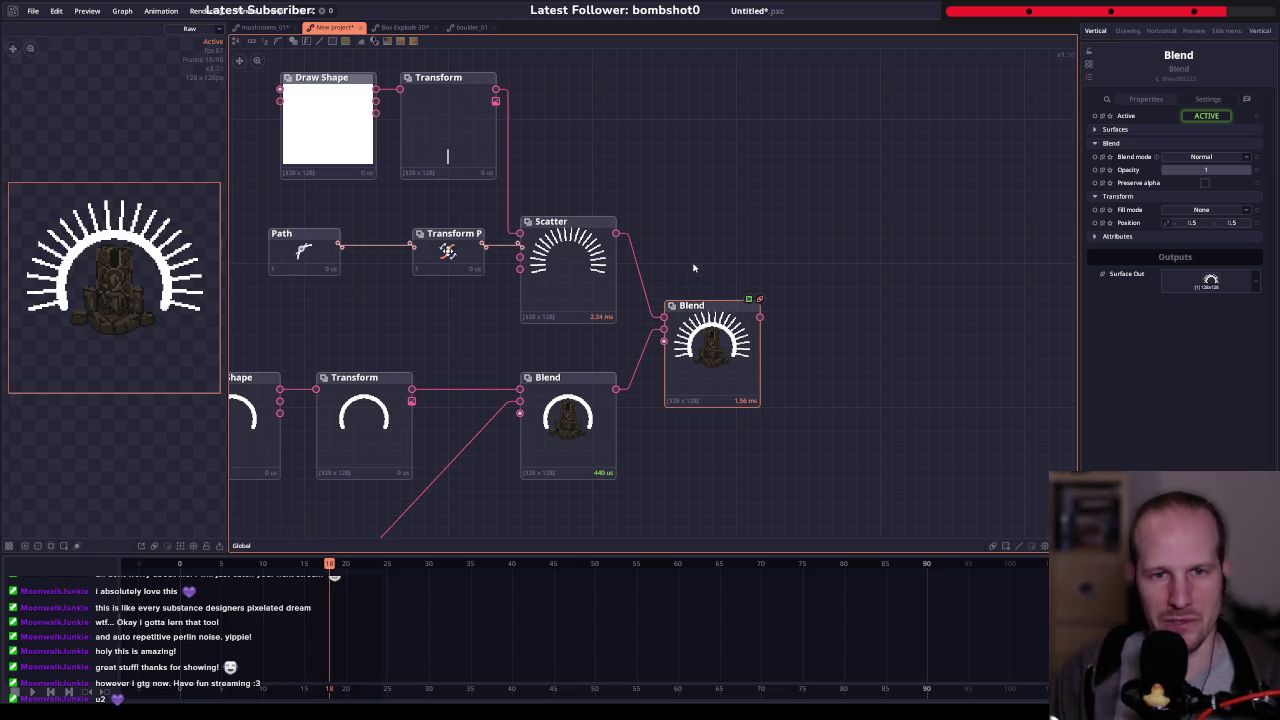
- Rearrange the Scatter, Draw Shape and Transform nodes, then add a node on the Transform-to-Scatter link
{"action": "left_click_drag", "start_coordinate": [599, 269], "coordinate": [573, 293]}
{"action": "left_click_drag", "start_coordinate": [633, 149], "coordinate": [663, 241]}
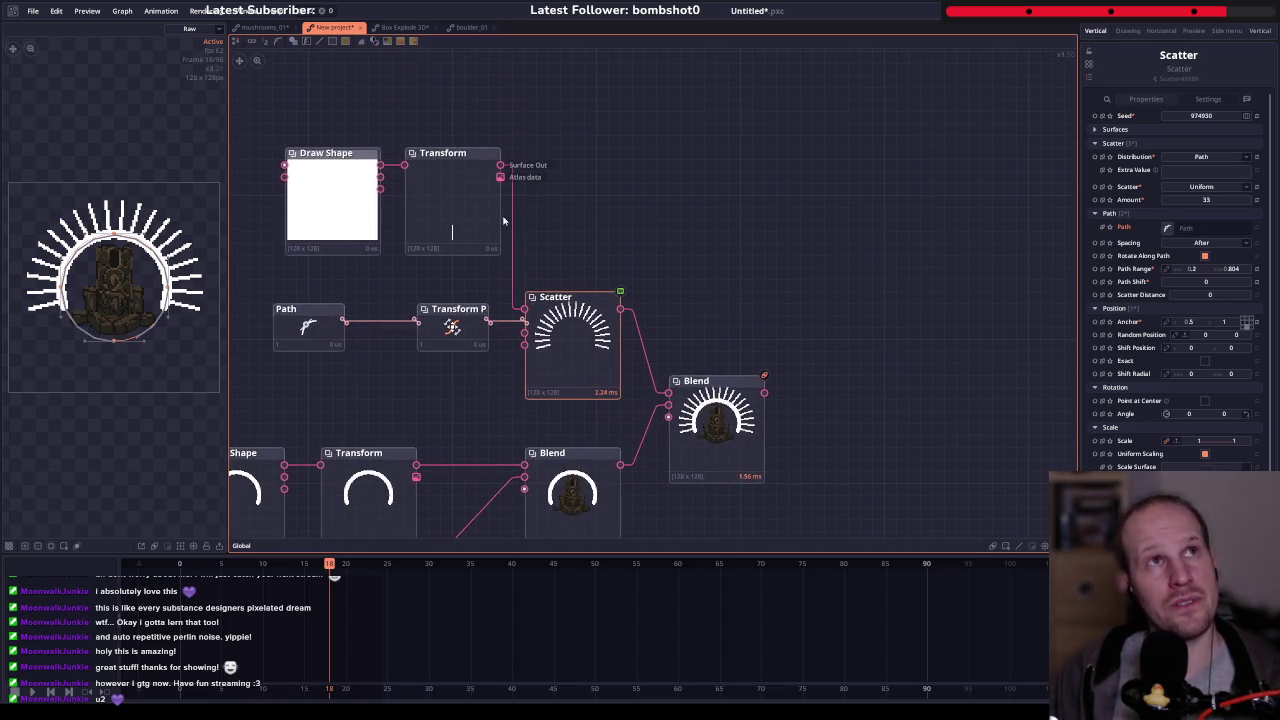
{"action": "scroll", "coordinate": [569, 129], "scroll_direction": "down", "scroll_amount": 2}
{"action": "left_click_drag", "start_coordinate": [569, 129], "coordinate": [340, 242]}
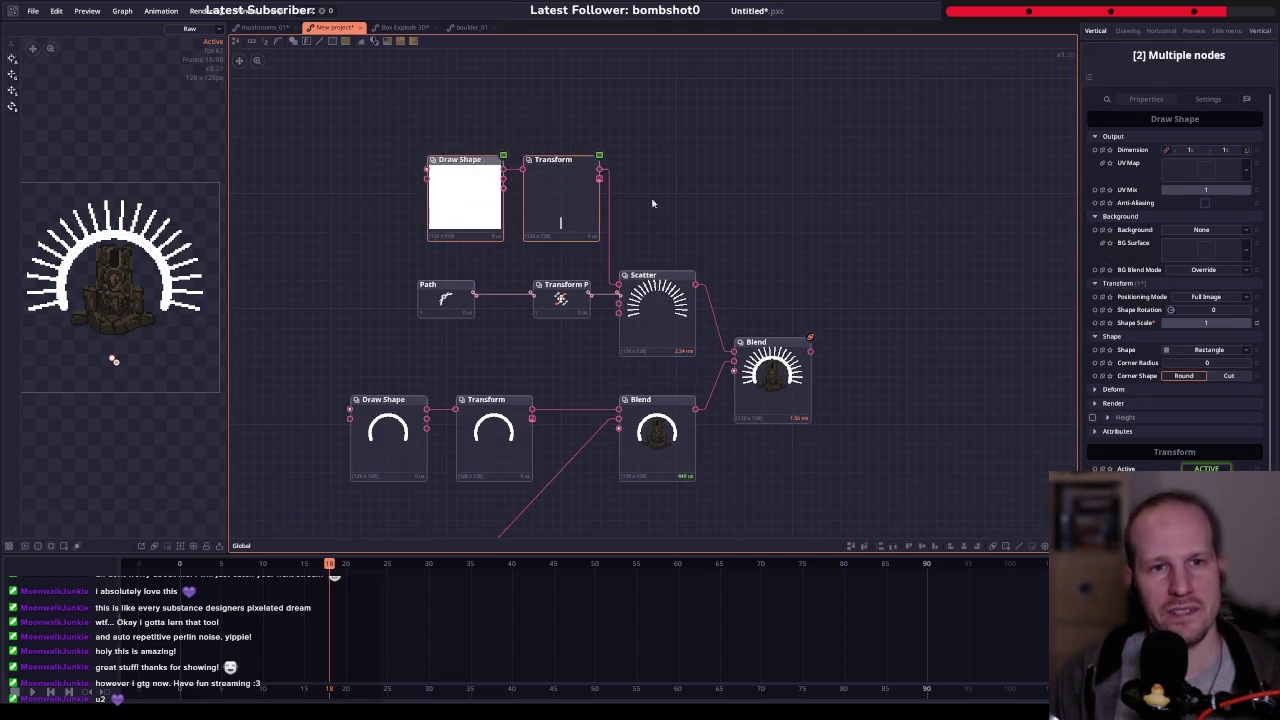
{"action": "mouse_move", "coordinate": [535, 187]}
{"action": "left_mouse_down"}
{"action": "mouse_move", "coordinate": [432, 191]}
{"action": "mouse_move", "coordinate": [422, 211]}
{"action": "left_mouse_up"}
{"action": "right_click", "coordinate": [537, 204]}
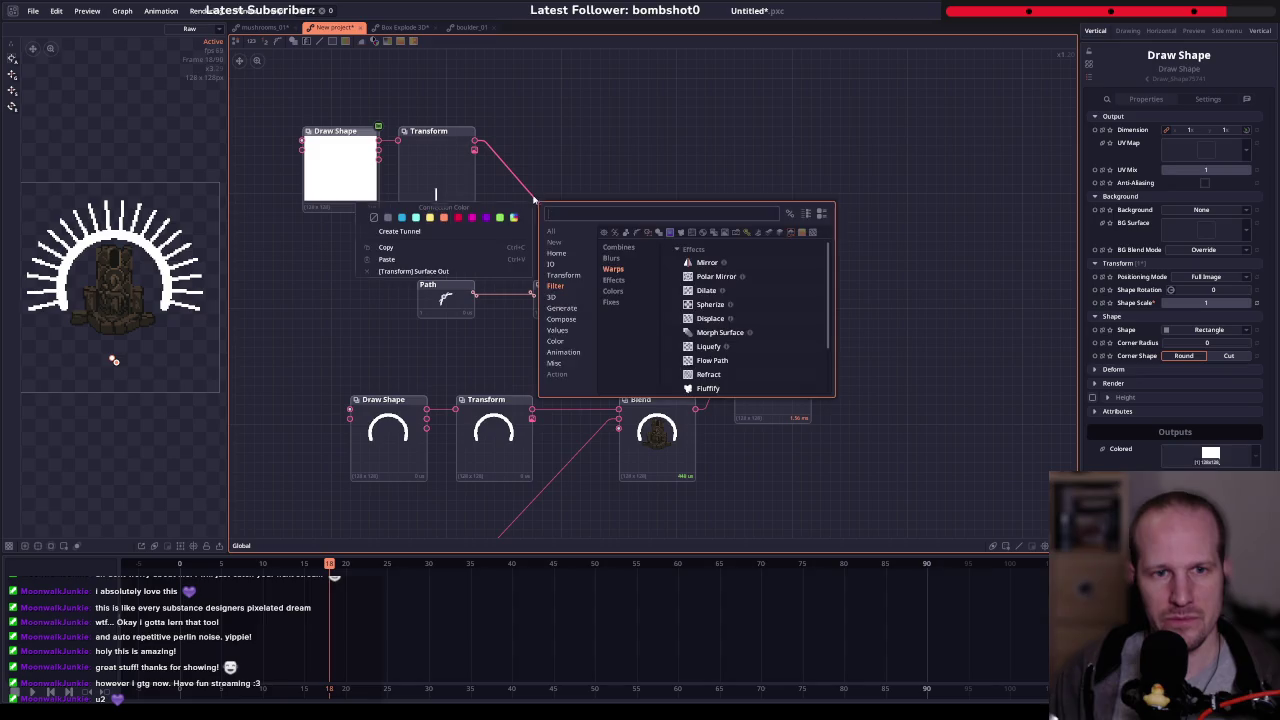
- Insert a Displace node on the link, mapped by a new Perlin Noise, at strength about 0.276
{"action": "type", "text": "displace"}
{"action": "key", "text": "Return"}
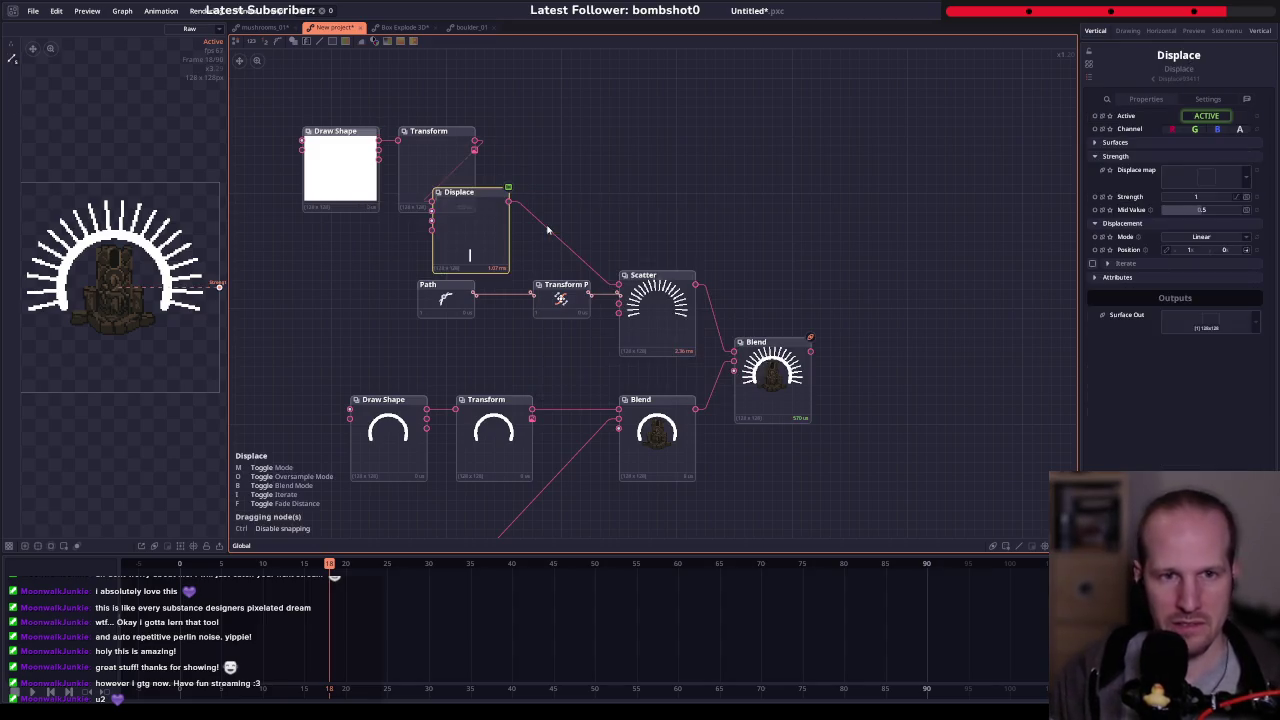
{"action": "left_click_drag", "start_coordinate": [673, 181], "coordinate": [625, 164]}
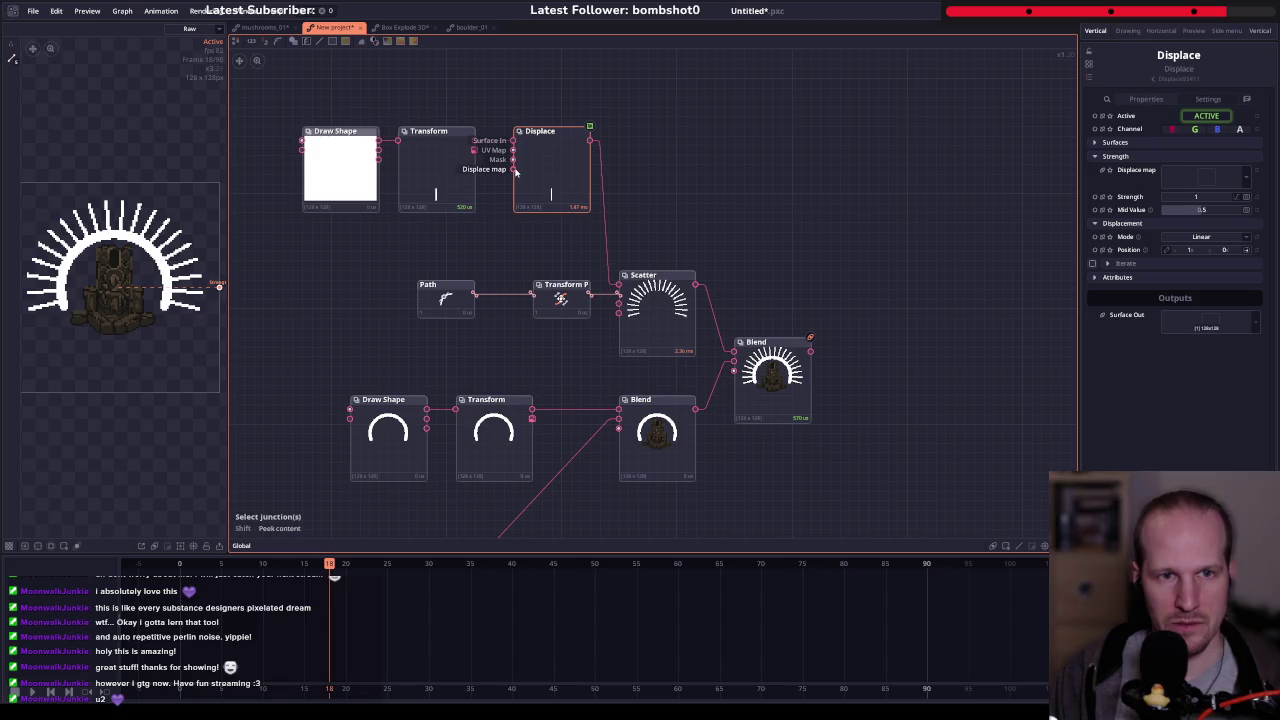
{"action": "left_click_drag", "start_coordinate": [513, 158], "coordinate": [418, 243]}
{"action": "type", "text": "noise"}
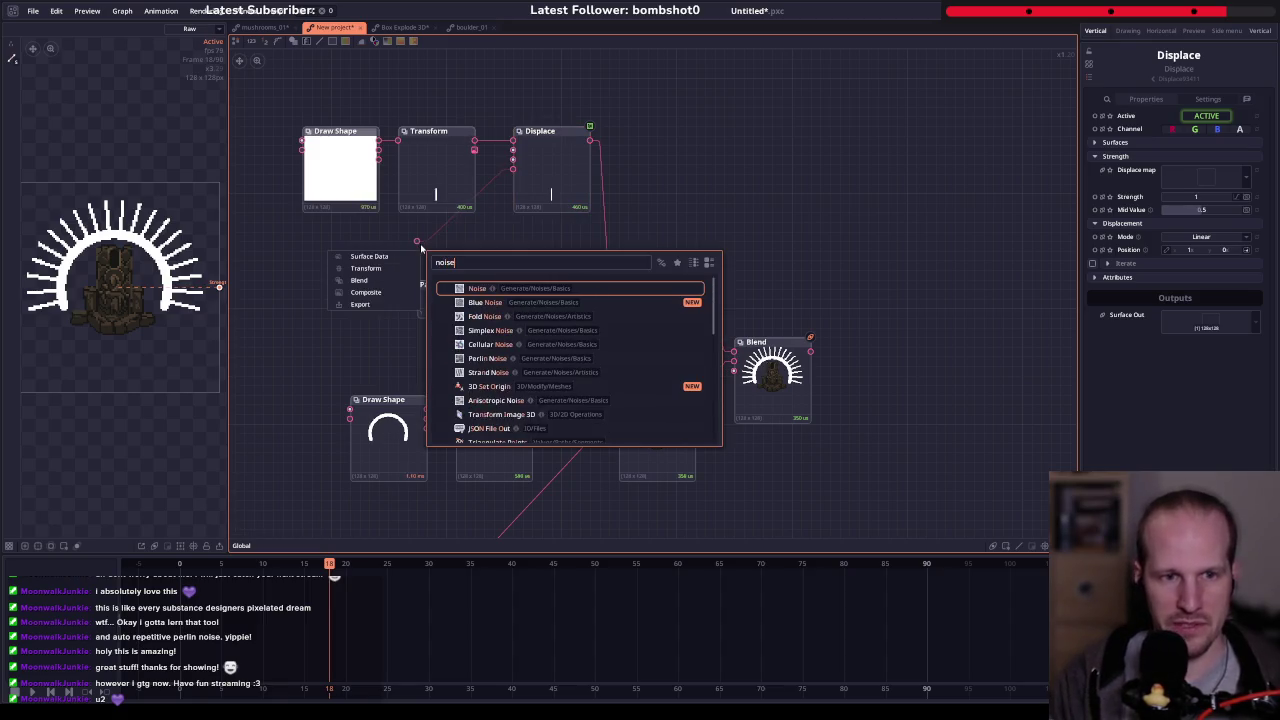
{"action": "left_click", "coordinate": [489, 360]}
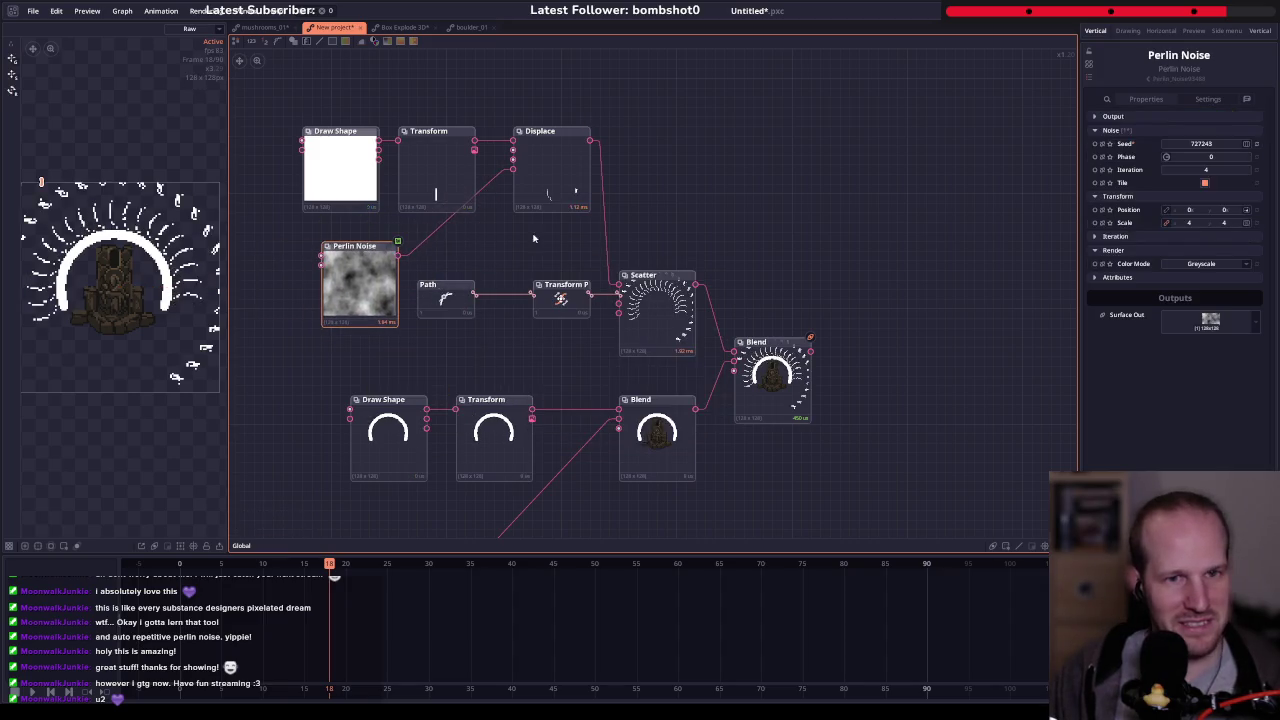
{"action": "left_click", "coordinate": [548, 190]}
{"action": "mouse_move", "coordinate": [1197, 199]}
{"action": "left_mouse_down"}
{"action": "mouse_move", "coordinate": [1215, 199]}
{"action": "mouse_move", "coordinate": [1190, 199]}
{"action": "left_mouse_up"}
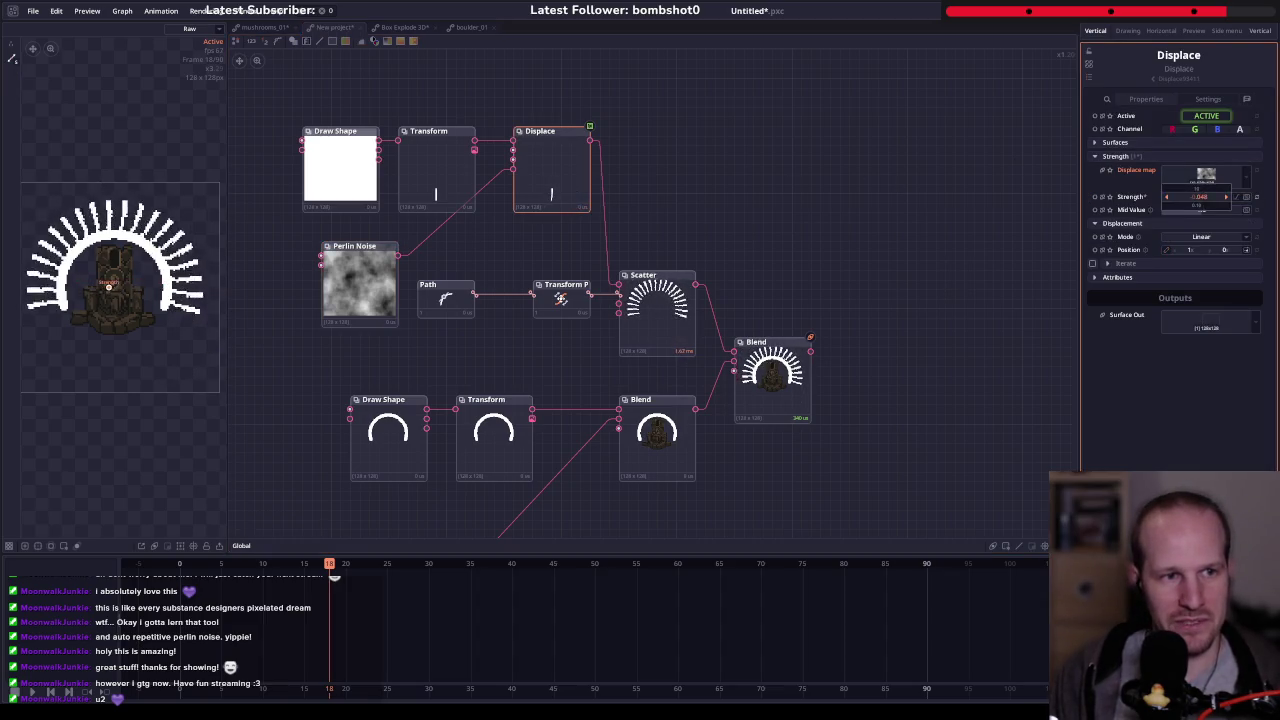
{"action": "left_click_drag", "start_coordinate": [115, 285], "coordinate": [147, 285]}
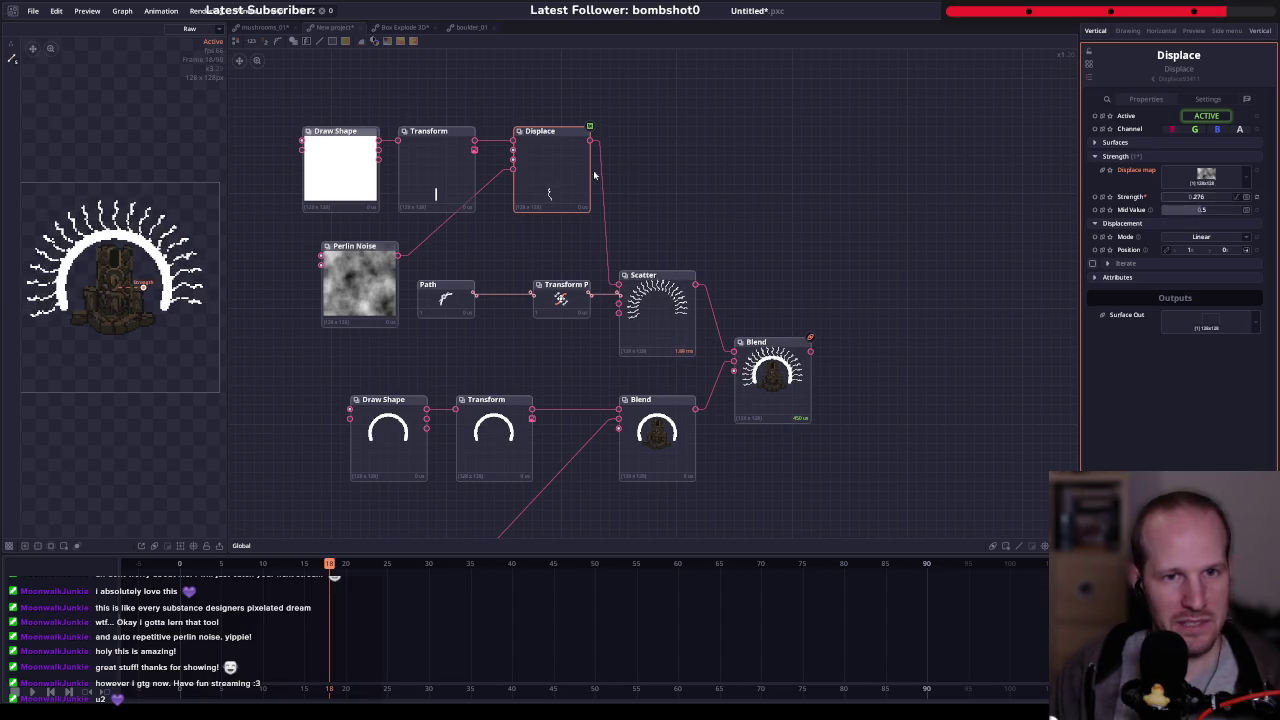
- Tidy the graph by moving Draw Shape, Transform and Perlin Noise nodes and widening the preview
{"action": "left_click_drag", "start_coordinate": [437, 104], "coordinate": [295, 205]}
{"action": "mouse_move", "coordinate": [450, 170]}
{"action": "left_mouse_down"}
{"action": "mouse_move", "coordinate": [422, 122]}
{"action": "mouse_move", "coordinate": [451, 112]}
{"action": "left_mouse_up"}
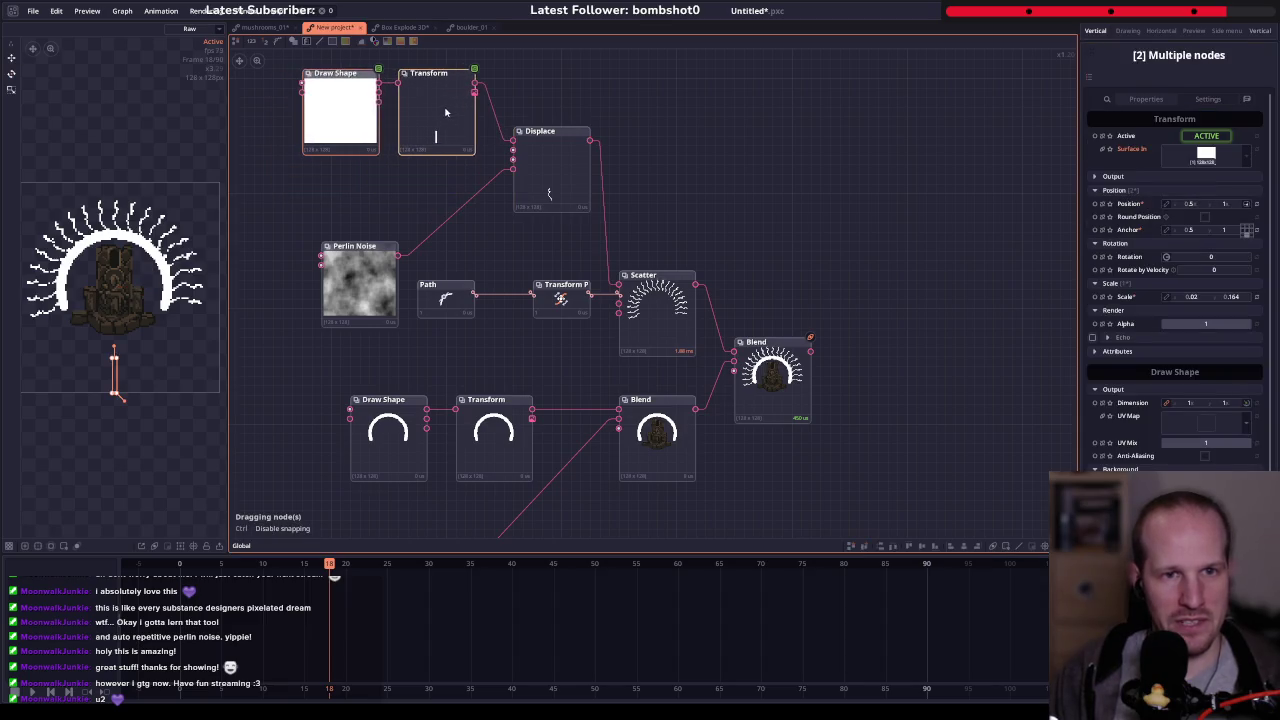
{"action": "left_click", "coordinate": [550, 150]}
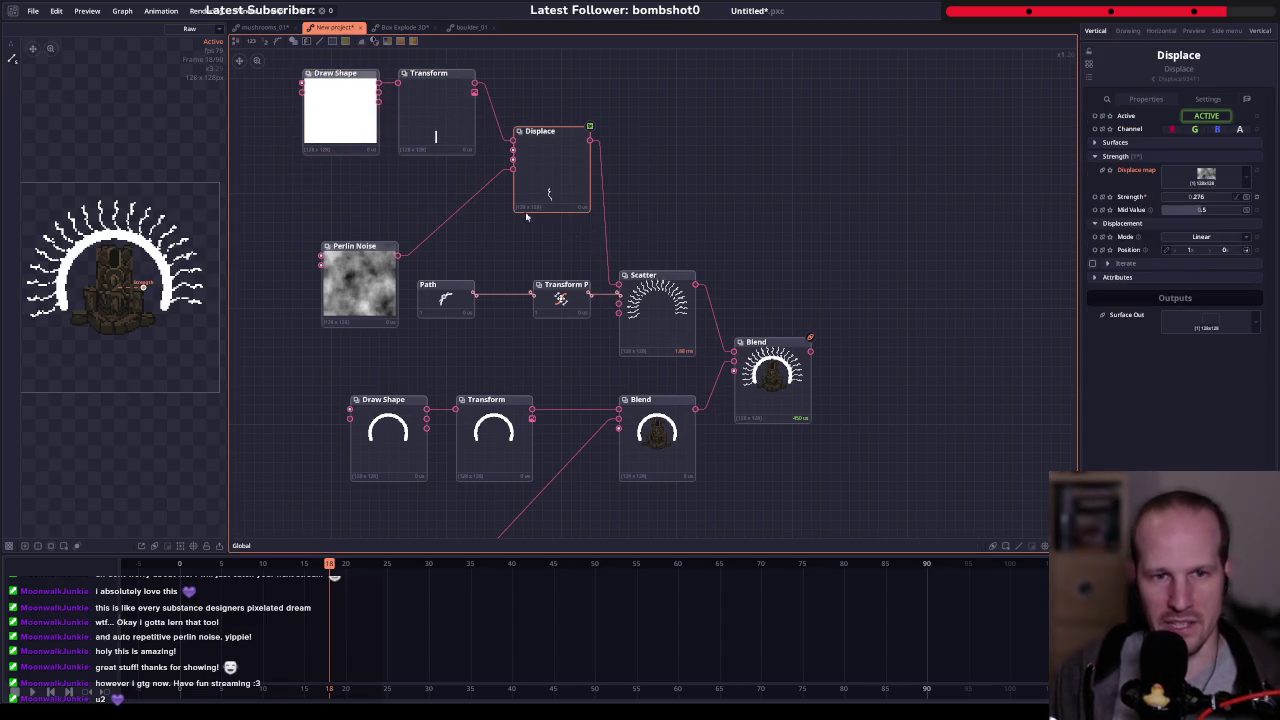
{"action": "left_click_drag", "start_coordinate": [85, 280], "coordinate": [93, 280]}
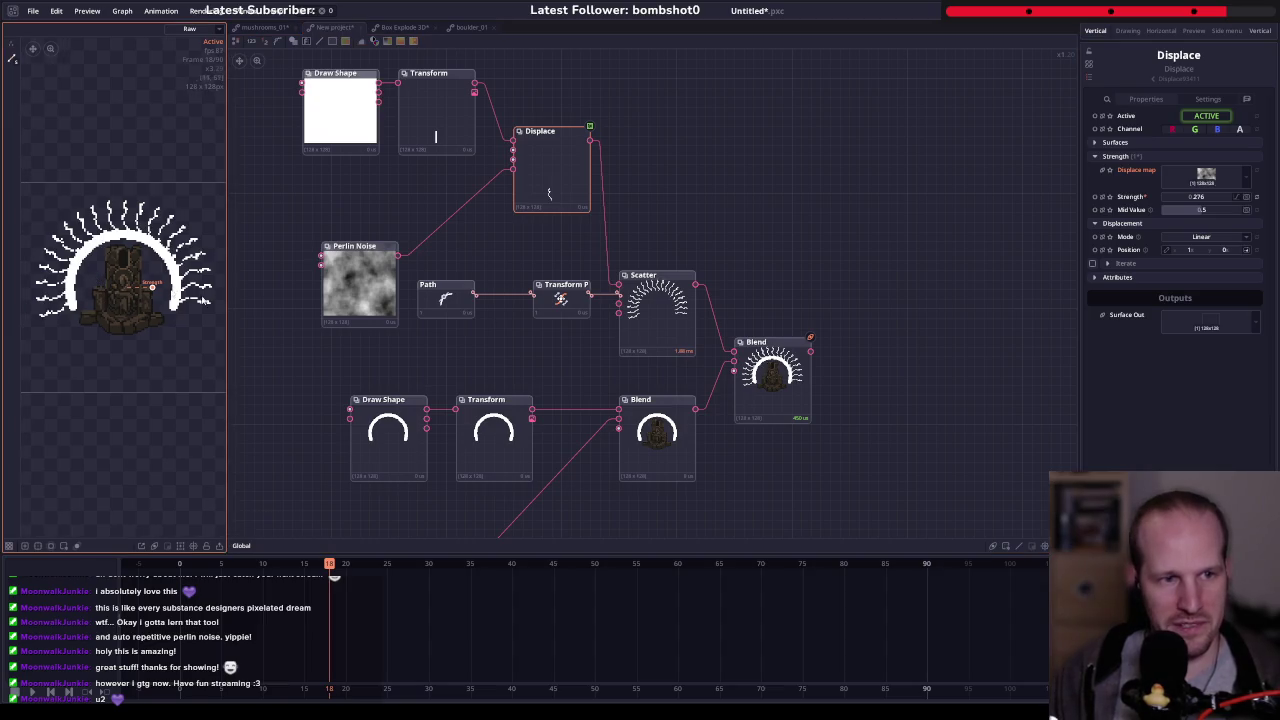
{"action": "left_click_drag", "start_coordinate": [229, 319], "coordinate": [263, 310]}
{"action": "scroll", "coordinate": [234, 289], "scroll_direction": "up", "scroll_amount": 1}
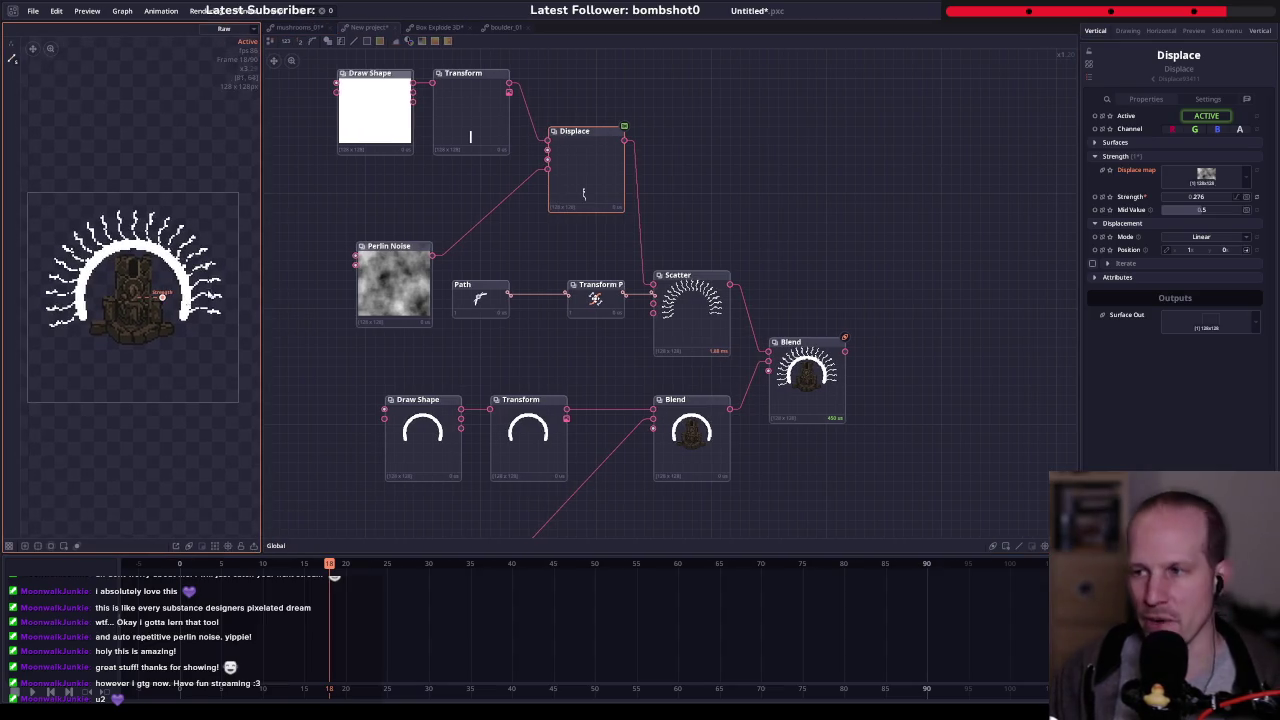
{"action": "left_click_drag", "start_coordinate": [466, 281], "coordinate": [575, 324]}
{"action": "left_click_drag", "start_coordinate": [511, 350], "coordinate": [502, 302]}
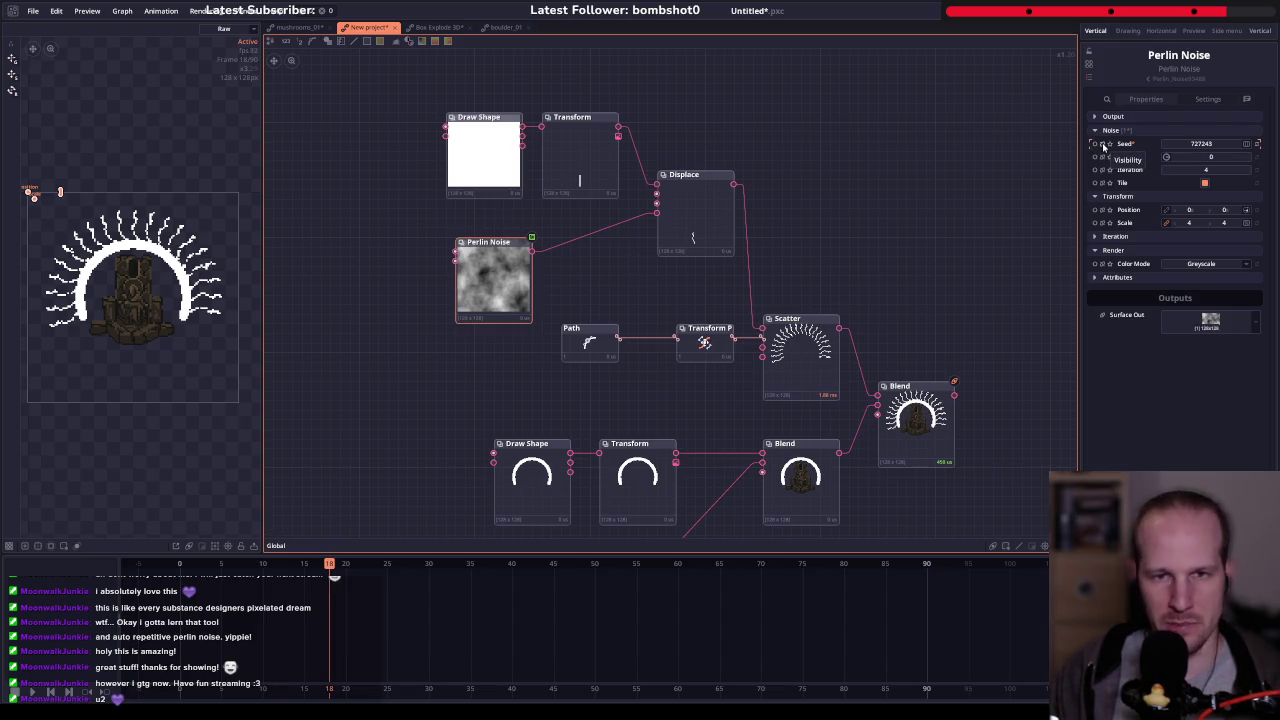
{"action": "left_click_drag", "start_coordinate": [436, 262], "coordinate": [543, 300]}
{"action": "right_click", "coordinate": [517, 298]}
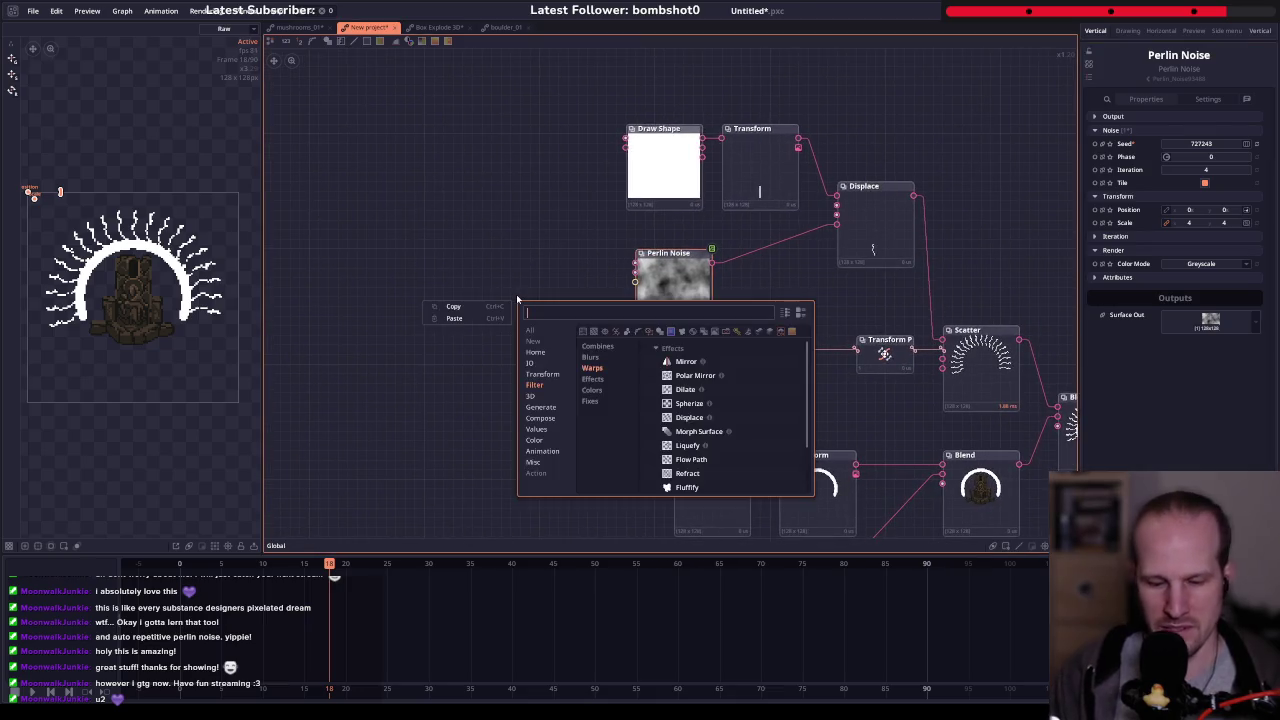
- Add an Array Range node with Start 1 and End 5
{"action": "type", "text": "array range"}
{"action": "key", "text": "Return"}
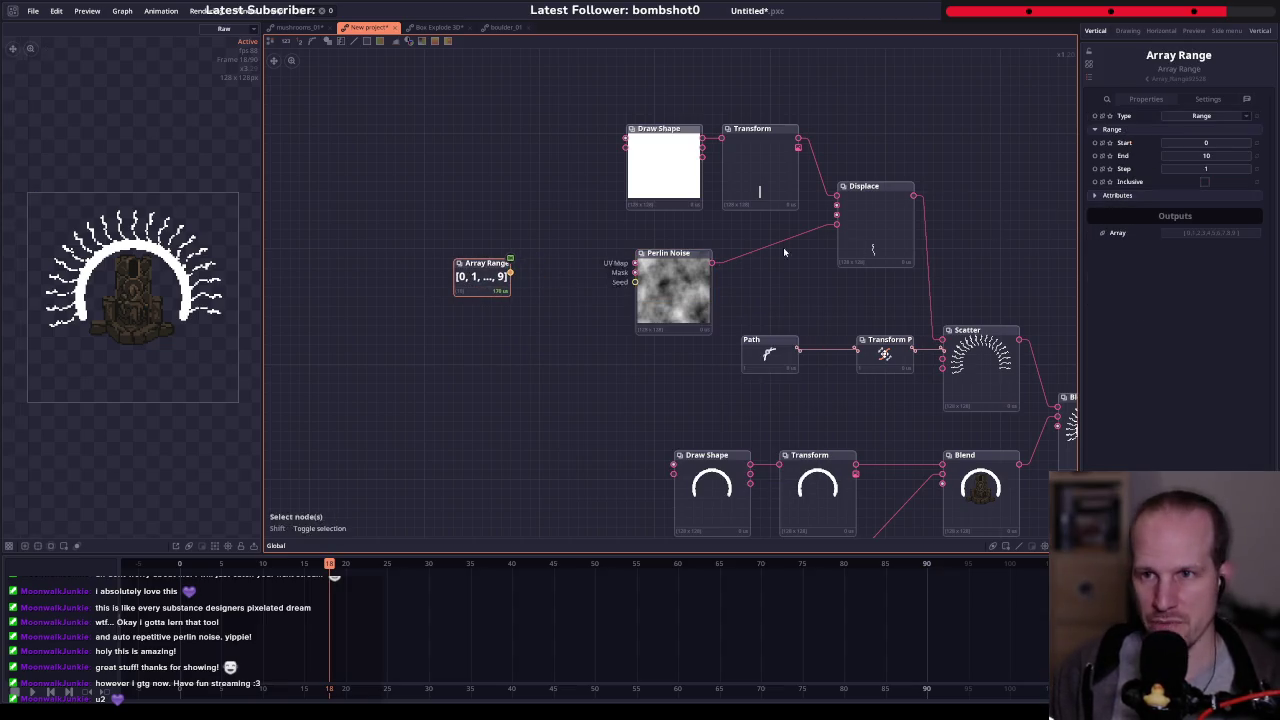
{"action": "left_click", "coordinate": [1217, 143]}
{"action": "type", "text": "1"}
{"action": "left_click", "coordinate": [1214, 169]}
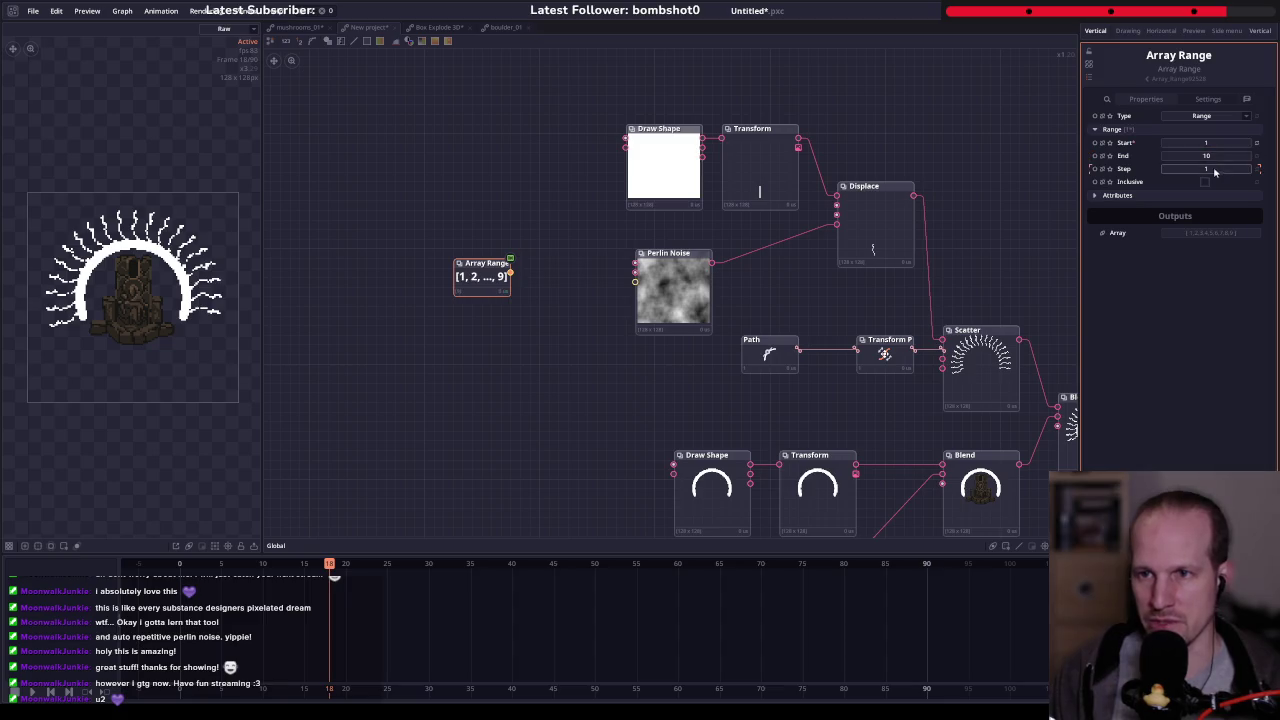
{"action": "type", "text": "5"}
{"action": "key", "text": "Return"}
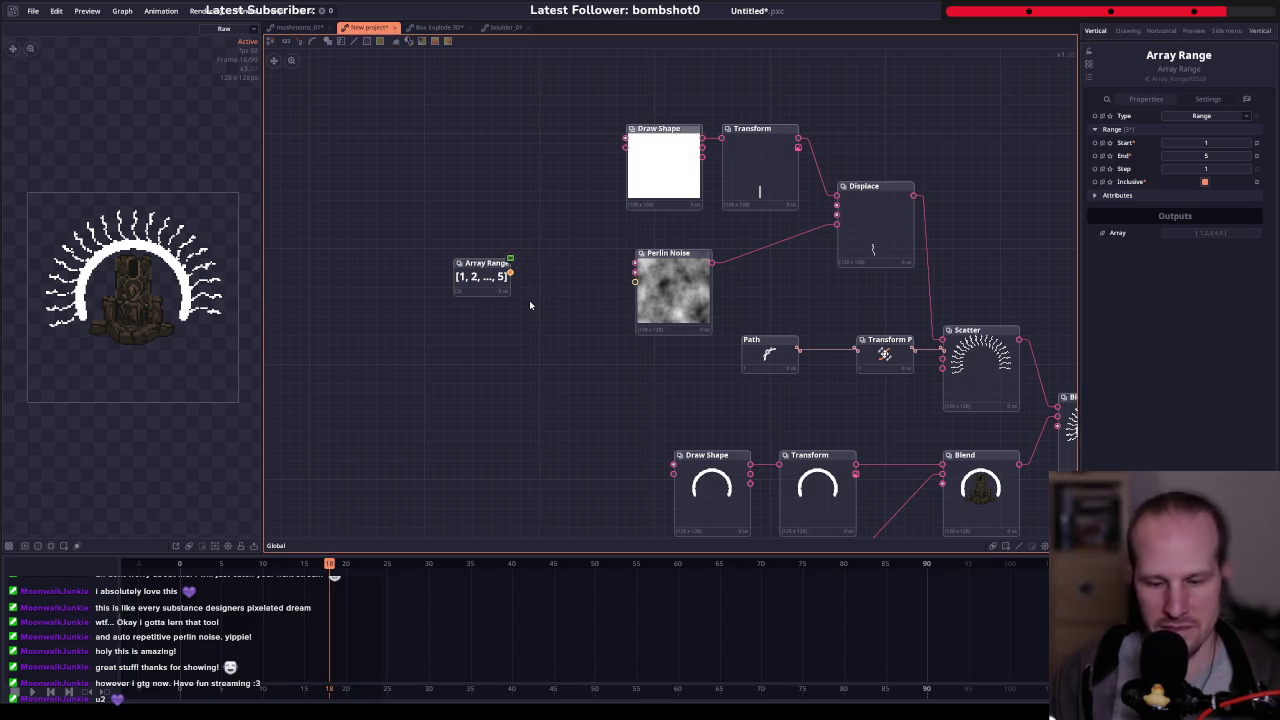
- Save the project as ritual_corona_01 in the pixel_composer folder
{"action": "key", "text": "ctrl+s"}
{"action": "left_click", "coordinate": [565, 344]}
{"action": "mouse_move", "coordinate": [472, 258]}
{"action": "left_mouse_down"}
{"action": "mouse_move", "coordinate": [432, 224]}
{"action": "mouse_move", "coordinate": [538, 297]}
{"action": "left_mouse_up"}
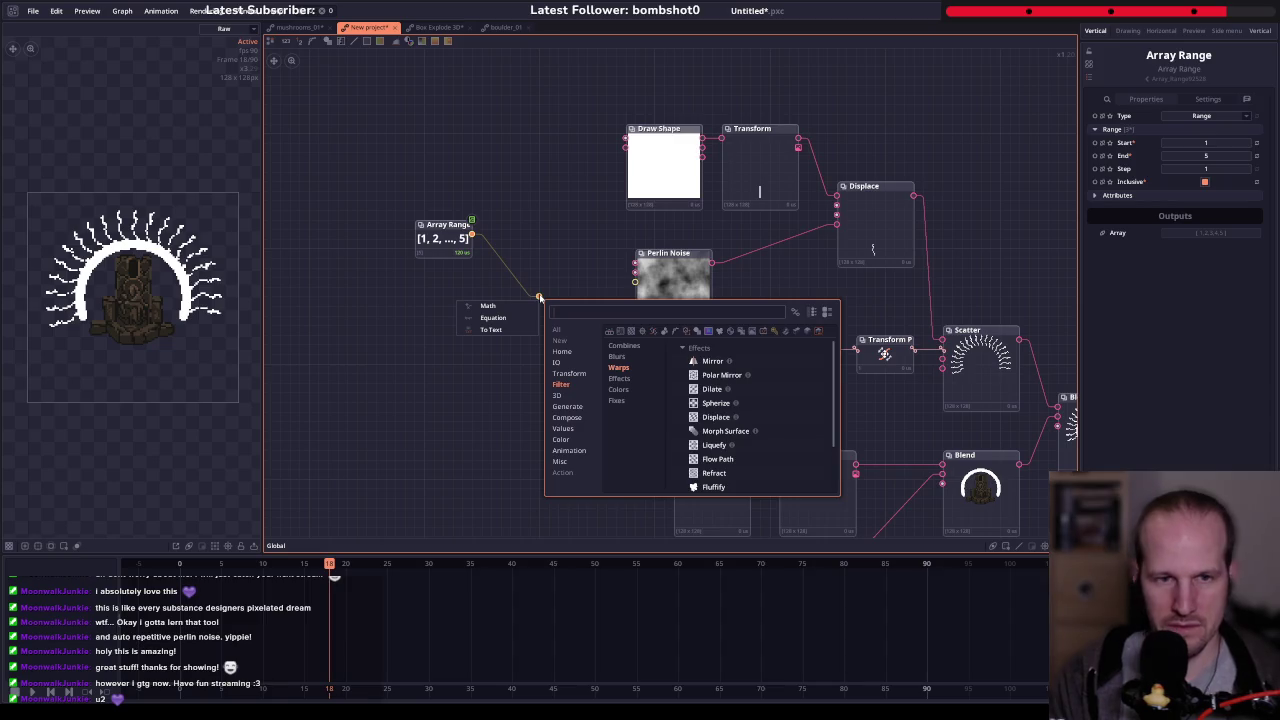
{"action": "key", "text": "Escape"}
{"action": "key", "text": "ctrl+s"}
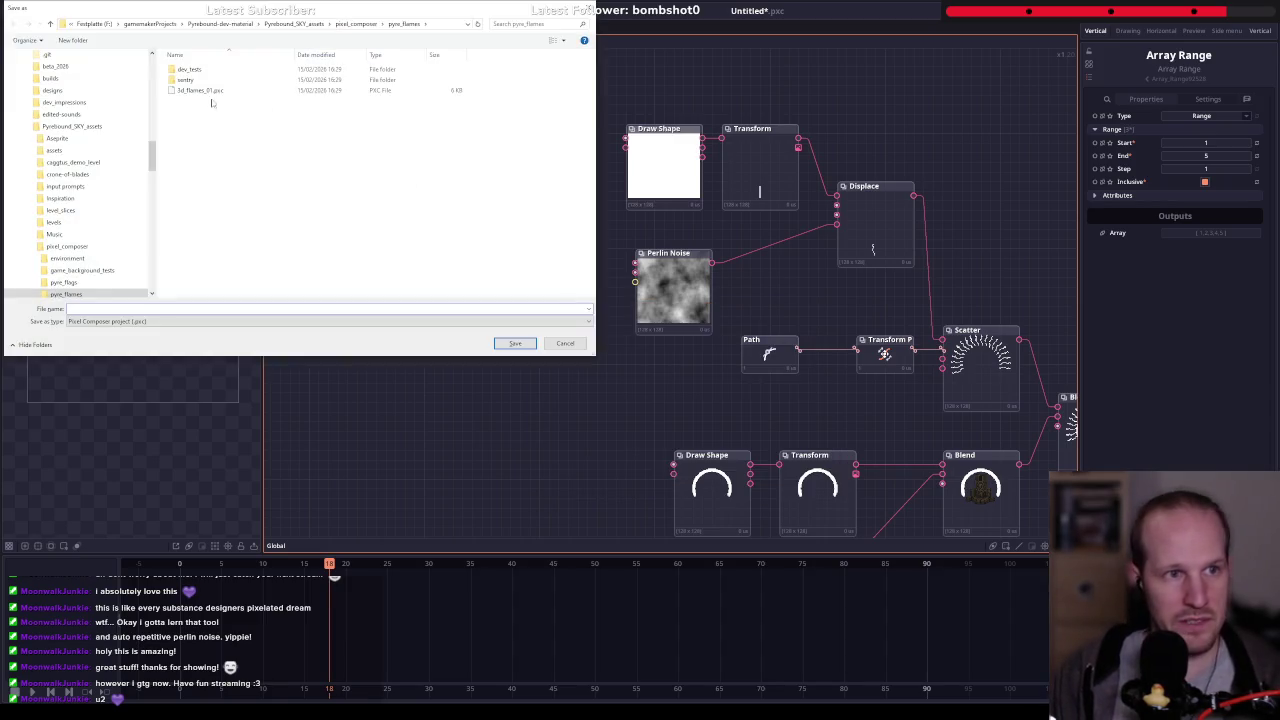
{"action": "left_click", "coordinate": [358, 24]}
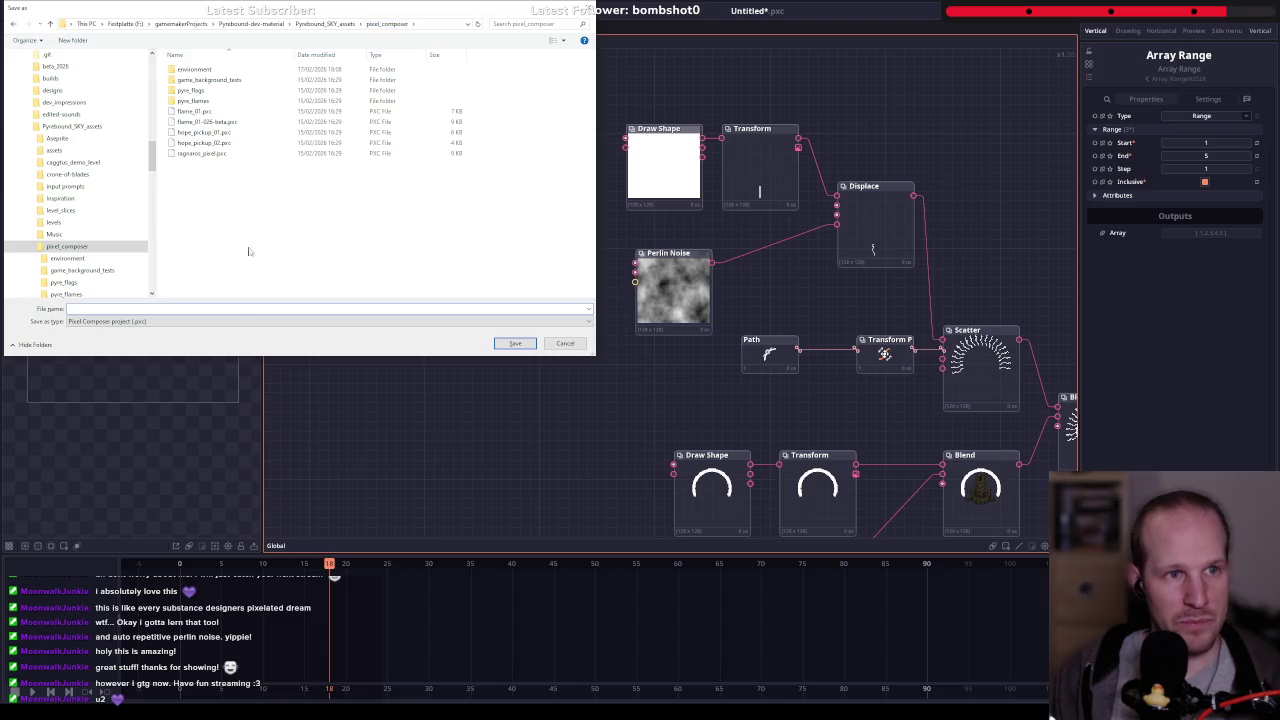
{"action": "left_click", "coordinate": [182, 308]}
{"action": "type", "text": "ritual_corona_01"}
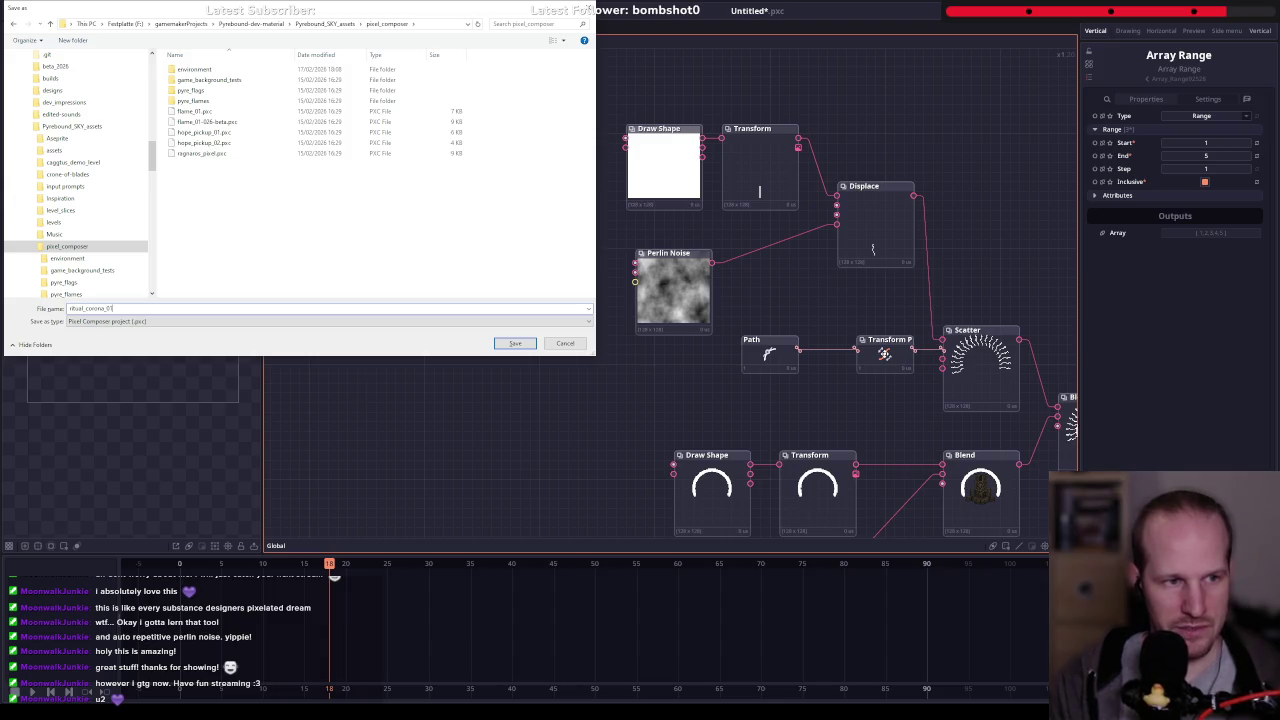
{"action": "key", "text": "Return"}
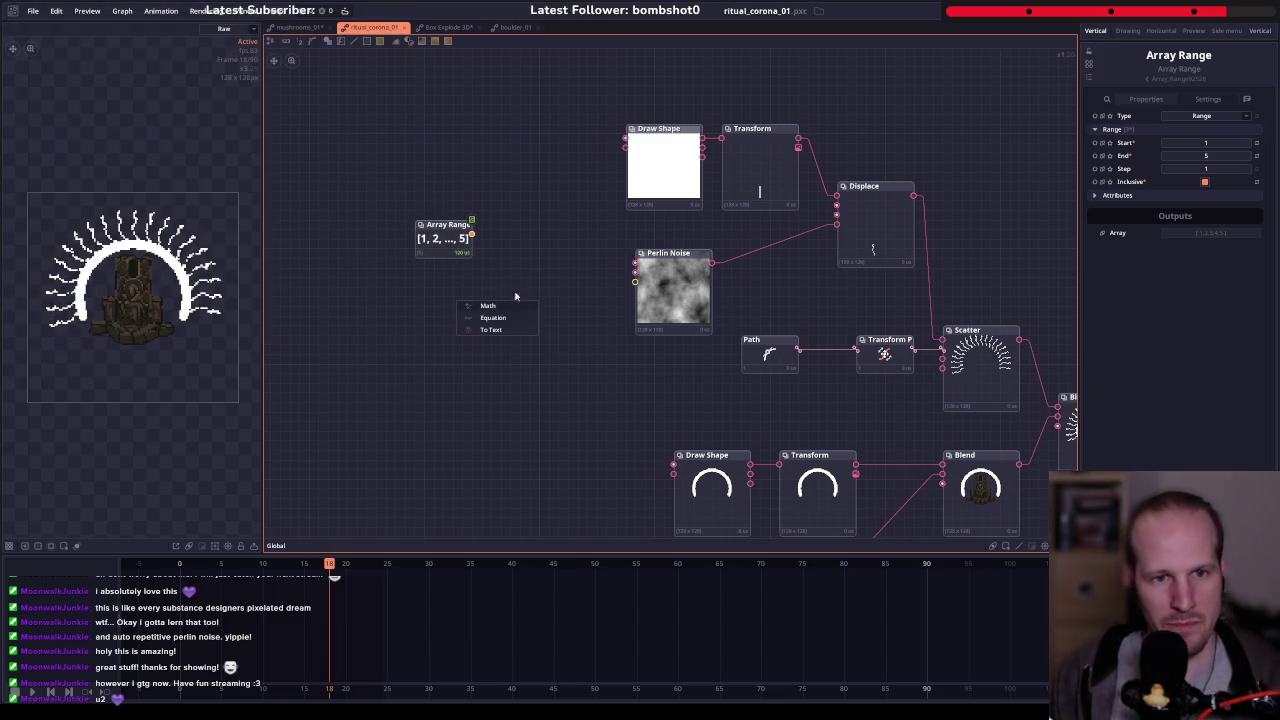
- Create a Math node fed by the Array Range and set its operation to Multiply
{"action": "left_click_drag", "start_coordinate": [472, 234], "coordinate": [530, 278]}
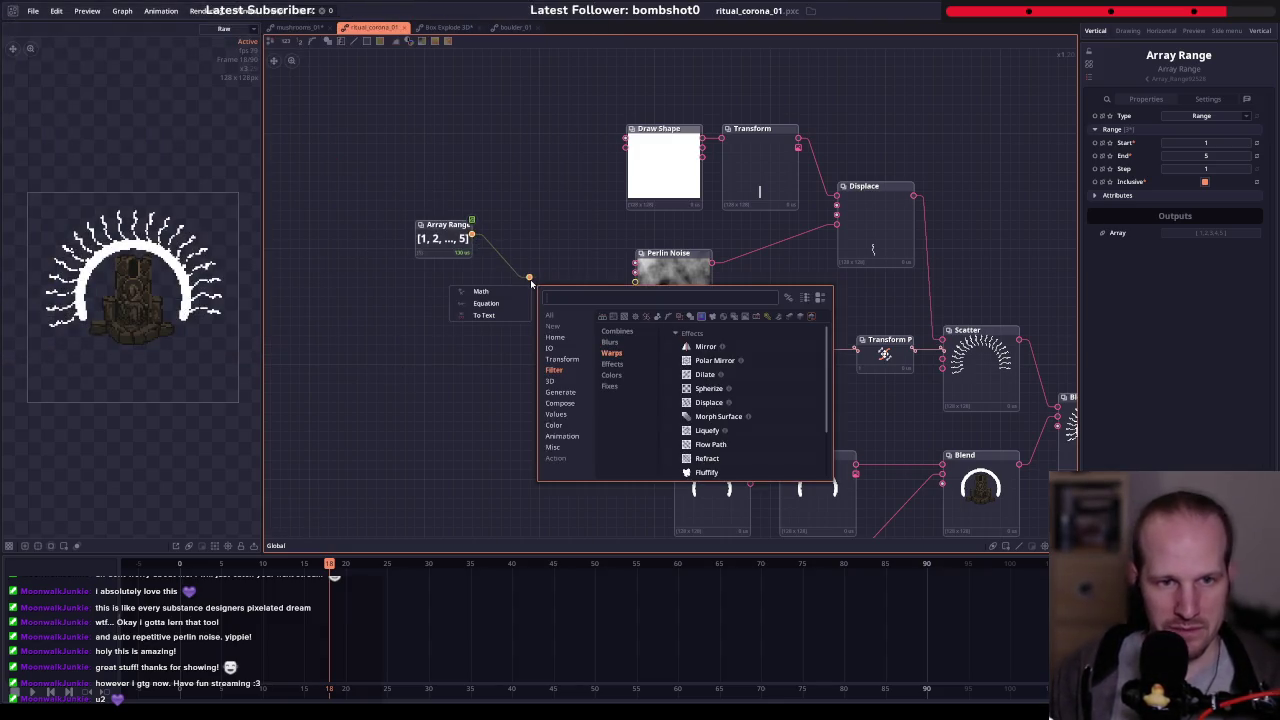
{"action": "left_click", "coordinate": [484, 292]}
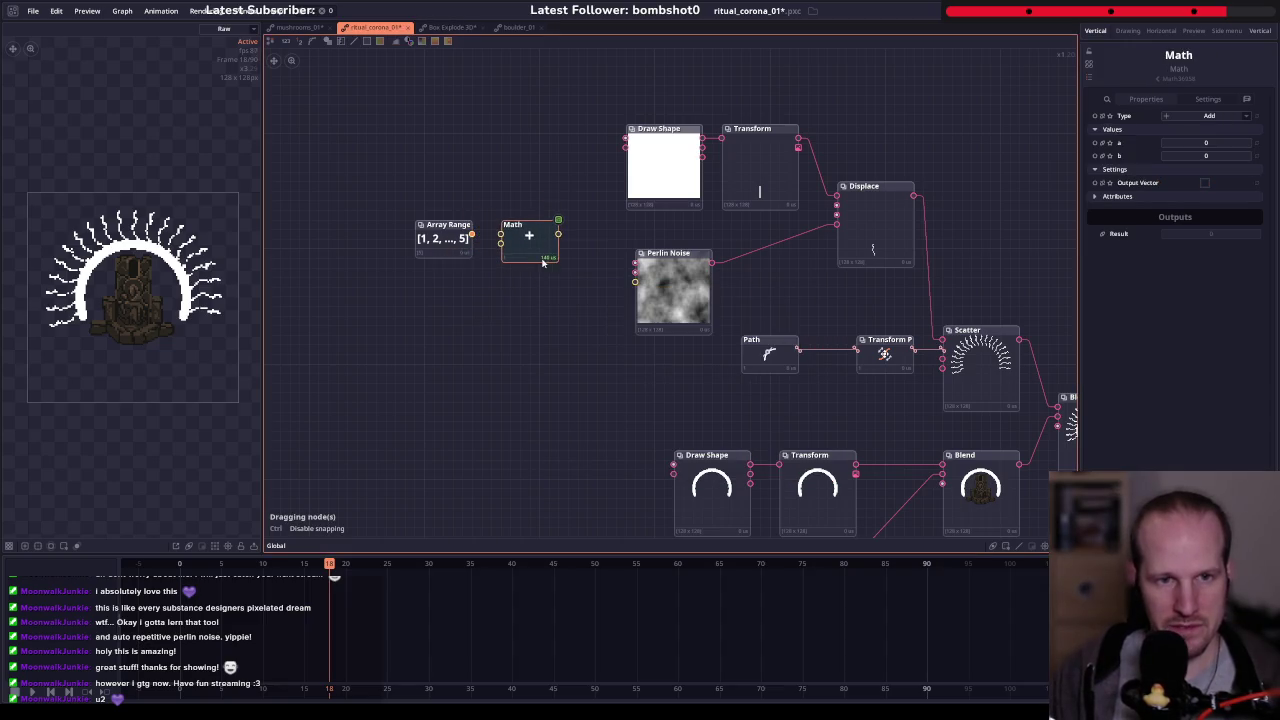
{"action": "left_click", "coordinate": [502, 238]}
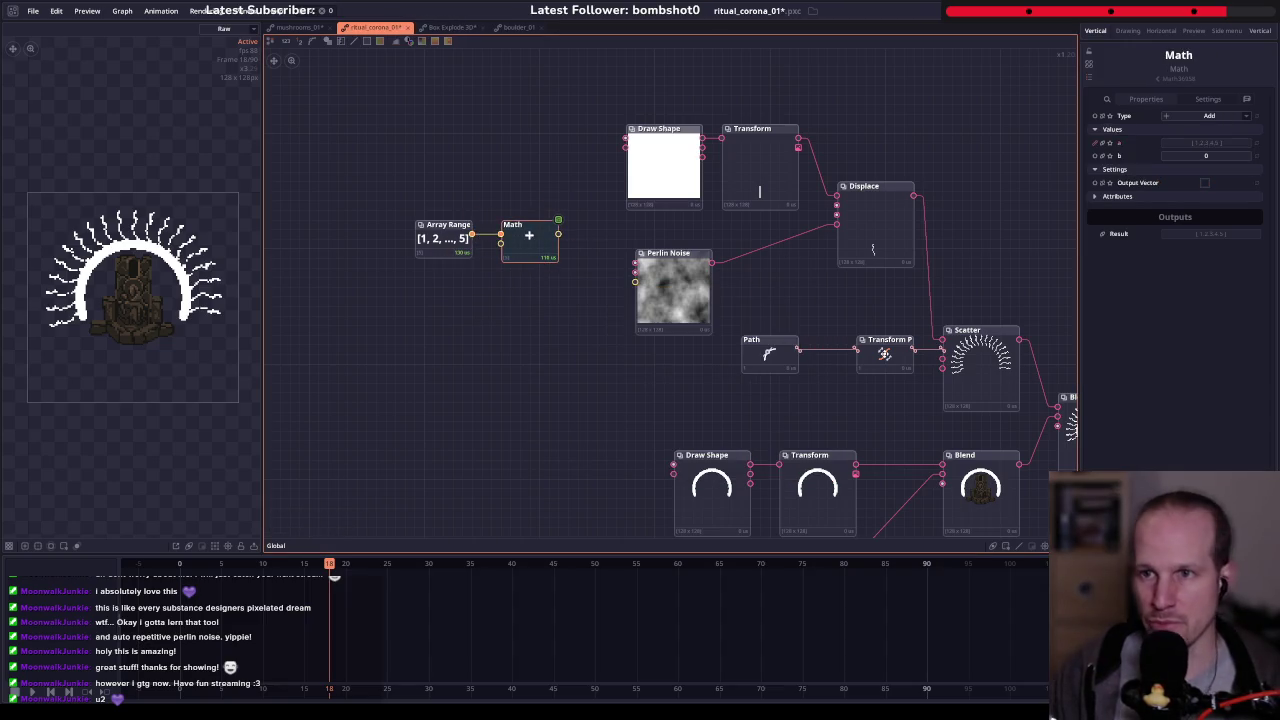
{"action": "left_click", "coordinate": [1197, 117]}
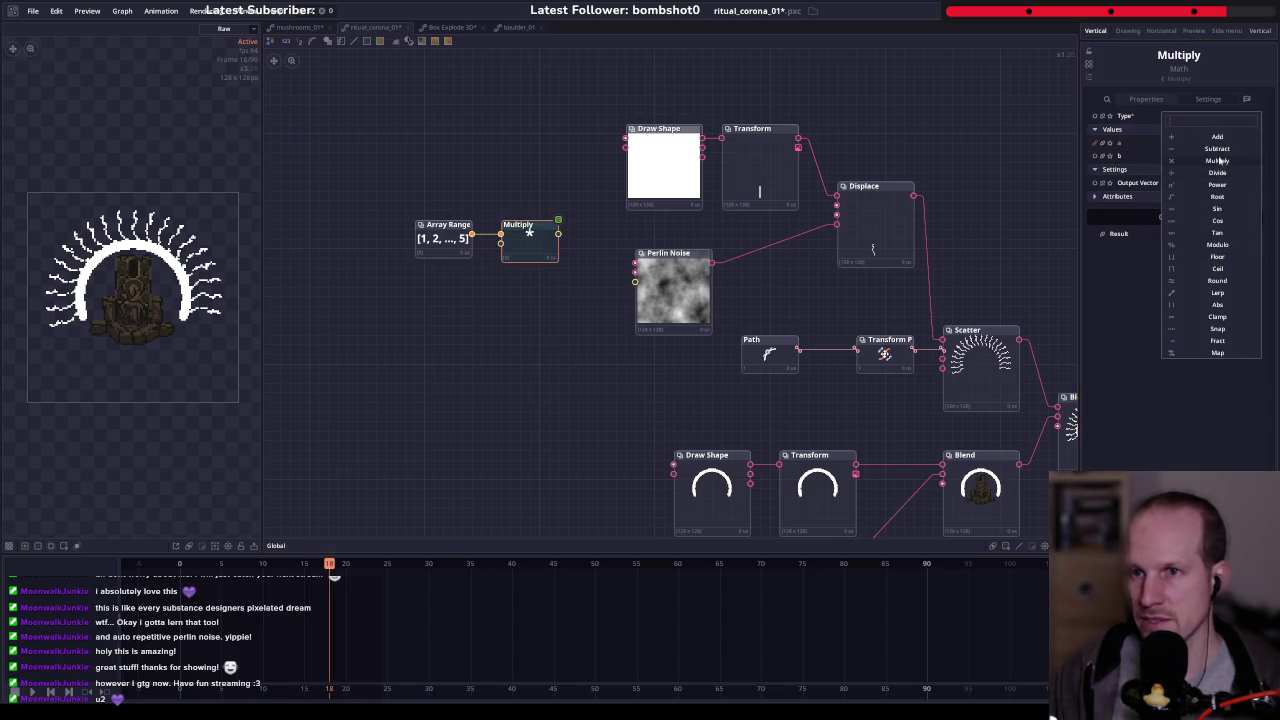
{"action": "left_click", "coordinate": [1214, 170]}
- Set the Multiply's b value to 649863, preview its output array, and wire it toward Perlin Noise's Seed
{"action": "mouse_move", "coordinate": [1205, 156]}
{"action": "left_click", "coordinate": [1101, 156]}
{"action": "left_click", "coordinate": [1208, 160]}
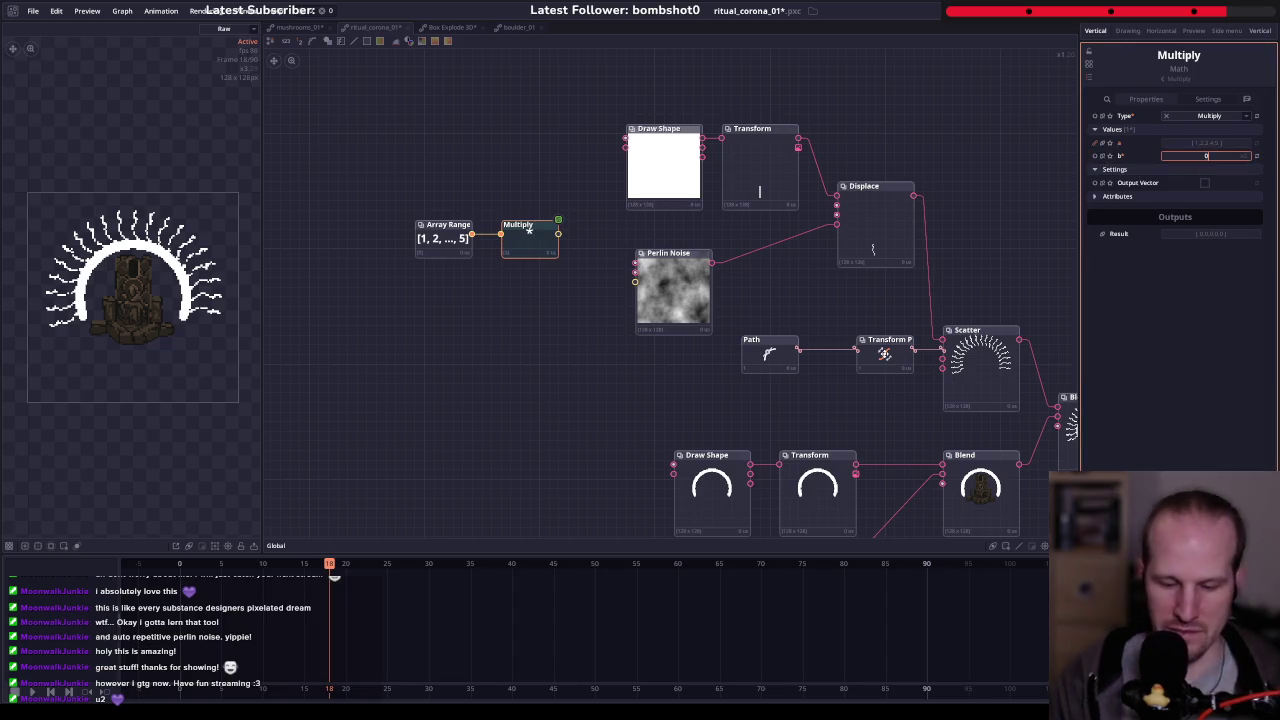
{"action": "type", "text": "24649864"}
{"action": "key", "text": "Return"}
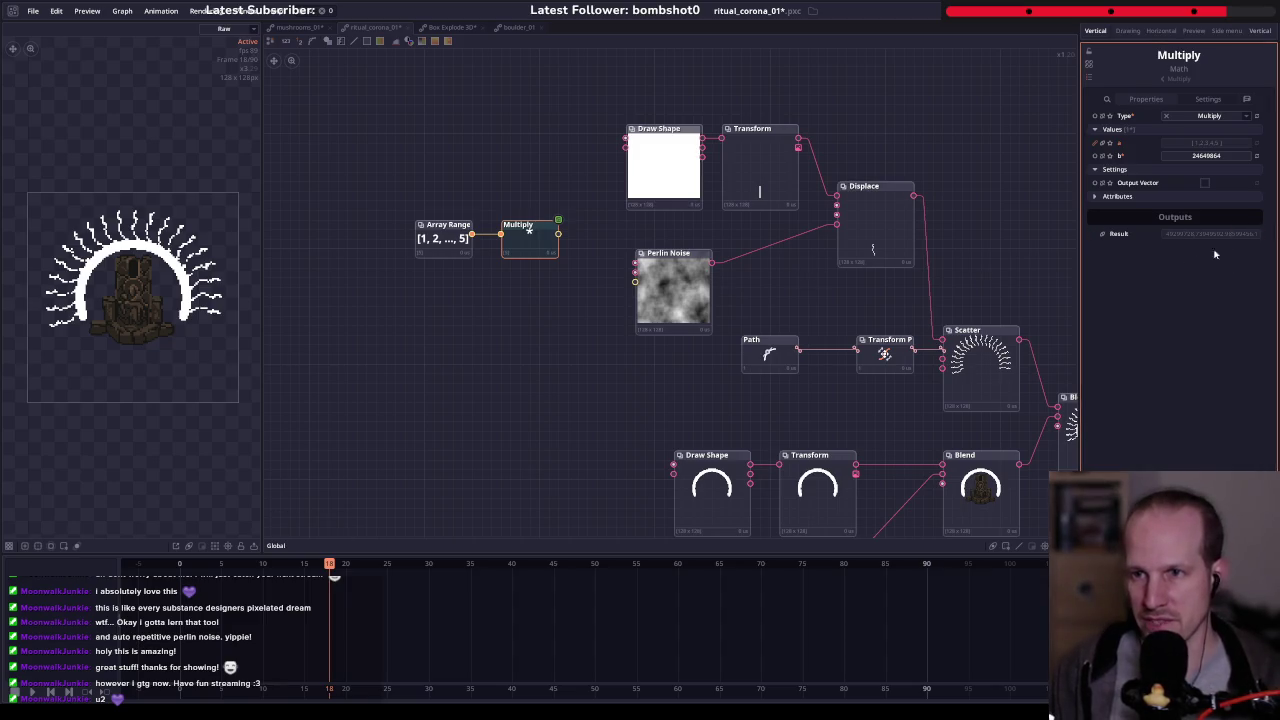
{"action": "left_click", "coordinate": [1232, 156]}
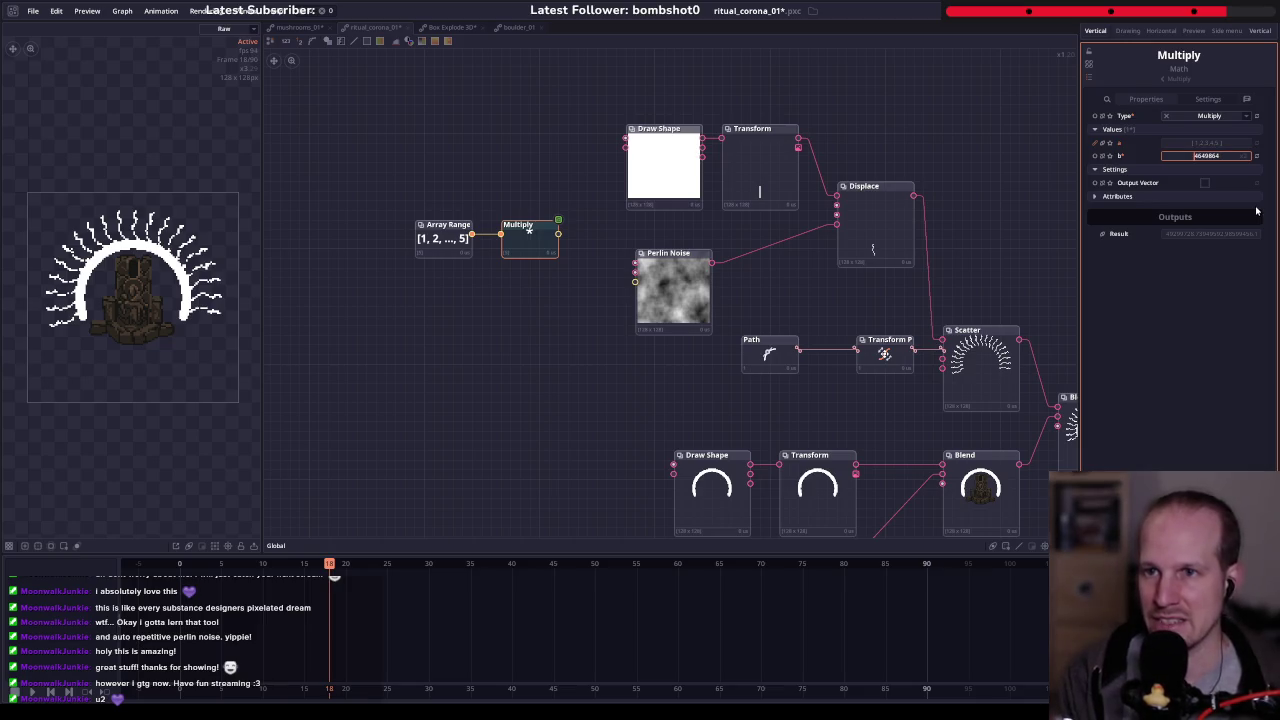
{"action": "key", "text": "Return"}
{"action": "left_click_drag", "start_coordinate": [521, 341], "coordinate": [481, 353]}
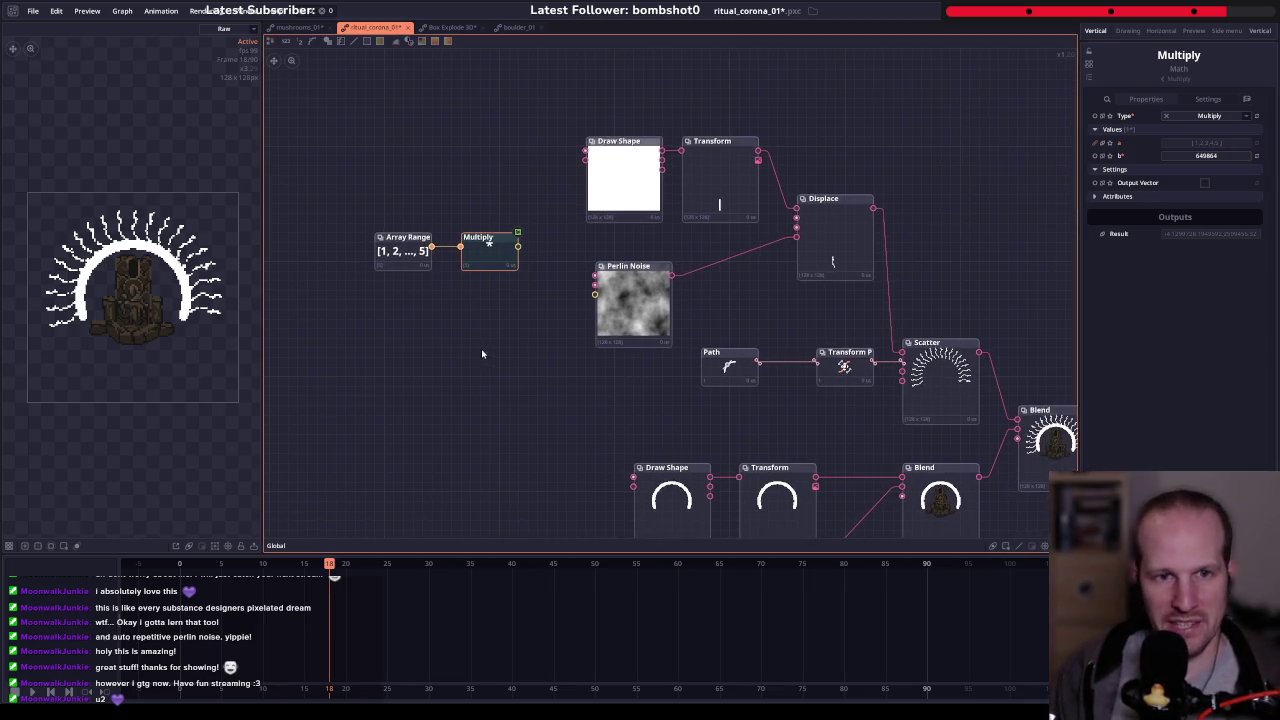
{"action": "left_click", "coordinate": [1236, 157]}
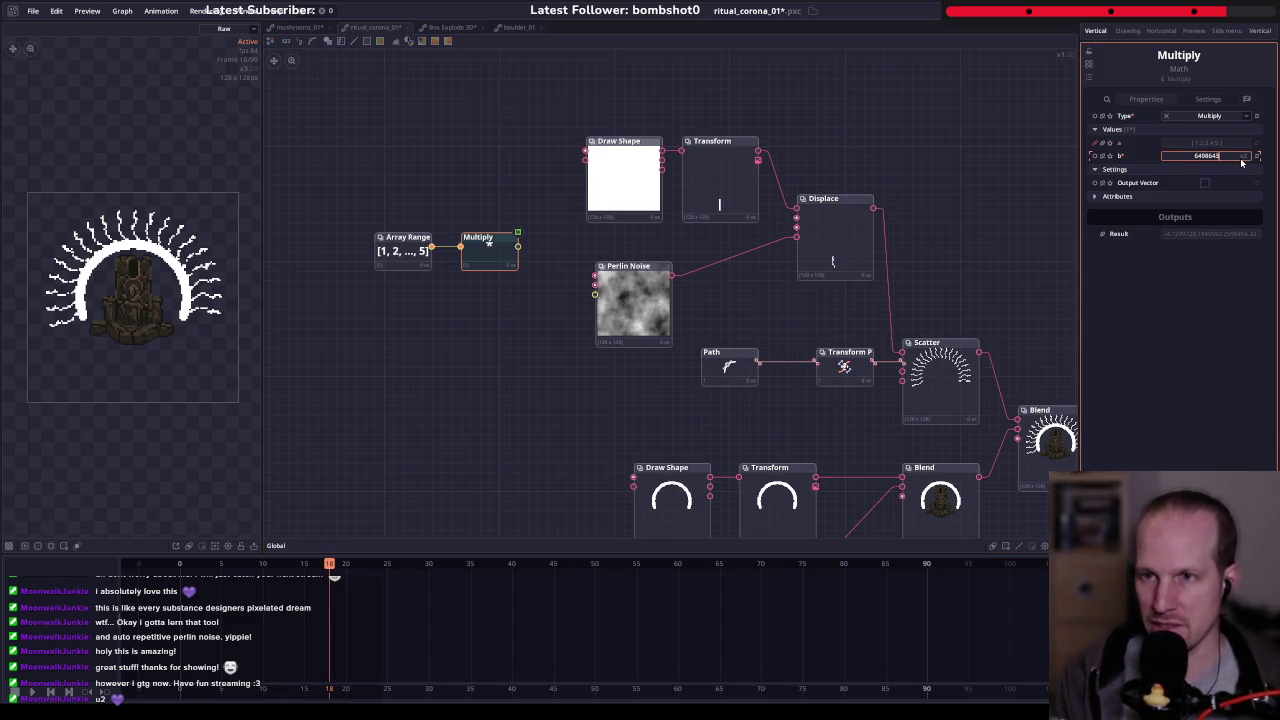
{"action": "key", "text": "Return"}
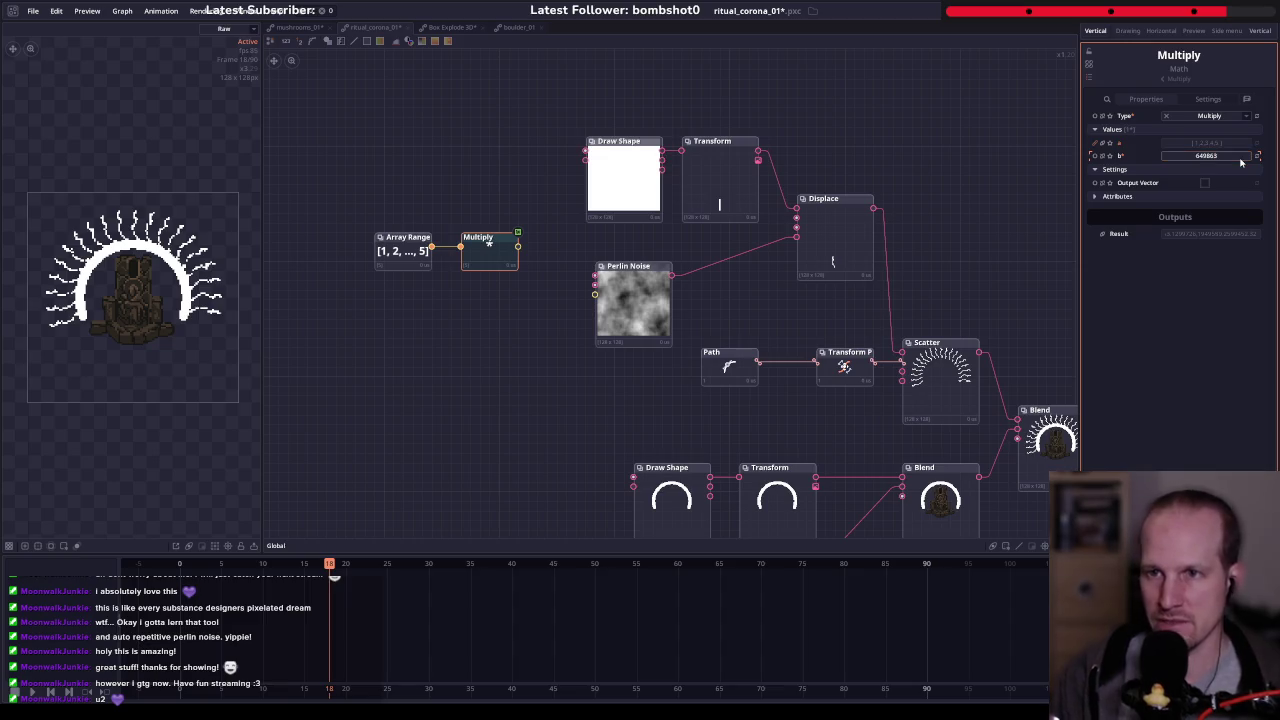
{"action": "left_click", "coordinate": [498, 264]}
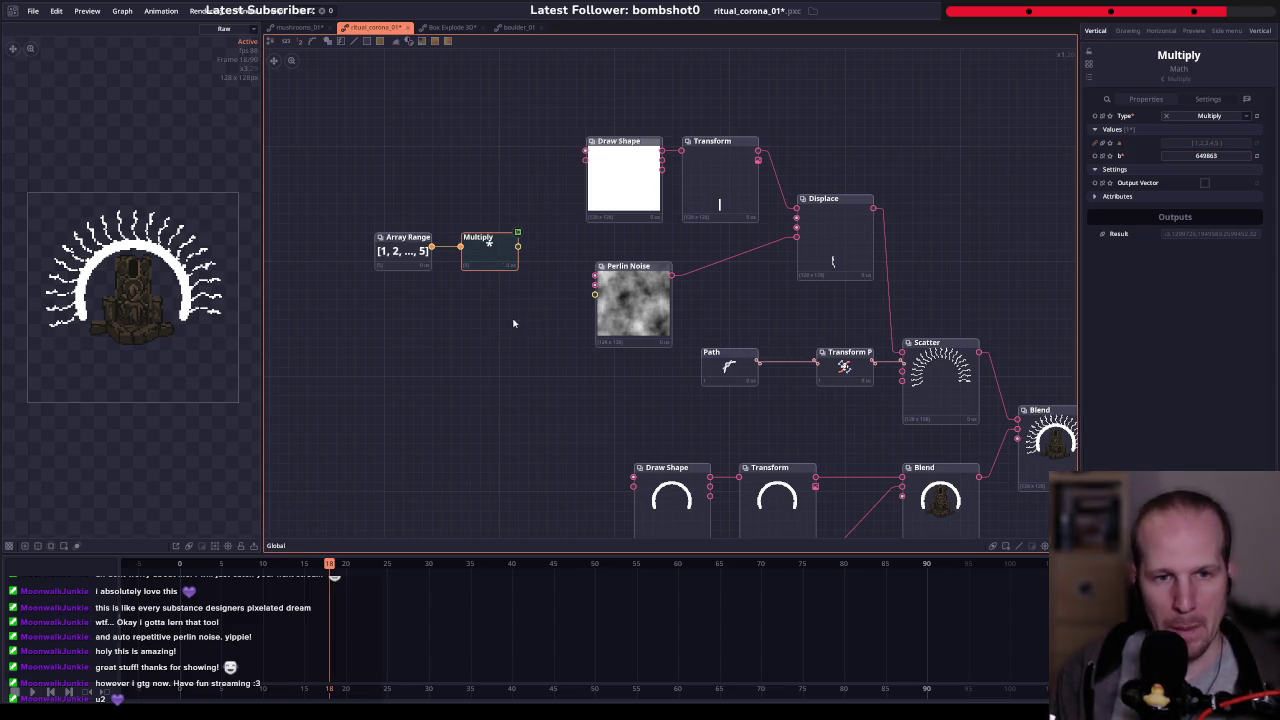
{"action": "left_click_drag", "start_coordinate": [514, 323], "coordinate": [466, 347]}
{"action": "left_click", "coordinate": [436, 280]}
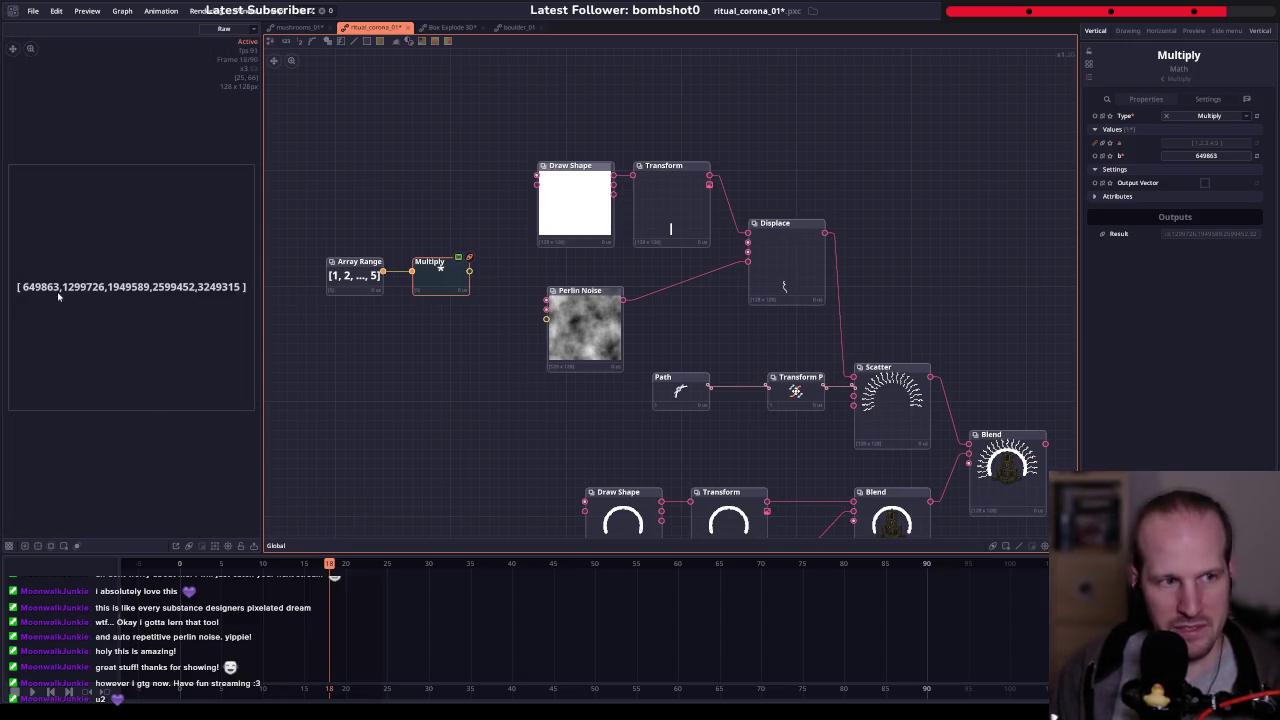
{"action": "mouse_move", "coordinate": [469, 271]}
{"action": "left_mouse_down"}
{"action": "mouse_move", "coordinate": [547, 334]}
{"action": "mouse_move", "coordinate": [547, 319]}
{"action": "left_mouse_up"}
- Inspect the five noise-displaced ray variants in the Displace output
{"action": "left_click", "coordinate": [804, 255]}
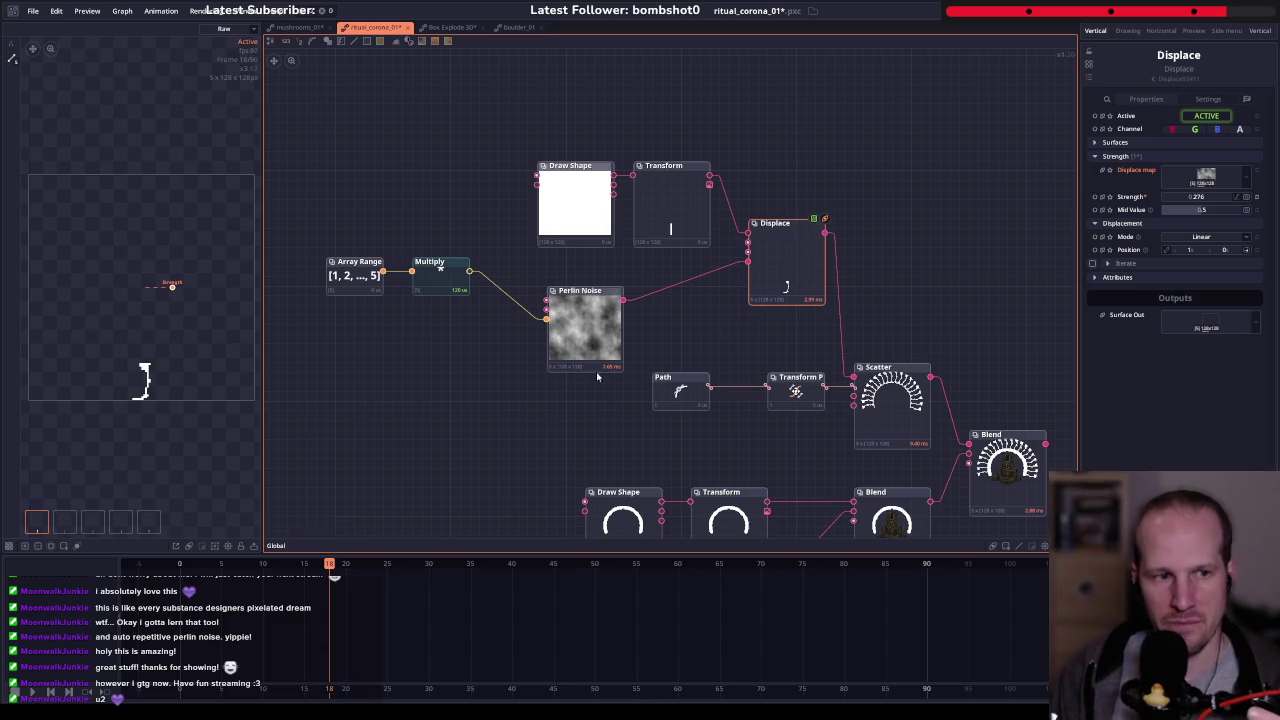
{"action": "left_click", "coordinate": [64, 521]}
{"action": "left_click", "coordinate": [119, 522]}
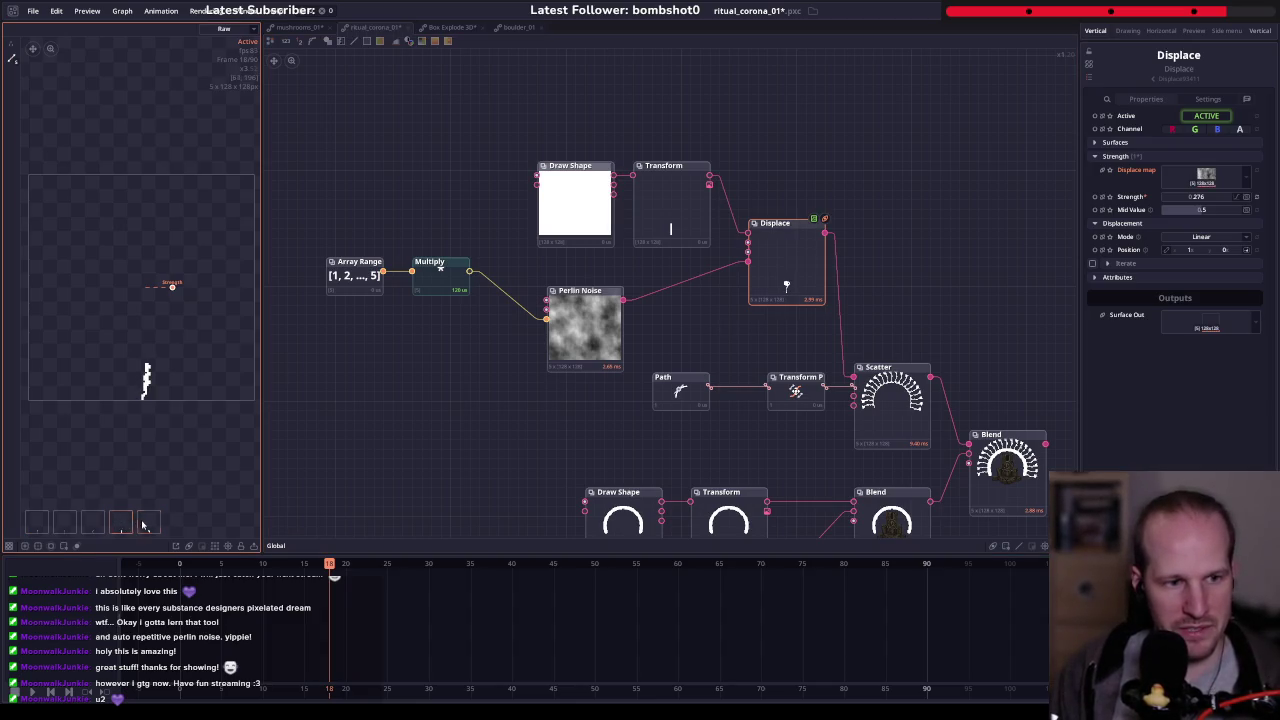
{"action": "left_click", "coordinate": [64, 521]}
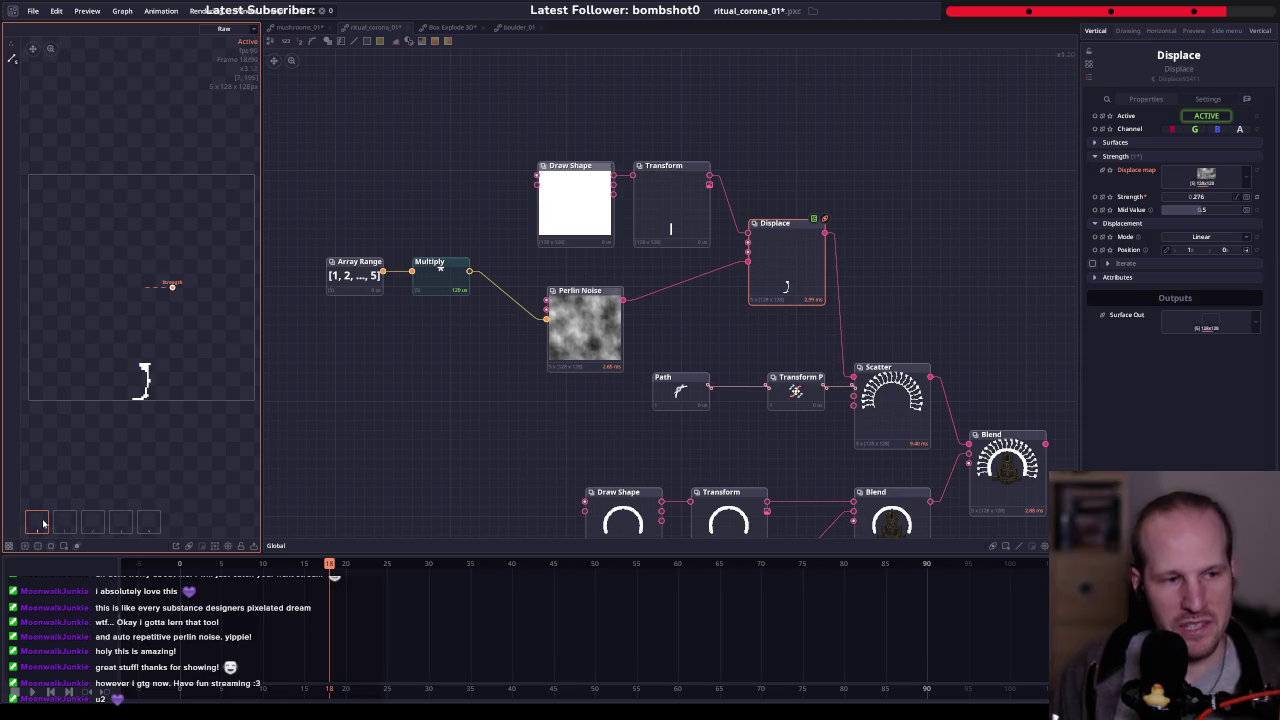
{"action": "left_click", "coordinate": [64, 521]}
{"action": "left_click", "coordinate": [140, 522]}
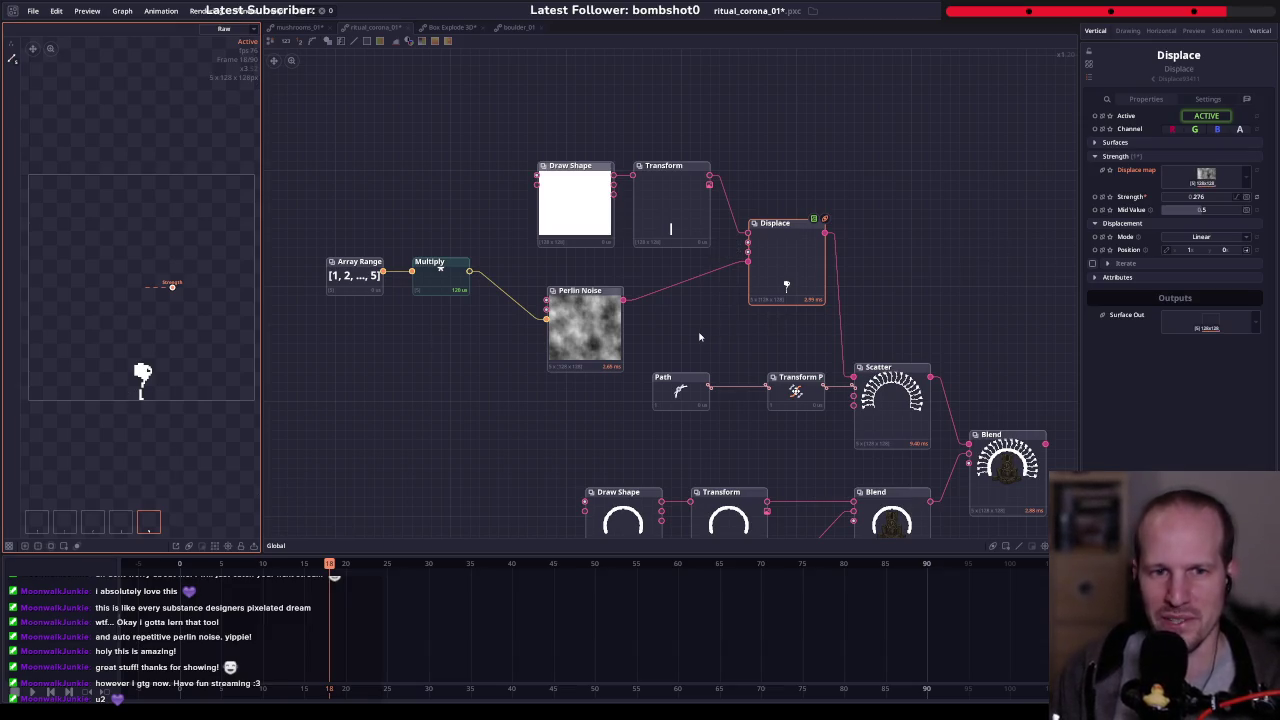
{"action": "left_click_drag", "start_coordinate": [700, 337], "coordinate": [663, 316]}
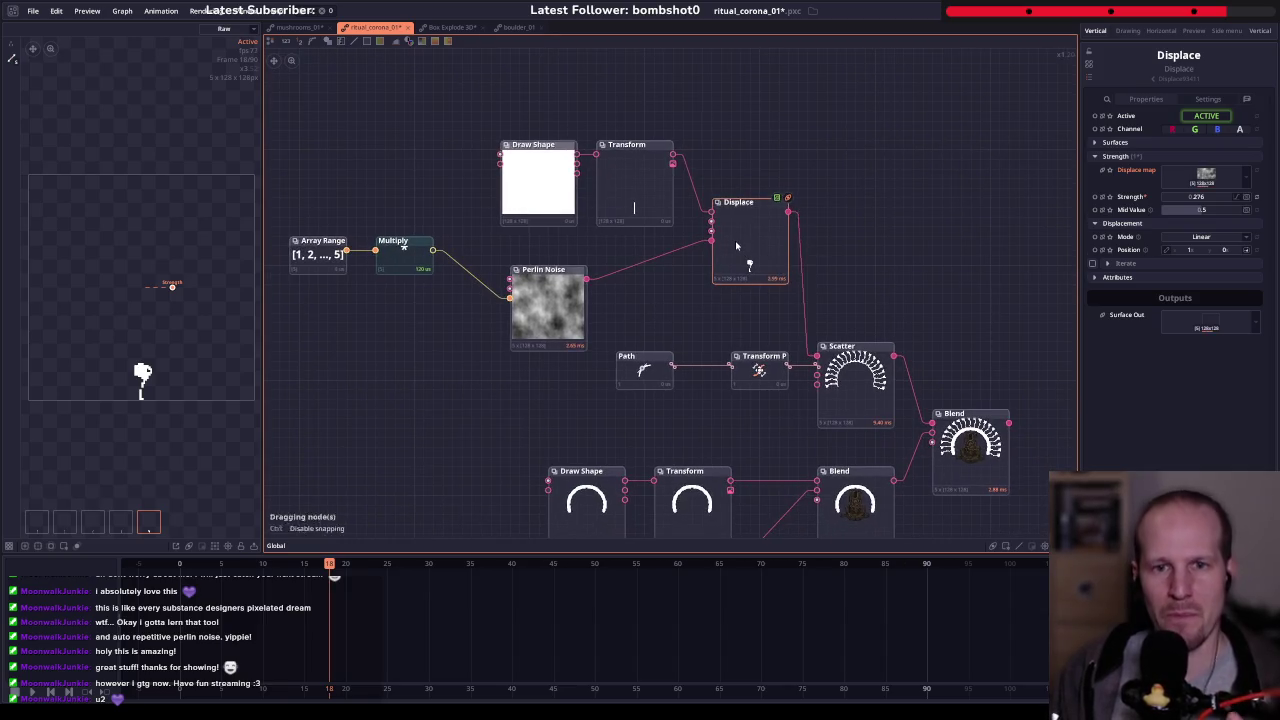
{"action": "left_click", "coordinate": [72, 519]}
{"action": "left_click", "coordinate": [119, 522]}
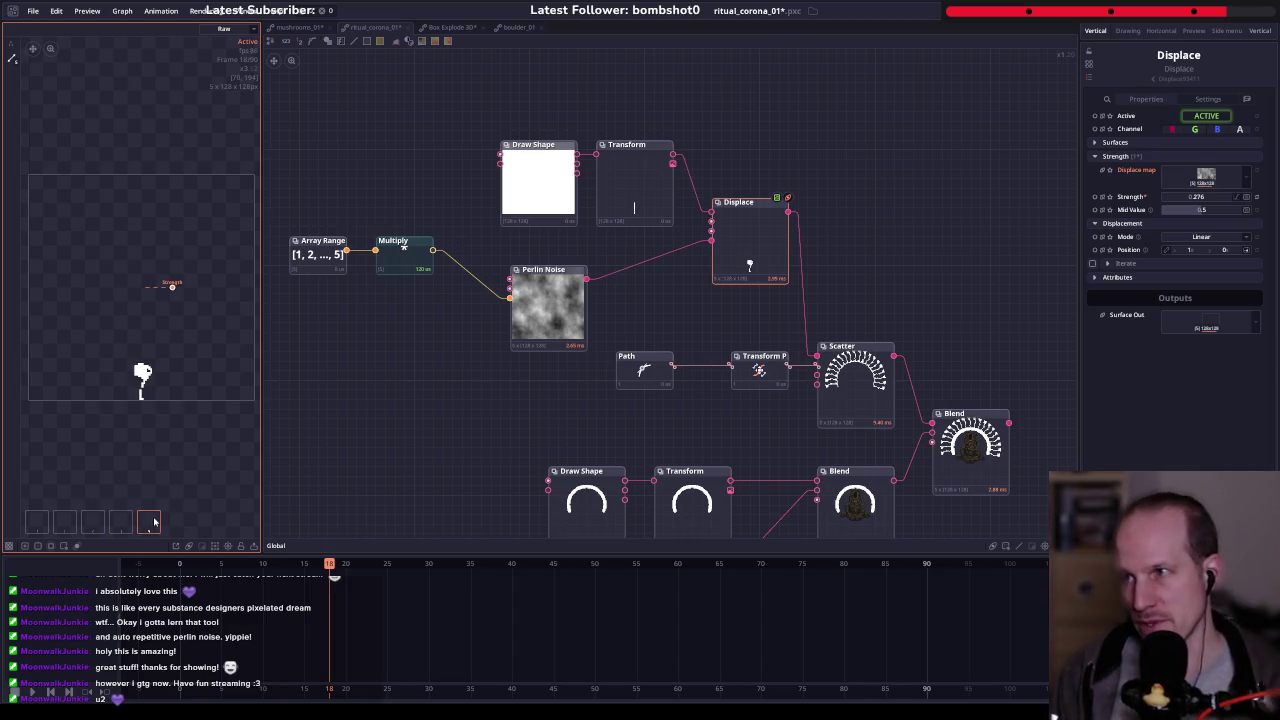
- Set the Scatter's Surfaces Array mode to Random
{"action": "left_click", "coordinate": [843, 372]}
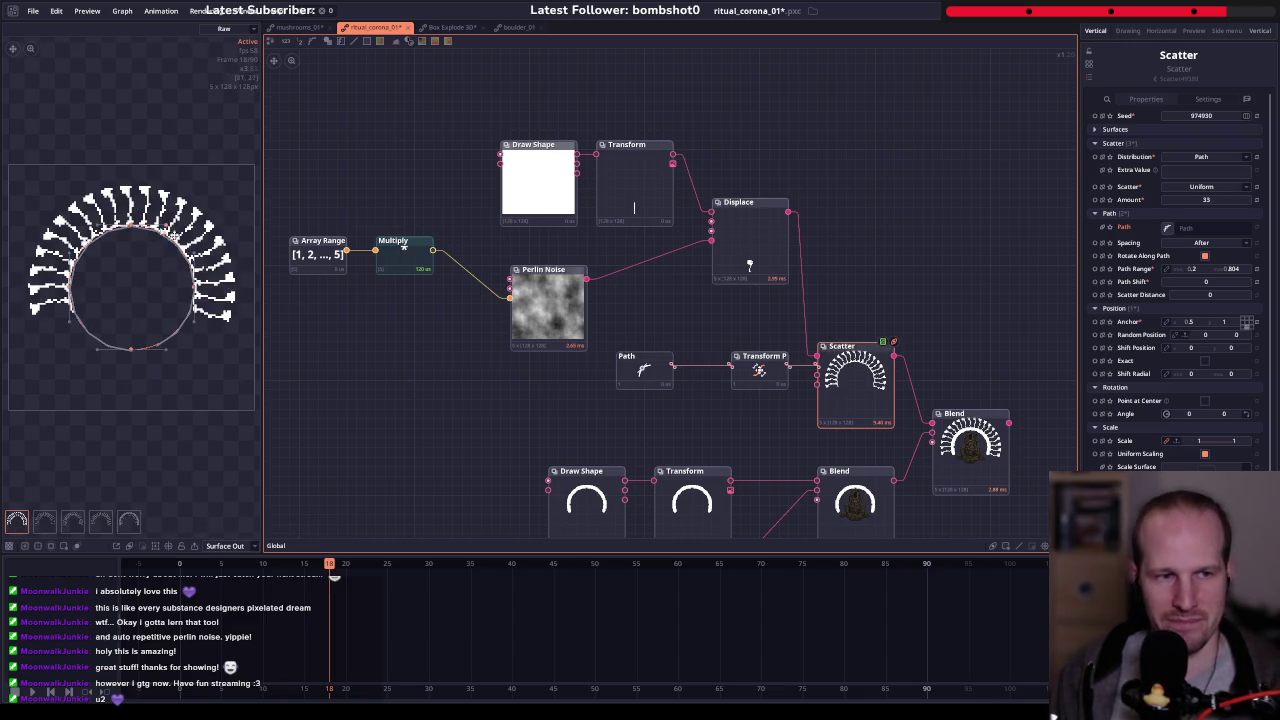
{"action": "left_click", "coordinate": [127, 524]}
{"action": "left_click", "coordinate": [19, 524]}
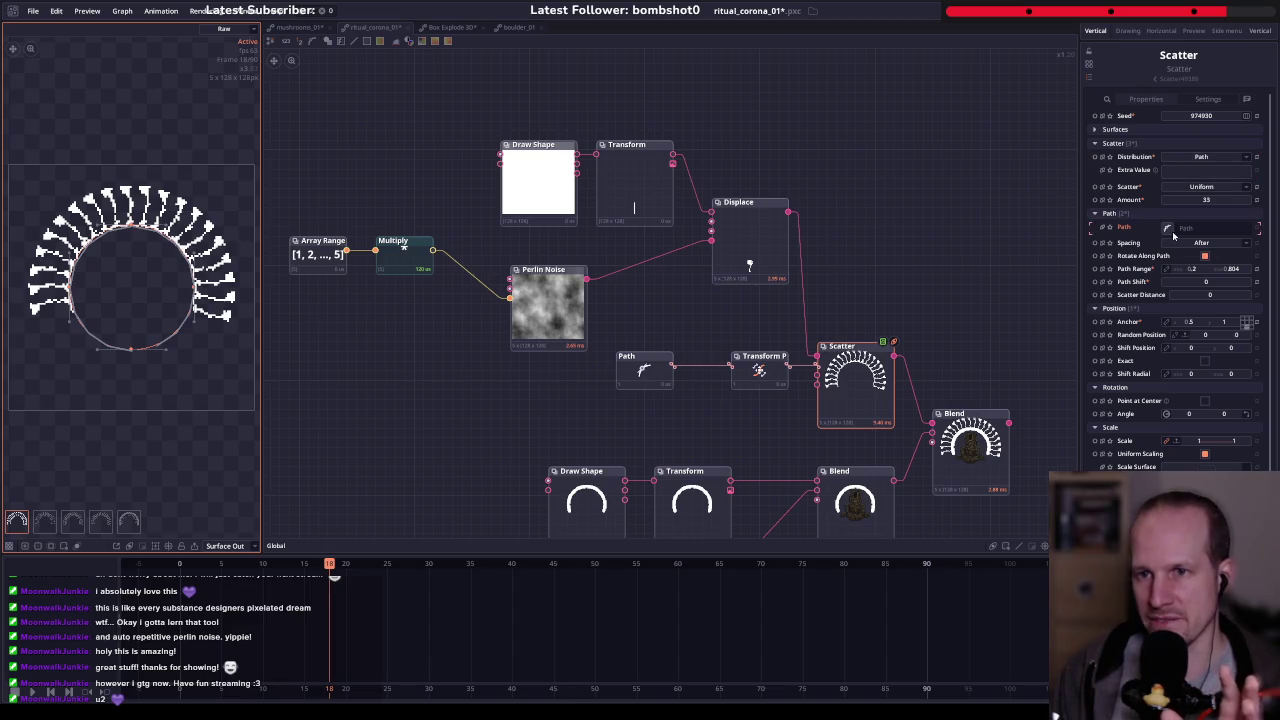
{"action": "left_click", "coordinate": [1096, 129]}
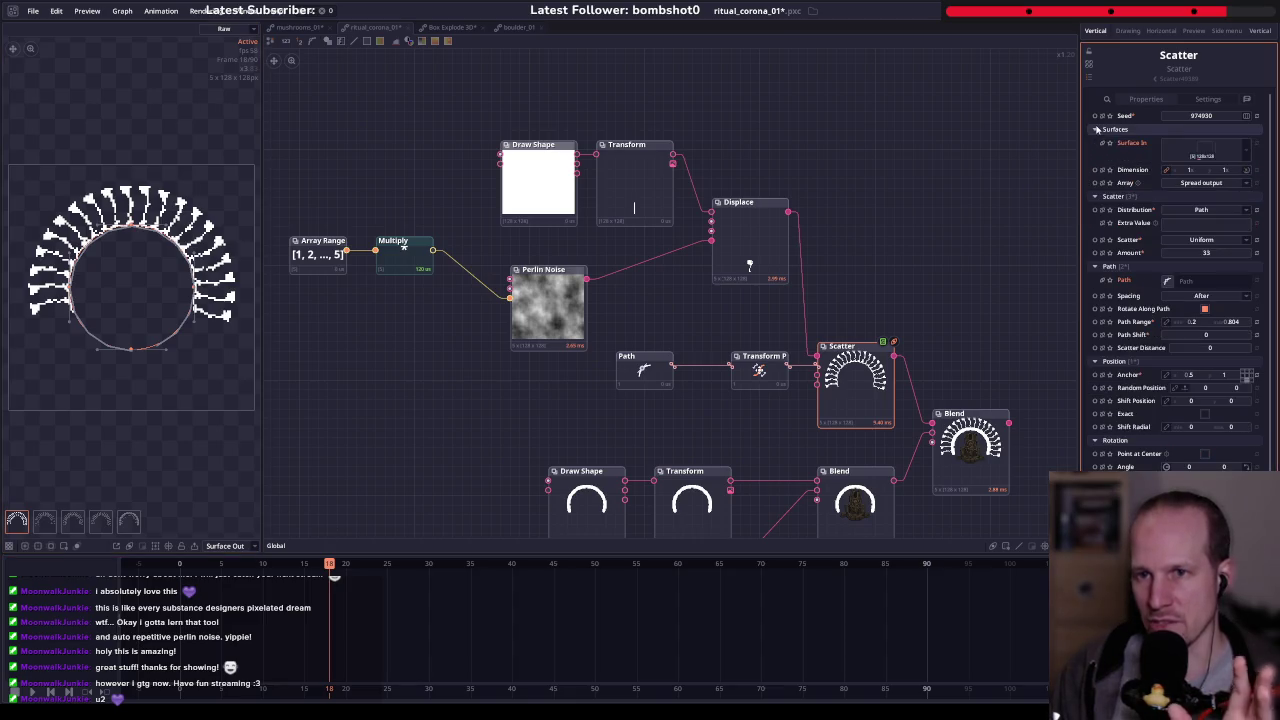
{"action": "left_click", "coordinate": [1195, 184]}
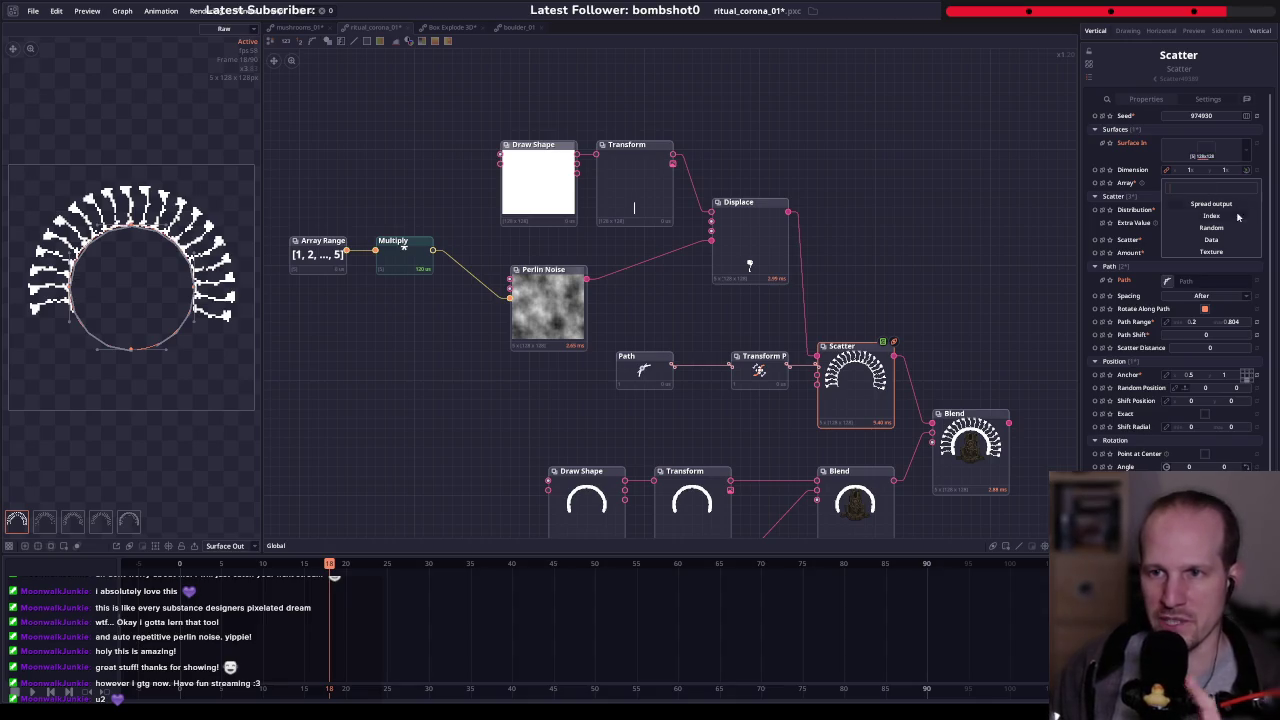
{"action": "left_click", "coordinate": [1232, 228]}
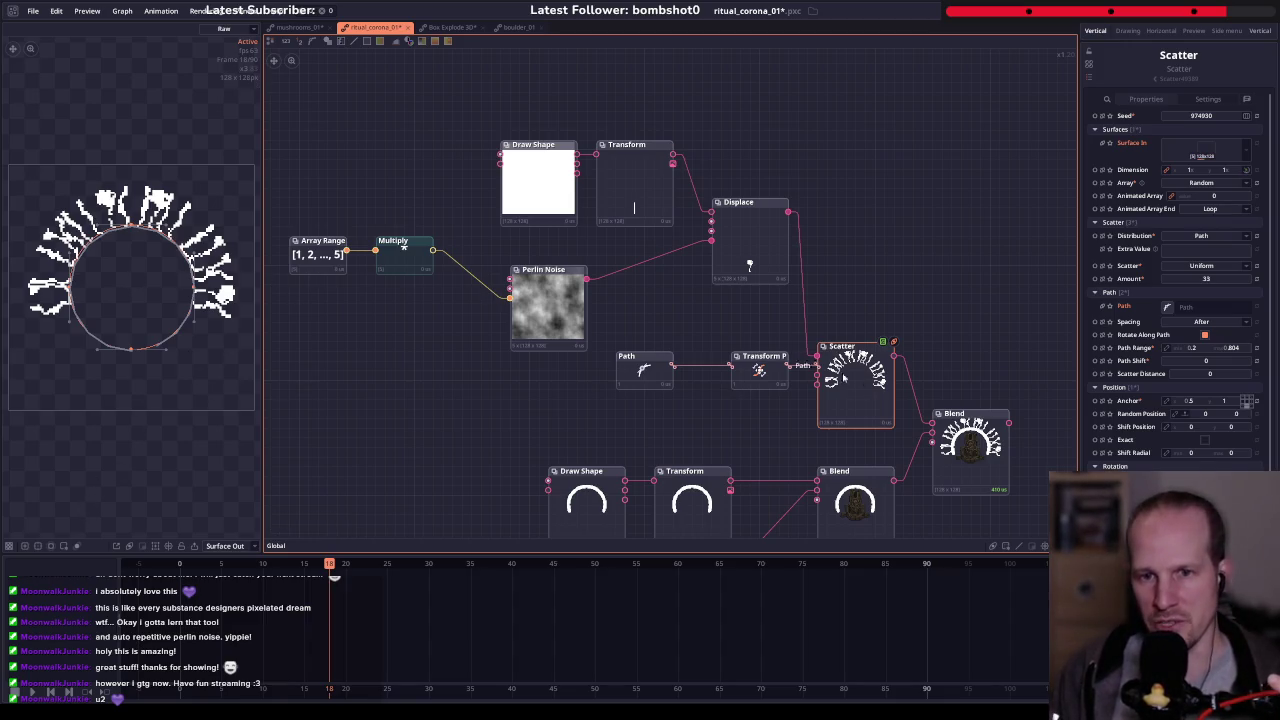
{"action": "left_click_drag", "start_coordinate": [843, 378], "coordinate": [710, 294]}
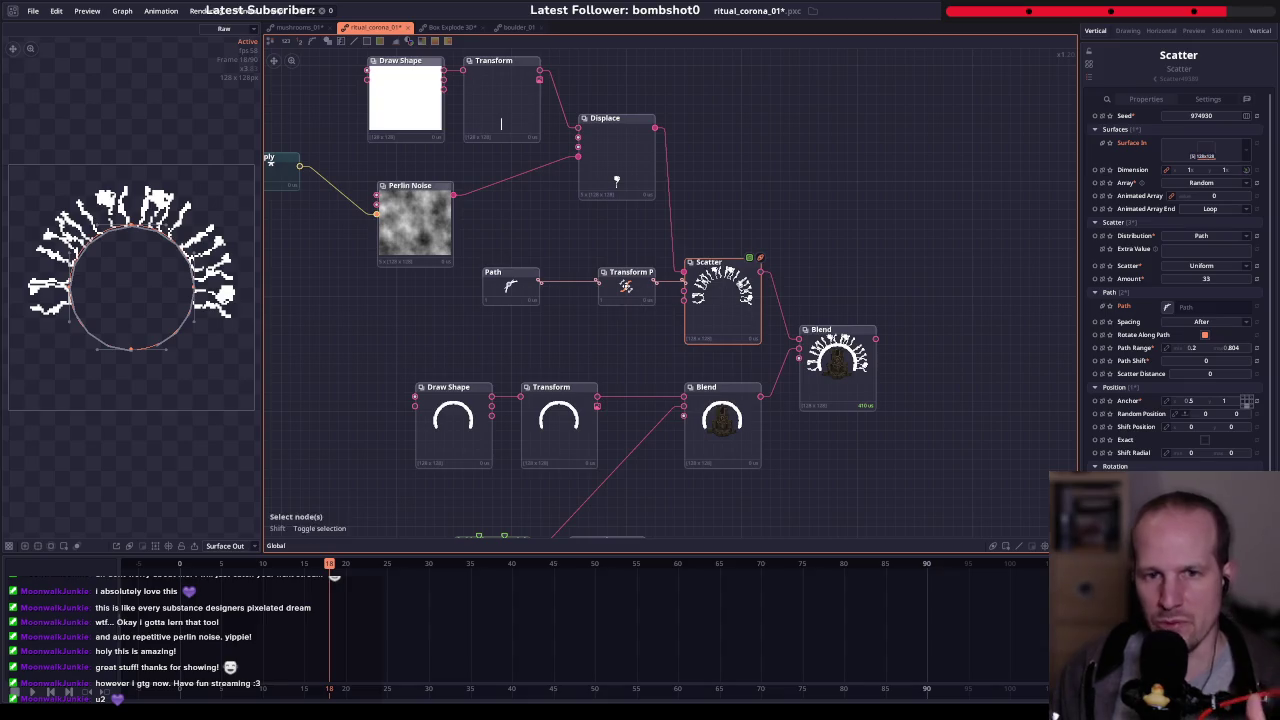
- Duplicate the Displace node beside the ray path chain and nudge the lower arch nodes up
{"action": "scroll", "coordinate": [790, 295], "scroll_direction": "up", "scroll_amount": 3}
{"action": "scroll", "coordinate": [822, 288], "scroll_direction": "up", "scroll_amount": 3}
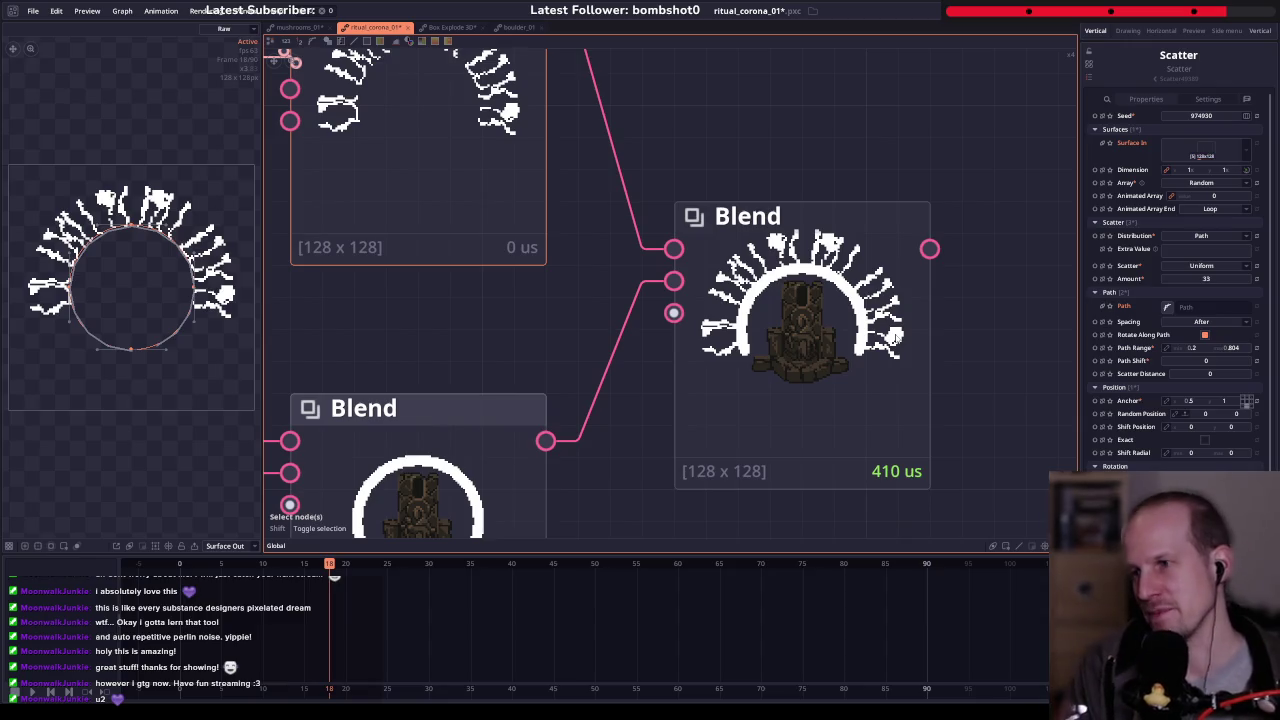
{"action": "scroll", "coordinate": [787, 117], "scroll_direction": "down", "scroll_amount": 3}
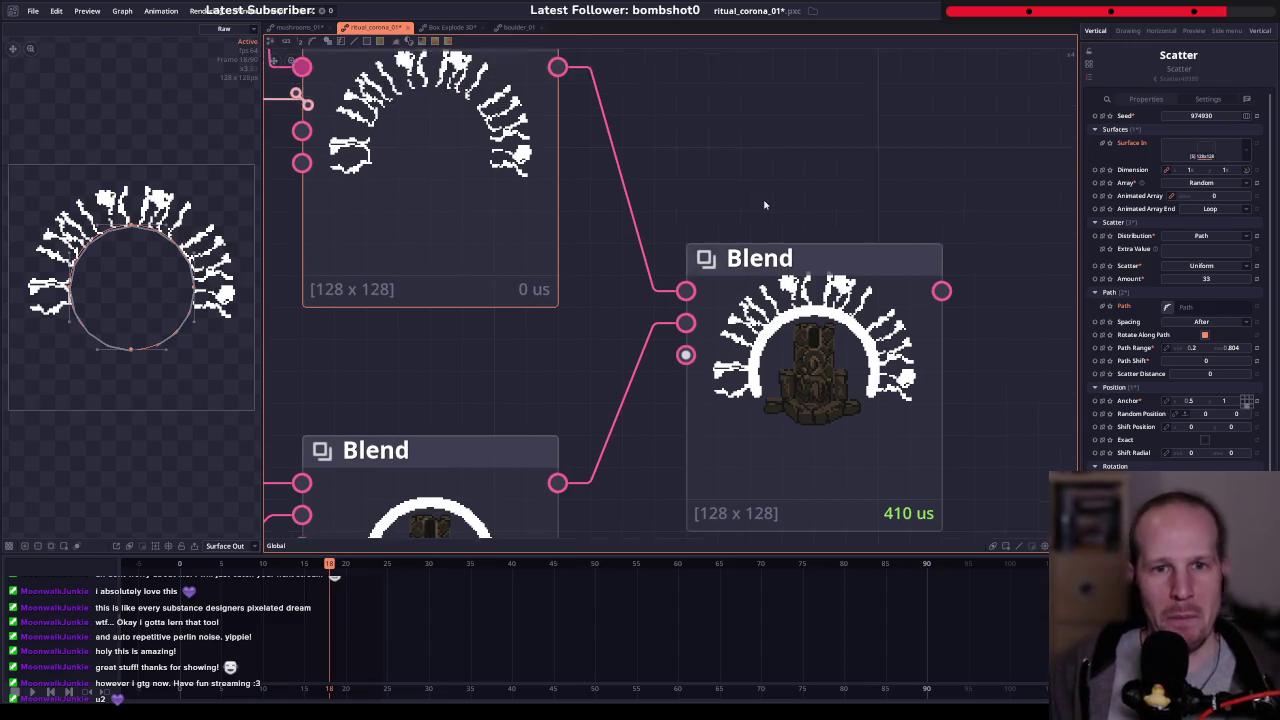
{"action": "left_click_drag", "start_coordinate": [755, 163], "coordinate": [729, 232]}
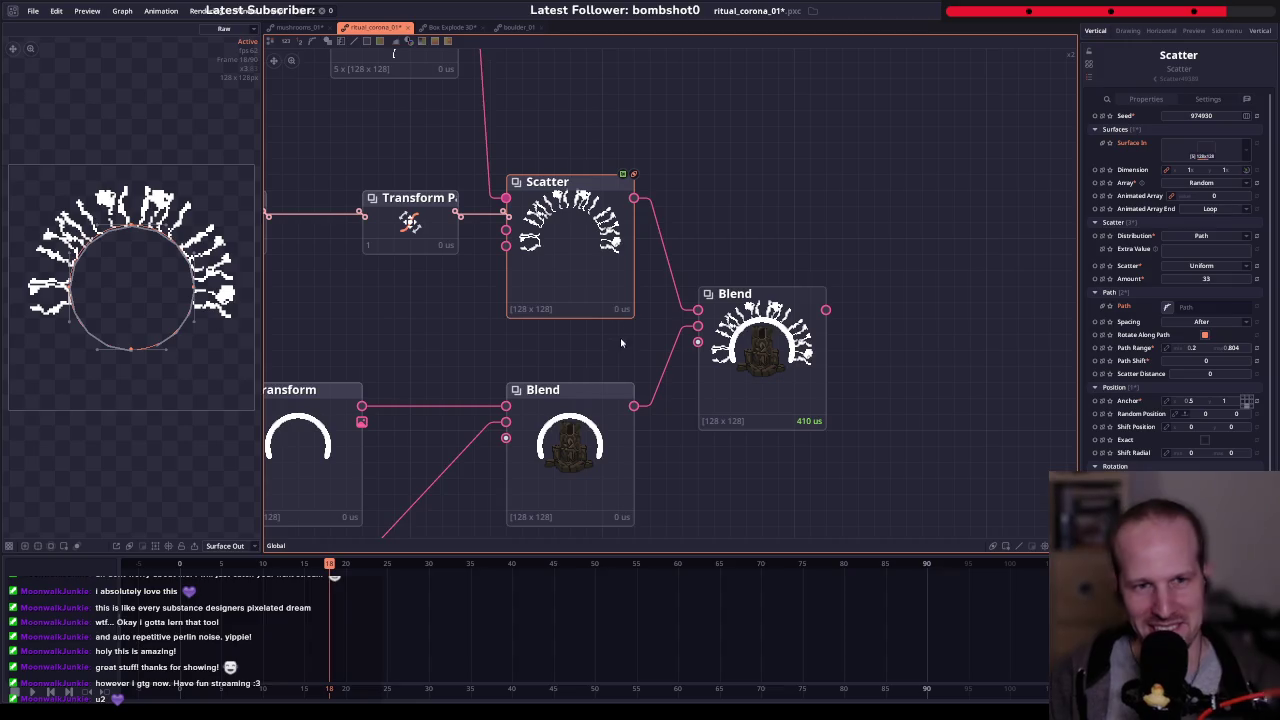
{"action": "scroll", "coordinate": [680, 337], "scroll_direction": "down", "scroll_amount": 2}
{"action": "scroll", "coordinate": [719, 337], "scroll_direction": "down", "scroll_amount": 1}
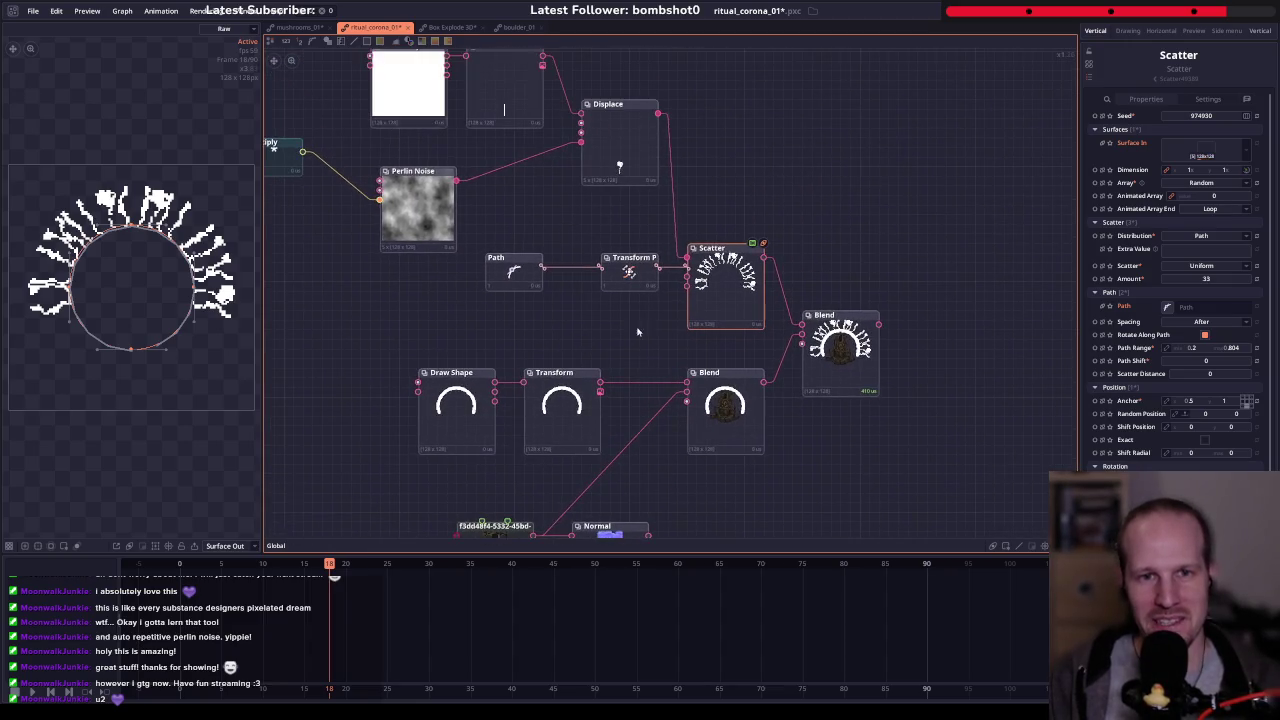
{"action": "left_click", "coordinate": [619, 125]}
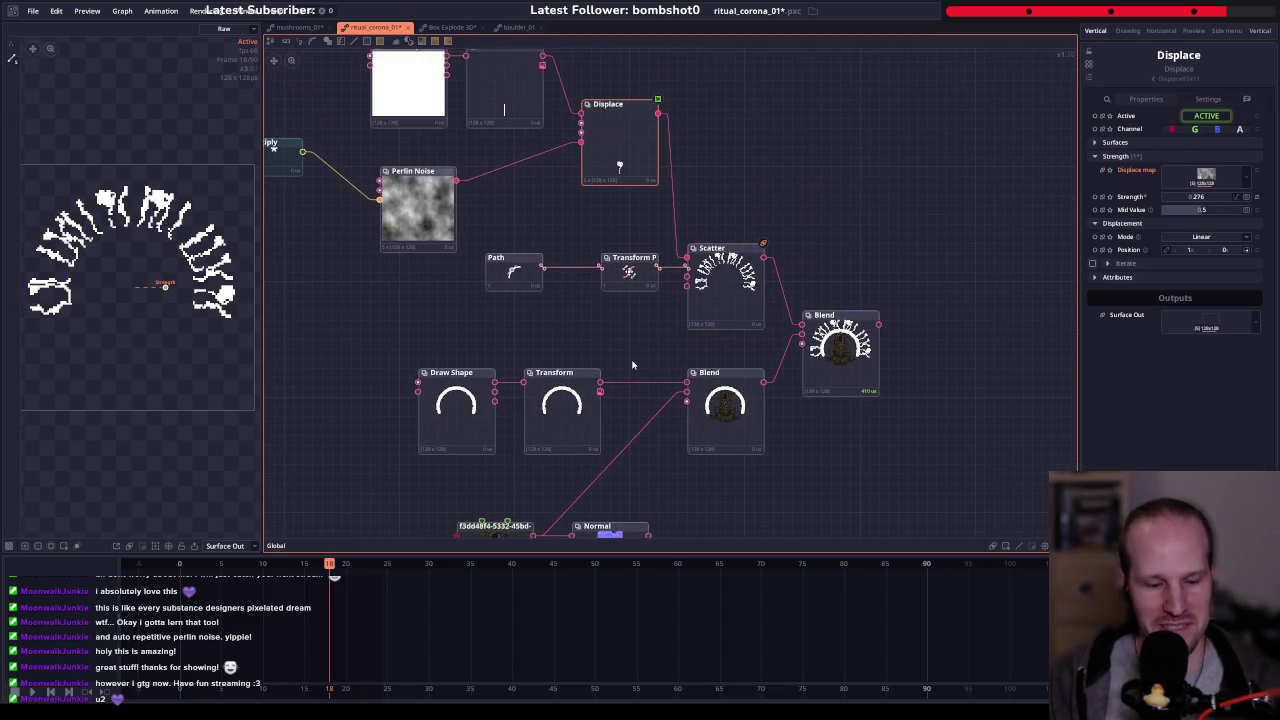
{"action": "key", "text": "ctrl+d"}
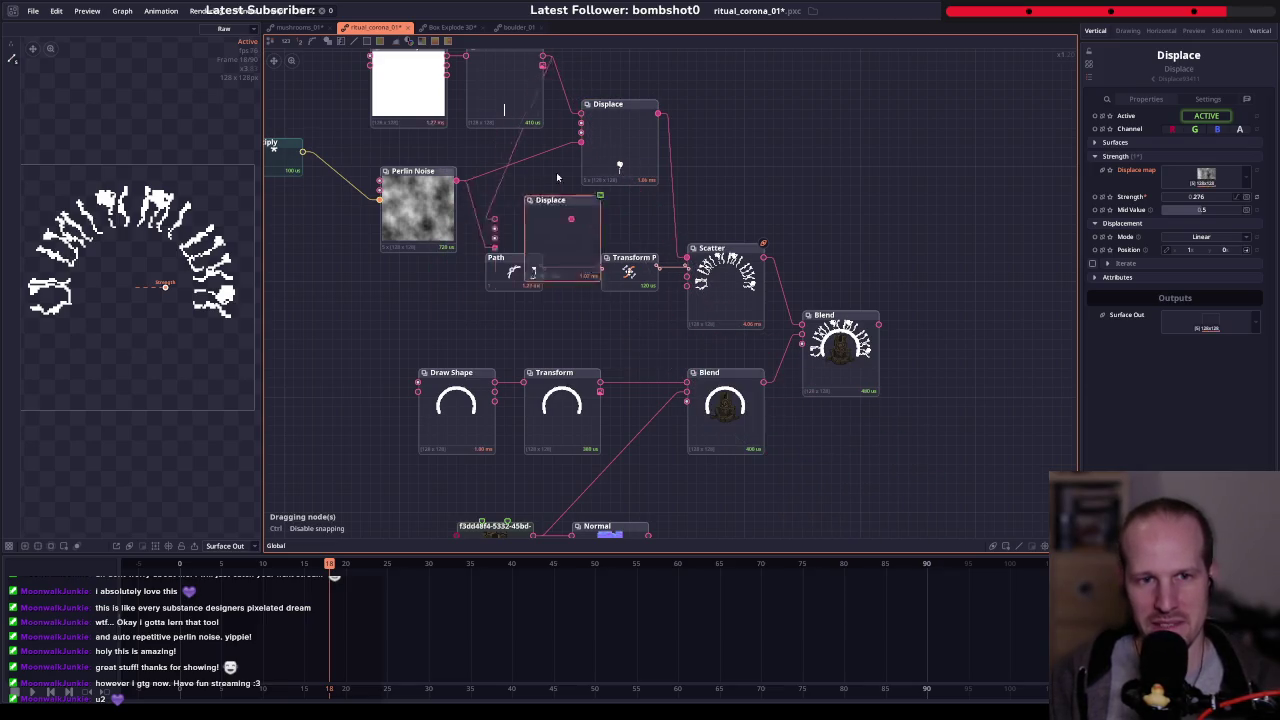
{"action": "left_click", "coordinate": [584, 205]}
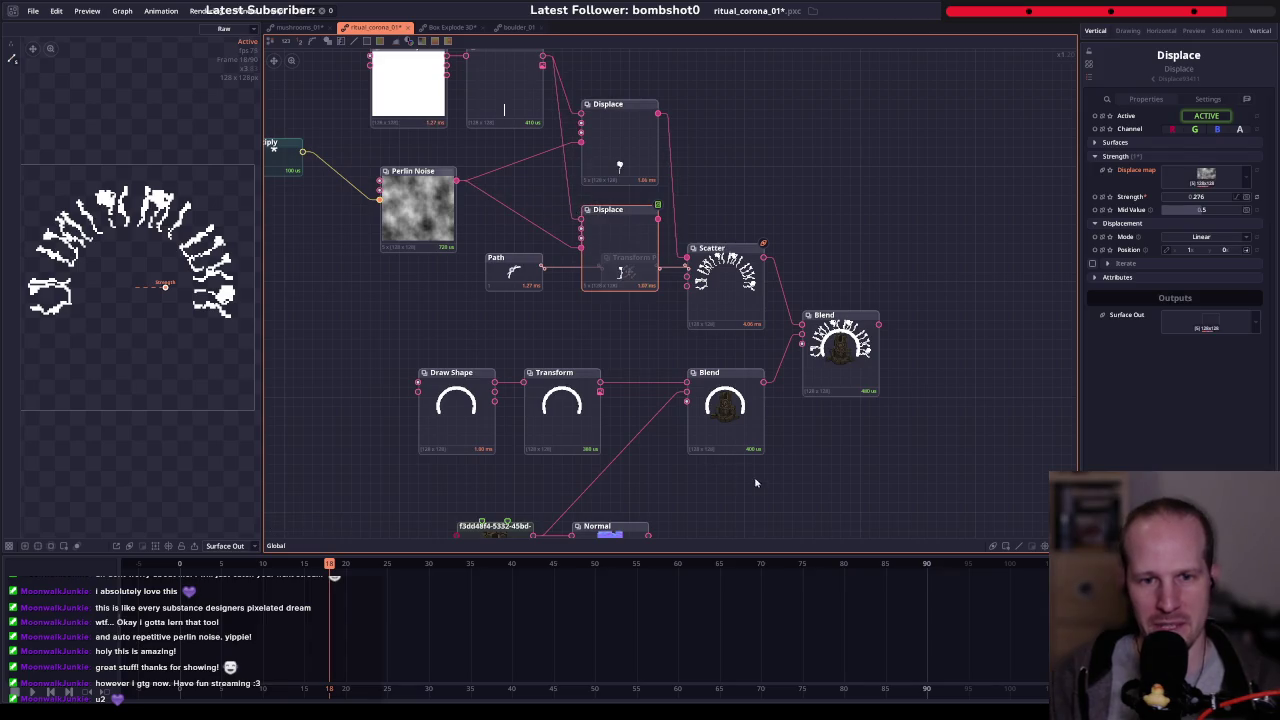
{"action": "left_click_drag", "start_coordinate": [405, 355], "coordinate": [775, 465]}
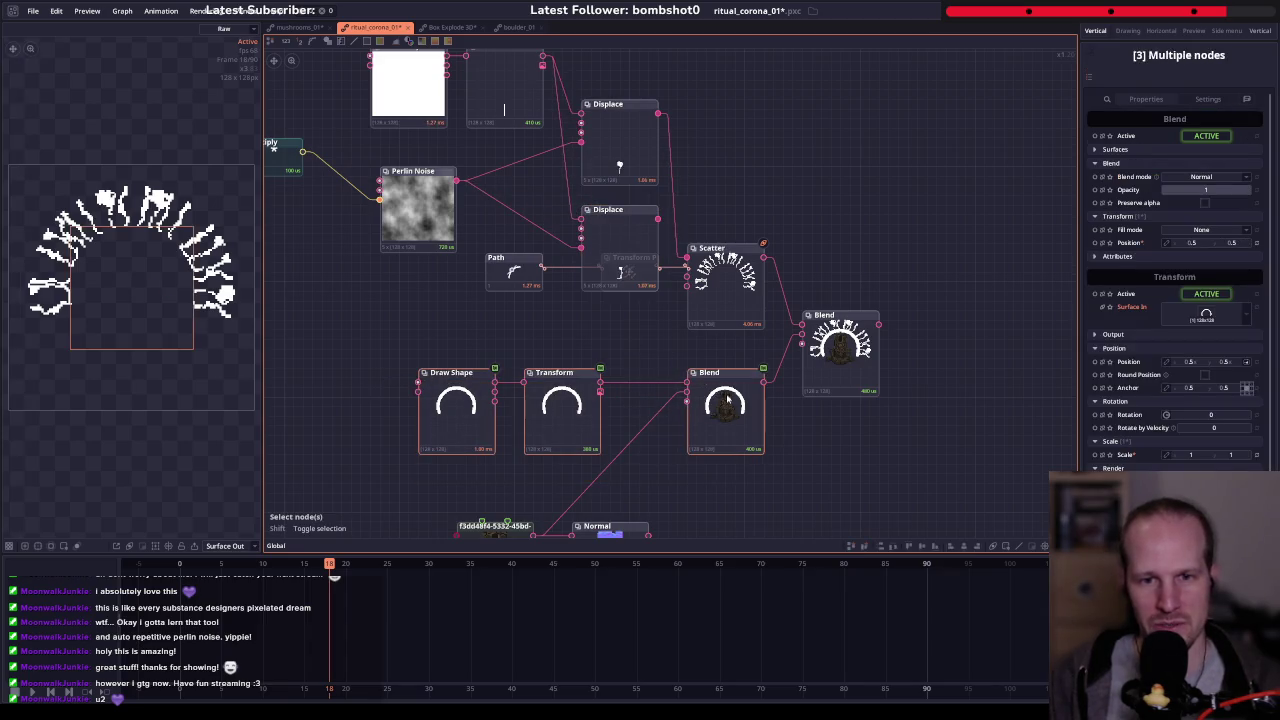
{"action": "left_click_drag", "start_coordinate": [727, 399], "coordinate": [720, 393]}
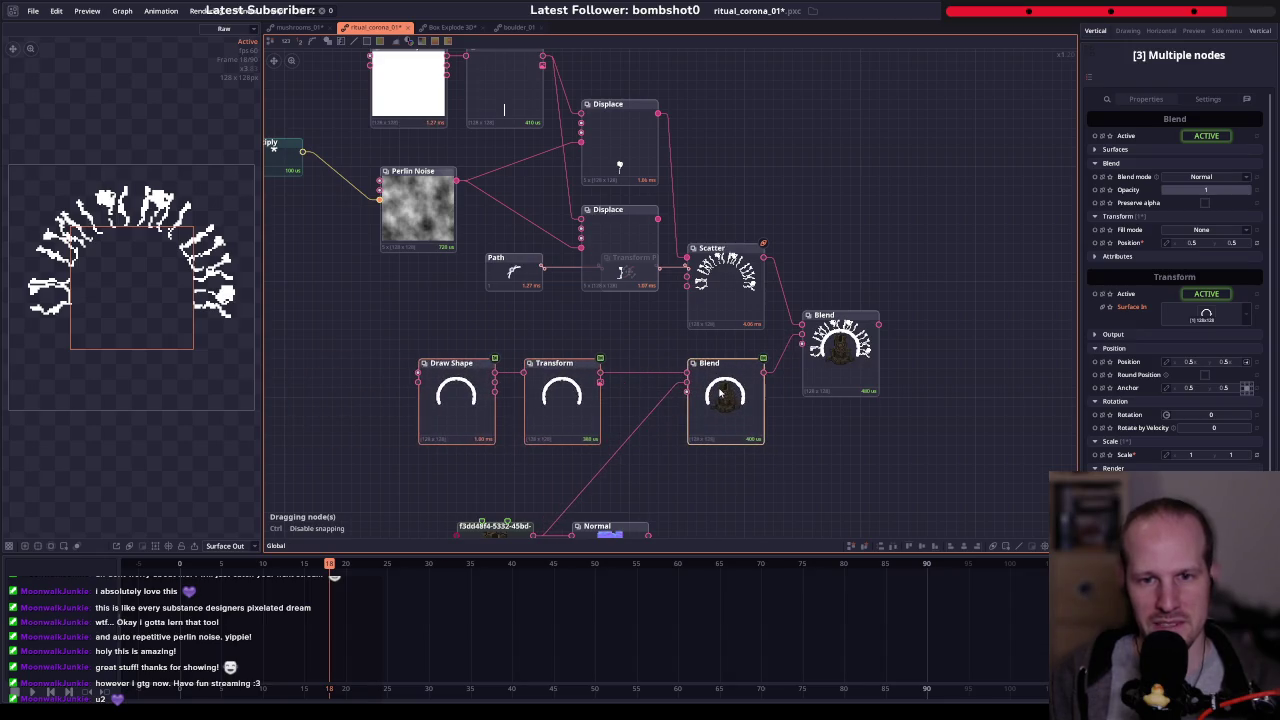
- Delete the Transform node applied to the arch
{"action": "left_click", "coordinate": [720, 393]}
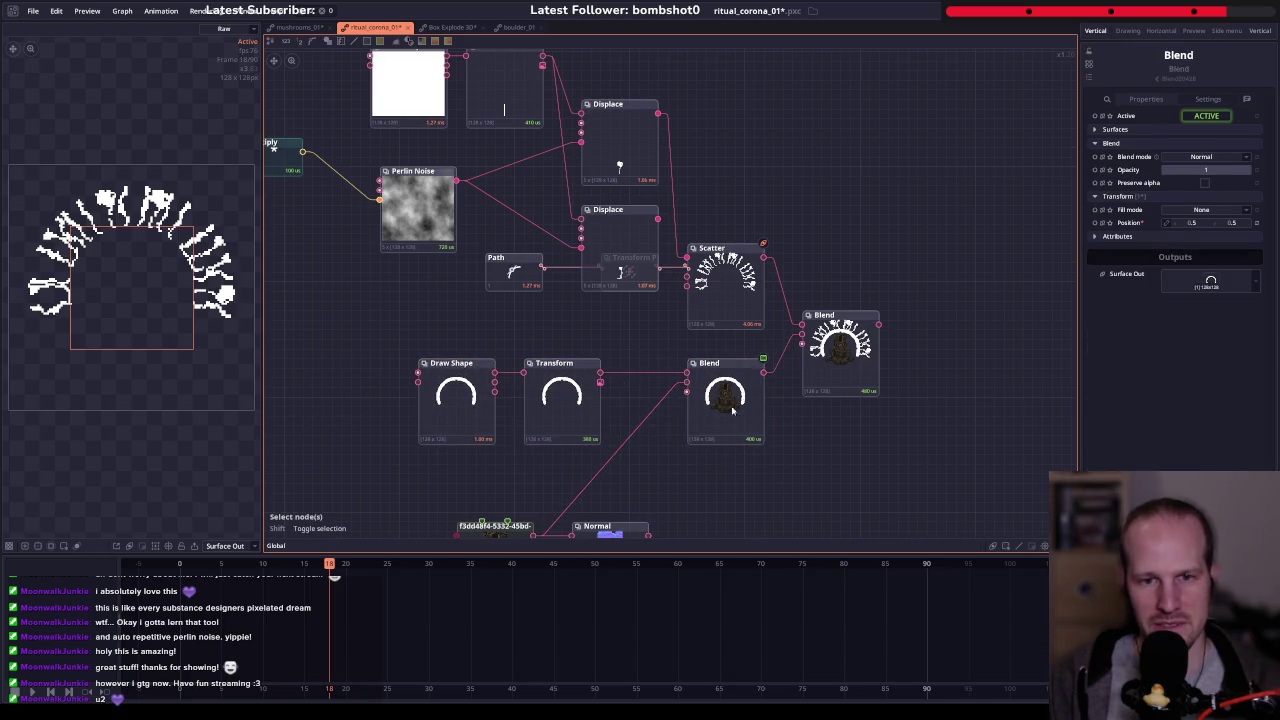
{"action": "scroll", "coordinate": [710, 385], "scroll_direction": "down", "scroll_amount": 2}
{"action": "scroll", "coordinate": [702, 337], "scroll_direction": "up", "scroll_amount": 1}
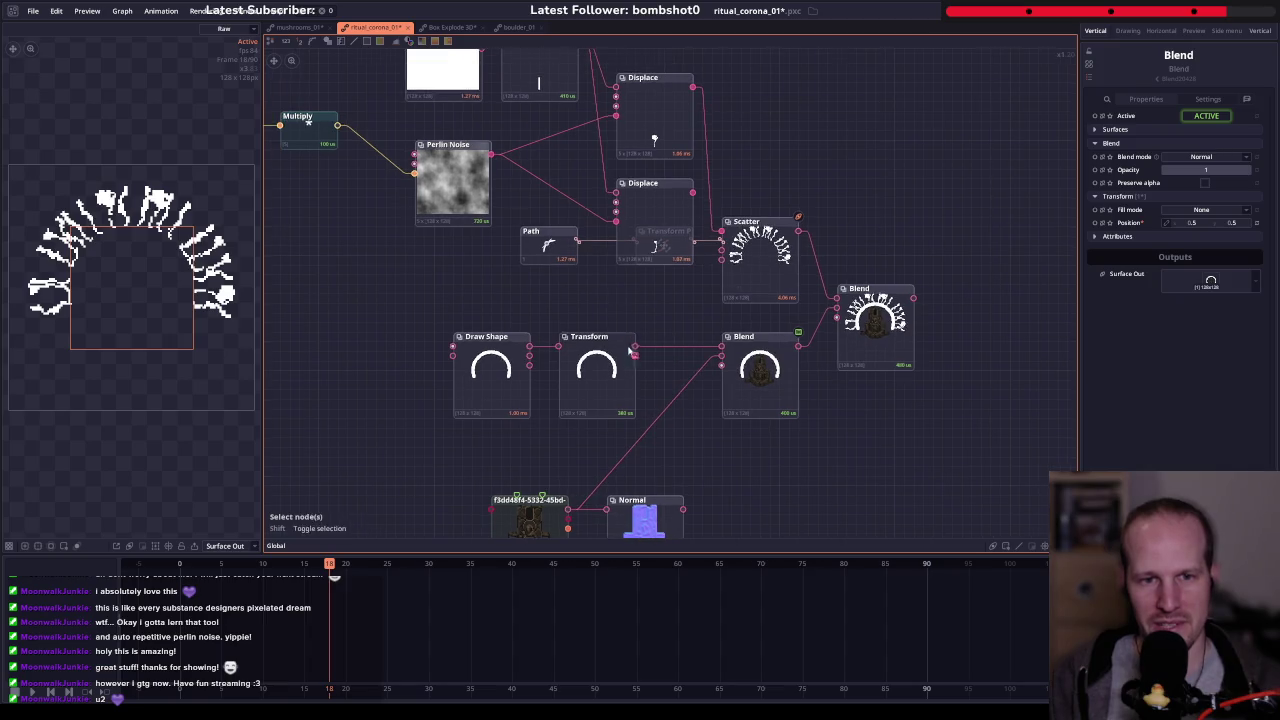
{"action": "scroll", "coordinate": [670, 380], "scroll_direction": "up", "scroll_amount": 1}
{"action": "scroll", "coordinate": [643, 417], "scroll_direction": "up", "scroll_amount": 1}
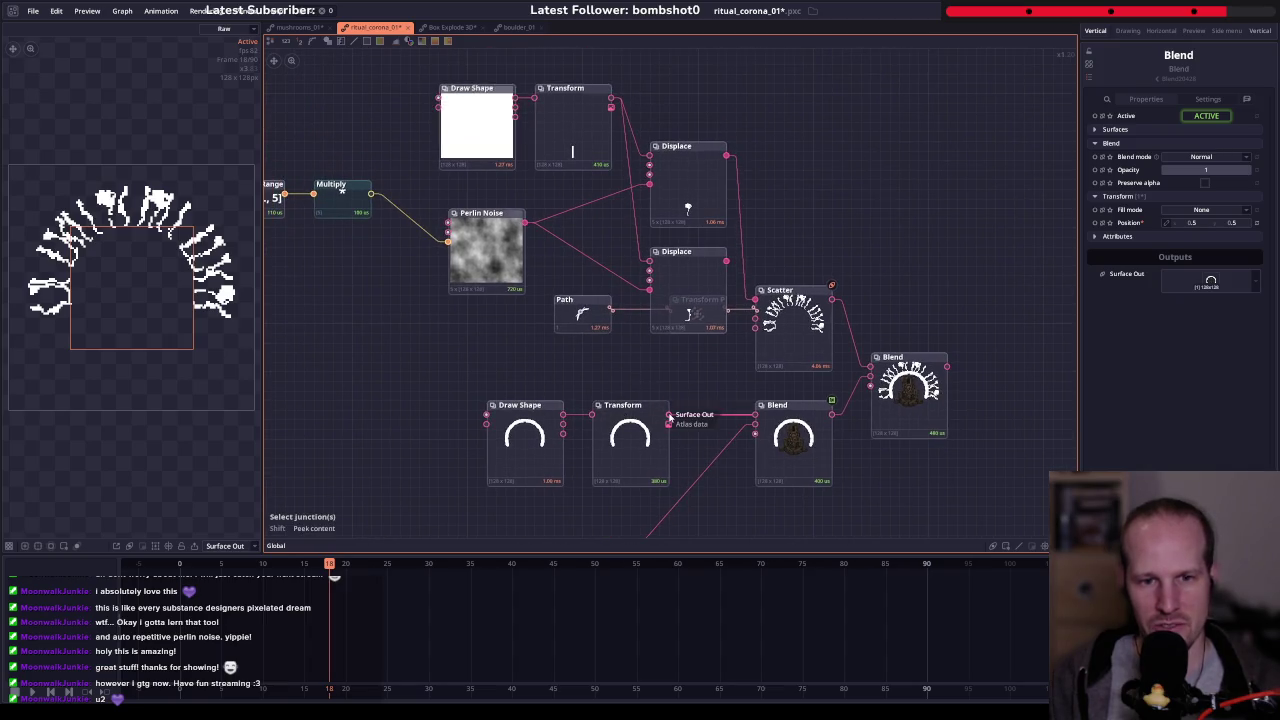
{"action": "left_click", "coordinate": [625, 440]}
{"action": "key", "text": "Delete"}
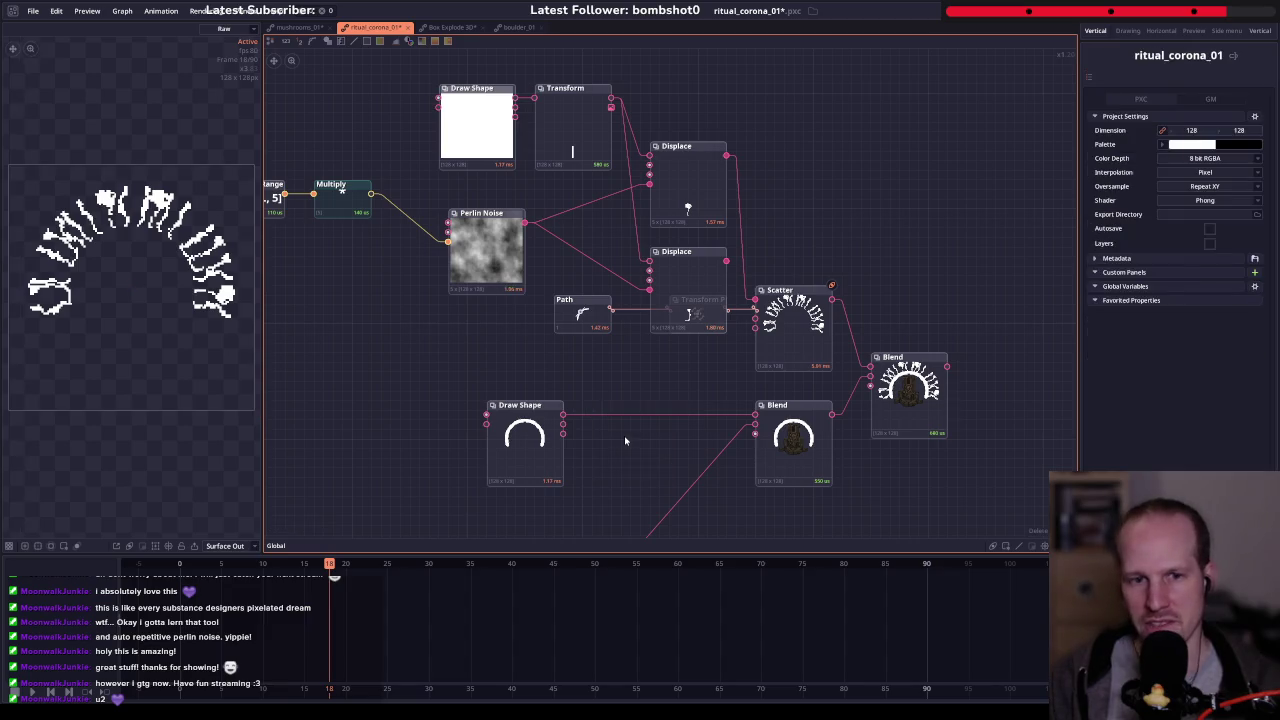
- Route the arch into a new Displace, delete the extra Blend, and reposition the final Blend
{"action": "mouse_move", "coordinate": [563, 414]}
{"action": "left_mouse_down"}
{"action": "mouse_move", "coordinate": [659, 340]}
{"action": "mouse_move", "coordinate": [649, 262]}
{"action": "mouse_move", "coordinate": [650, 443]}
{"action": "mouse_move", "coordinate": [870, 376]}
{"action": "left_mouse_up"}
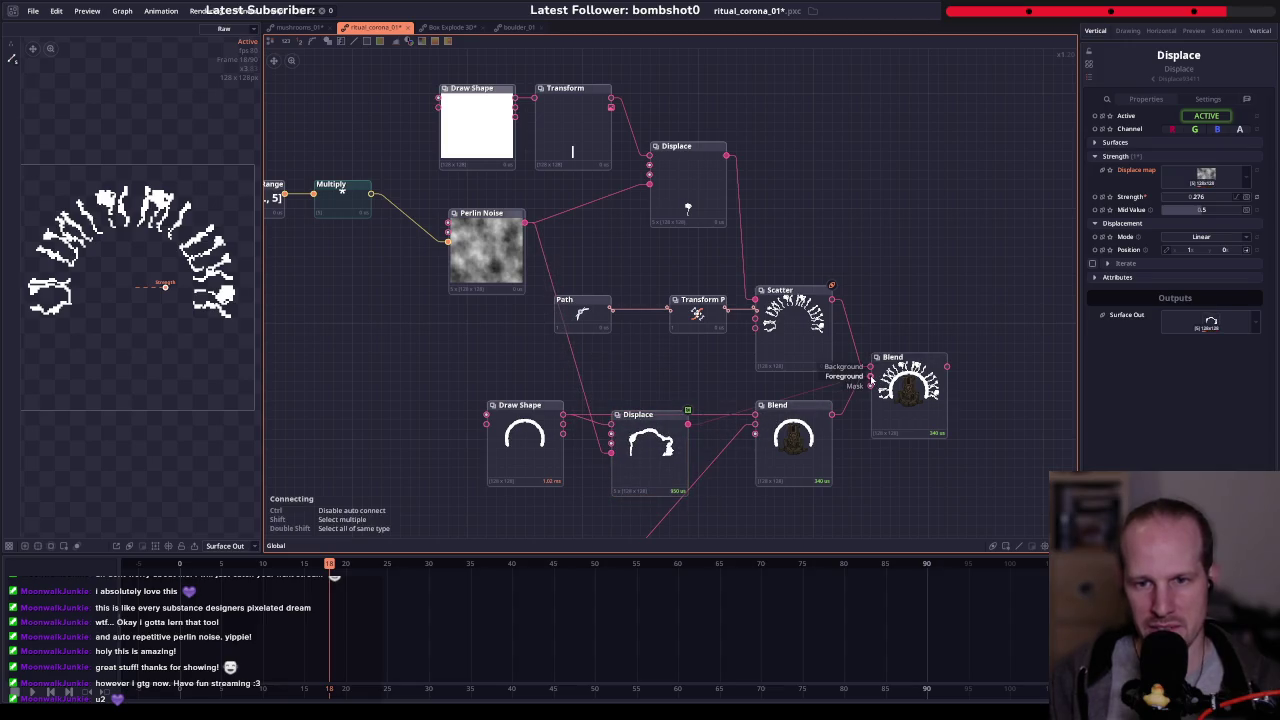
{"action": "left_click", "coordinate": [793, 437]}
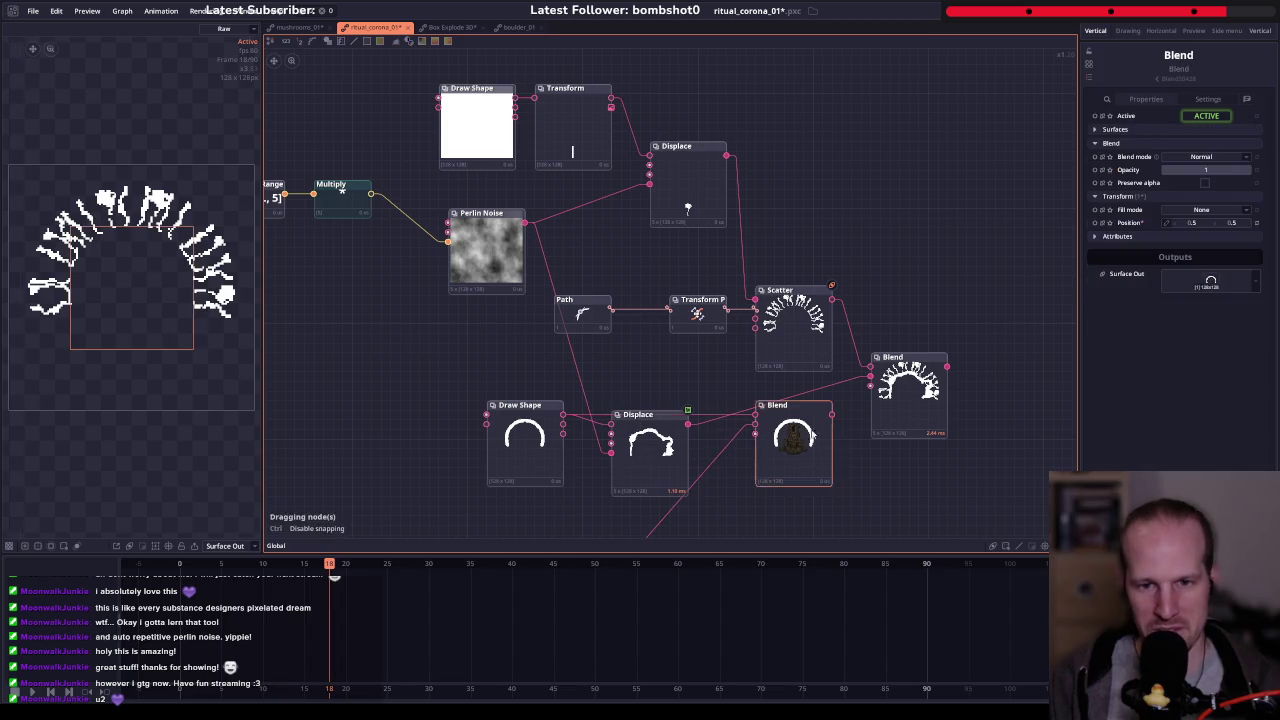
{"action": "scroll", "coordinate": [797, 433], "scroll_direction": "down", "scroll_amount": 3}
{"action": "key", "text": "Delete"}
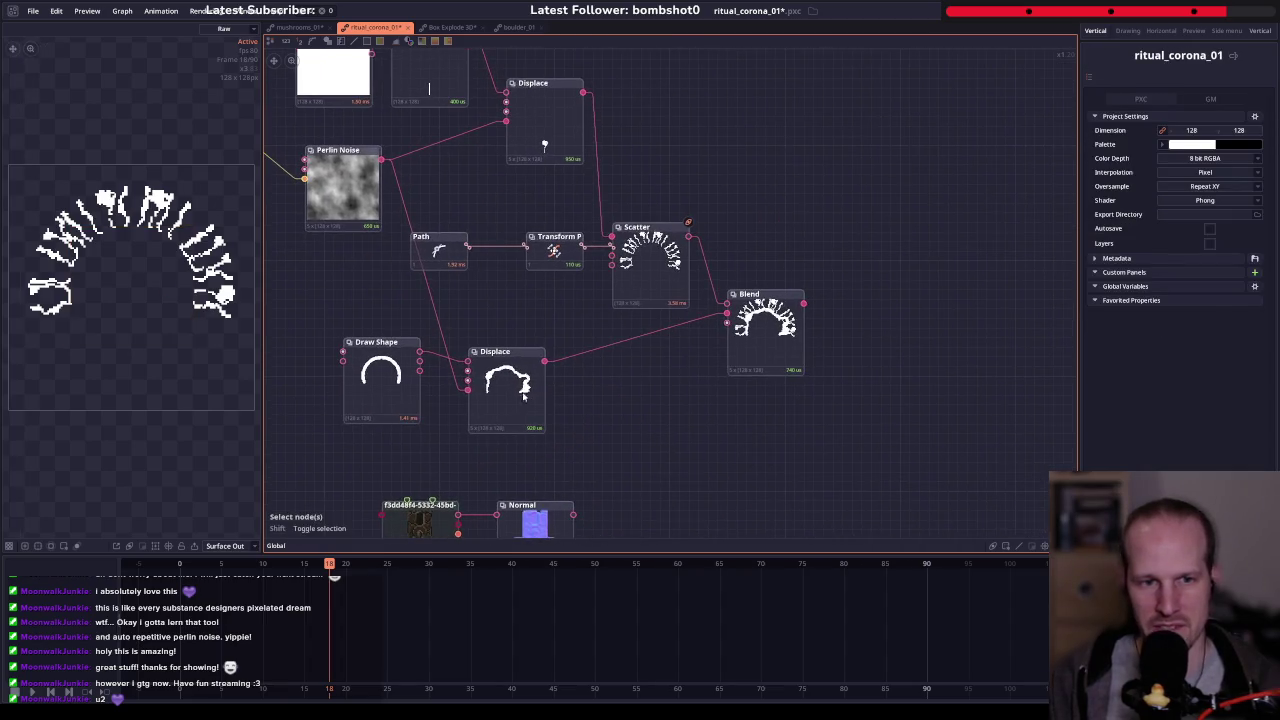
{"action": "left_click", "coordinate": [520, 390]}
{"action": "left_click_drag", "start_coordinate": [722, 379], "coordinate": [722, 405]}
{"action": "left_click_drag", "start_coordinate": [537, 386], "coordinate": [725, 410]}
{"action": "key", "text": "ctrl+z"}
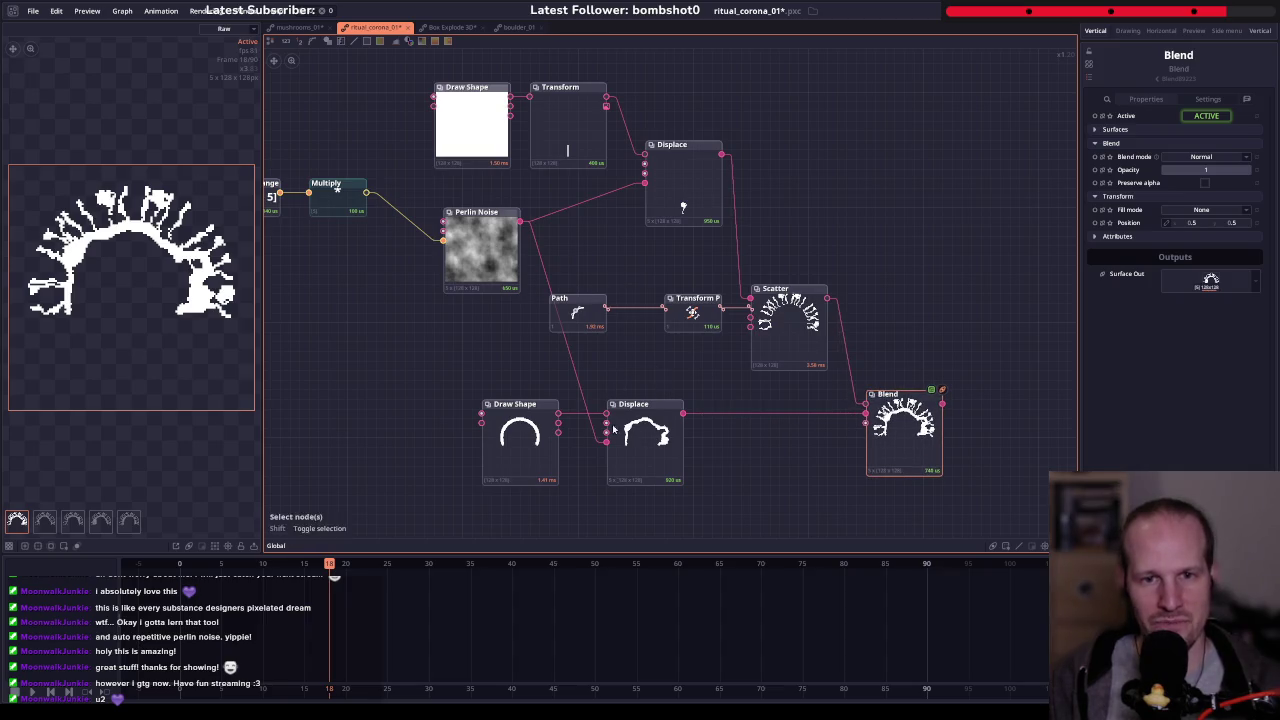
- Set the Perlin Noise Iteration to 1 and view the result on the final Blend
{"action": "left_click", "coordinate": [480, 250]}
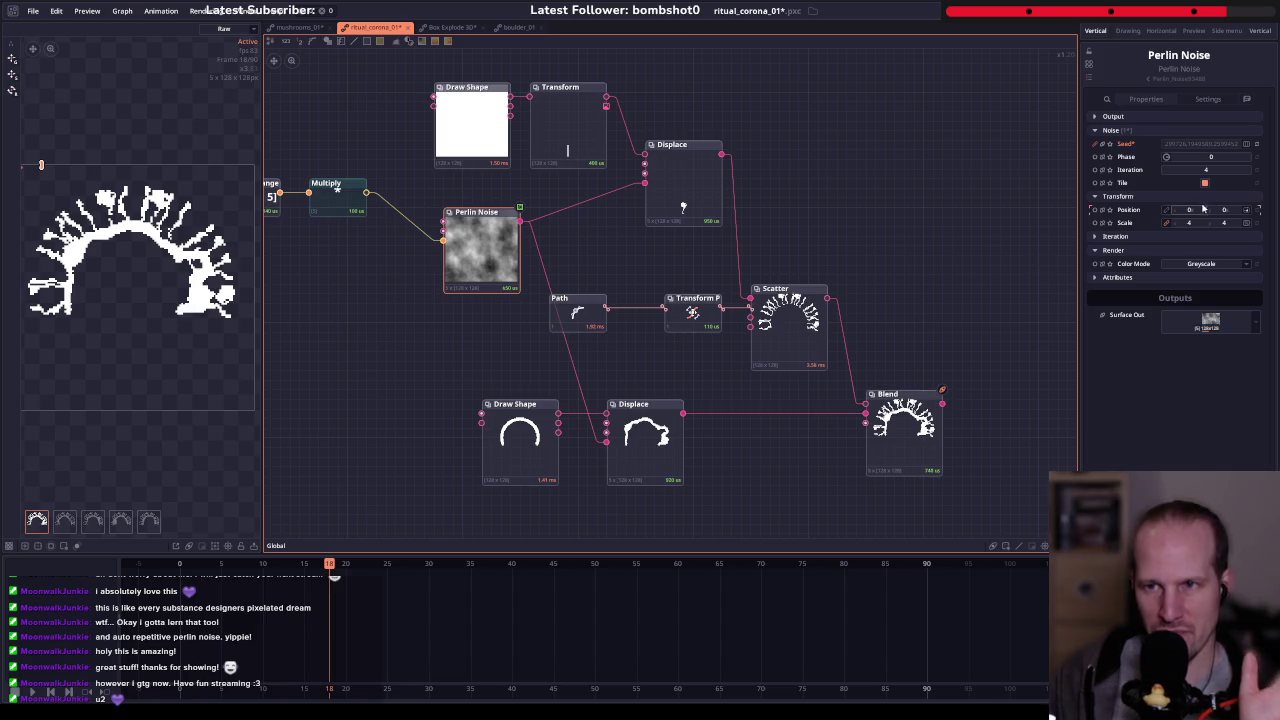
{"action": "left_click_drag", "start_coordinate": [1205, 170], "coordinate": [1215, 170]}
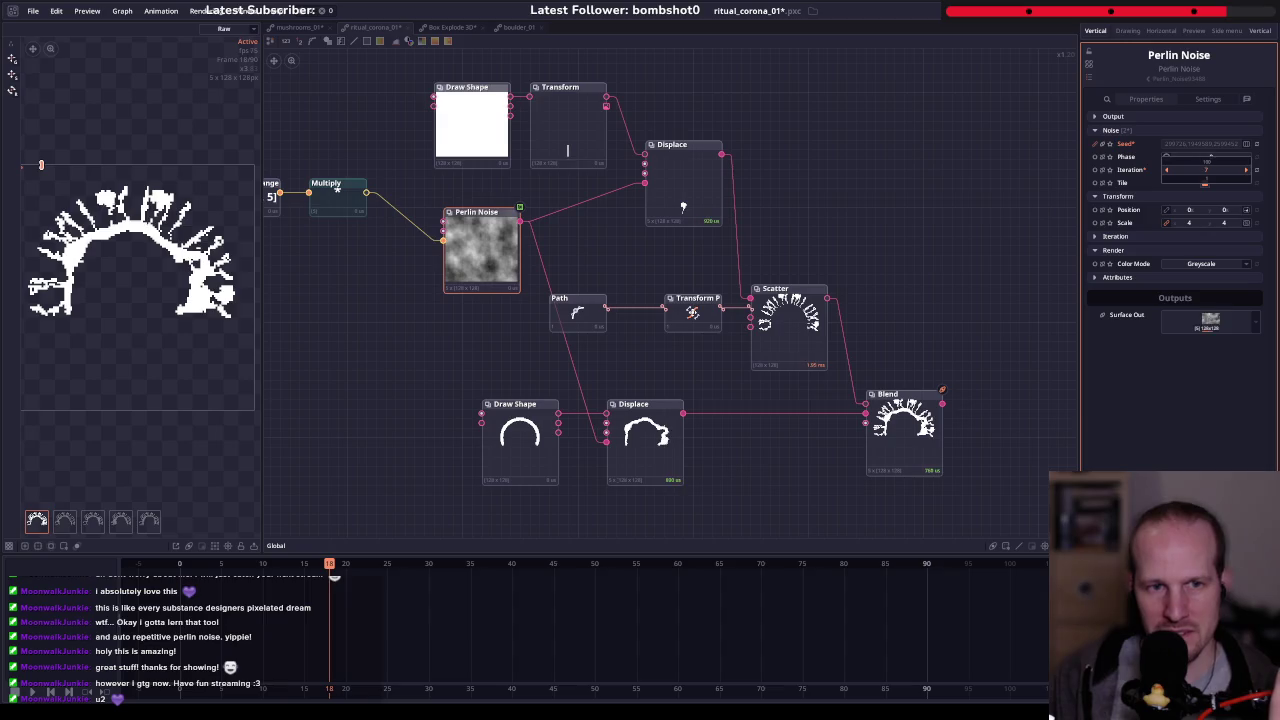
{"action": "key", "text": "BackSpace"}
{"action": "type", "text": "2"}
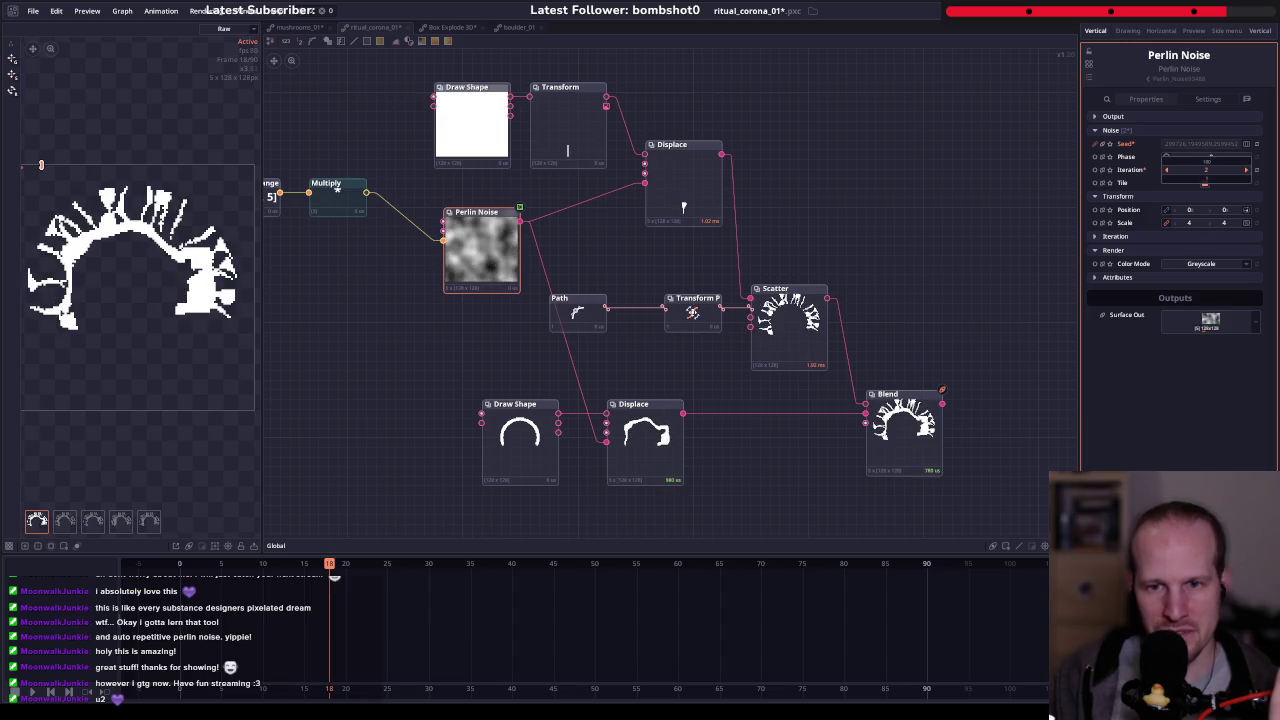
{"action": "key", "text": "BackSpace"}
{"action": "type", "text": "1"}
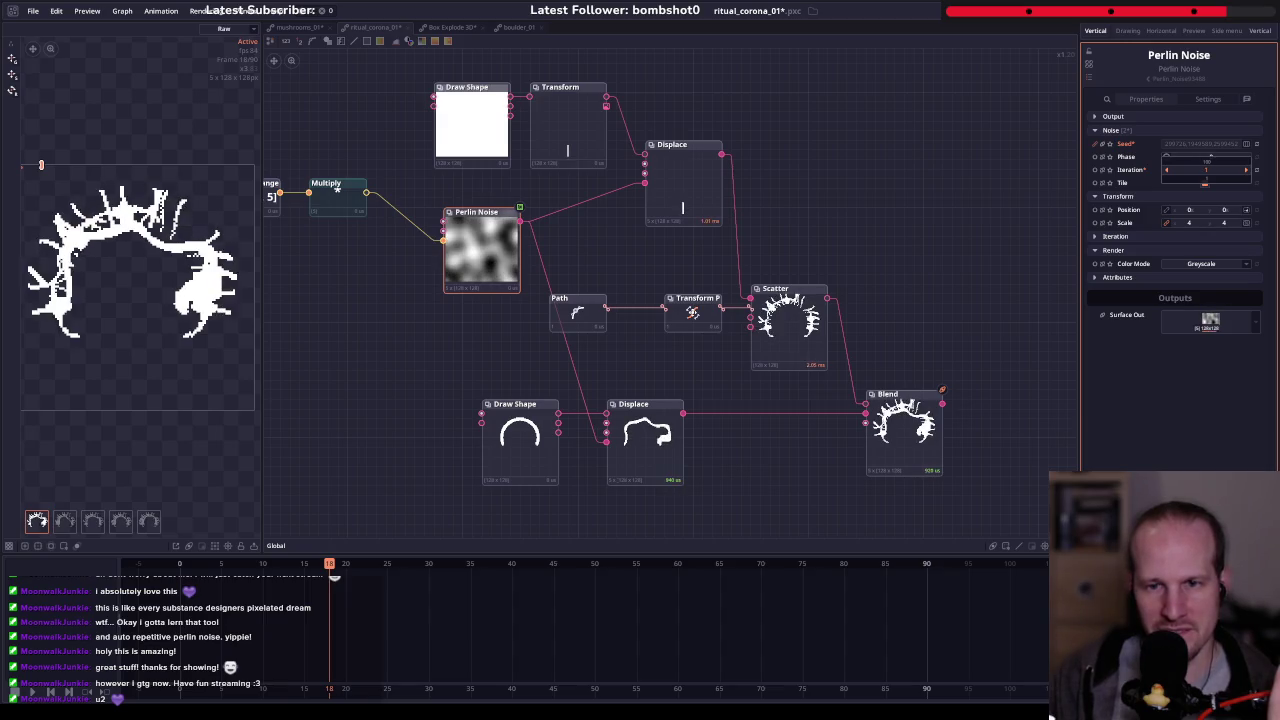
{"action": "left_click", "coordinate": [903, 432]}
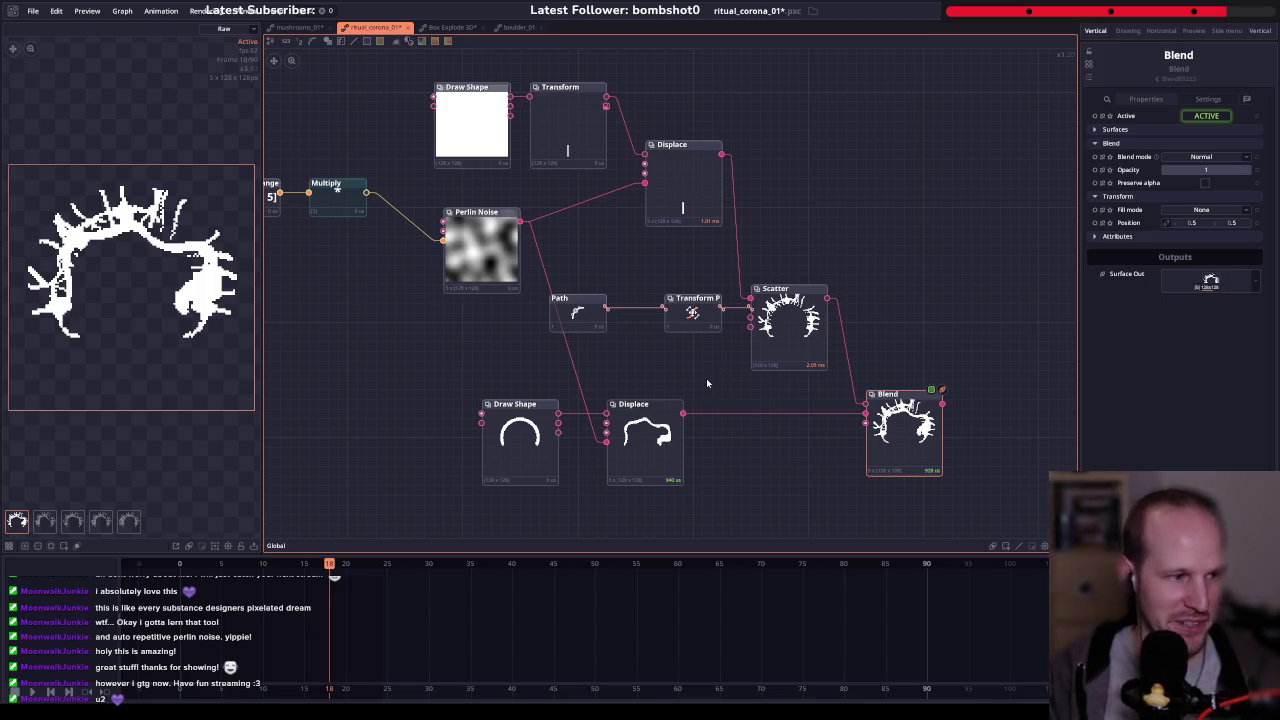
- Blend the throne image with the corona Blend using Ctrl+B and place the new Blend beside it
{"action": "key", "text": "f"}
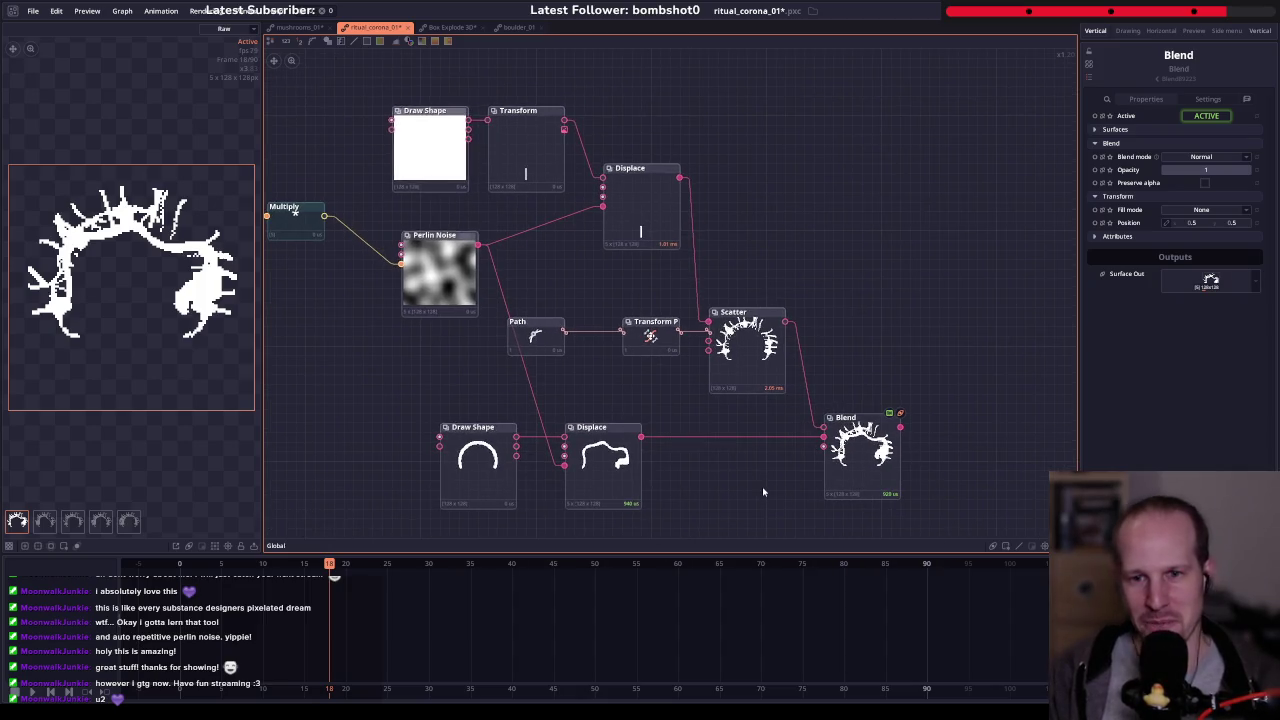
{"action": "scroll", "coordinate": [594, 372], "scroll_direction": "up", "scroll_amount": 5}
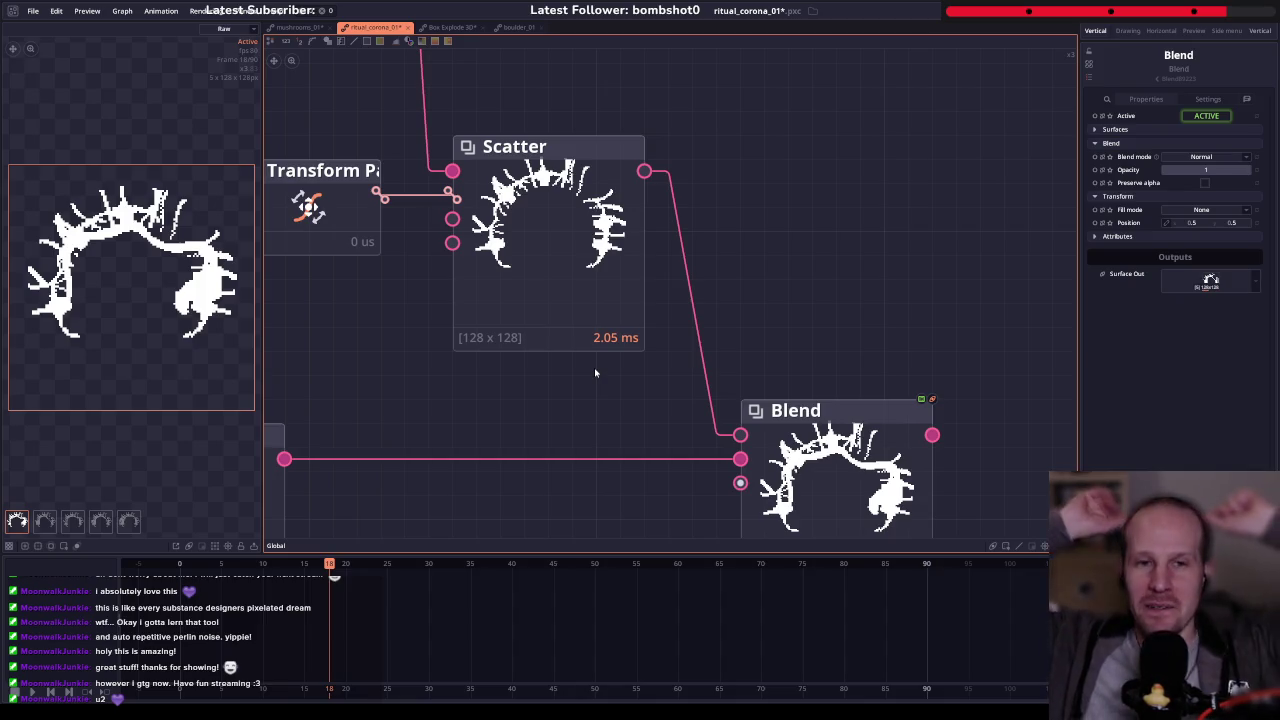
{"action": "scroll", "coordinate": [594, 372], "scroll_direction": "down", "scroll_amount": 5}
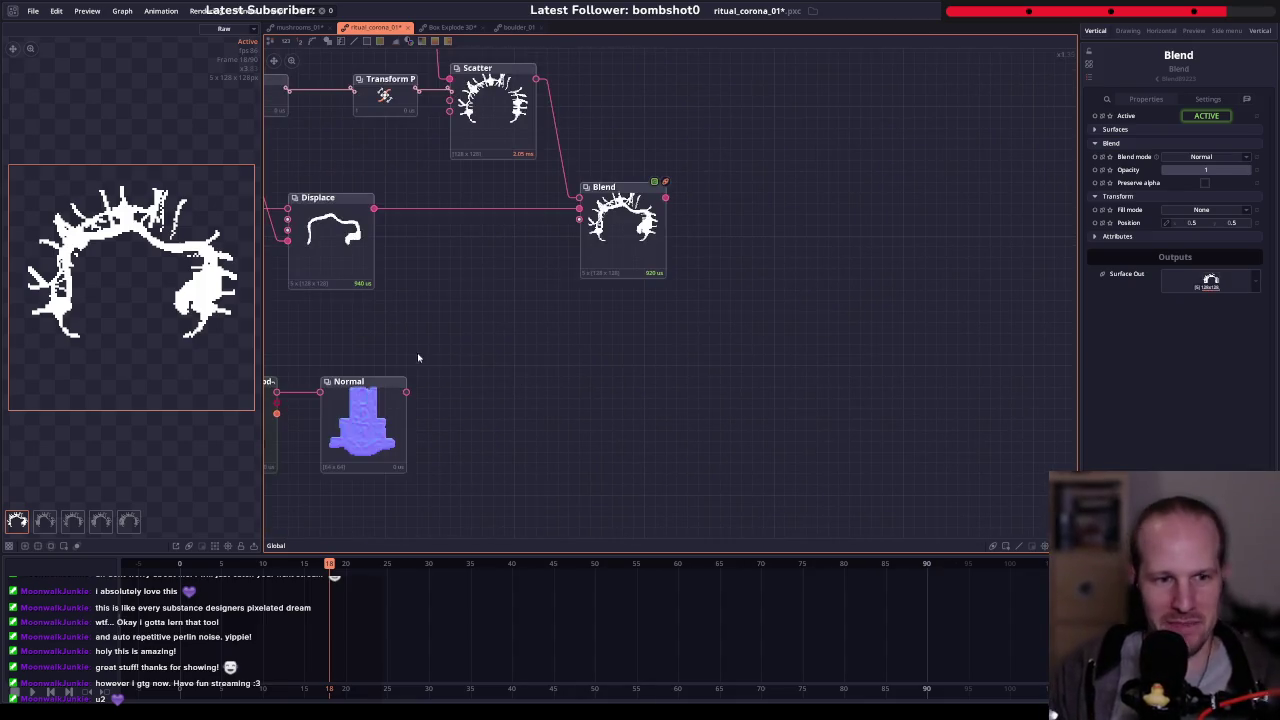
{"action": "left_click", "coordinate": [342, 408]}
{"action": "left_click", "coordinate": [754, 365]}
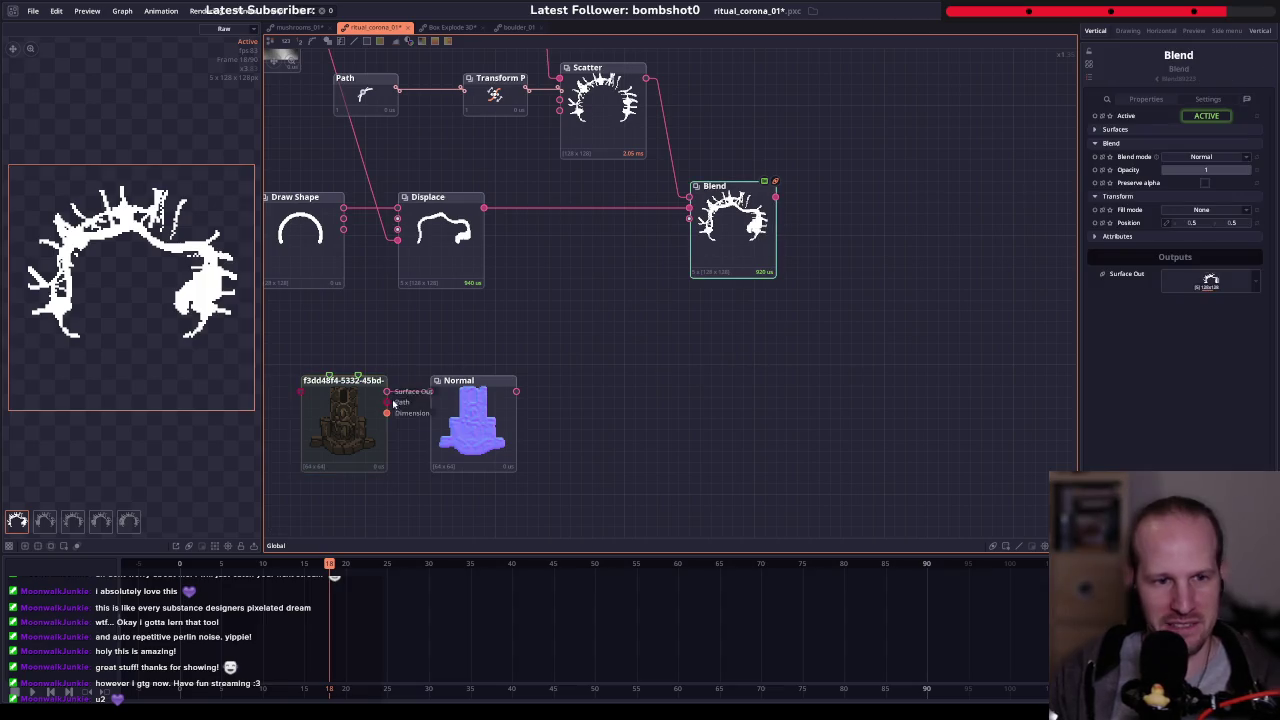
{"action": "left_click", "coordinate": [384, 408], "text": "shift"}
{"action": "key", "text": "ctrl+b"}
{"action": "mouse_move", "coordinate": [905, 390]}
{"action": "left_mouse_down"}
{"action": "mouse_move", "coordinate": [905, 284]}
{"action": "mouse_move", "coordinate": [761, 305]}
{"action": "left_mouse_up"}
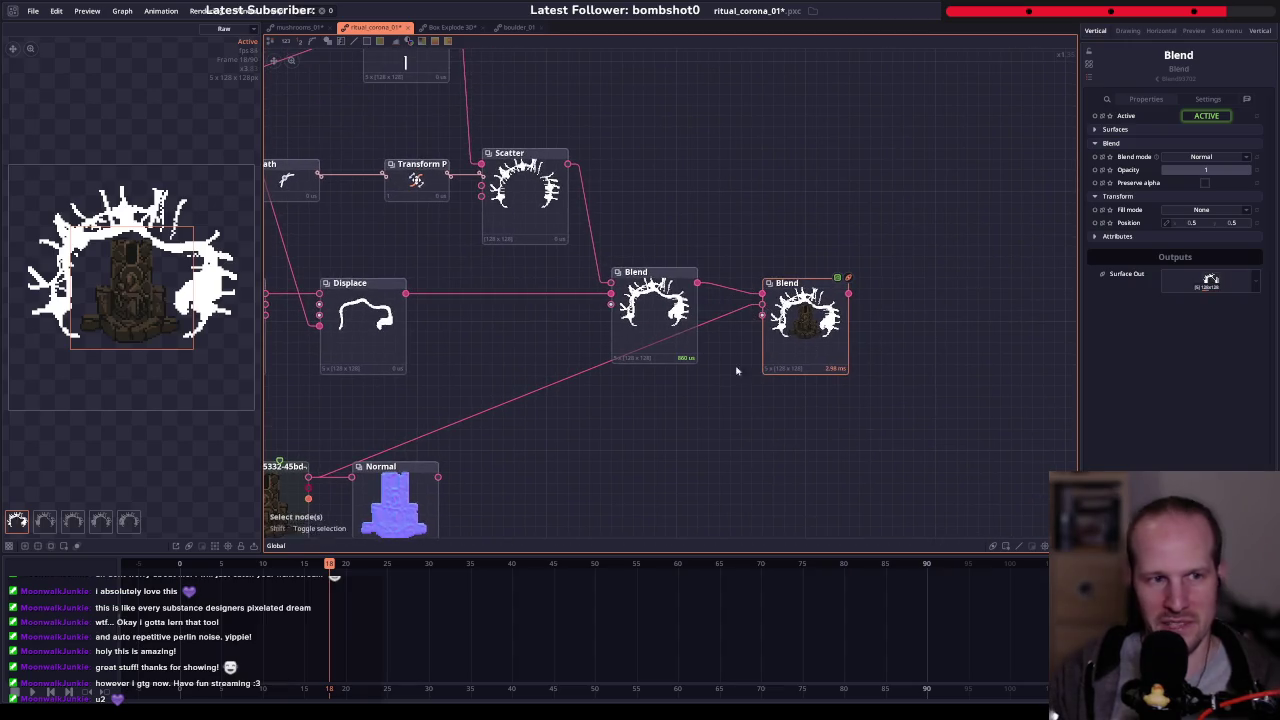
{"action": "scroll", "coordinate": [136, 305], "scroll_direction": "up", "scroll_amount": 3}
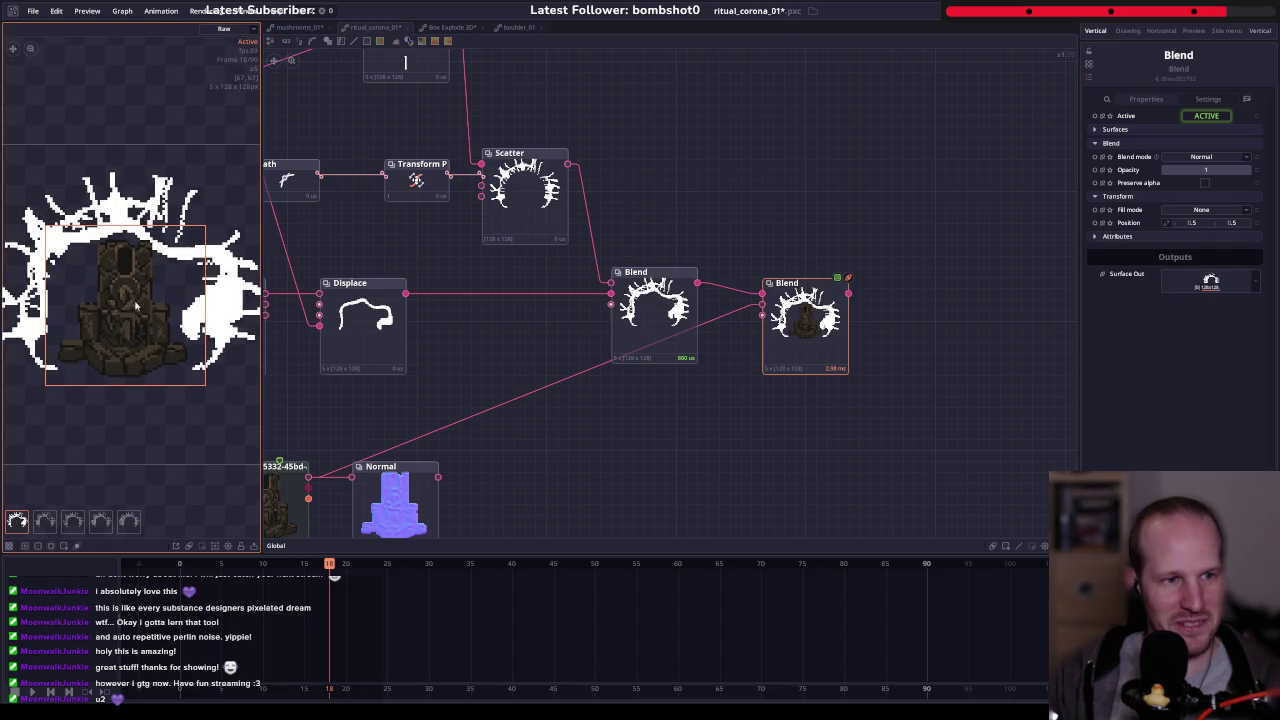
{"action": "scroll", "coordinate": [620, 330], "scroll_direction": "down", "scroll_amount": 2}
{"action": "scroll", "coordinate": [655, 327], "scroll_direction": "down", "scroll_amount": 2}
{"action": "left_click", "coordinate": [513, 253]}
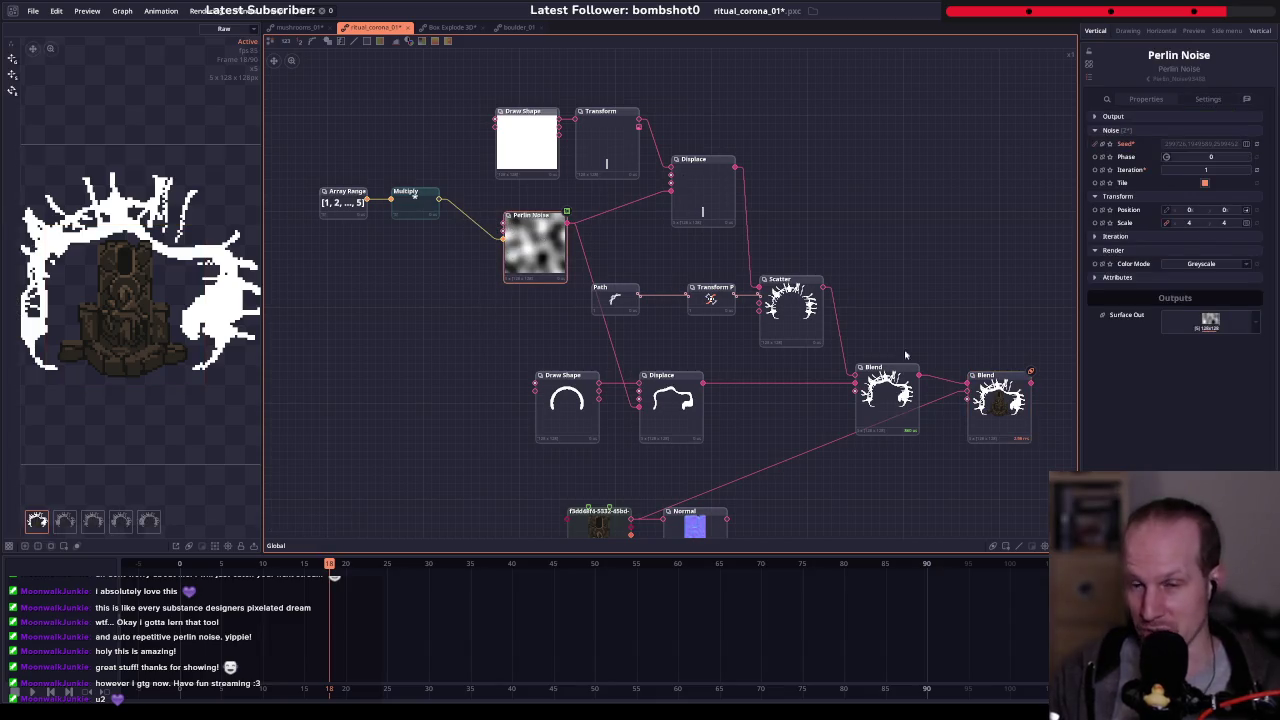
- Add a 'polar' node fed by the Perlin Noise output, toward the arch's displacement map
{"action": "mouse_move", "coordinate": [534, 256]}
{"action": "left_mouse_down"}
{"action": "mouse_move", "coordinate": [503, 232]}
{"action": "mouse_move", "coordinate": [375, 242]}
{"action": "mouse_move", "coordinate": [591, 241]}
{"action": "mouse_move", "coordinate": [600, 357]}
{"action": "left_mouse_up"}
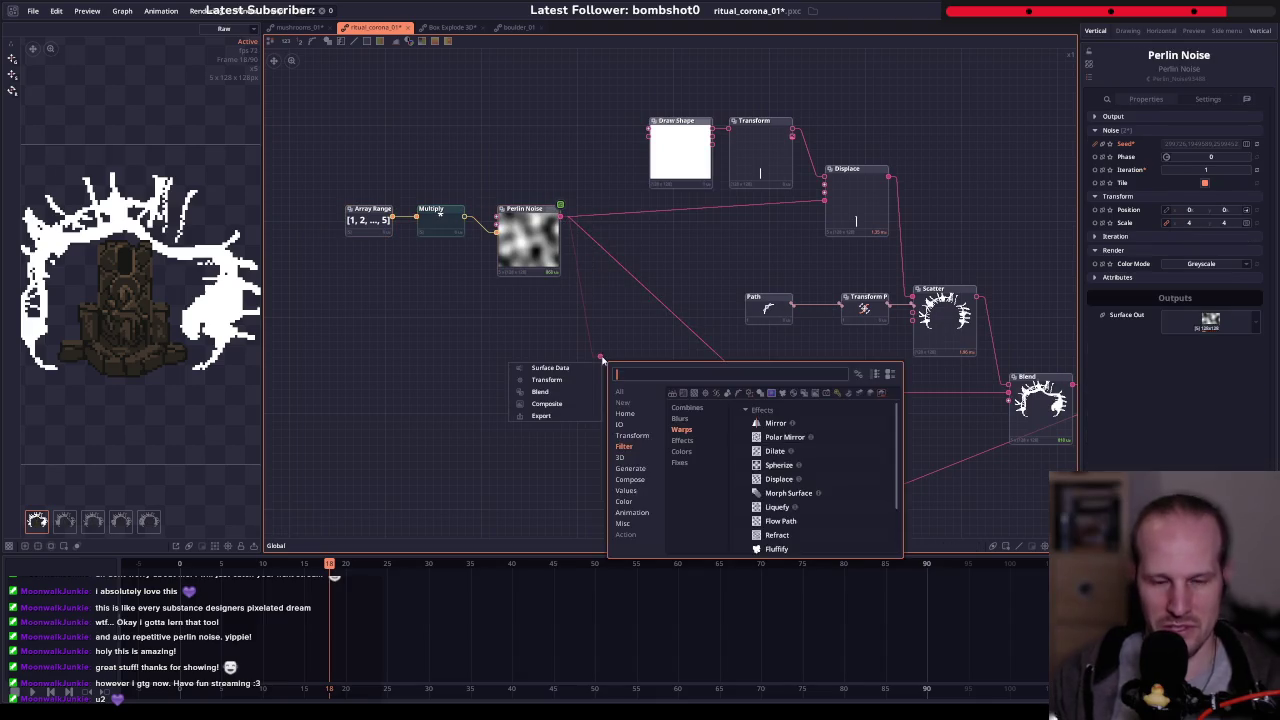
{"action": "type", "text": "polar"}
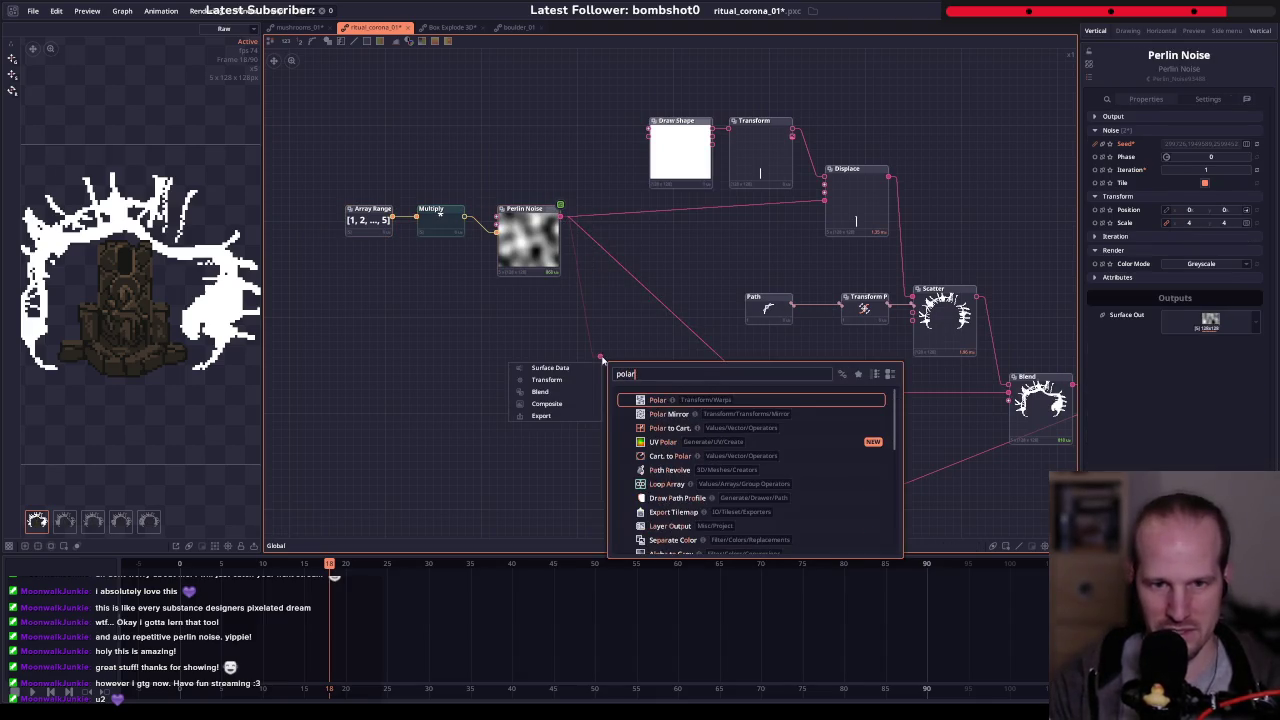
{"action": "key", "text": "Return"}
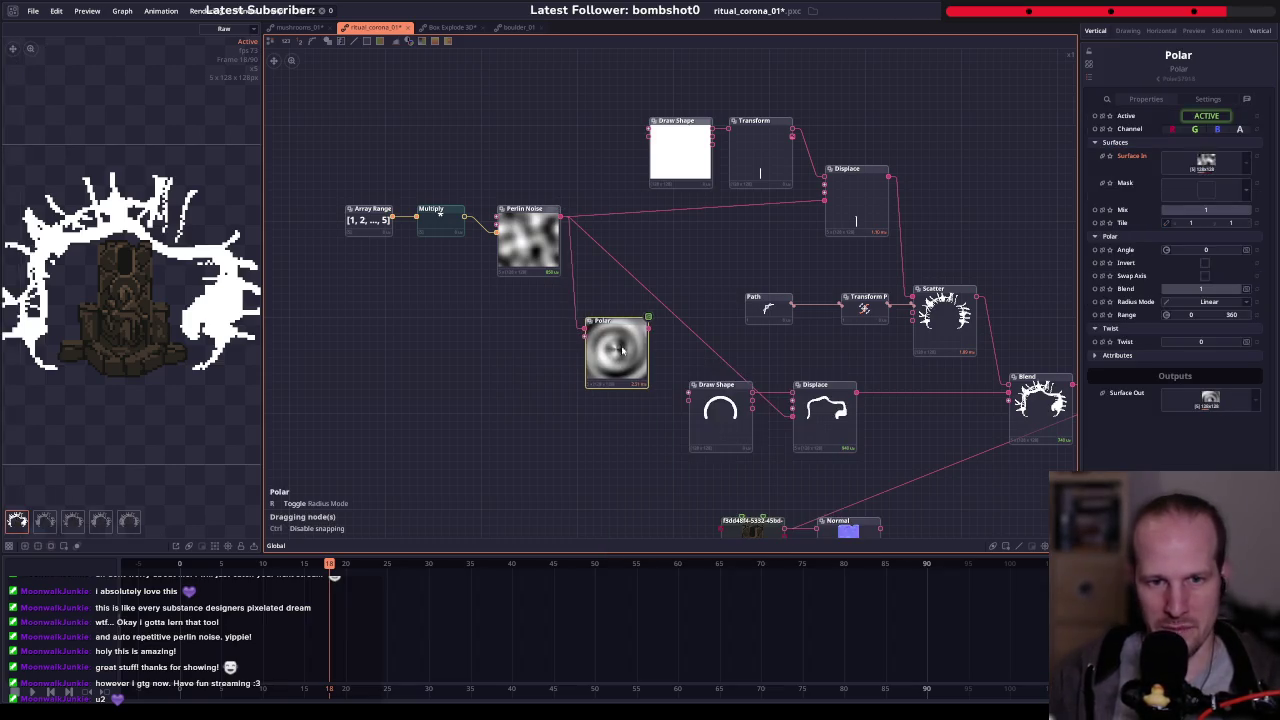
{"action": "left_click_drag", "start_coordinate": [560, 215], "coordinate": [650, 340]}
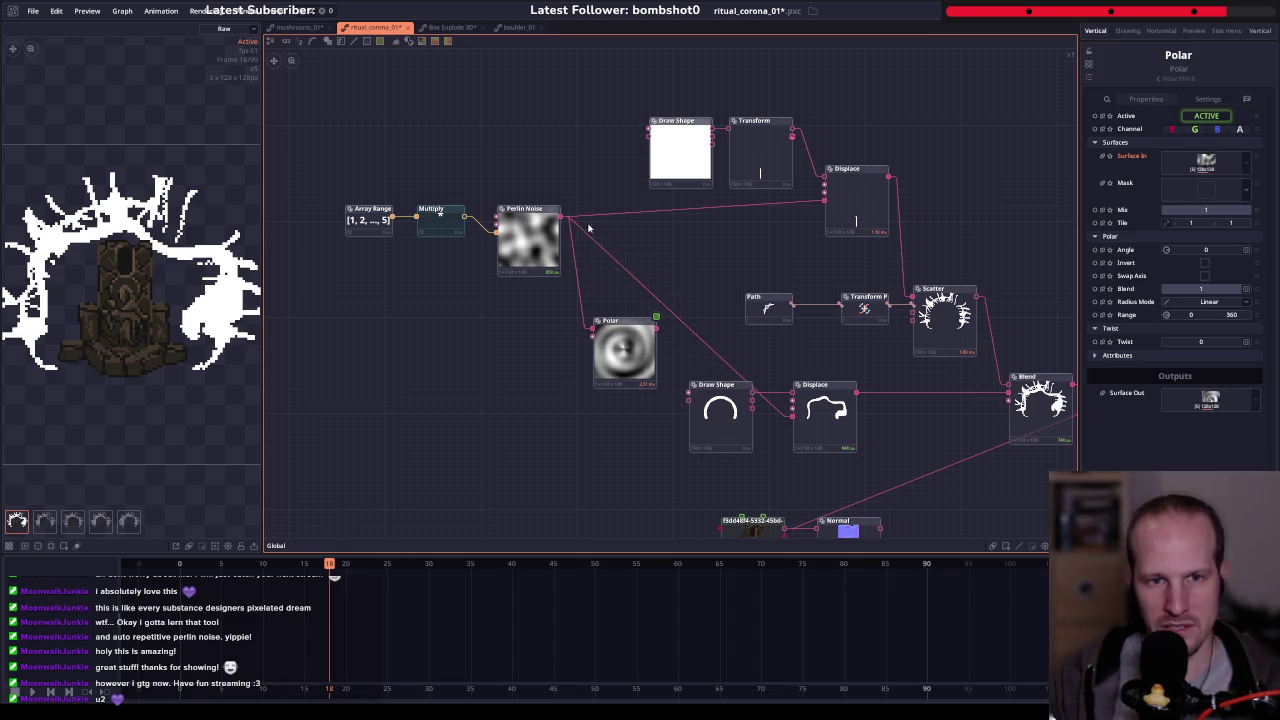
{"action": "left_click_drag", "start_coordinate": [824, 200], "coordinate": [656, 330]}
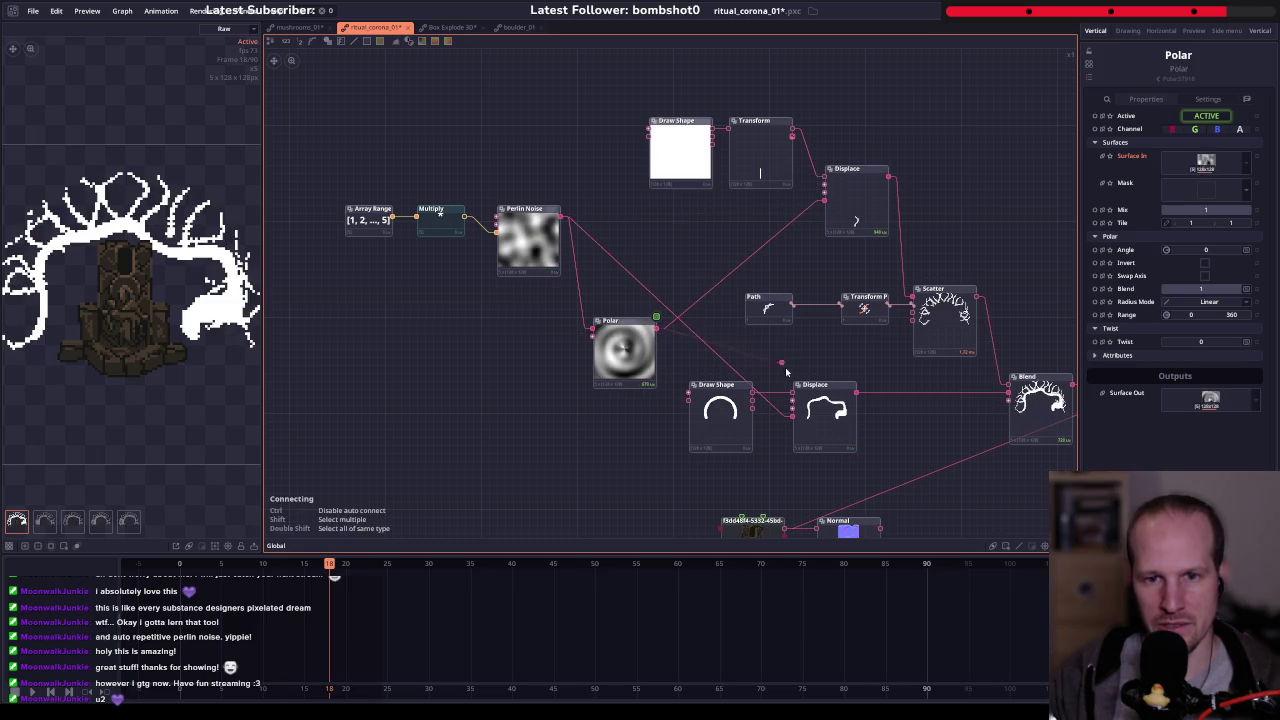
- Connect the Polar output to the arch Displace's map and move Polar beside the noise
{"action": "left_click_drag", "start_coordinate": [790, 422], "coordinate": [792, 416]}
{"action": "left_click_drag", "start_coordinate": [617, 340], "coordinate": [617, 228]}
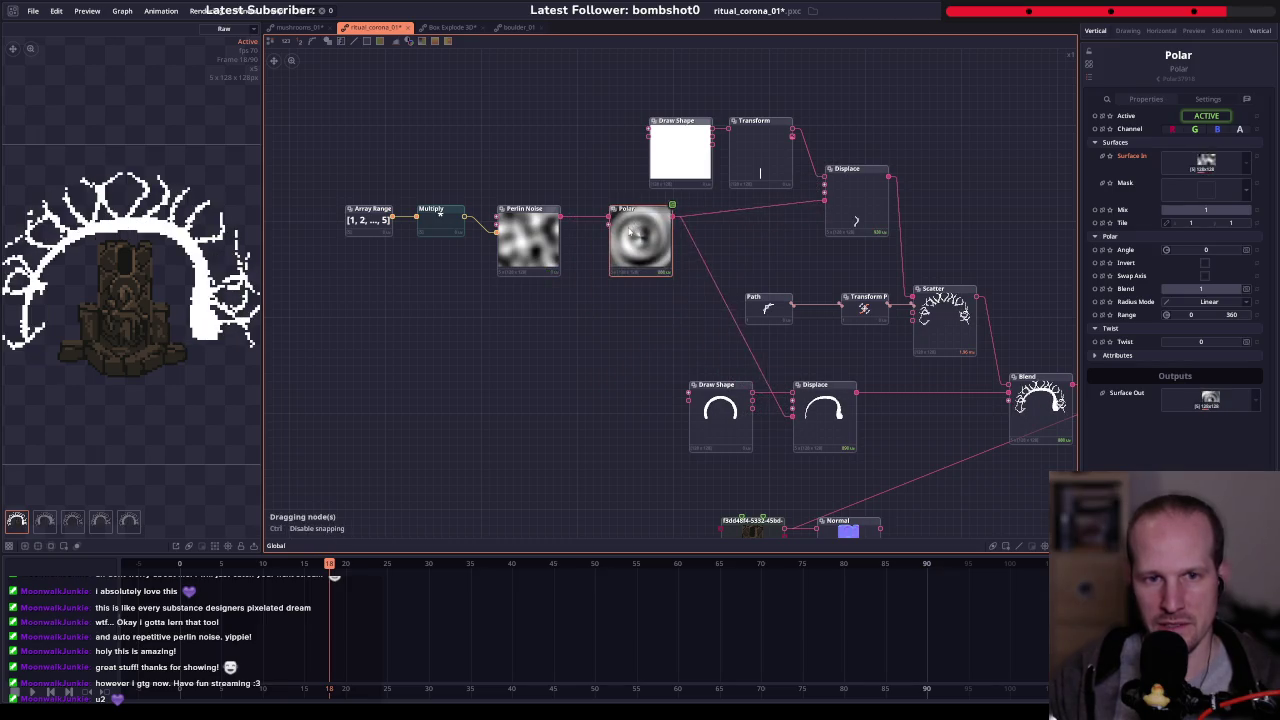
{"action": "scroll", "coordinate": [645, 298], "scroll_direction": "up", "scroll_amount": 2}
{"action": "scroll", "coordinate": [645, 298], "scroll_direction": "down", "scroll_amount": 1}
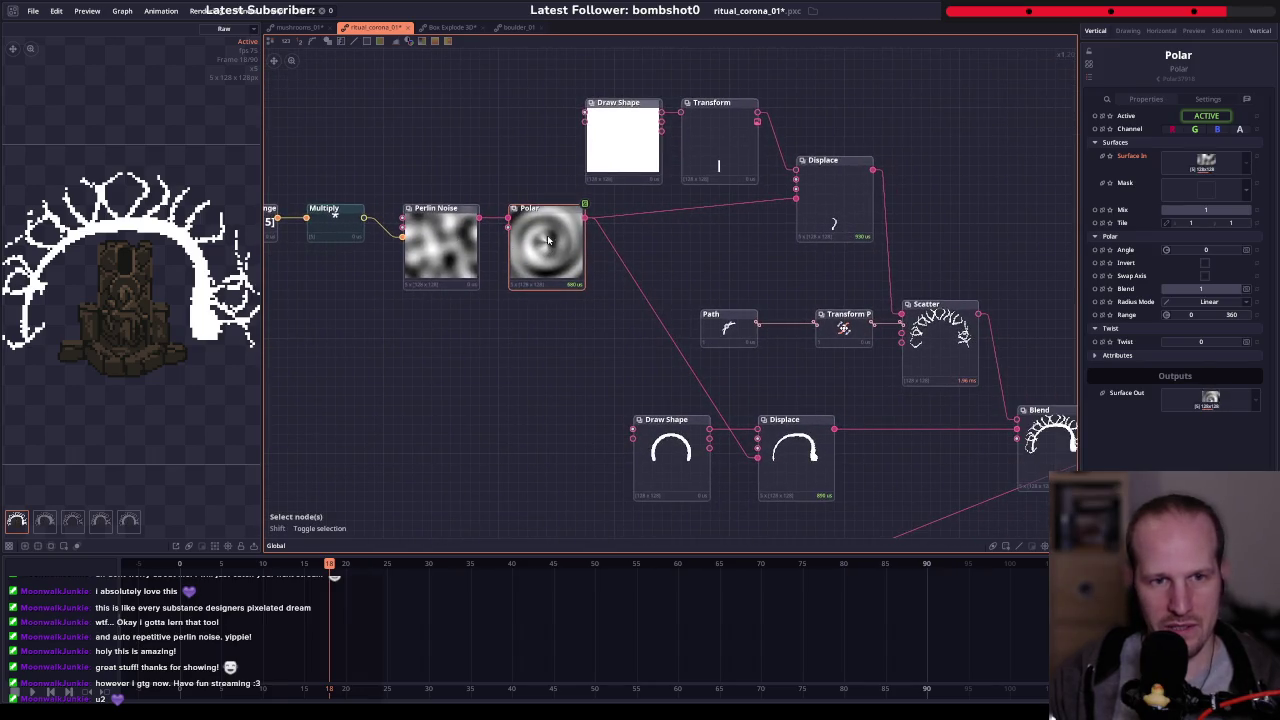
- Set the Polar Tile value to 2
{"action": "left_click_drag", "start_coordinate": [1190, 222], "coordinate": [1220, 222]}
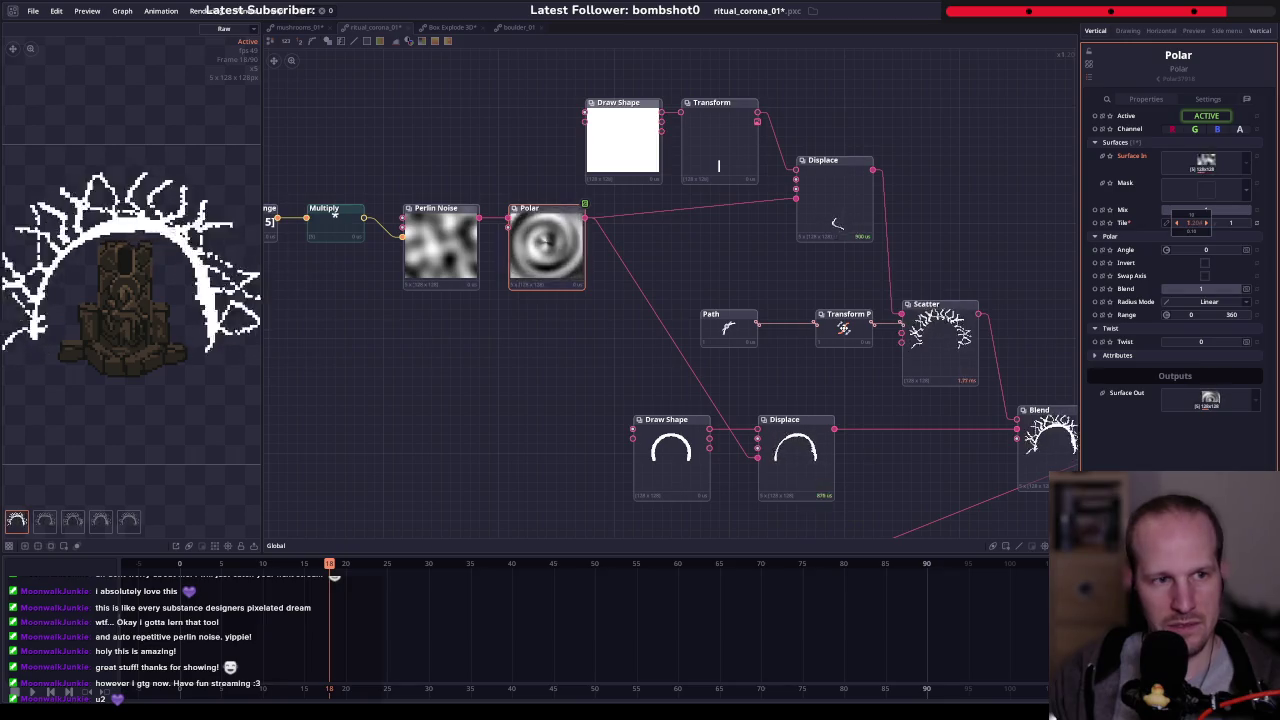
{"action": "left_click_drag", "start_coordinate": [1220, 222], "coordinate": [1220, 222]}
{"action": "left_click", "coordinate": [1217, 228]}
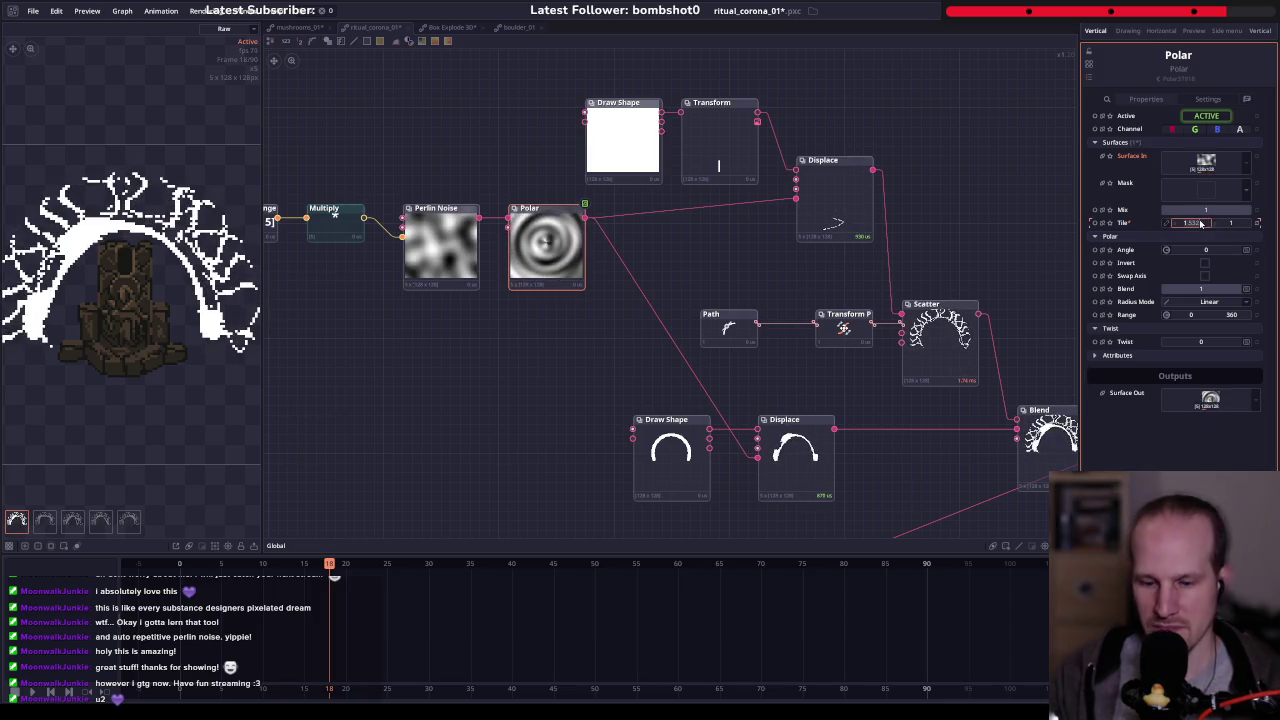
{"action": "type", "text": "2"}
{"action": "key", "text": "Return"}
{"action": "left_click_drag", "start_coordinate": [1006, 369], "coordinate": [826, 294]}
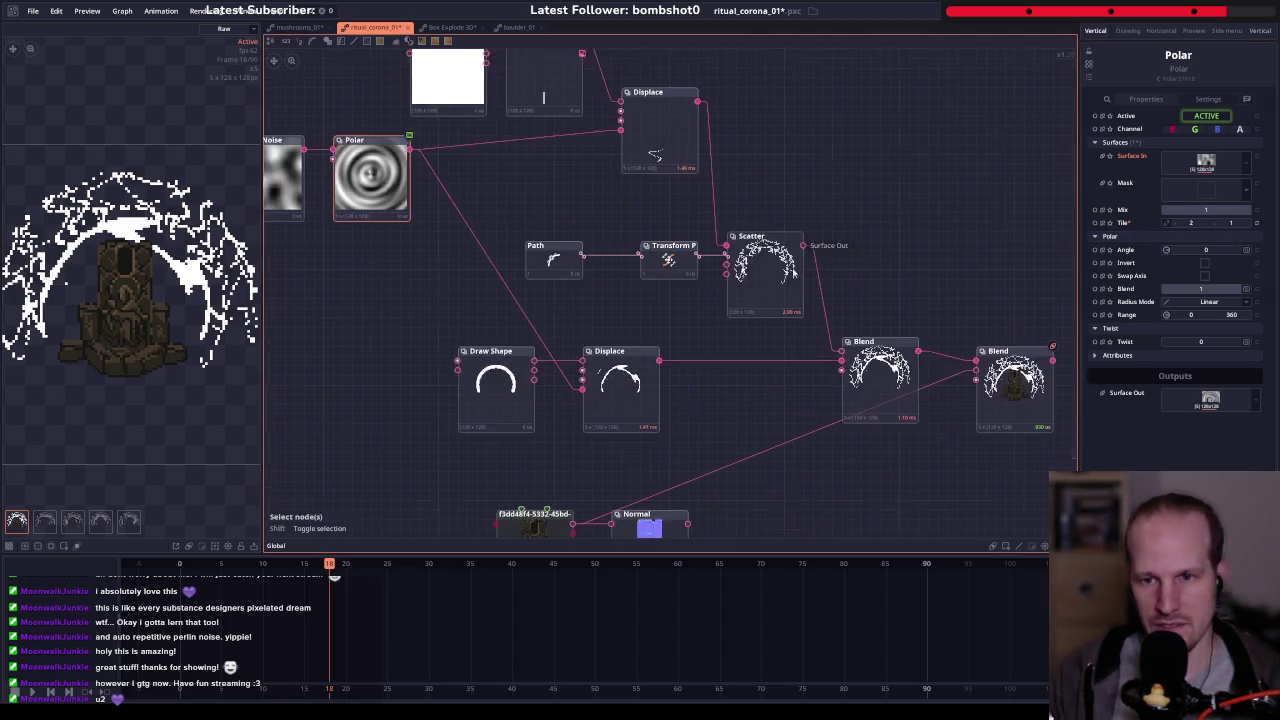
- Reset the Perlin Noise Position X to 0
{"action": "left_click", "coordinate": [755, 258]}
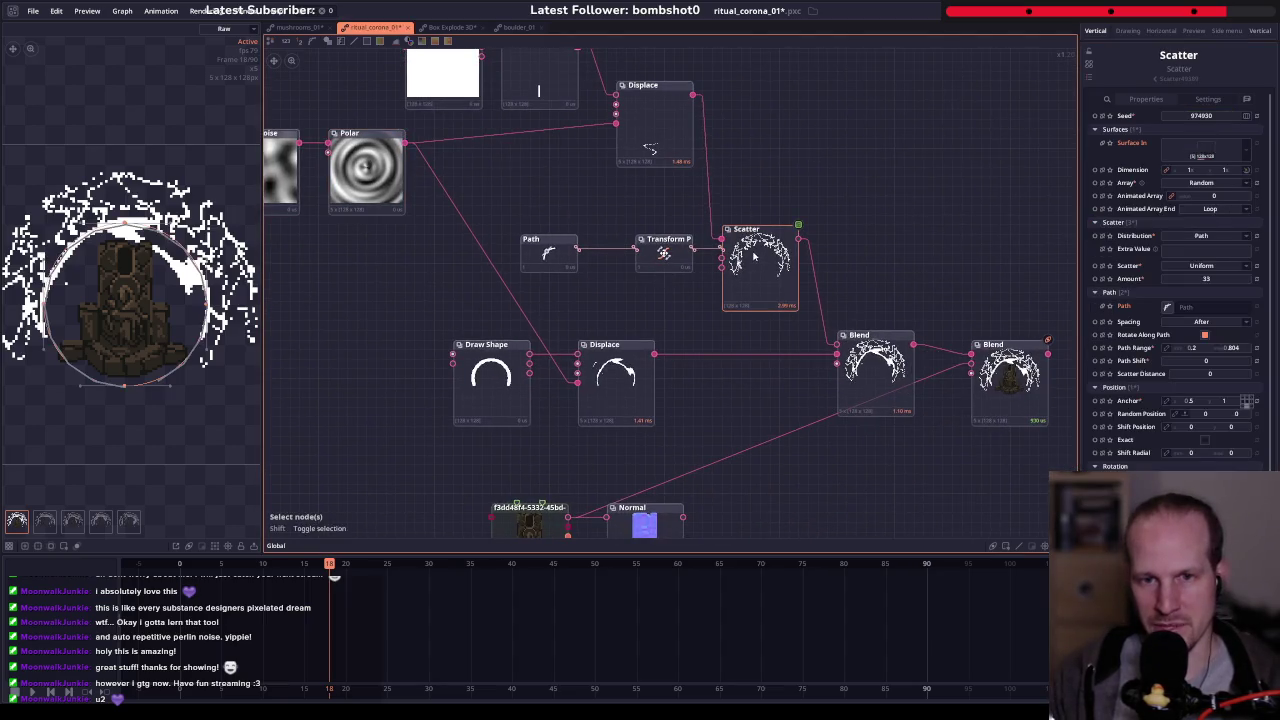
{"action": "left_click_drag", "start_coordinate": [380, 230], "coordinate": [599, 291]}
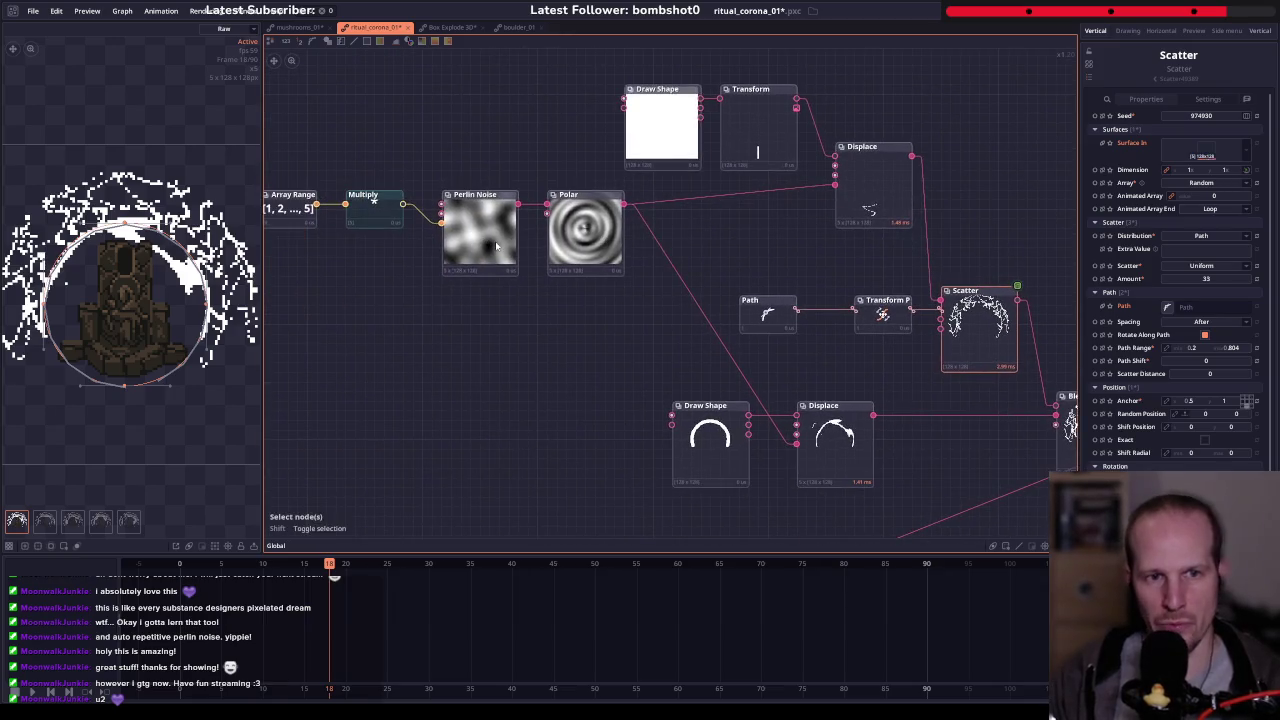
{"action": "left_click", "coordinate": [489, 242]}
{"action": "left_click_drag", "start_coordinate": [1189, 209], "coordinate": [1240, 209]}
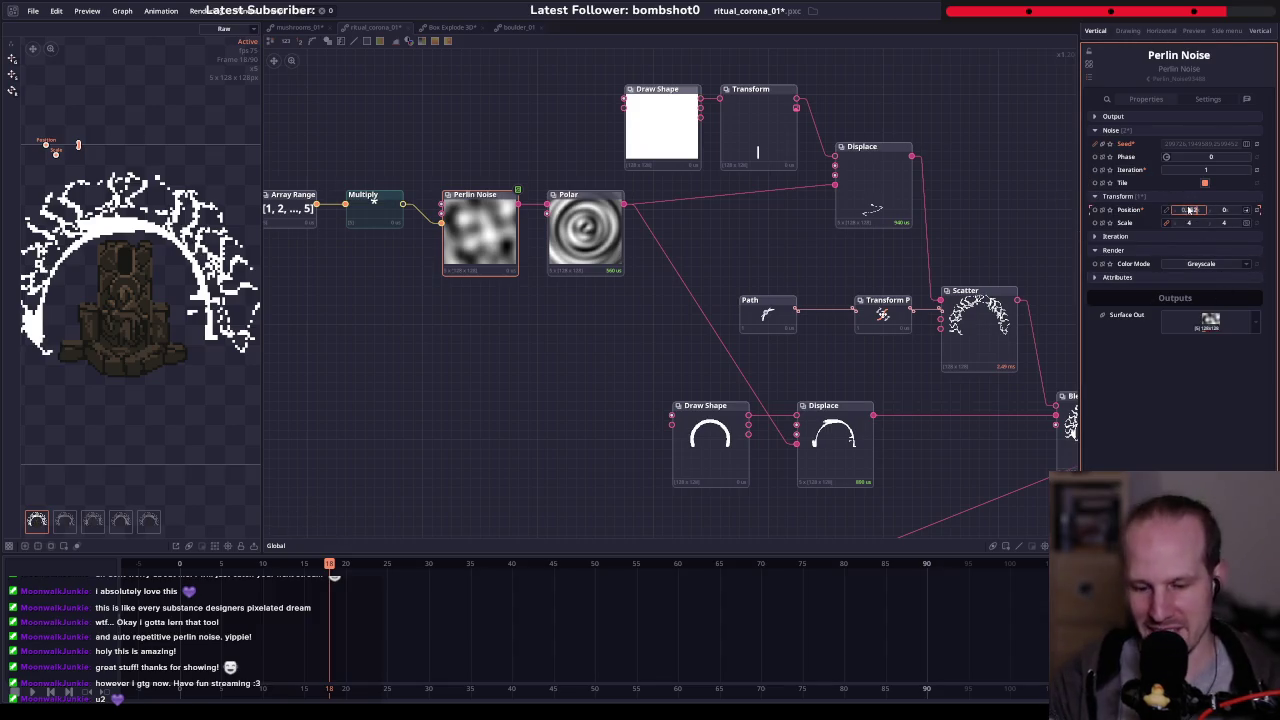
{"action": "type", "text": "0"}
{"action": "key", "text": "Return"}
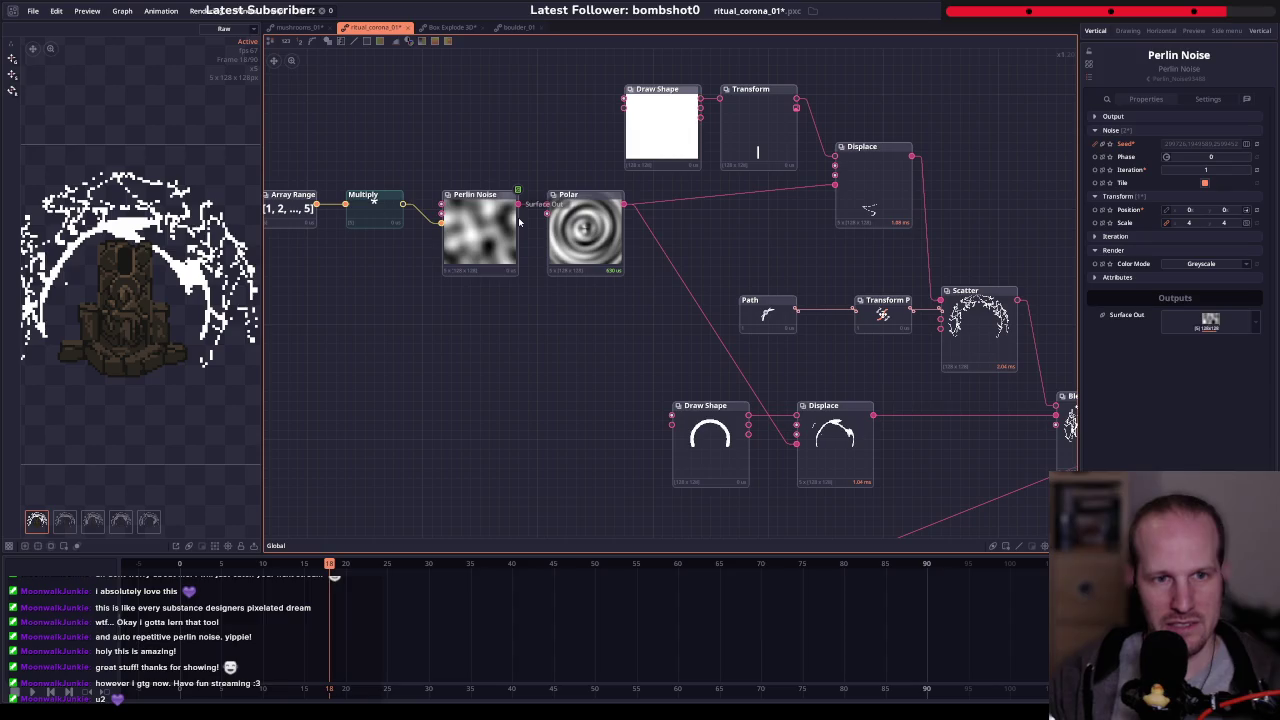
- Drag the Perlin Noise Iteration slider to test different counts
{"action": "mouse_move", "coordinate": [1206, 170]}
{"action": "left_mouse_down"}
{"action": "mouse_move", "coordinate": [1226, 170]}
{"action": "mouse_move", "coordinate": [1186, 170]}
{"action": "left_mouse_up"}
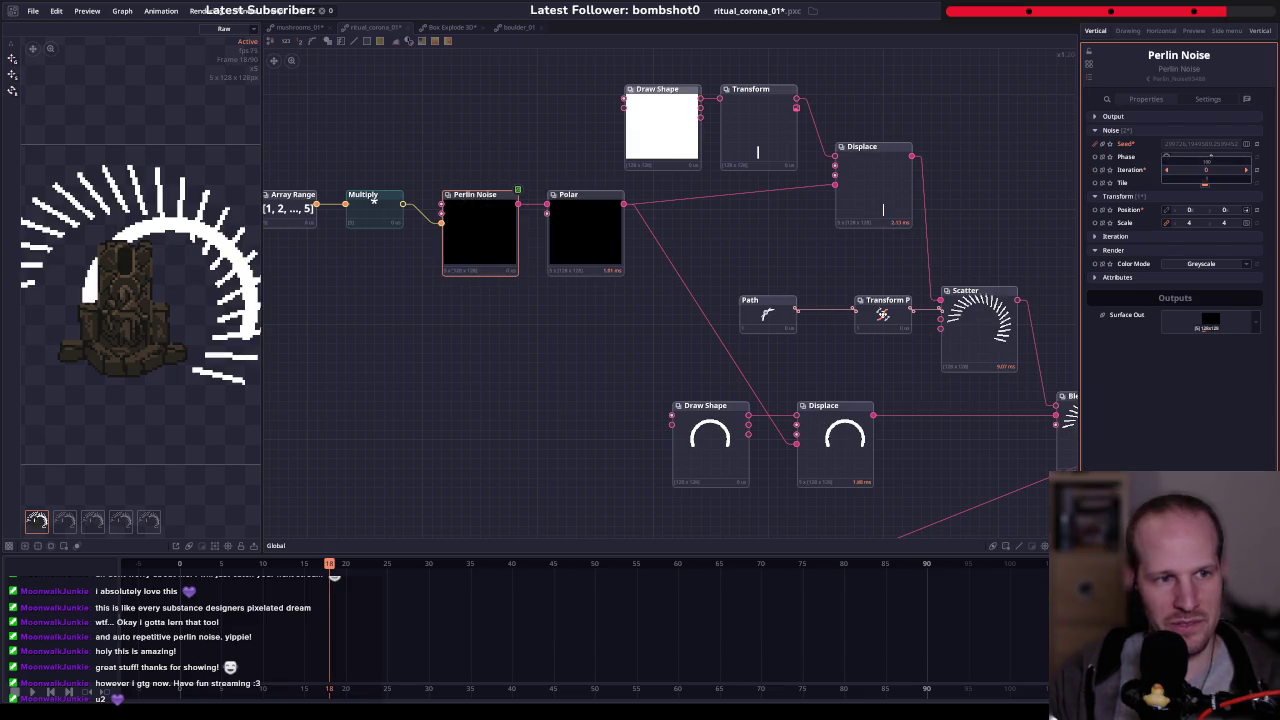
{"action": "left_click_drag", "start_coordinate": [943, 275], "coordinate": [708, 211]}
{"action": "mouse_move", "coordinate": [522, 231]}
{"action": "left_mouse_down"}
{"action": "mouse_move", "coordinate": [657, 247]}
{"action": "mouse_move", "coordinate": [448, 238]}
{"action": "mouse_move", "coordinate": [715, 299]}
{"action": "left_mouse_up"}
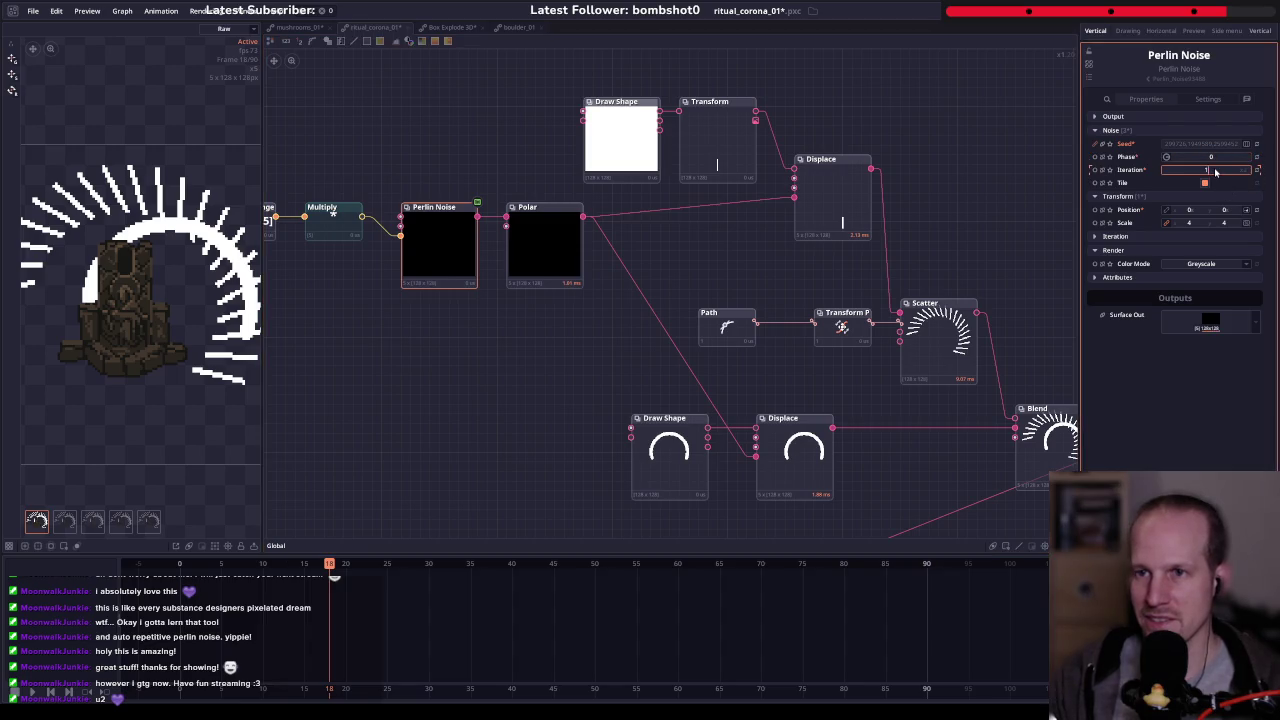
- Commit noise Iteration 1 and raise the Perlin Noise Scale to 5
{"action": "key", "text": "Return"}
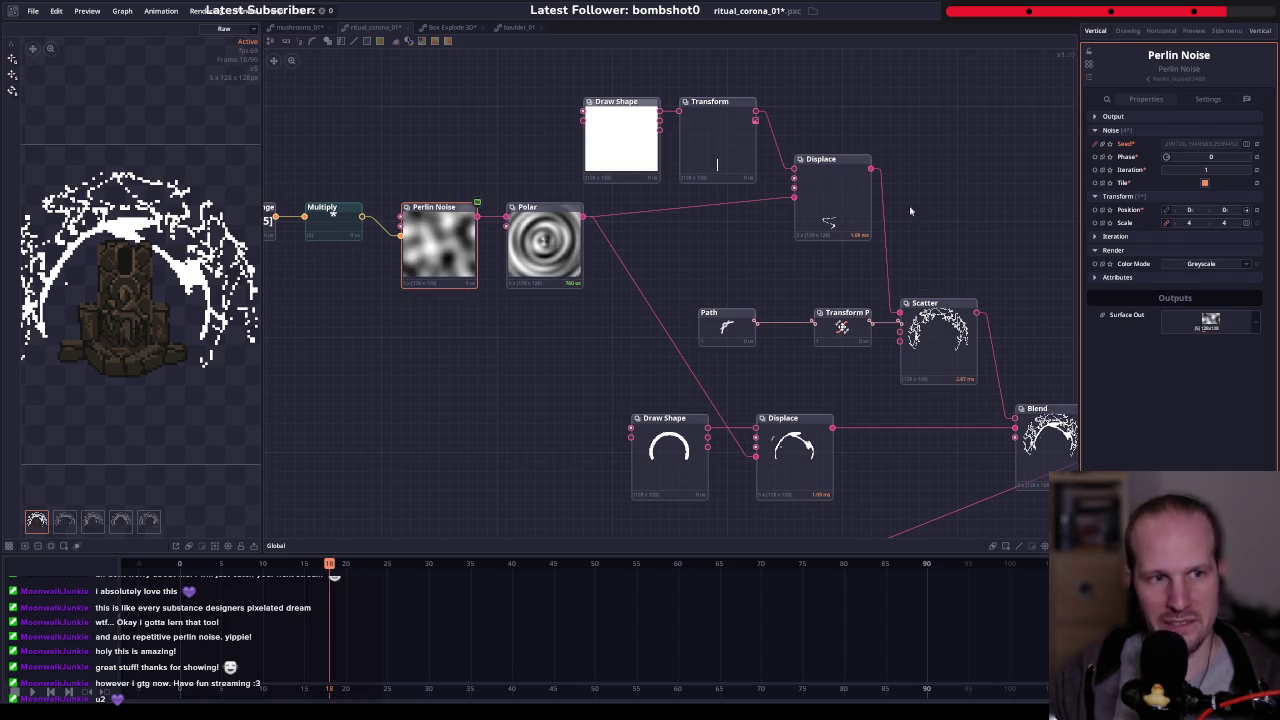
{"action": "left_click_drag", "start_coordinate": [1196, 226], "coordinate": [1192, 226]}
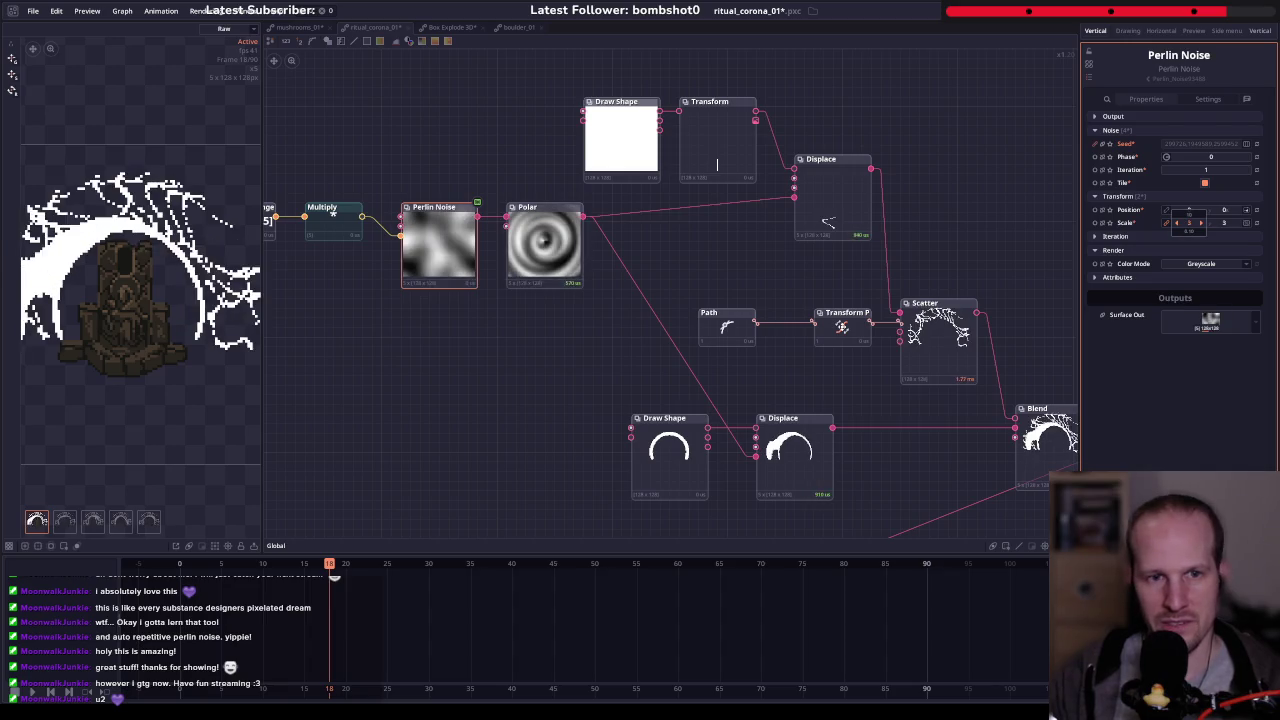
{"action": "left_click_drag", "start_coordinate": [1192, 226], "coordinate": [1208, 226]}
{"action": "left_click_drag", "start_coordinate": [793, 356], "coordinate": [684, 313]}
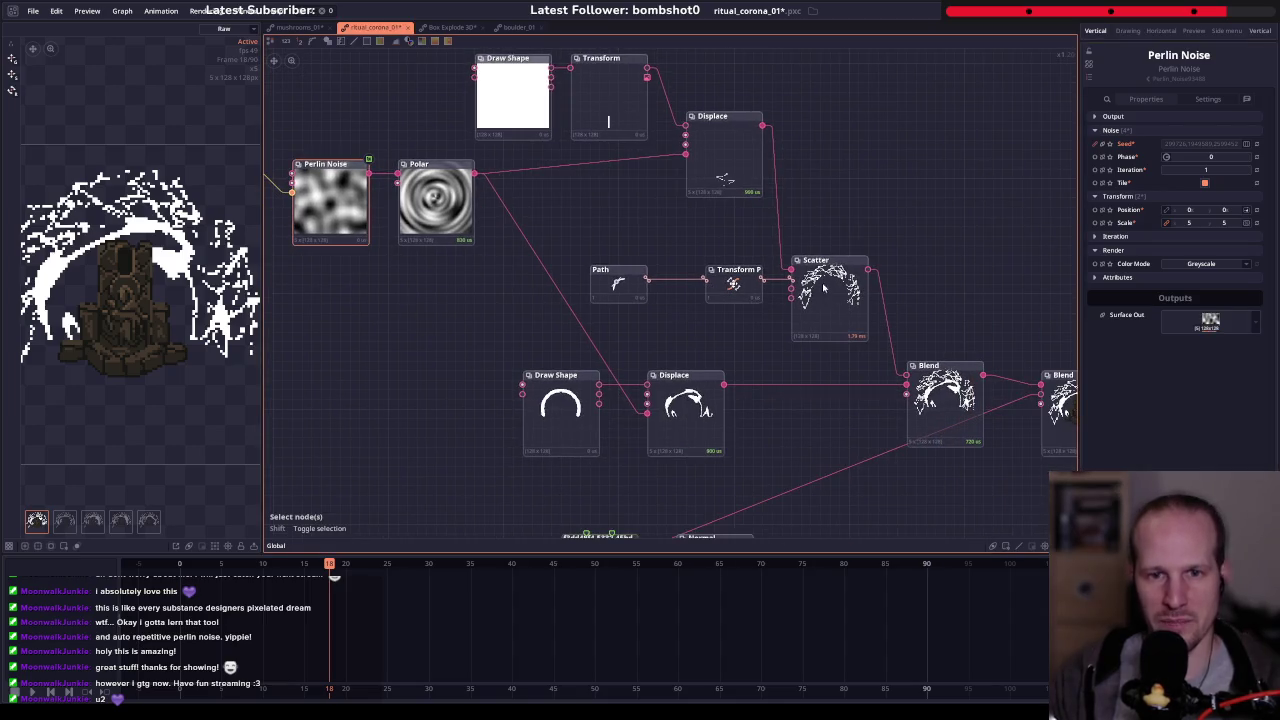
- Raise the strength of both Displace nodes to 0.168
{"action": "left_click", "coordinate": [686, 405]}
{"action": "left_click", "coordinate": [724, 150], "text": "shift"}
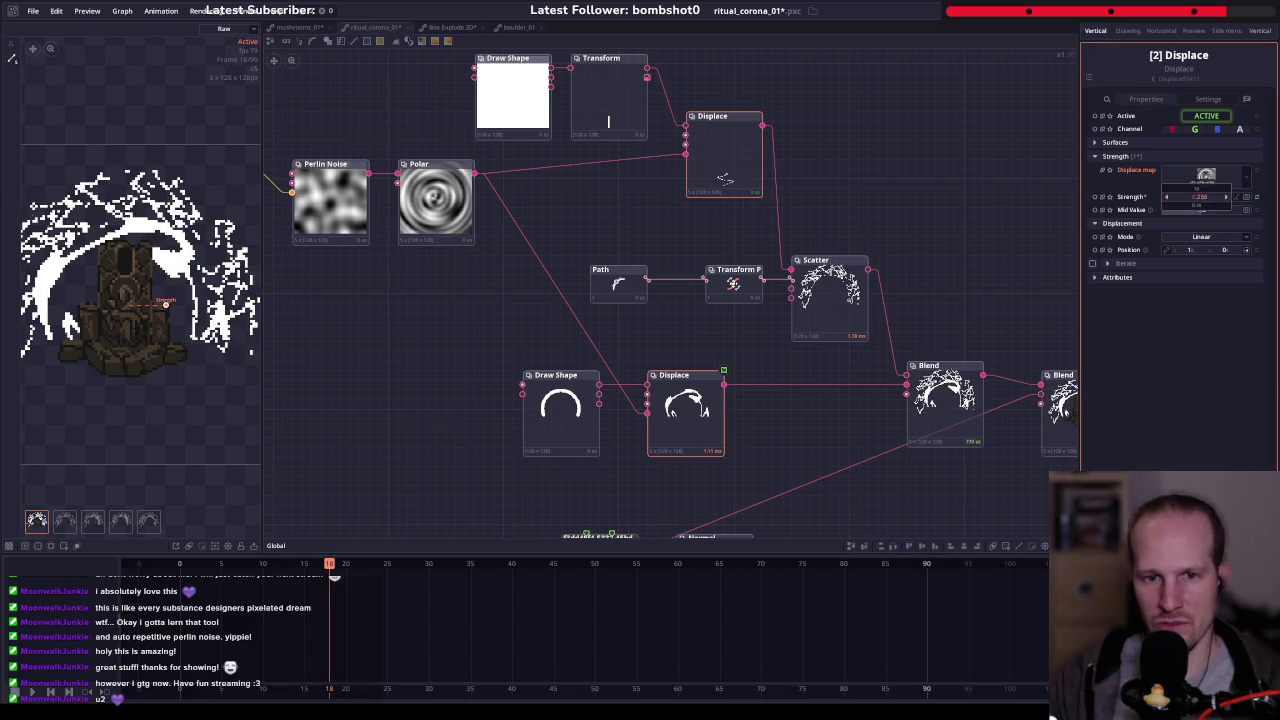
{"action": "left_click_drag", "start_coordinate": [1208, 197], "coordinate": [1230, 197]}
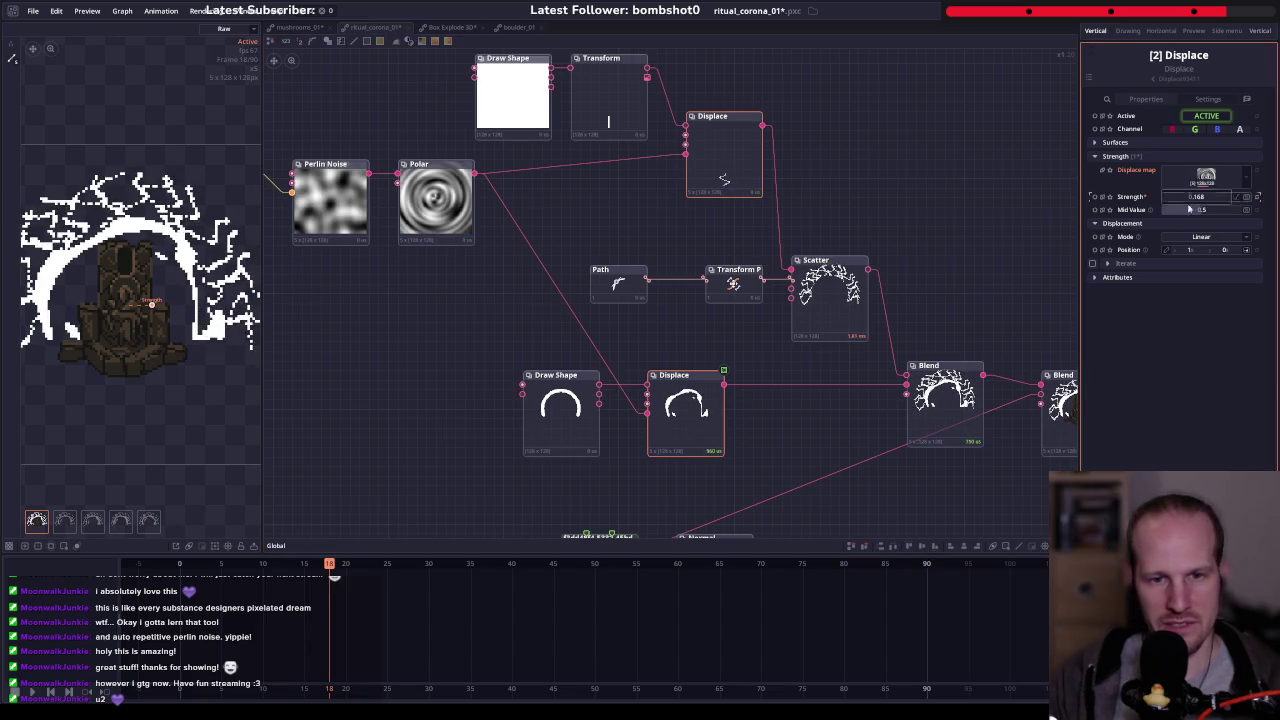
{"action": "left_click_drag", "start_coordinate": [763, 360], "coordinate": [938, 386]}
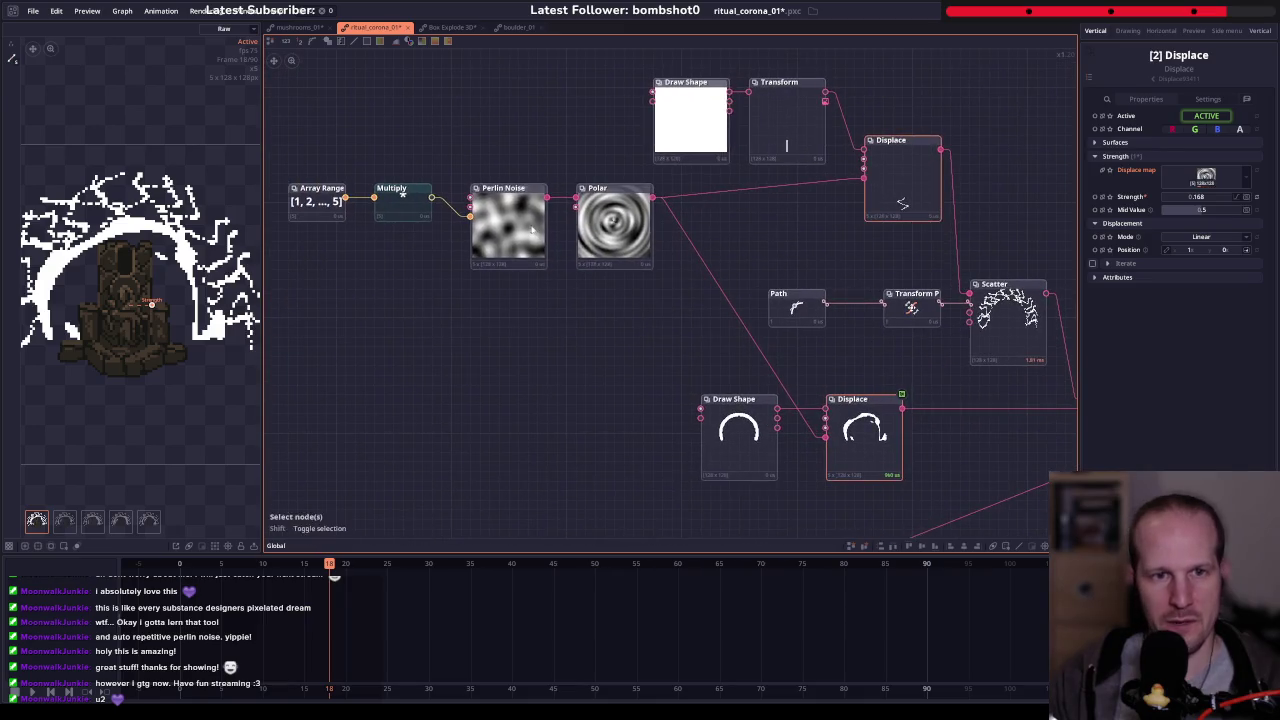
{"action": "left_click", "coordinate": [505, 220]}
{"action": "left_click_drag", "start_coordinate": [340, 347], "coordinate": [553, 322]}
{"action": "right_click", "coordinate": [554, 322]}
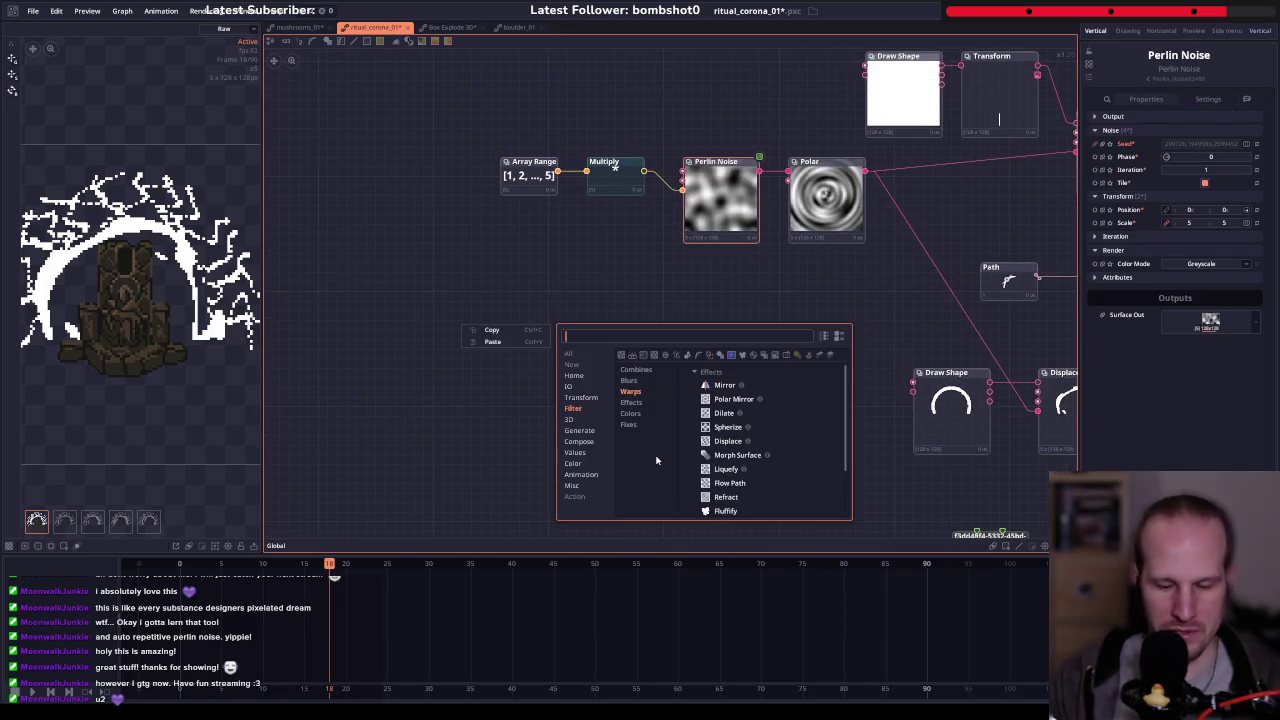
- Search 'vector' in the add-node menu and add a Vector2 node near the noise chain
{"action": "key", "text": "Escape"}
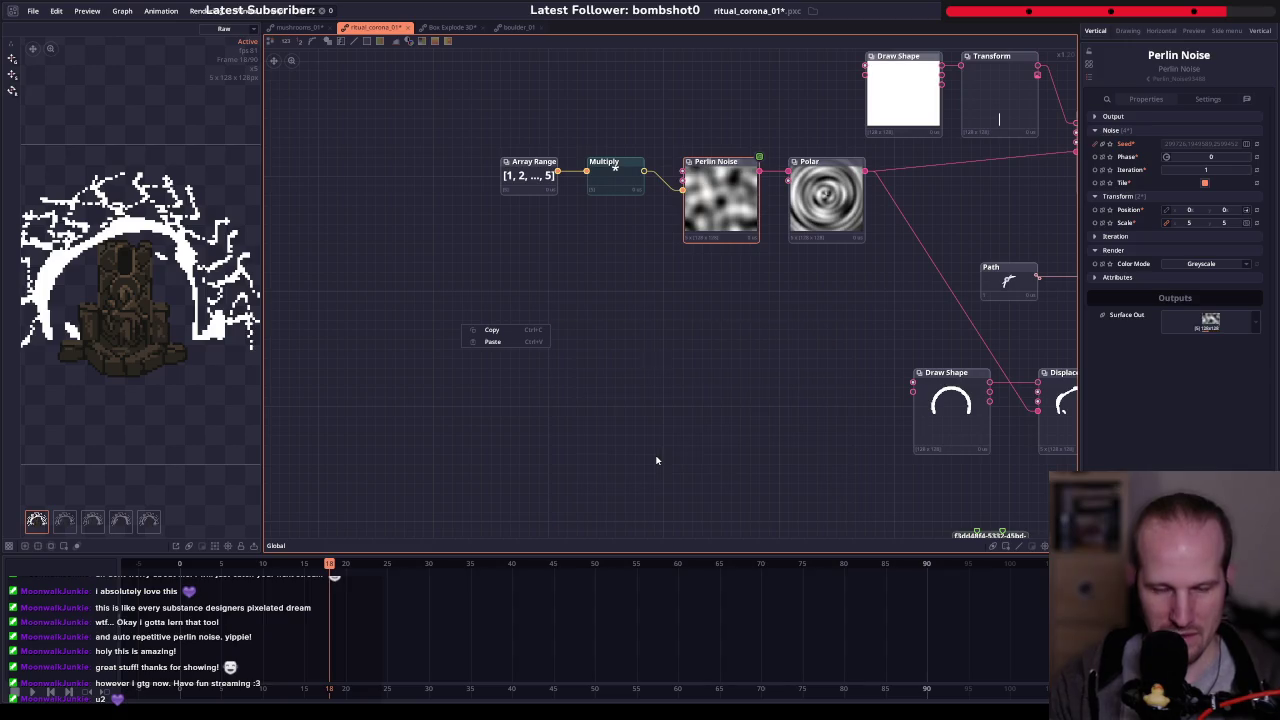
{"action": "left_click", "coordinate": [719, 220]}
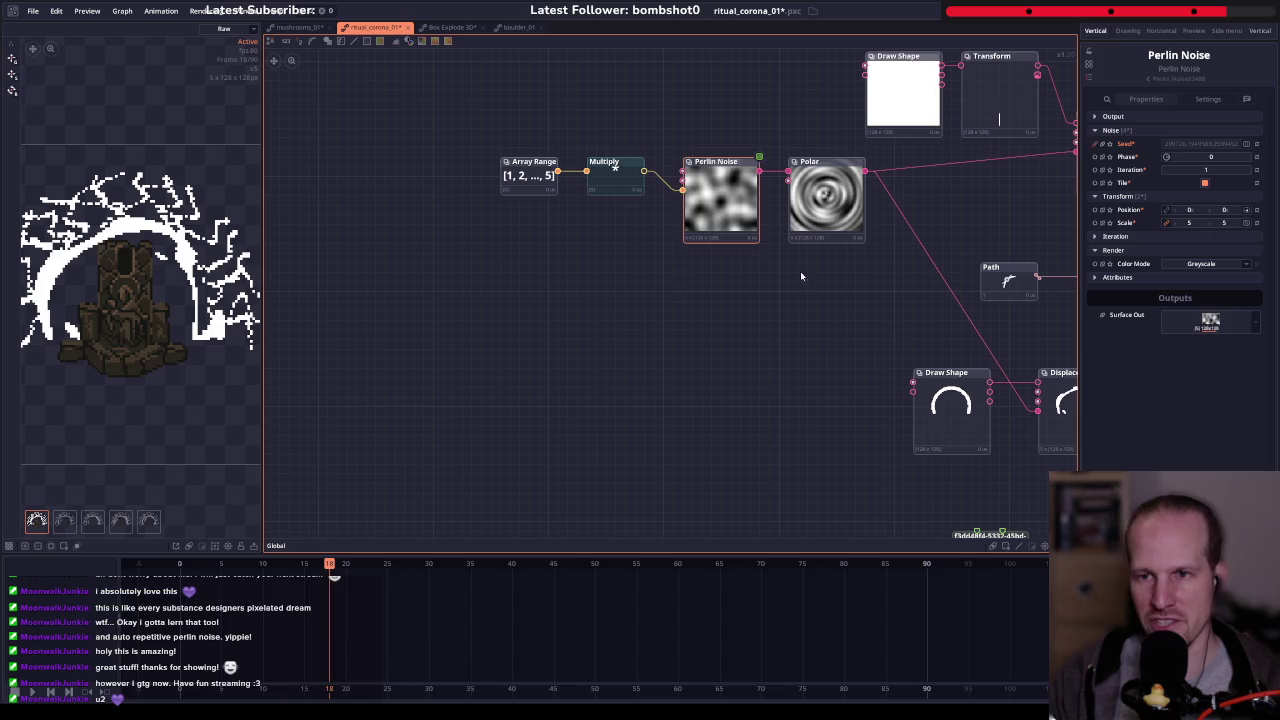
{"action": "right_click", "coordinate": [512, 297]}
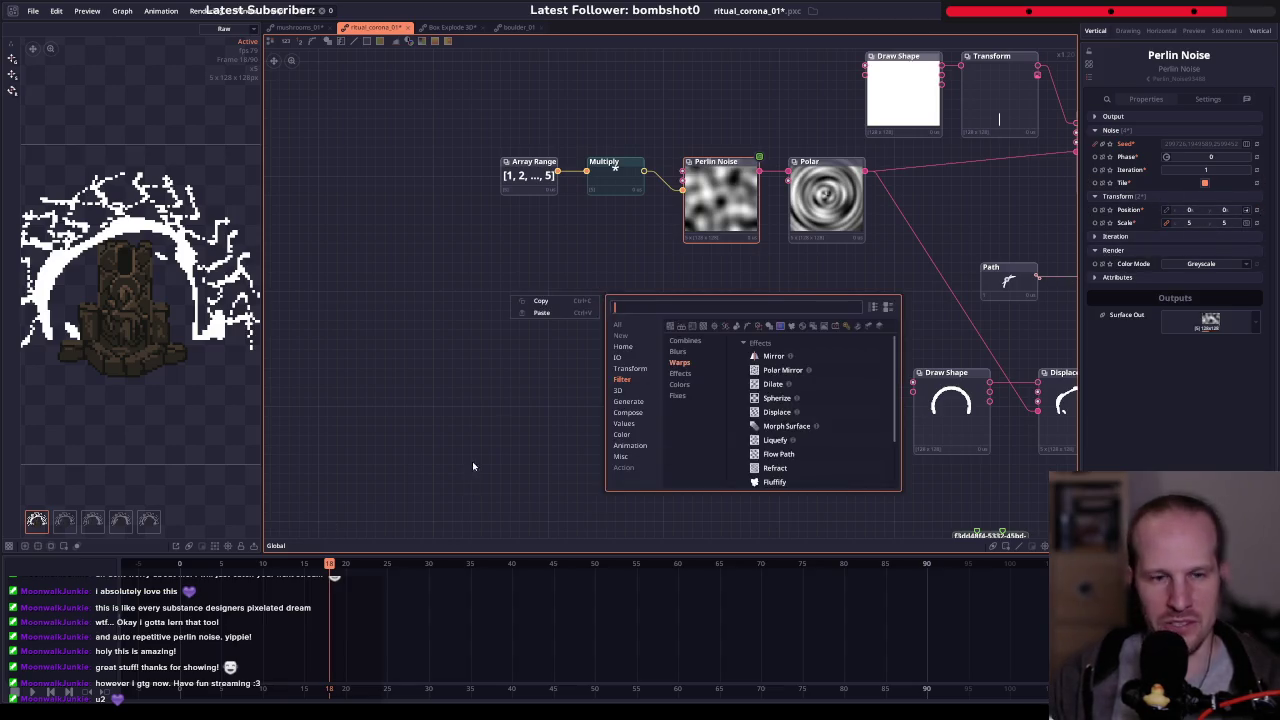
{"action": "type", "text": "d"}
{"action": "key", "text": "BackSpace"}
{"action": "type", "text": "v"}
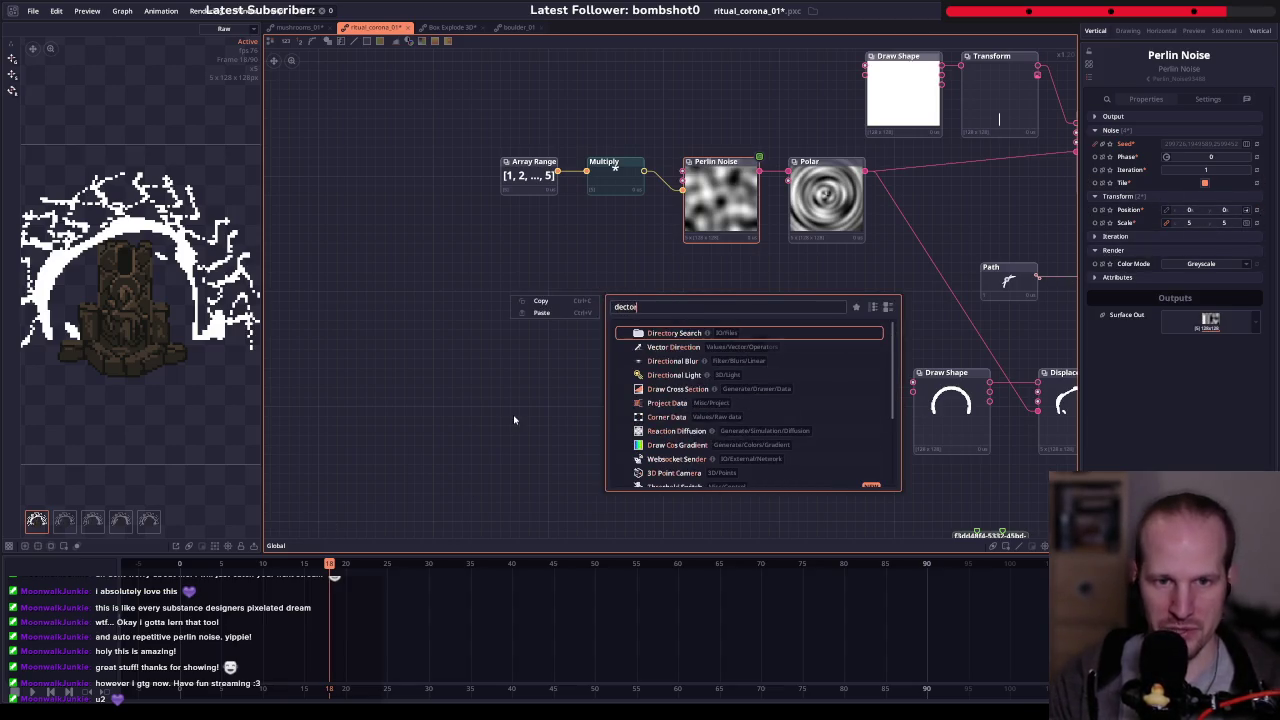
{"action": "type", "text": "ector"}
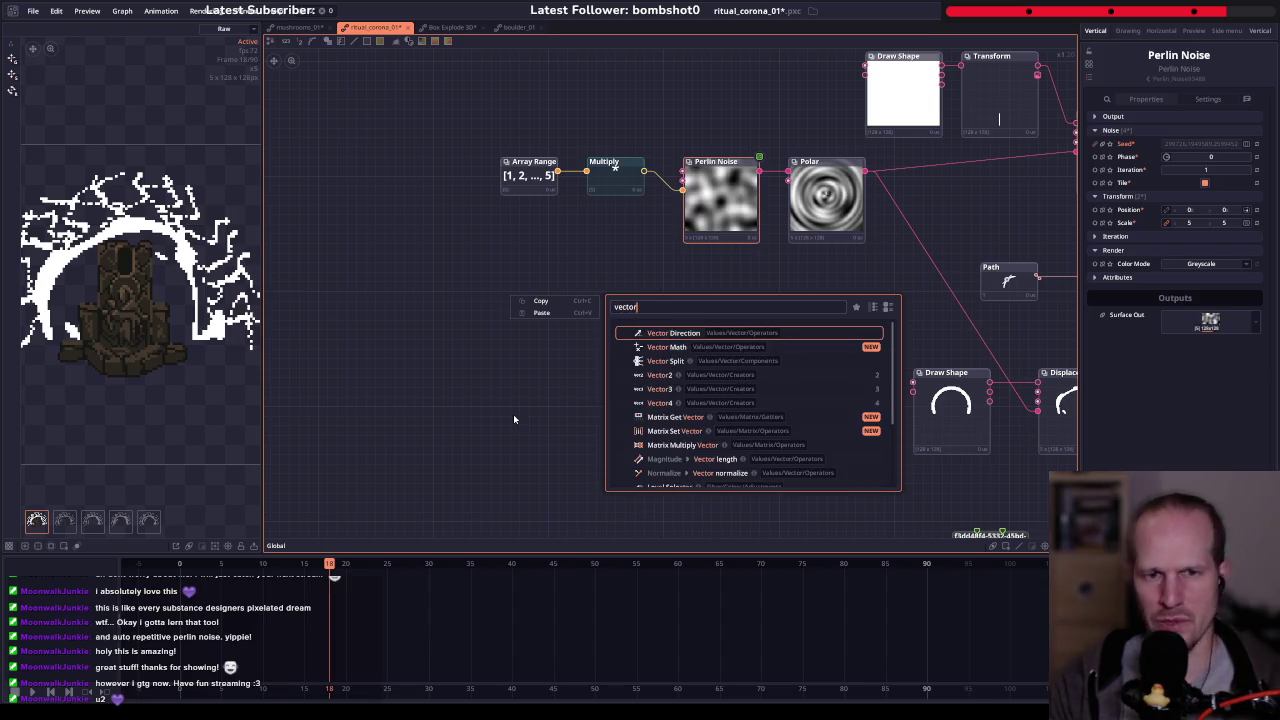
{"action": "left_click", "coordinate": [660, 378]}
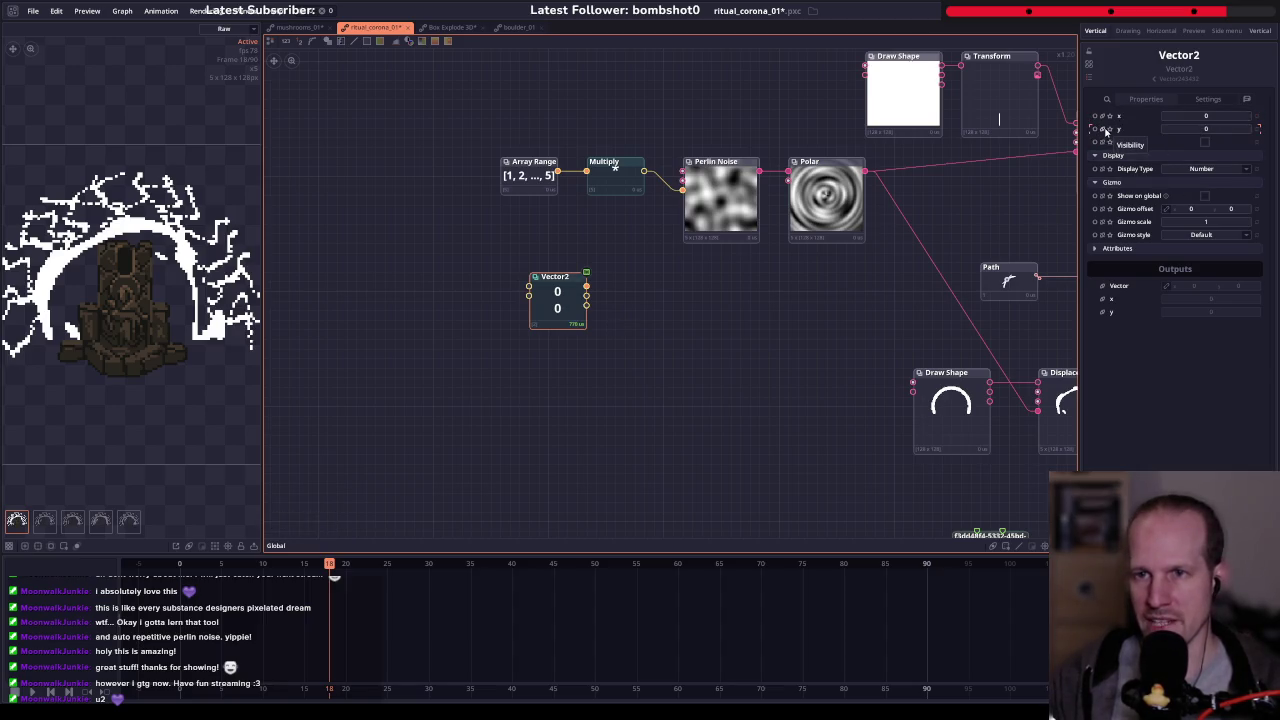
- Set the Vector2 x to the expression Project.progress and scrub the timeline to check it
{"action": "right_click", "coordinate": [1198, 118]}
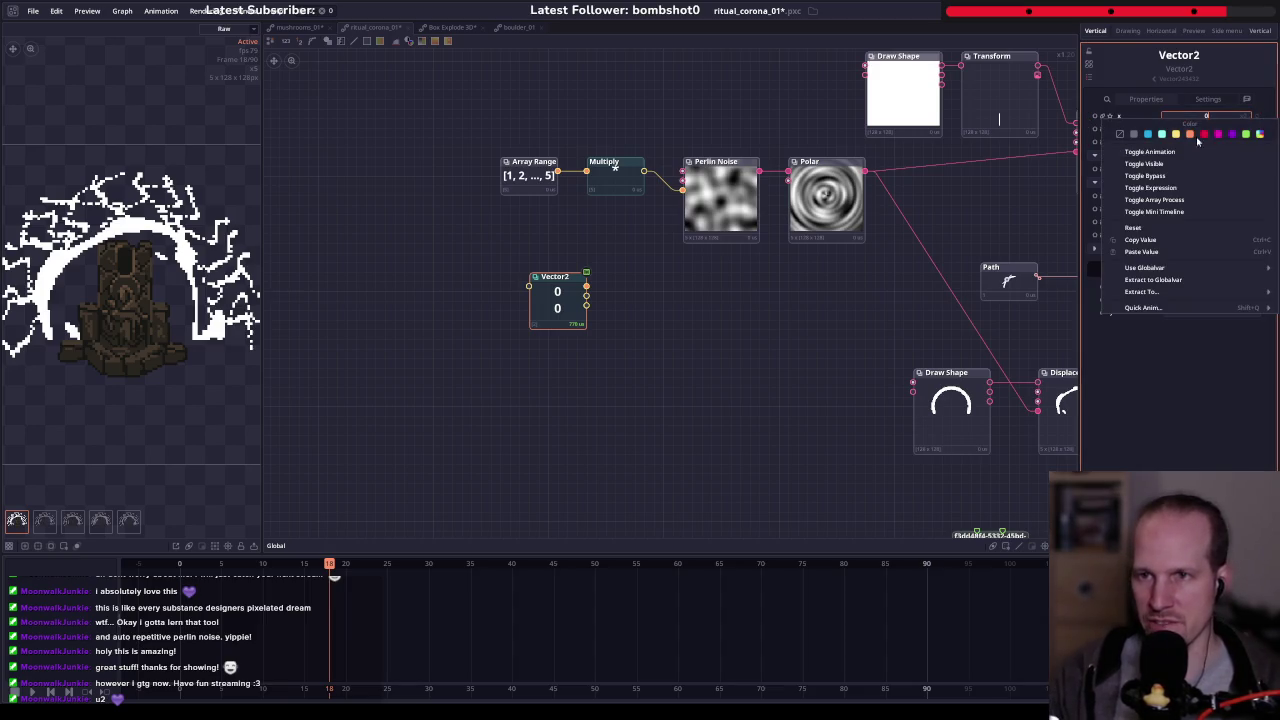
{"action": "left_click", "coordinate": [1152, 187]}
{"action": "type", "text": "Project"}
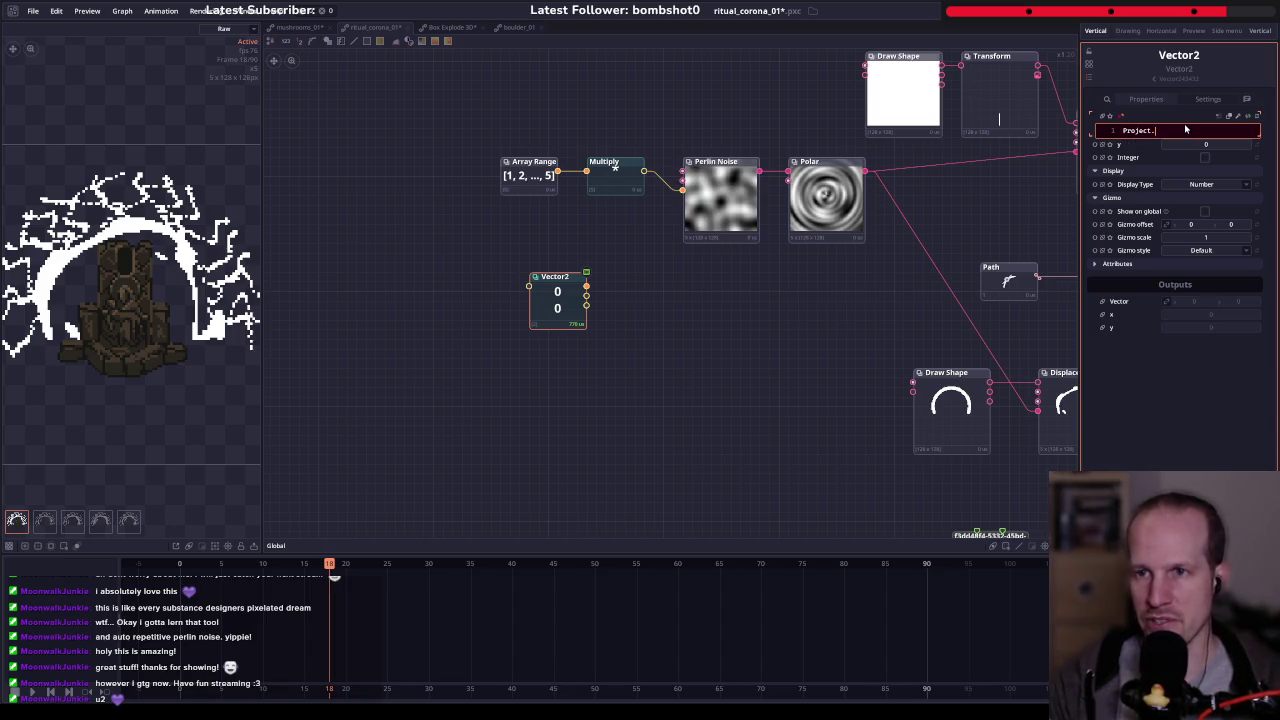
{"action": "type", "text": "."}
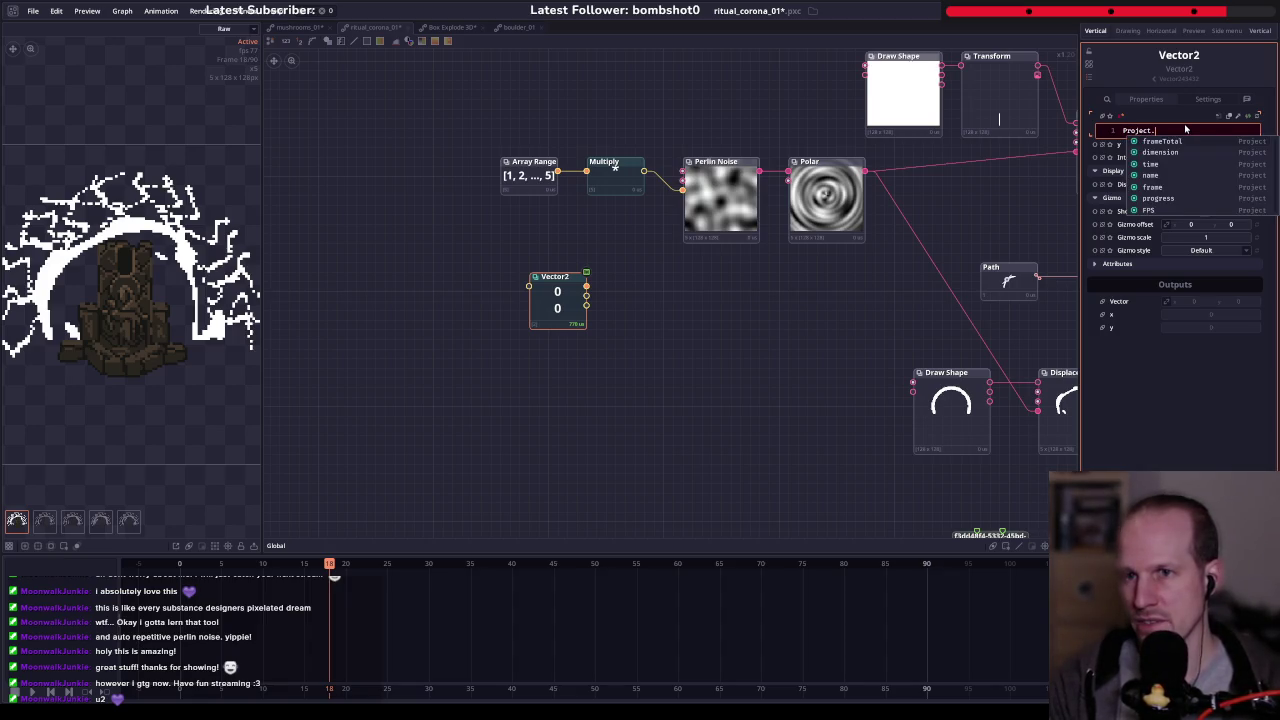
{"action": "type", "text": "progress"}
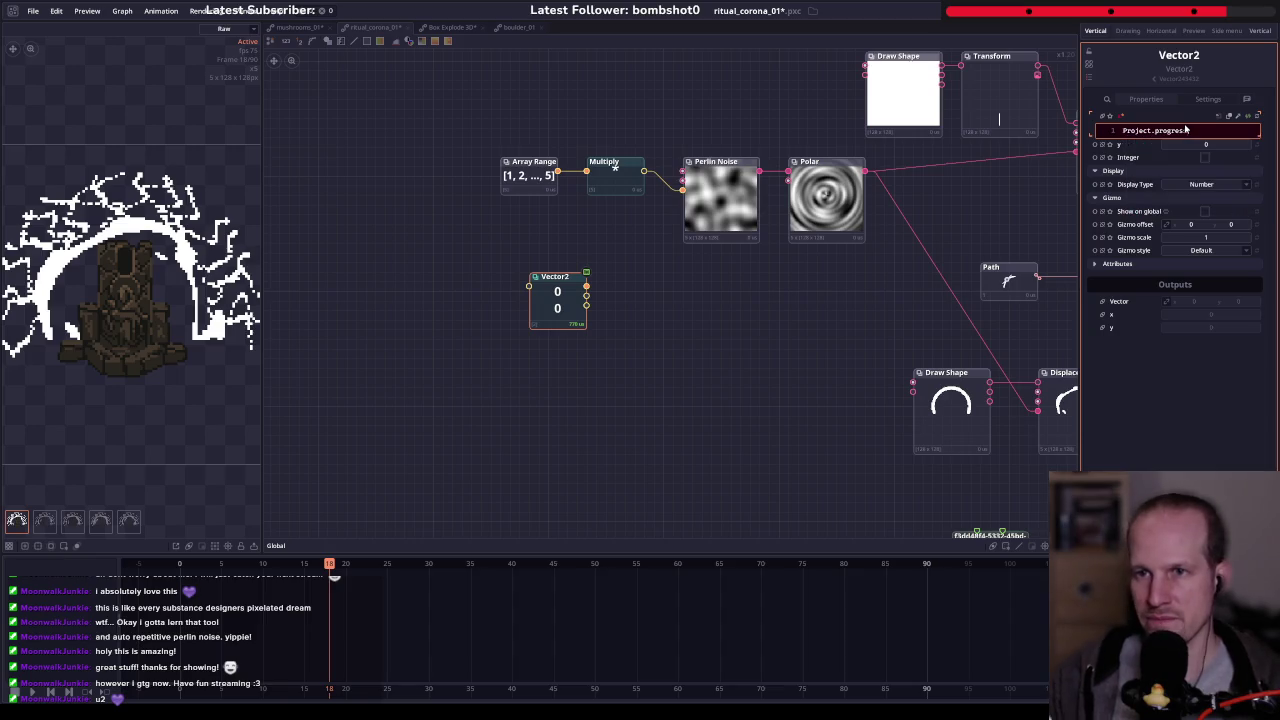
{"action": "key", "text": "Return"}
{"action": "left_click_drag", "start_coordinate": [634, 301], "coordinate": [531, 358]}
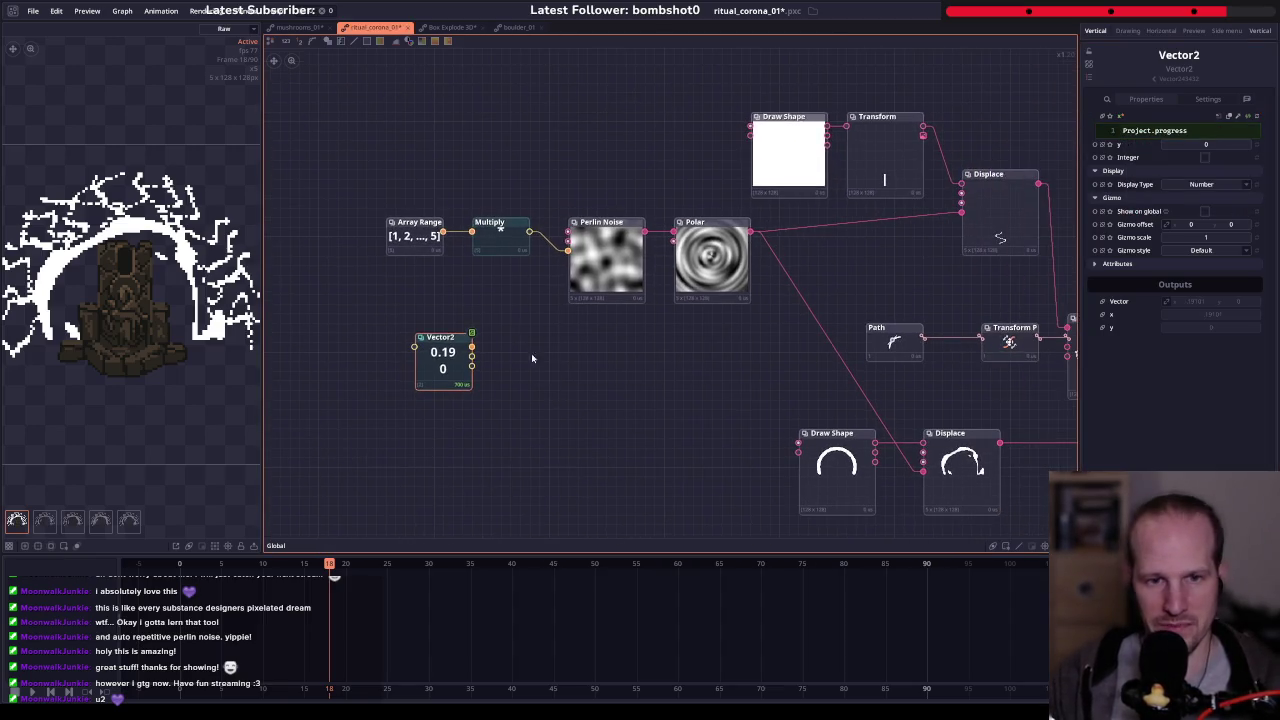
{"action": "mouse_move", "coordinate": [333, 568]}
{"action": "left_mouse_down"}
{"action": "mouse_move", "coordinate": [816, 565]}
{"action": "mouse_move", "coordinate": [185, 565]}
{"action": "mouse_move", "coordinate": [1000, 565]}
{"action": "mouse_move", "coordinate": [129, 565]}
{"action": "mouse_move", "coordinate": [187, 565]}
{"action": "left_mouse_up"}
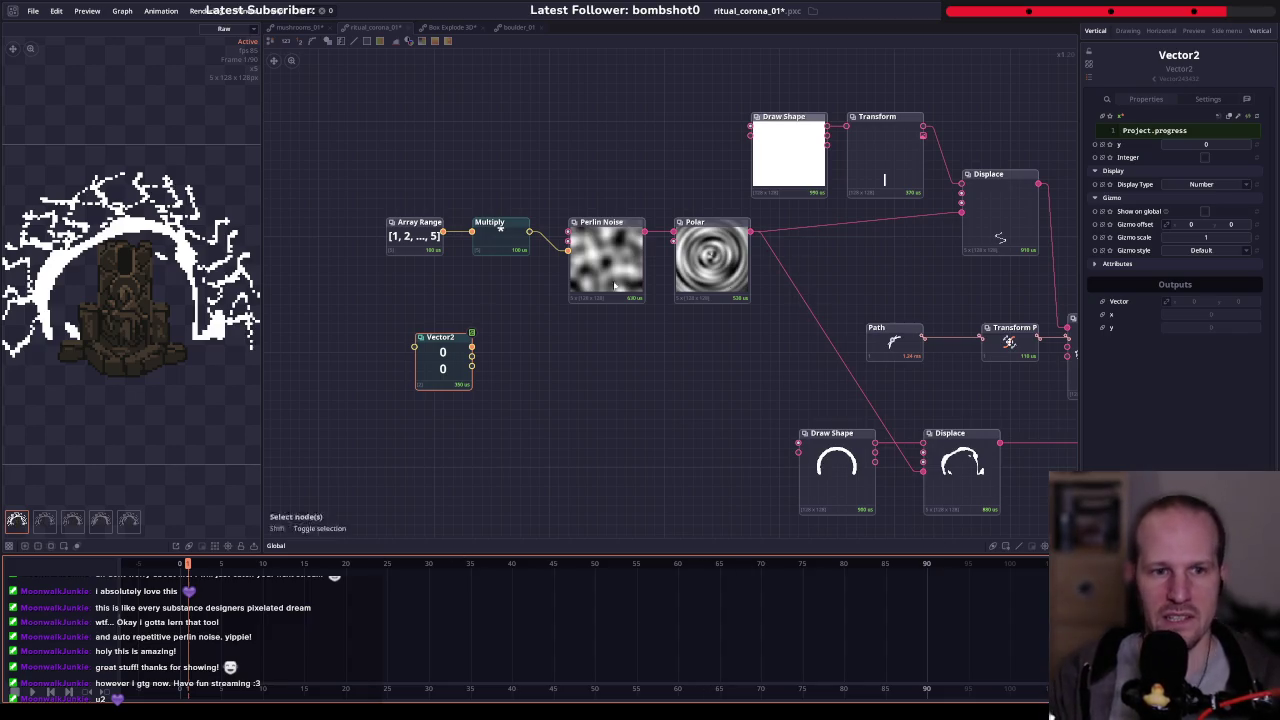
- Play the animation from the last frame to check the Vector2 x value
{"action": "left_click", "coordinate": [460, 369]}
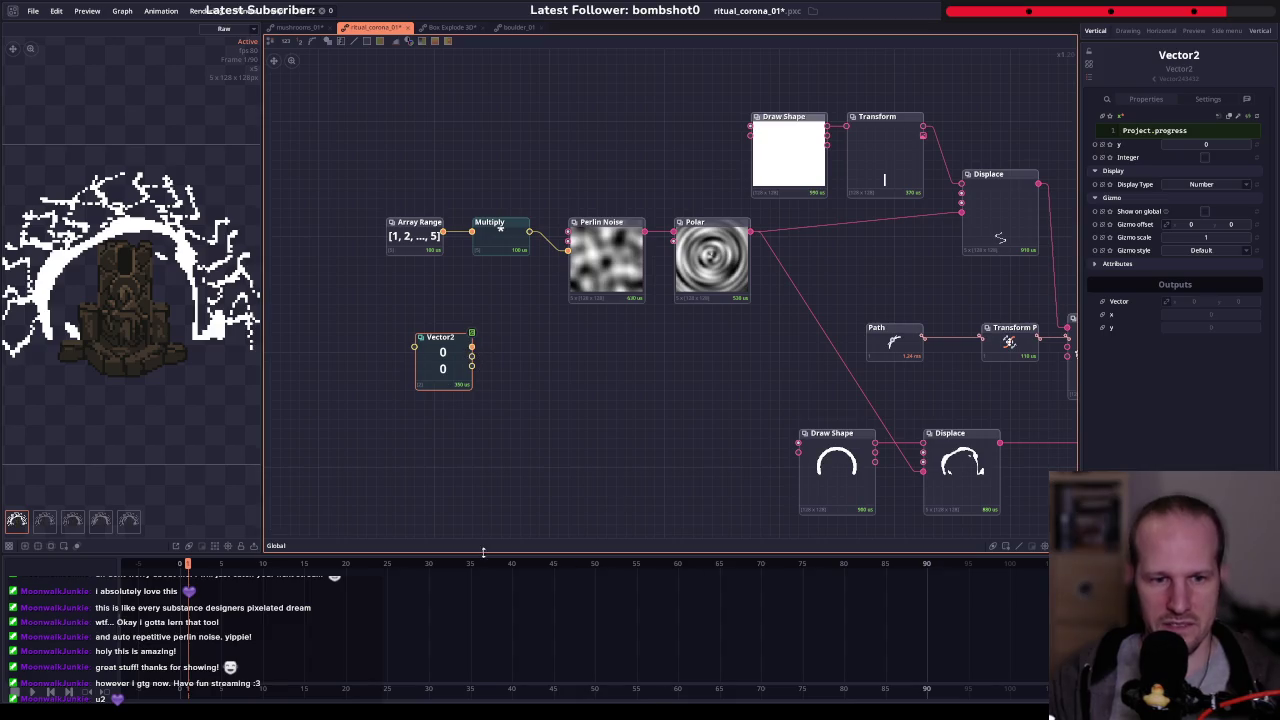
{"action": "left_click_drag", "start_coordinate": [494, 565], "coordinate": [998, 602]}
{"action": "key", "text": "space"}
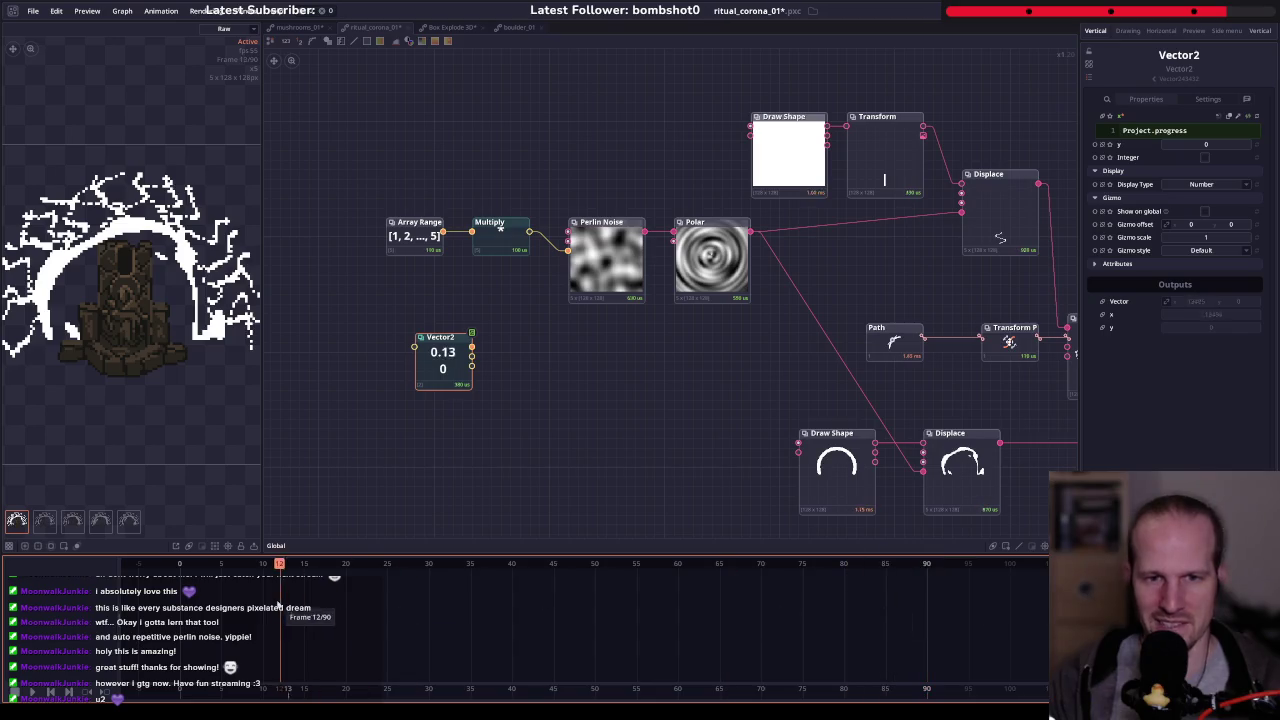
{"action": "left_click_drag", "start_coordinate": [288, 605], "coordinate": [270, 605]}
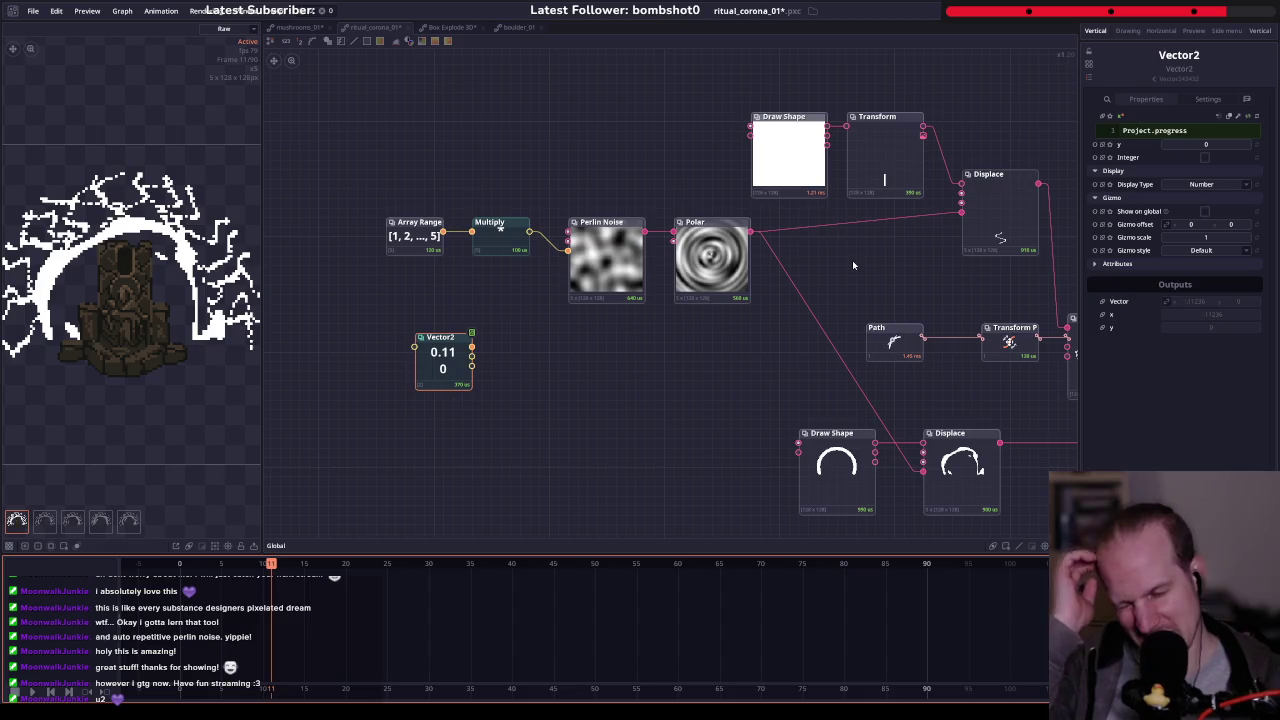
- Change the x expression to Project.frame / (Project.frameTotal + 1) and rewind to frame 0
{"action": "left_click", "coordinate": [1266, 139]}
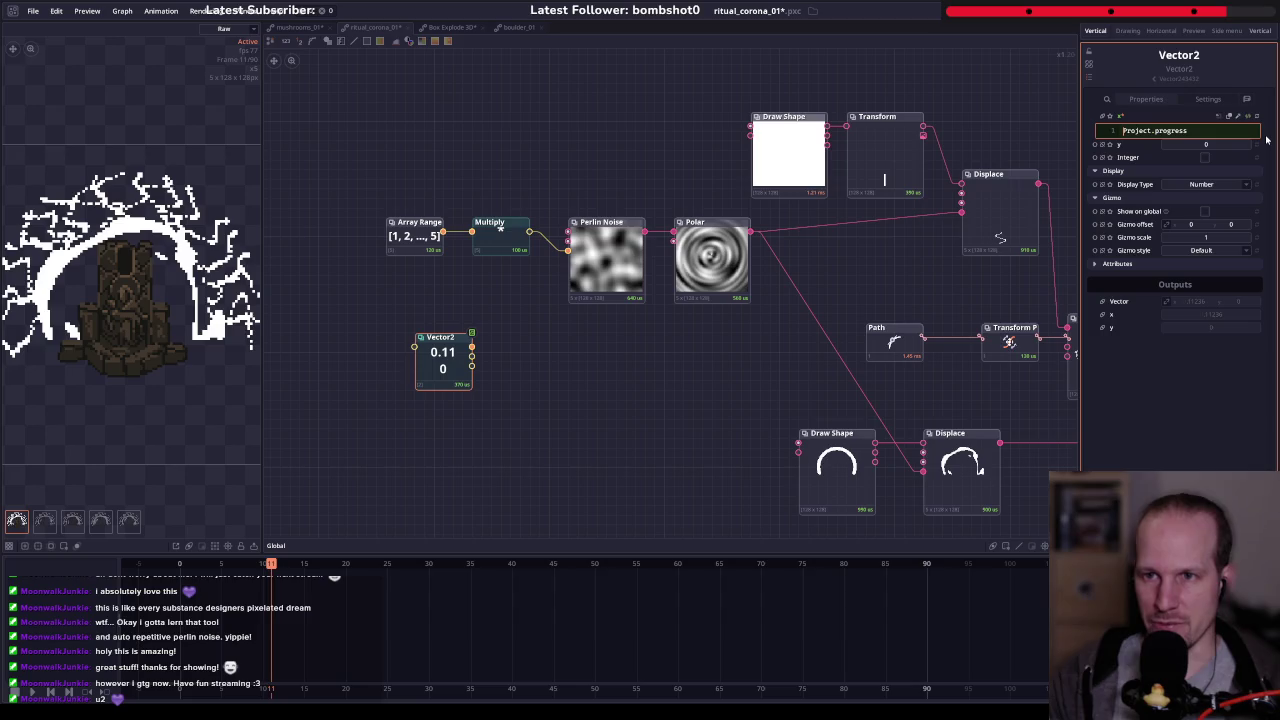
{"action": "key", "text": "BackSpace"}
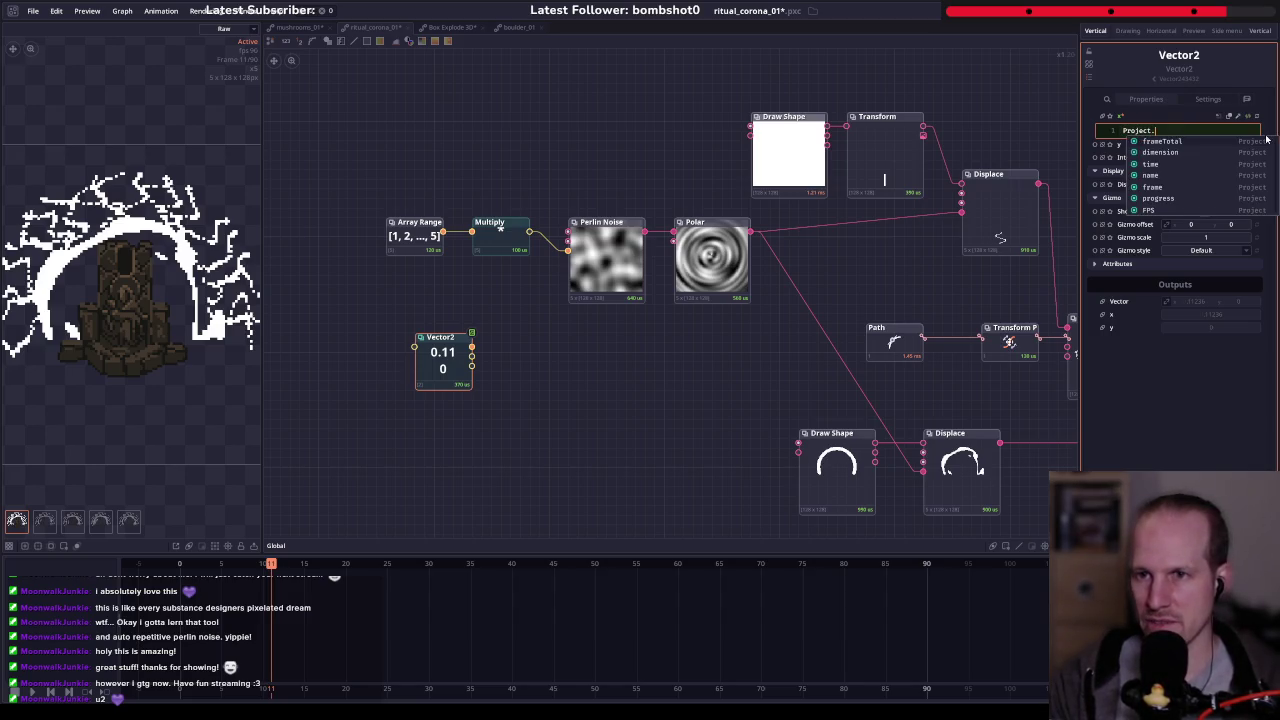
{"action": "type", "text": "frame"}
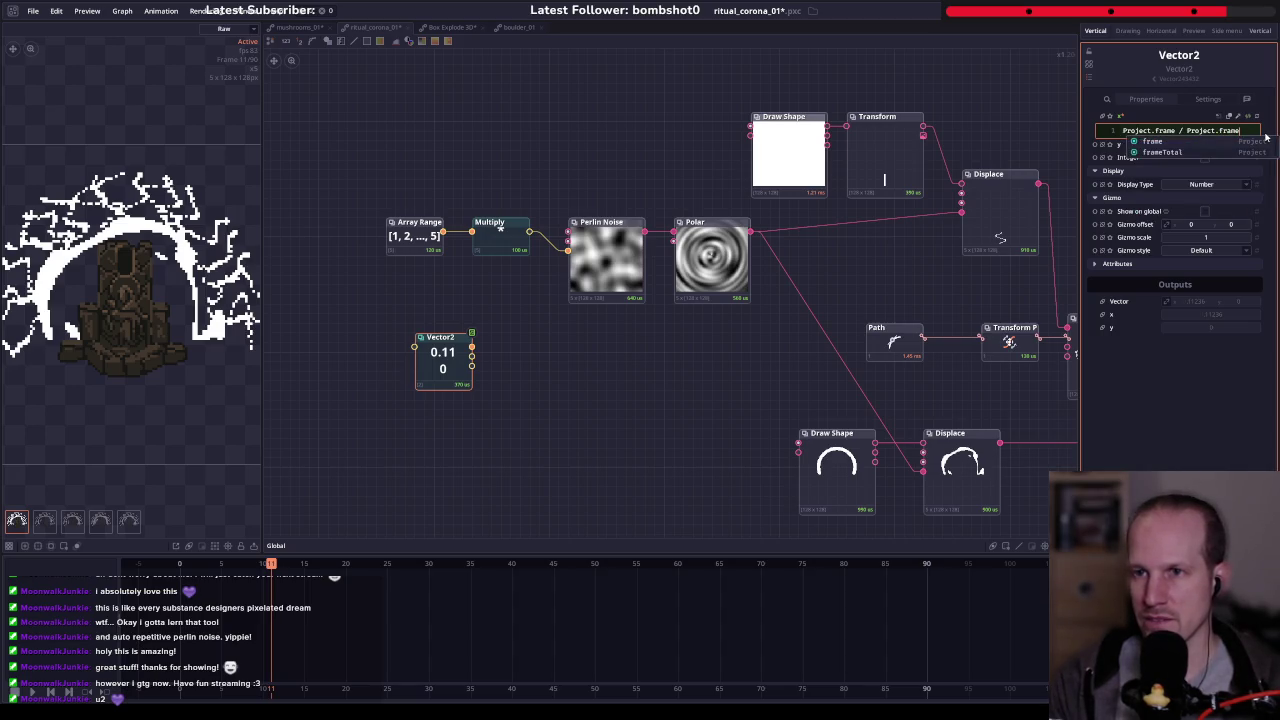
{"action": "type", "text": "Total + 1)"}
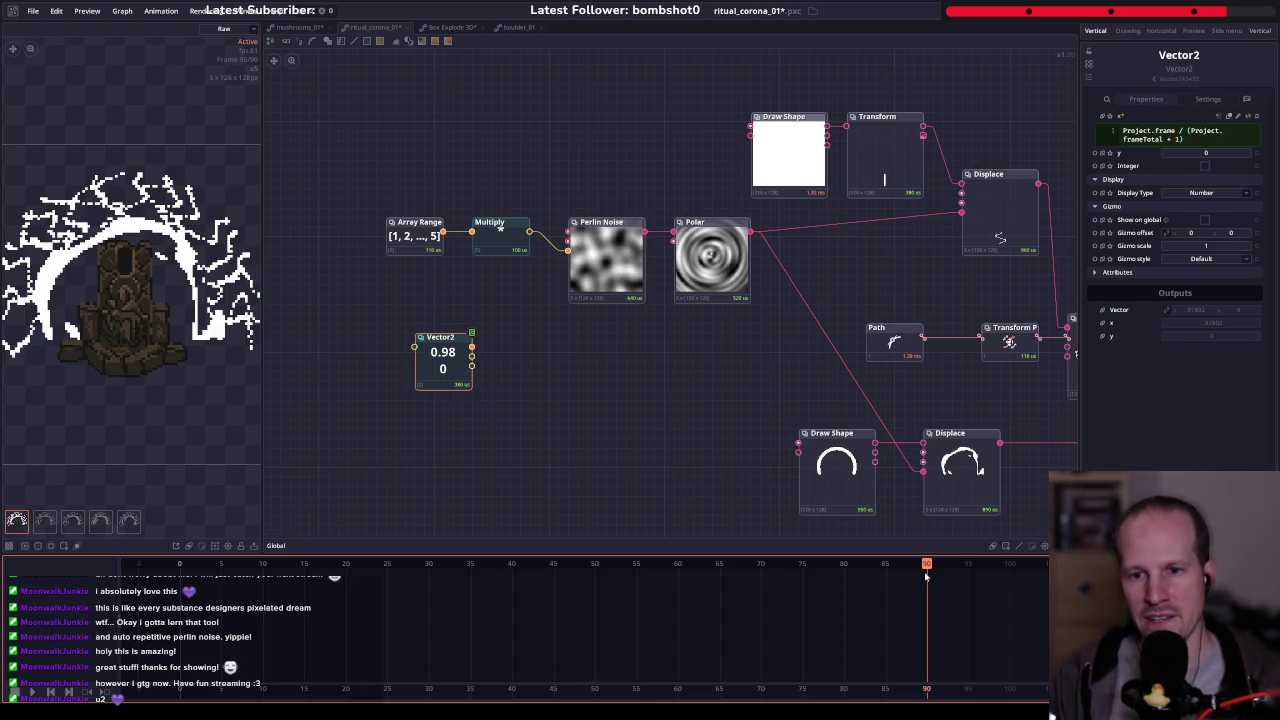
{"action": "left_click_drag", "start_coordinate": [926, 566], "coordinate": [62, 549]}
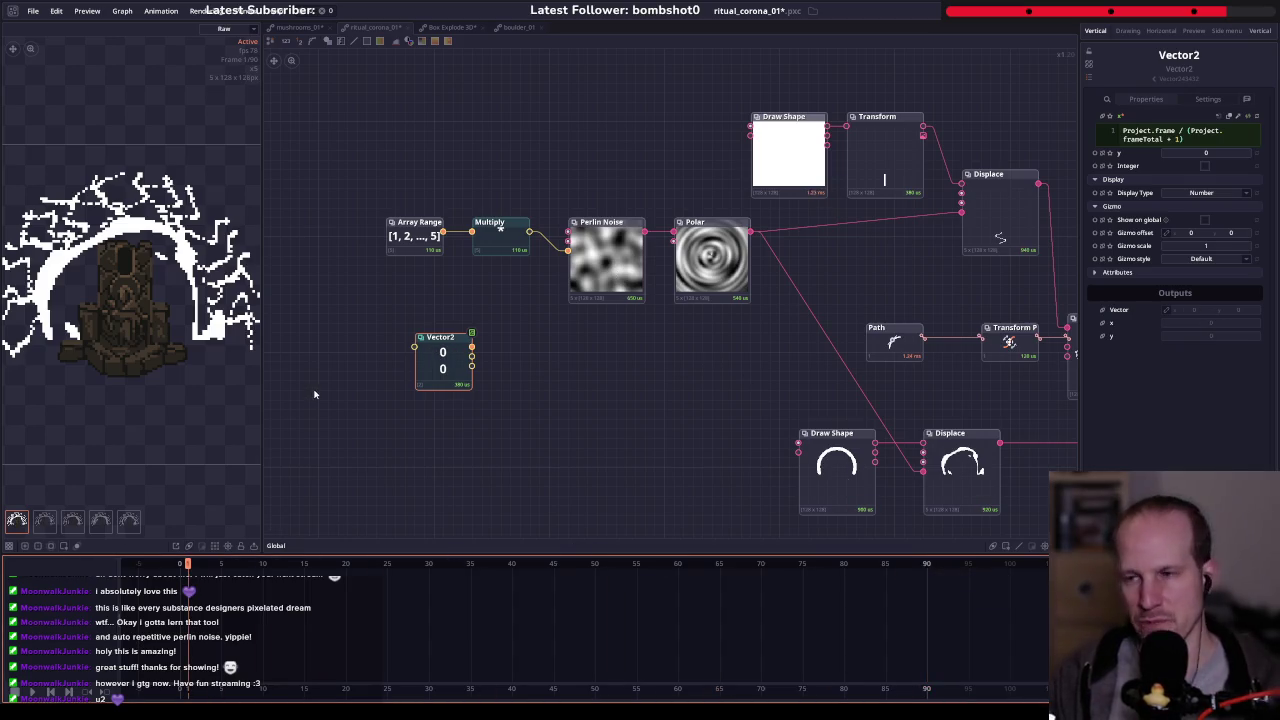
{"action": "left_click", "coordinate": [606, 258]}
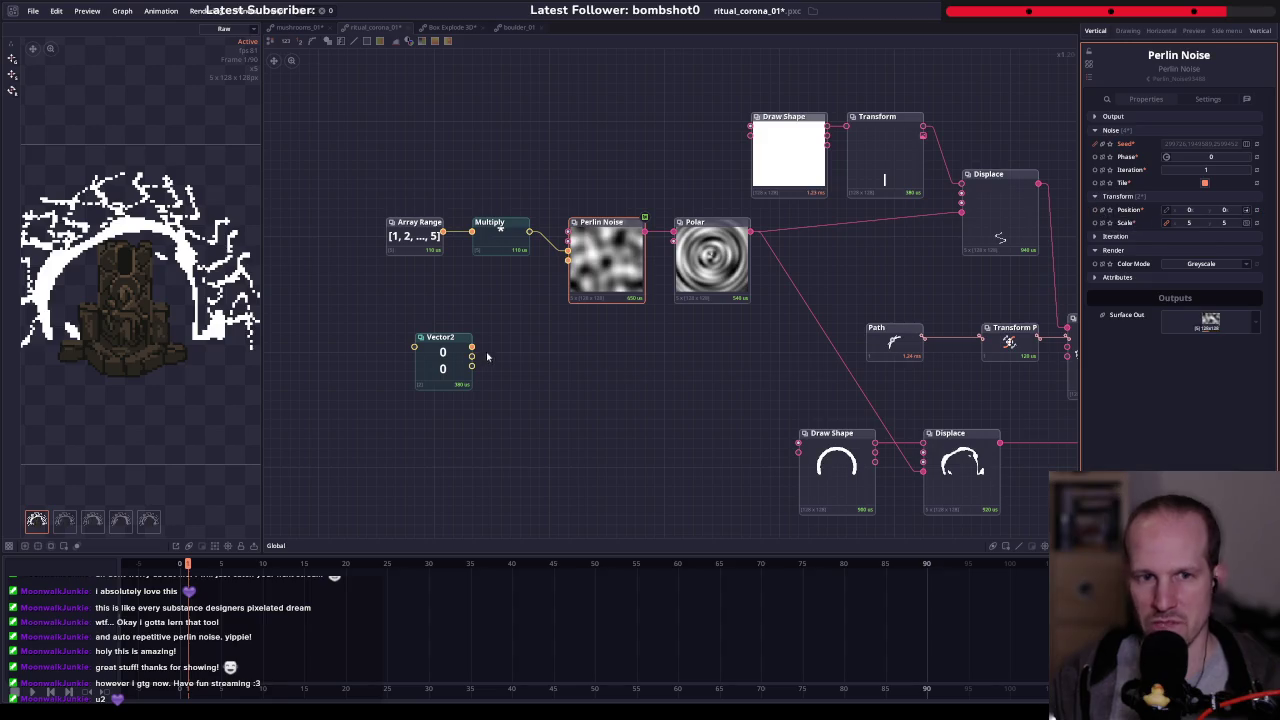
- Wire the Vector2 output into Perlin Noise's Position and start playback
{"action": "left_click_drag", "start_coordinate": [472, 347], "coordinate": [597, 269]}
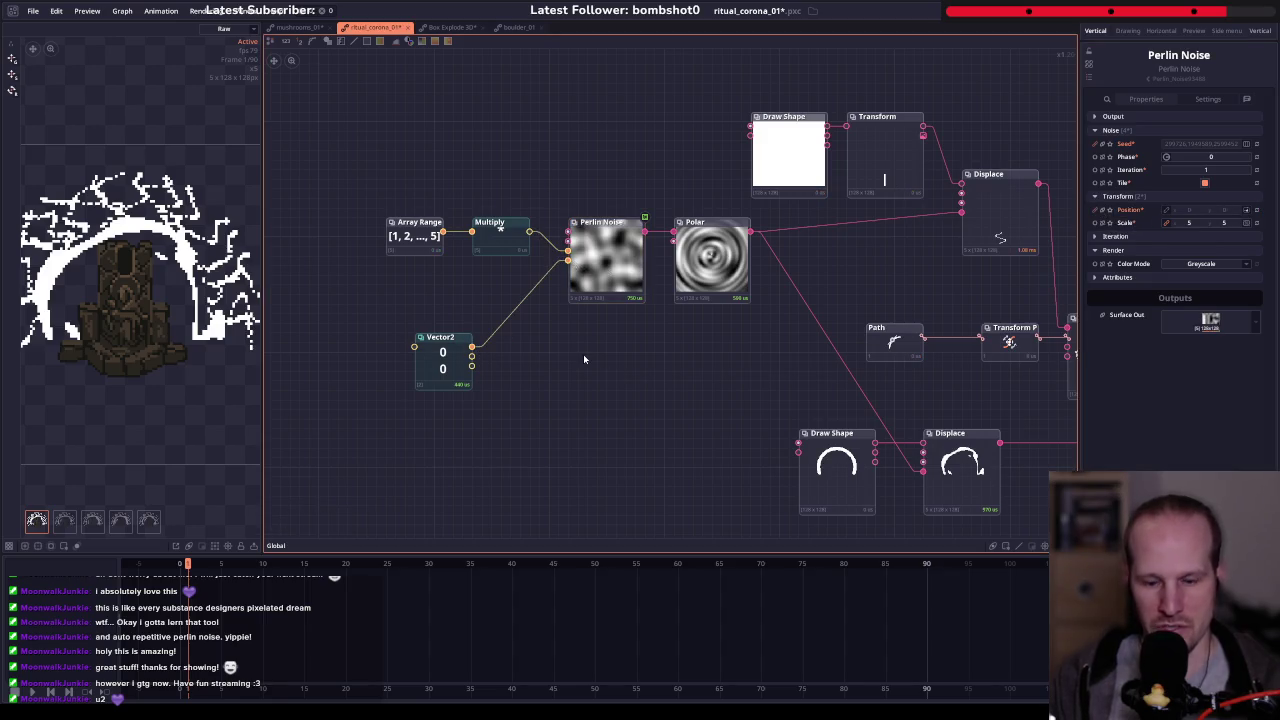
{"action": "key", "text": "space"}
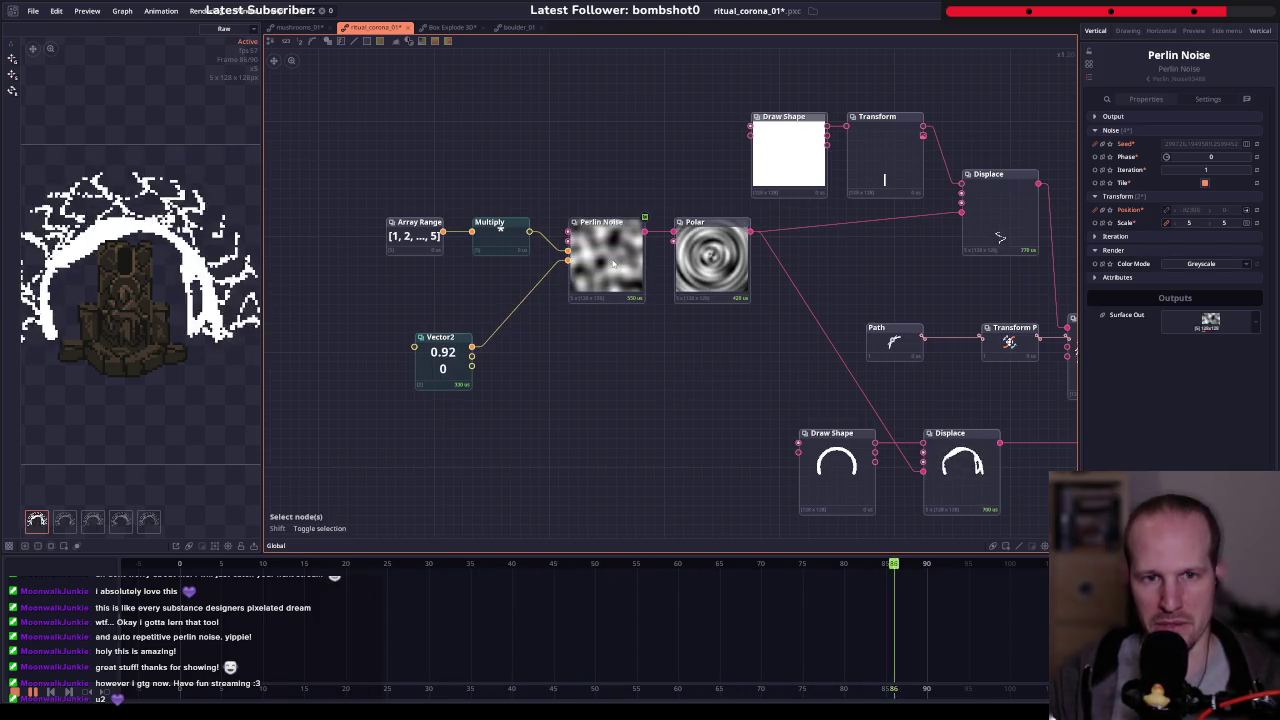
{"action": "left_click_drag", "start_coordinate": [786, 345], "coordinate": [438, 348]}
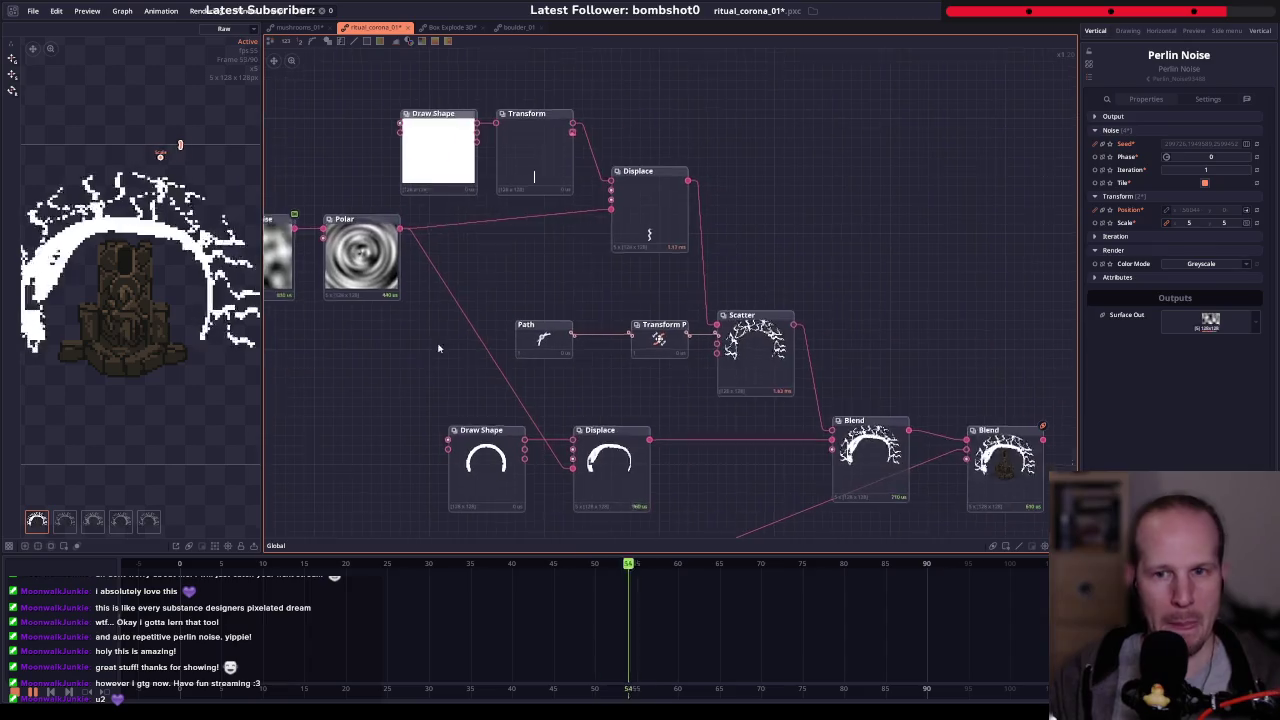
{"action": "scroll", "coordinate": [438, 348], "scroll_direction": "down", "scroll_amount": 3}
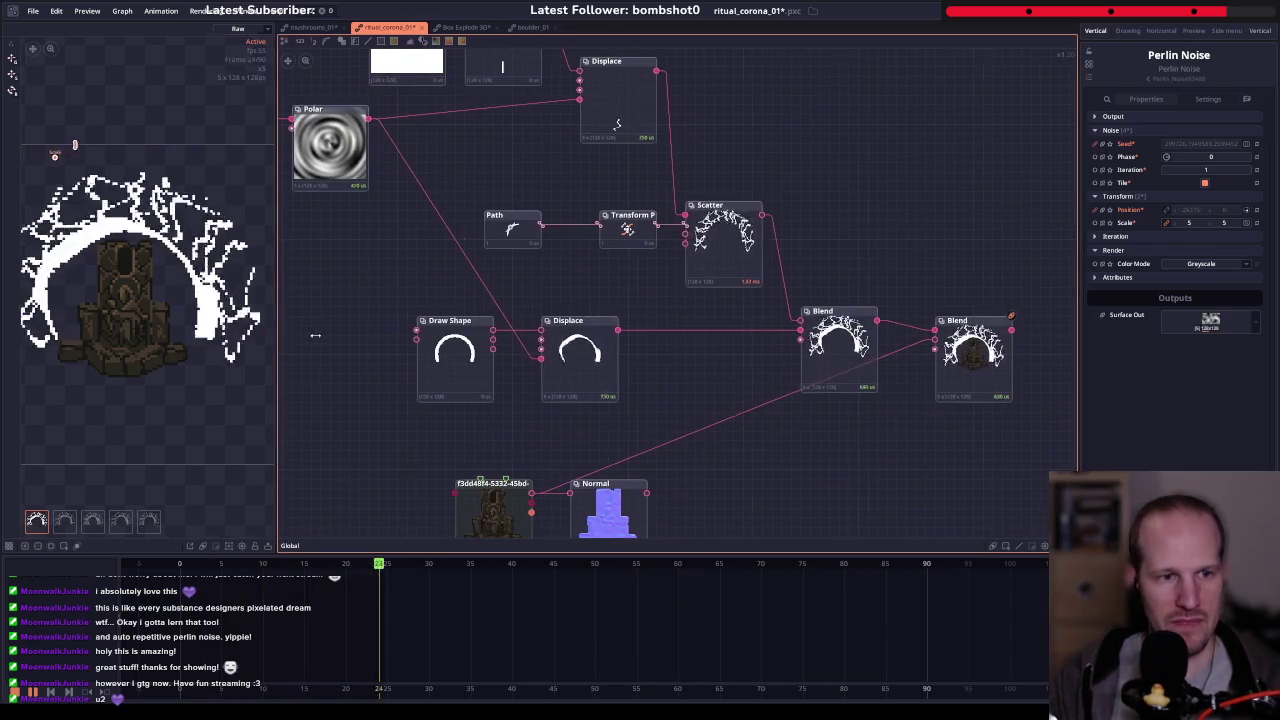
- Widen the preview and pan the graph while previewing the animated Perlin Noise output
{"action": "left_click_drag", "start_coordinate": [315, 335], "coordinate": [358, 335]}
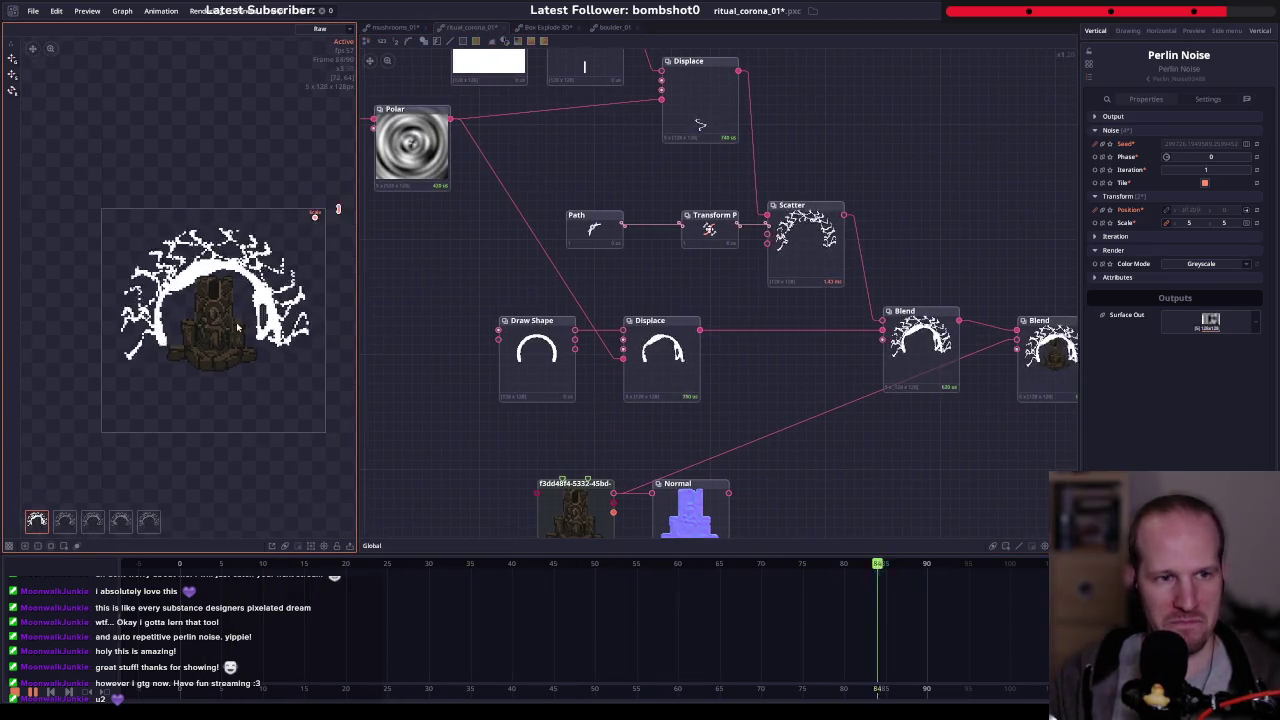
{"action": "left_click_drag", "start_coordinate": [700, 450], "coordinate": [596, 421]}
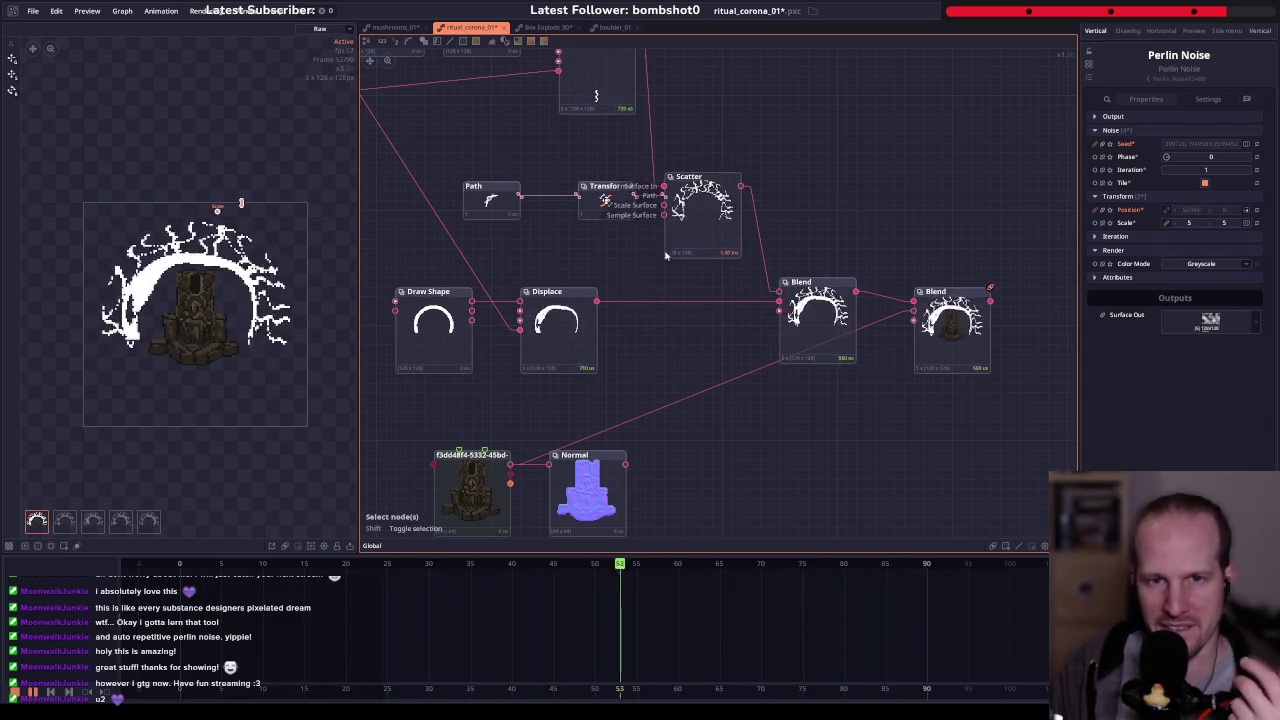
{"action": "left_click_drag", "start_coordinate": [634, 283], "coordinate": [651, 345]}
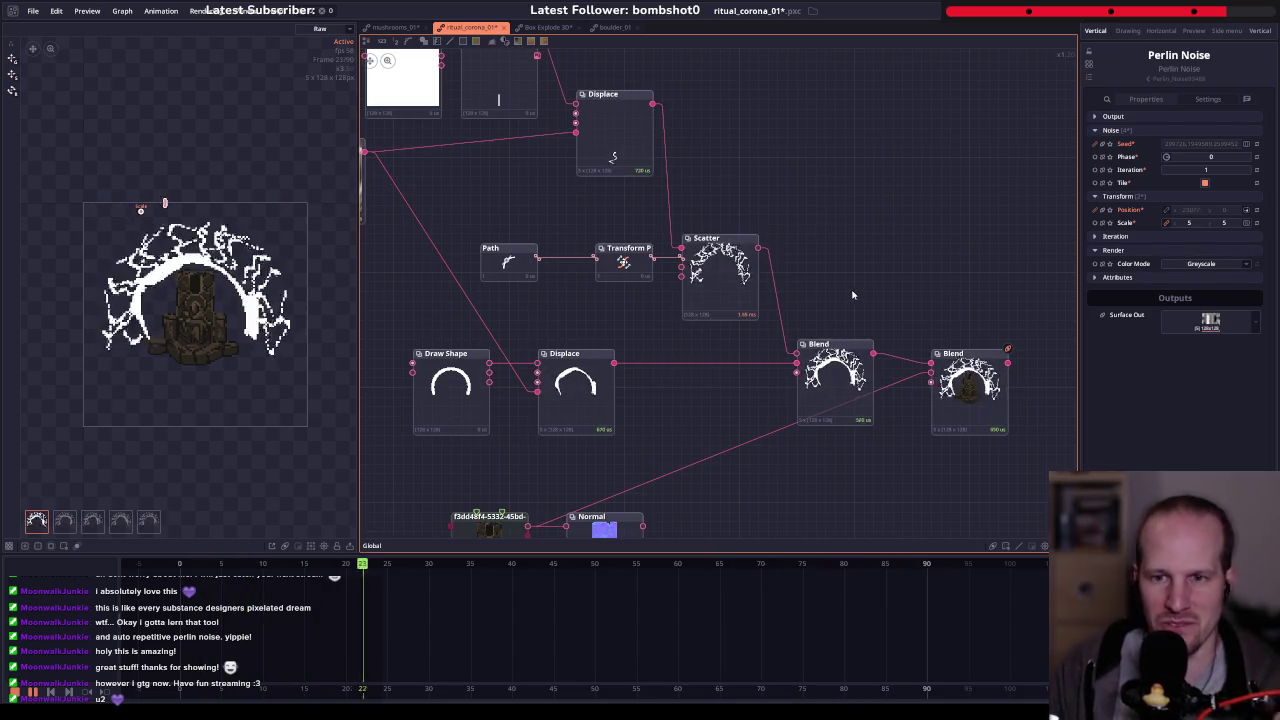
{"action": "left_click_drag", "start_coordinate": [528, 182], "coordinate": [786, 208]}
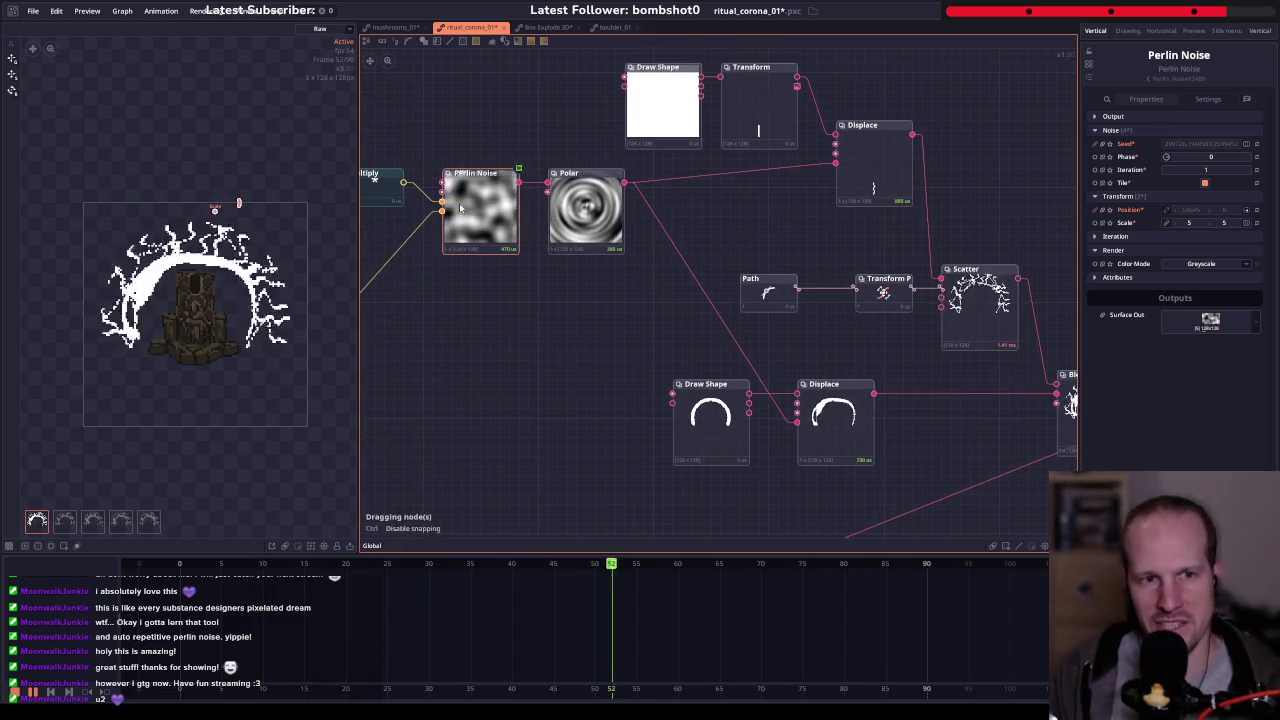
{"action": "left_click", "coordinate": [459, 203]}
{"action": "left_click_drag", "start_coordinate": [491, 344], "coordinate": [717, 306]}
- Negate the Vector2 x expression to -Project.frame / (Project.frameTotal + 1) and preview the final Blend
{"action": "left_click", "coordinate": [541, 265]}
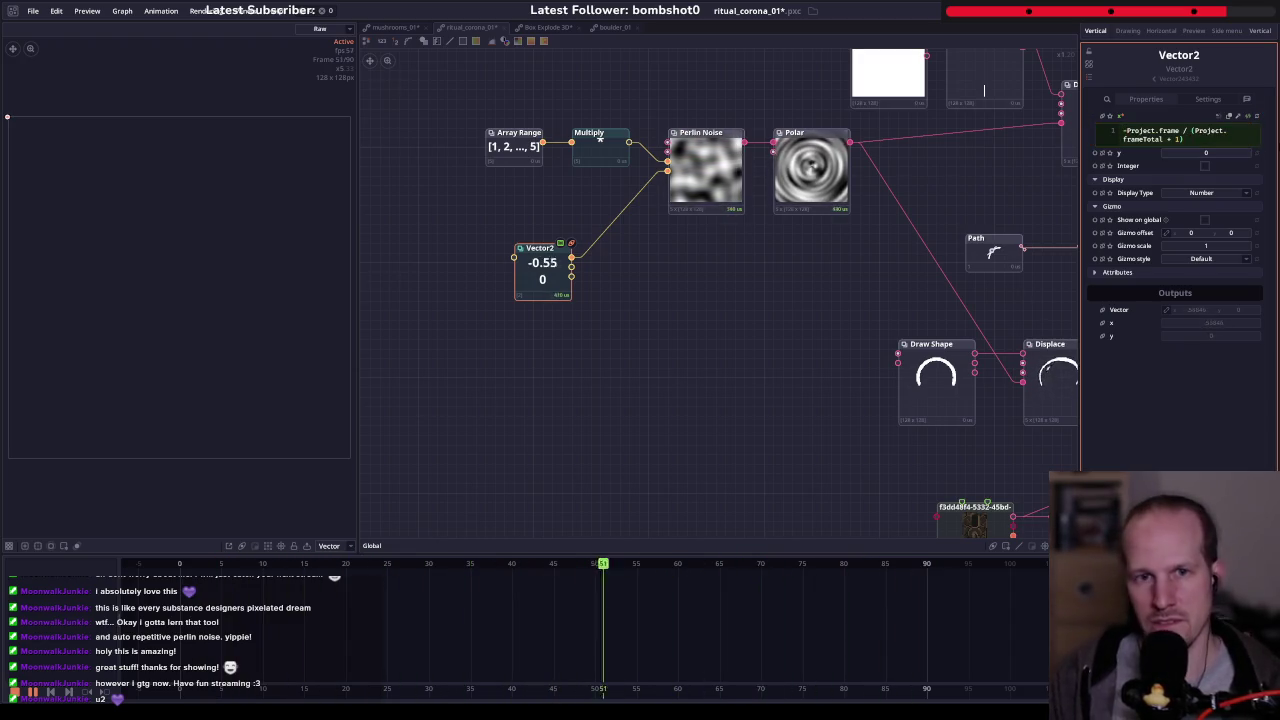
{"action": "left_click_drag", "start_coordinate": [731, 280], "coordinate": [626, 319]}
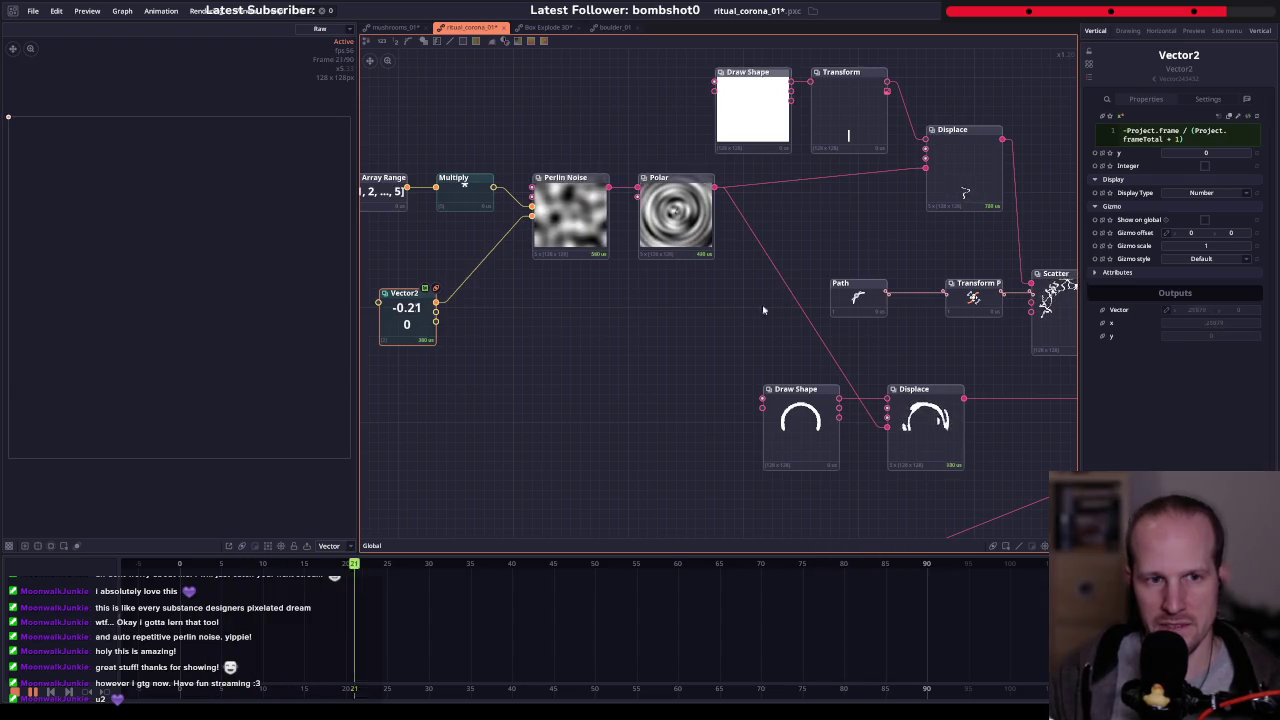
{"action": "mouse_move", "coordinate": [968, 333]}
{"action": "left_mouse_down"}
{"action": "mouse_move", "coordinate": [748, 326]}
{"action": "mouse_move", "coordinate": [497, 266]}
{"action": "left_mouse_up"}
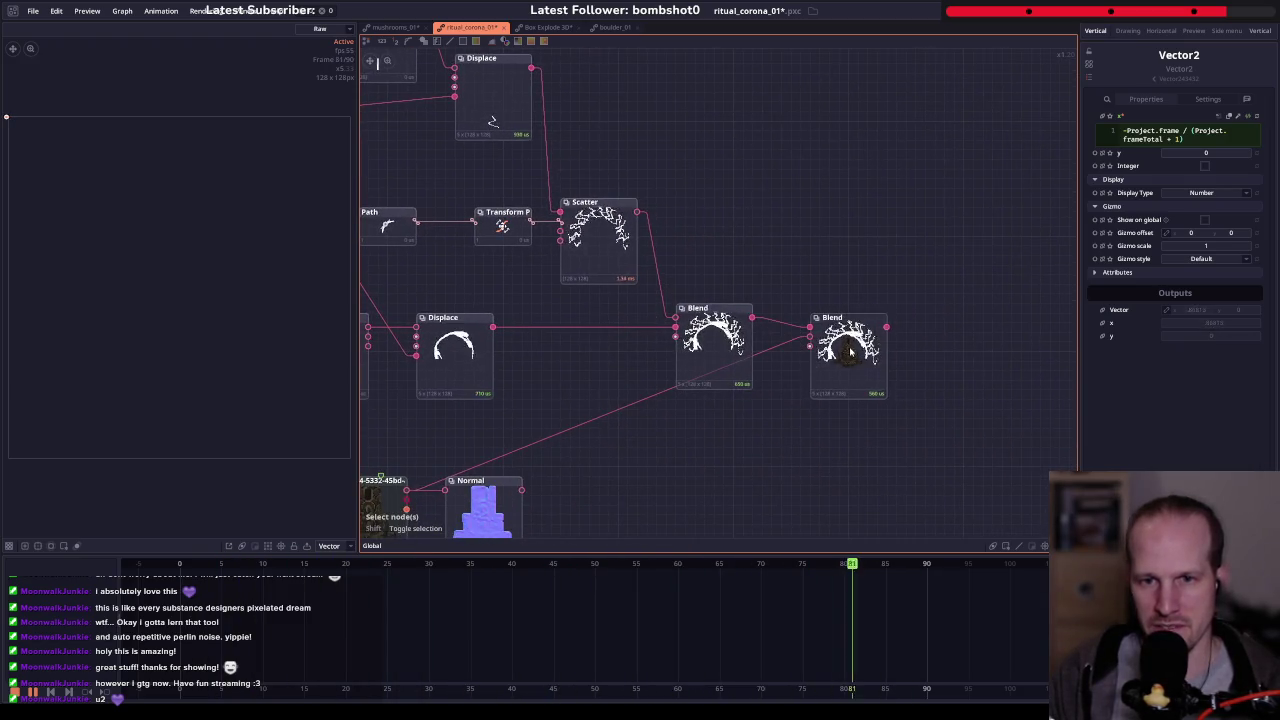
{"action": "left_click", "coordinate": [845, 345]}
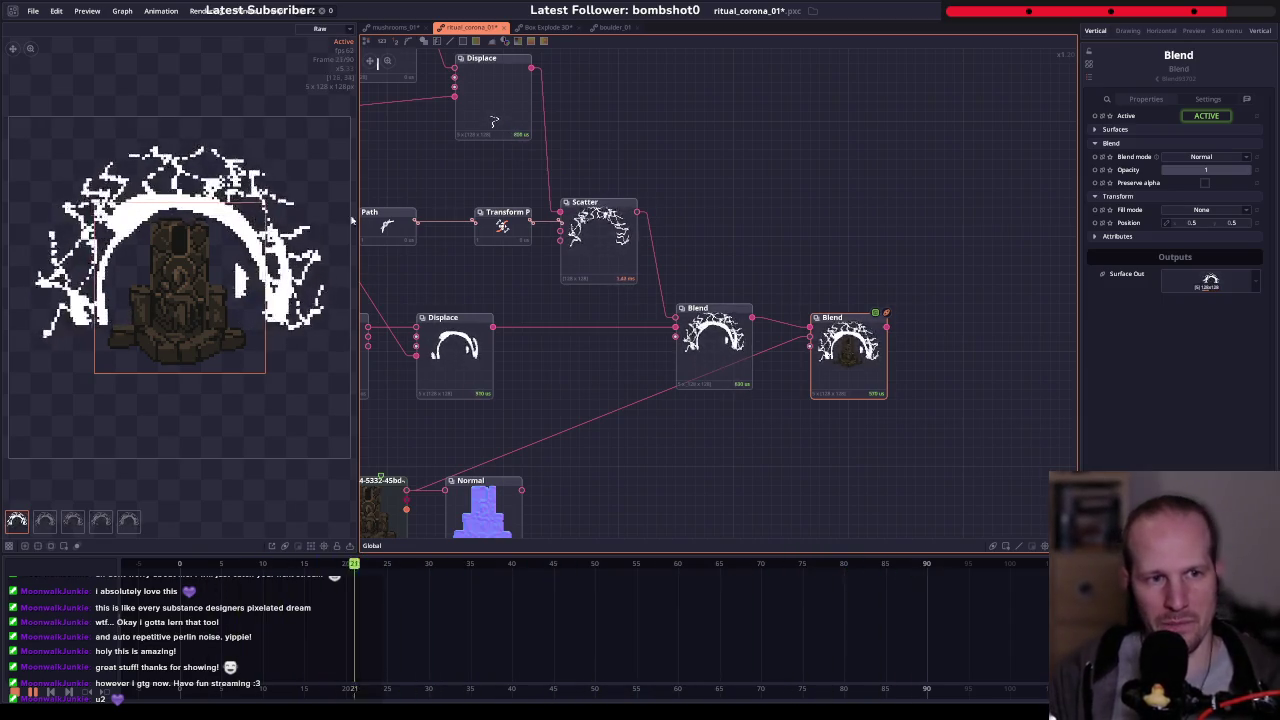
{"action": "left_click_drag", "start_coordinate": [570, 261], "coordinate": [656, 284]}
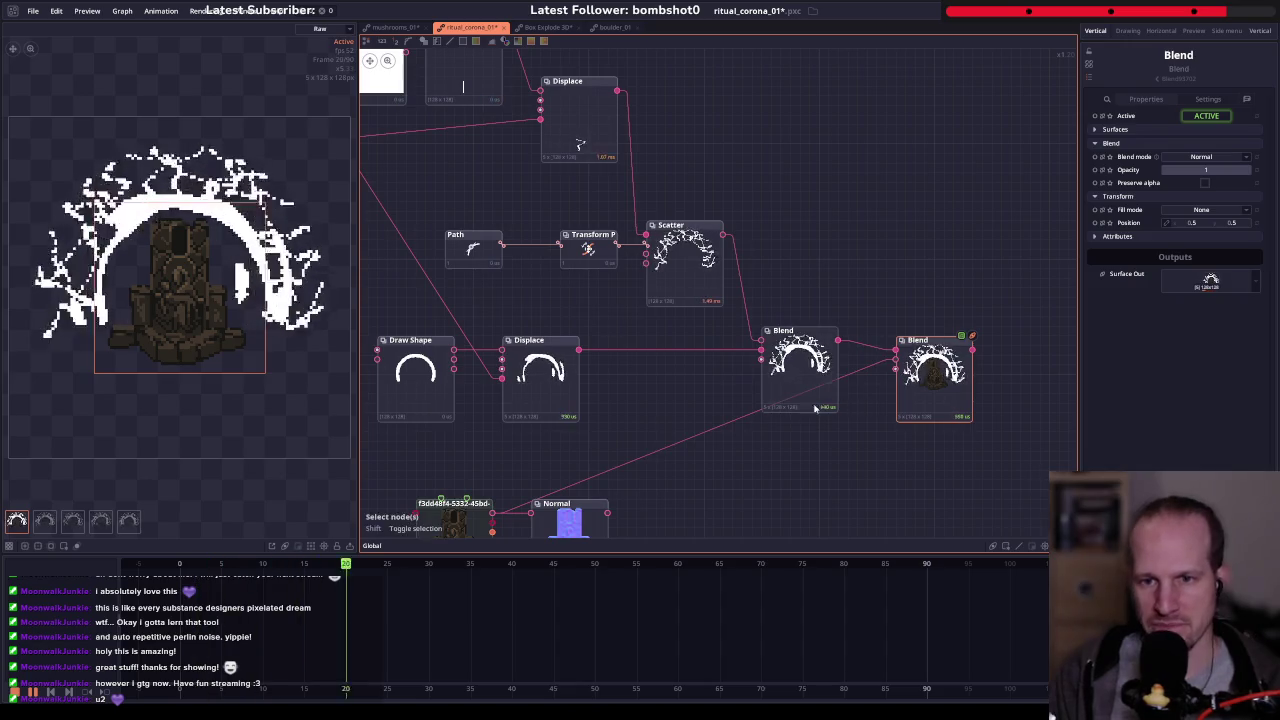
{"action": "left_click_drag", "start_coordinate": [667, 363], "coordinate": [870, 296]}
{"action": "left_click", "coordinate": [618, 310]}
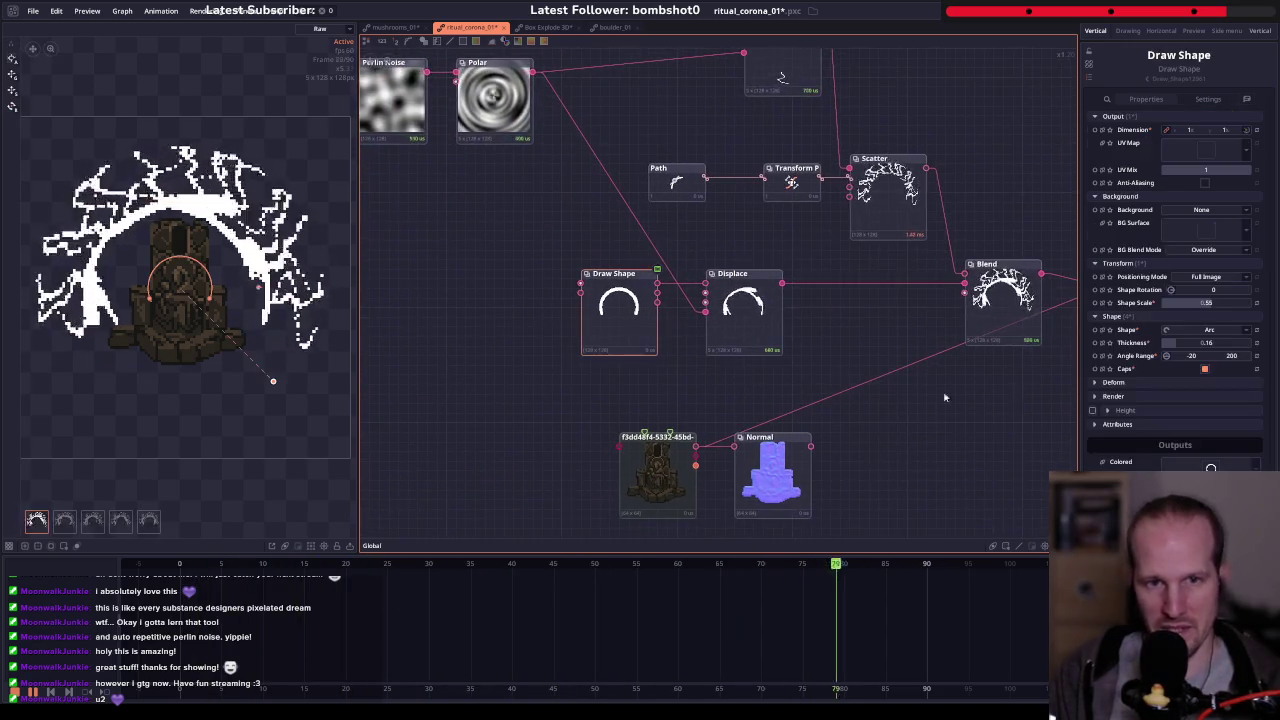
- Set the arch Draw Shape Angle Range to -10 and 190
{"action": "left_click_drag", "start_coordinate": [1192, 356], "coordinate": [1232, 369]}
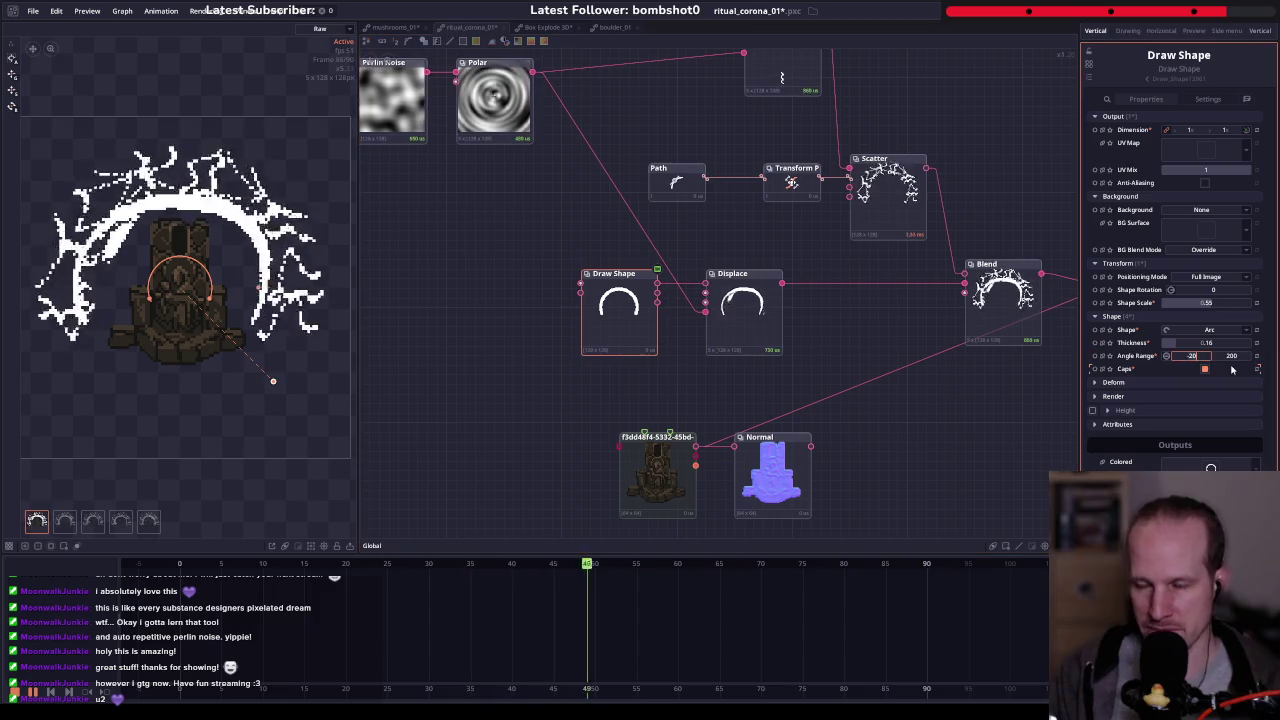
{"action": "type", "text": "20-10"}
{"action": "key", "text": "Tab"}
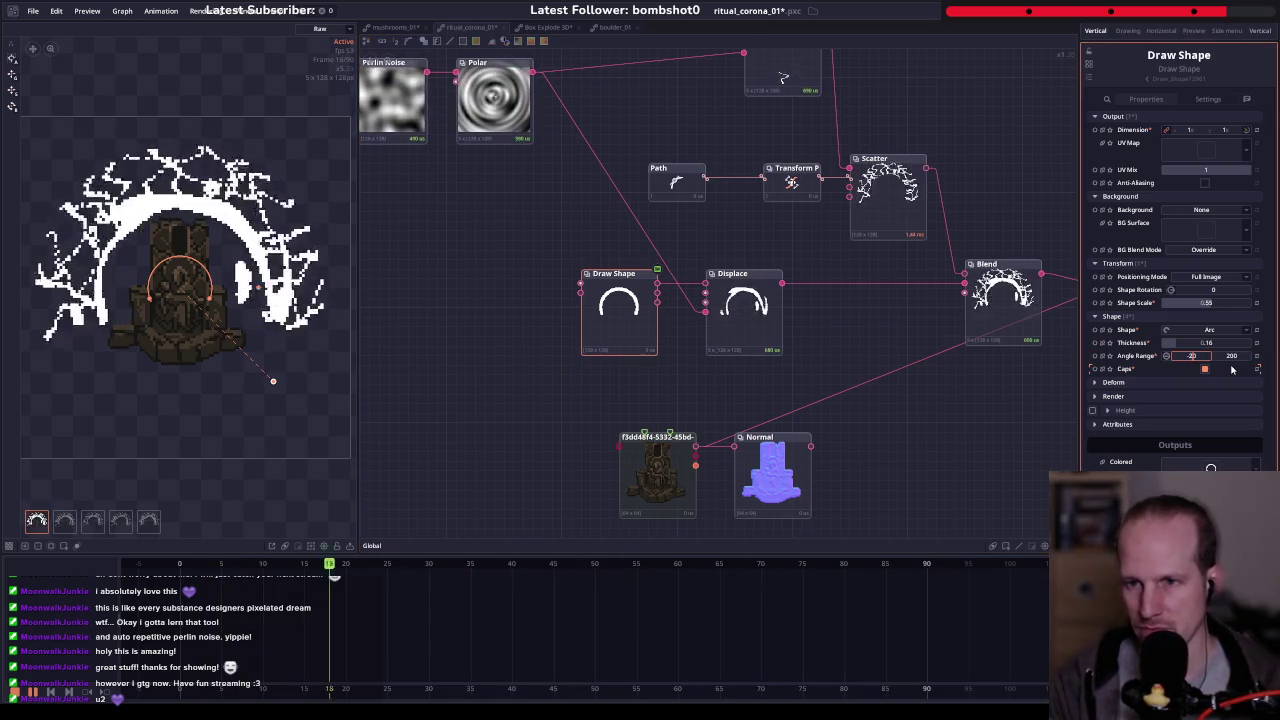
{"action": "type", "text": "190"}
{"action": "key", "text": "Return"}
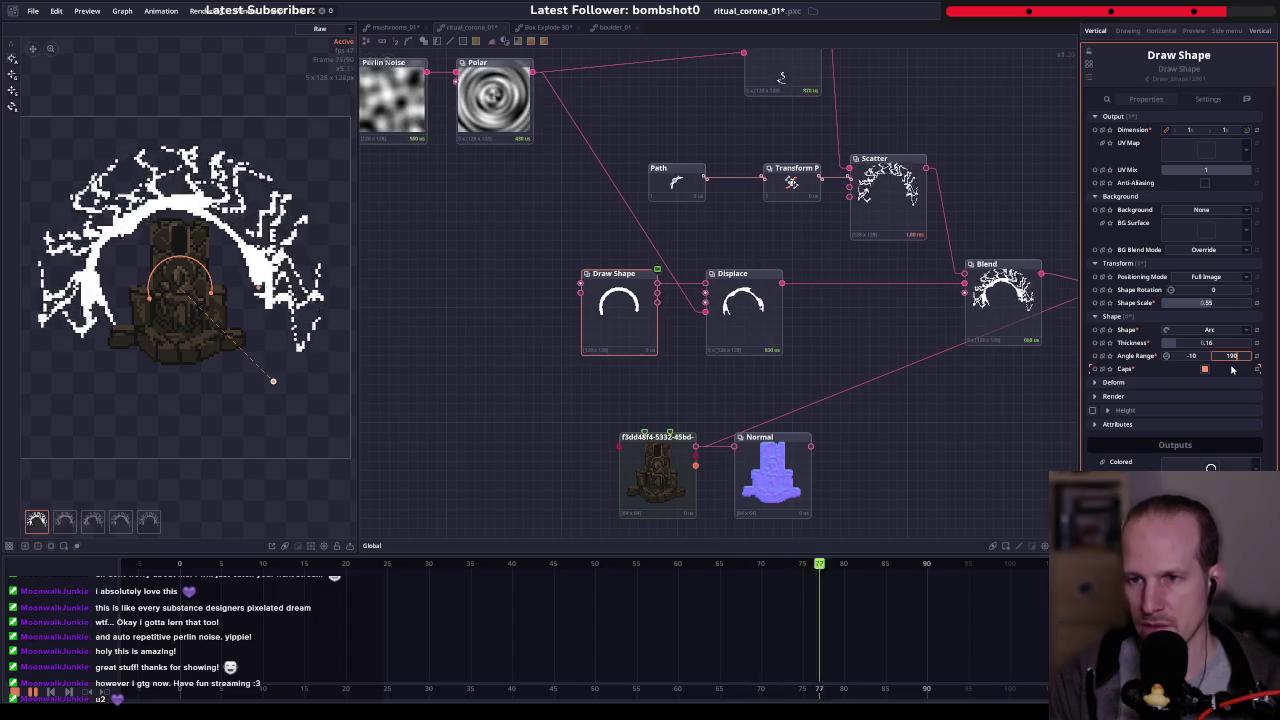
{"action": "left_click_drag", "start_coordinate": [878, 344], "coordinate": [585, 333]}
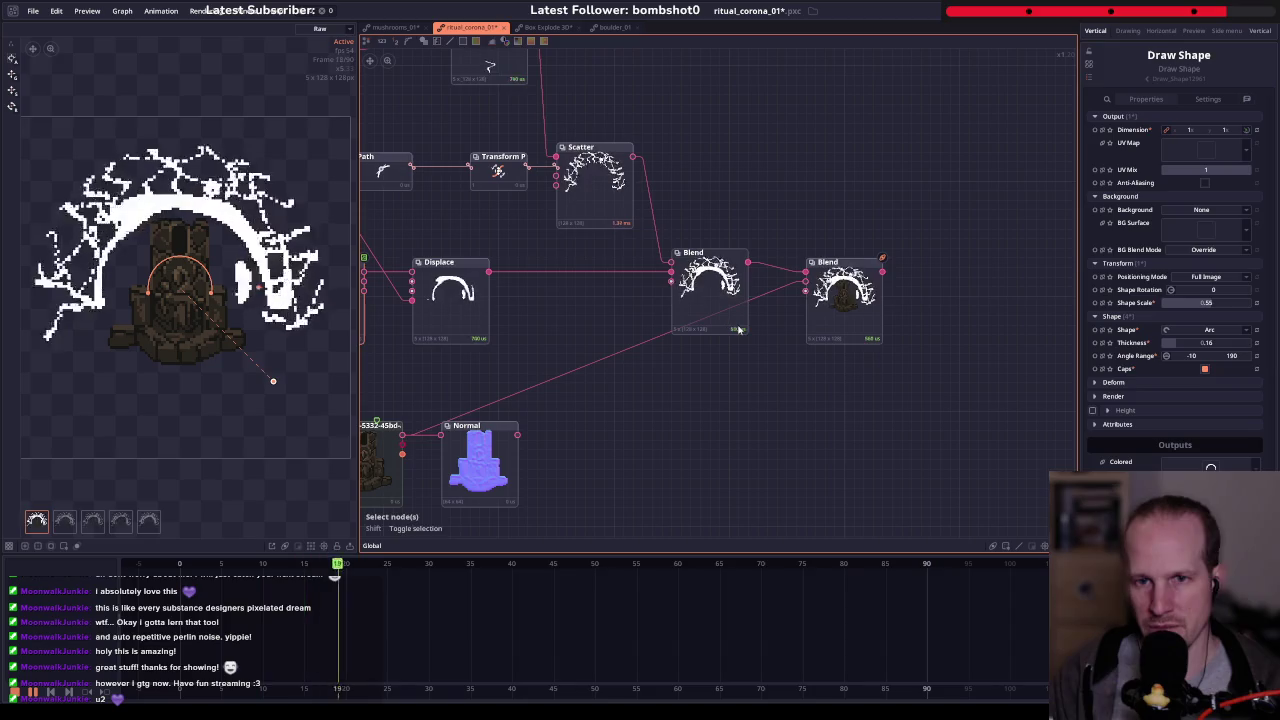
- Widen the arch Angle Range further to -30 and 210 and fit the graph
{"action": "left_click", "coordinate": [1196, 356]}
{"action": "key", "text": "Tab"}
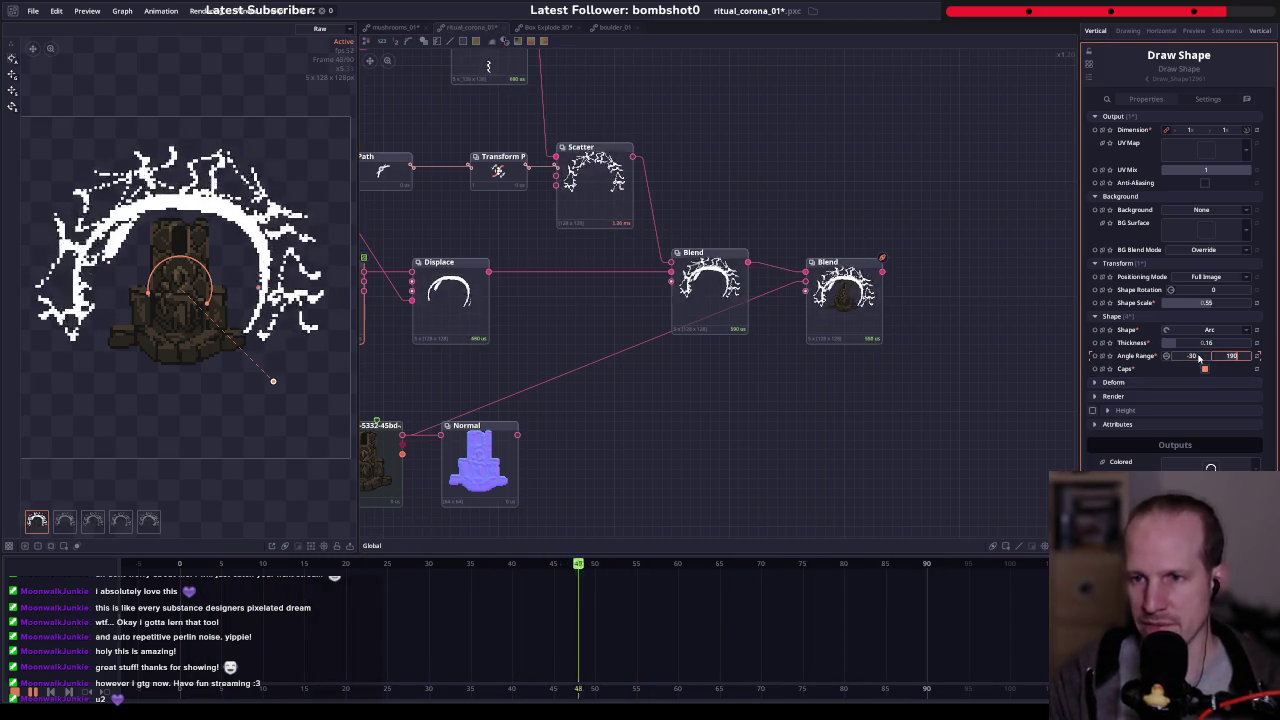
{"action": "type", "text": "210"}
{"action": "key", "text": "Return"}
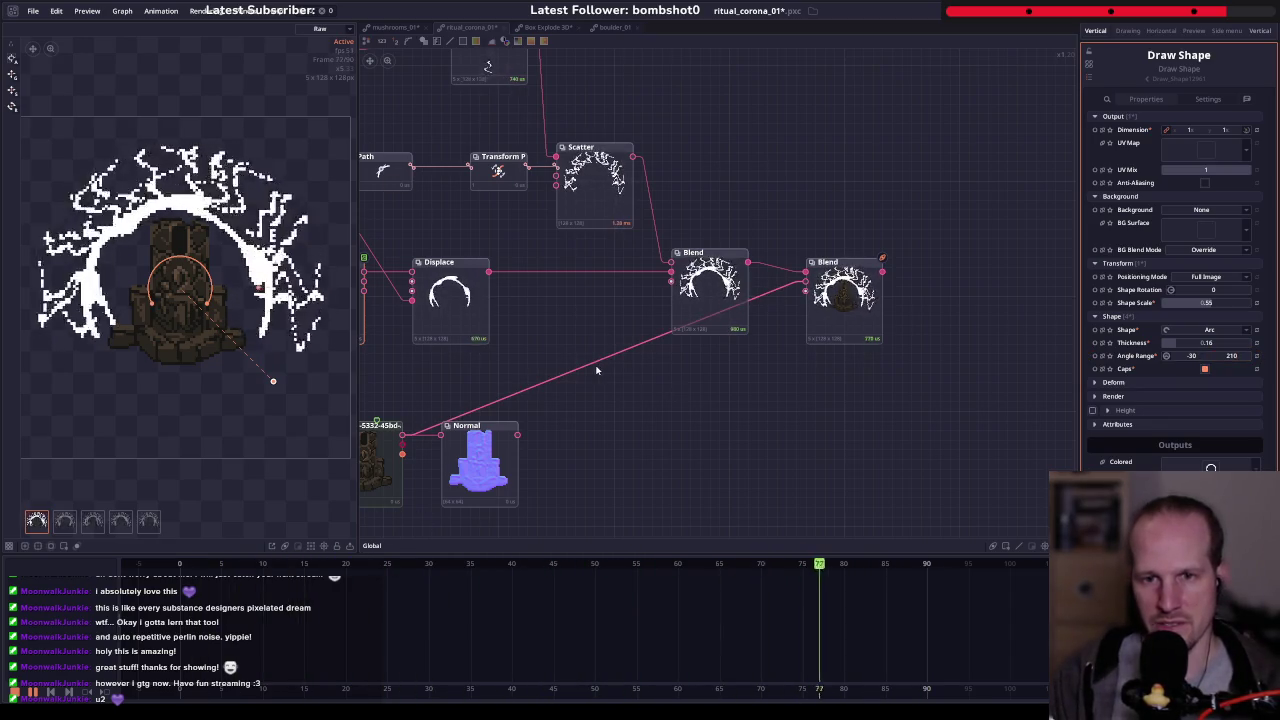
{"action": "key", "text": "f"}
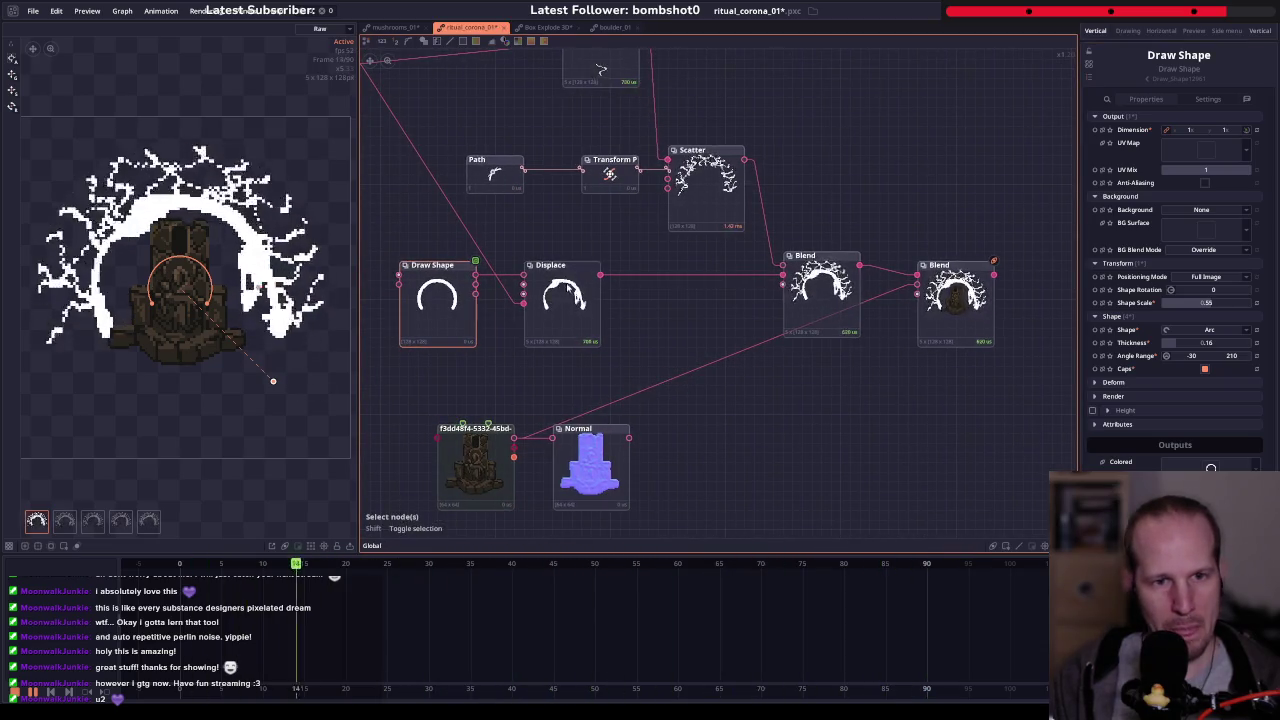
{"action": "scroll", "coordinate": [549, 367], "scroll_direction": "down", "scroll_amount": 3}
{"action": "scroll", "coordinate": [549, 367], "scroll_direction": "down", "scroll_amount": 2}
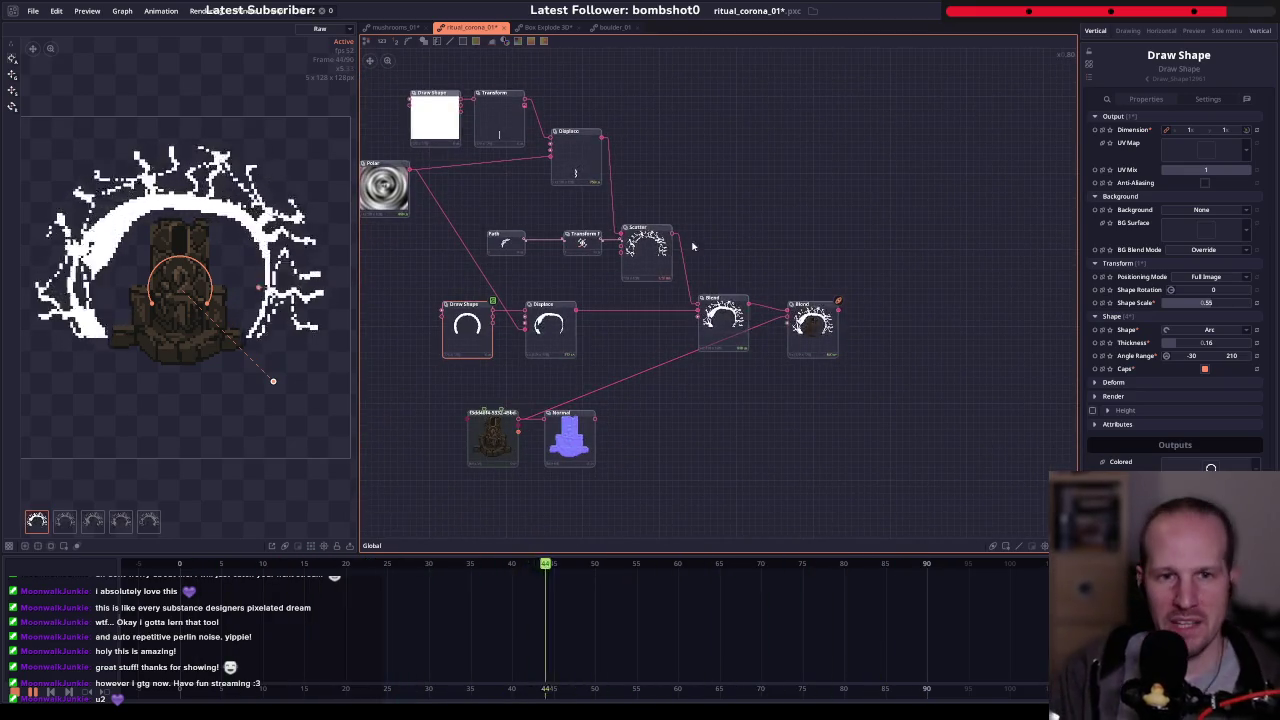
{"action": "left_click_drag", "start_coordinate": [689, 246], "coordinate": [726, 266]}
{"action": "left_click", "coordinate": [712, 318]}
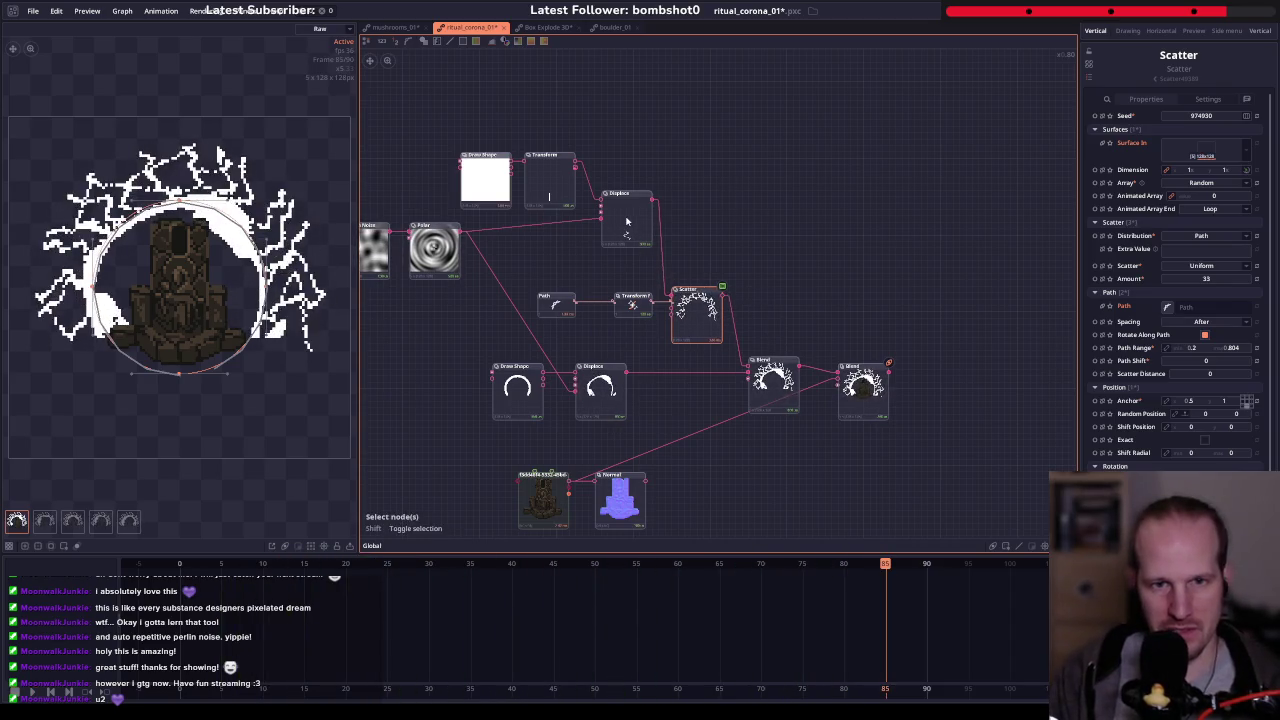
{"action": "left_click", "coordinate": [527, 170]}
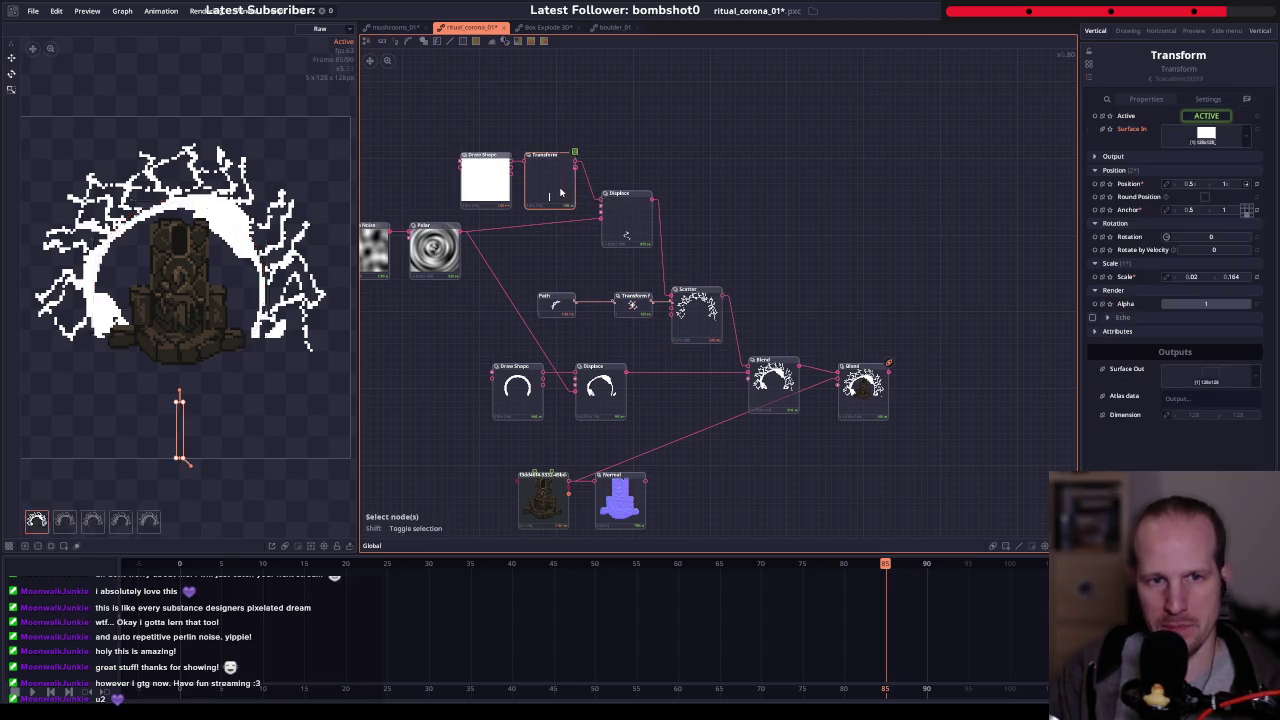
{"action": "left_click_drag", "start_coordinate": [822, 308], "coordinate": [638, 317]}
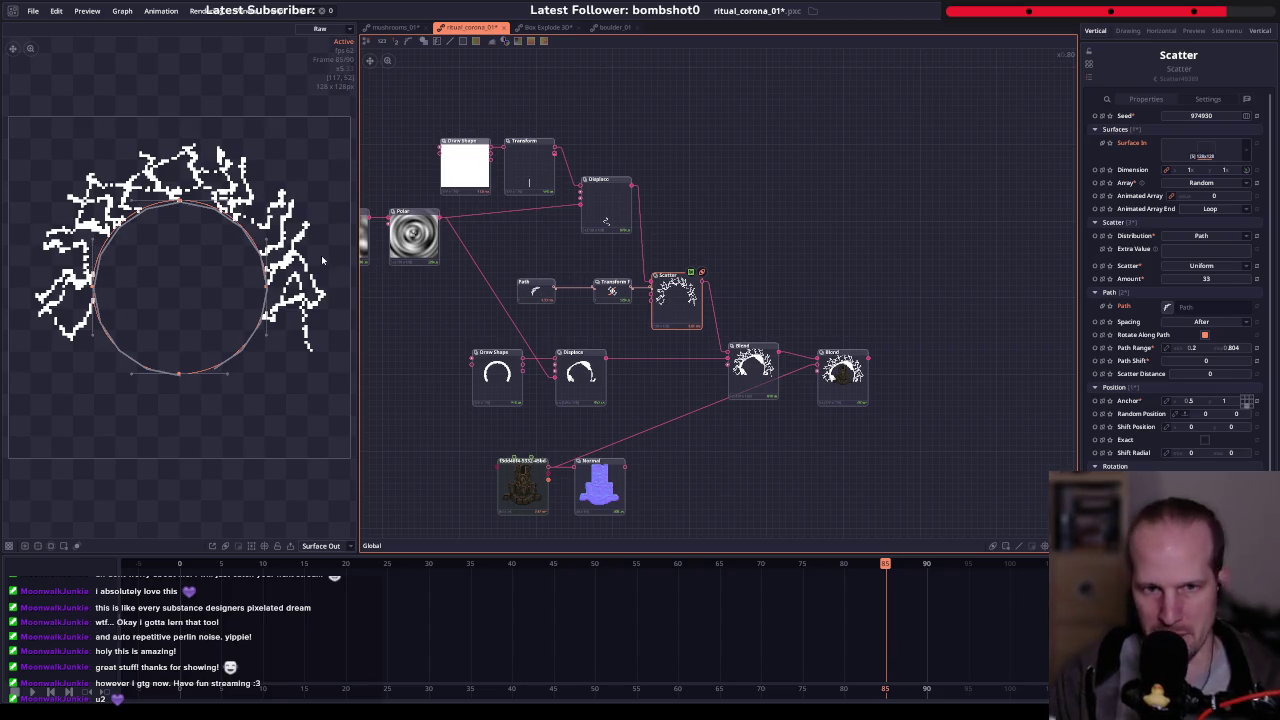
{"action": "scroll", "coordinate": [693, 326], "scroll_direction": "up", "scroll_amount": 2}
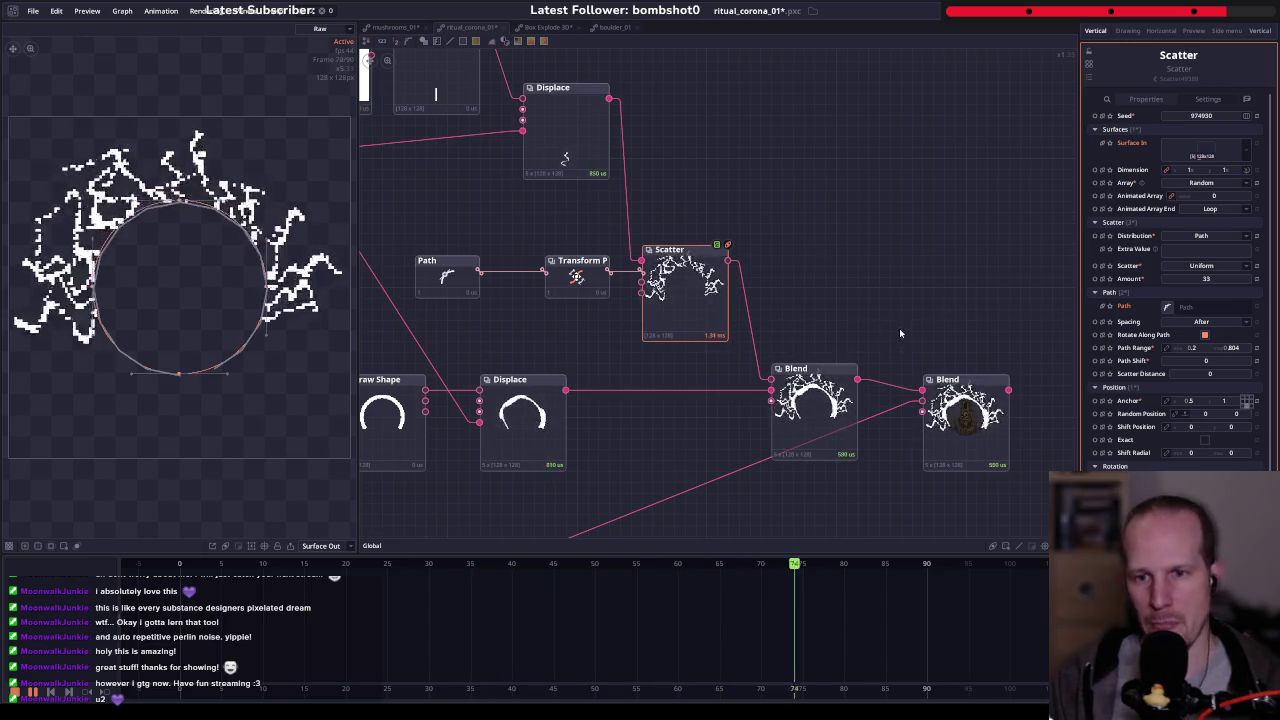
{"action": "scroll", "coordinate": [856, 310], "scroll_direction": "down", "scroll_amount": 2}
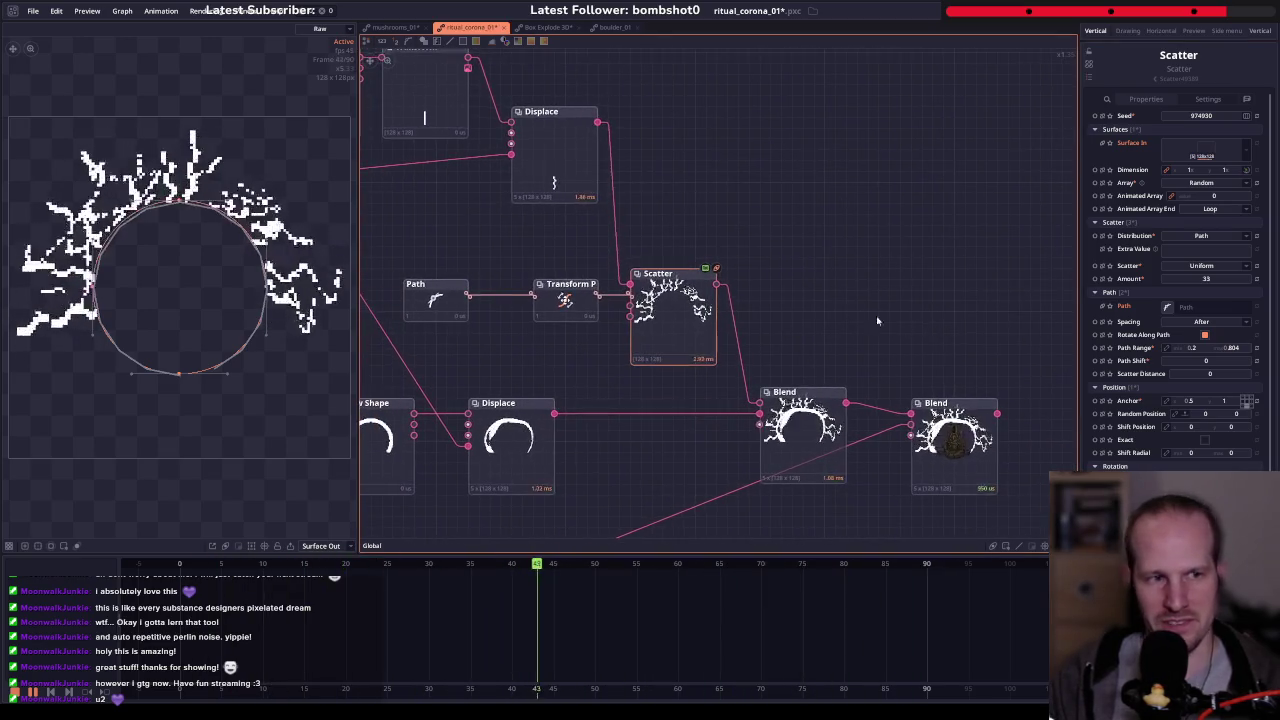
{"action": "left_click_drag", "start_coordinate": [857, 301], "coordinate": [818, 306]}
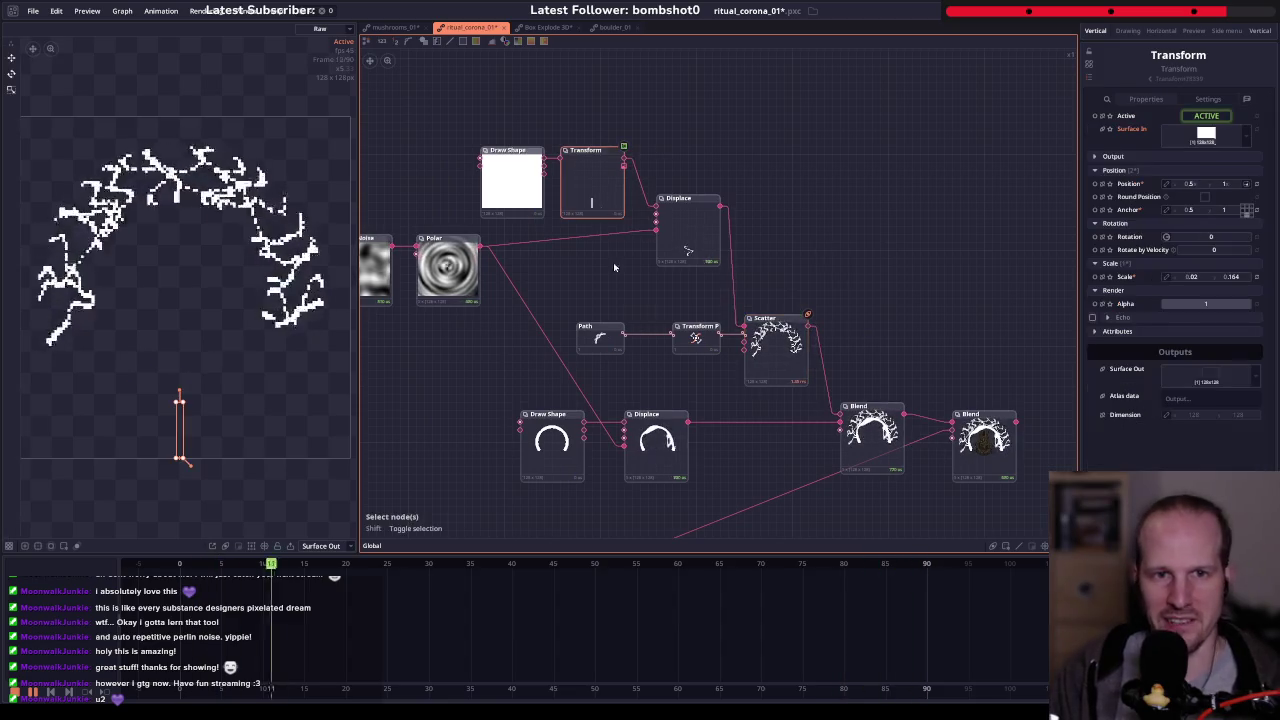
{"action": "left_click_drag", "start_coordinate": [737, 251], "coordinate": [651, 251]}
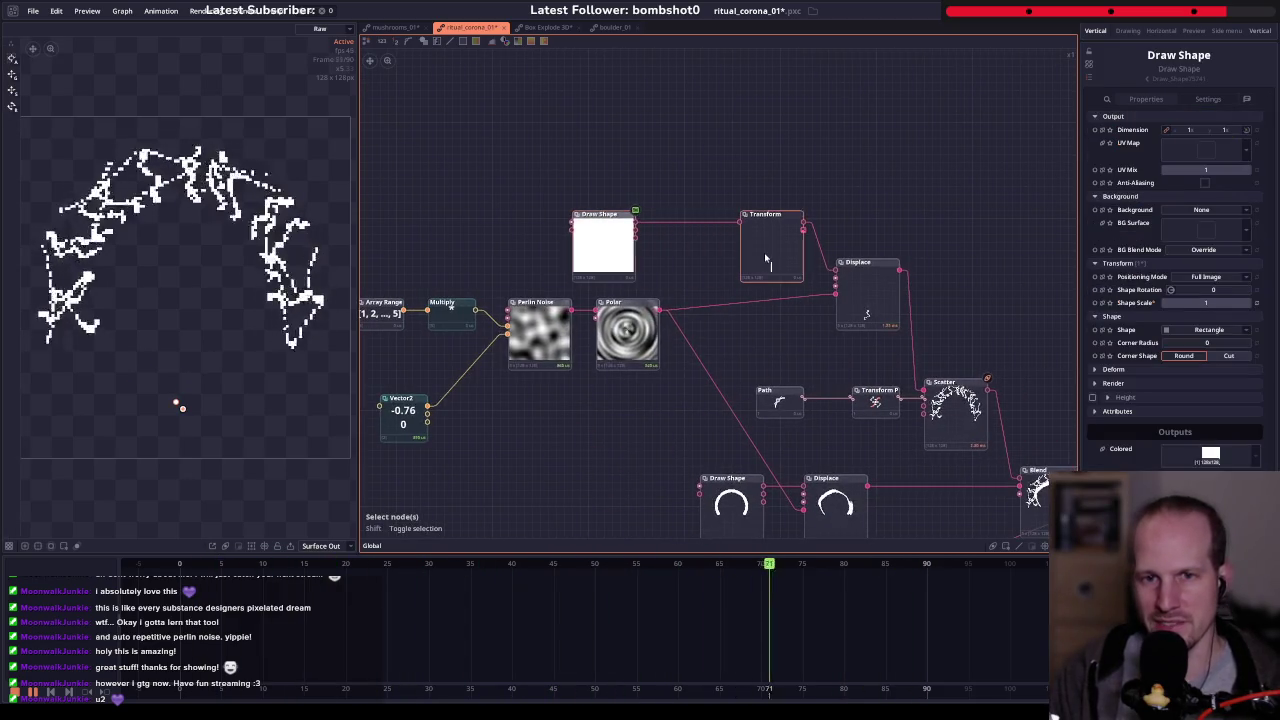
- Make the Transform node's Scale animatable
{"action": "right_click", "coordinate": [775, 245]}
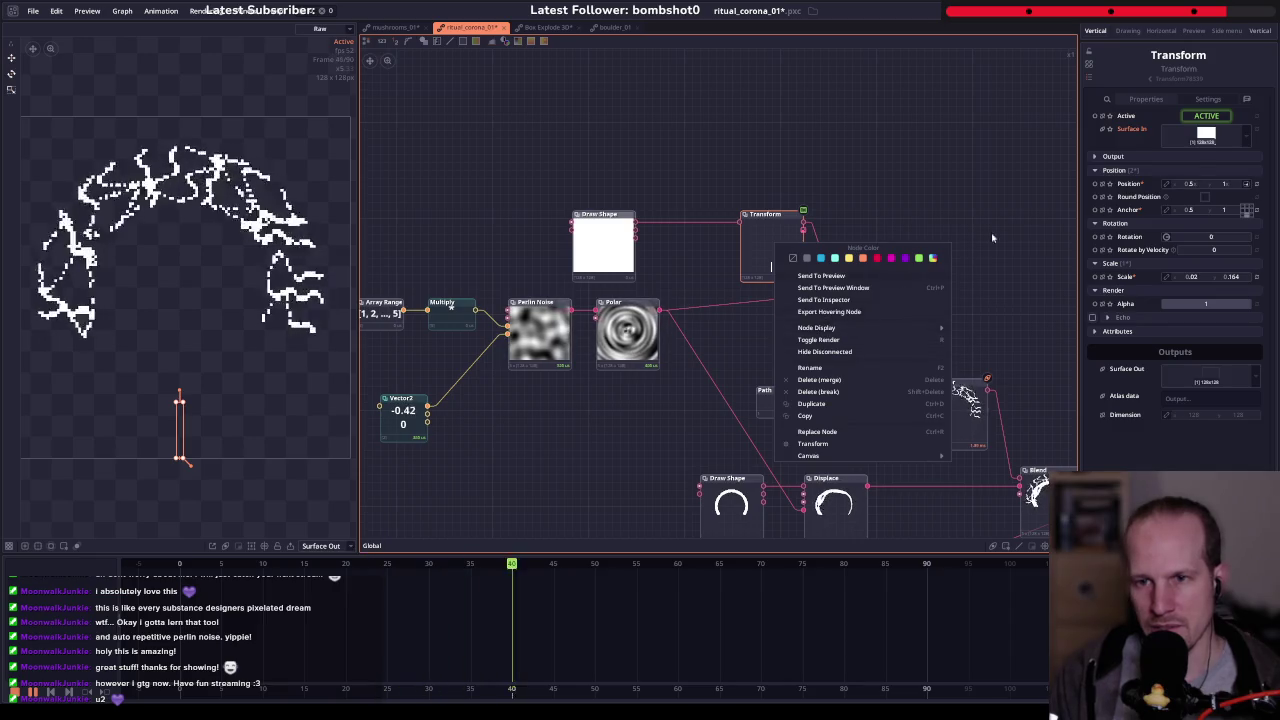
{"action": "key", "text": "Escape"}
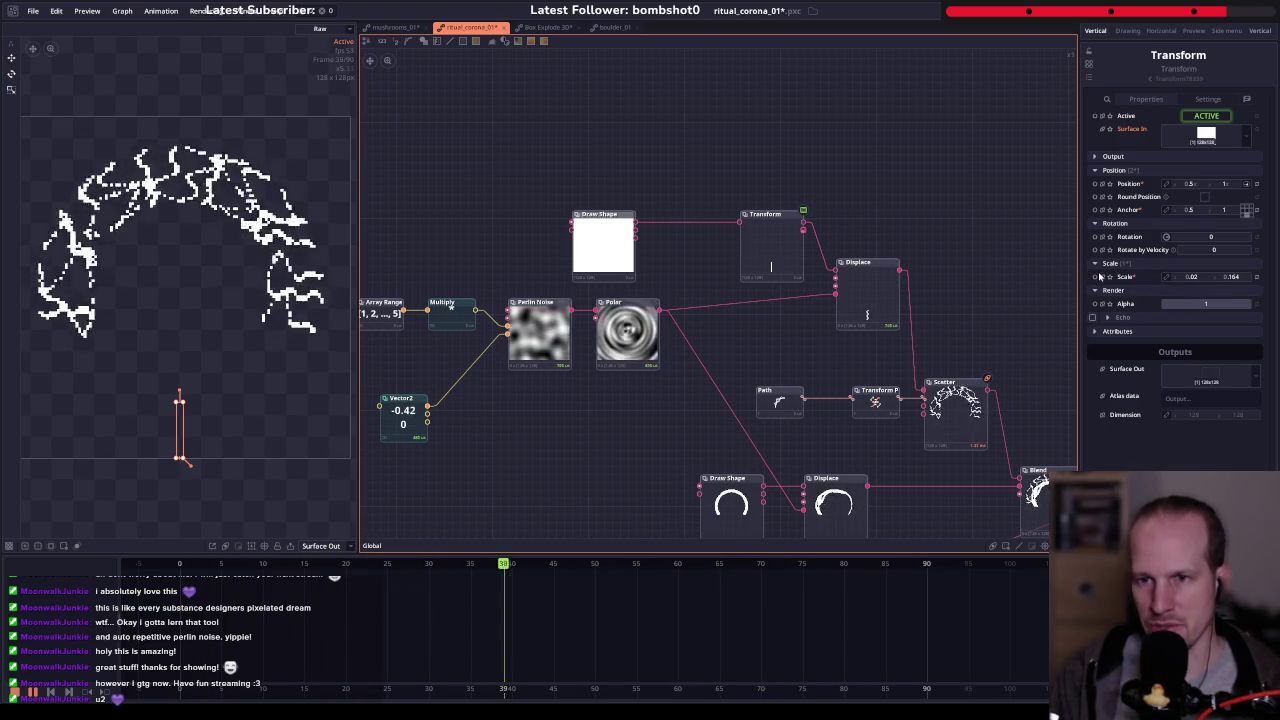
{"action": "left_click_drag", "start_coordinate": [747, 277], "coordinate": [728, 317]}
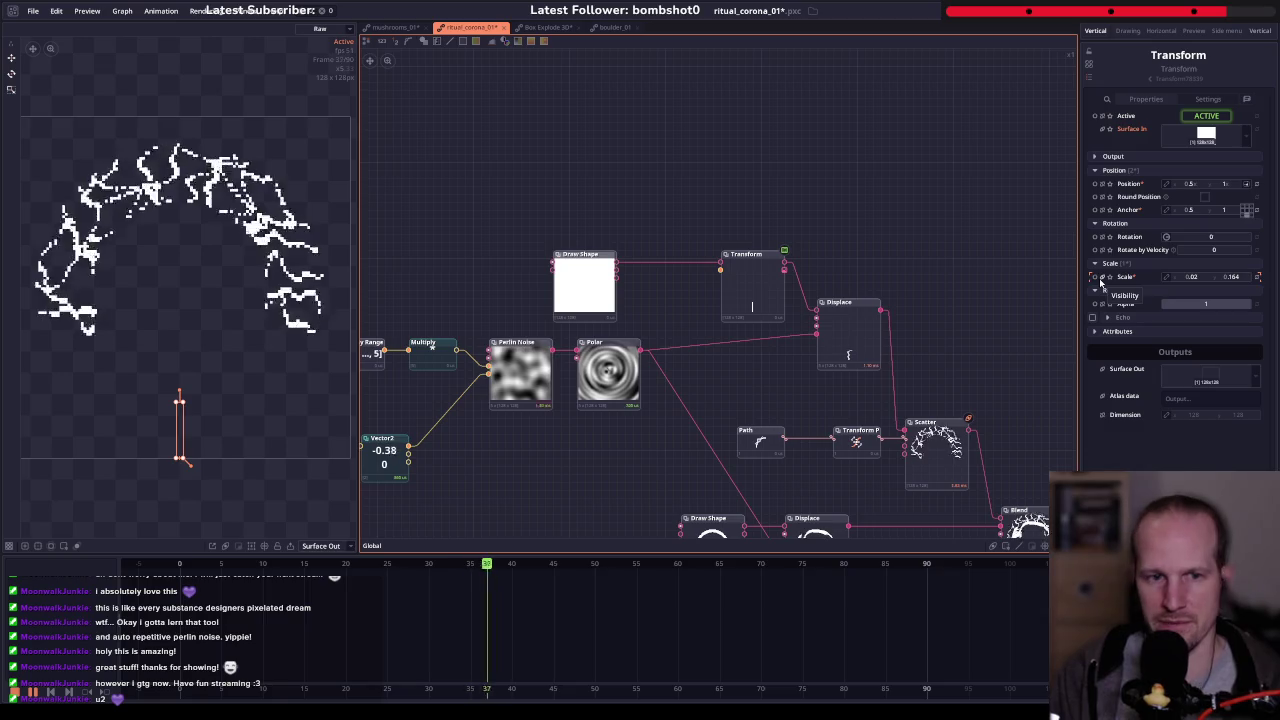
{"action": "left_click", "coordinate": [388, 458]}
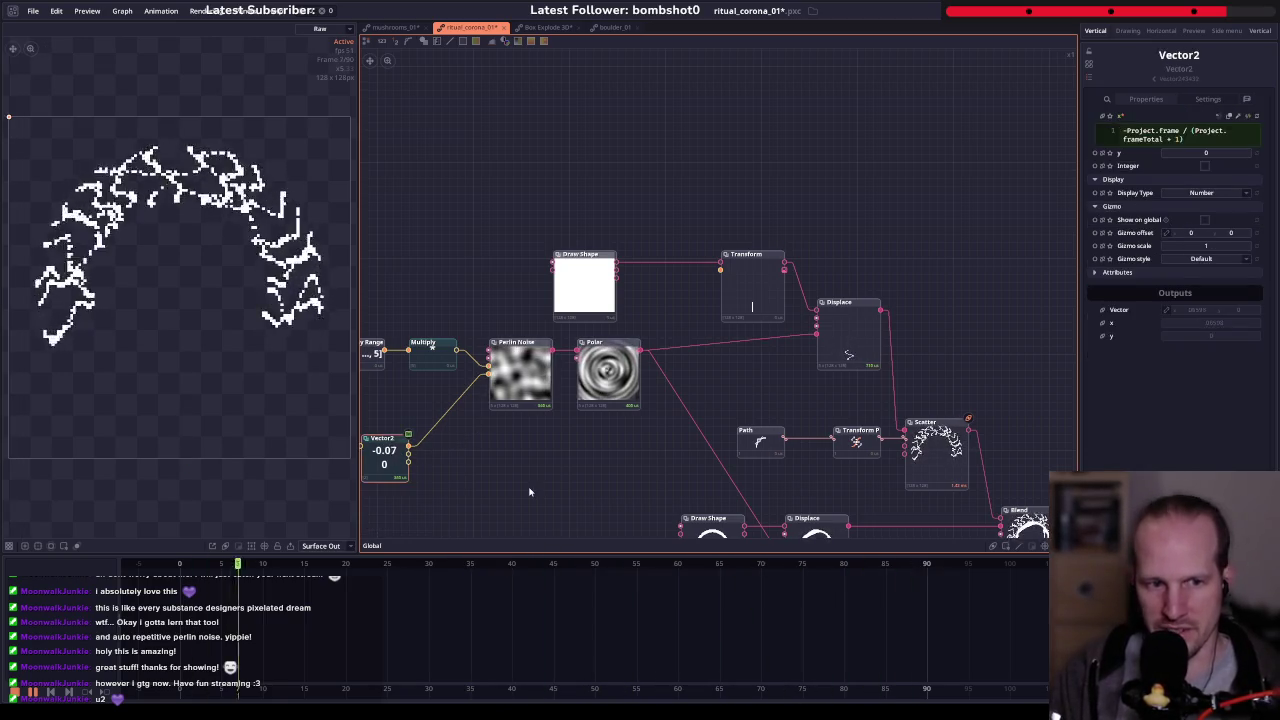
{"action": "left_click", "coordinate": [752, 285]}
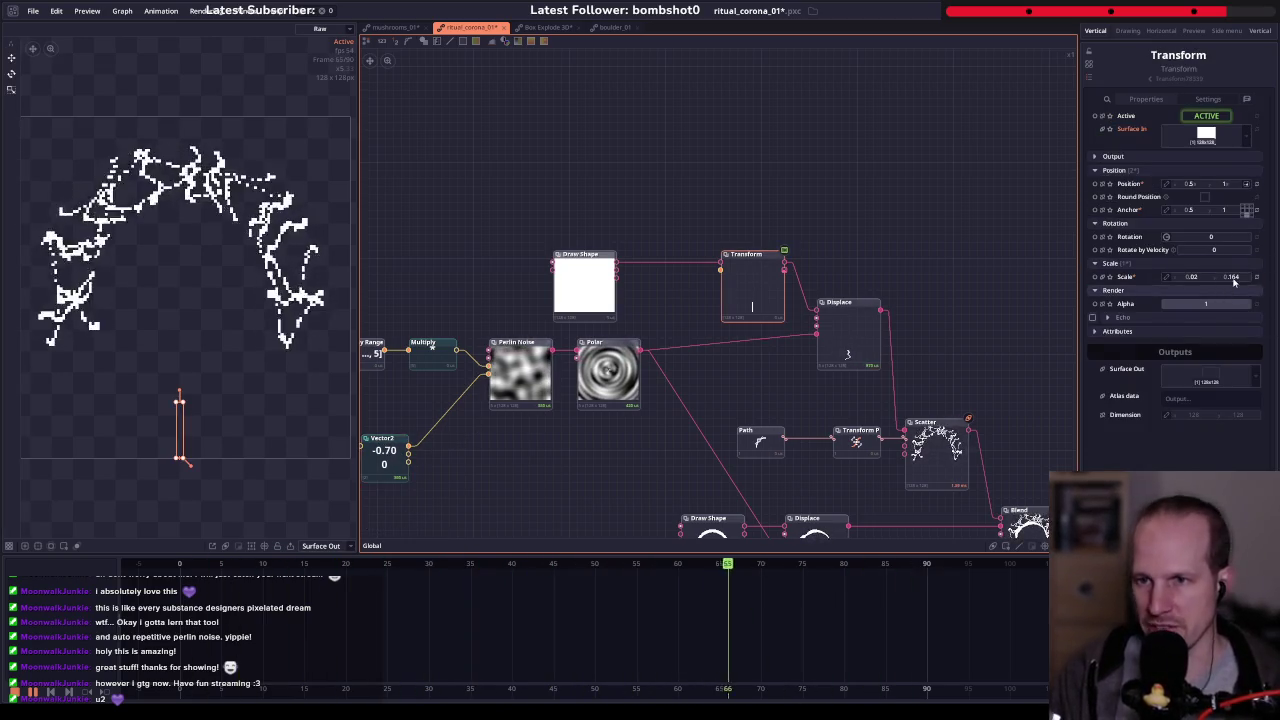
{"action": "left_click", "coordinate": [1102, 278]}
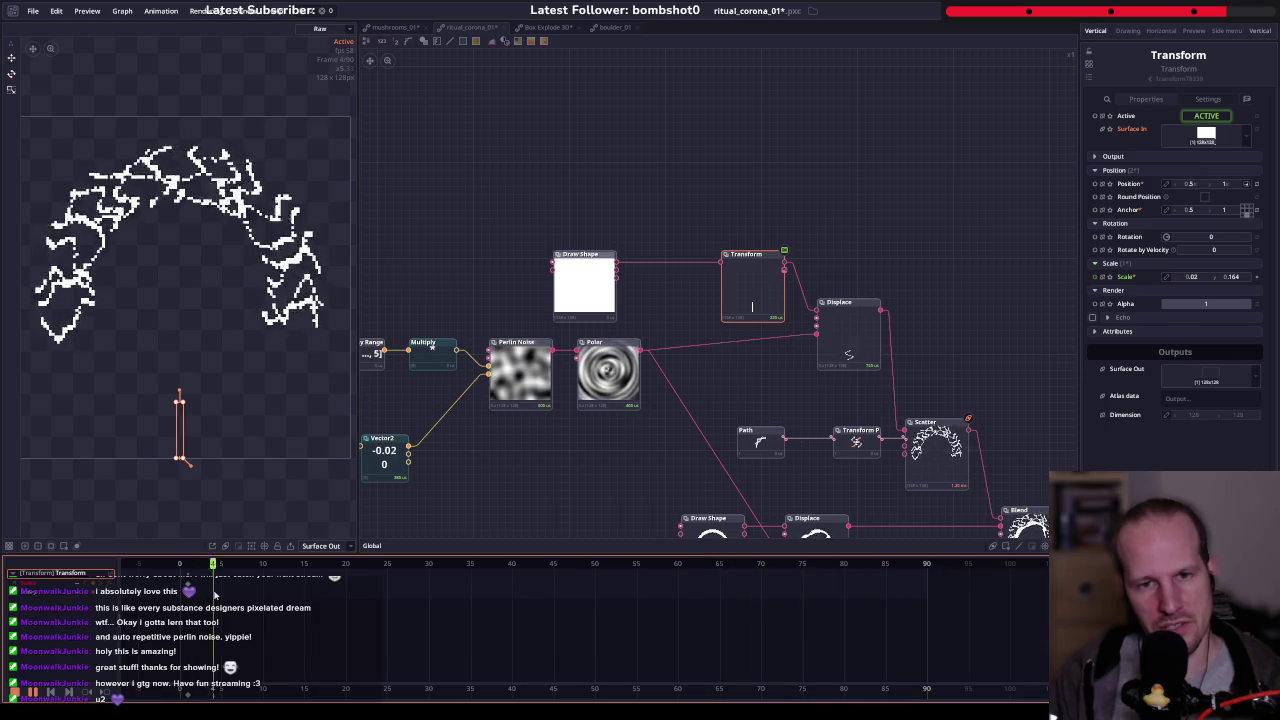
- Move the Transform node further left in the graph
{"action": "left_click_drag", "start_coordinate": [746, 293], "coordinate": [691, 291]}
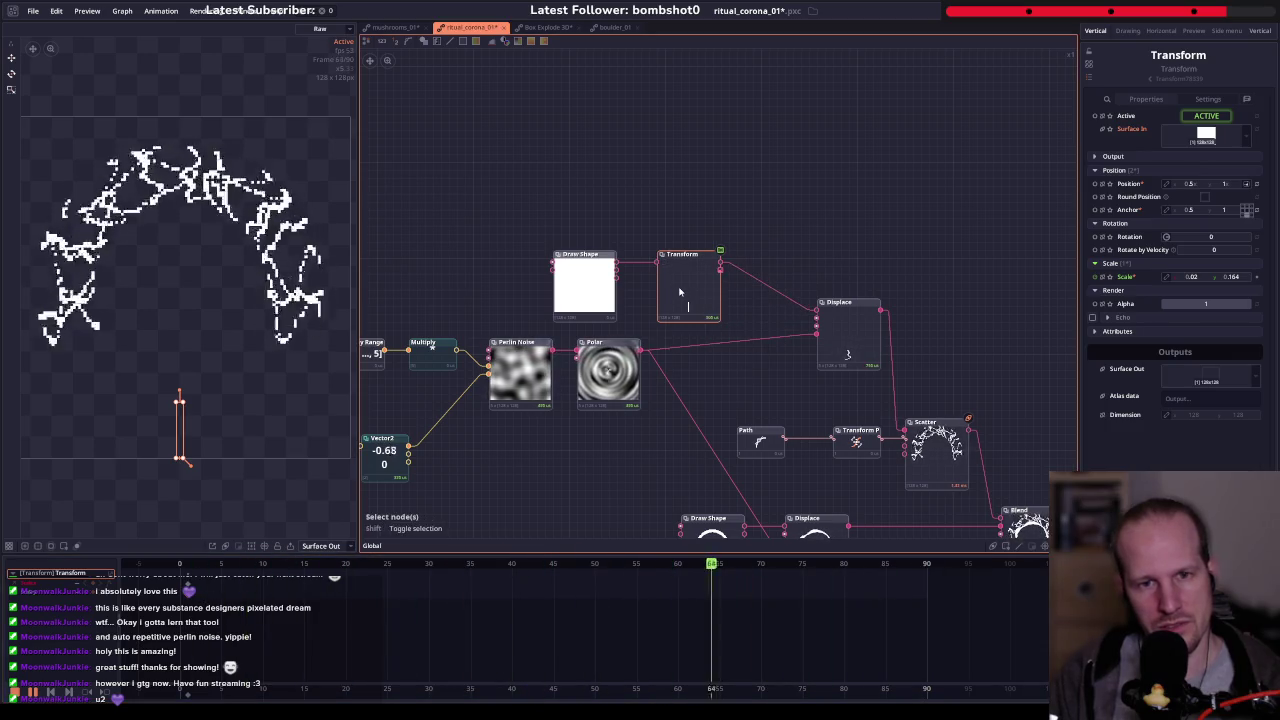
{"action": "right_click", "coordinate": [50, 575]}
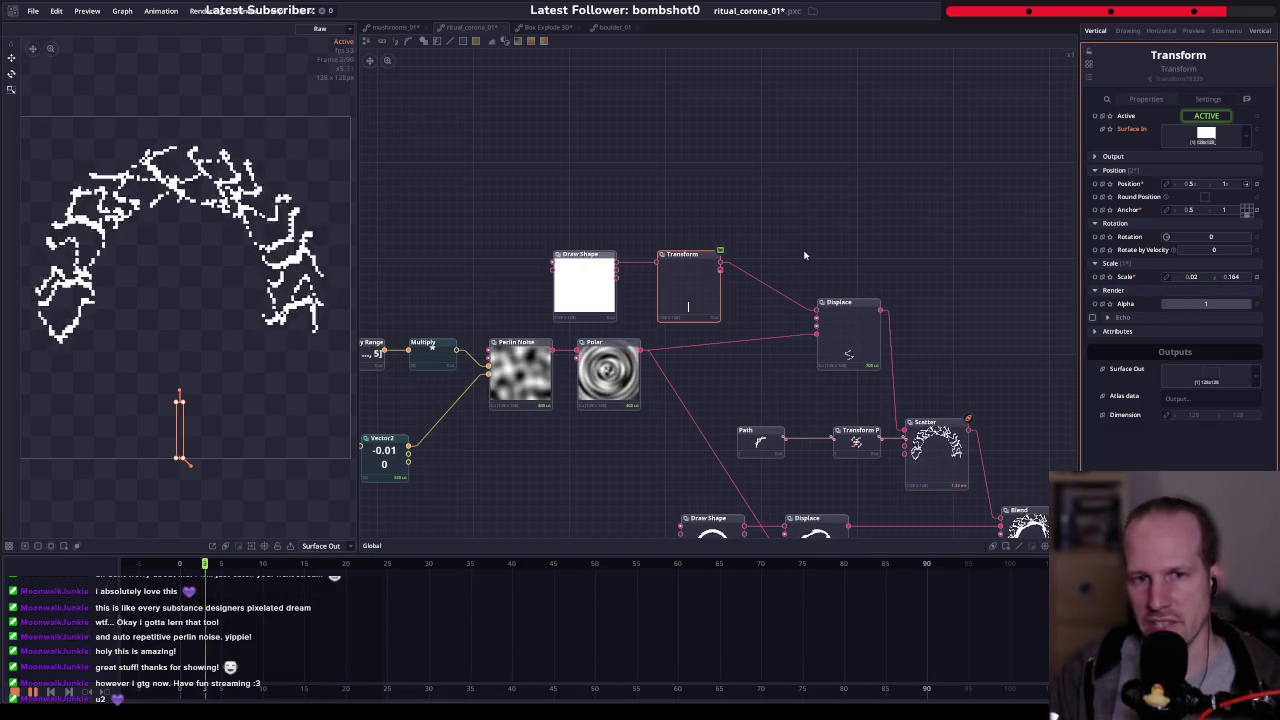
{"action": "left_click_drag", "start_coordinate": [674, 294], "coordinate": [656, 294]}
{"action": "scroll", "coordinate": [742, 277], "scroll_direction": "up", "scroll_amount": 3}
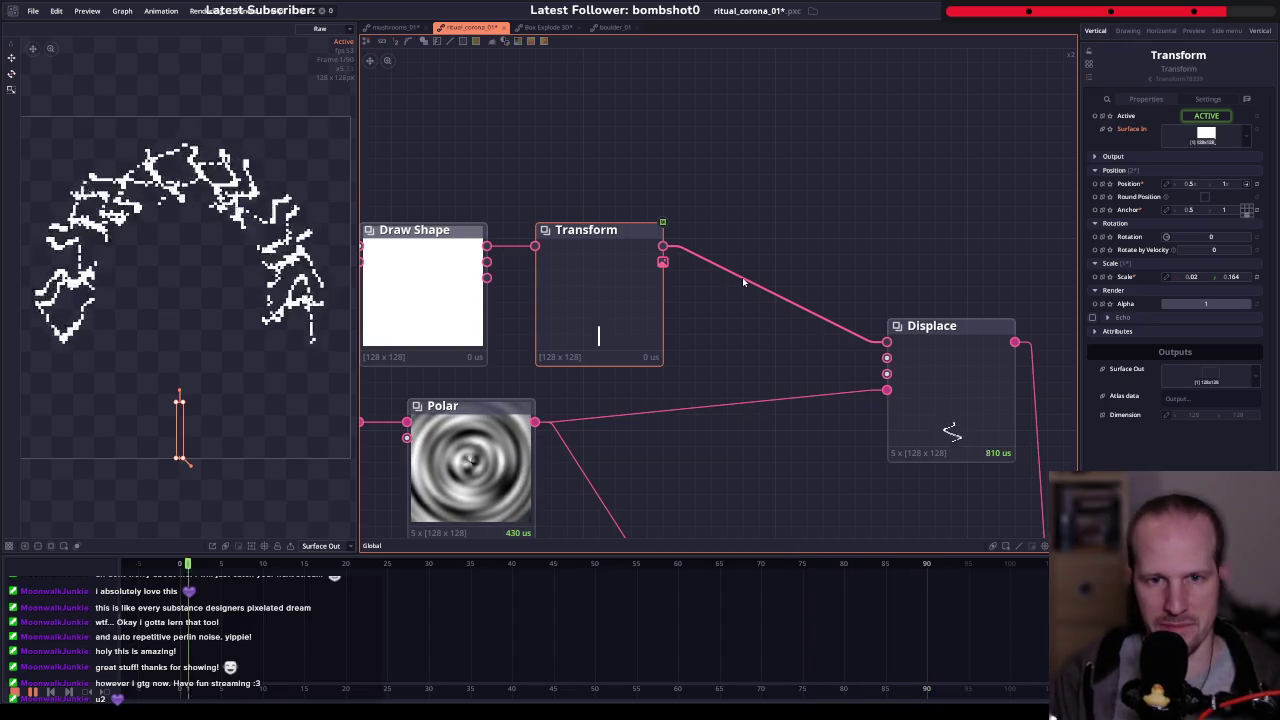
{"action": "scroll", "coordinate": [705, 356], "scroll_direction": "down", "scroll_amount": 3}
{"action": "scroll", "coordinate": [680, 330], "scroll_direction": "down", "scroll_amount": 2}
{"action": "scroll", "coordinate": [660, 315], "scroll_direction": "up", "scroll_amount": 2}
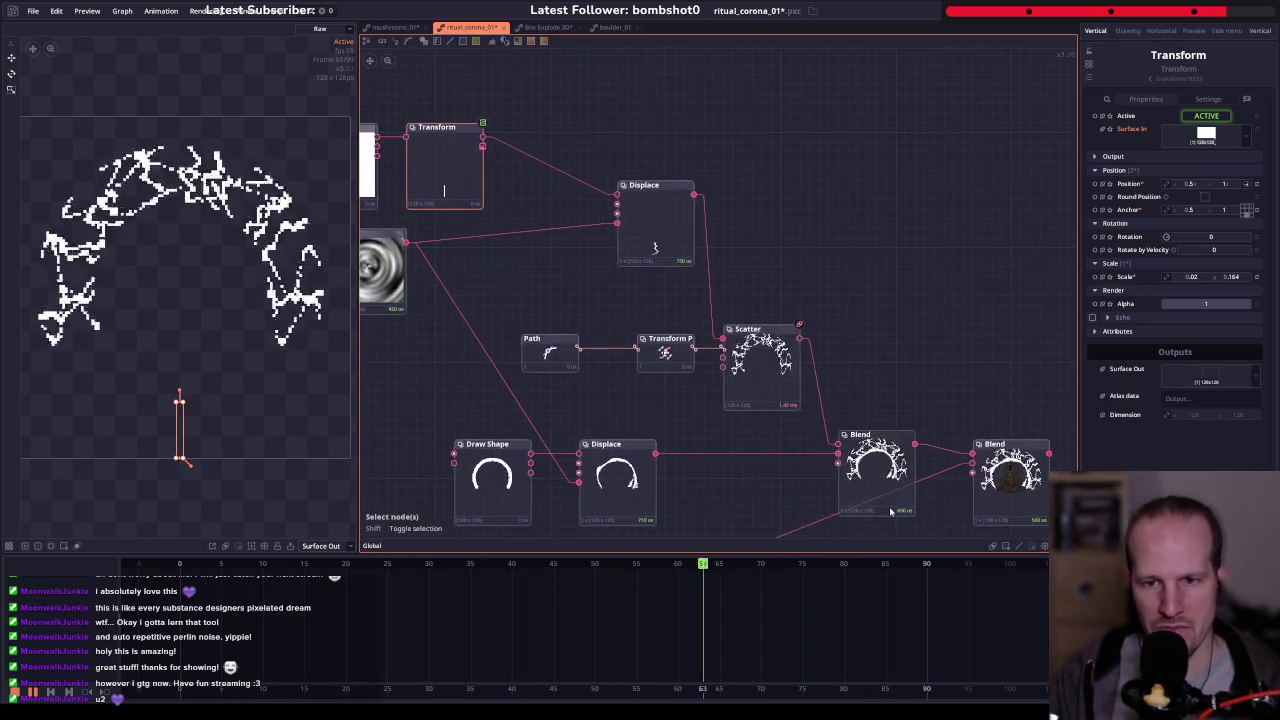
- Select the Scatter node and save the ritual_corona_01 project
{"action": "left_click_drag", "start_coordinate": [715, 304], "coordinate": [655, 229]}
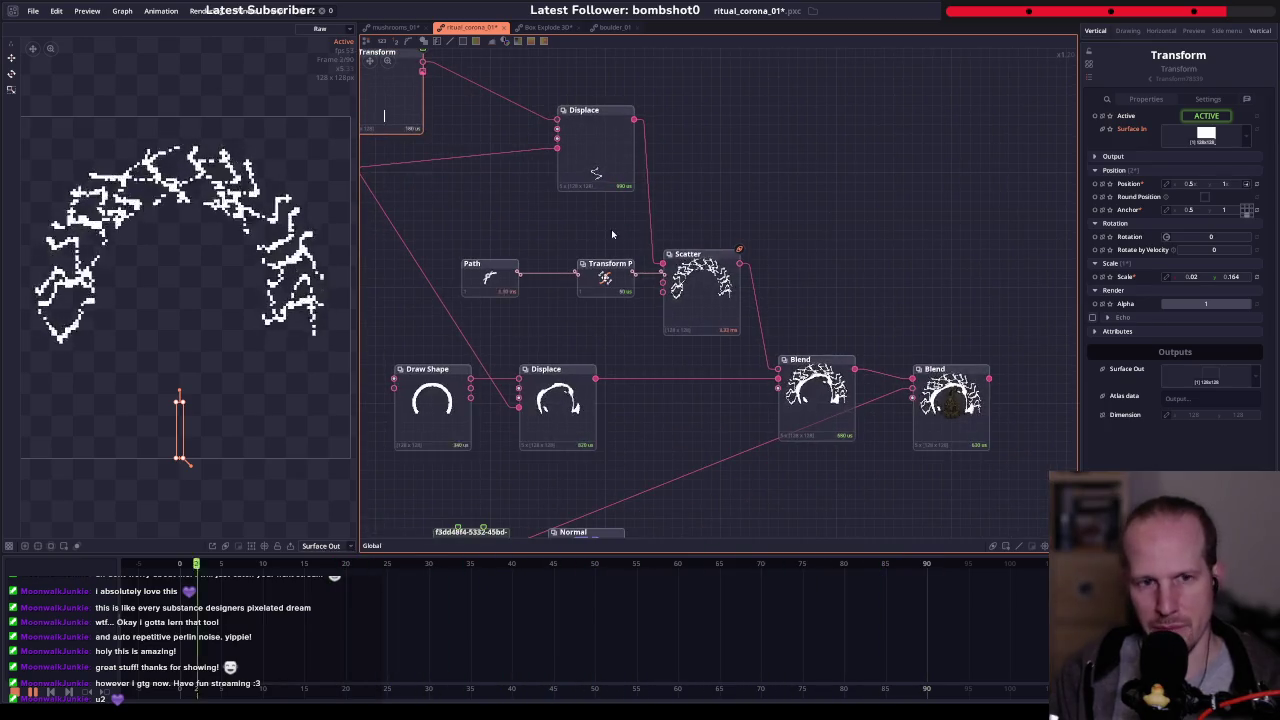
{"action": "left_click", "coordinate": [707, 308]}
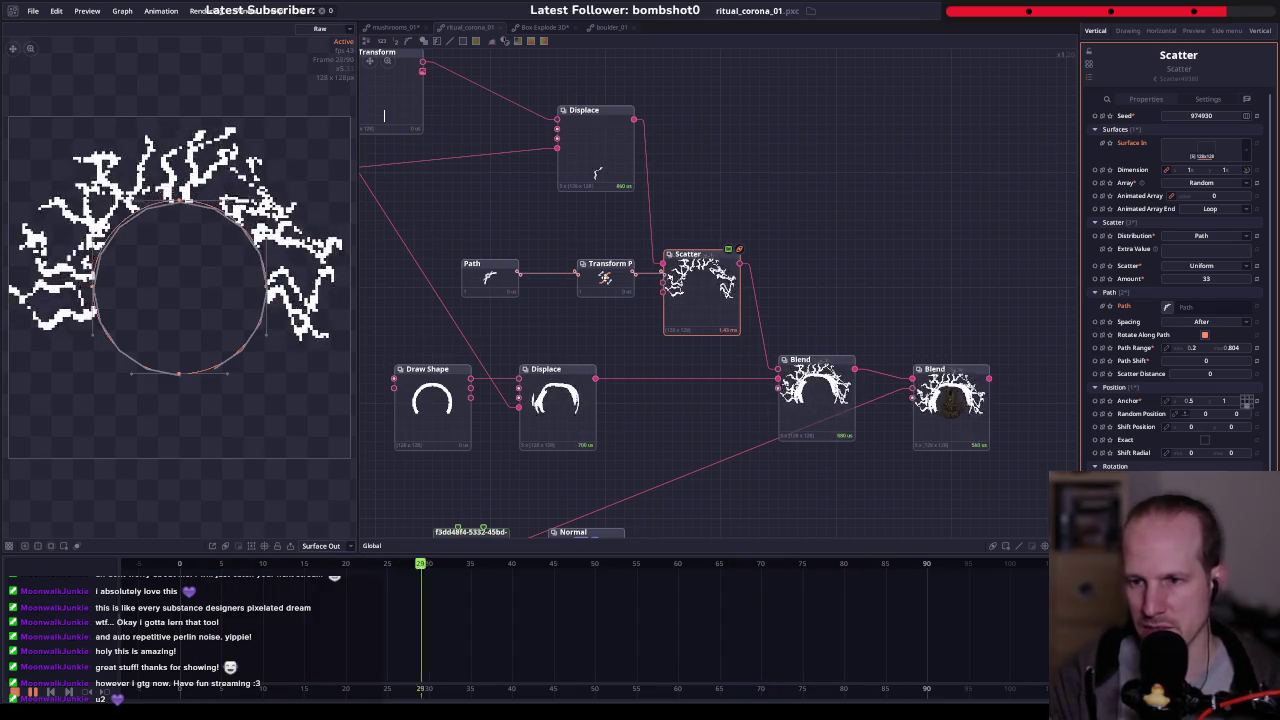
{"action": "left_click_drag", "start_coordinate": [680, 260], "coordinate": [755, 323]}
{"action": "key", "text": "ctrl+s"}
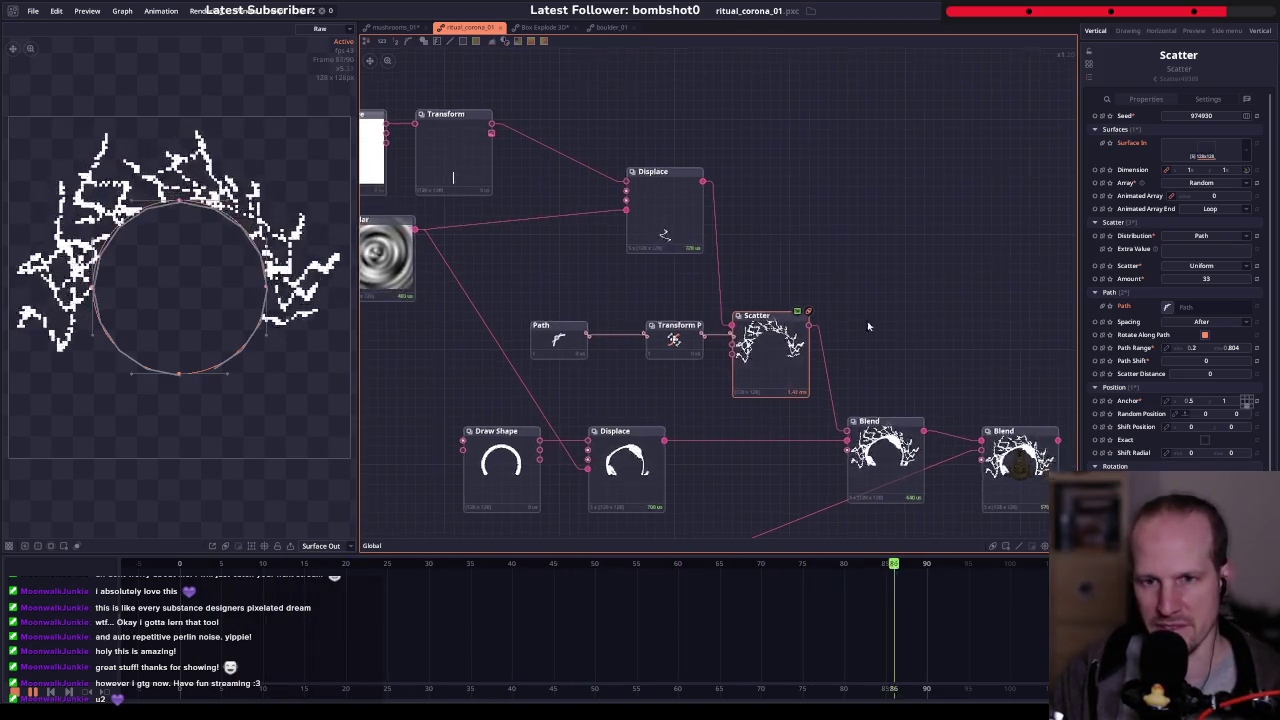
- Test-drag Scatter's Path Shift, restore it to 0, and fit the graph
{"action": "left_click_drag", "start_coordinate": [871, 329], "coordinate": [727, 297]}
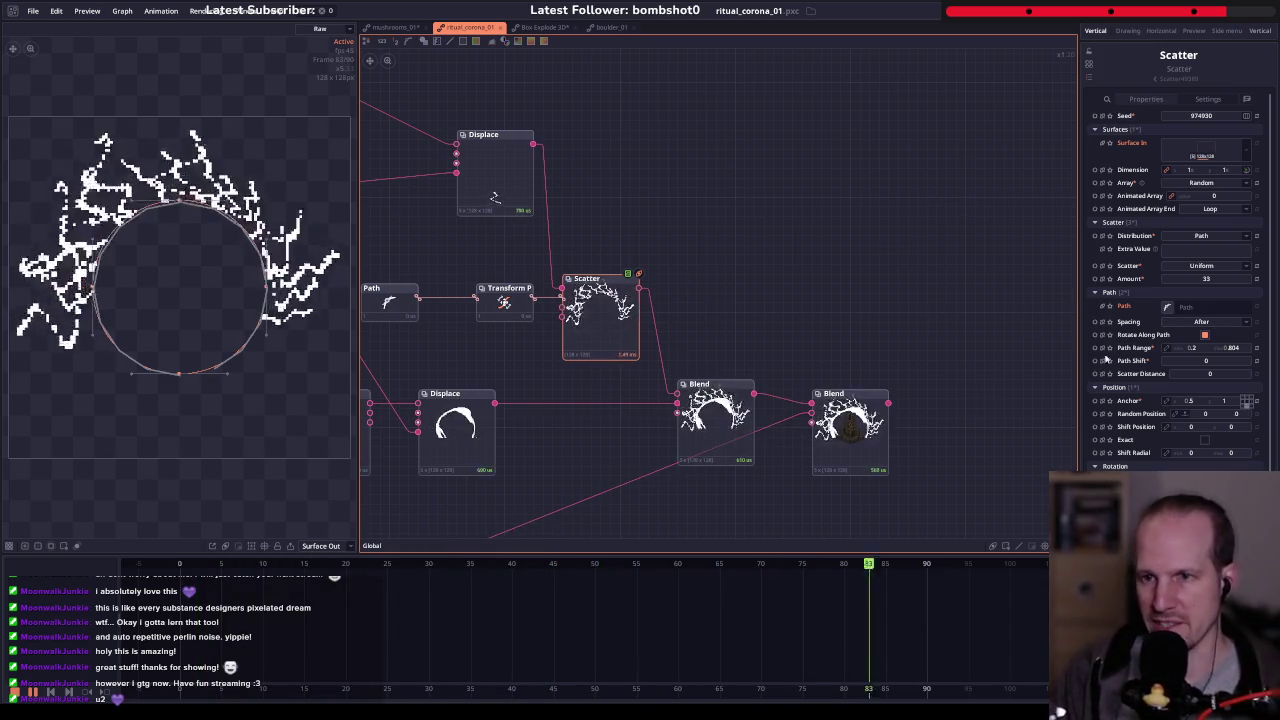
{"action": "left_click_drag", "start_coordinate": [1186, 363], "coordinate": [1200, 363]}
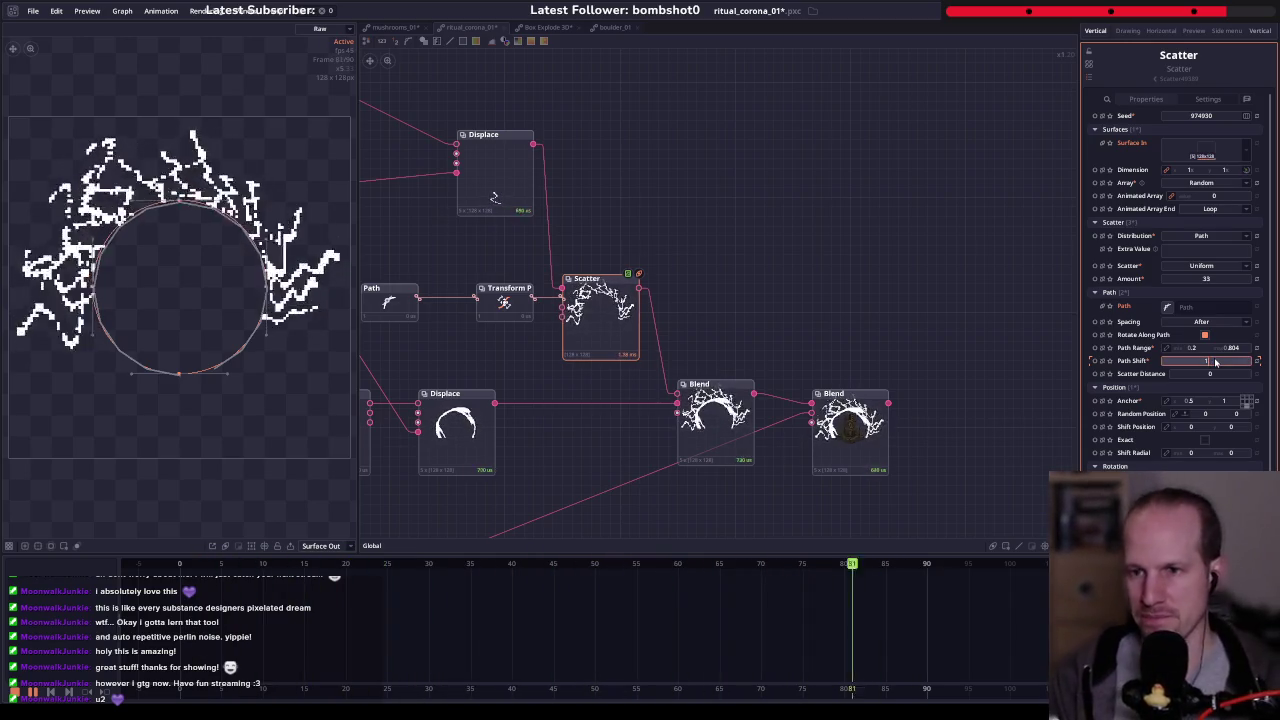
{"action": "key", "text": "Return"}
{"action": "key", "text": "f"}
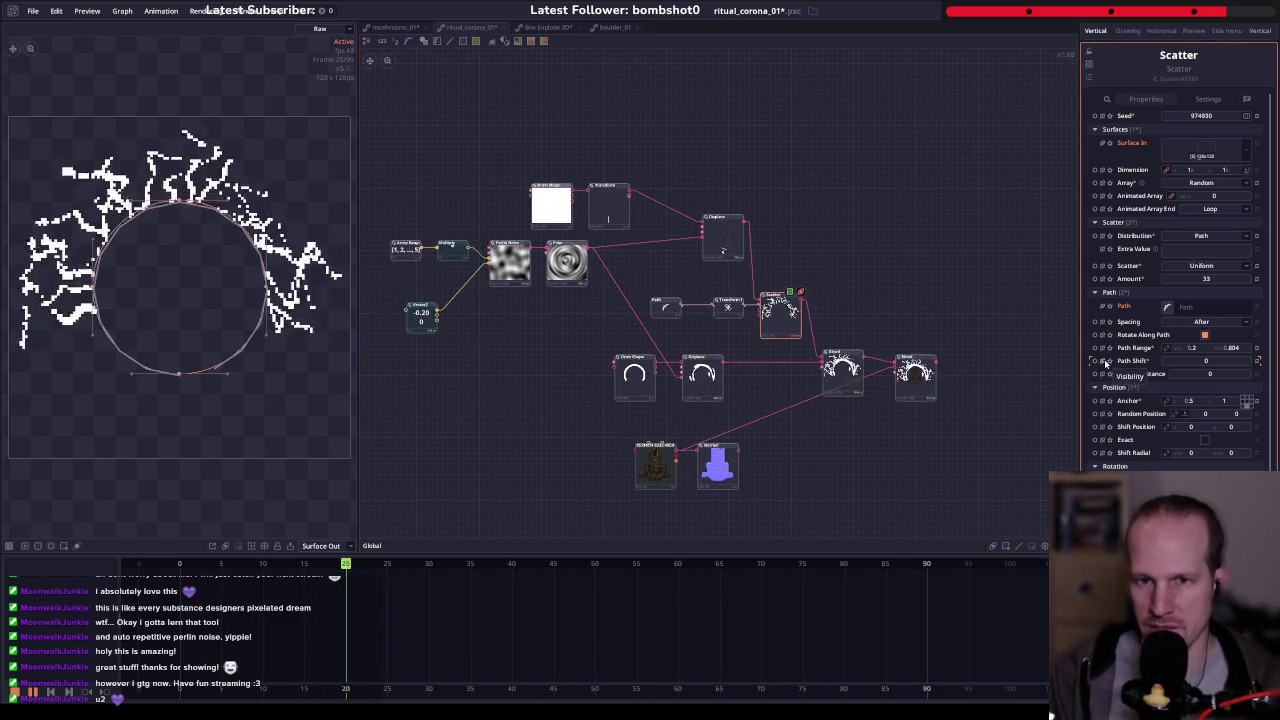
- Wire the Vector2 value into Scatter's Path Shift
{"action": "scroll", "coordinate": [466, 298], "scroll_direction": "up", "scroll_amount": 2}
{"action": "left_click_drag", "start_coordinate": [389, 276], "coordinate": [885, 280]}
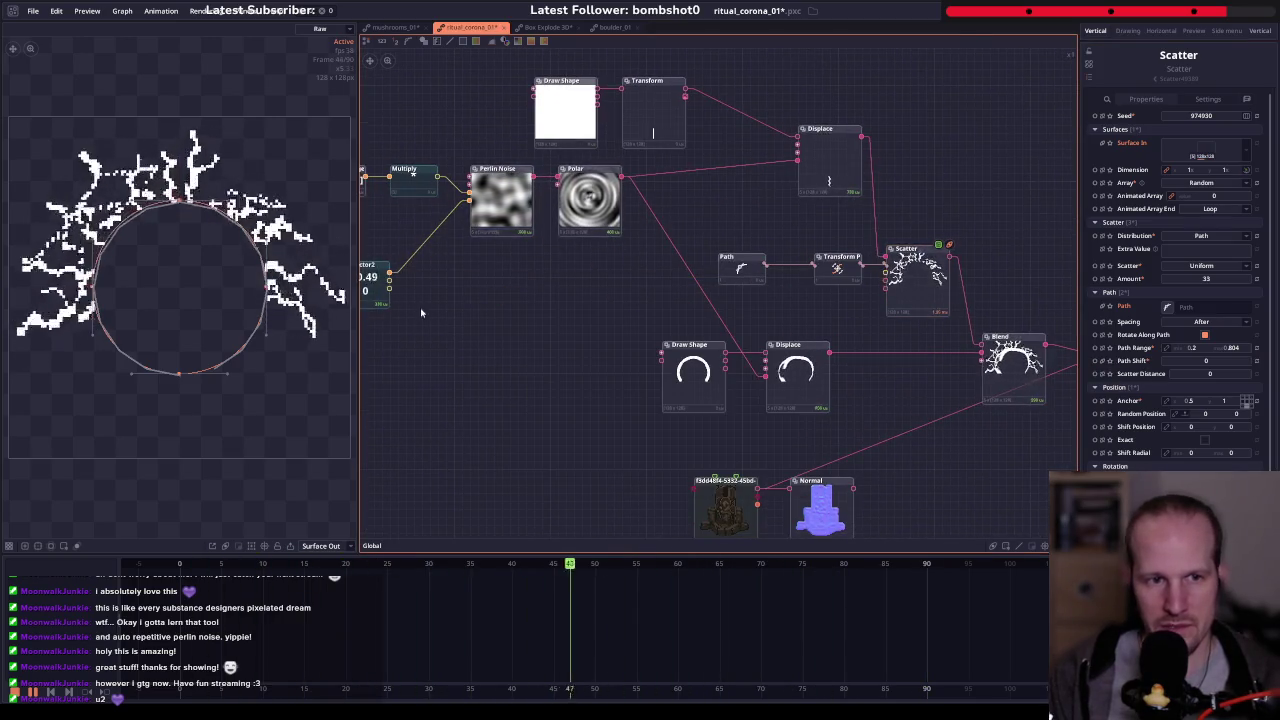
{"action": "left_click_drag", "start_coordinate": [596, 287], "coordinate": [885, 272]}
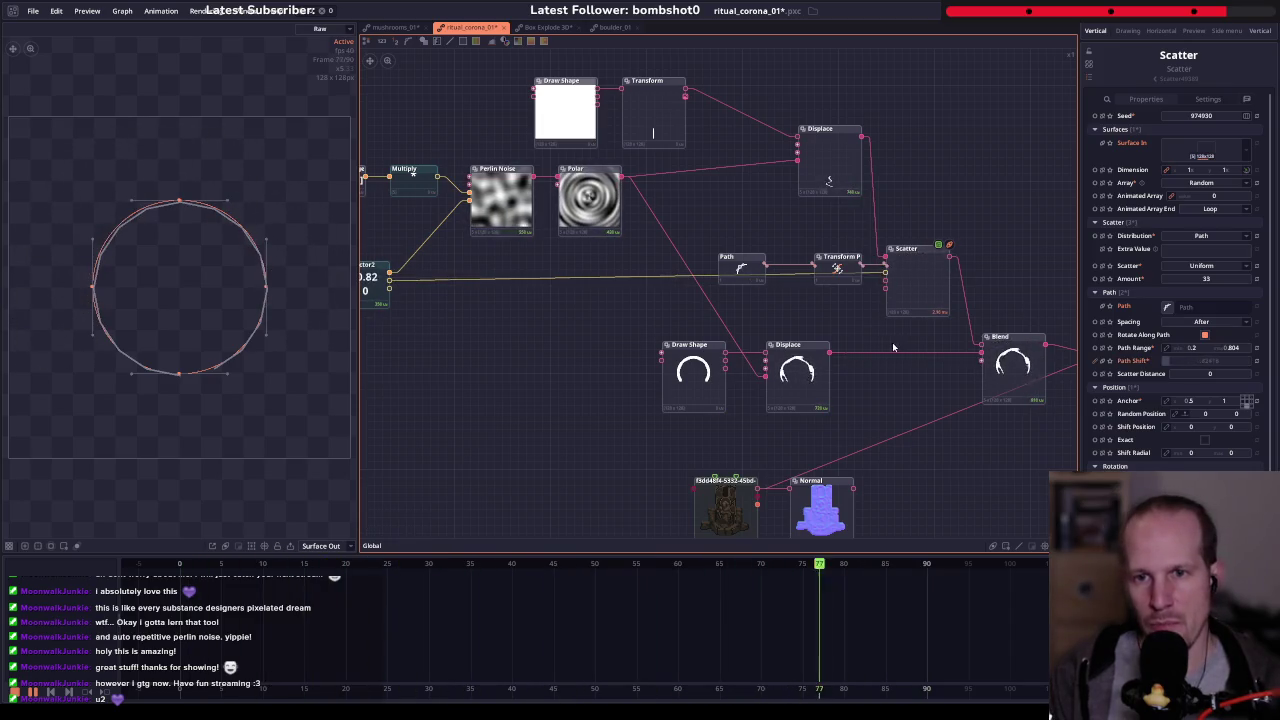
{"action": "mouse_move", "coordinate": [503, 330]}
{"action": "left_mouse_down"}
{"action": "mouse_move", "coordinate": [585, 315]}
{"action": "mouse_move", "coordinate": [500, 293]}
{"action": "mouse_move", "coordinate": [592, 318]}
{"action": "left_mouse_up"}
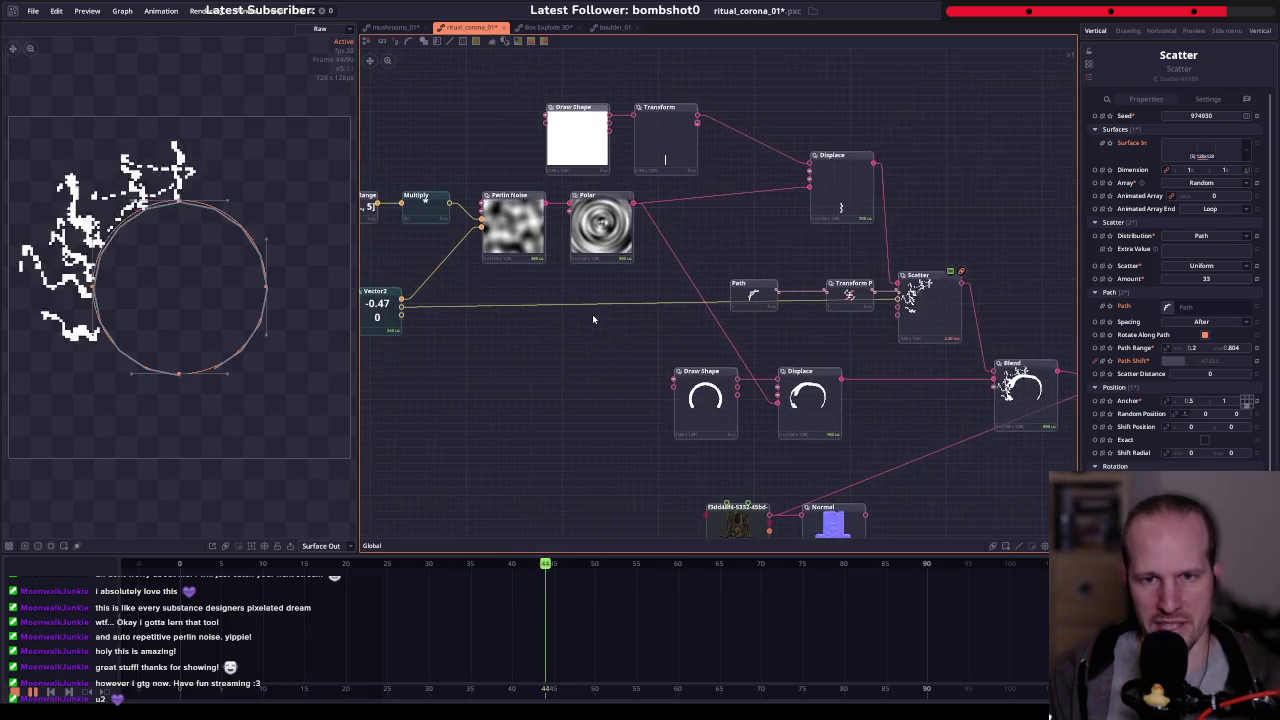
- Insert a Math Multiply node right after Vector2
{"action": "right_click", "coordinate": [527, 313]}
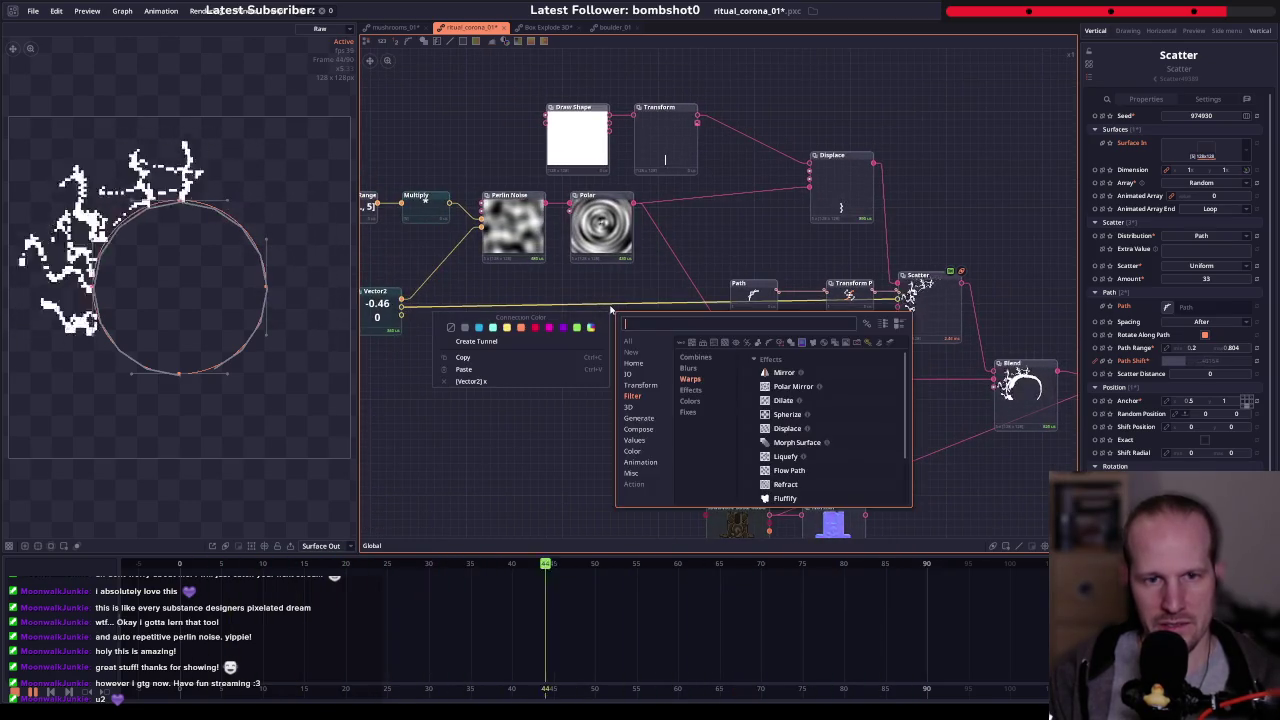
{"action": "left_click", "coordinate": [377, 318]}
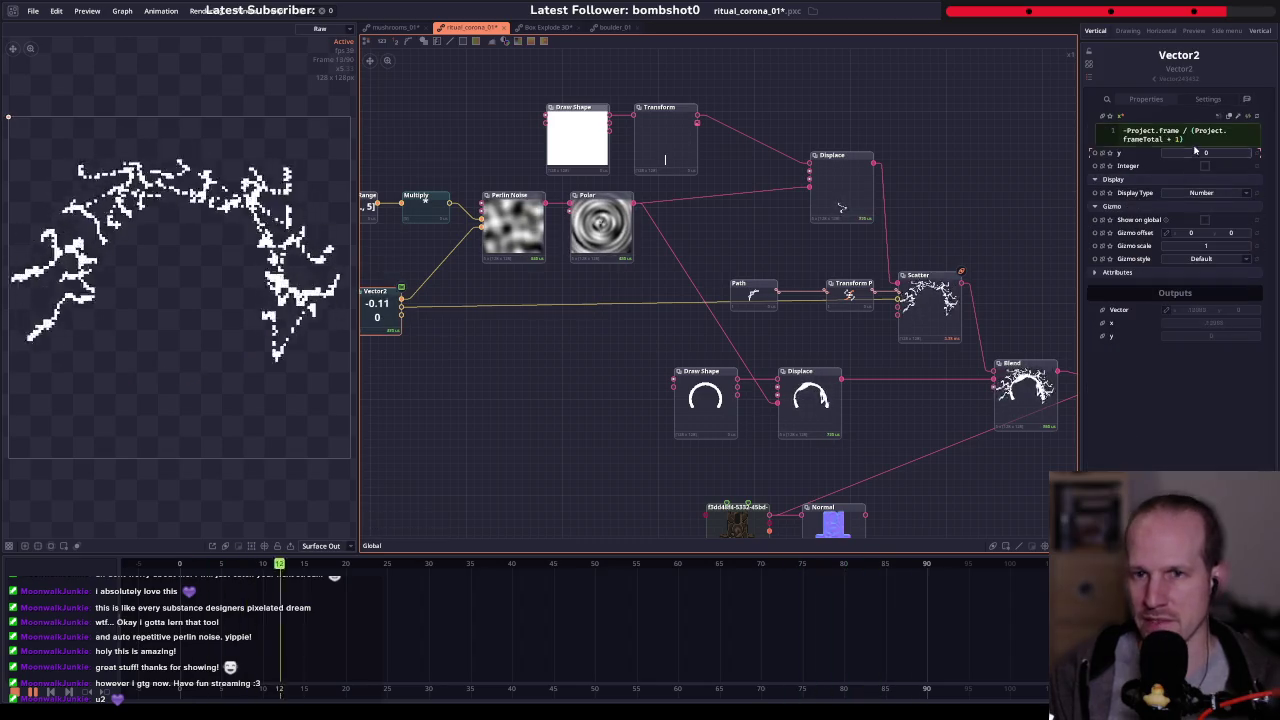
{"action": "right_click", "coordinate": [434, 319]}
{"action": "type", "text": "mult"}
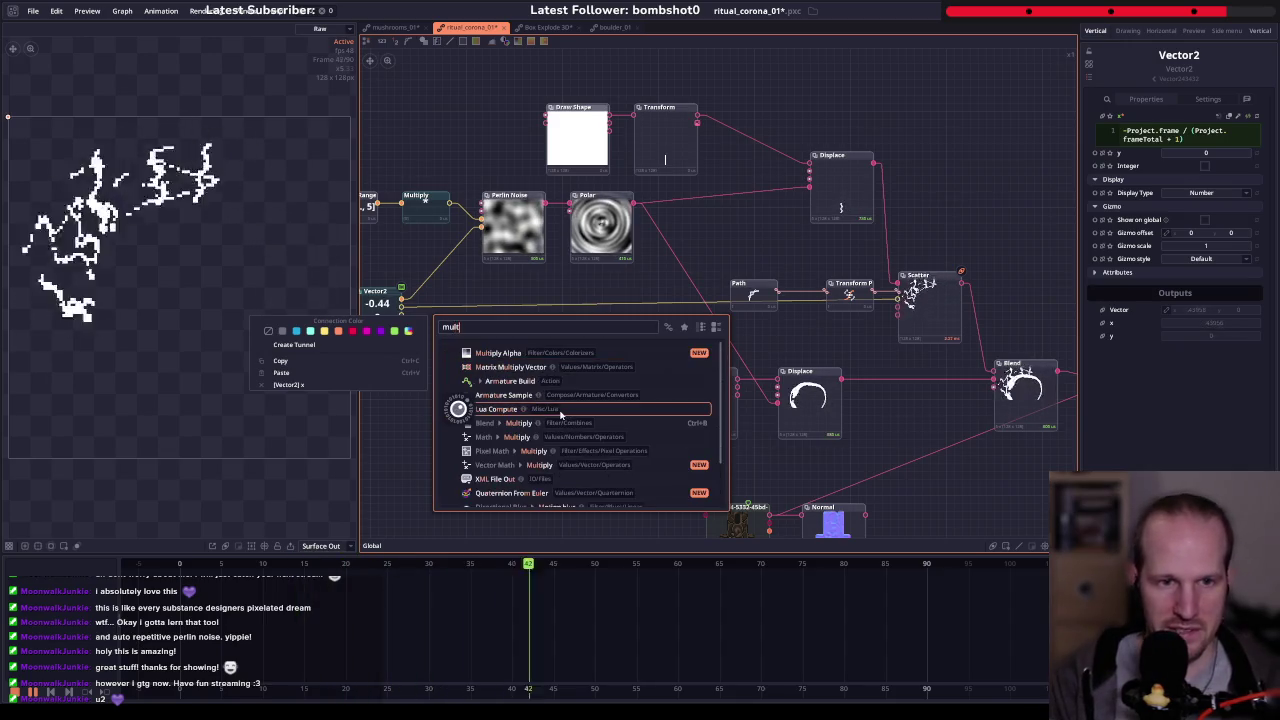
{"action": "left_click", "coordinate": [516, 437]}
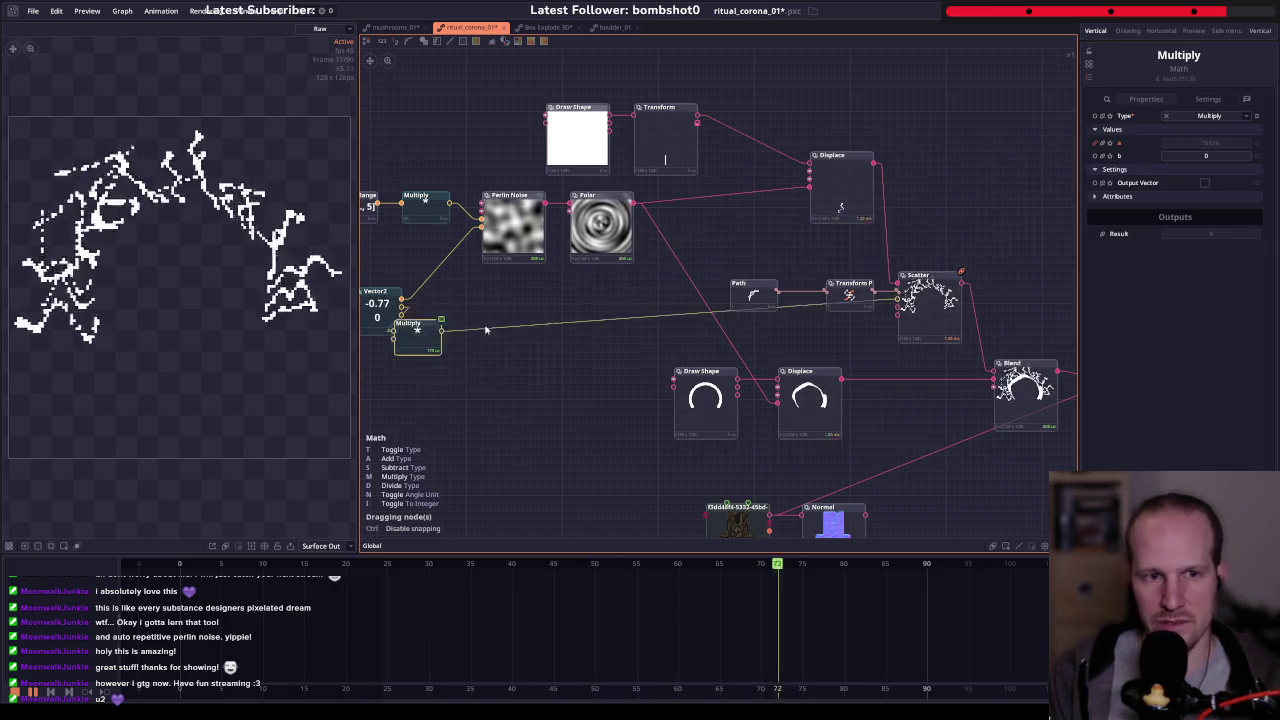
{"action": "left_click_drag", "start_coordinate": [518, 440], "coordinate": [537, 328]}
- Set the Multiply b value to -1 and preview the Scatter output
{"action": "left_click", "coordinate": [1200, 156]}
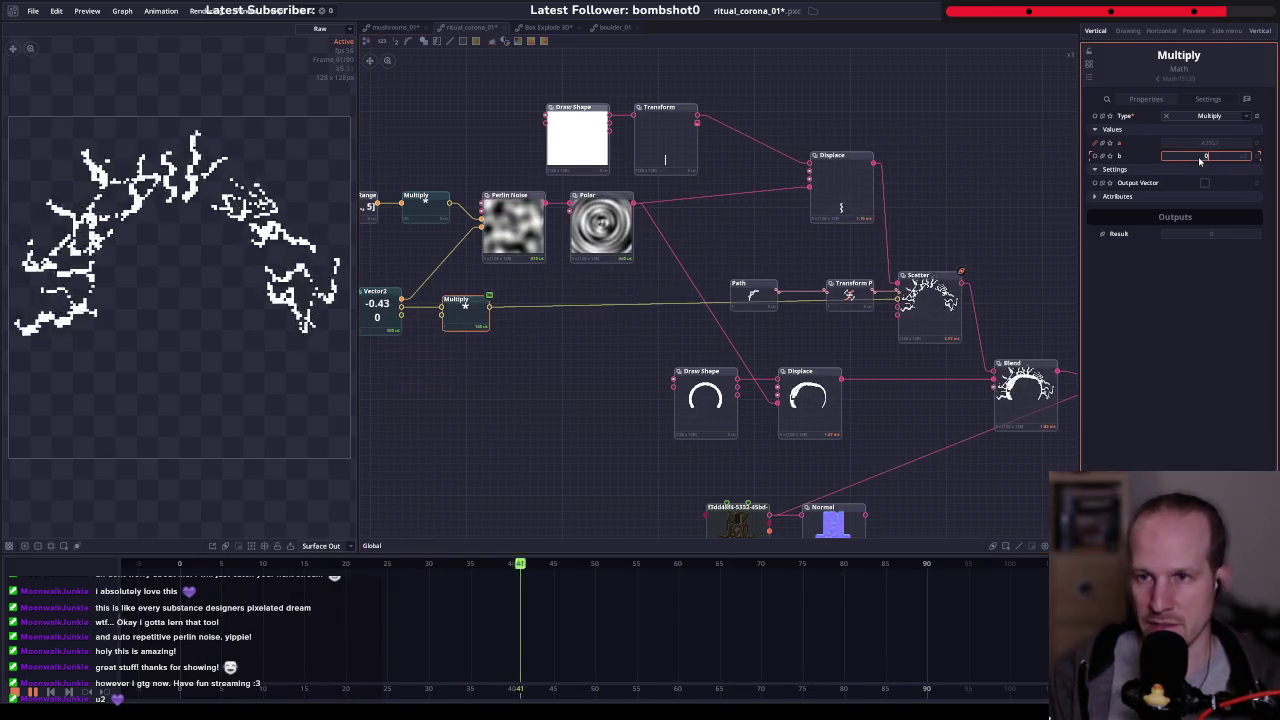
{"action": "type", "text": "-1"}
{"action": "key", "text": "Return"}
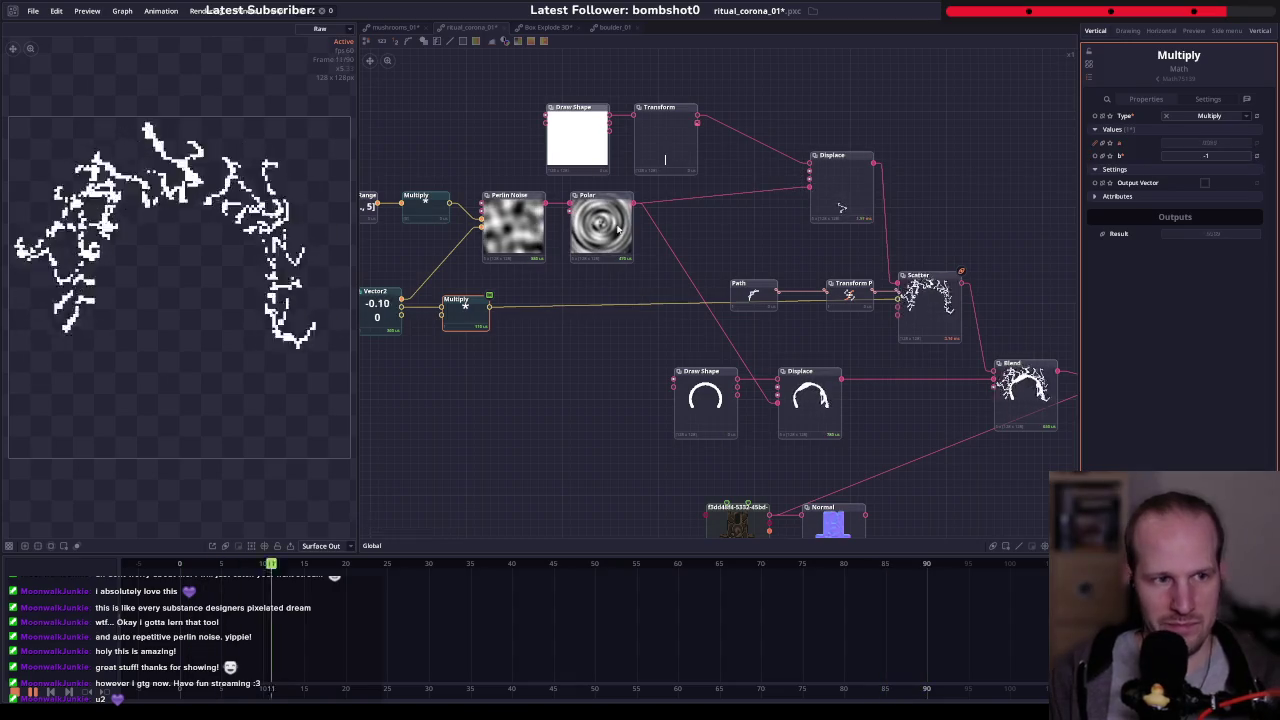
{"action": "left_click", "coordinate": [928, 300]}
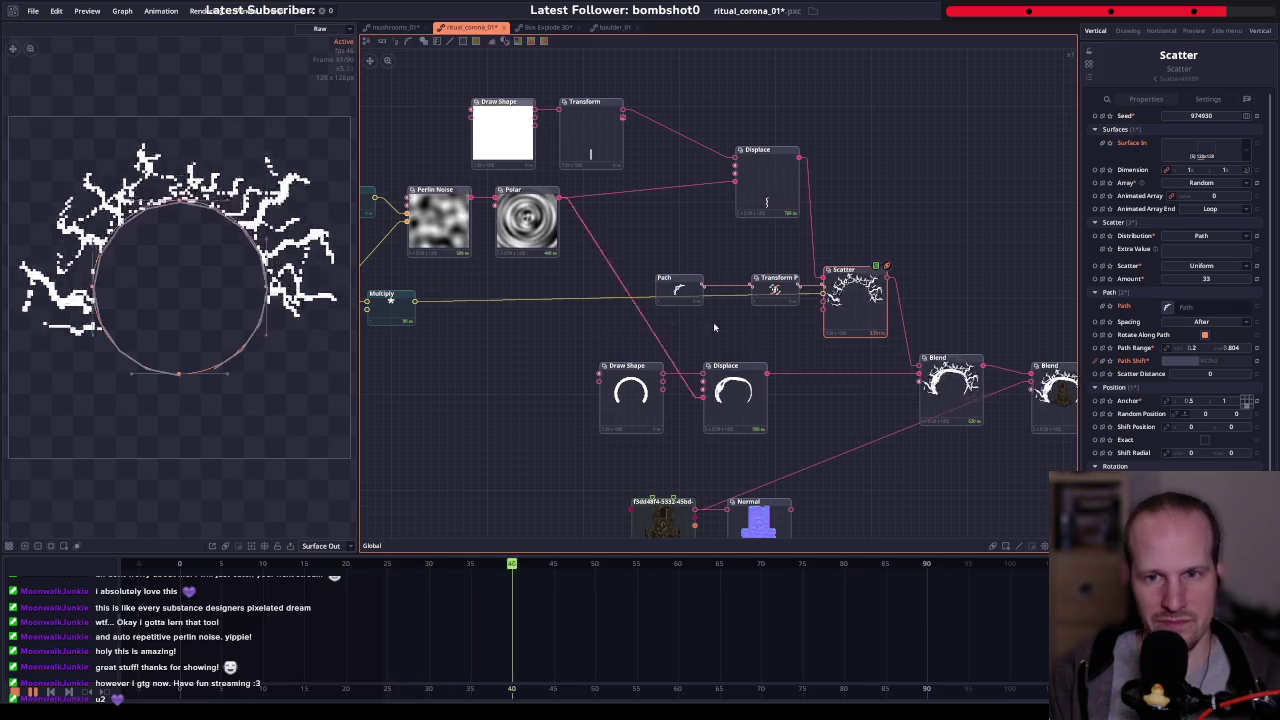
{"action": "left_click_drag", "start_coordinate": [647, 312], "coordinate": [658, 302]}
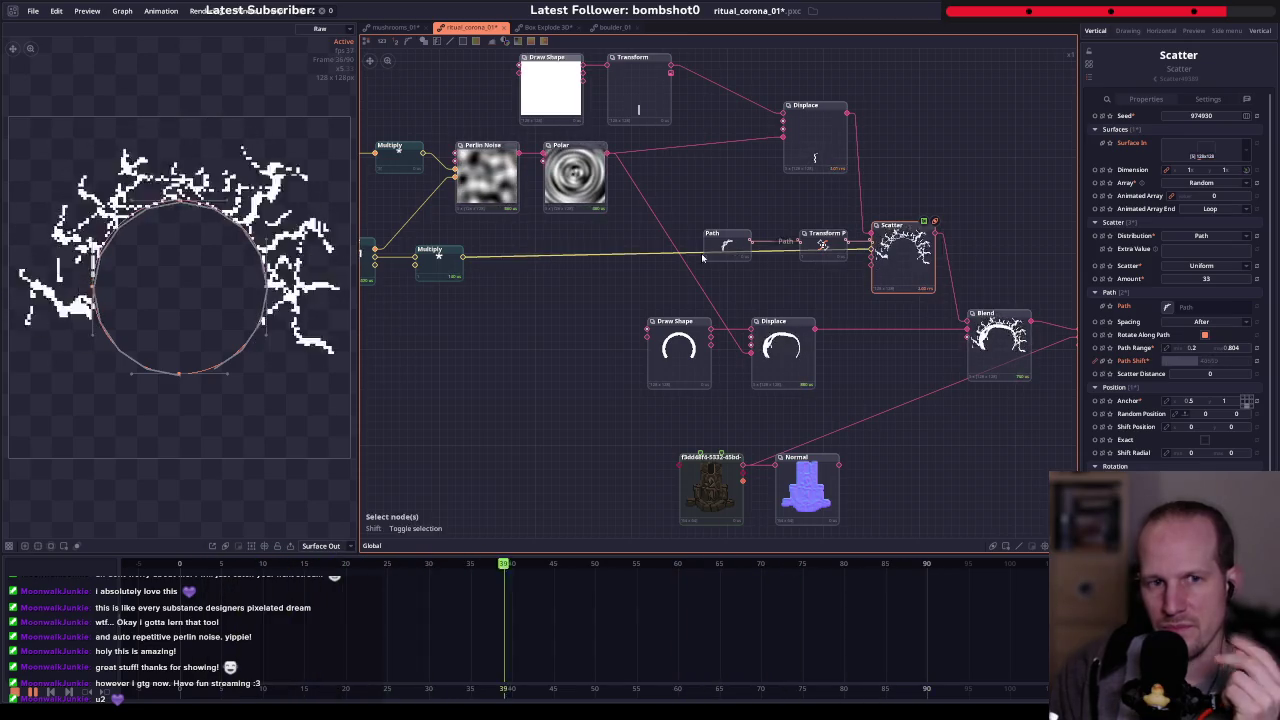
- Search the node menu for 'ping pong' and 'sine' without adding a node
{"action": "left_click", "coordinate": [460, 278]}
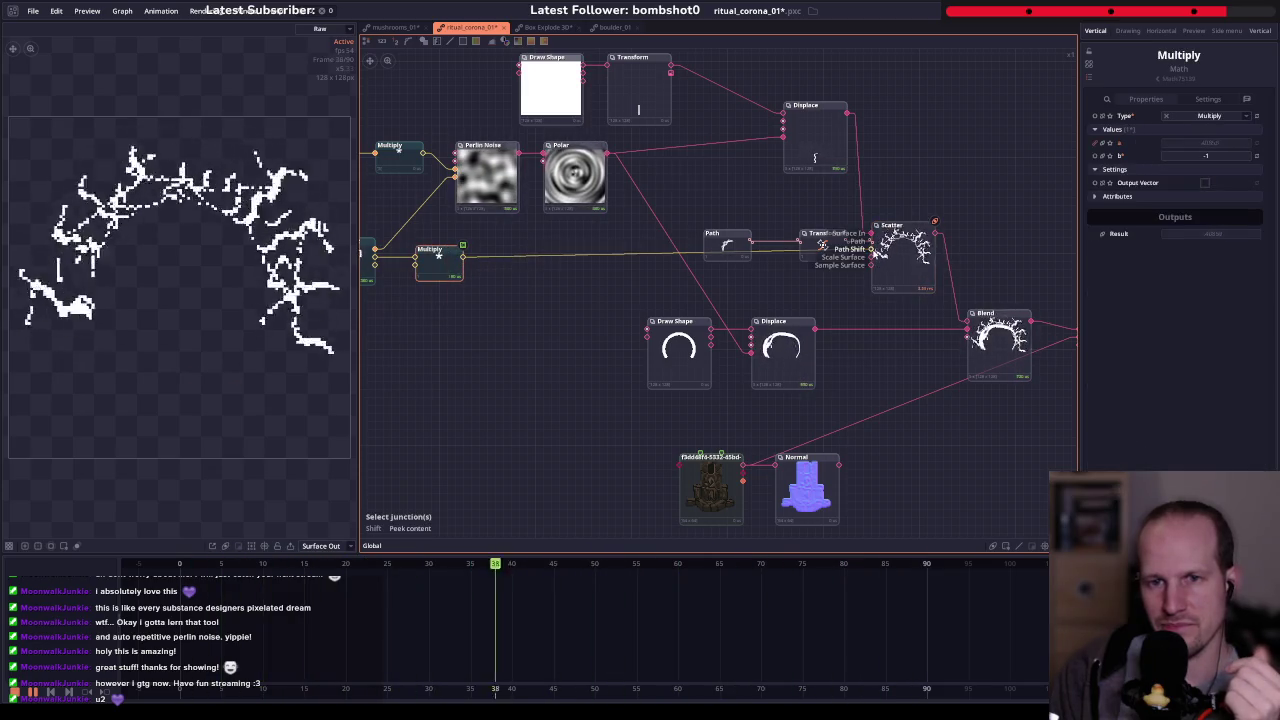
{"action": "right_click", "coordinate": [518, 259]}
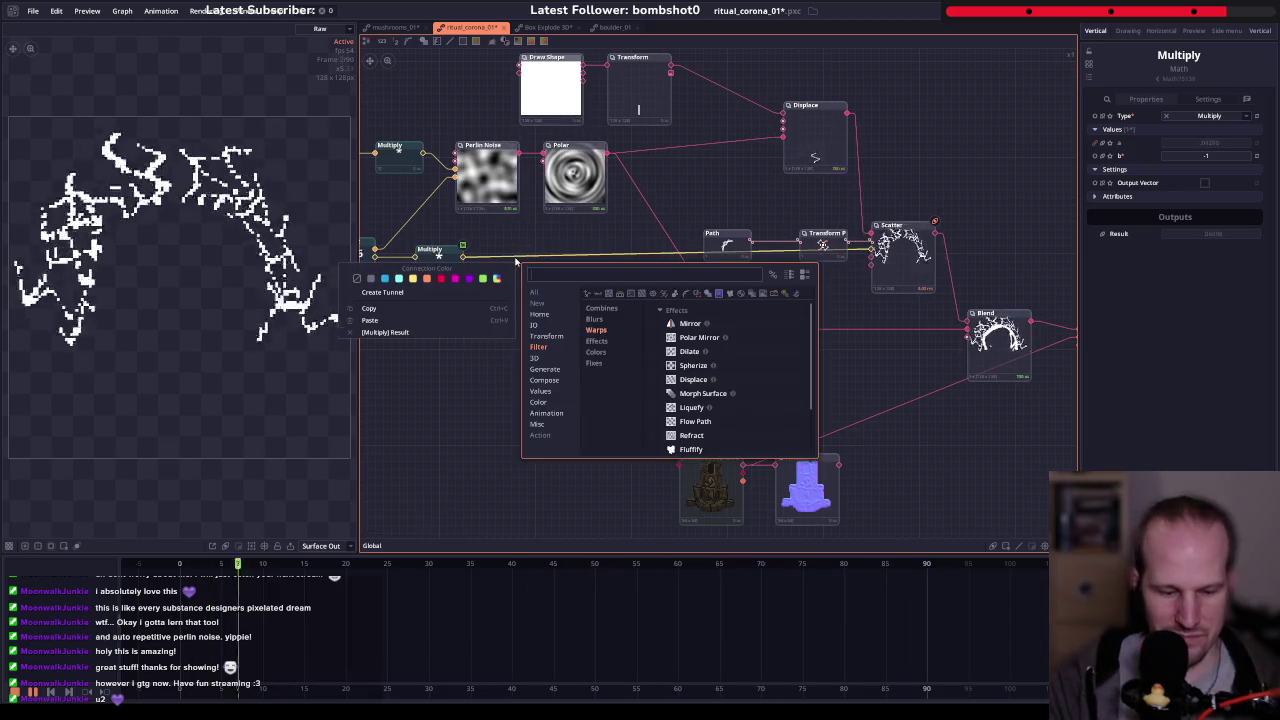
{"action": "type", "text": "ping"}
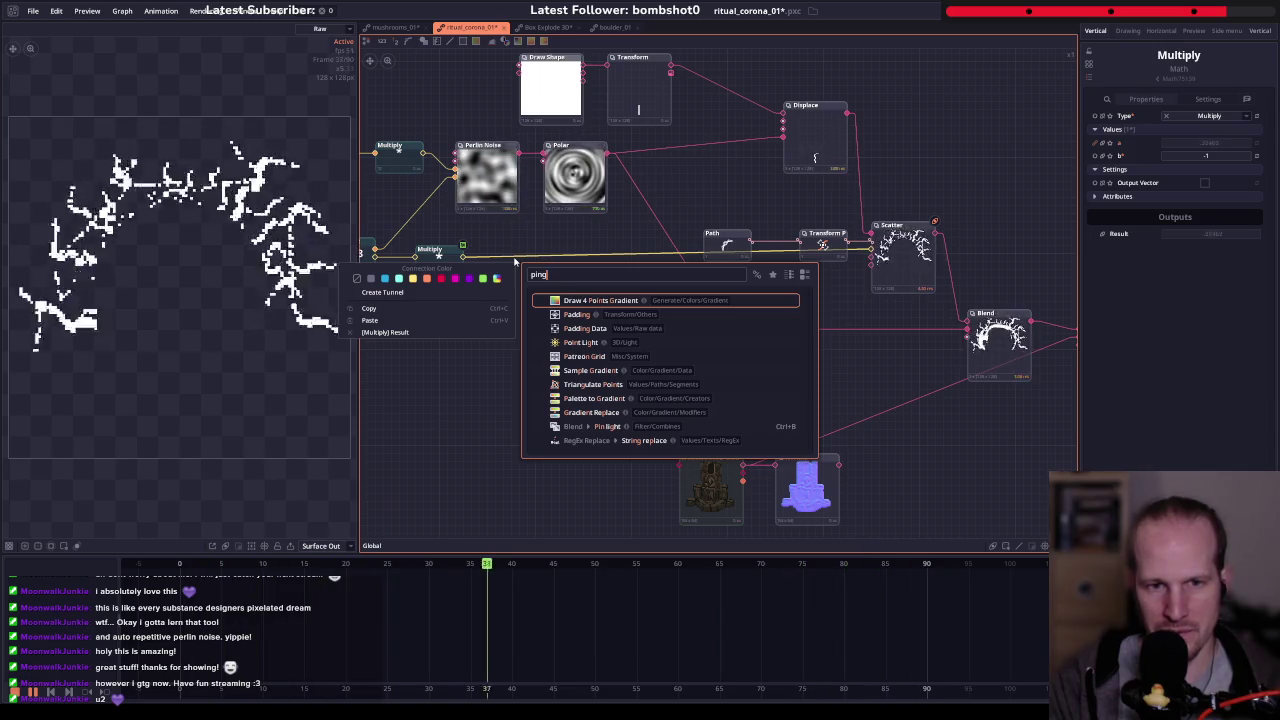
{"action": "type", "text": " pong"}
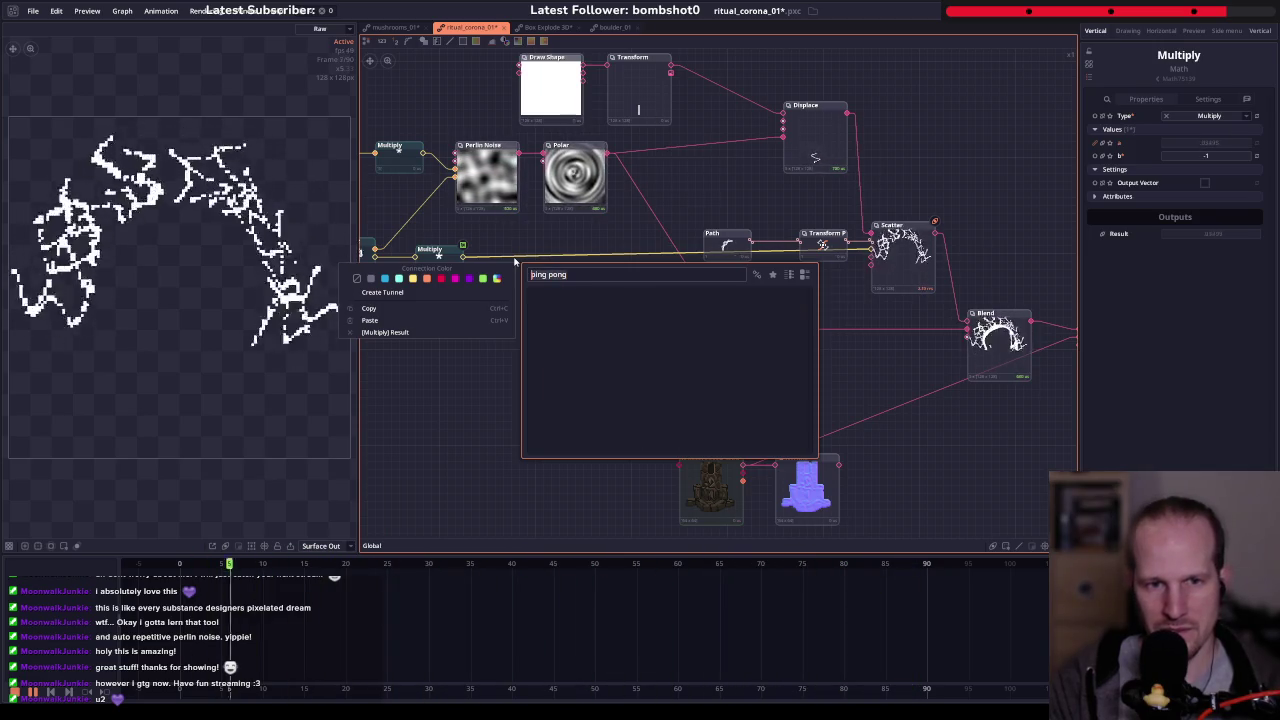
{"action": "key", "text": "Escape"}
{"action": "key", "text": "Escape"}
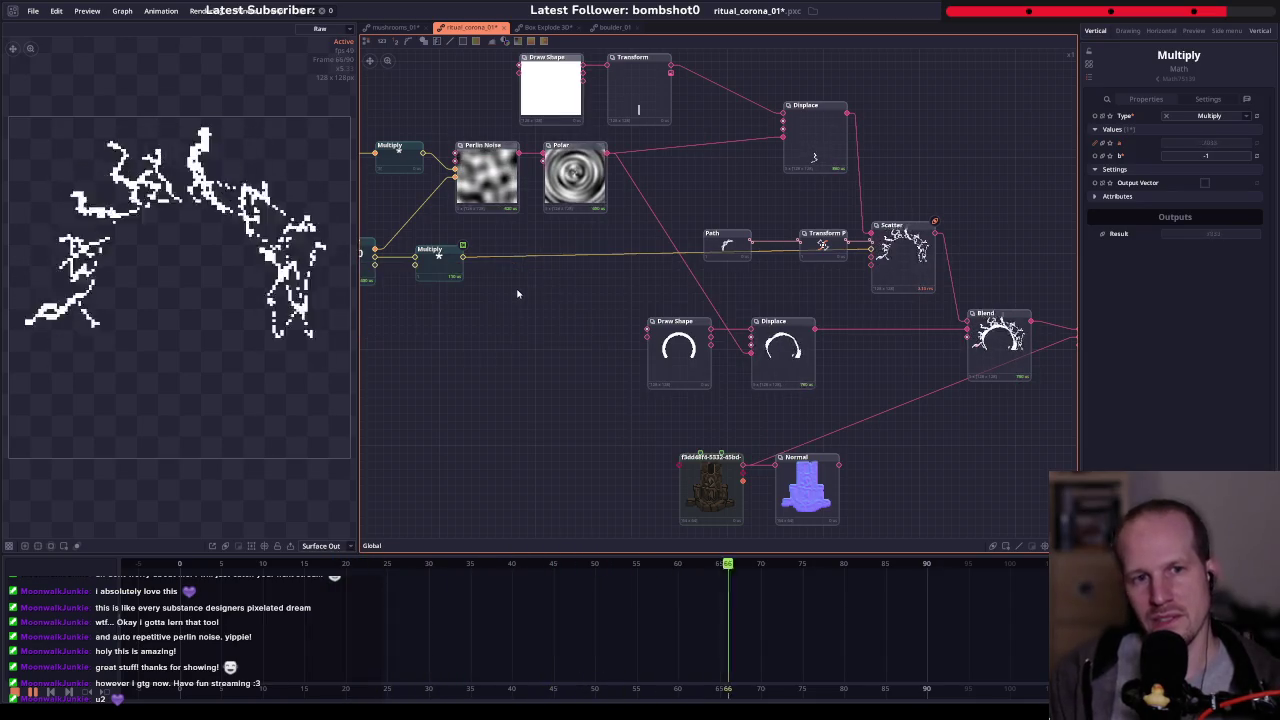
{"action": "right_click", "coordinate": [518, 293]}
{"action": "type", "text": "sine"}
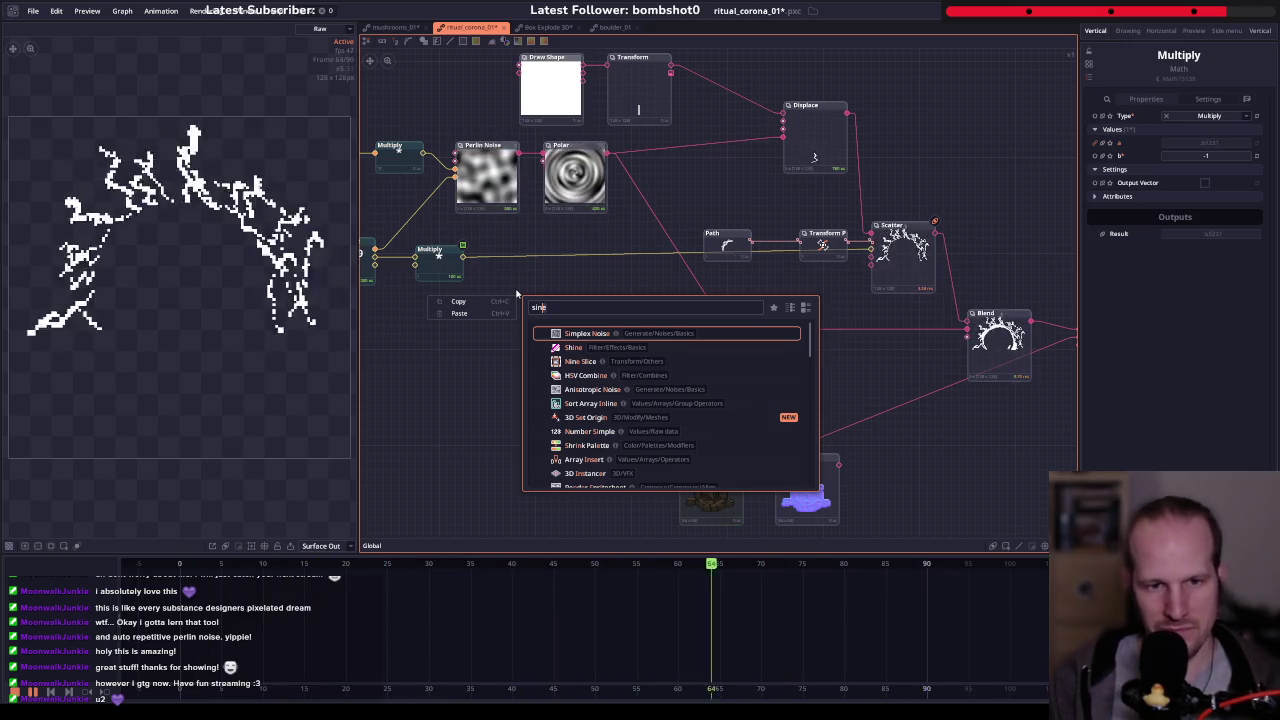
{"action": "key", "text": "Escape"}
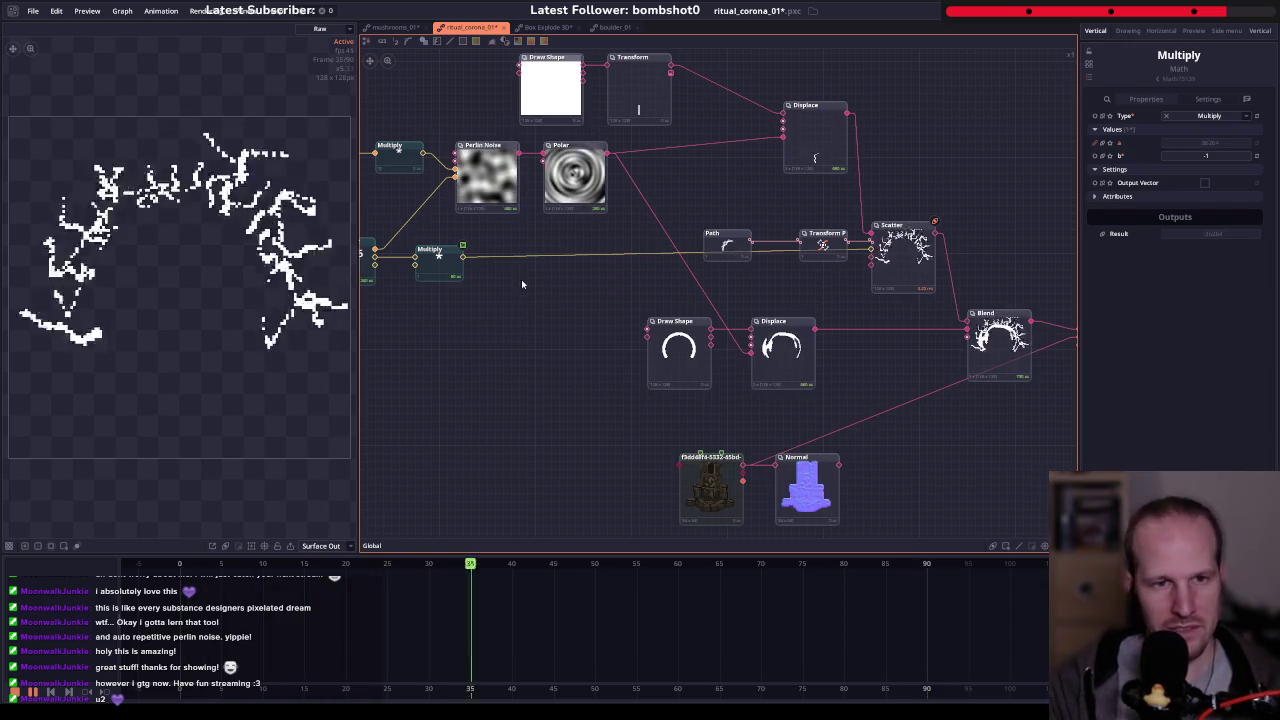
- Add a Math Sin node and wire the Multiply result into it
{"action": "right_click", "coordinate": [562, 300]}
{"action": "type", "text": "sin"}
{"action": "left_click", "coordinate": [627, 343]}
{"action": "left_click_drag", "start_coordinate": [557, 322], "coordinate": [509, 296]}
{"action": "mouse_move", "coordinate": [468, 258]}
{"action": "left_mouse_down"}
{"action": "mouse_move", "coordinate": [511, 289]}
{"action": "mouse_move", "coordinate": [822, 245]}
{"action": "left_mouse_up"}
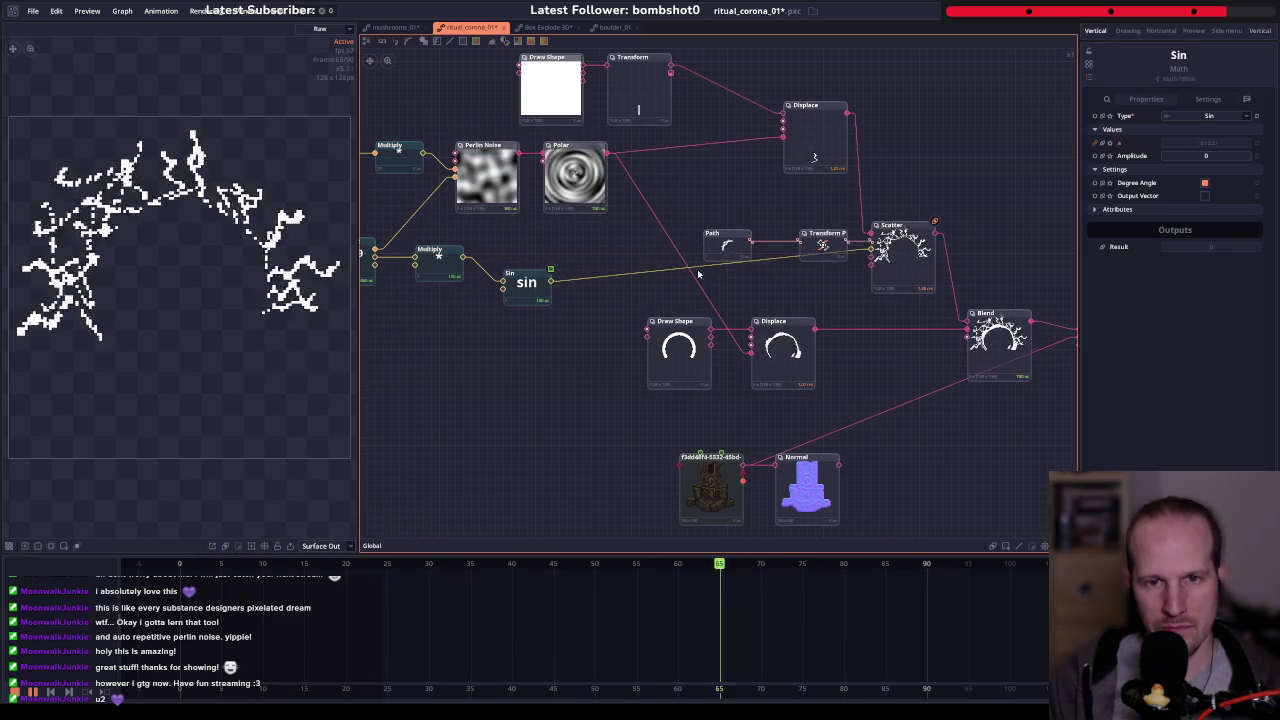
{"action": "left_click", "coordinate": [526, 283]}
{"action": "mouse_move", "coordinate": [494, 317]}
{"action": "left_mouse_down"}
{"action": "mouse_move", "coordinate": [578, 344]}
{"action": "mouse_move", "coordinate": [587, 311]}
{"action": "left_mouse_up"}
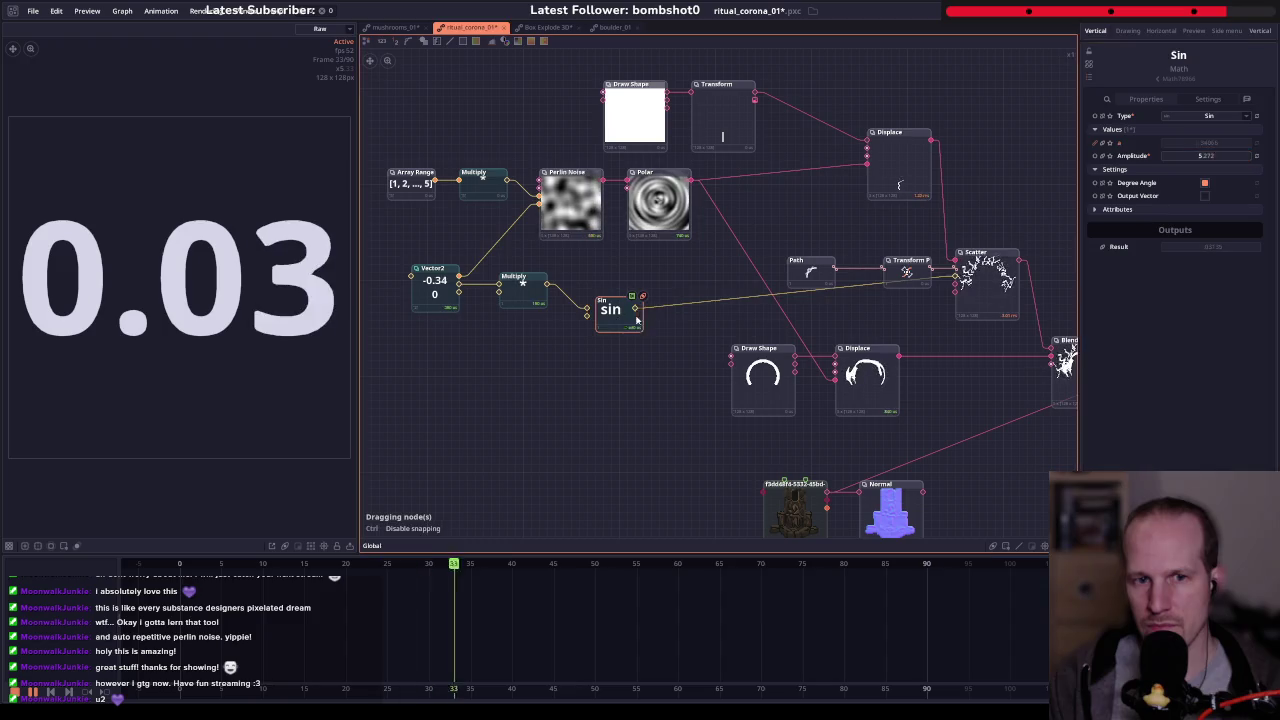
{"action": "left_click_drag", "start_coordinate": [594, 315], "coordinate": [659, 315]}
- Turn Multiply's b into the expression -pi and check the Scatter result
{"action": "left_click", "coordinate": [527, 288]}
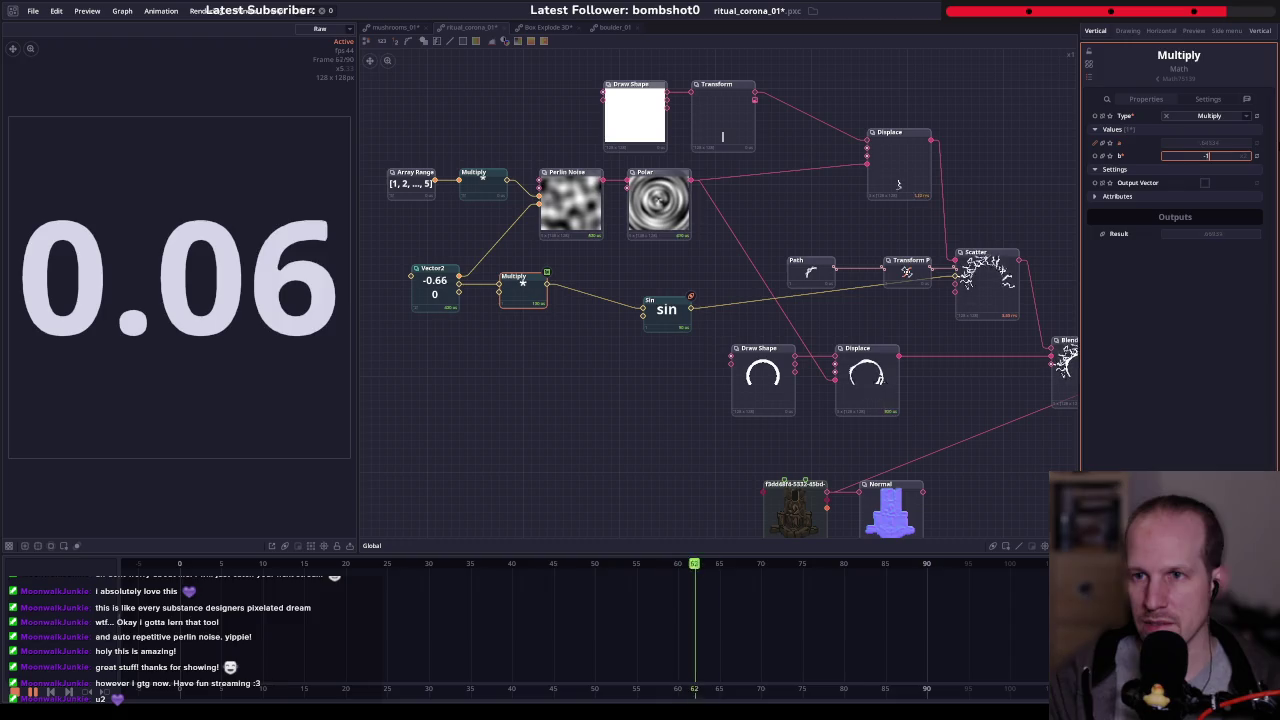
{"action": "right_click", "coordinate": [1209, 157]}
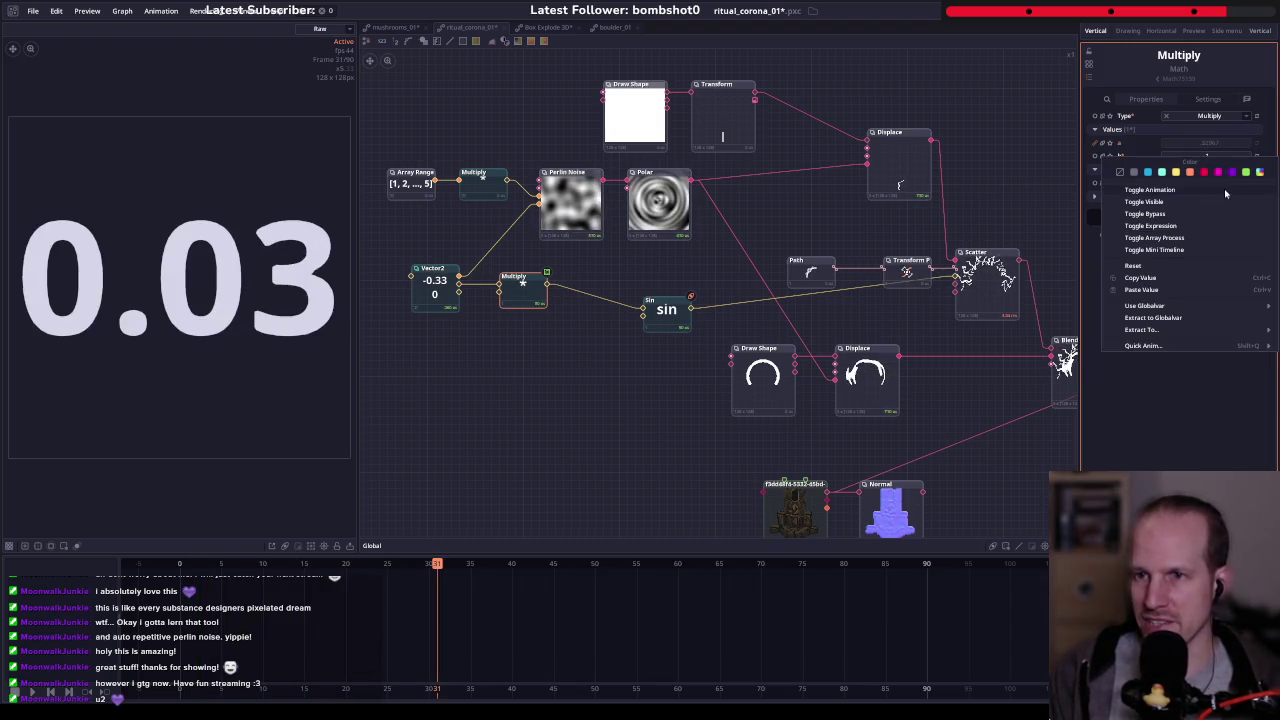
{"action": "left_click", "coordinate": [1180, 231]}
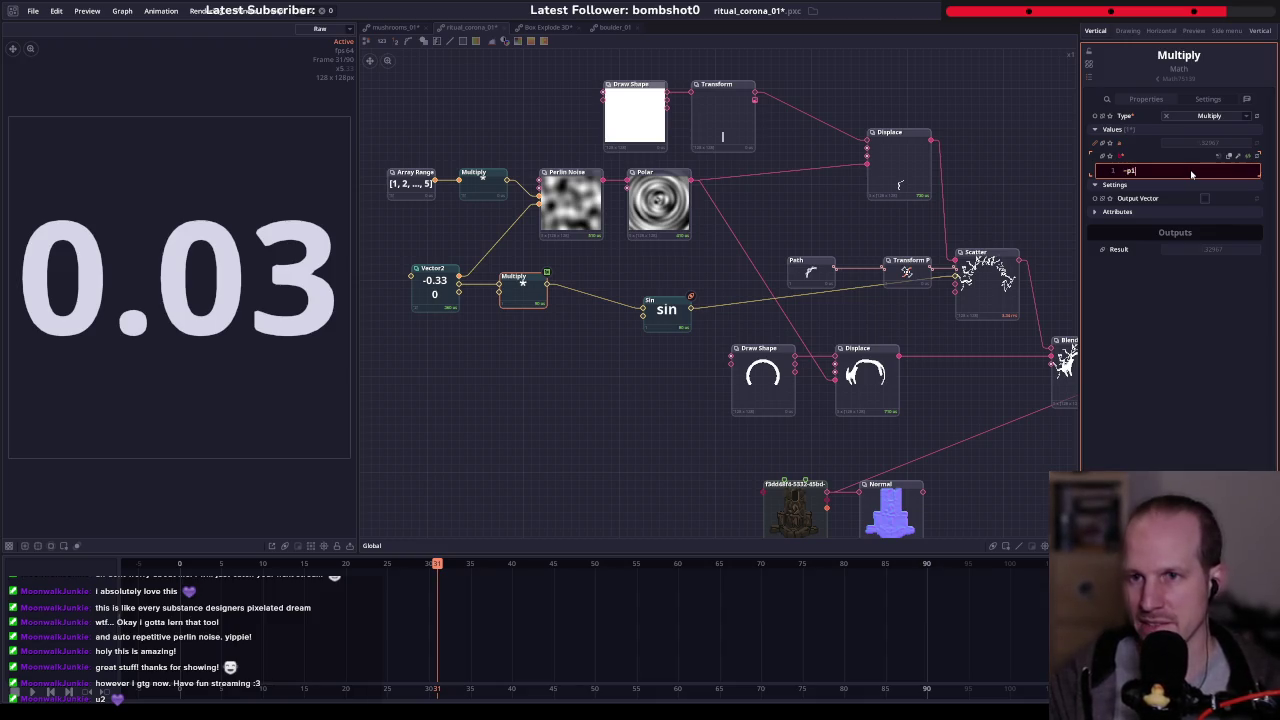
{"action": "key", "text": "Return"}
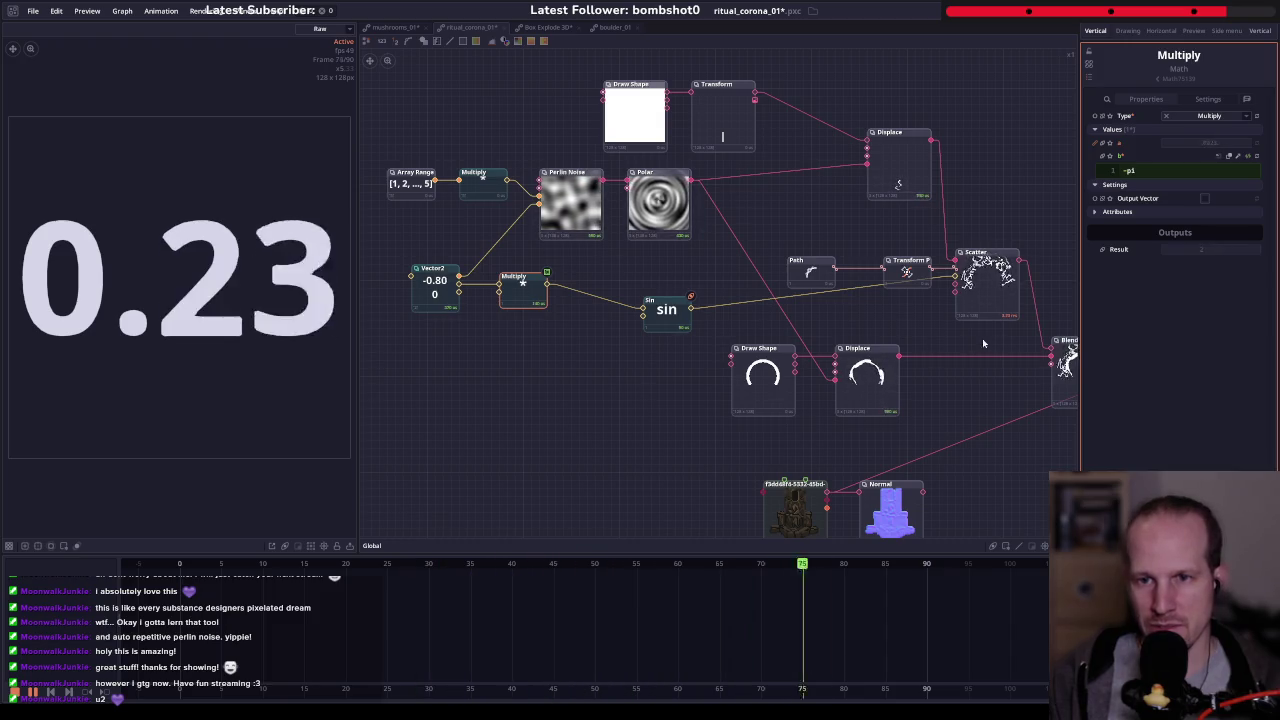
{"action": "left_click", "coordinate": [993, 284]}
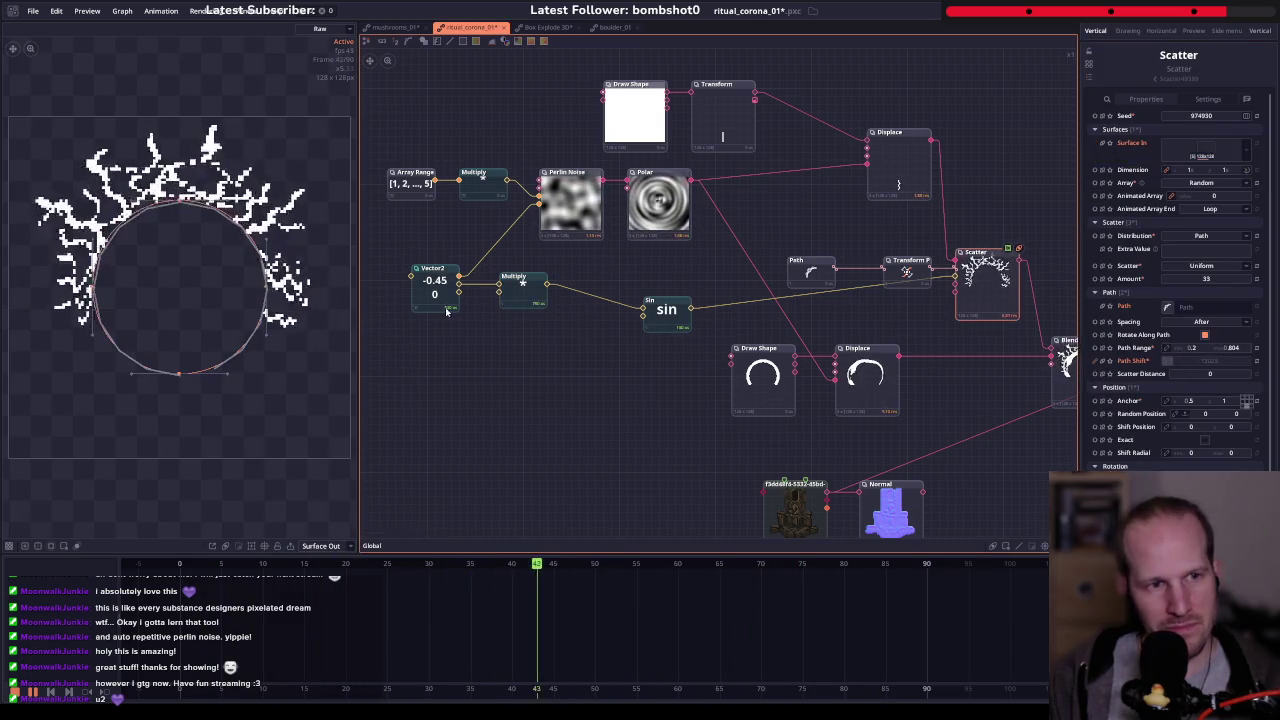
- Move the Sin node beside Multiply and inspect its 5.272 amplitude
{"action": "left_click_drag", "start_coordinate": [639, 303], "coordinate": [607, 287]}
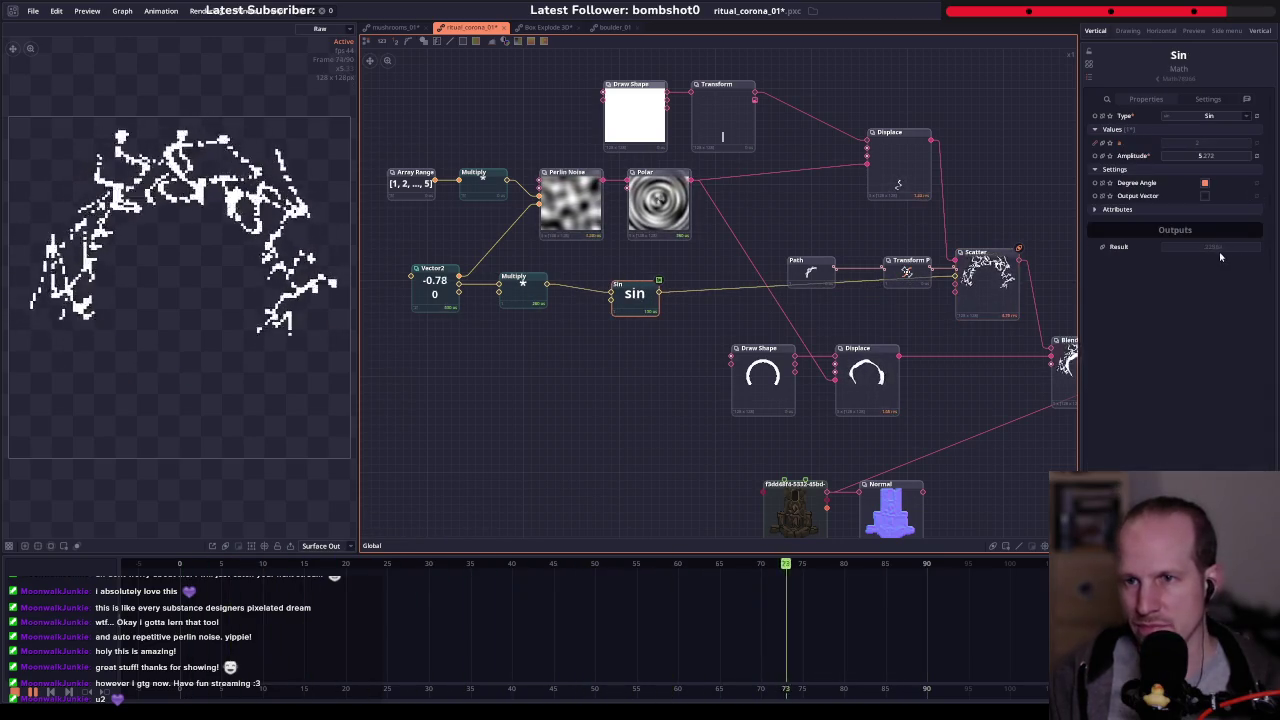
{"action": "left_click", "coordinate": [1205, 155]}
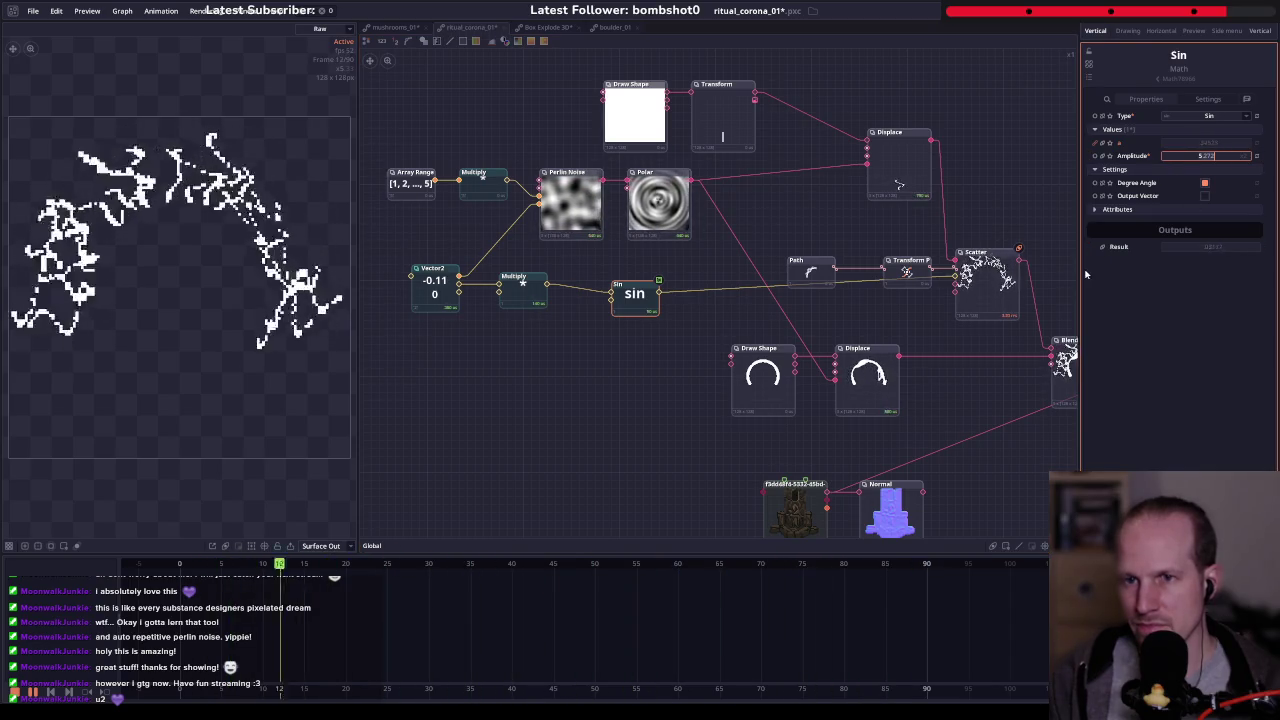
{"action": "left_click_drag", "start_coordinate": [1081, 271], "coordinate": [1021, 271]}
{"action": "scroll", "coordinate": [663, 317], "scroll_direction": "up", "scroll_amount": 2}
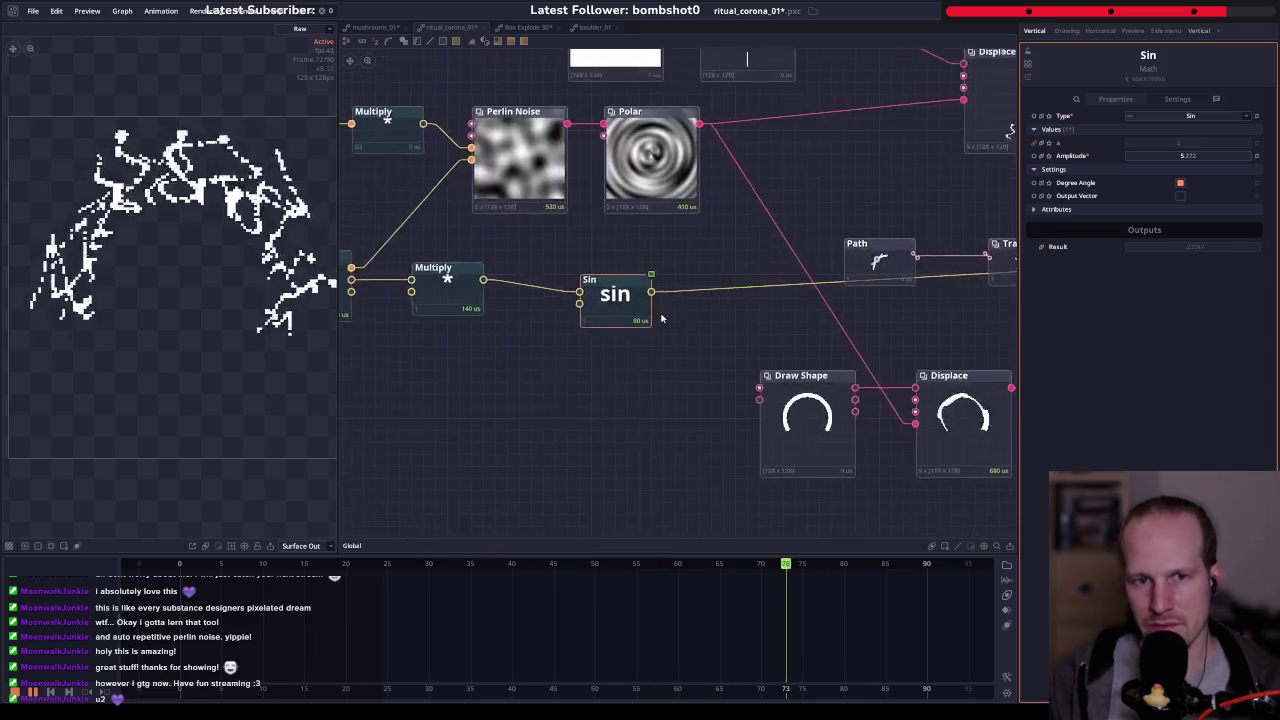
{"action": "scroll", "coordinate": [645, 285], "scroll_direction": "up", "scroll_amount": 3}
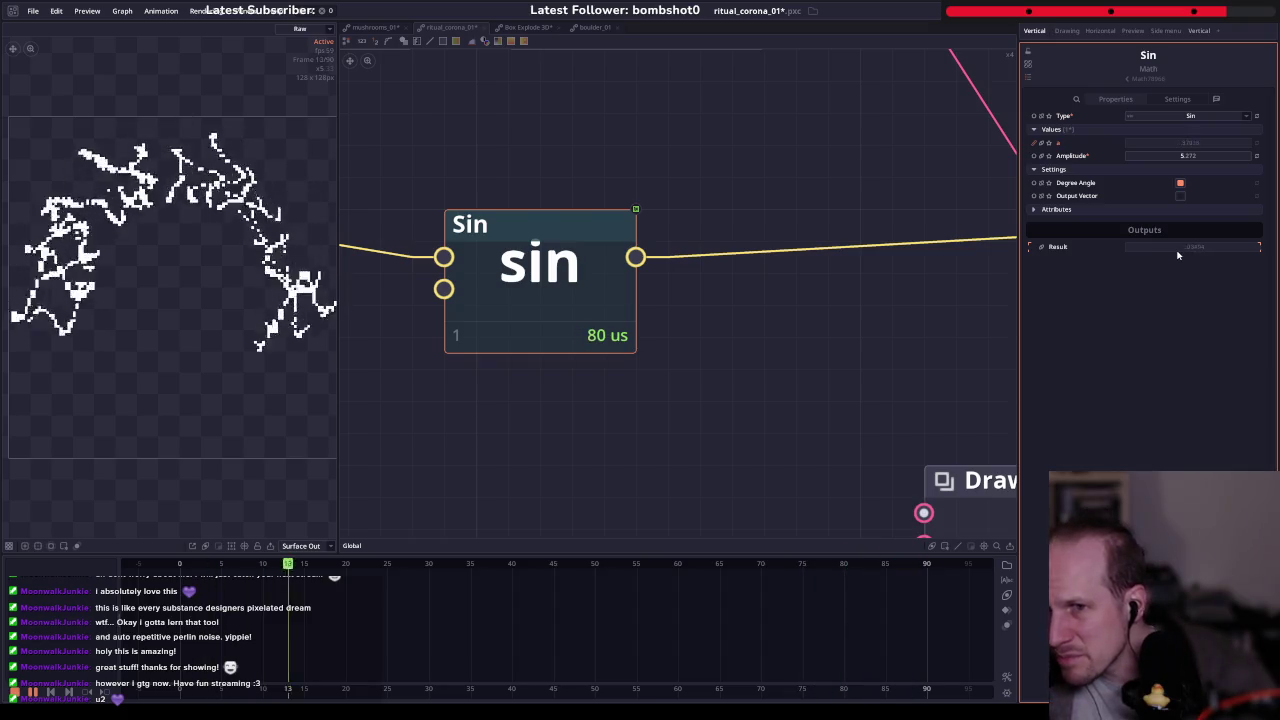
{"action": "scroll", "coordinate": [600, 290], "scroll_direction": "down", "scroll_amount": 2}
{"action": "scroll", "coordinate": [600, 290], "scroll_direction": "down", "scroll_amount": 2}
- Change Multiply's b expression to -2pi
{"action": "left_click", "coordinate": [423, 260]}
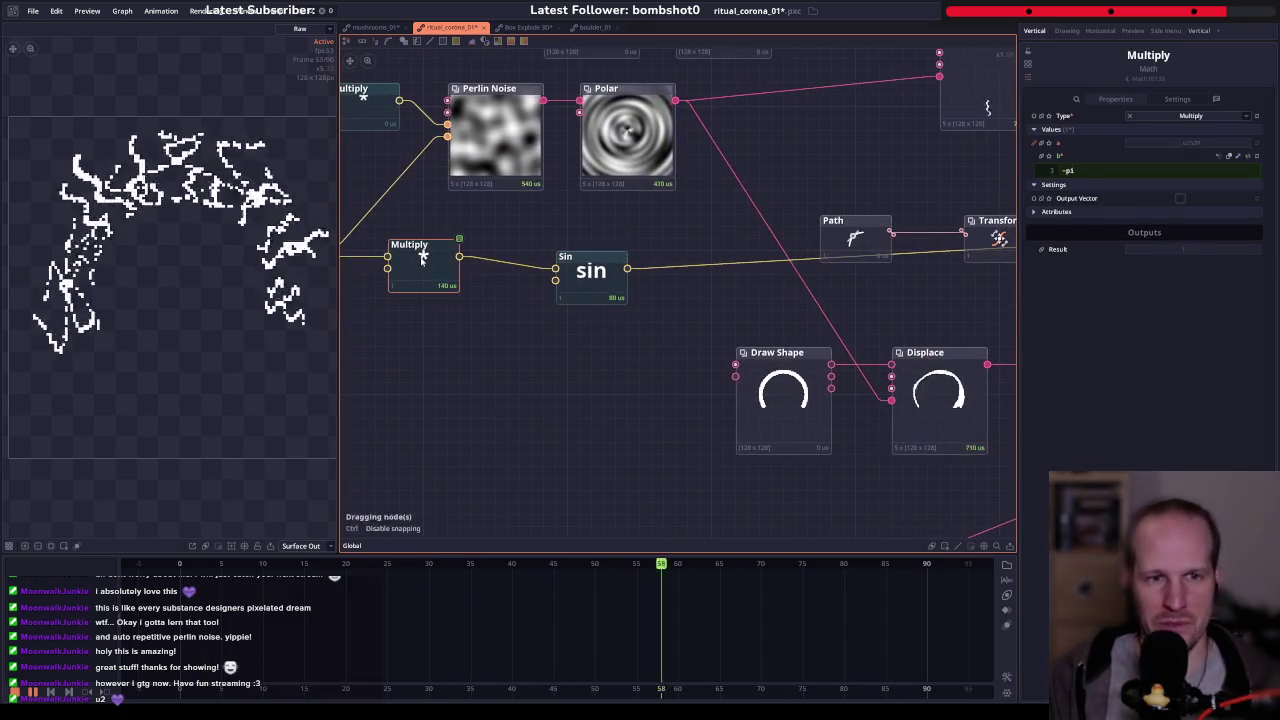
{"action": "left_click", "coordinate": [1187, 171]}
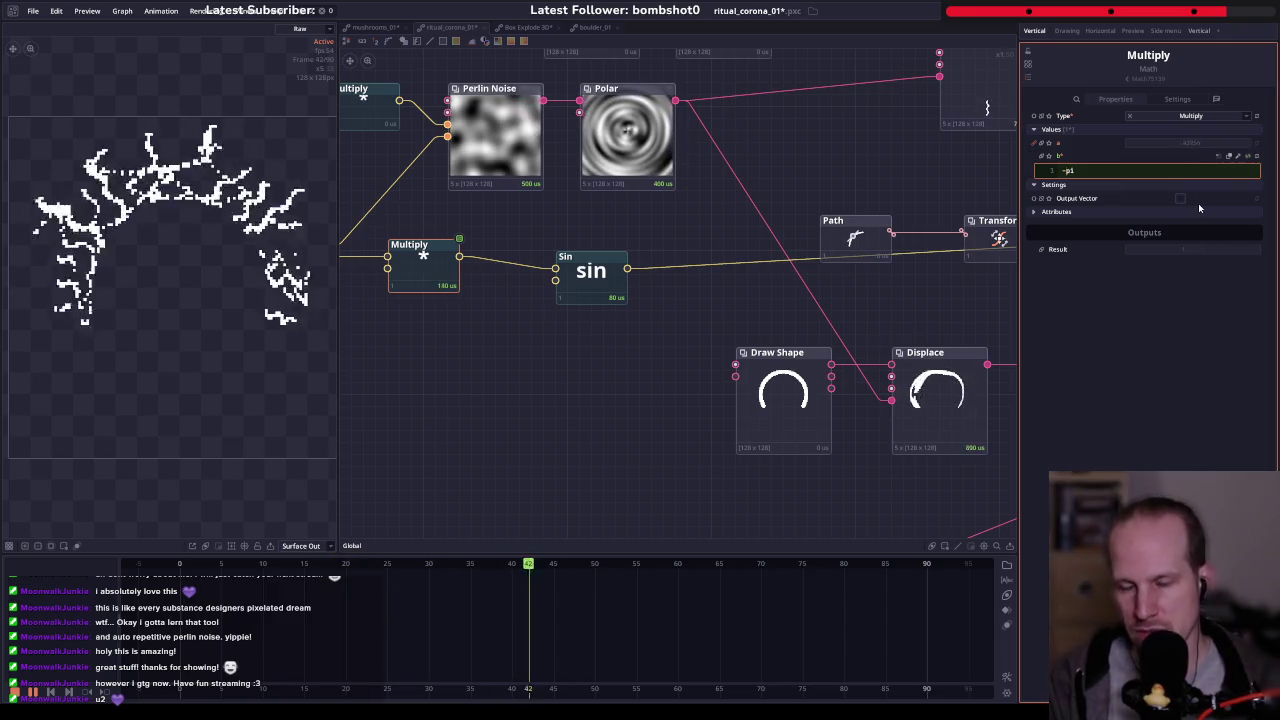
{"action": "type", "text": "2"}
{"action": "key", "text": "Return"}
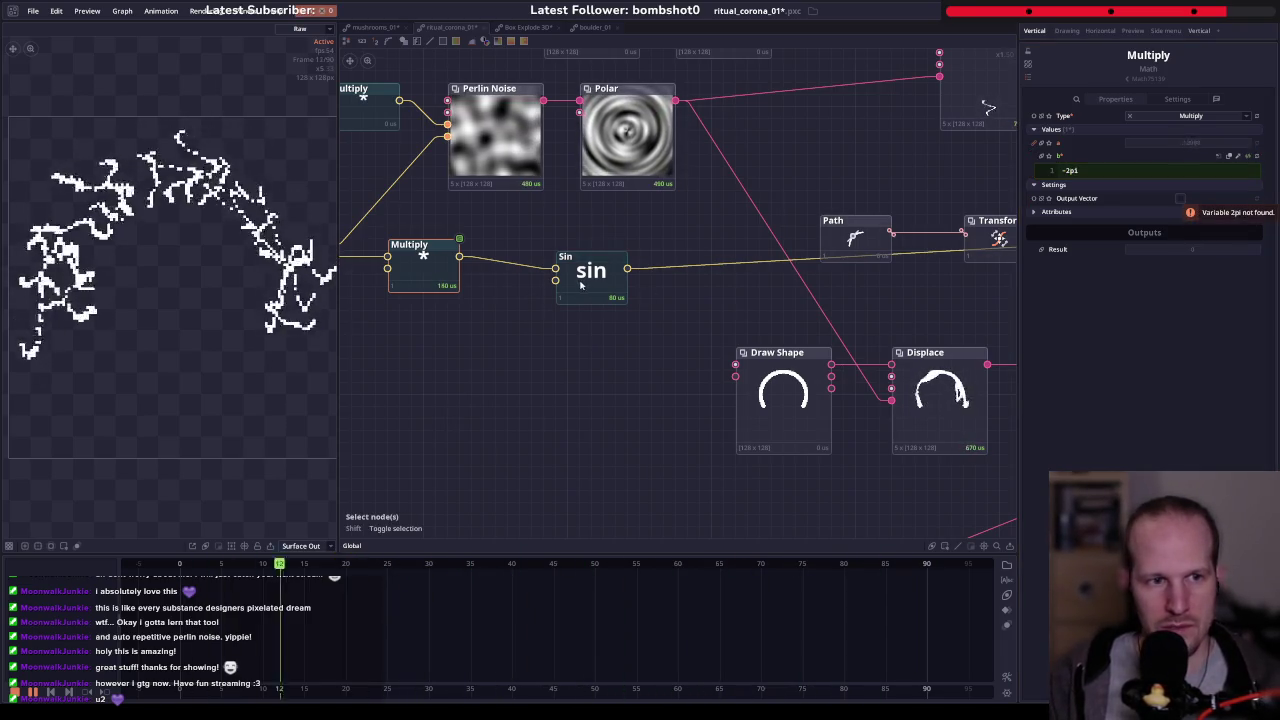
{"action": "scroll", "coordinate": [504, 246], "scroll_direction": "down", "scroll_amount": 2}
{"action": "left_click", "coordinate": [573, 265]}
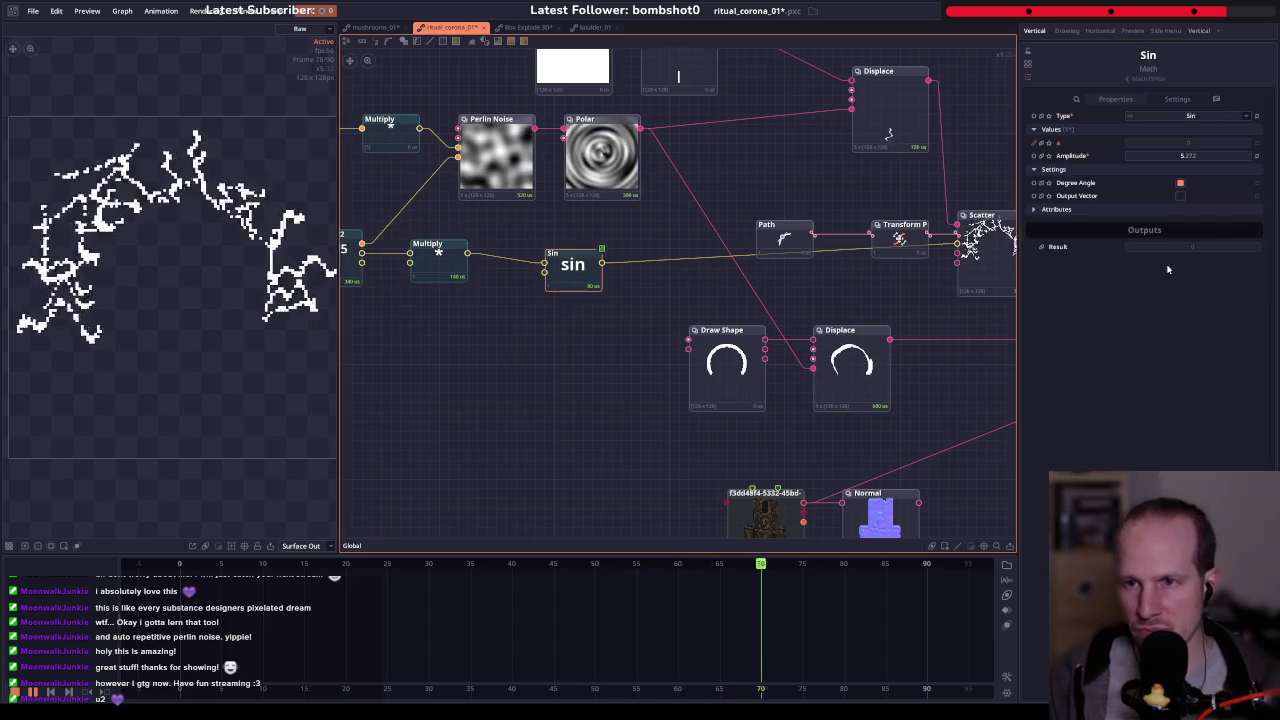
- Rearrange the graph, box-selecting the Vector2, Multiply, Sin, Path and Transform Path nodes
{"action": "left_click_drag", "start_coordinate": [571, 268], "coordinate": [623, 252]}
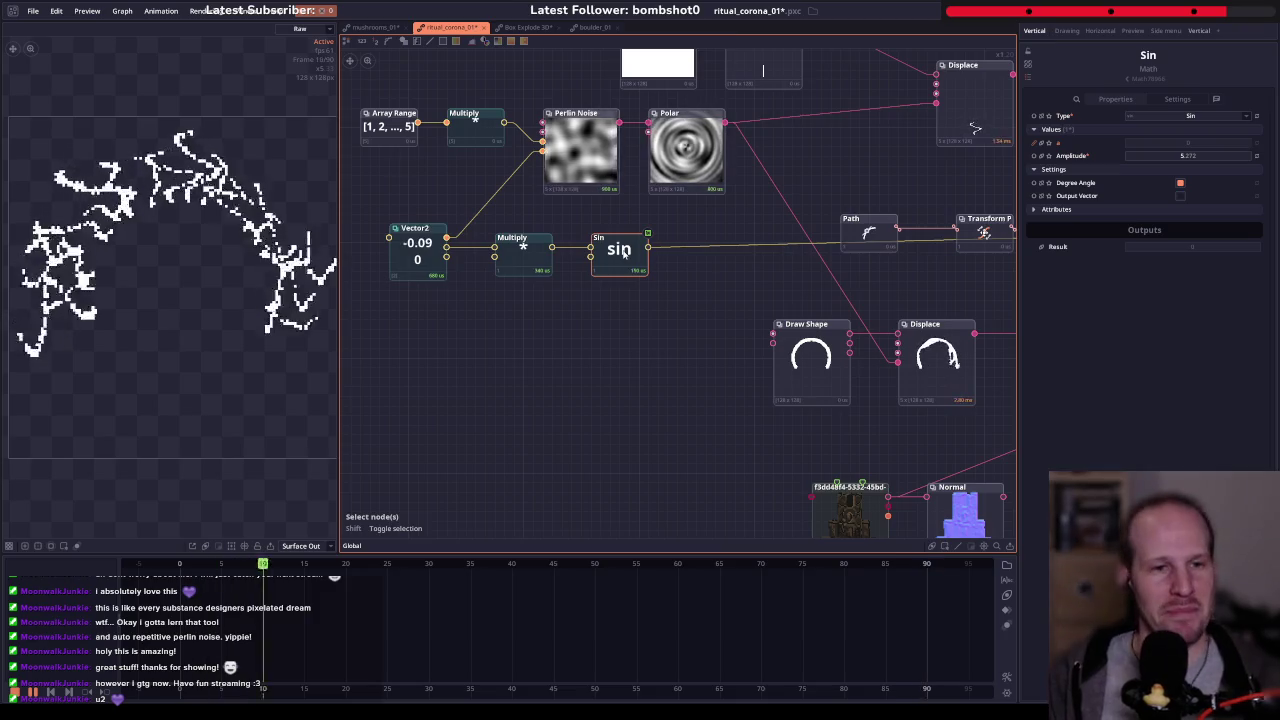
{"action": "left_click_drag", "start_coordinate": [690, 262], "coordinate": [491, 288]}
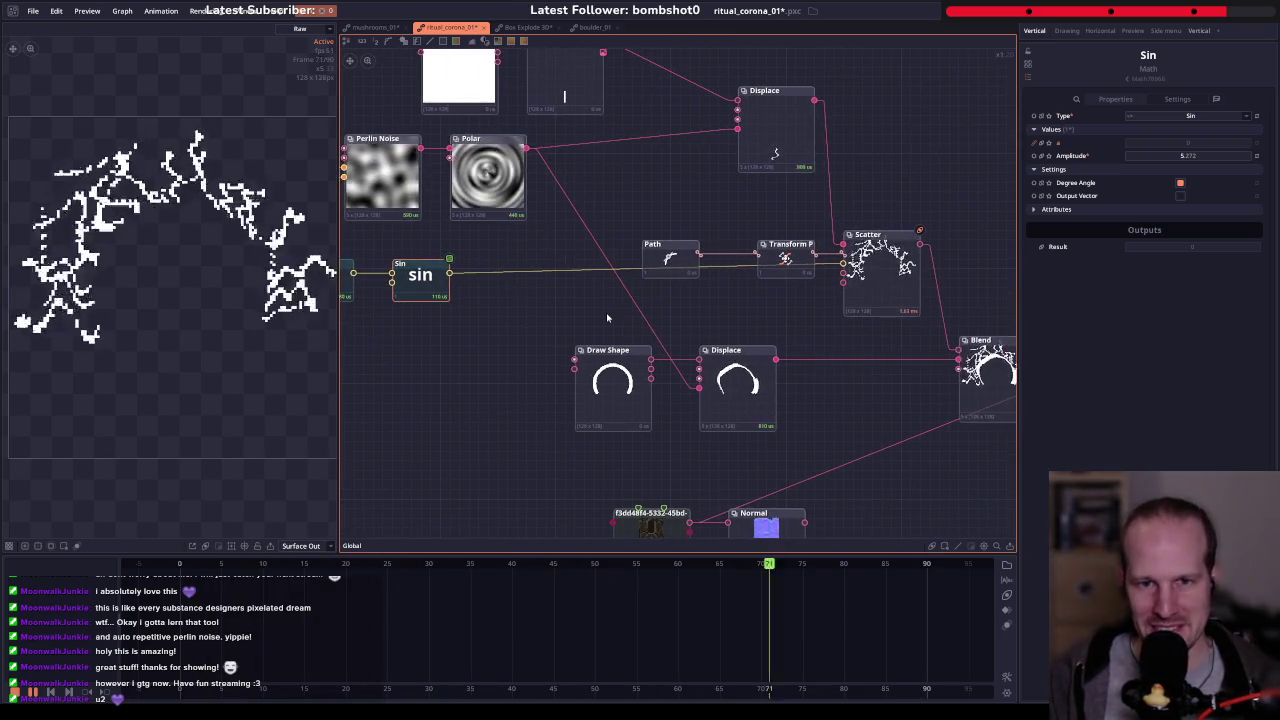
{"action": "left_click_drag", "start_coordinate": [606, 318], "coordinate": [806, 310]}
{"action": "left_click_drag", "start_coordinate": [656, 336], "coordinate": [410, 254]}
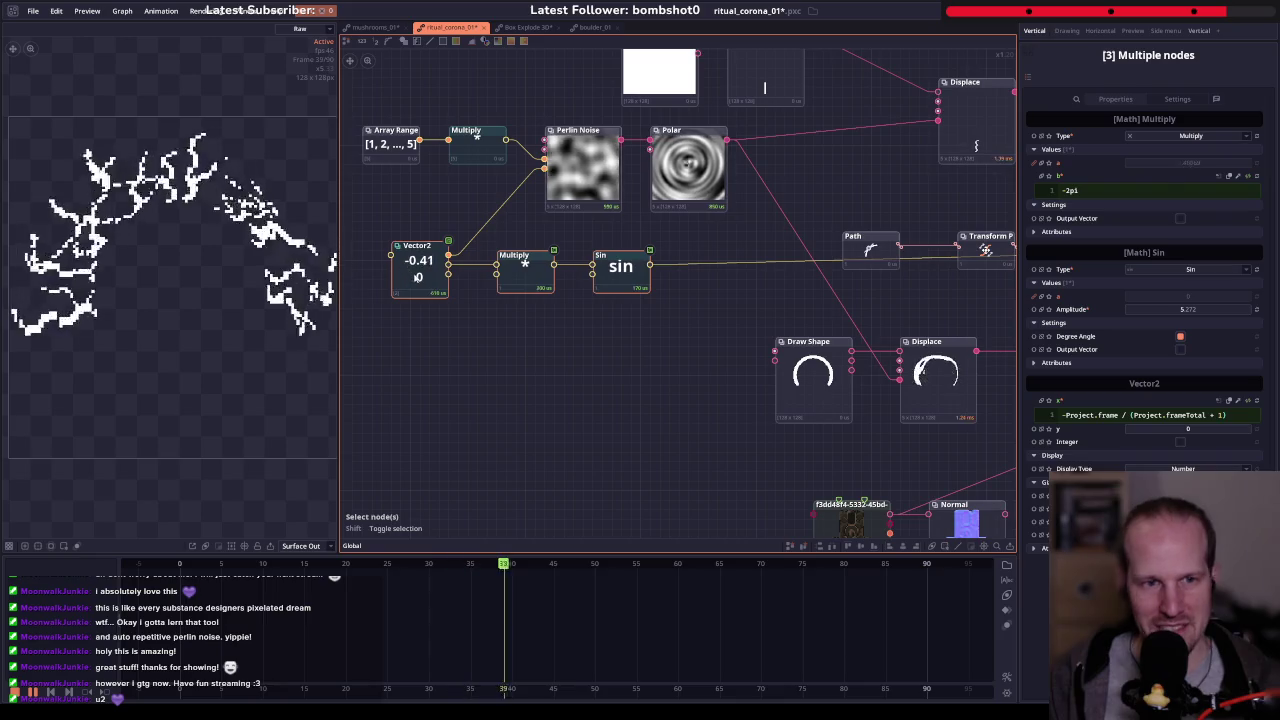
{"action": "left_click_drag", "start_coordinate": [627, 315], "coordinate": [455, 326]}
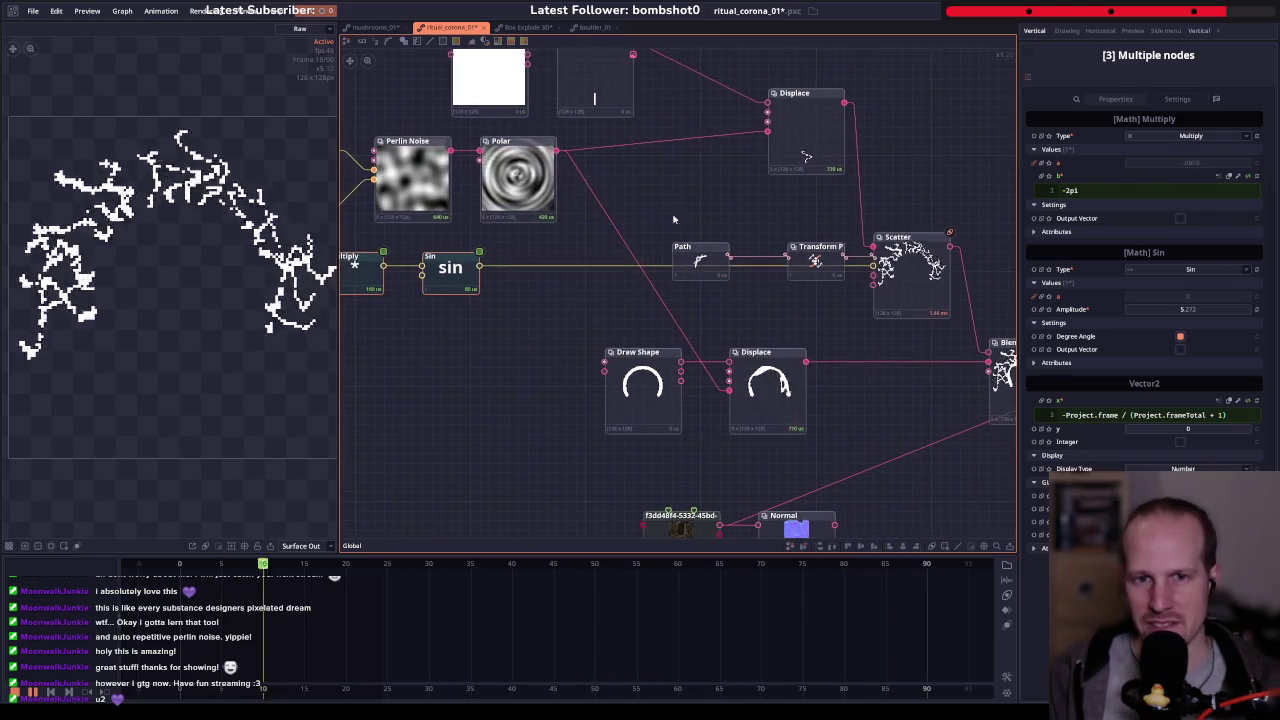
{"action": "left_click_drag", "start_coordinate": [673, 219], "coordinate": [860, 285]}
{"action": "left_click_drag", "start_coordinate": [403, 292], "coordinate": [515, 287]}
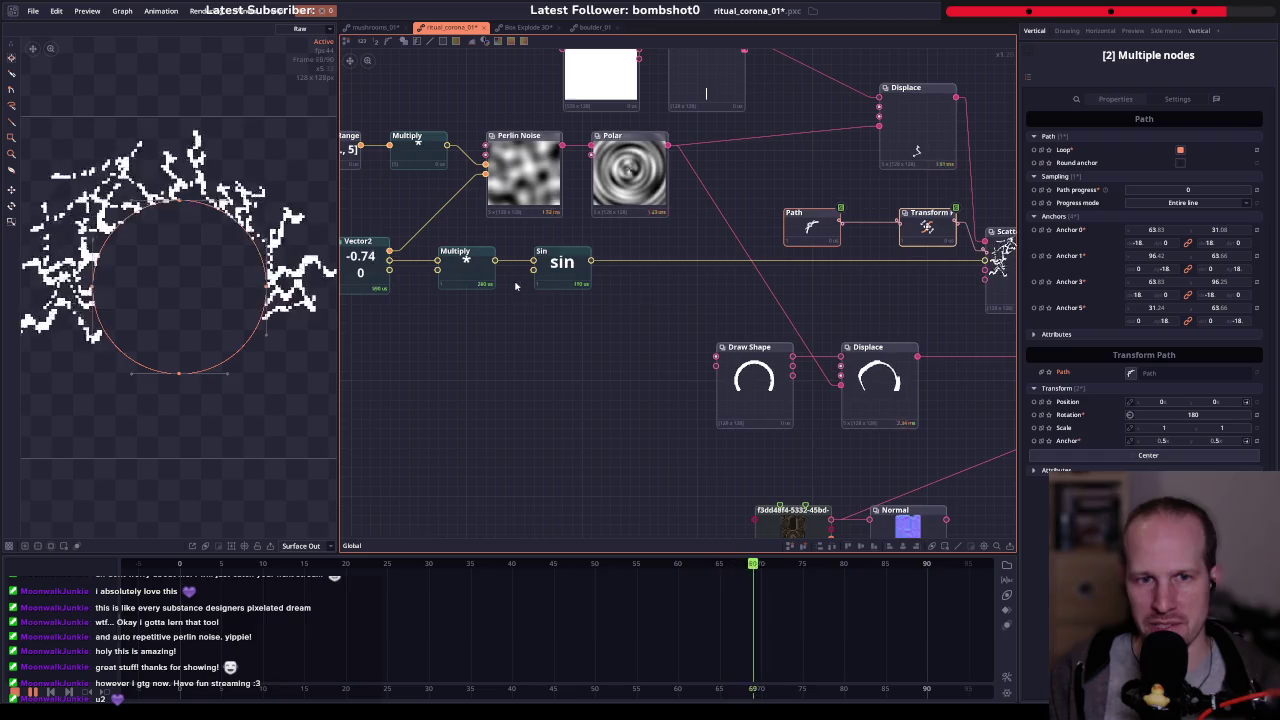
- Set the Sin amplitude to 180 and preview the Scatter output
{"action": "left_click", "coordinate": [563, 263]}
{"action": "left_click", "coordinate": [1223, 157]}
{"action": "type", "text": "180"}
{"action": "key", "text": "Return"}
{"action": "left_click_drag", "start_coordinate": [778, 244], "coordinate": [576, 237]}
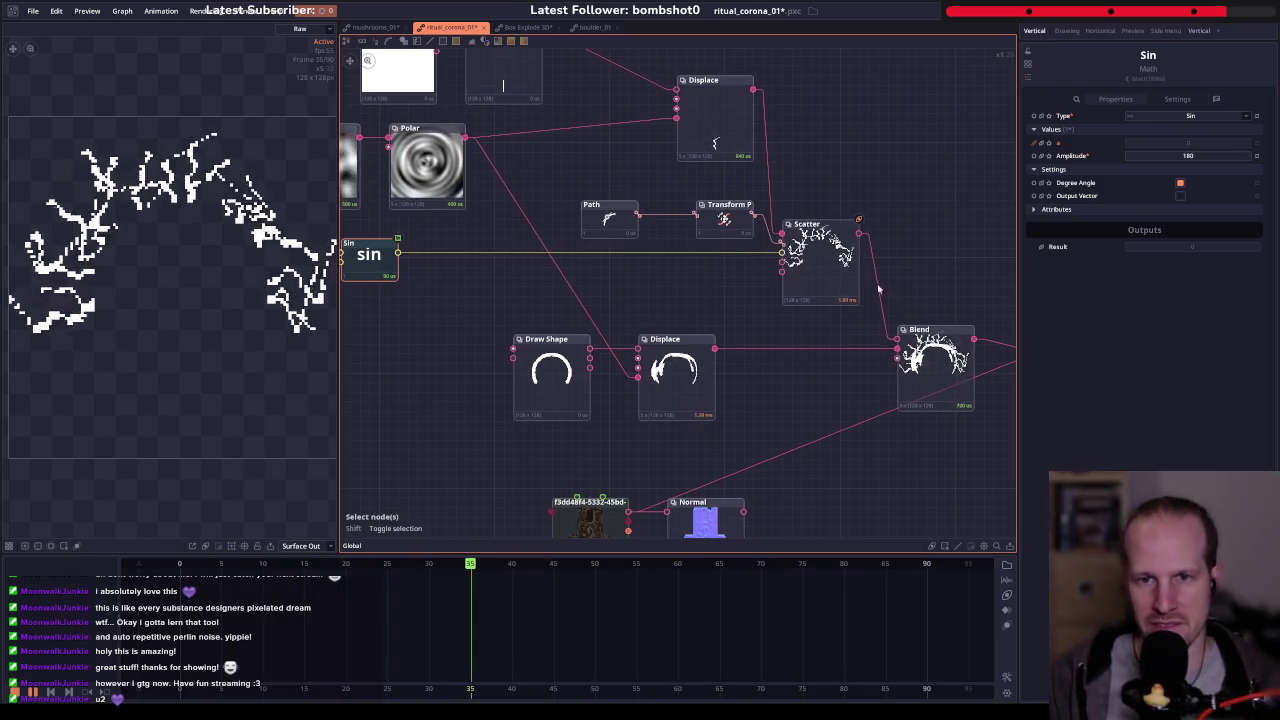
{"action": "left_click", "coordinate": [808, 255]}
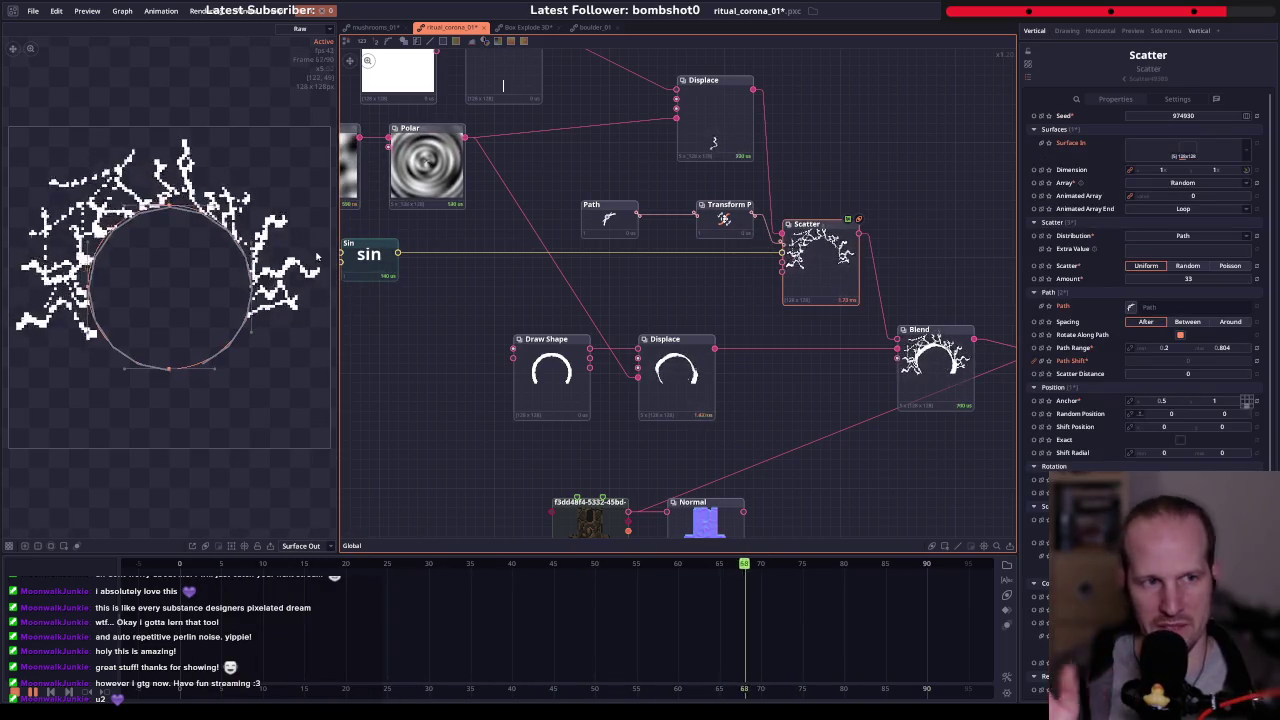
- Lower the Sin amplitude to 45
{"action": "left_click_drag", "start_coordinate": [508, 266], "coordinate": [626, 289]}
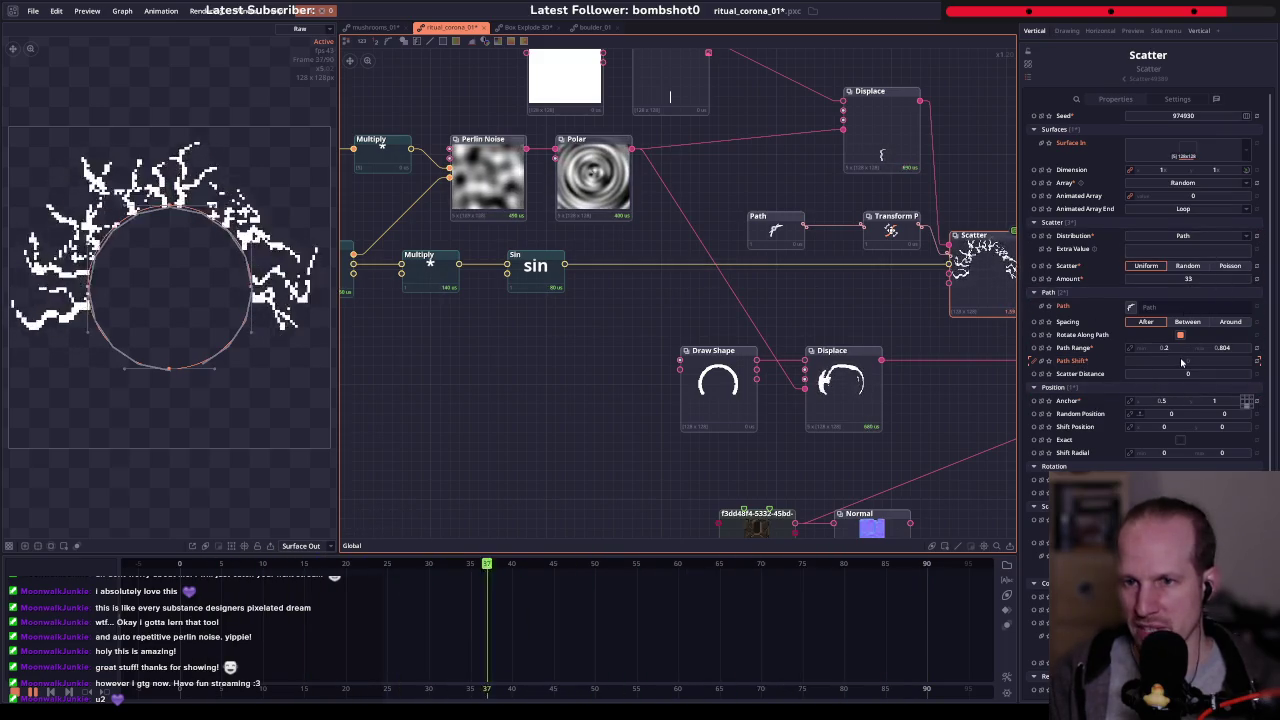
{"action": "left_click", "coordinate": [535, 267]}
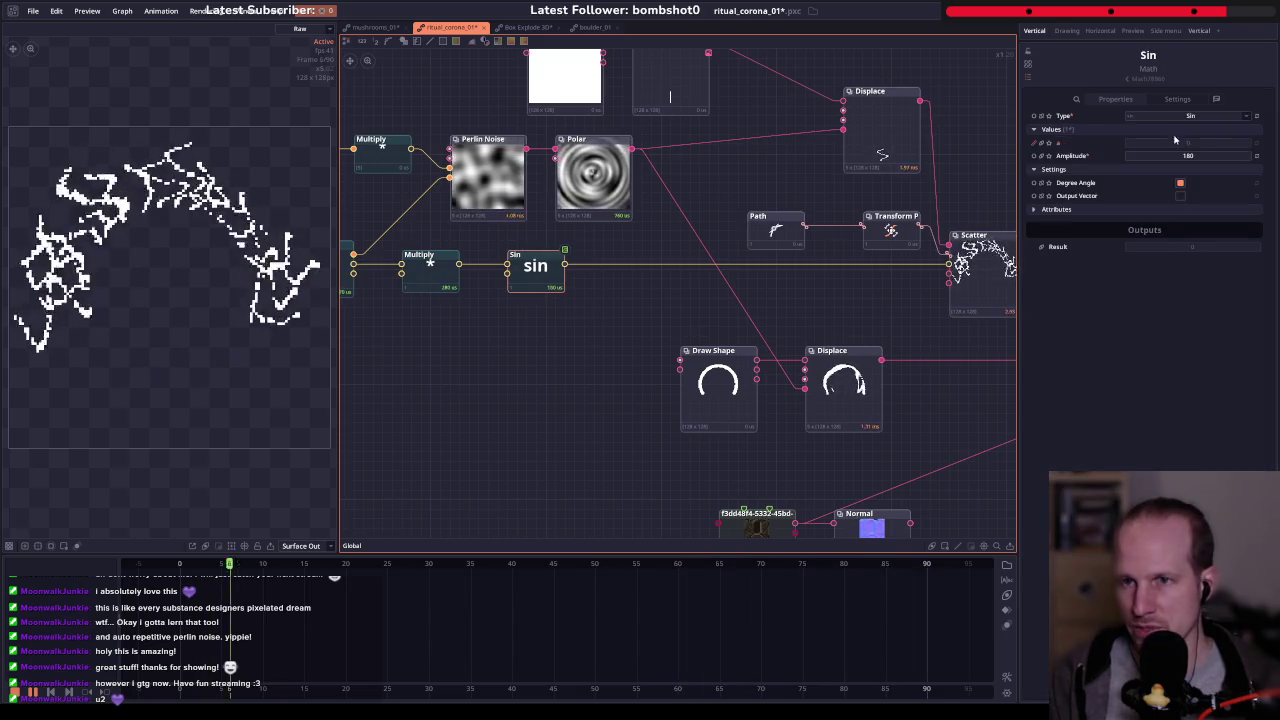
{"action": "double_click", "coordinate": [1205, 157]}
{"action": "type", "text": "45"}
{"action": "key", "text": "Return"}
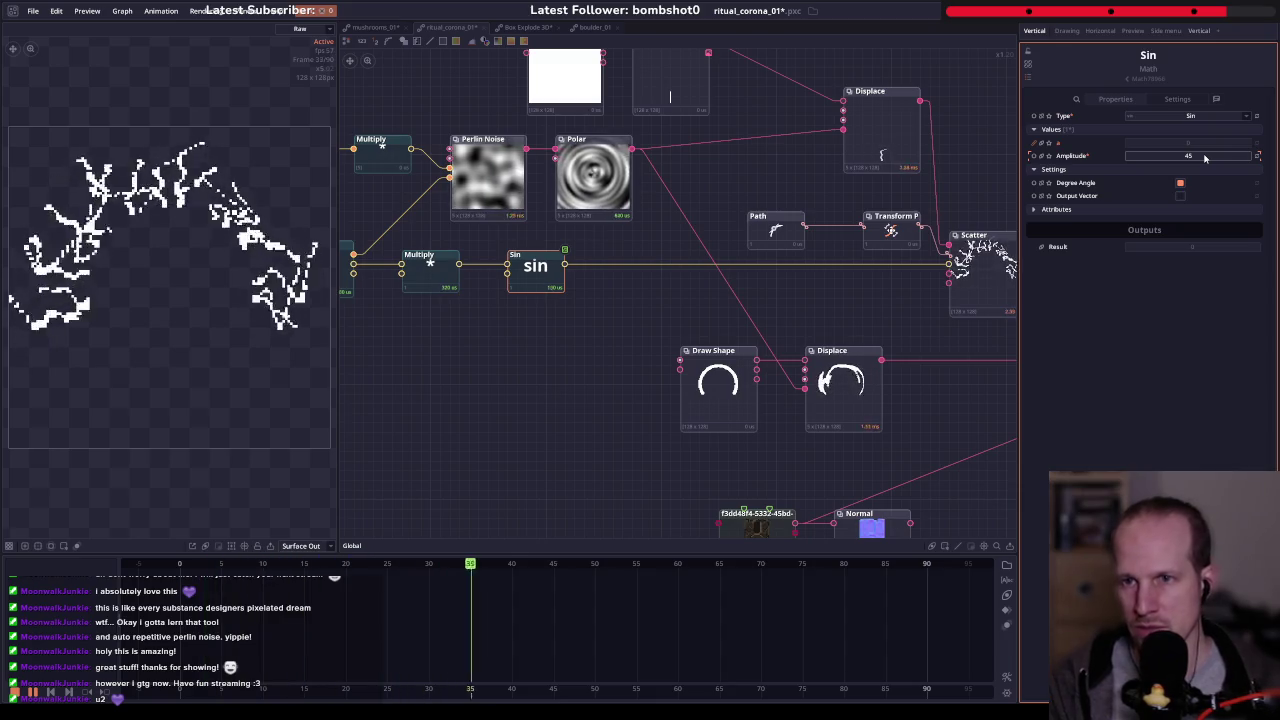
{"action": "double_click", "coordinate": [1205, 157]}
{"action": "type", "text": "0.5"}
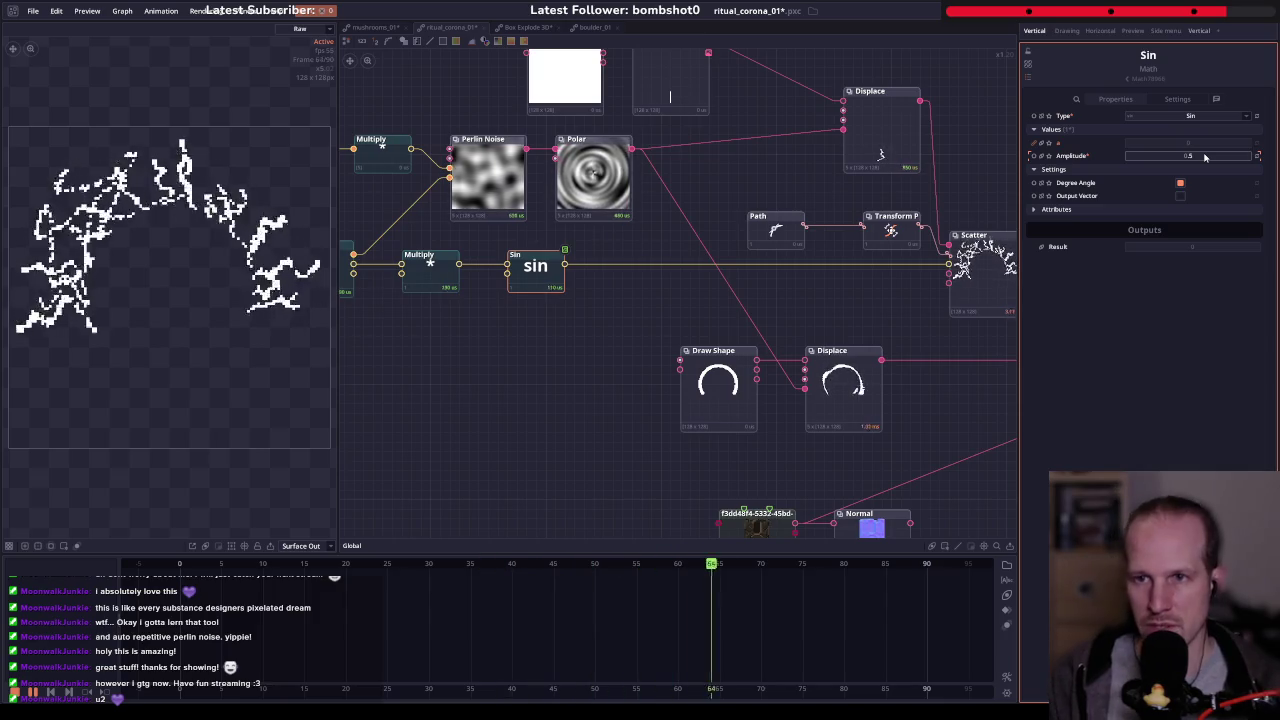
- Change the Multiply b value from -2pi to 0.5pi
{"action": "left_click", "coordinate": [428, 276]}
{"action": "double_click", "coordinate": [1100, 171]}
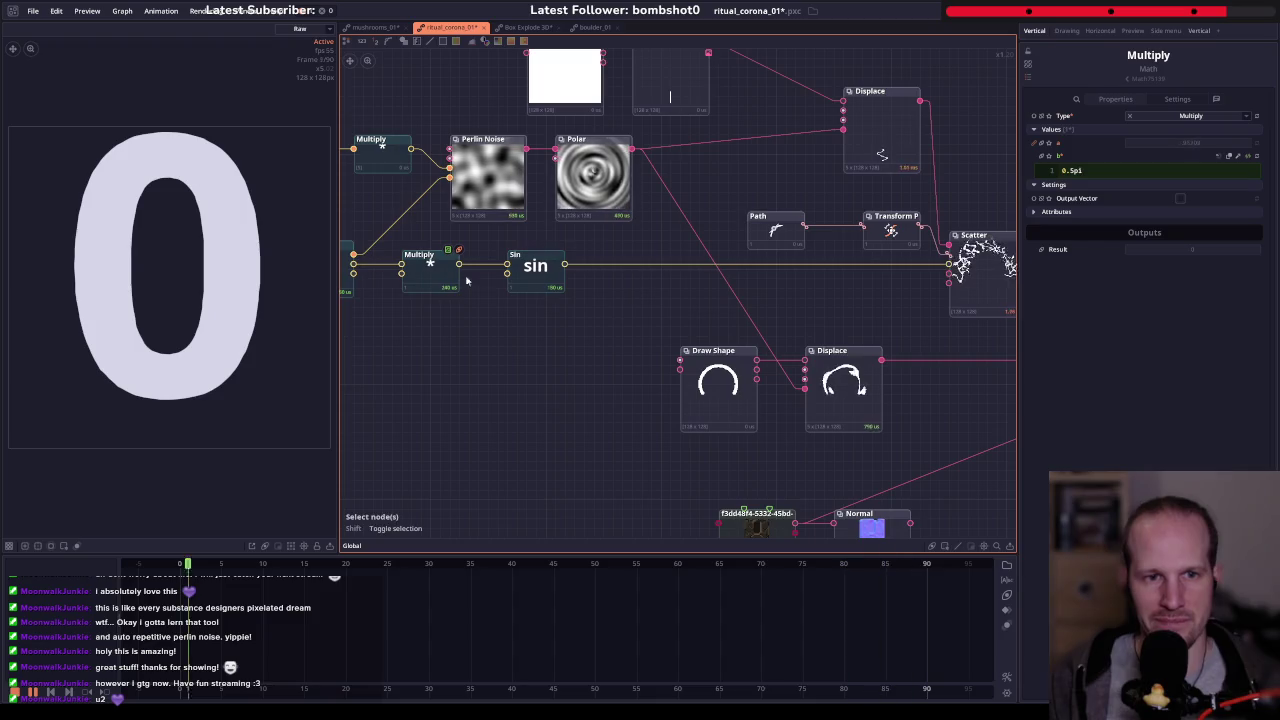
{"action": "left_click_drag", "start_coordinate": [445, 327], "coordinate": [402, 266]}
- Delete the Multiply and Sin nodes and disconnect Scatter's Path Shift link
{"action": "key", "text": "Delete"}
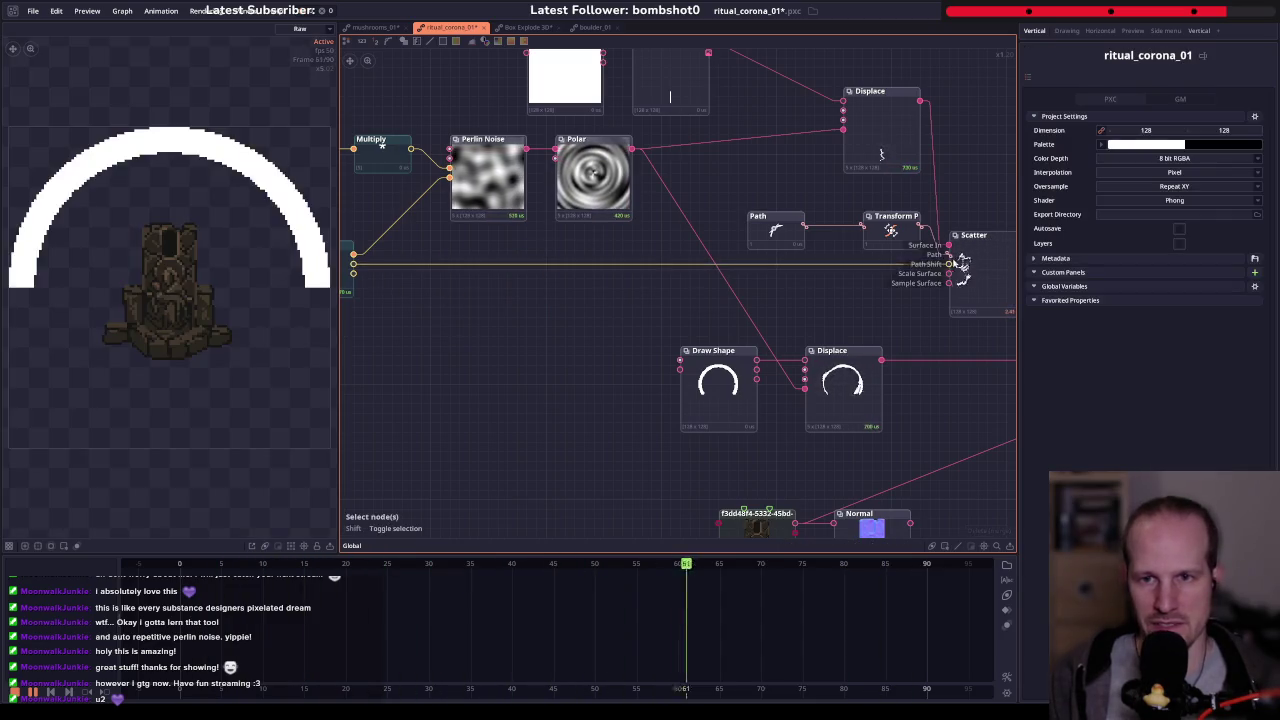
{"action": "left_click", "coordinate": [990, 295]}
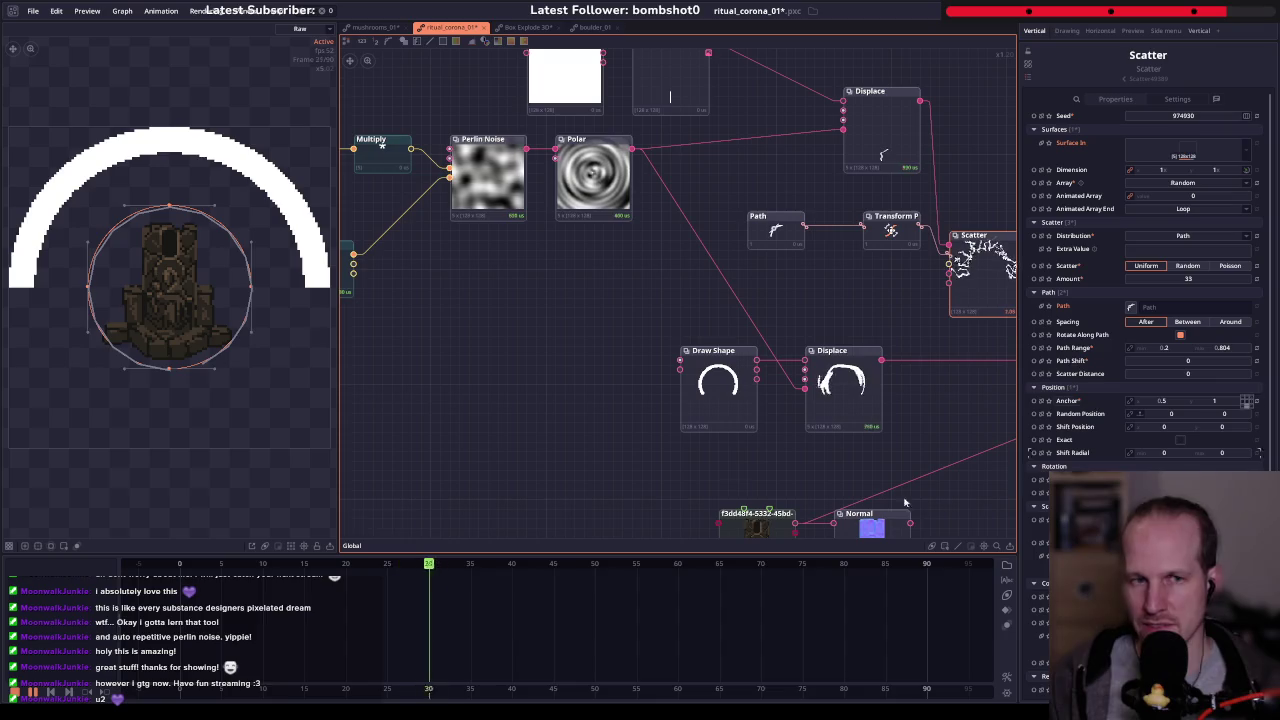
{"action": "left_click_drag", "start_coordinate": [992, 300], "coordinate": [885, 329]}
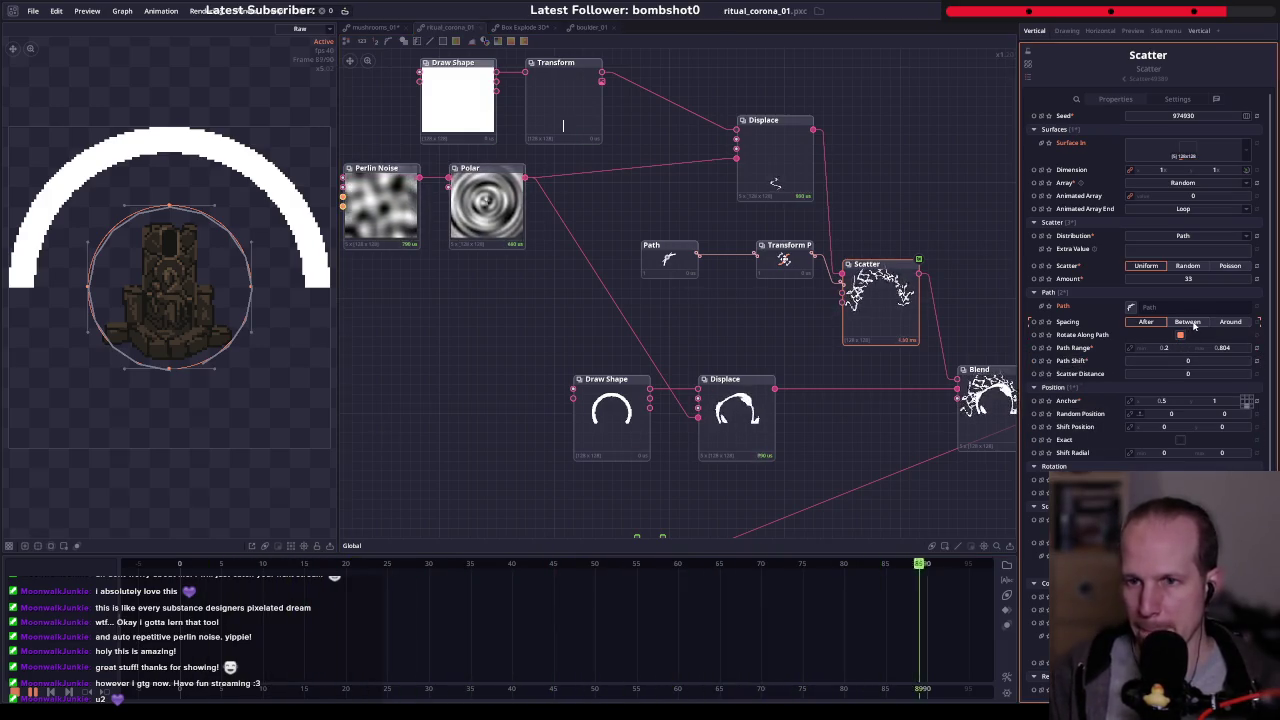
- Try Between and Around ray spacing, then set Scatter spacing back to After
{"action": "left_click", "coordinate": [1193, 323]}
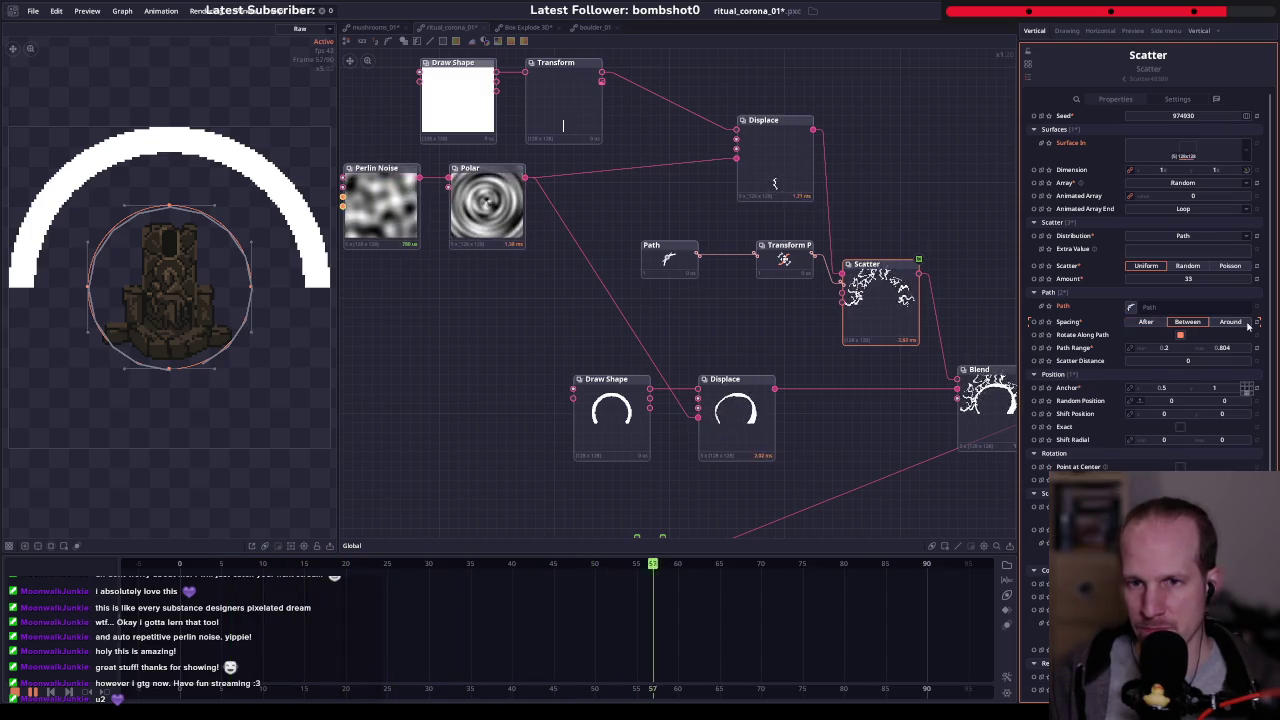
{"action": "left_click", "coordinate": [1147, 326]}
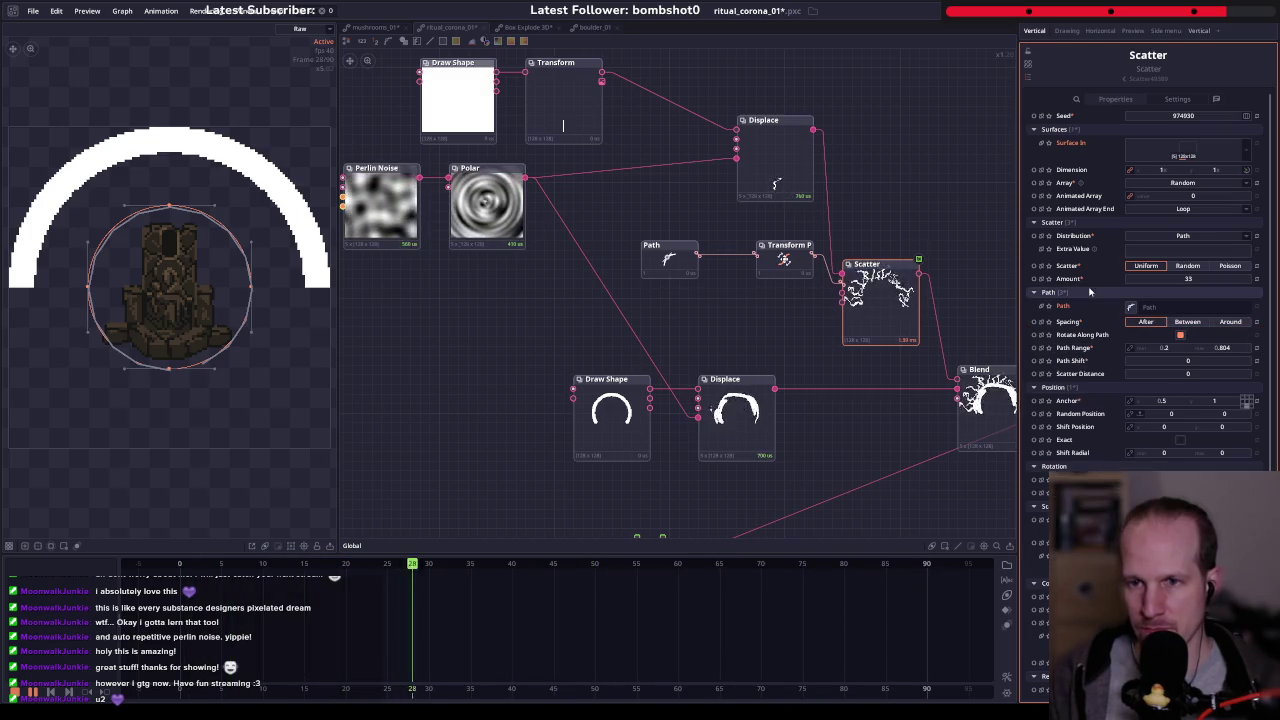
{"action": "left_click", "coordinate": [1227, 322]}
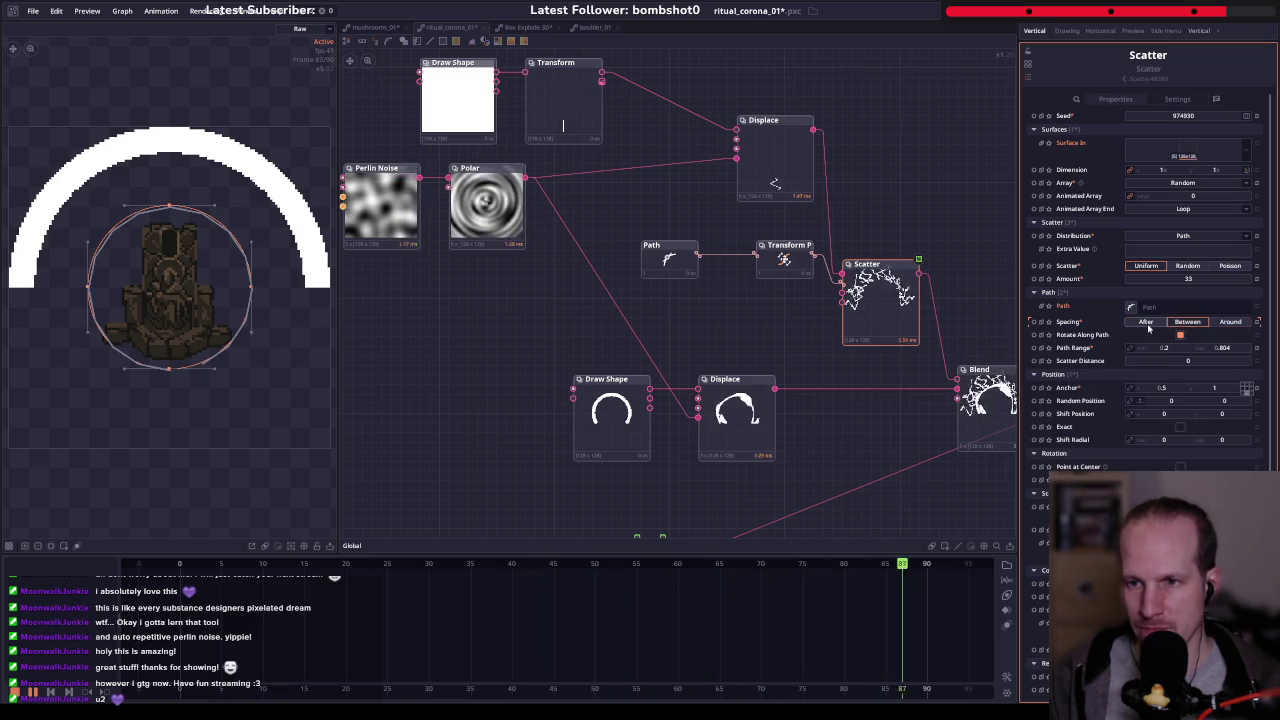
{"action": "left_click", "coordinate": [1147, 323]}
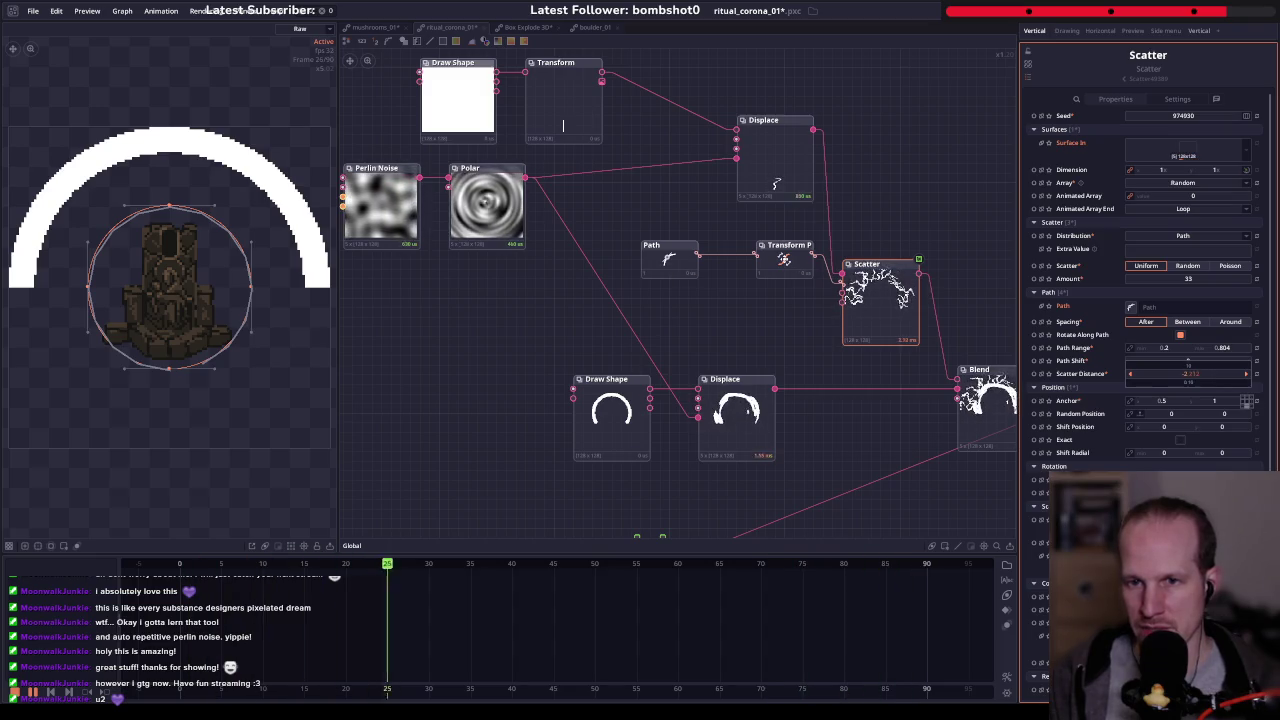
- Set the Scatter Distance to 0
{"action": "mouse_move", "coordinate": [1187, 363]}
{"action": "left_mouse_down"}
{"action": "mouse_move", "coordinate": [1190, 392]}
{"action": "mouse_move", "coordinate": [1188, 360]}
{"action": "mouse_move", "coordinate": [1160, 373]}
{"action": "left_mouse_up"}
{"action": "left_click", "coordinate": [1222, 374]}
{"action": "type", "text": "0"}
{"action": "key", "text": "Return"}
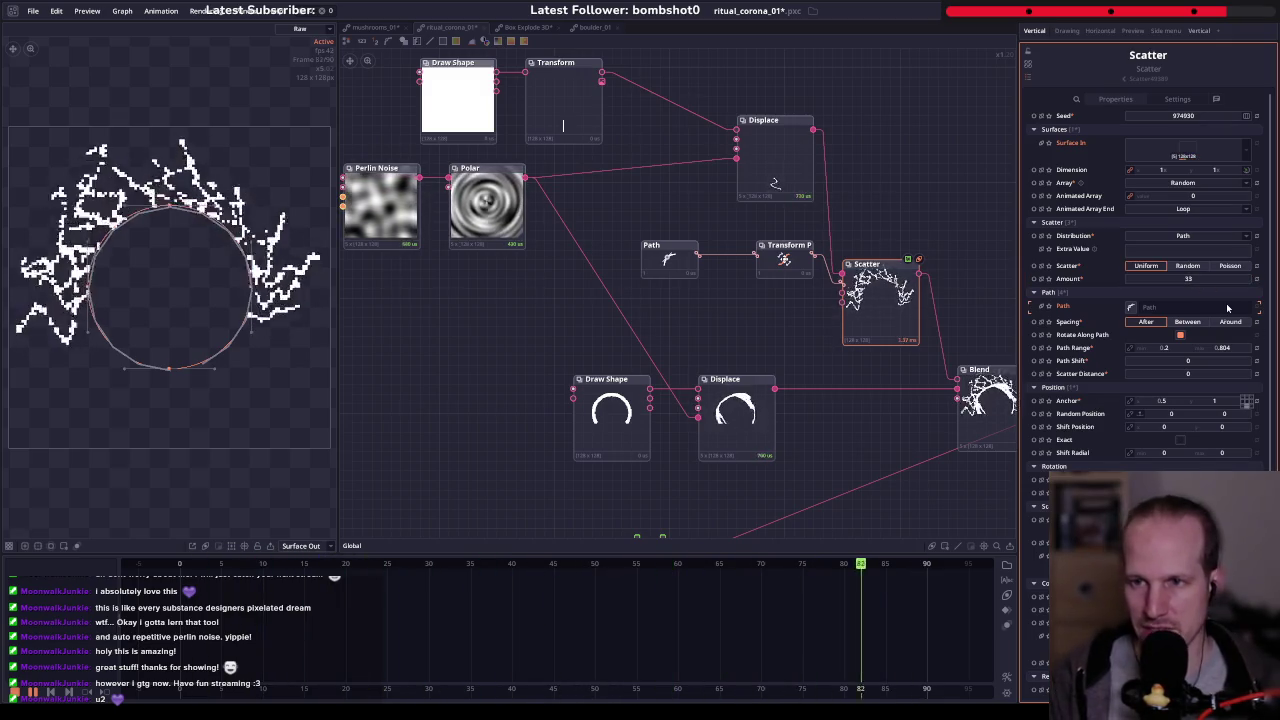
- Try Random and Poisson scattering, return to Uniform, and keep the array selection on Random
{"action": "left_click", "coordinate": [1188, 266]}
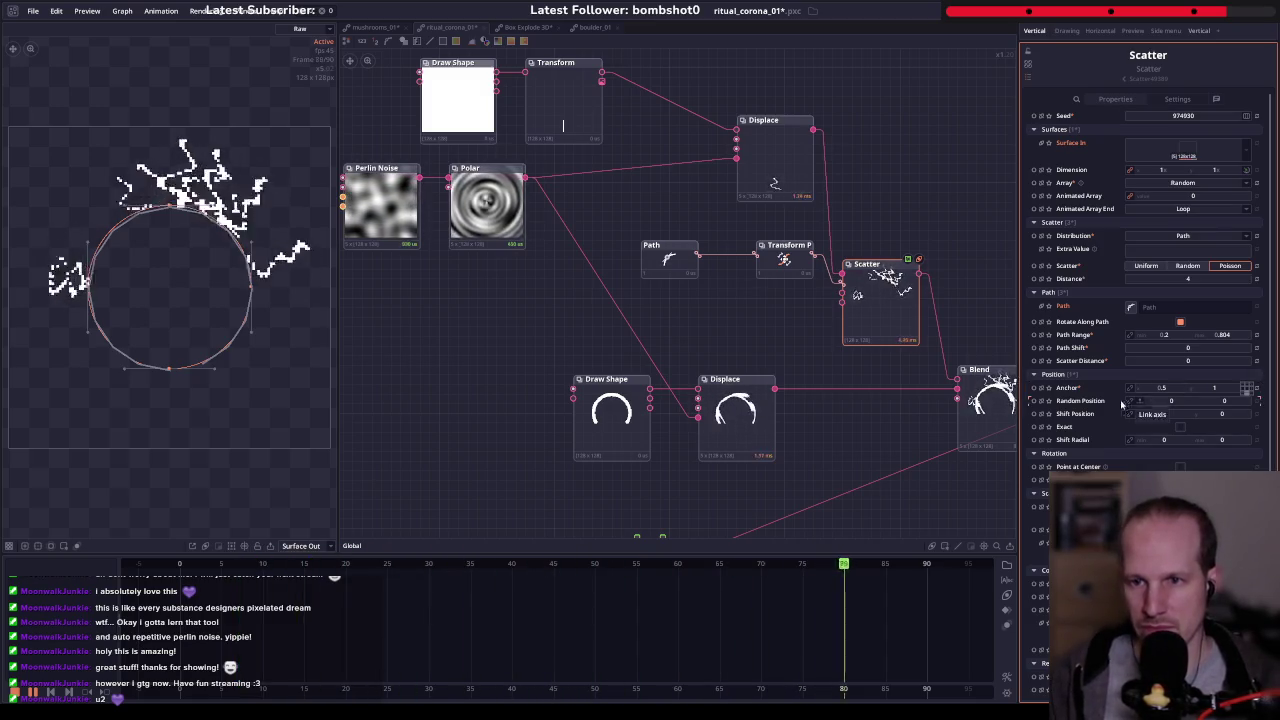
{"action": "left_click_drag", "start_coordinate": [1202, 281], "coordinate": [1197, 283]}
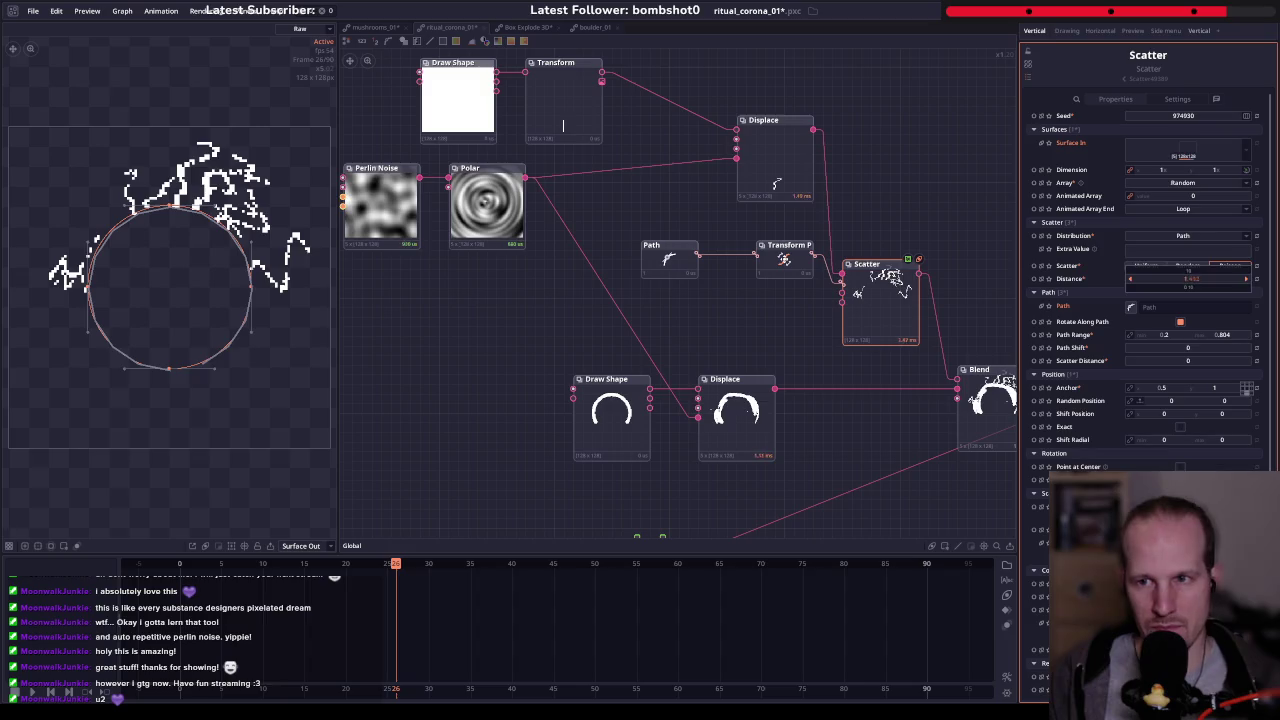
{"action": "left_click", "coordinate": [1147, 267]}
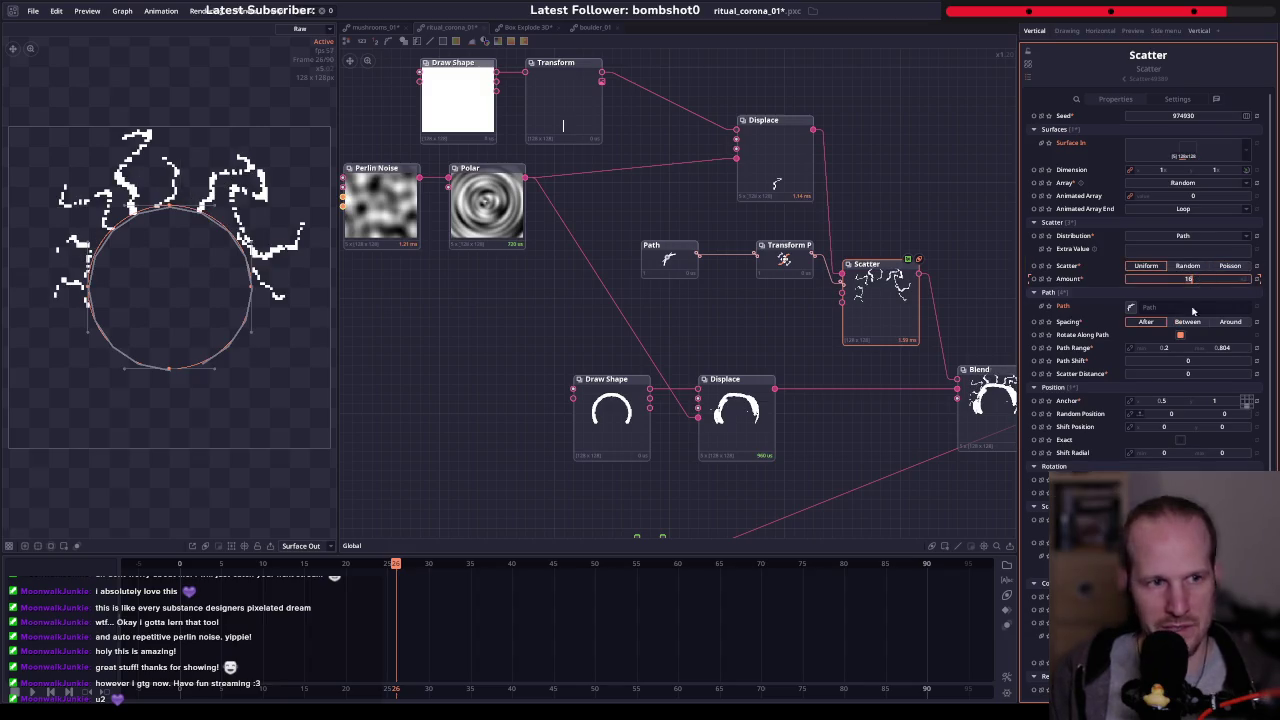
{"action": "left_click", "coordinate": [1186, 186]}
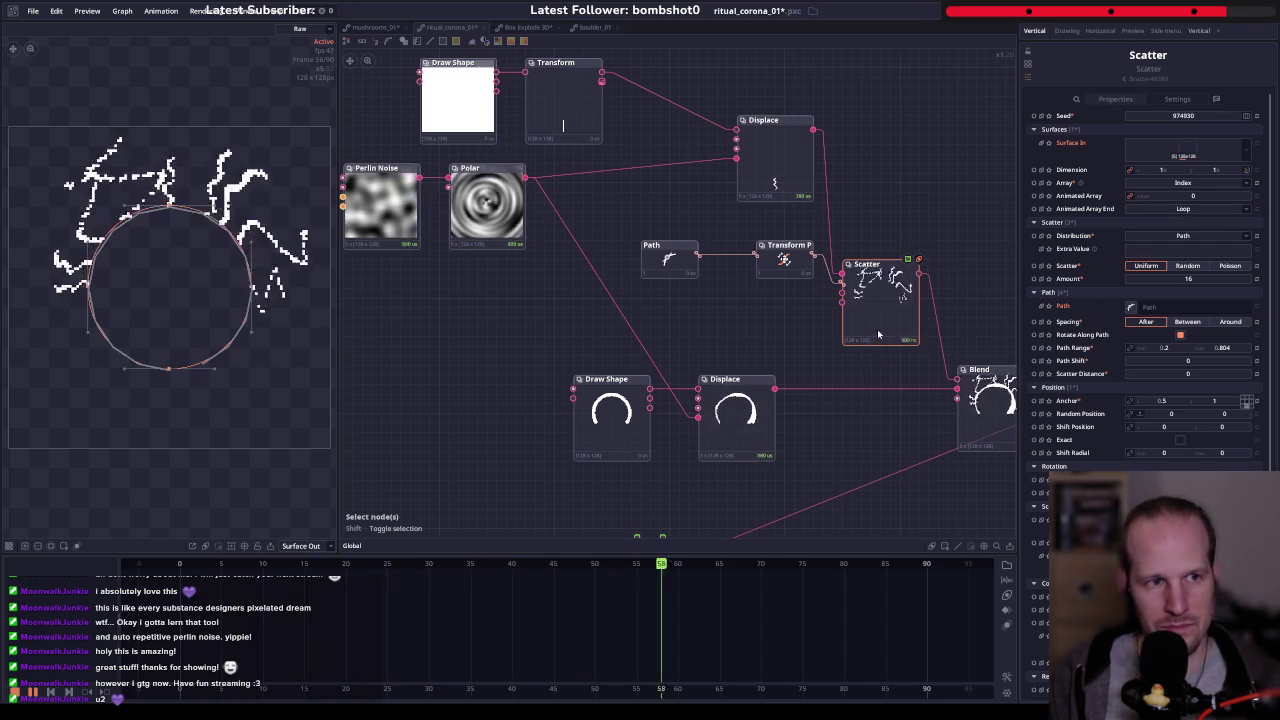
{"action": "left_click", "coordinate": [1186, 184]}
{"action": "left_click", "coordinate": [1195, 228]}
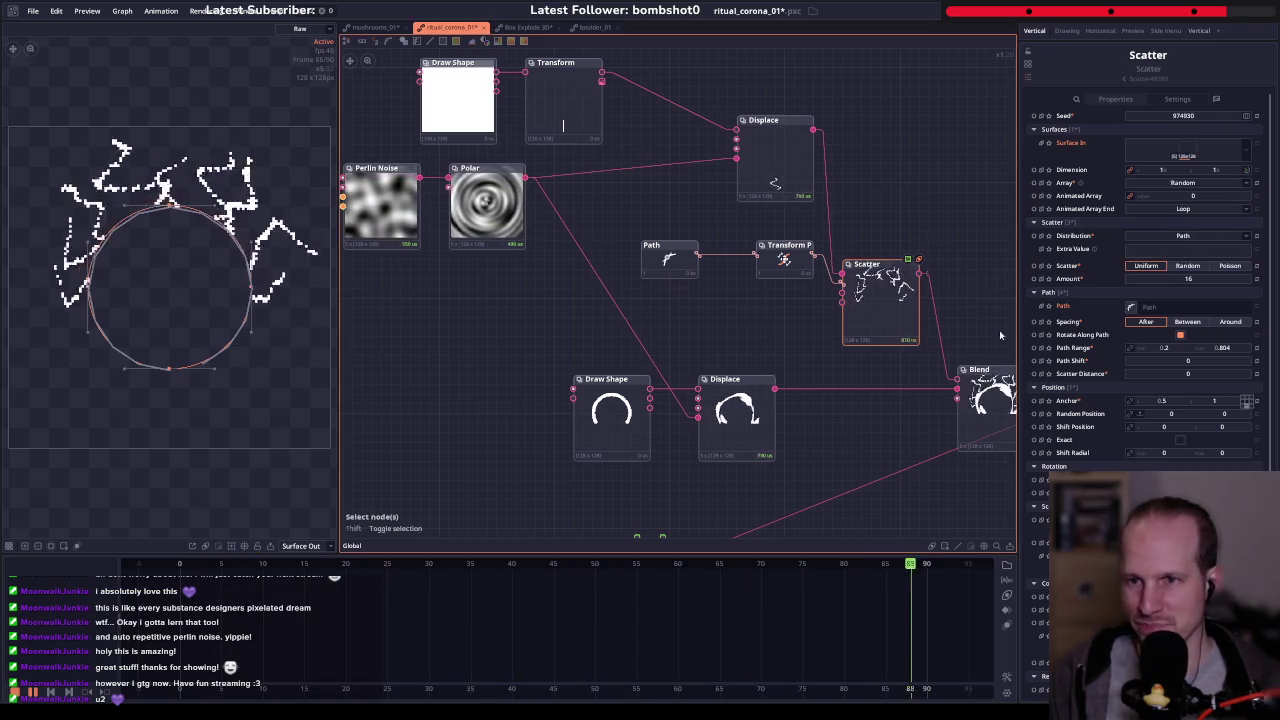
- Set the scatter amount to 33 rays and end the path range at 0.8
{"action": "left_click", "coordinate": [1183, 279]}
{"action": "type", "text": "33"}
{"action": "key", "text": "Return"}
{"action": "left_click_drag", "start_coordinate": [836, 291], "coordinate": [757, 280]}
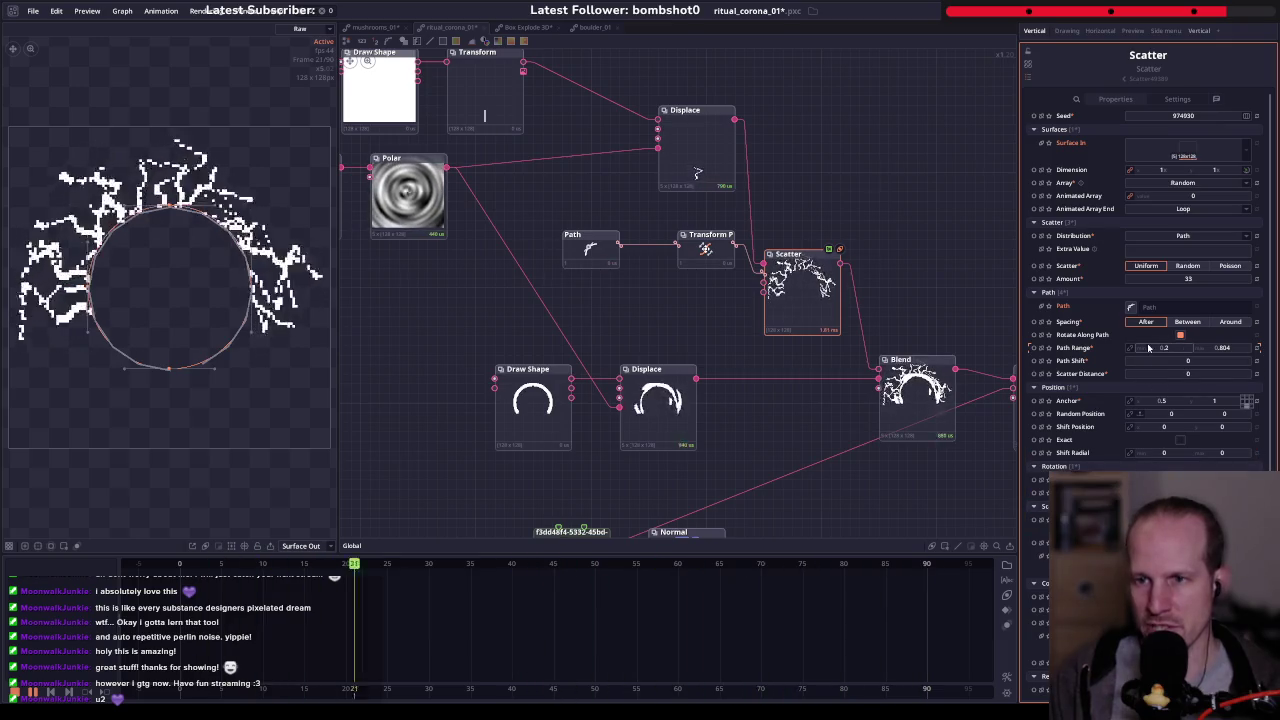
{"action": "type", "text": "0"}
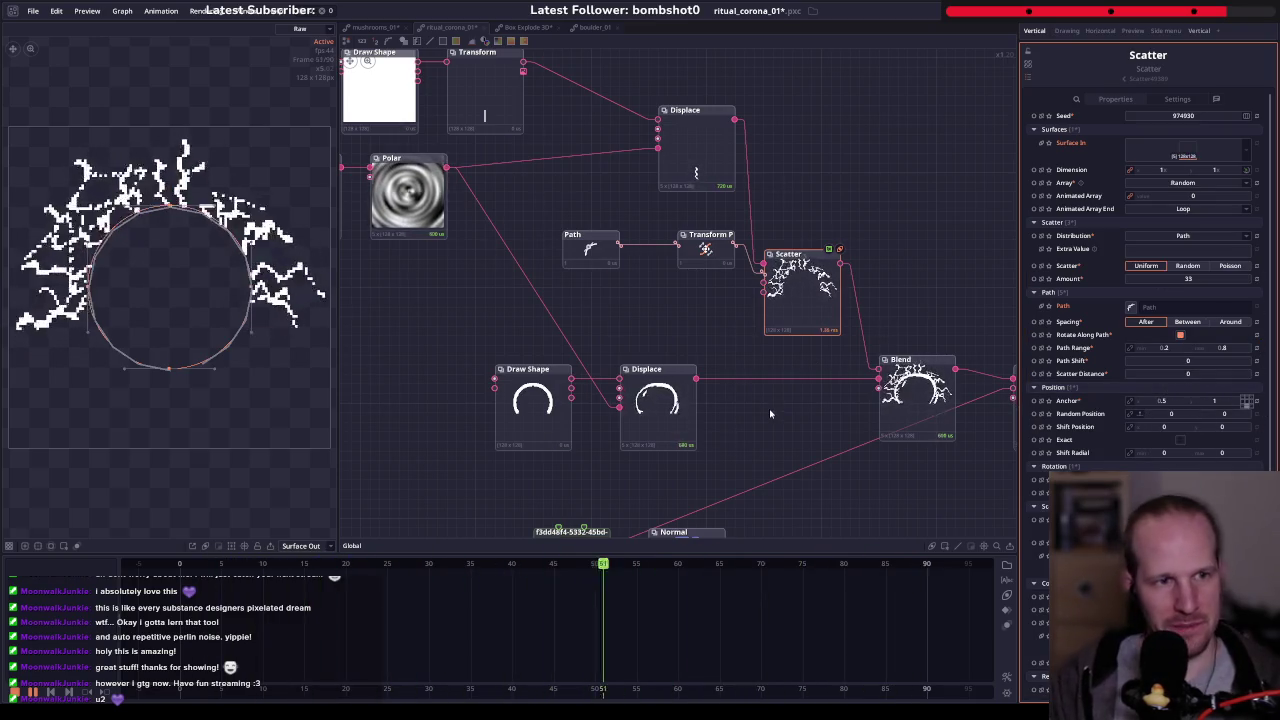
{"action": "left_click_drag", "start_coordinate": [528, 297], "coordinate": [547, 327]}
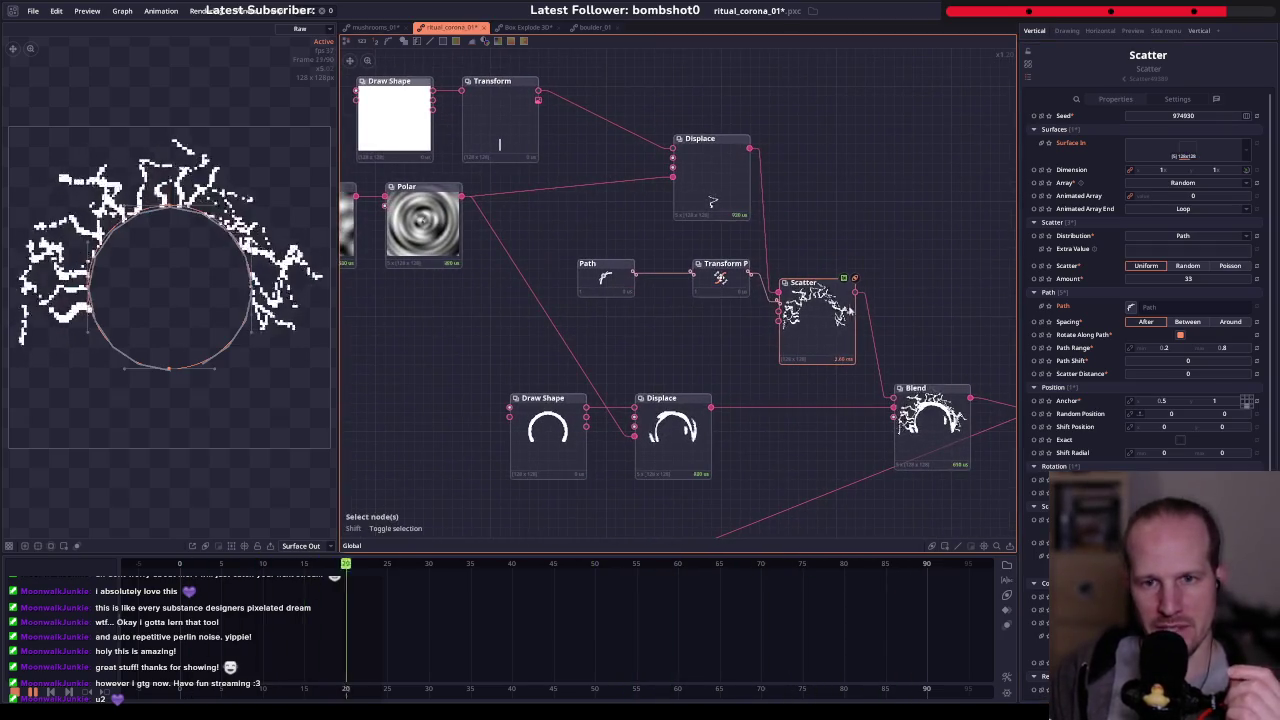
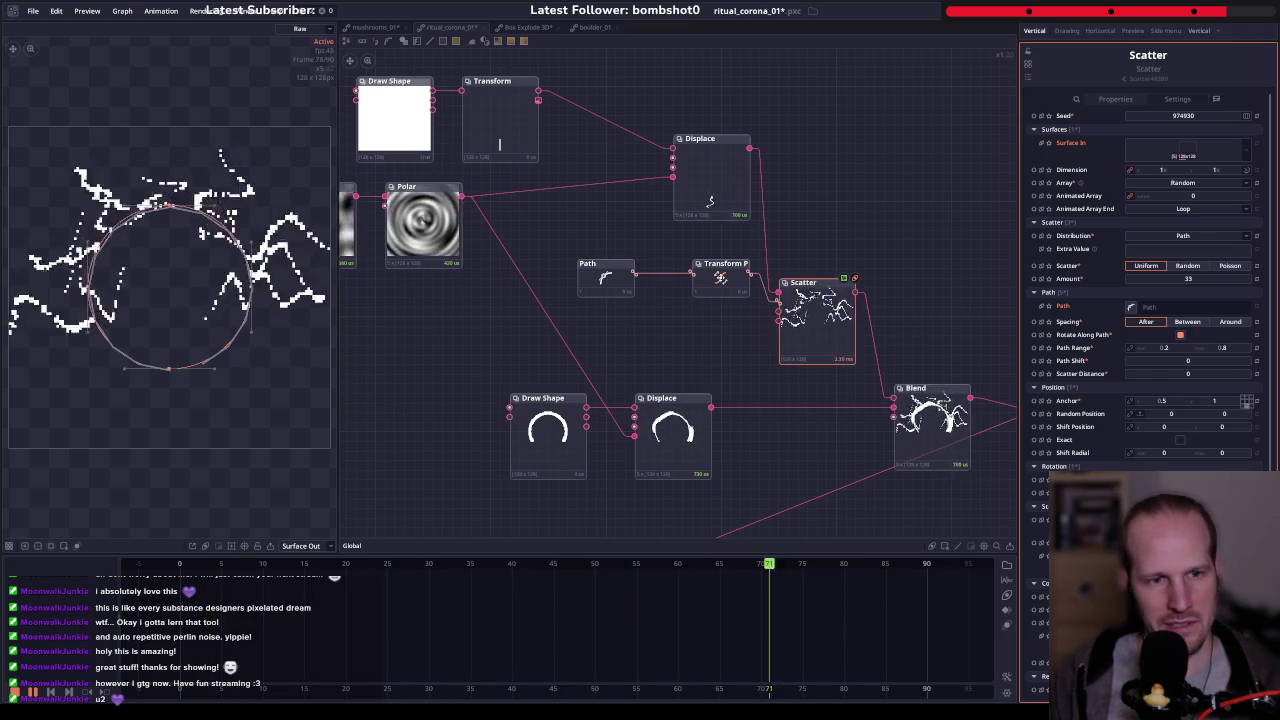
- Preview the tower blended with the corona, then the scattered rays alone
{"action": "left_click_drag", "start_coordinate": [908, 456], "coordinate": [628, 394]}
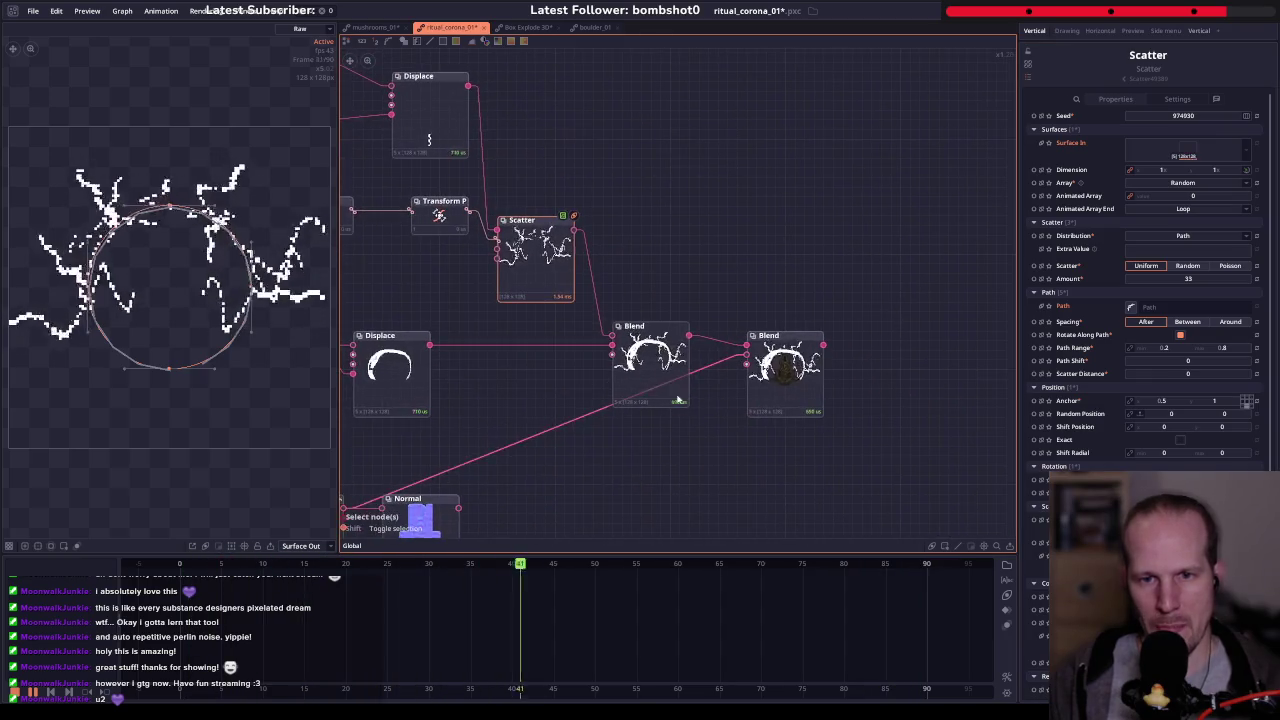
{"action": "left_click", "coordinate": [800, 408]}
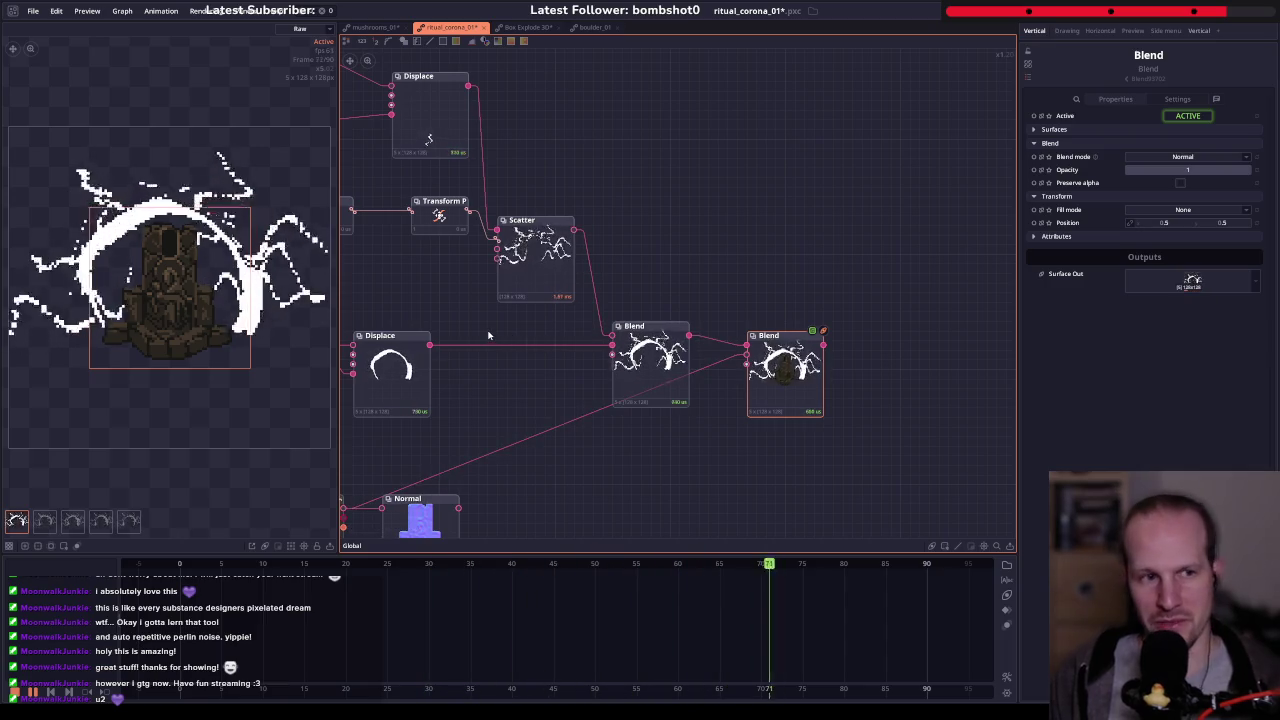
{"action": "left_click_drag", "start_coordinate": [486, 331], "coordinate": [611, 359]}
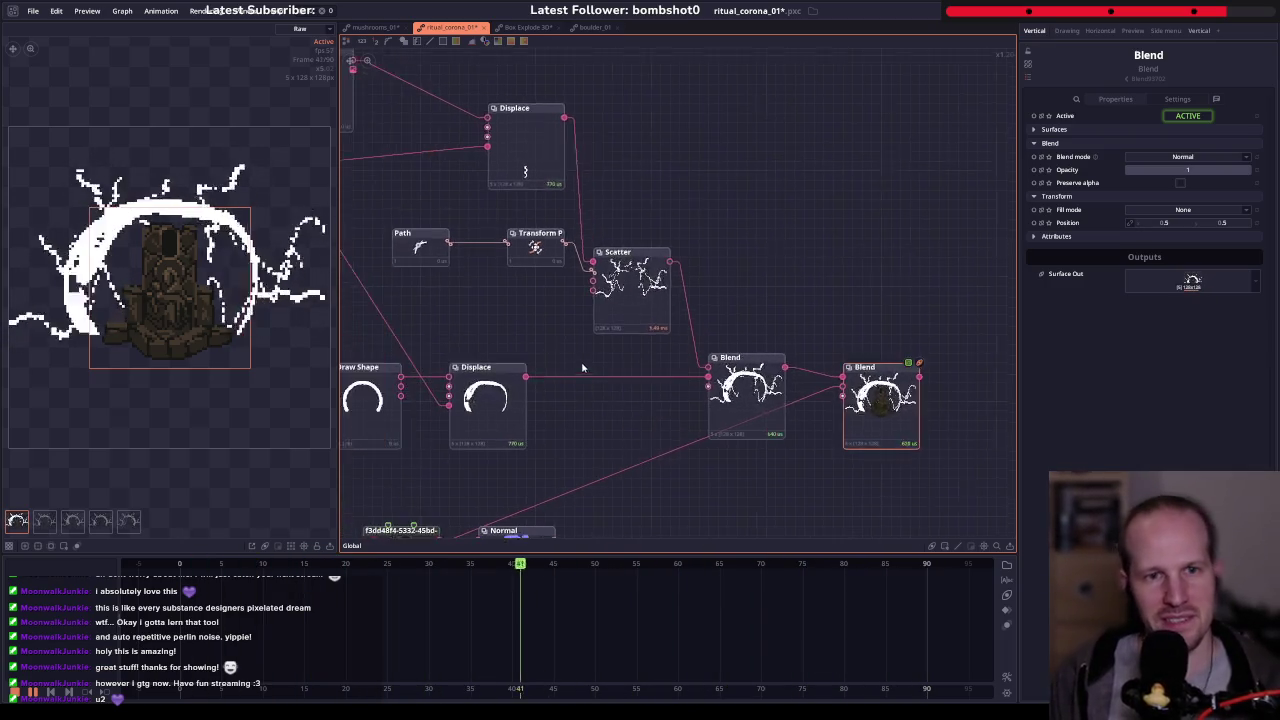
{"action": "left_click", "coordinate": [660, 285]}
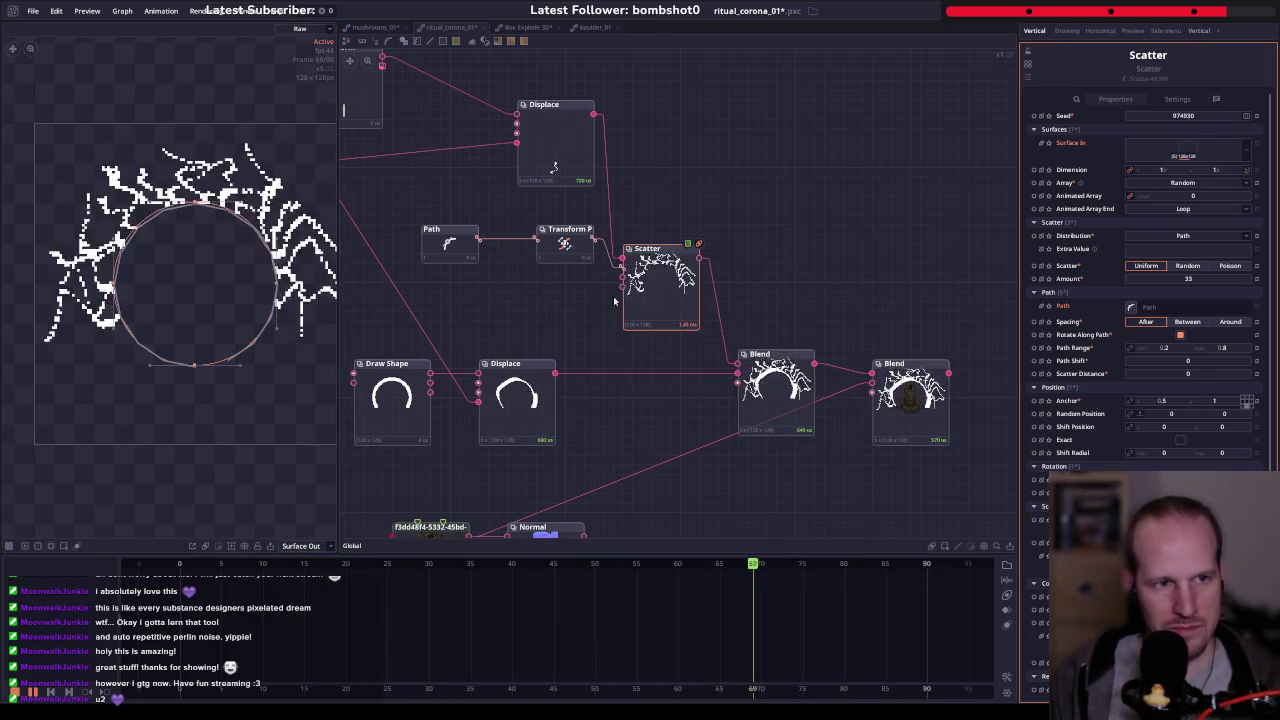
- Step through the ray's Displace and Transform nodes to its Draw Shape node
{"action": "left_click", "coordinate": [584, 319]}
{"action": "key", "text": "f"}
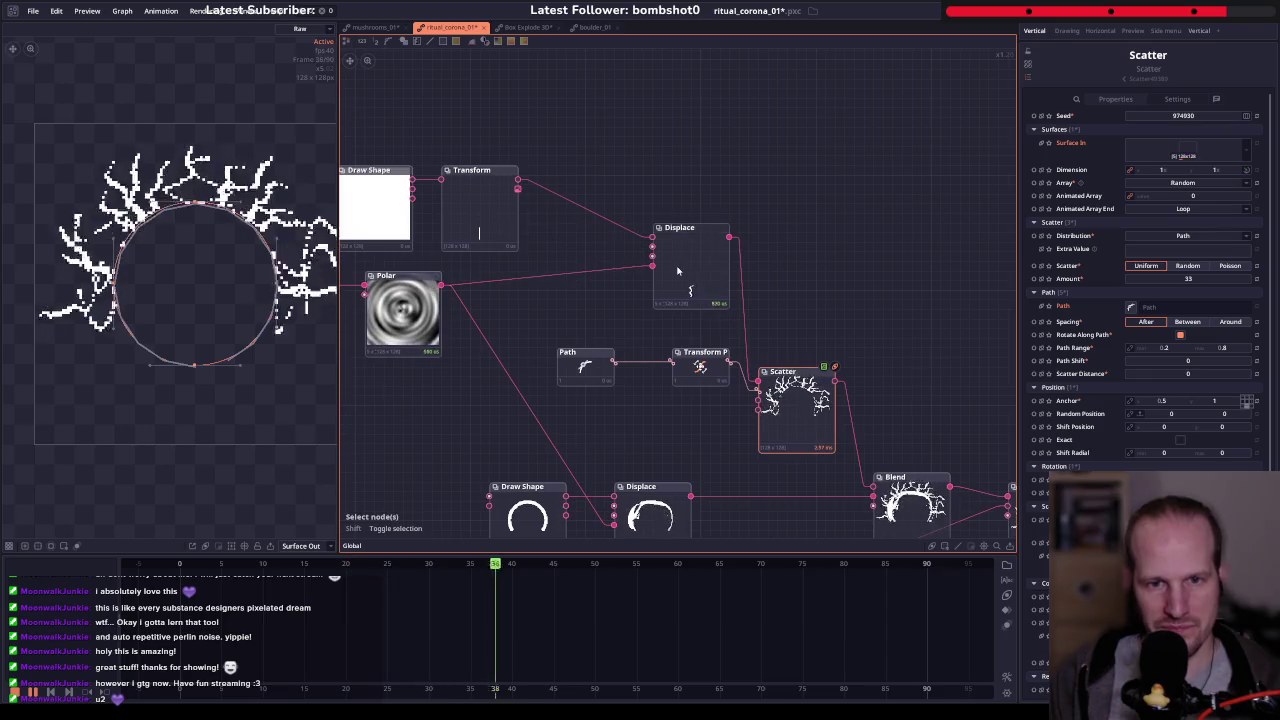
{"action": "left_click", "coordinate": [780, 270]}
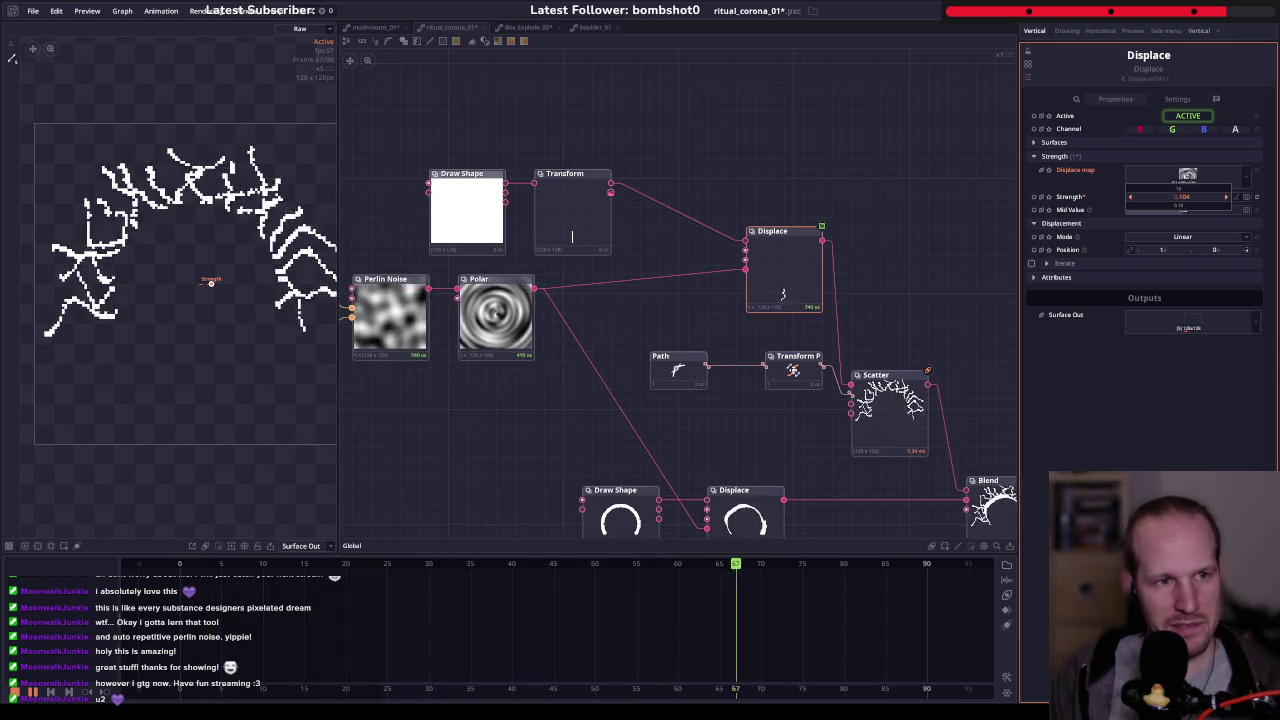
{"action": "left_click_drag", "start_coordinate": [783, 295], "coordinate": [607, 165]}
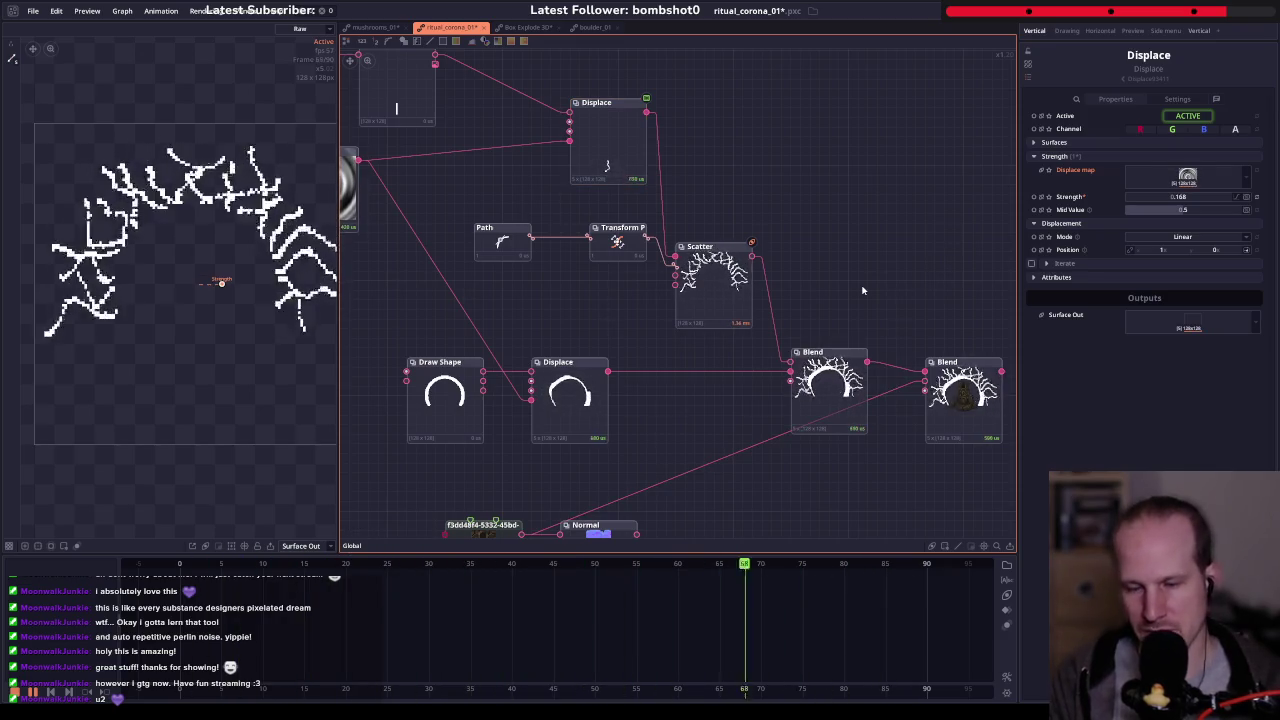
{"action": "left_click_drag", "start_coordinate": [863, 290], "coordinate": [1007, 410]}
{"action": "left_click", "coordinate": [540, 200]}
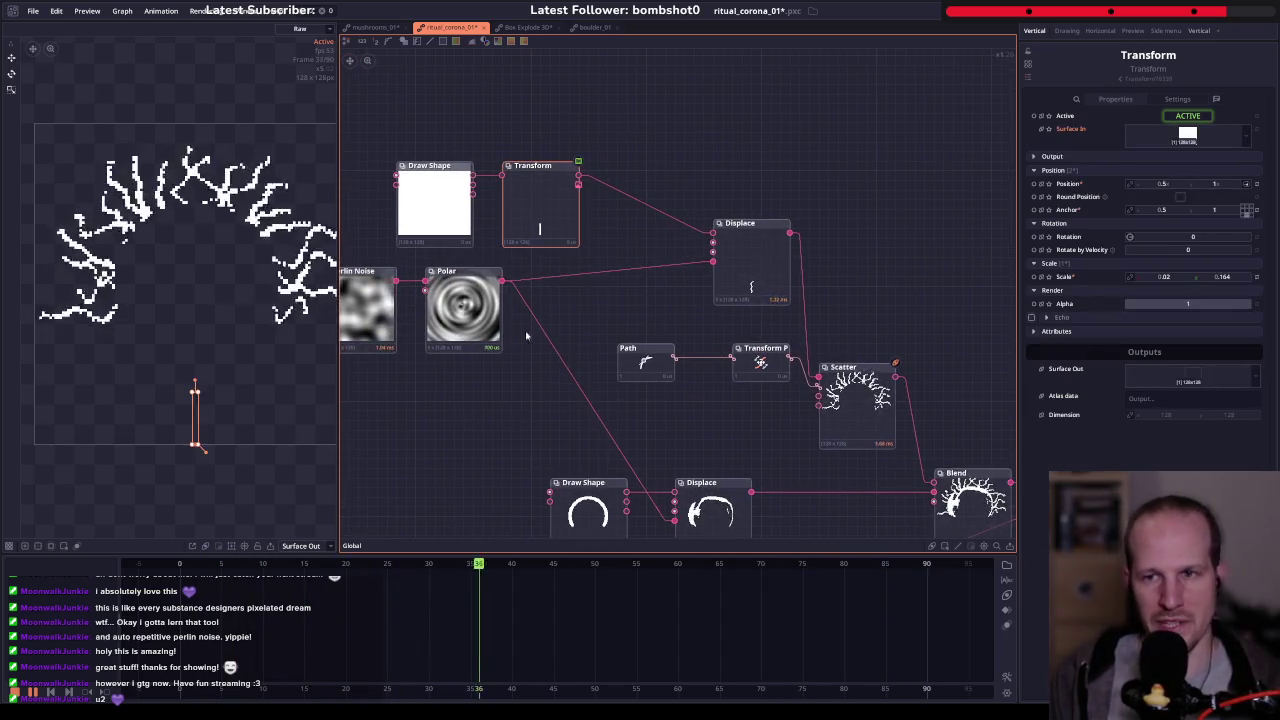
{"action": "left_click_drag", "start_coordinate": [812, 233], "coordinate": [970, 245]}
{"action": "left_click", "coordinate": [593, 210]}
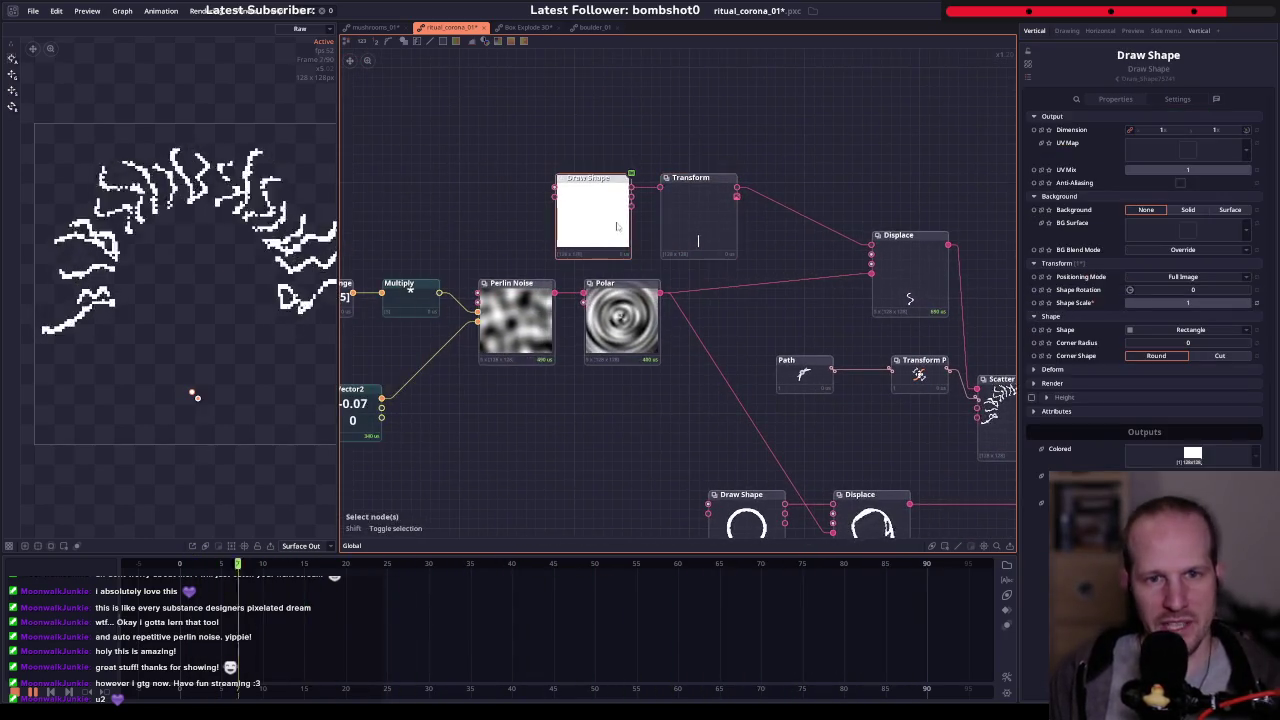
- Set the ray's Draw Shape to Trapezoid with Top Side 0 for a pointed tip
{"action": "left_click", "coordinate": [1197, 330]}
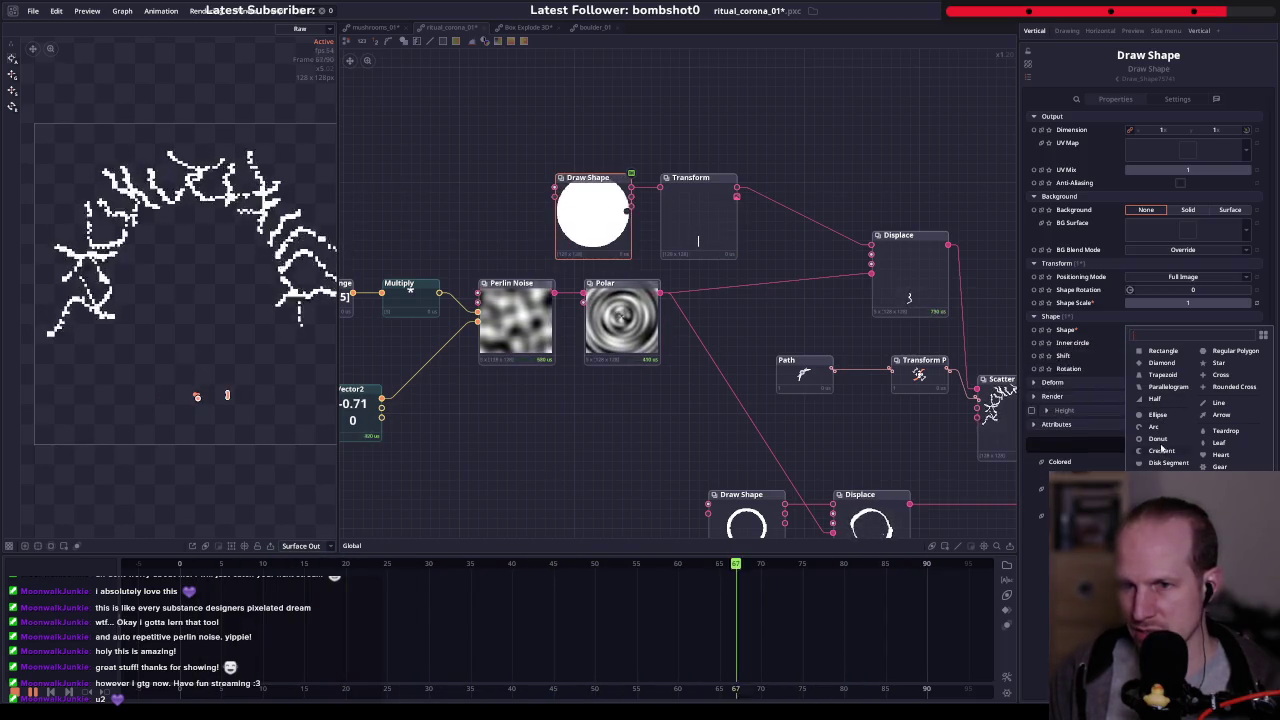
{"action": "left_click", "coordinate": [1163, 374]}
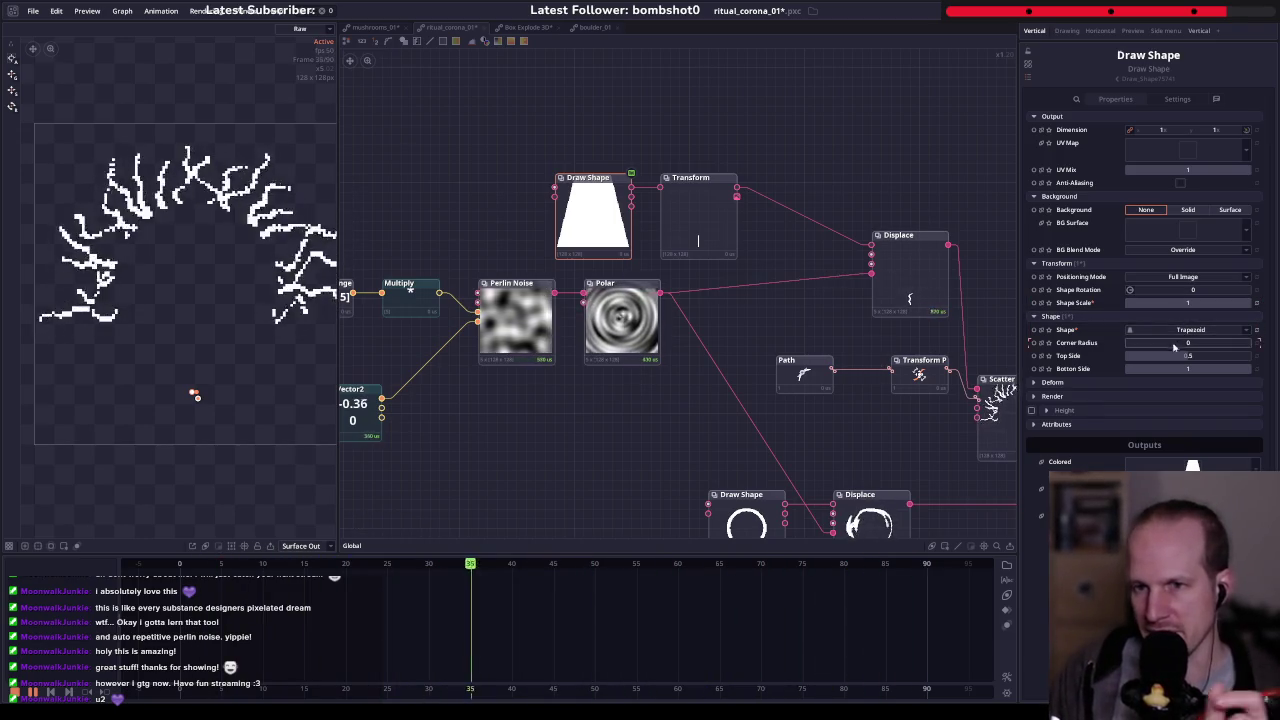
{"action": "left_click_drag", "start_coordinate": [1200, 358], "coordinate": [1188, 358]}
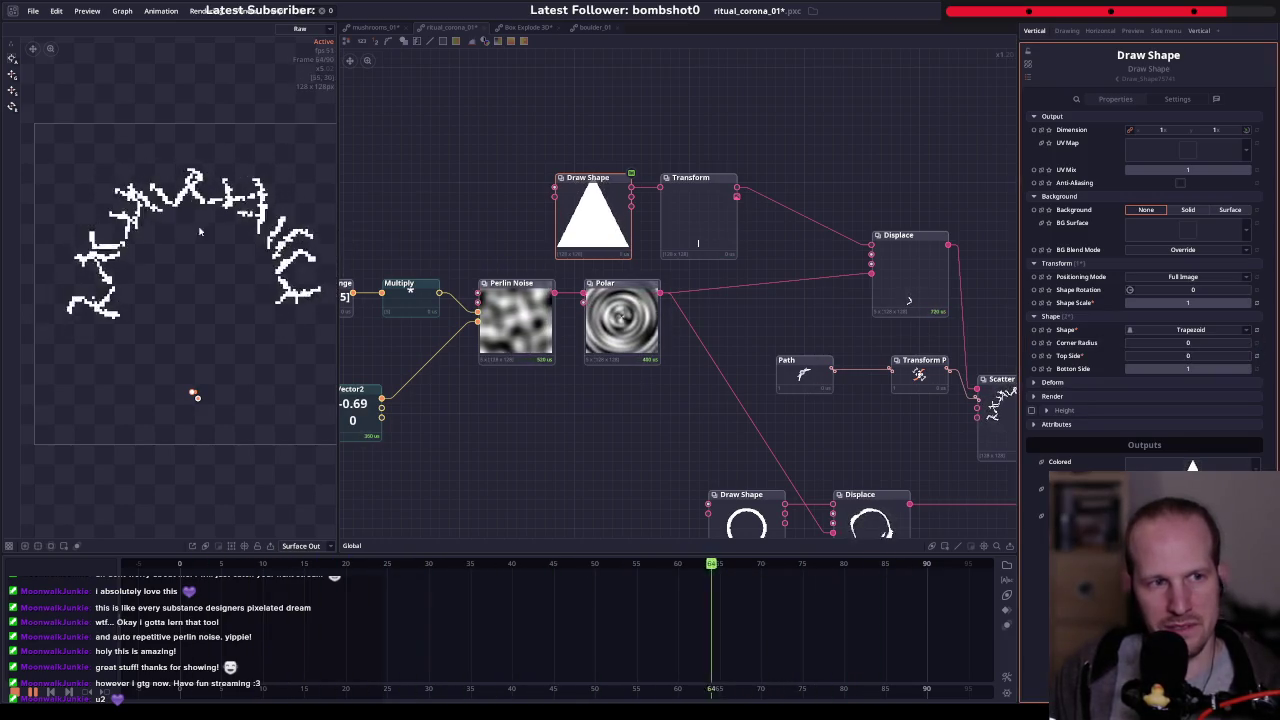
- Increase the ray Transform's Scale Y and Scale X to lengthen and thicken rays
{"action": "left_click", "coordinate": [698, 215]}
{"action": "mouse_move", "coordinate": [1221, 278]}
{"action": "left_mouse_down"}
{"action": "mouse_move", "coordinate": [1240, 278]}
{"action": "mouse_move", "coordinate": [1050, 280]}
{"action": "left_mouse_up"}
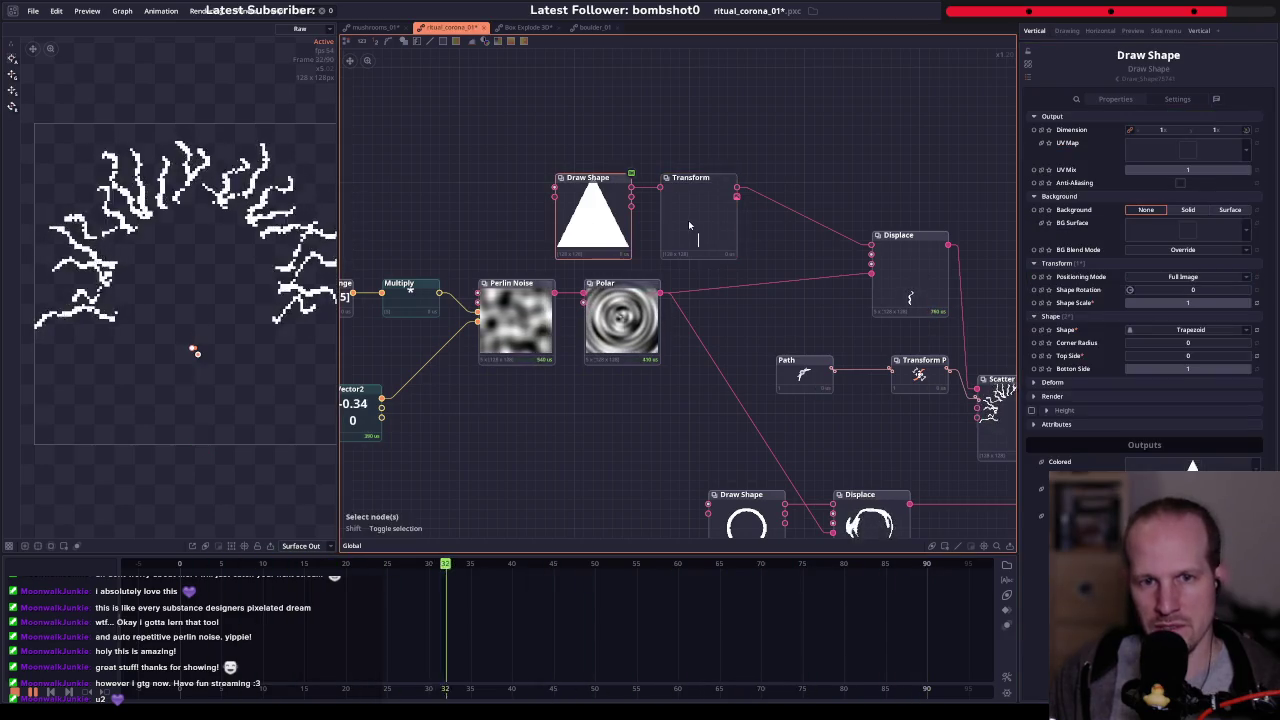
{"action": "mouse_move", "coordinate": [1173, 281]}
{"action": "left_mouse_down"}
{"action": "mouse_move", "coordinate": [1200, 281]}
{"action": "mouse_move", "coordinate": [1180, 281]}
{"action": "left_mouse_up"}
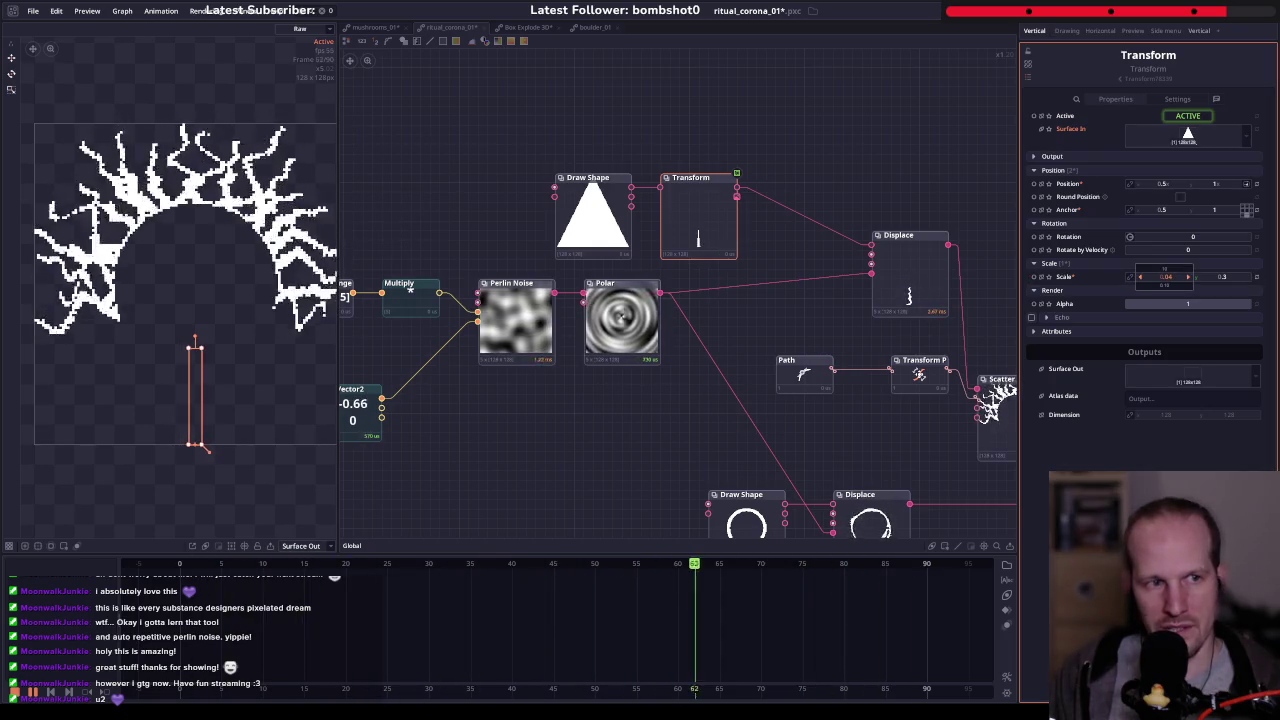
- Set the ray's noise Displace node inactive, leaving straight tapered spikes around the arc
{"action": "left_click_drag", "start_coordinate": [708, 334], "coordinate": [644, 302]}
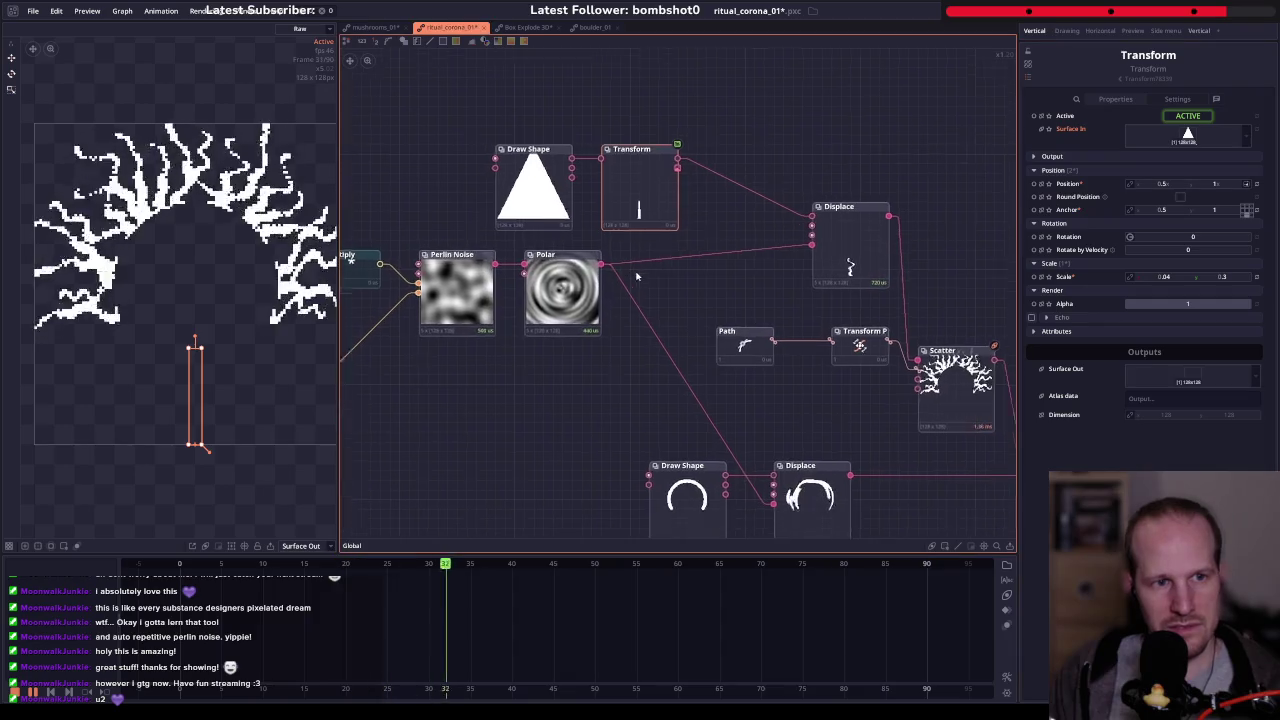
{"action": "scroll", "coordinate": [240, 290], "scroll_direction": "down", "scroll_amount": 1}
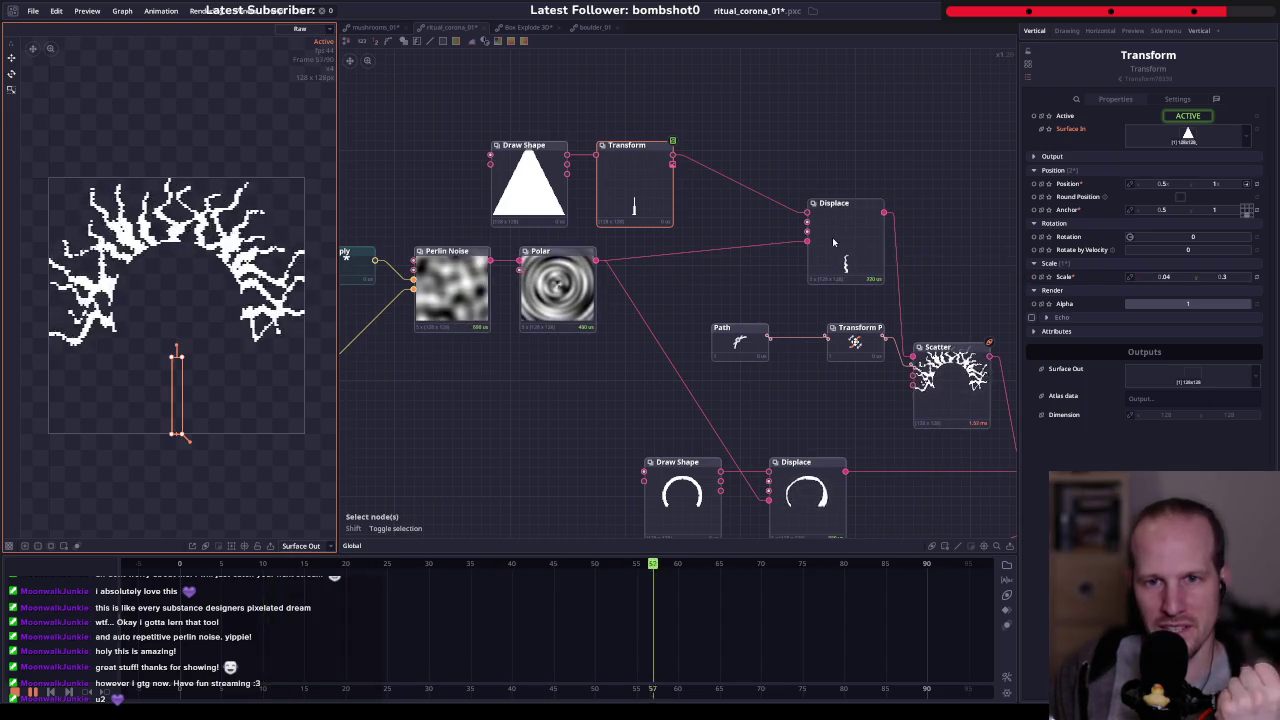
{"action": "left_click", "coordinate": [870, 232]}
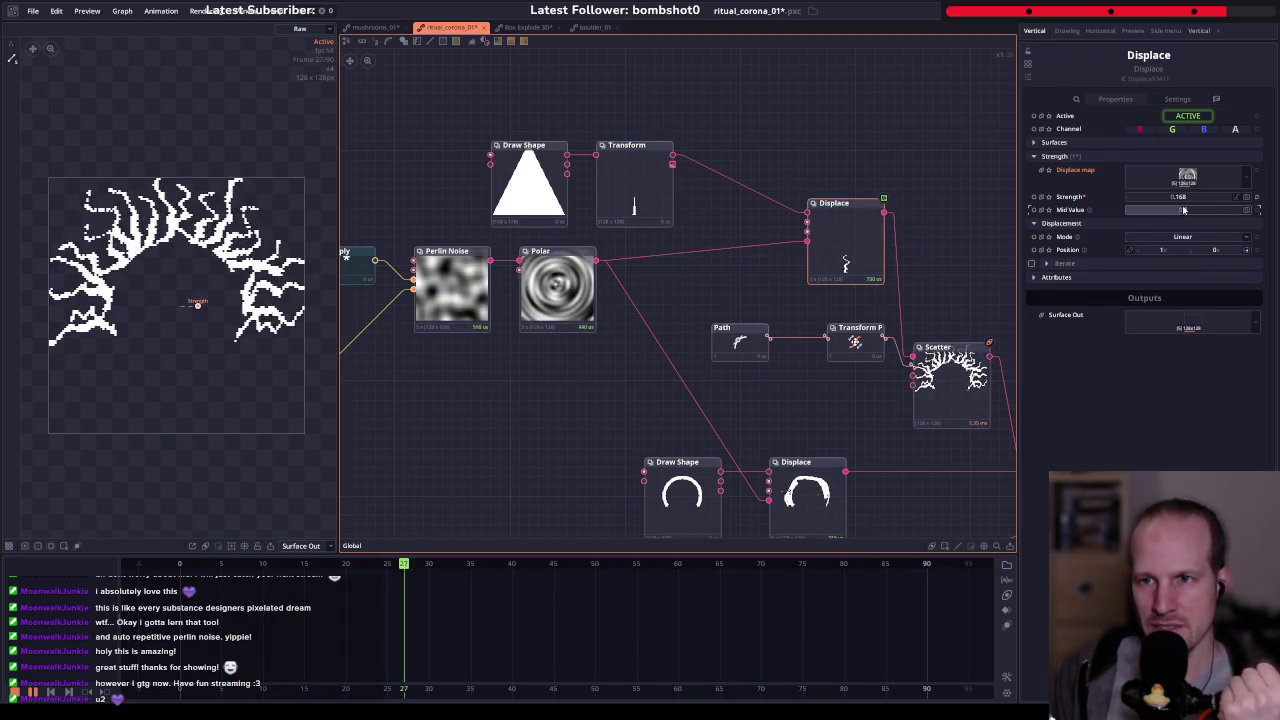
{"action": "left_click", "coordinate": [1188, 115]}
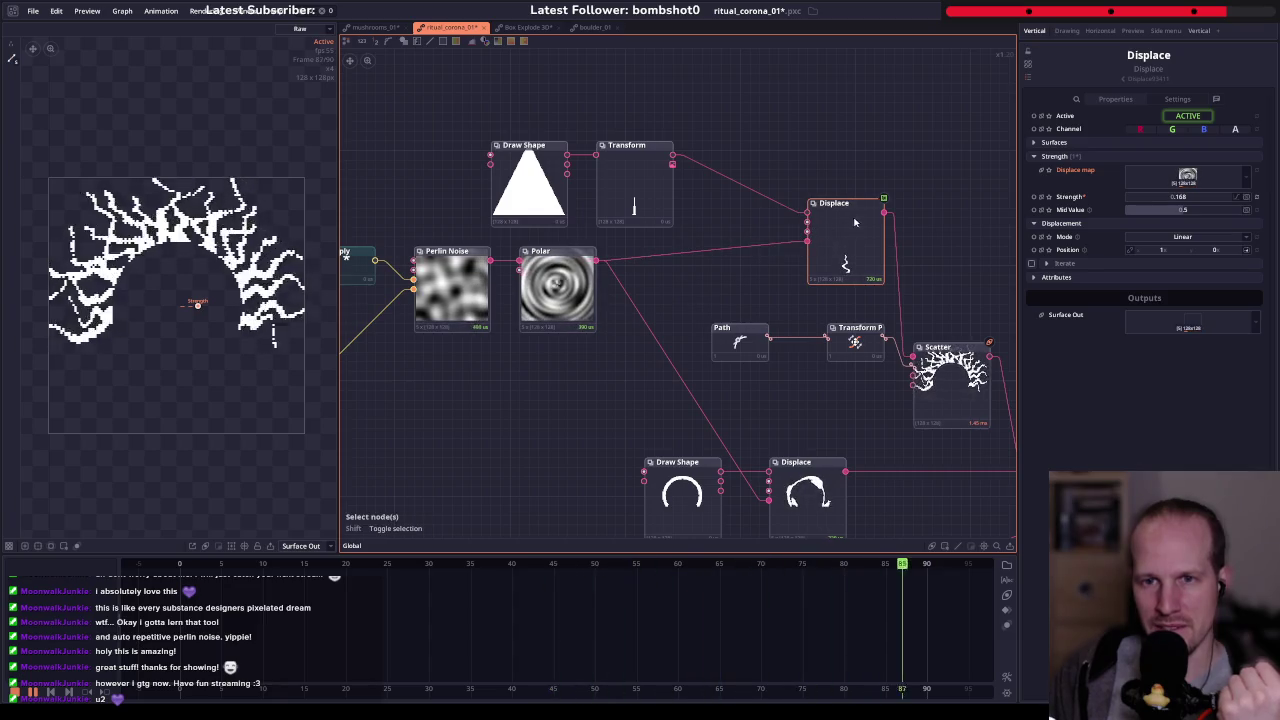
{"action": "left_click_drag", "start_coordinate": [911, 375], "coordinate": [743, 332]}
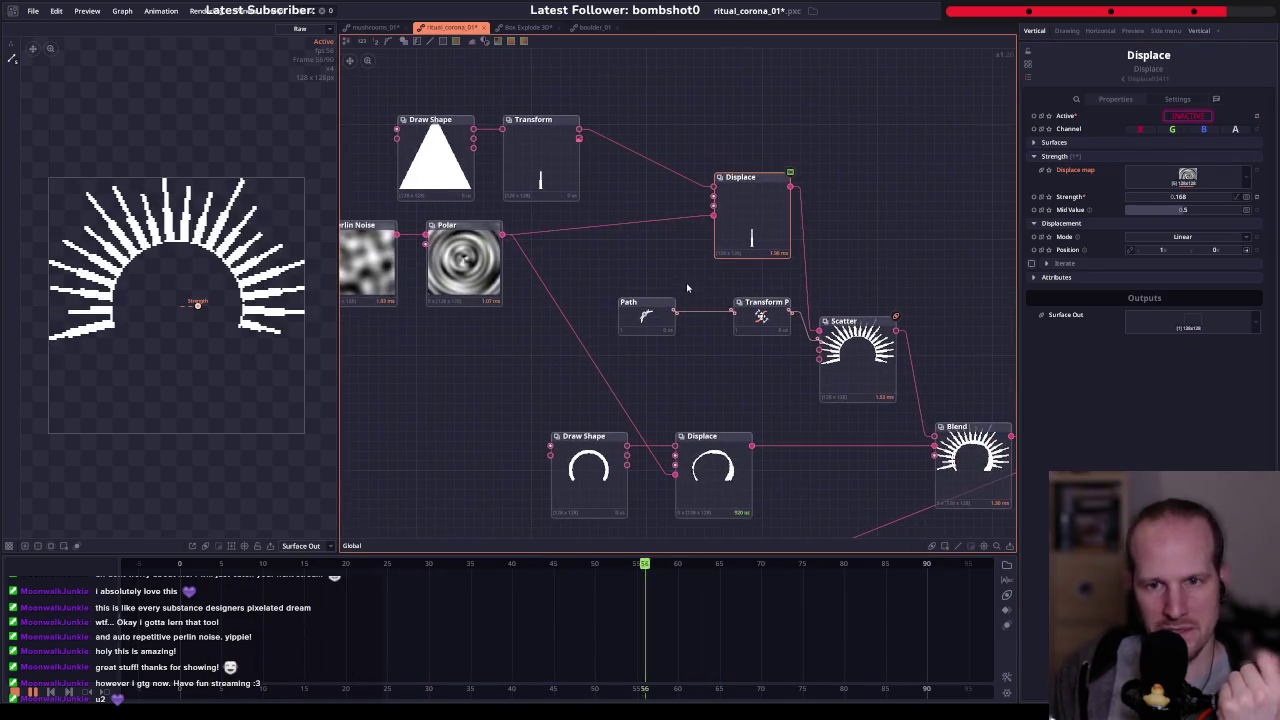
- Reactivate the ray's Displace node and set its Strength to 0.01
{"action": "mouse_move", "coordinate": [835, 320]}
{"action": "left_mouse_down"}
{"action": "mouse_move", "coordinate": [573, 230]}
{"action": "mouse_move", "coordinate": [743, 246]}
{"action": "left_mouse_up"}
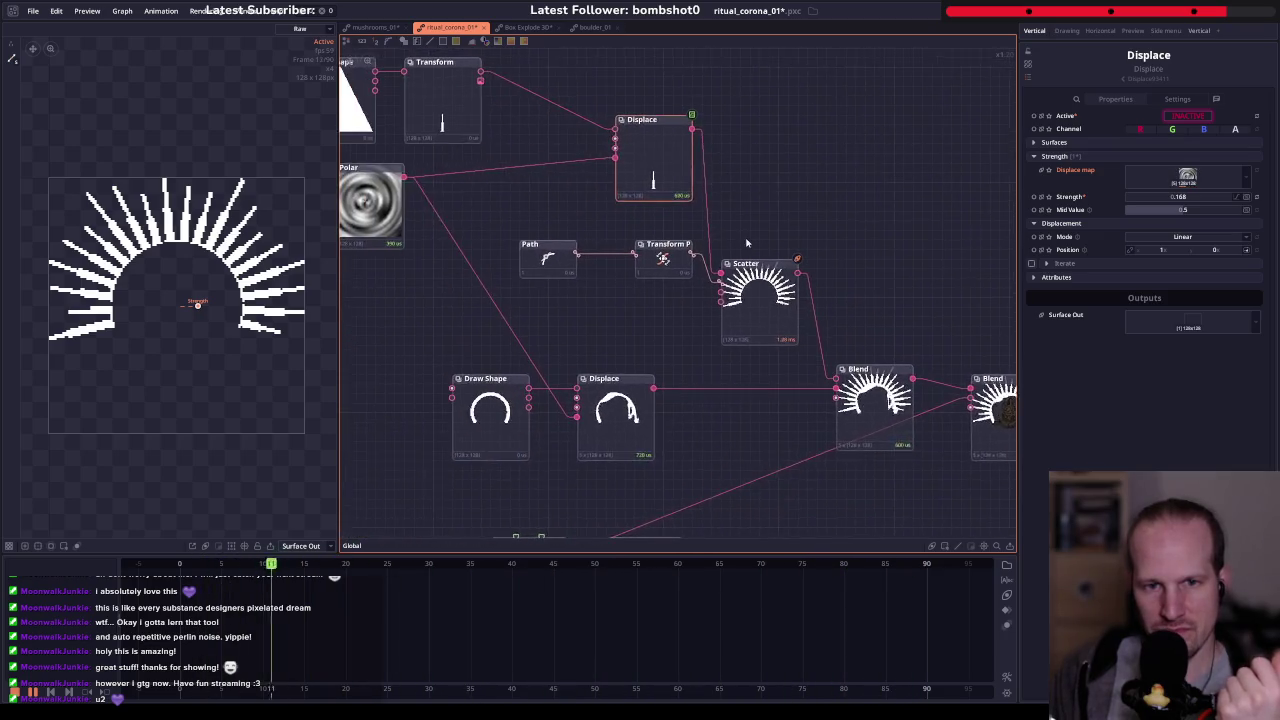
{"action": "left_click", "coordinate": [1187, 116]}
{"action": "left_click_drag", "start_coordinate": [1195, 197], "coordinate": [1180, 198]}
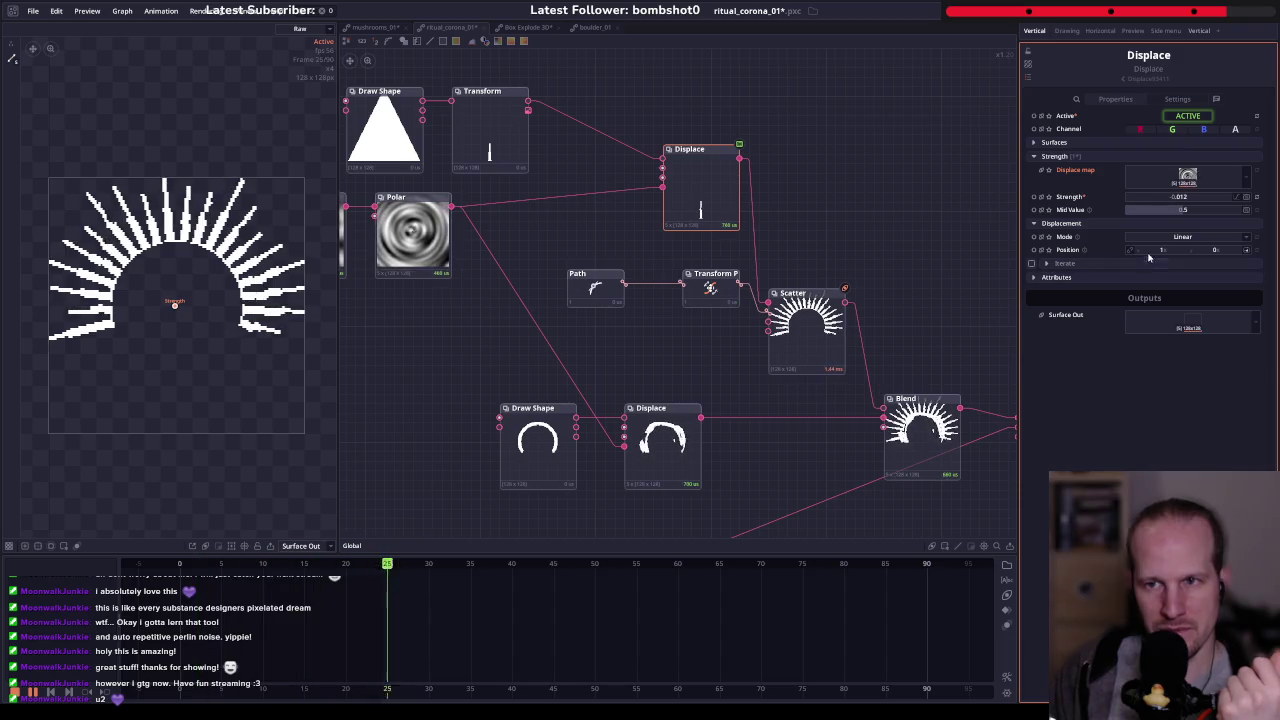
{"action": "left_click_drag", "start_coordinate": [1192, 196], "coordinate": [1195, 198]}
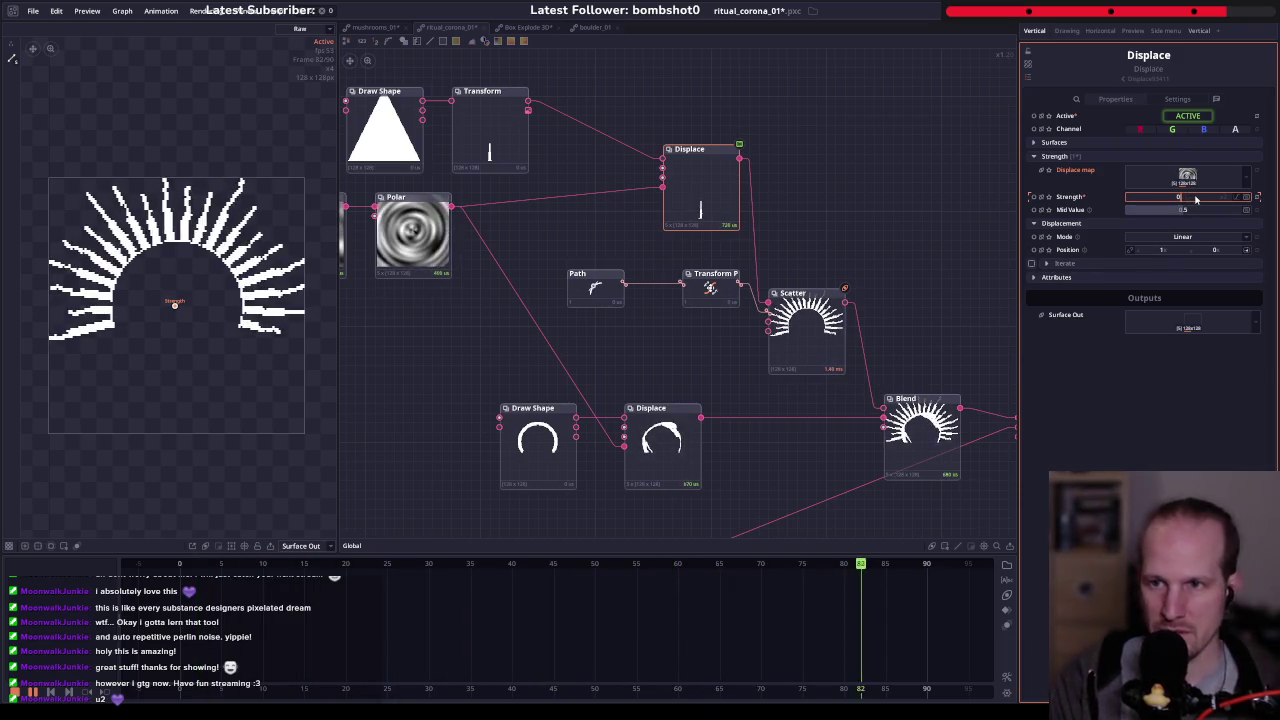
{"action": "type", "text": ".001"}
{"action": "key", "text": "Return"}
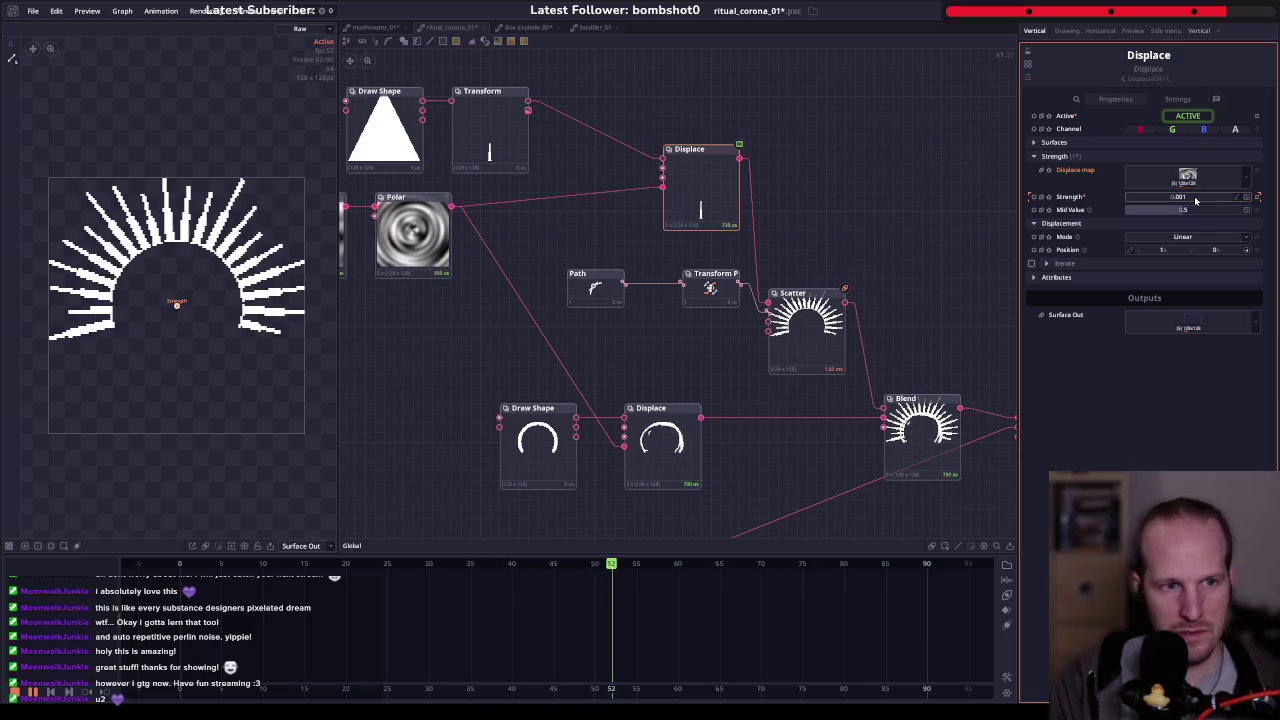
{"action": "left_click", "coordinate": [1197, 199]}
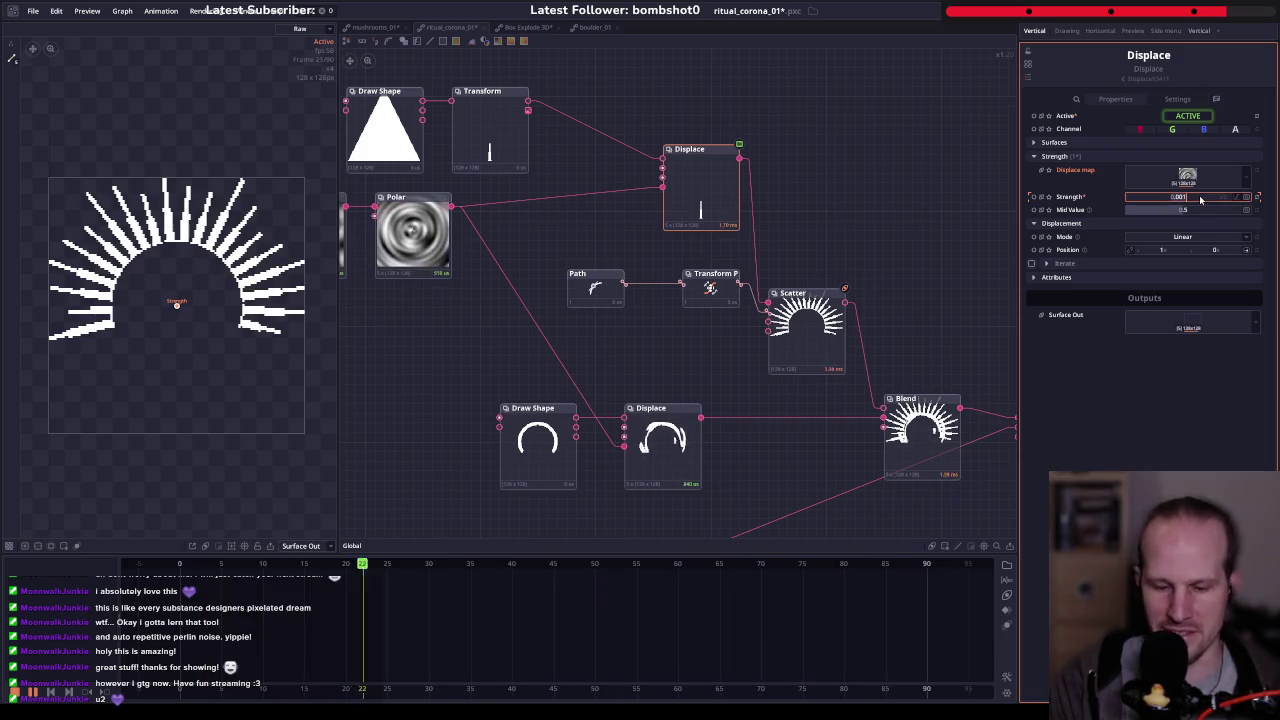
{"action": "type", "text": "5"}
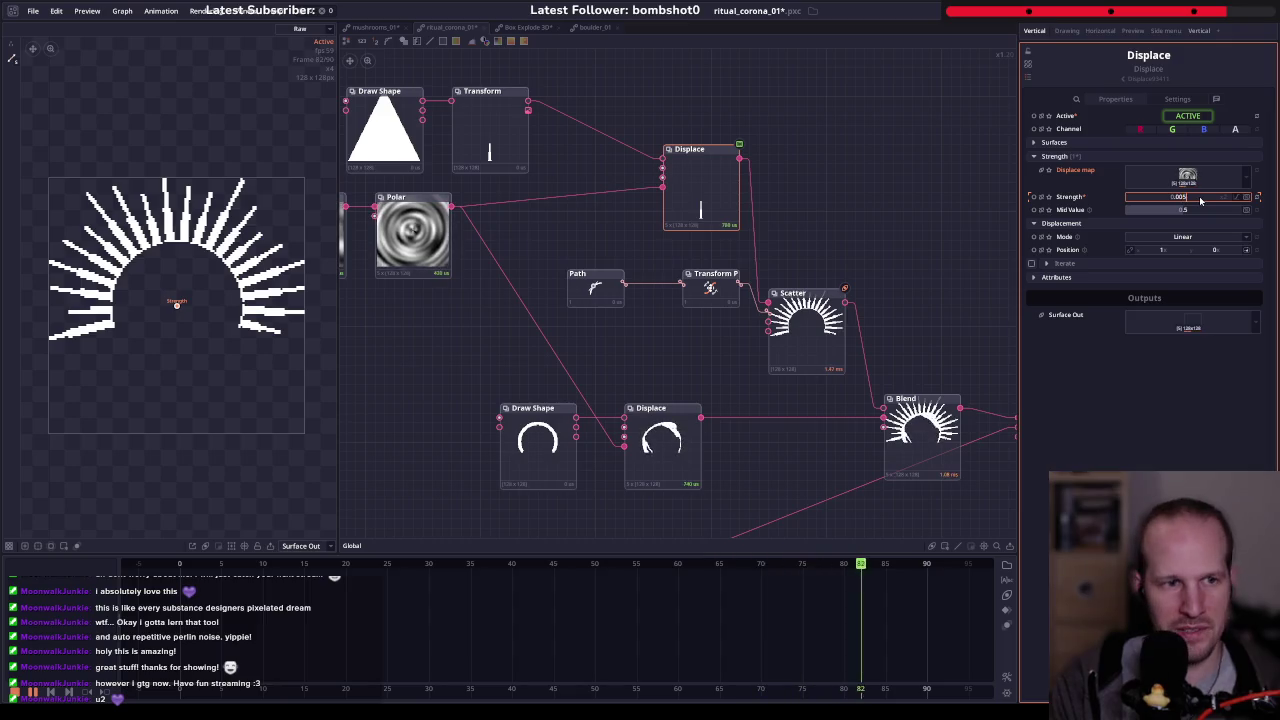
{"action": "left_click", "coordinate": [1201, 199]}
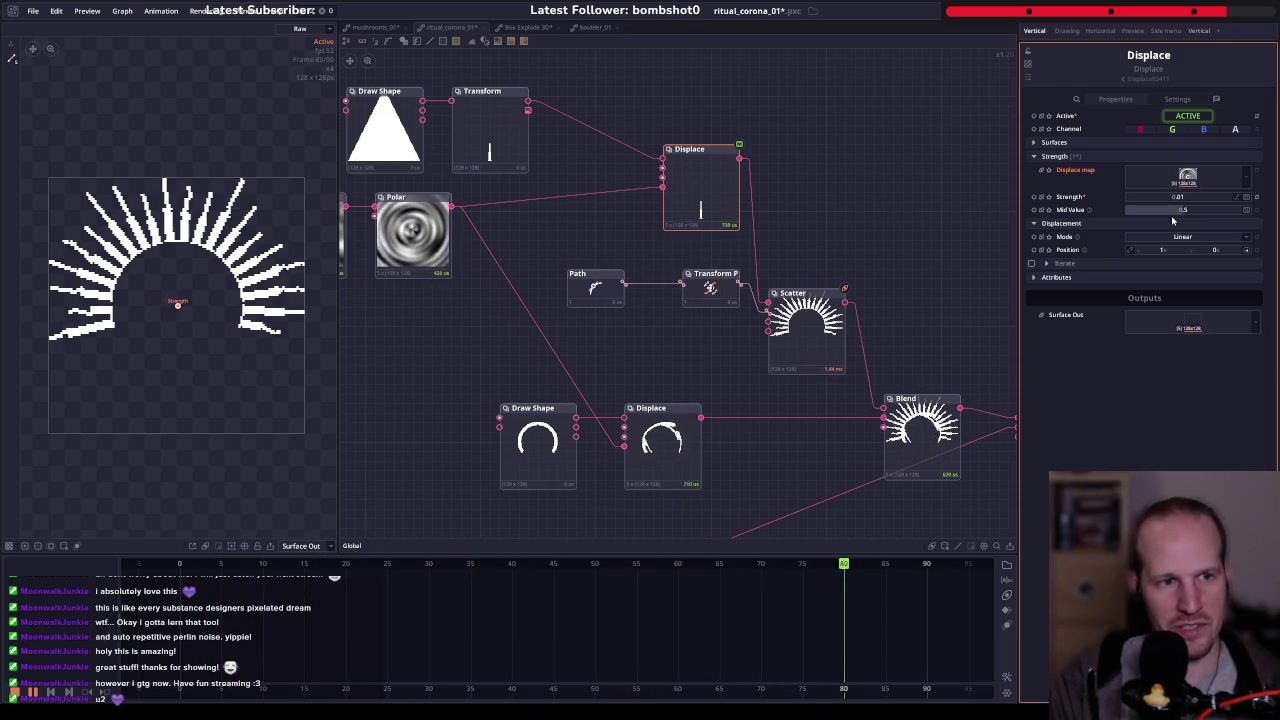
{"action": "left_click_drag", "start_coordinate": [440, 317], "coordinate": [473, 354]}
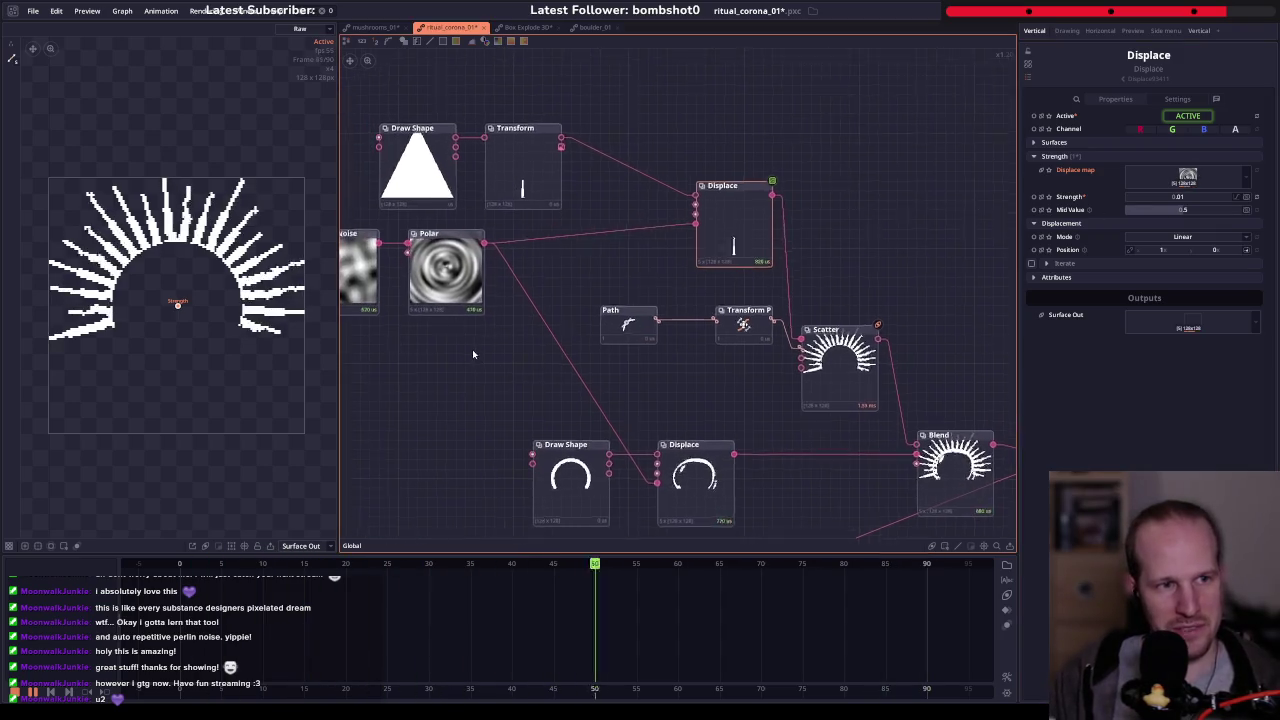
- Preview the single noise-displaced ray's output
{"action": "left_click", "coordinate": [758, 260]}
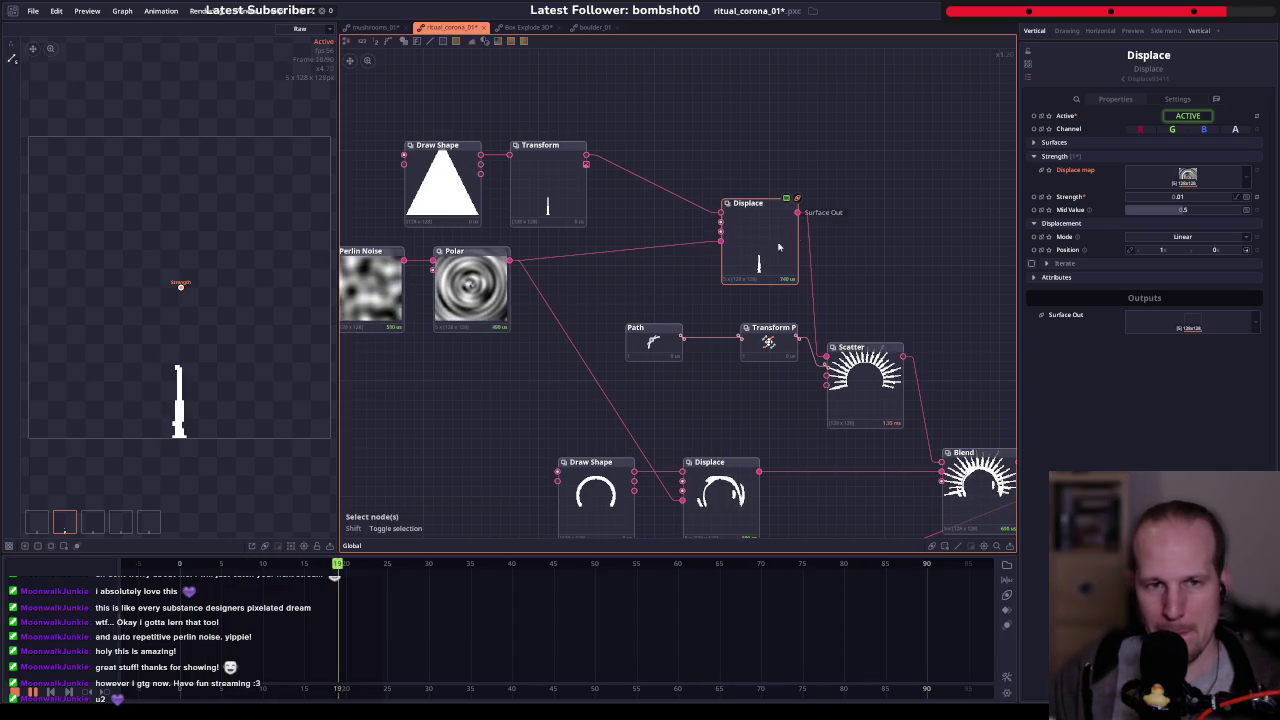
{"action": "scroll", "coordinate": [700, 255], "scroll_direction": "left", "scroll_amount": 3}
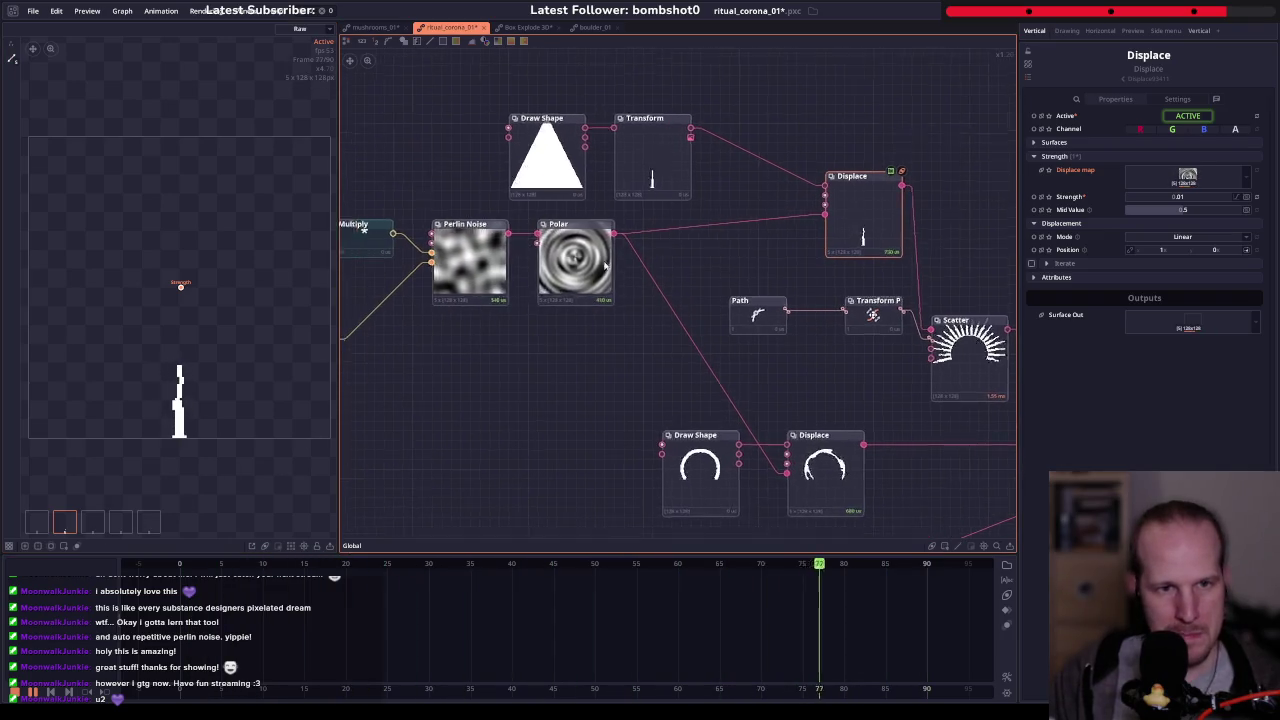
{"action": "scroll", "coordinate": [639, 238], "scroll_direction": "left", "scroll_amount": 3}
{"action": "scroll", "coordinate": [639, 238], "scroll_direction": "right", "scroll_amount": 3}
{"action": "scroll", "coordinate": [641, 302], "scroll_direction": "right", "scroll_amount": 2}
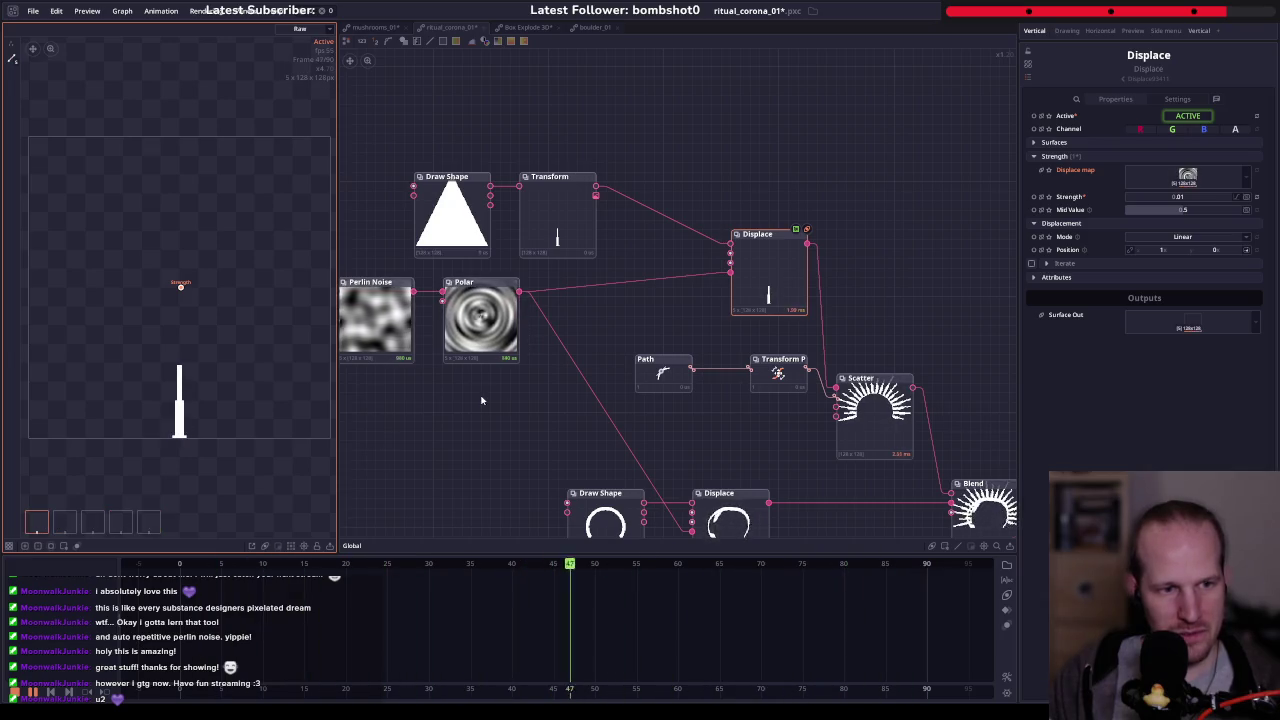
- Compare the Perlin Noise array variants and the resulting displaced ray variations
{"action": "left_click_drag", "start_coordinate": [446, 414], "coordinate": [600, 329]}
{"action": "left_click", "coordinate": [590, 249]}
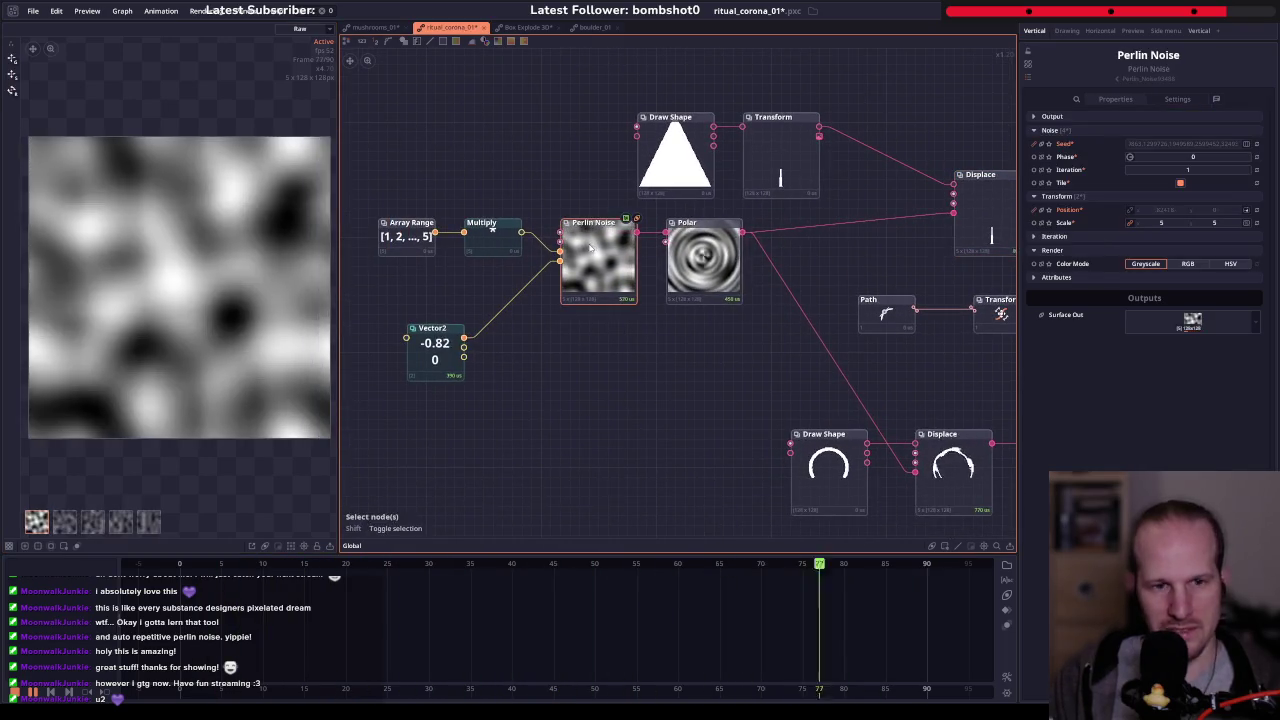
{"action": "left_click", "coordinate": [92, 521]}
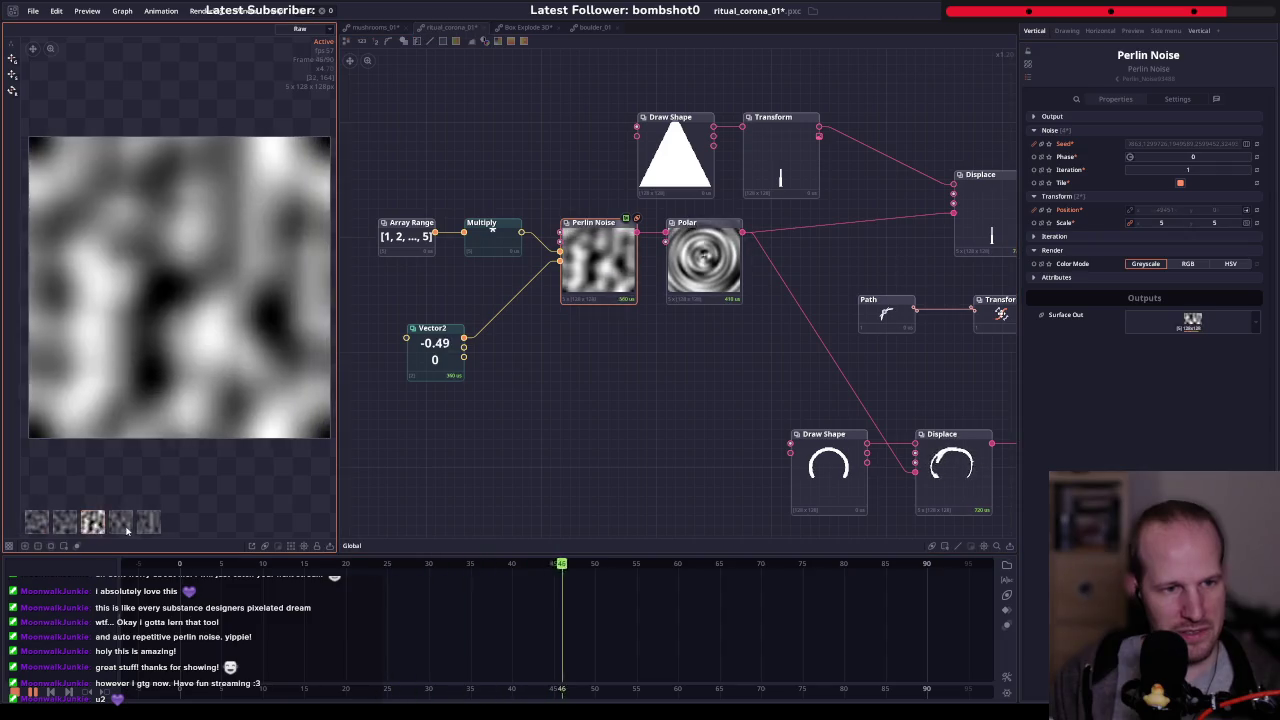
{"action": "left_click_drag", "start_coordinate": [971, 219], "coordinate": [800, 251]}
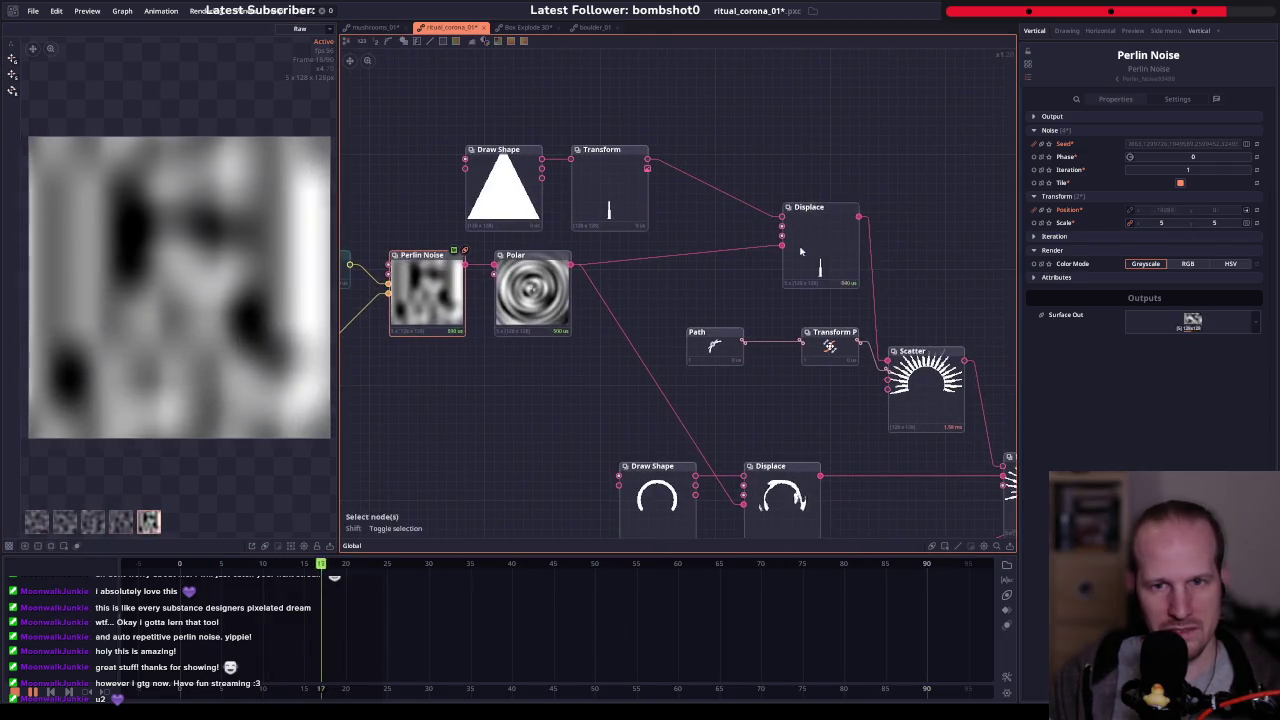
{"action": "left_click", "coordinate": [800, 251]}
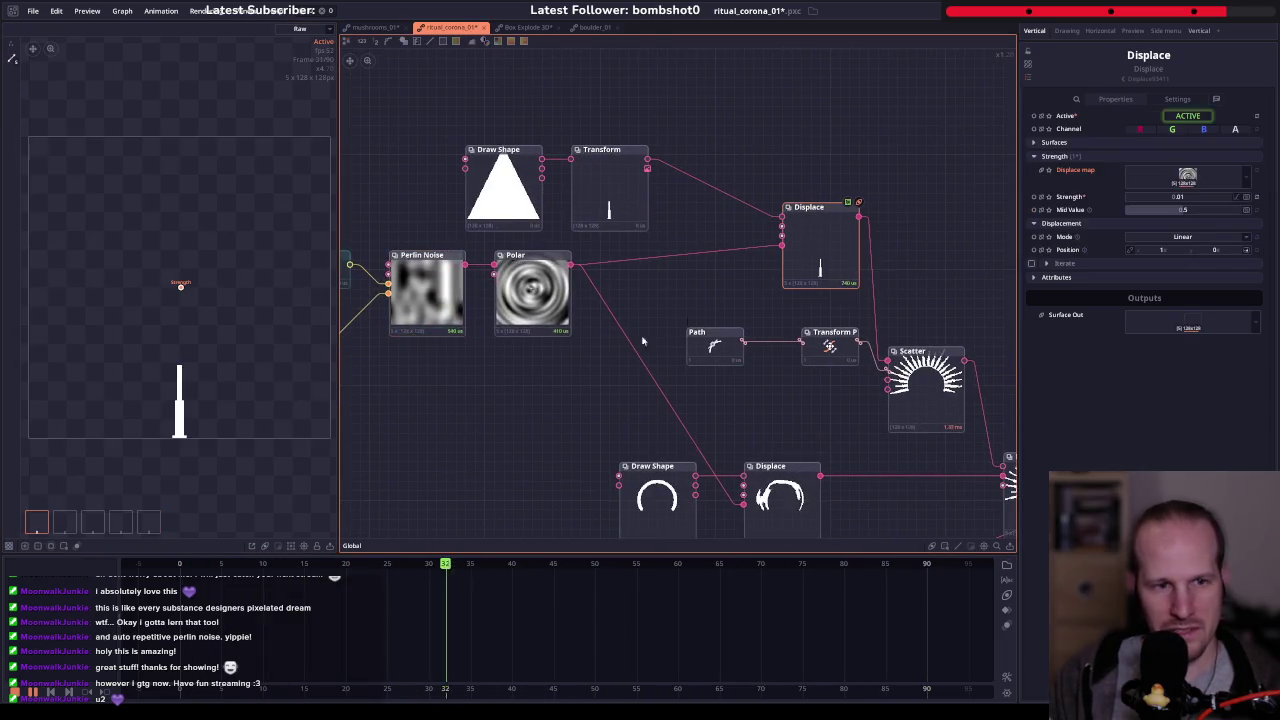
{"action": "left_click", "coordinate": [64, 522]}
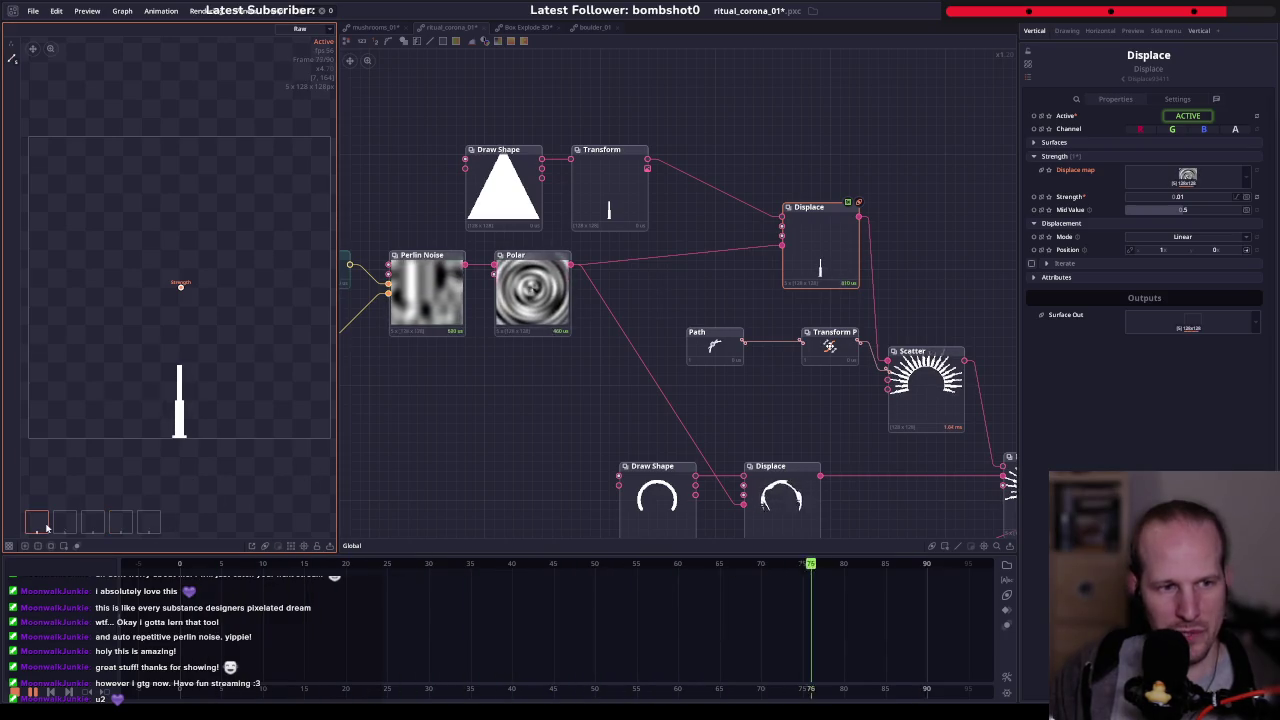
- Raise the ray Displace Strength to 0.015
{"action": "left_click", "coordinate": [1194, 196]}
{"action": "type", "text": "5"}
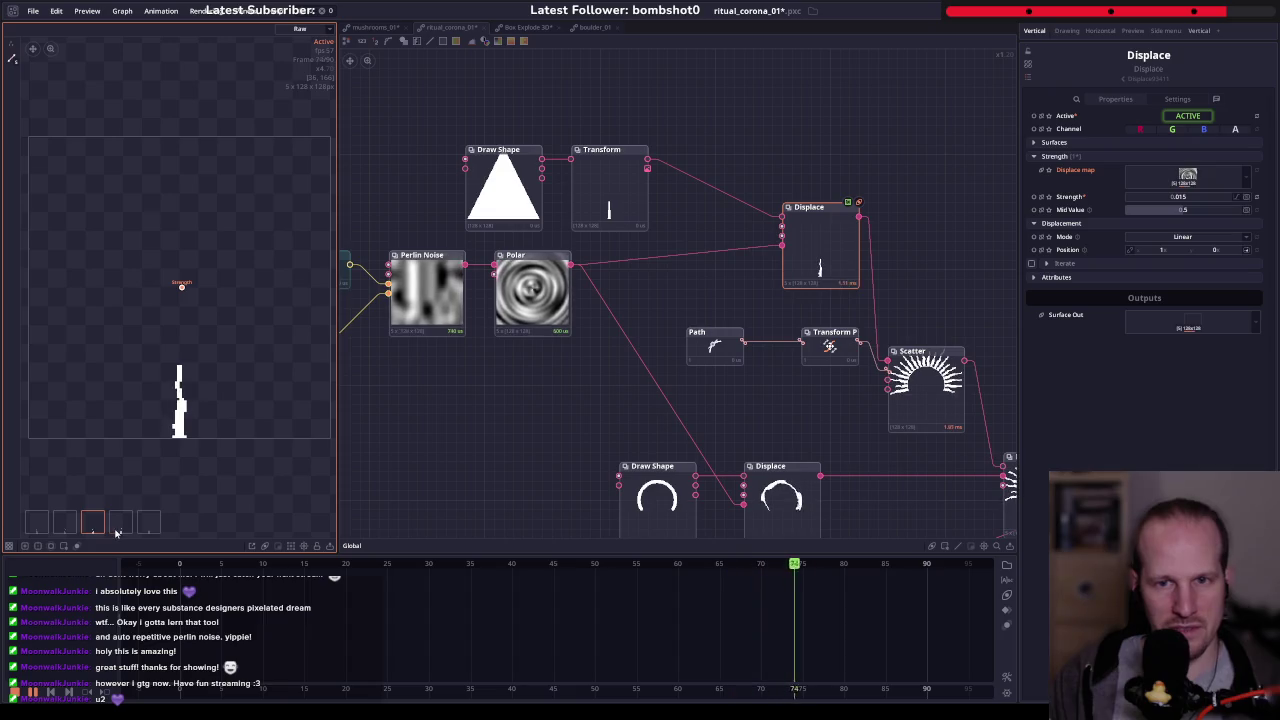
{"action": "left_click_drag", "start_coordinate": [798, 236], "coordinate": [700, 273]}
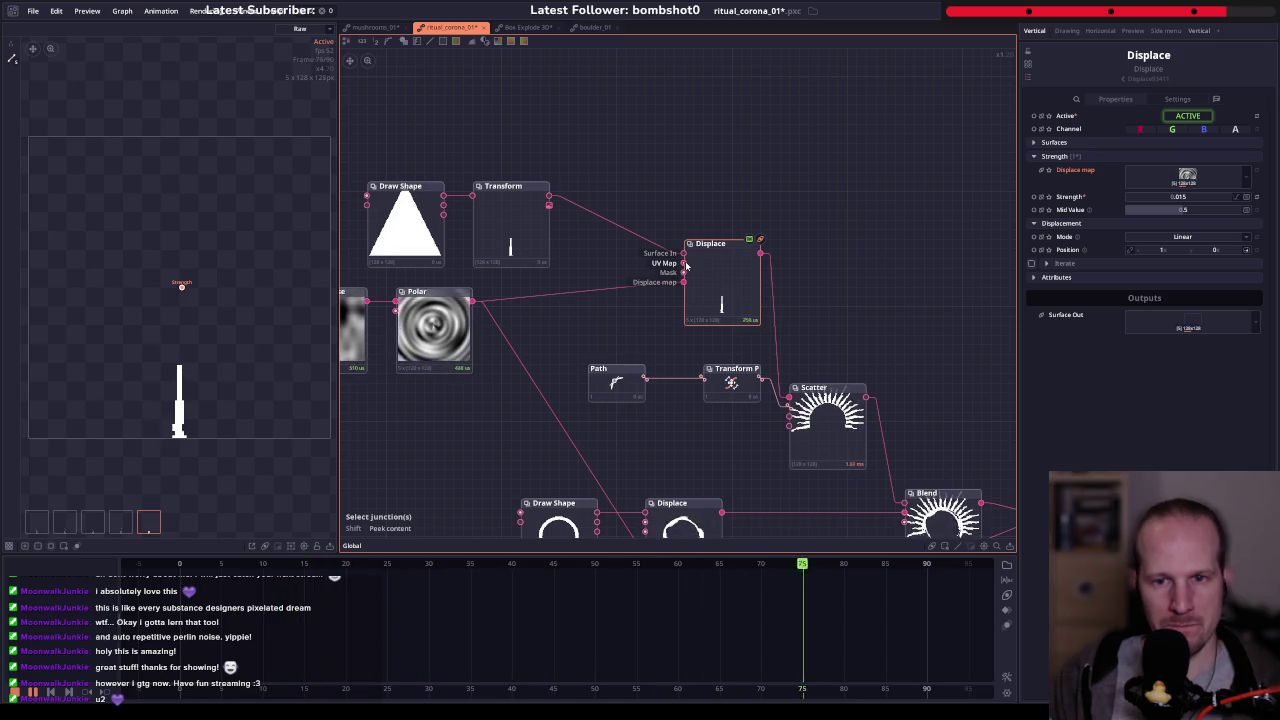
{"action": "scroll", "coordinate": [699, 295], "scroll_direction": "down", "scroll_amount": 5}
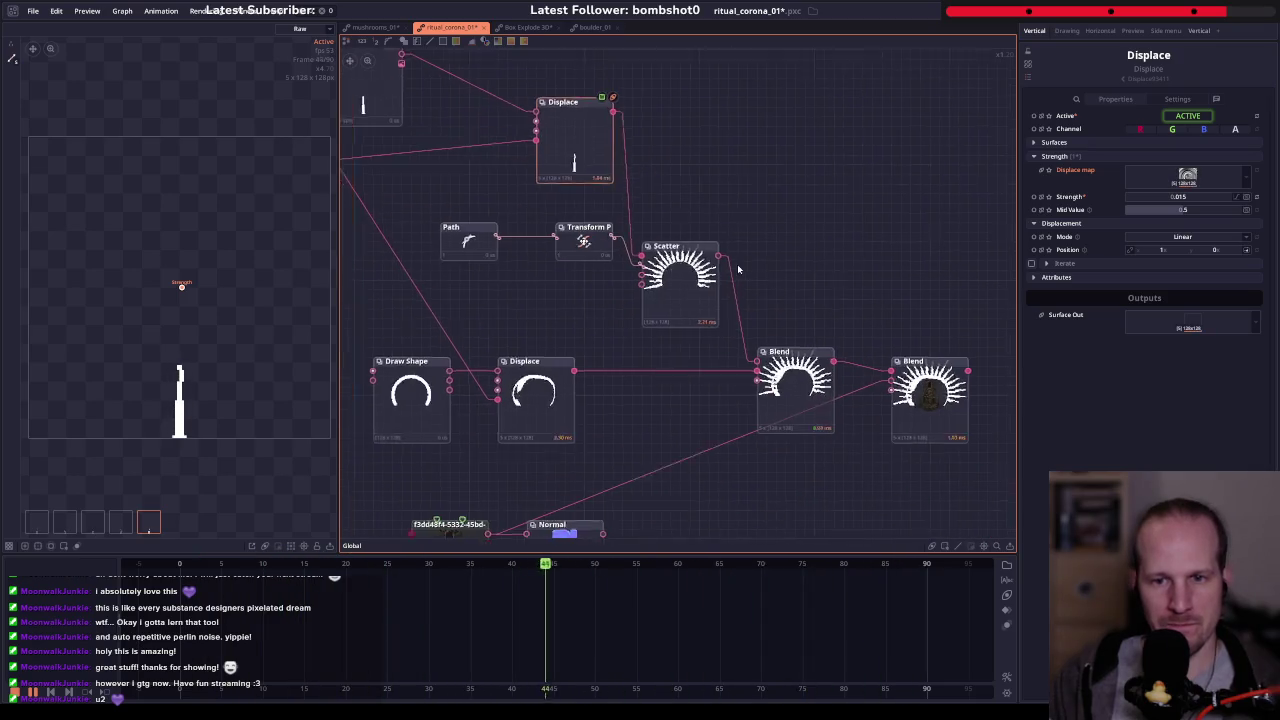
- Preview the final corona behind the tower and reposition the ray Displace node
{"action": "left_click_drag", "start_coordinate": [789, 312], "coordinate": [838, 374]}
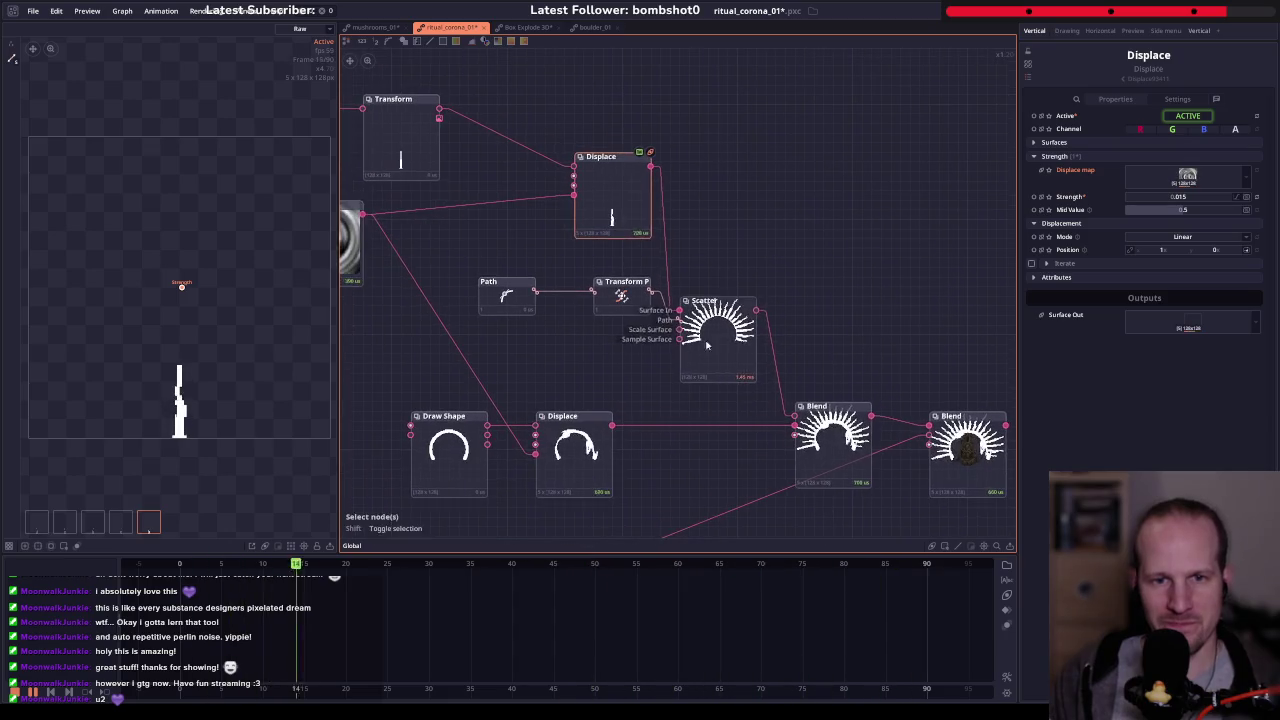
{"action": "left_click", "coordinate": [718, 335]}
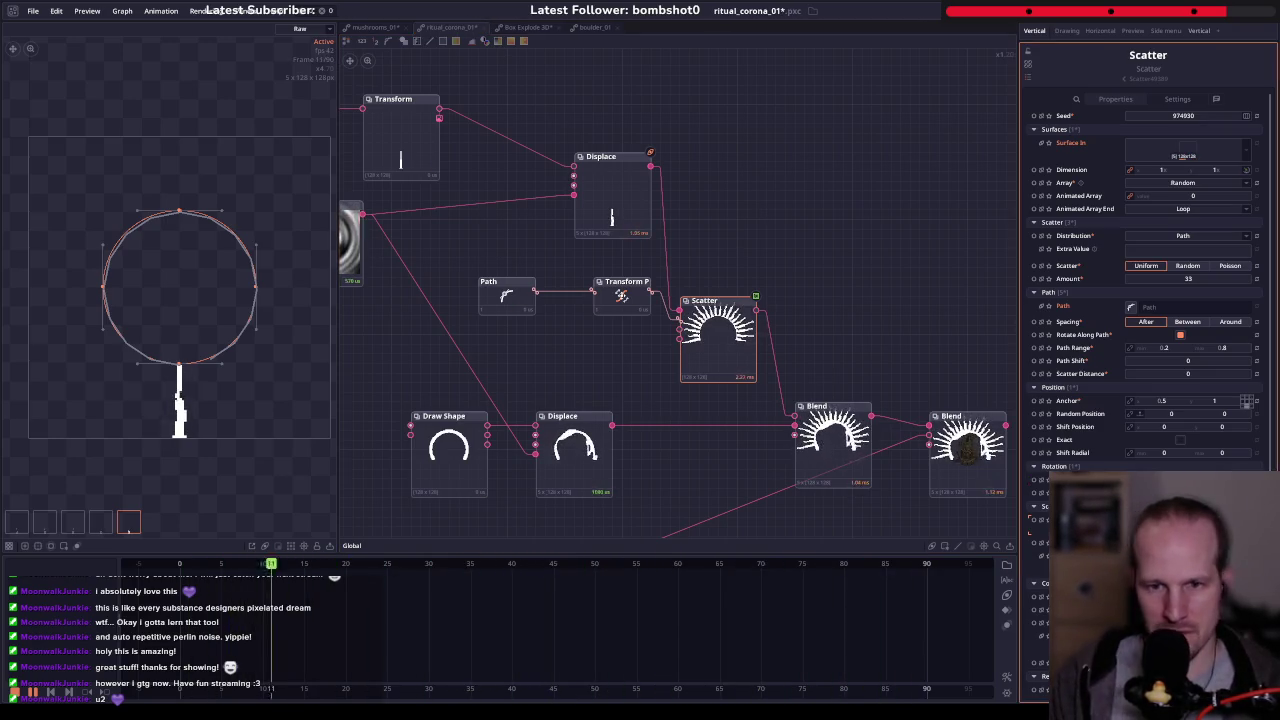
{"action": "left_click", "coordinate": [967, 440]}
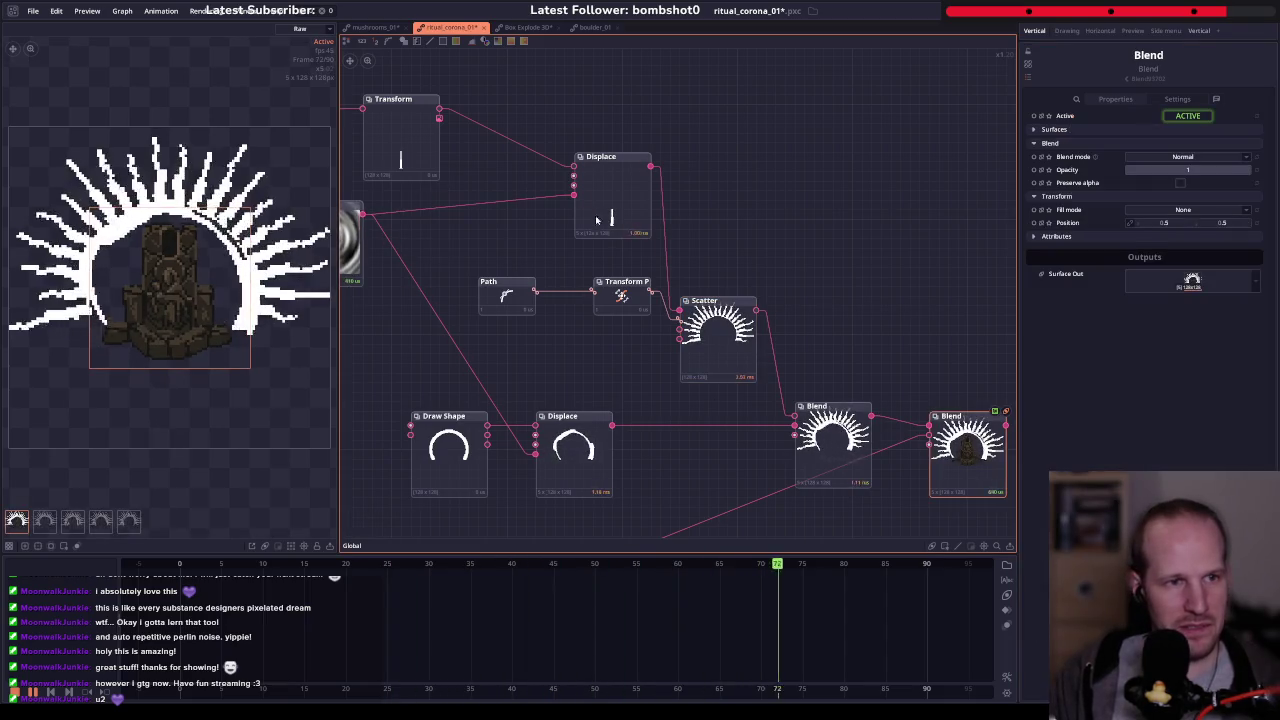
{"action": "left_click", "coordinate": [623, 200]}
{"action": "left_click_drag", "start_coordinate": [623, 200], "coordinate": [575, 191]}
- Shorten the rays by setting the Transform Scale Y to 0.252
{"action": "left_click", "coordinate": [400, 140]}
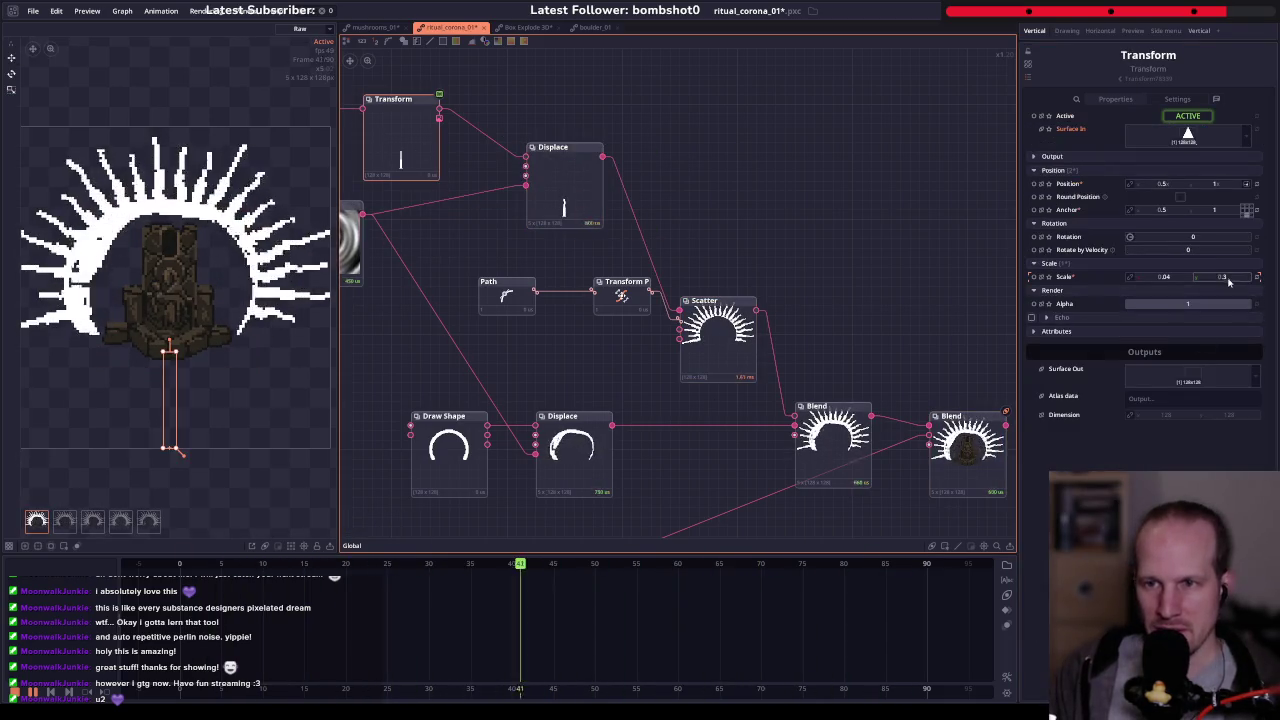
{"action": "left_click_drag", "start_coordinate": [1229, 283], "coordinate": [1215, 283]}
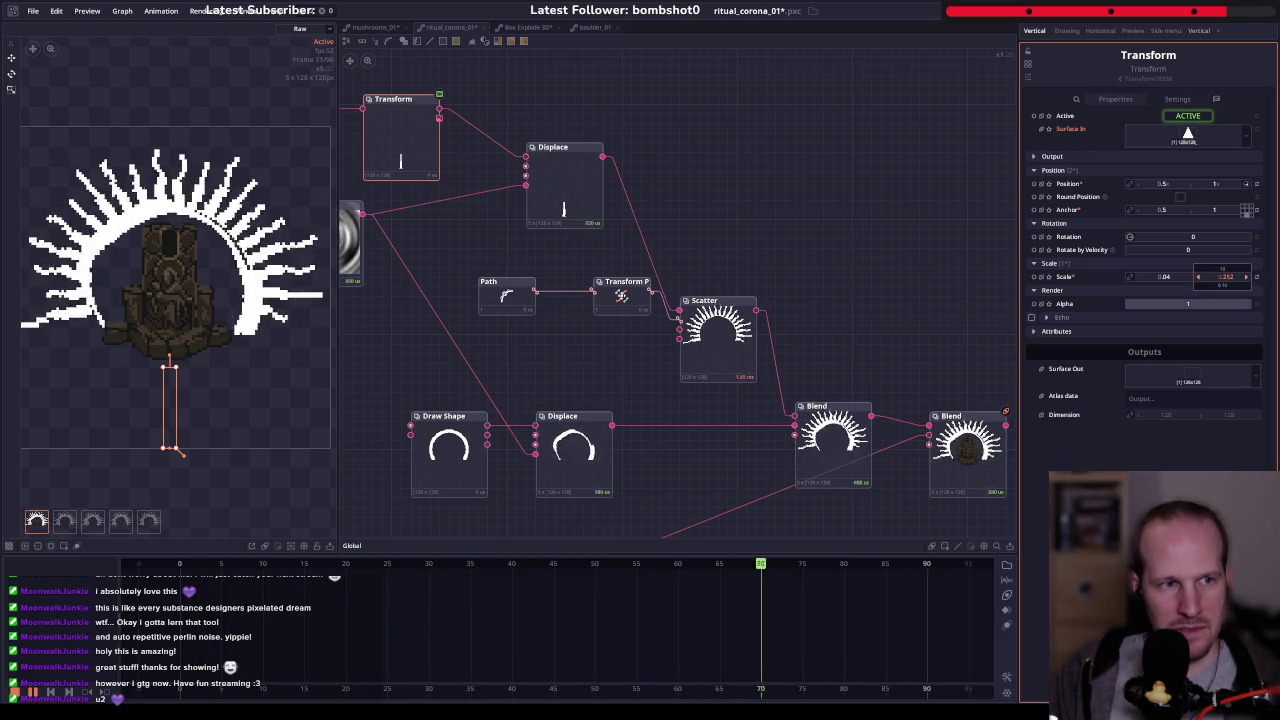
{"action": "scroll", "coordinate": [258, 300], "scroll_direction": "down", "scroll_amount": 1}
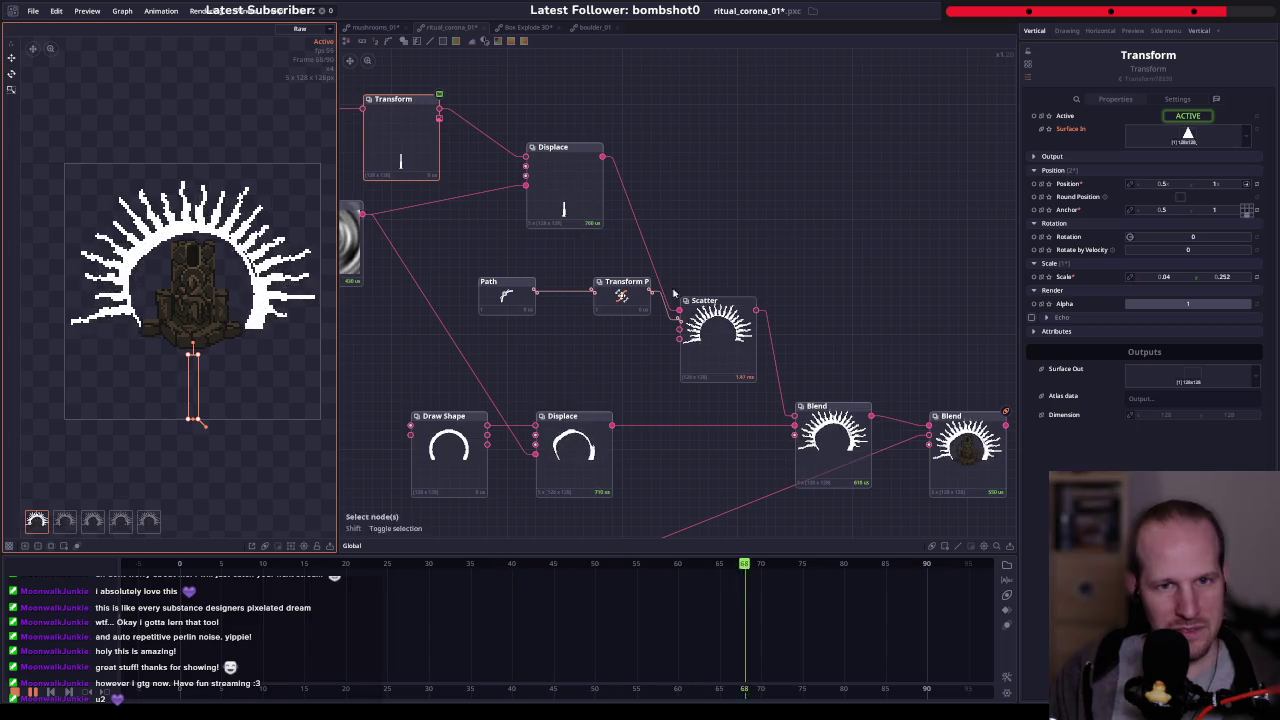
{"action": "left_click", "coordinate": [581, 193]}
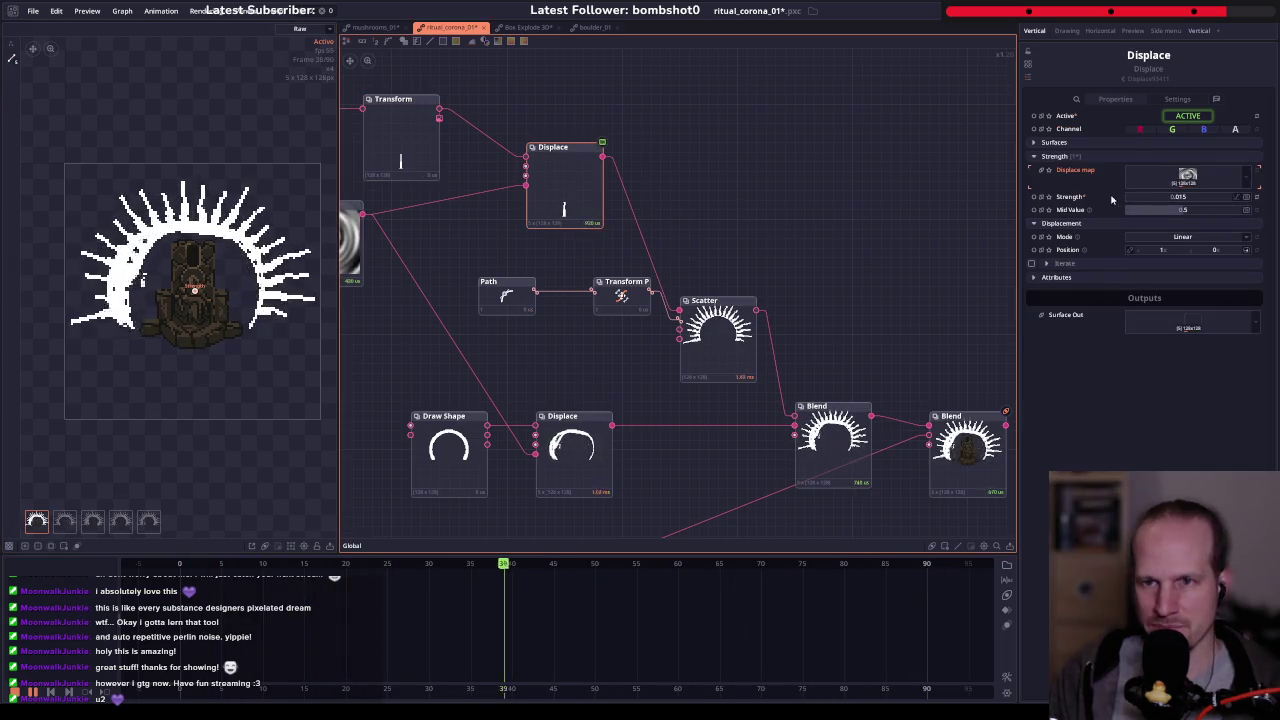
- Connect Perlin Noise output to the Displace map input, replacing the Polar node
{"action": "left_click_drag", "start_coordinate": [467, 297], "coordinate": [689, 338]}
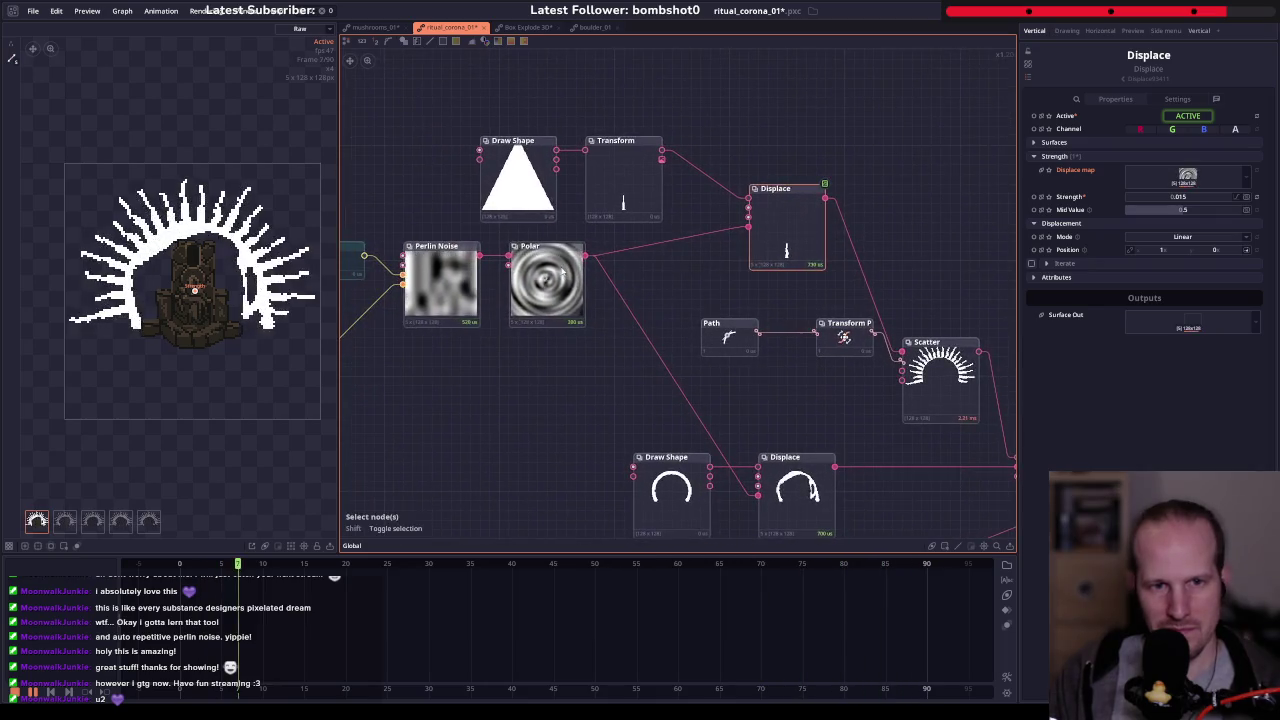
{"action": "left_click", "coordinate": [547, 318]}
{"action": "left_click_drag", "start_coordinate": [480, 256], "coordinate": [748, 227]}
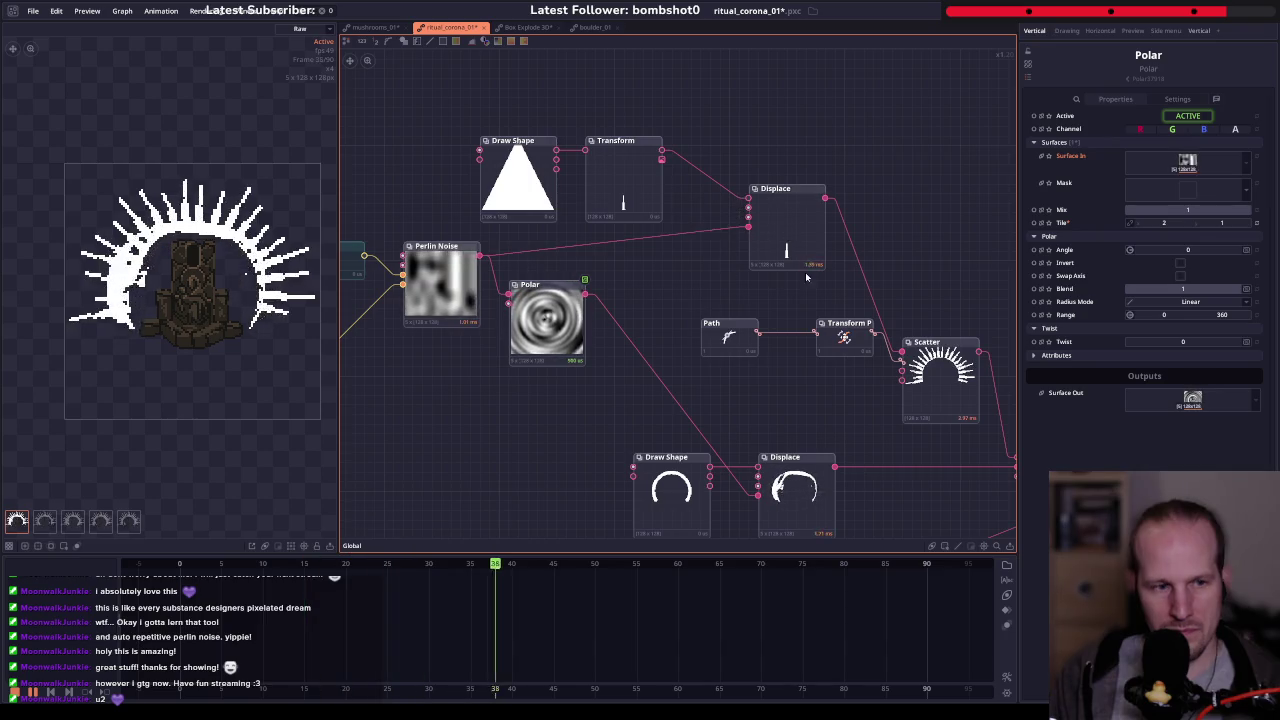
{"action": "left_click", "coordinate": [787, 225]}
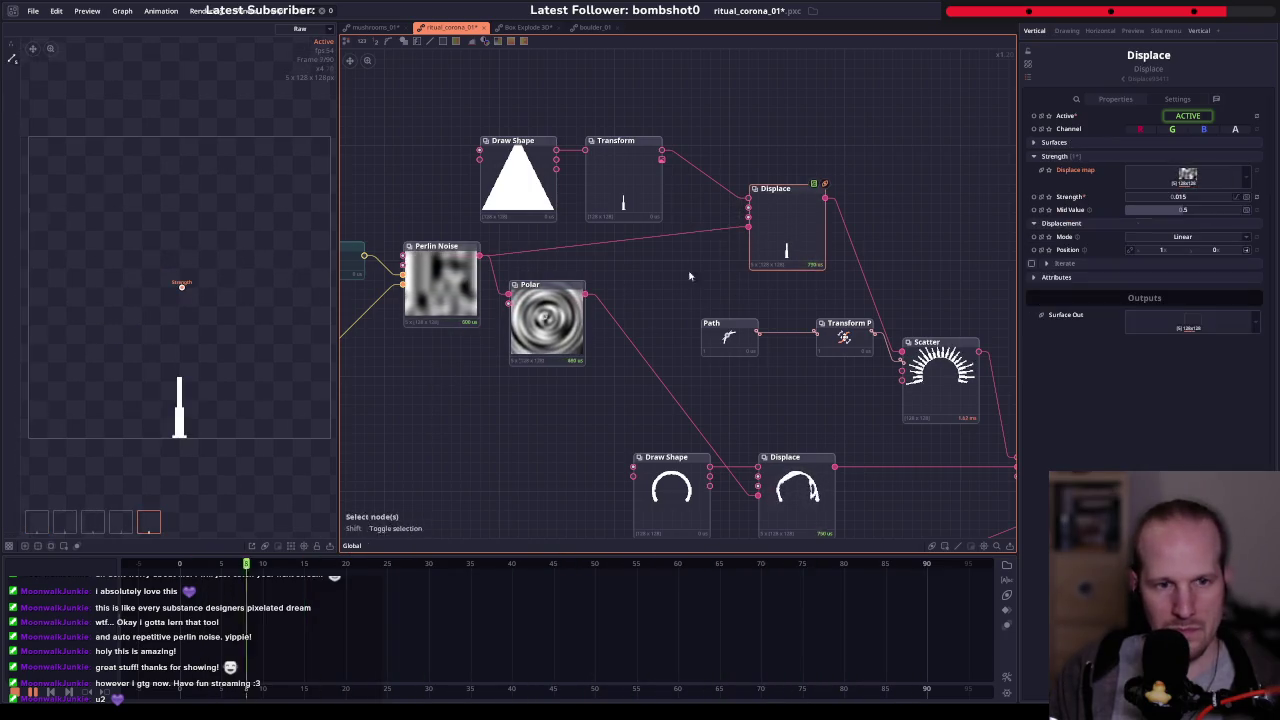